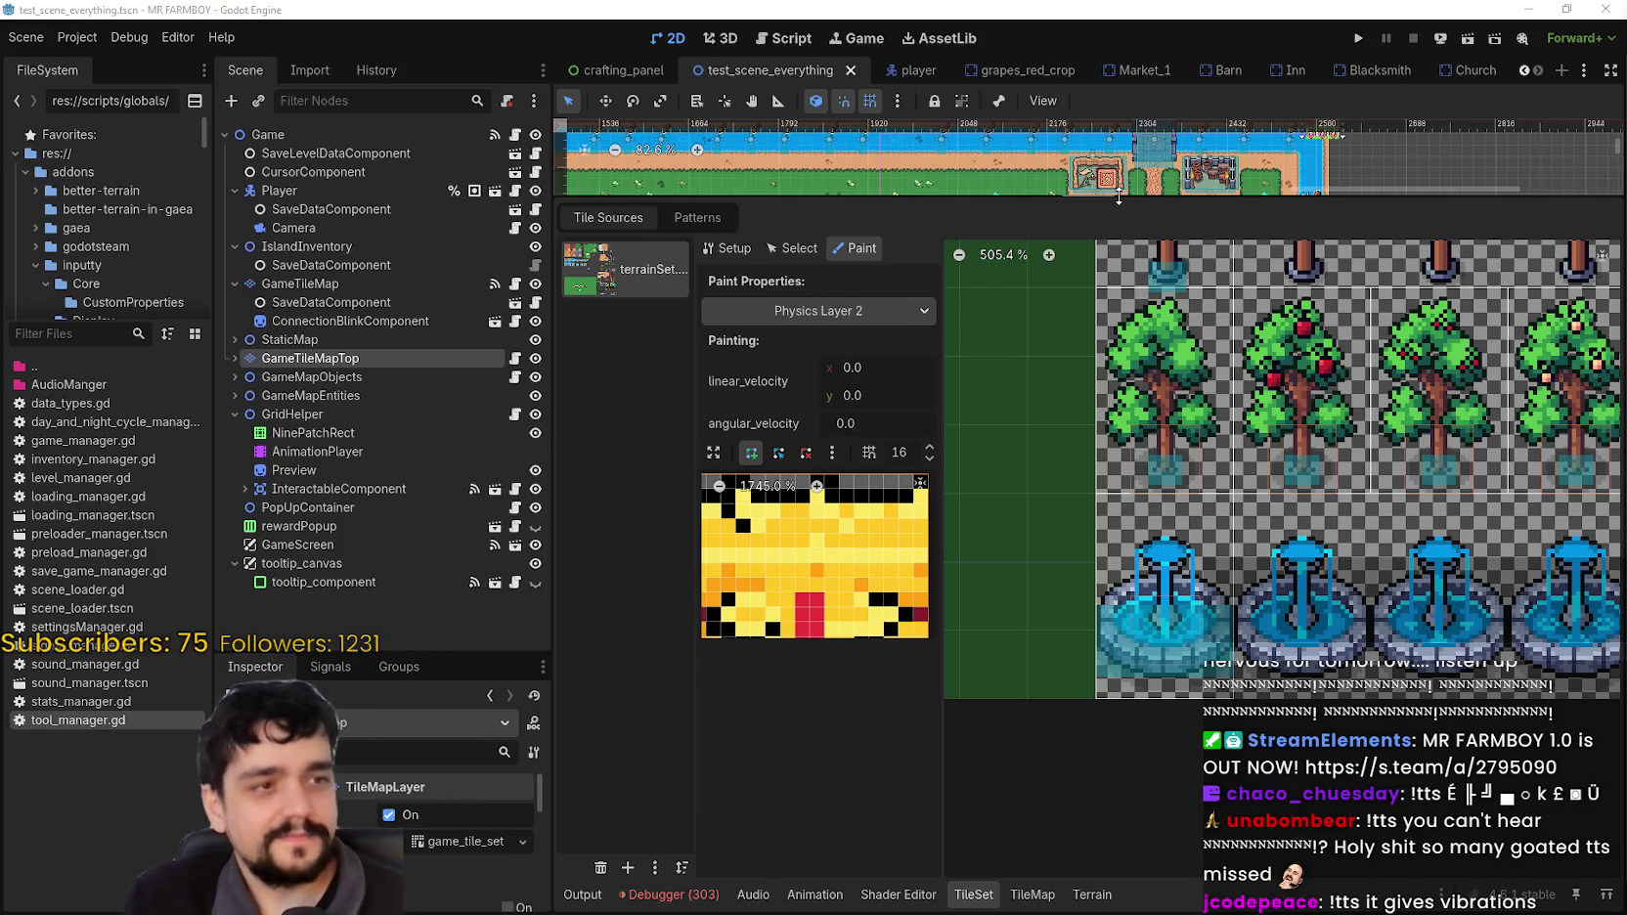
Step: Select the fountain tile in the TileSet atlas and expand its collision polygon editor
scroll(1183, 628, "down", 2)
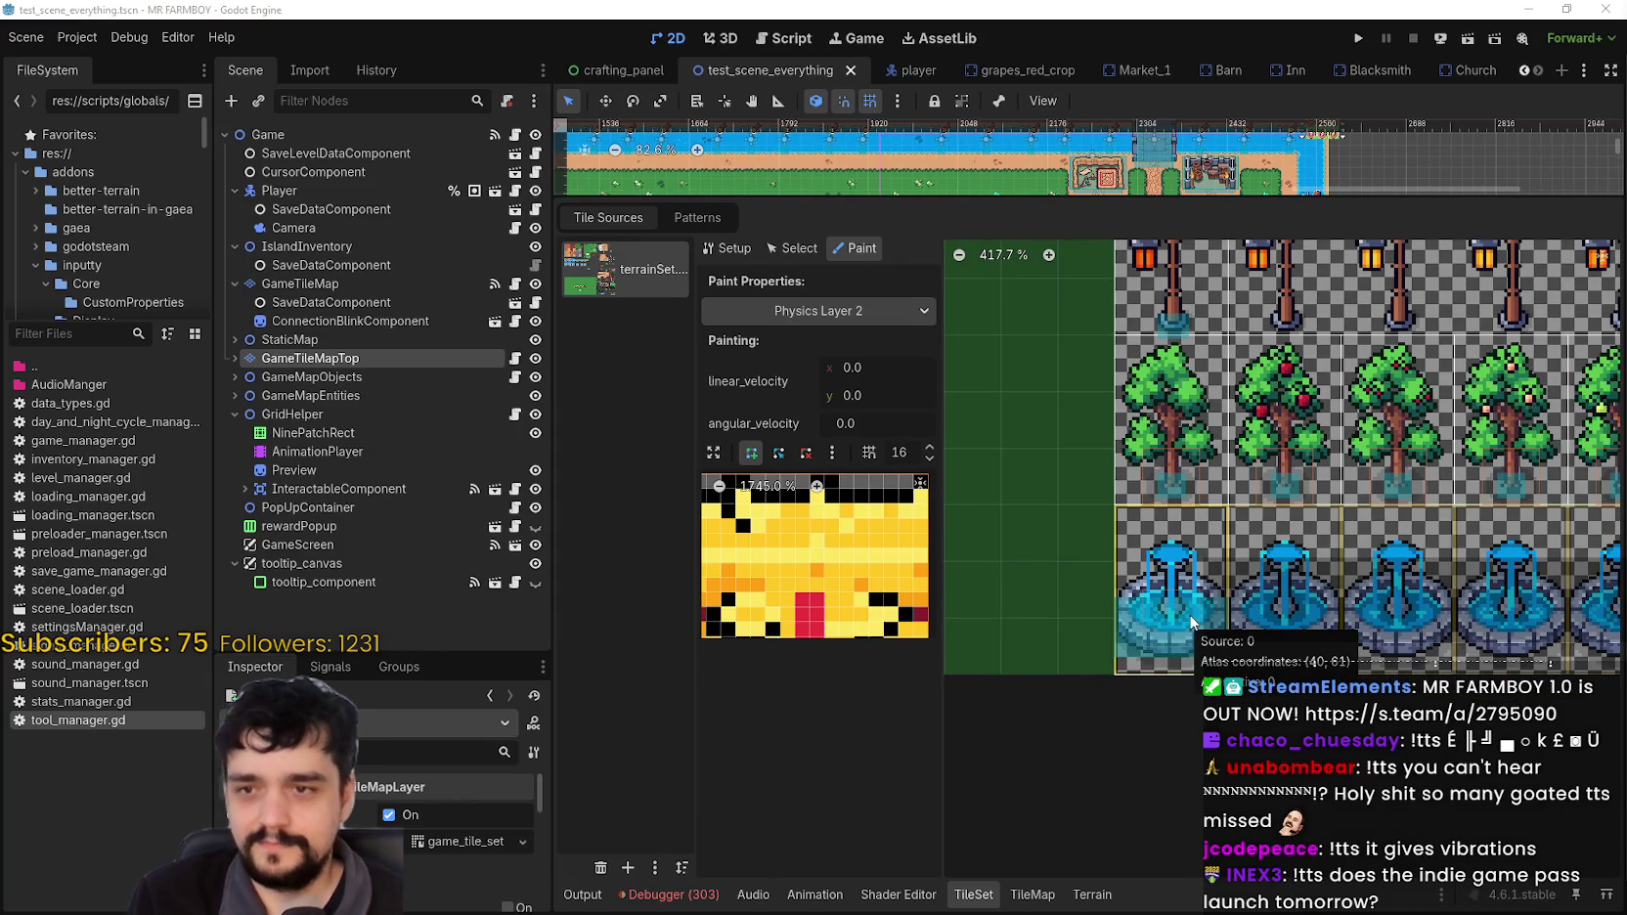
left_click(1190, 613)
scroll(1192, 467, "up", 2)
scroll(1192, 468, "up", 6)
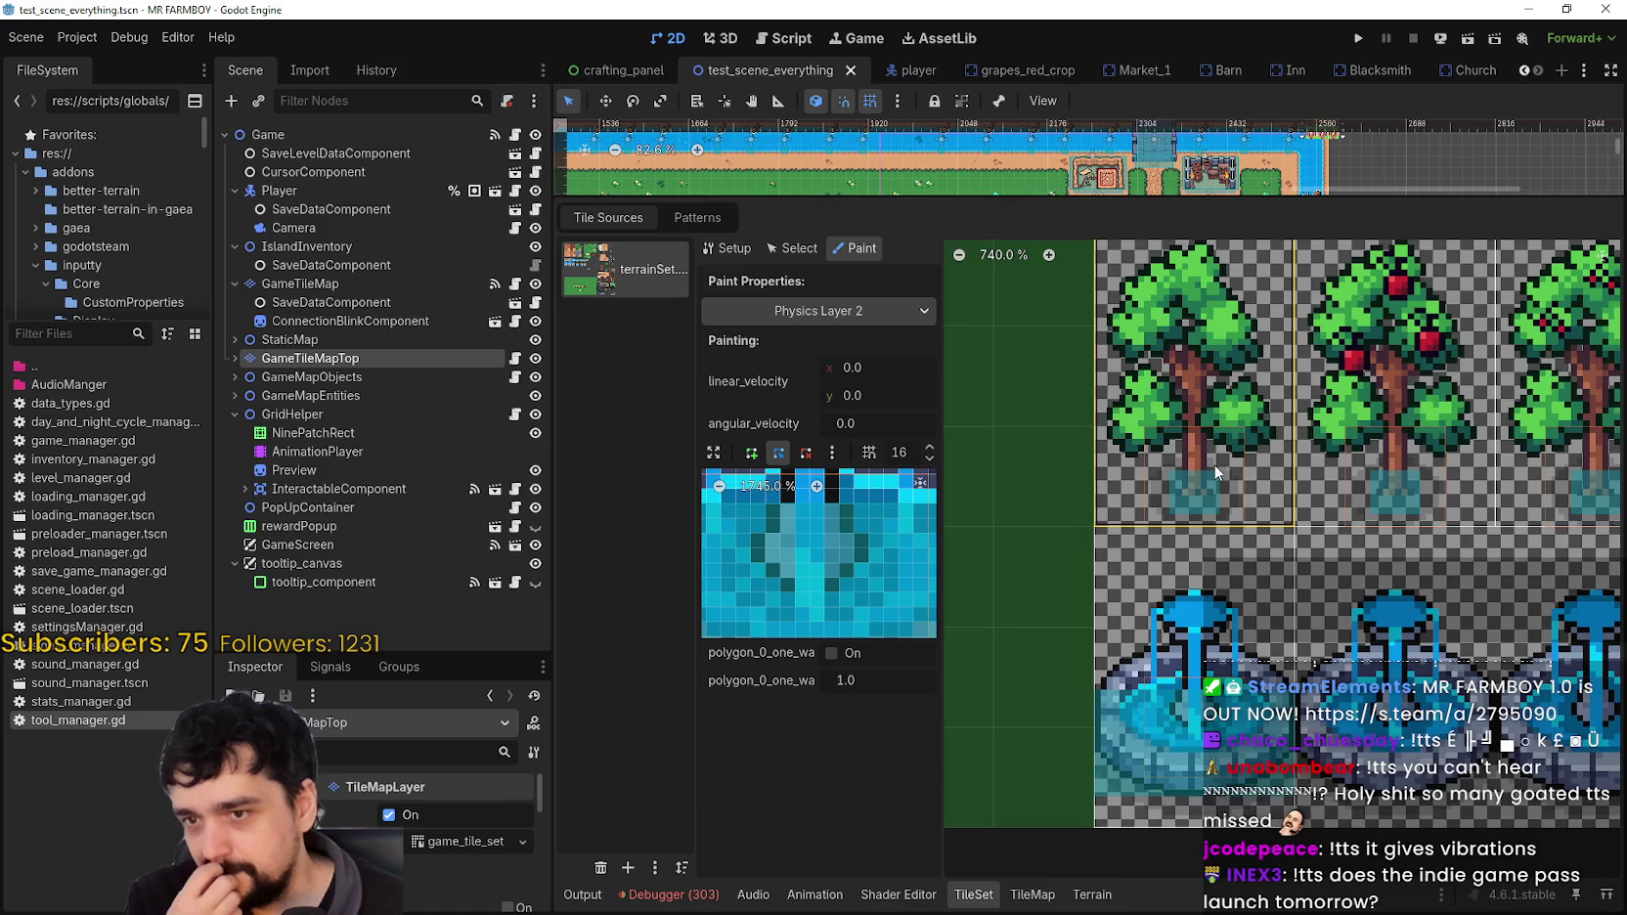
scroll(1243, 577, "down", 4)
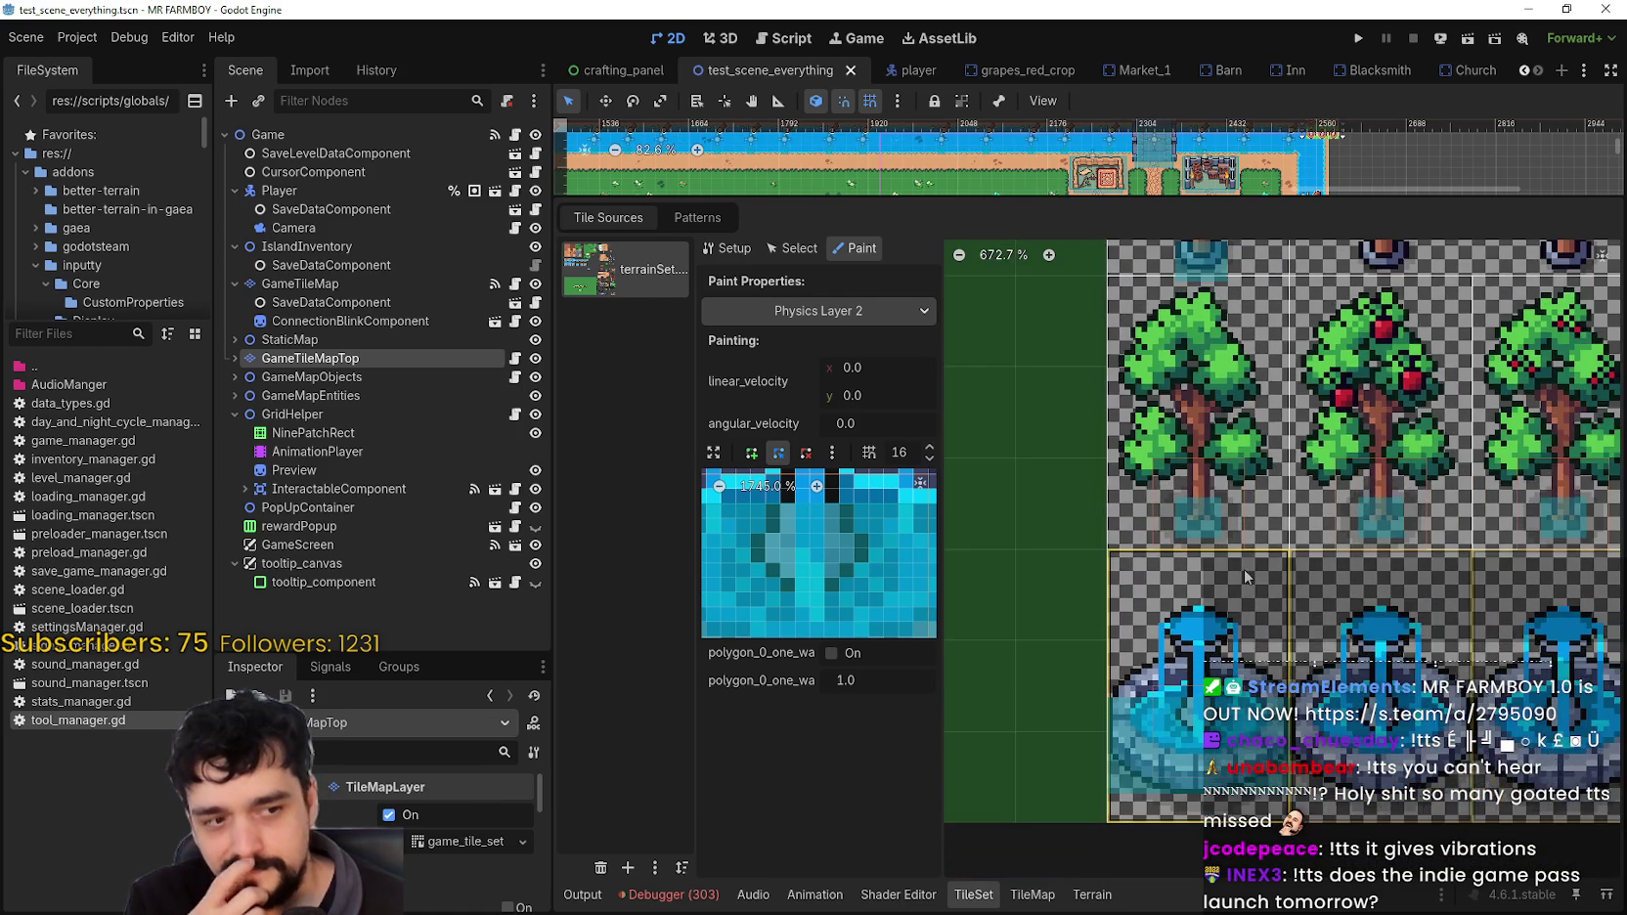
scroll(1242, 571, "down", 3)
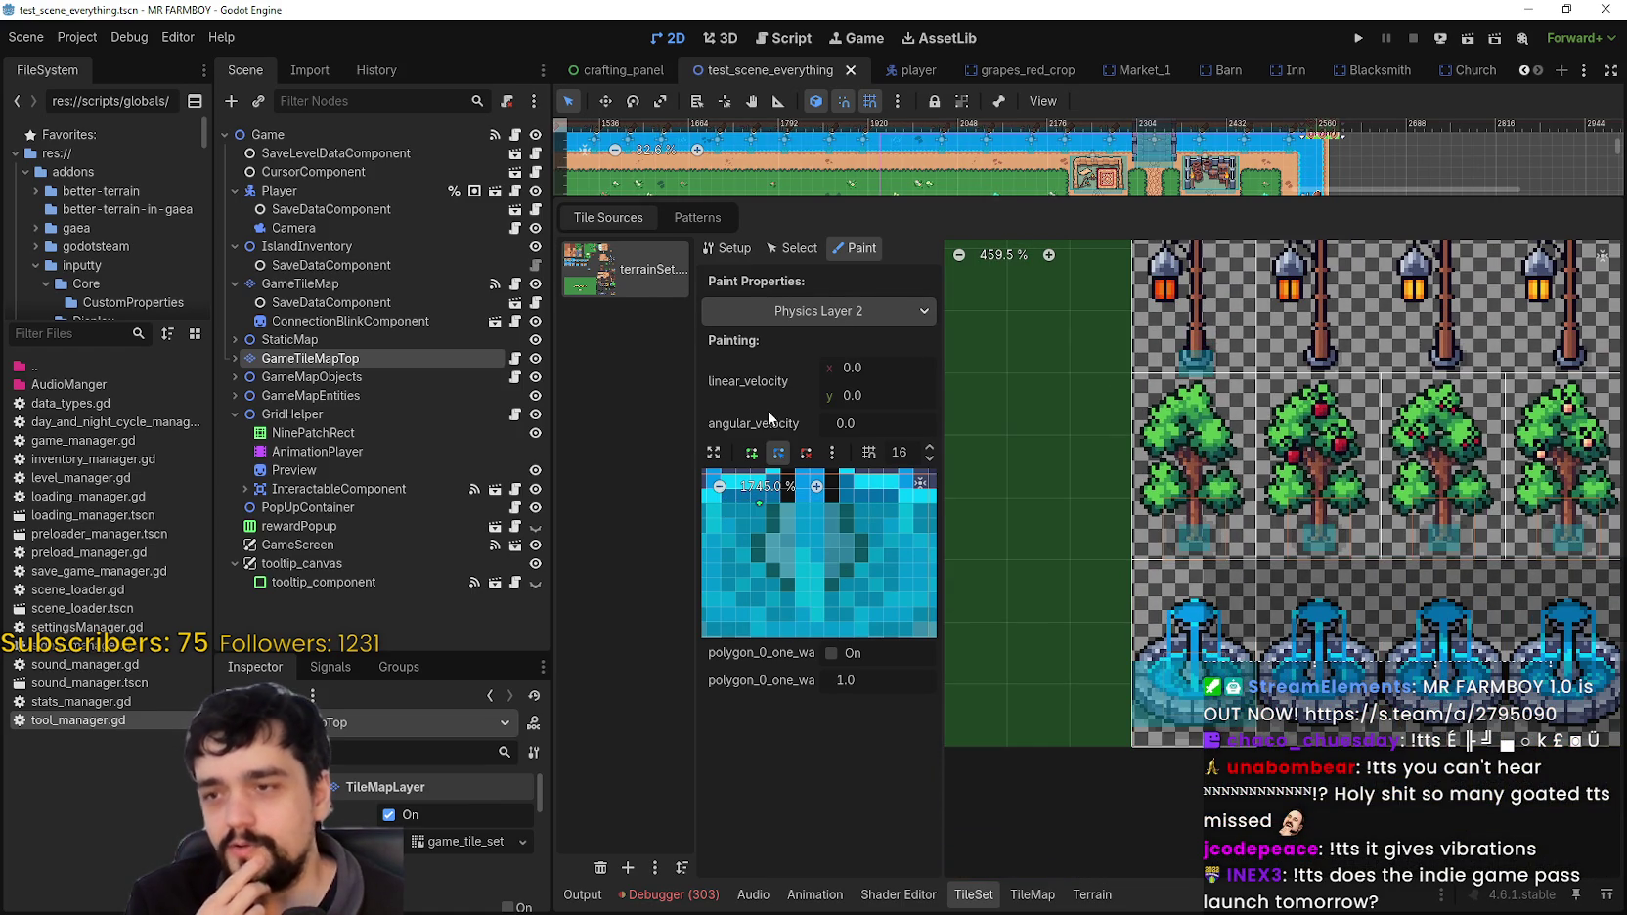
left_click(714, 452)
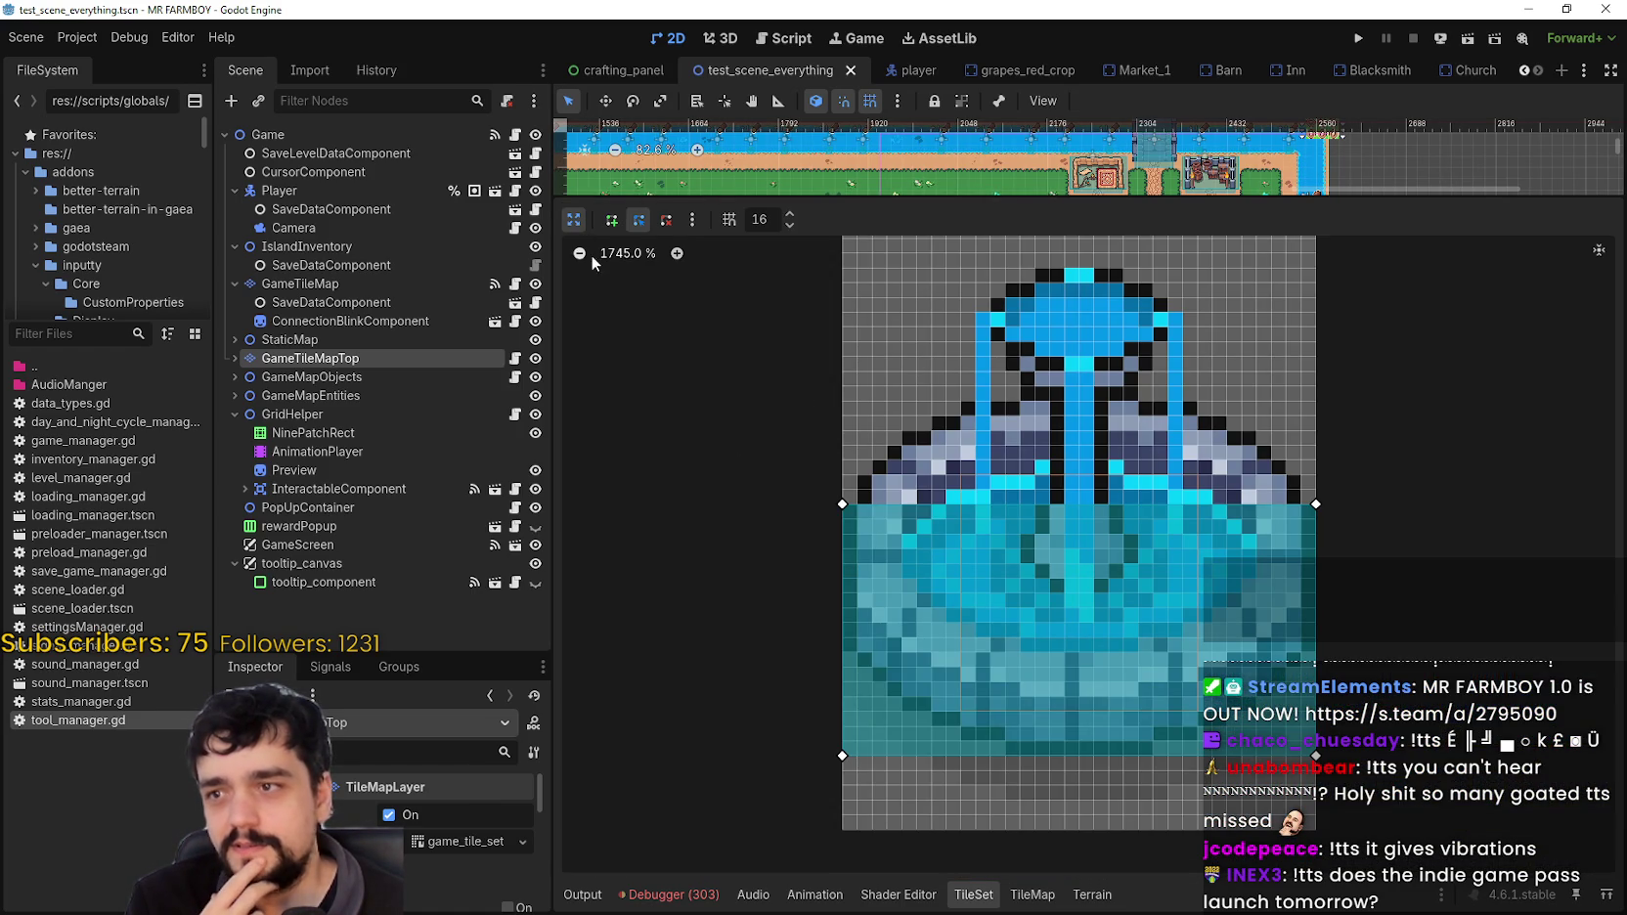
Step: Delete the fountain's Physics Layer 2 collision polygon and paint the empty collision across all four fountain tiles
left_click(580, 254)
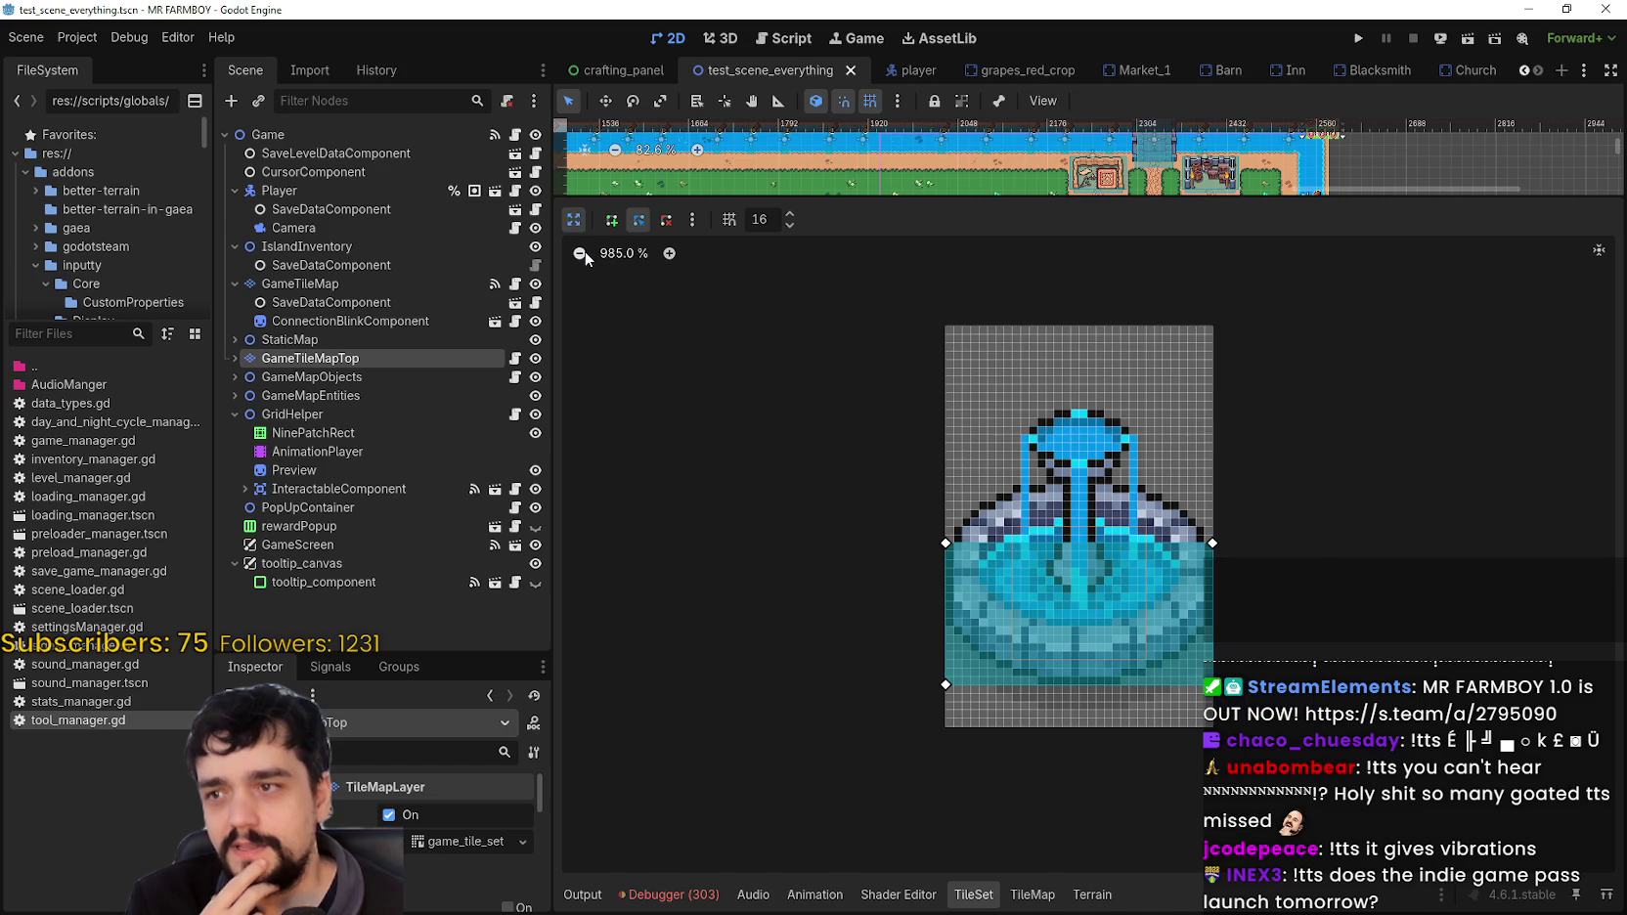
left_click(666, 219)
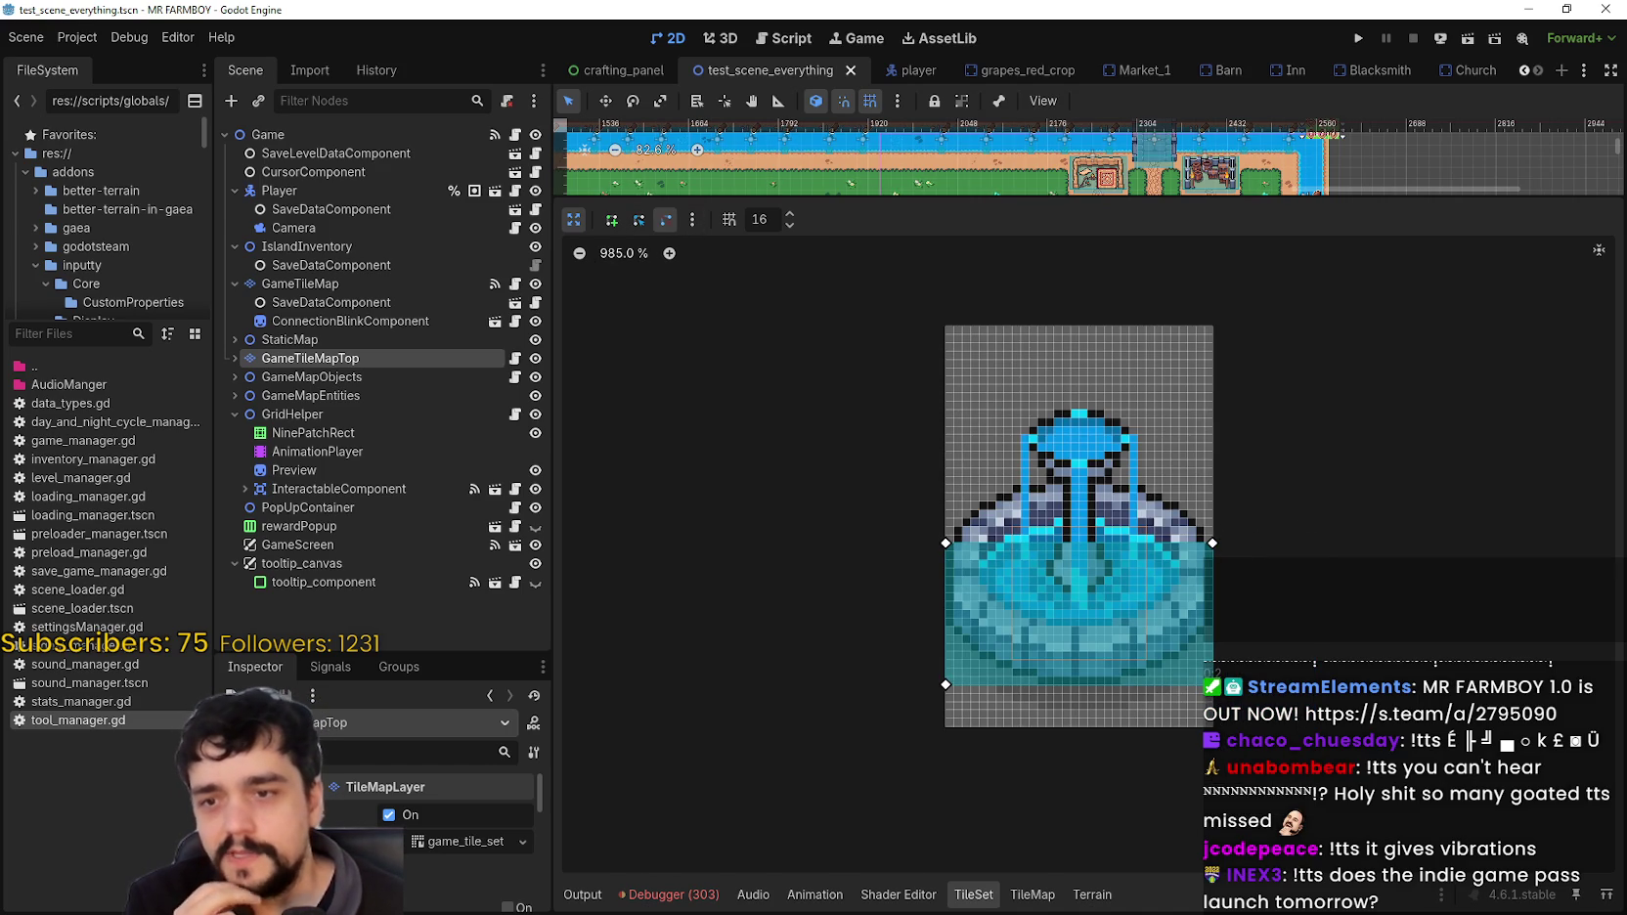
left_click(1203, 557)
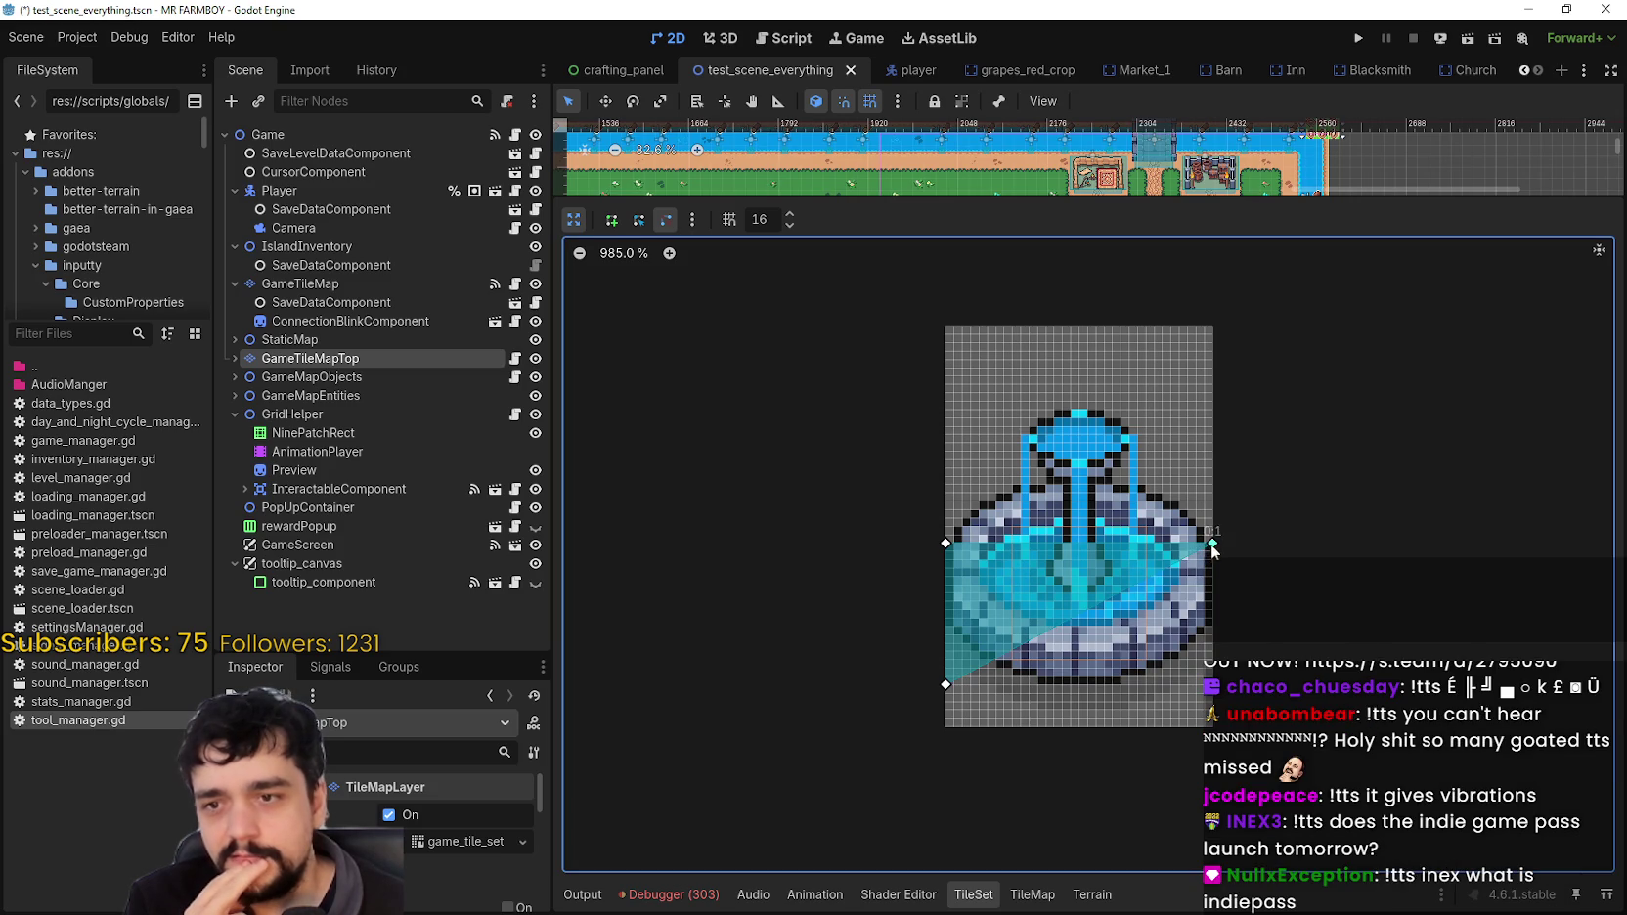
left_click(575, 221)
left_click_drag(1194, 665, 1565, 665)
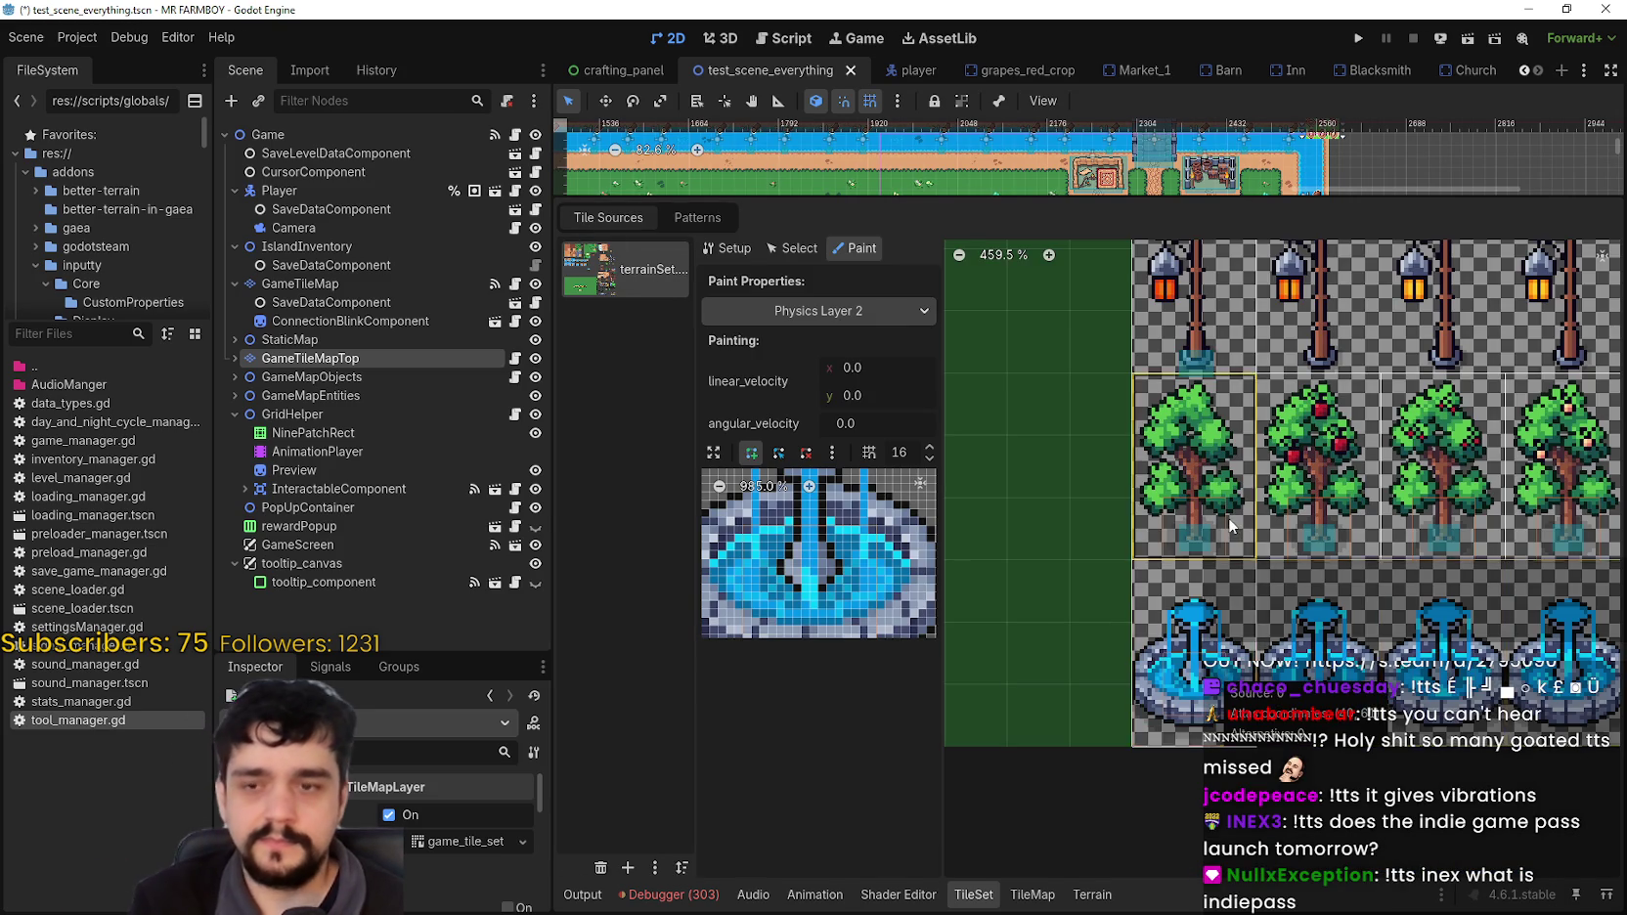
scroll(1228, 517, "up", 5)
scroll(1260, 518, "up", 5)
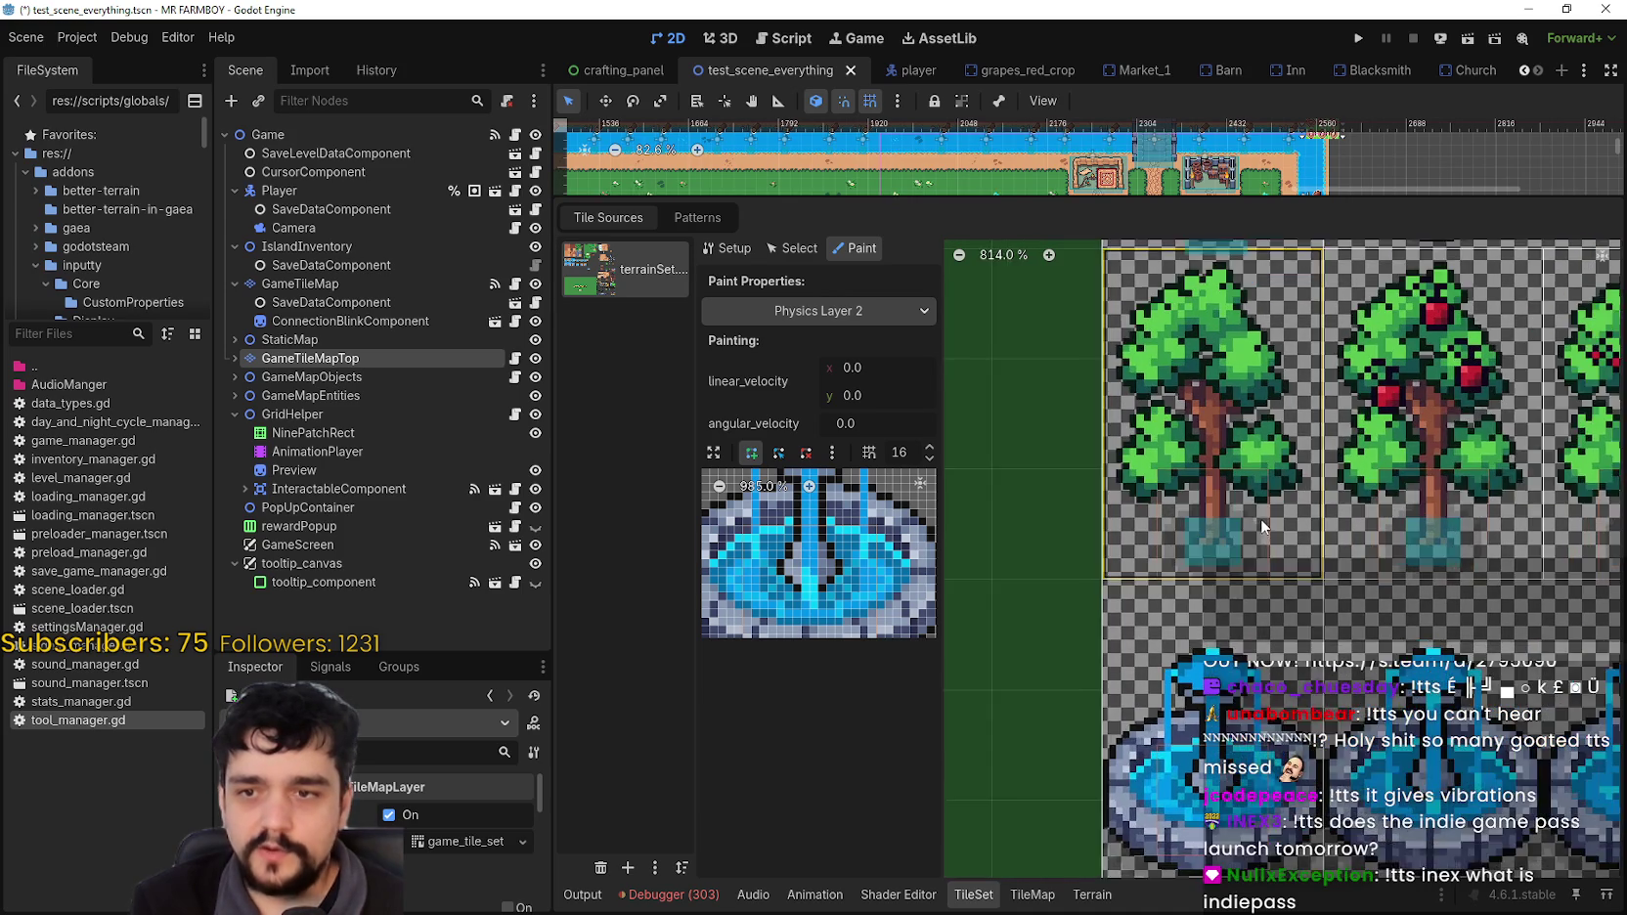
scroll(1275, 542, "up", 3)
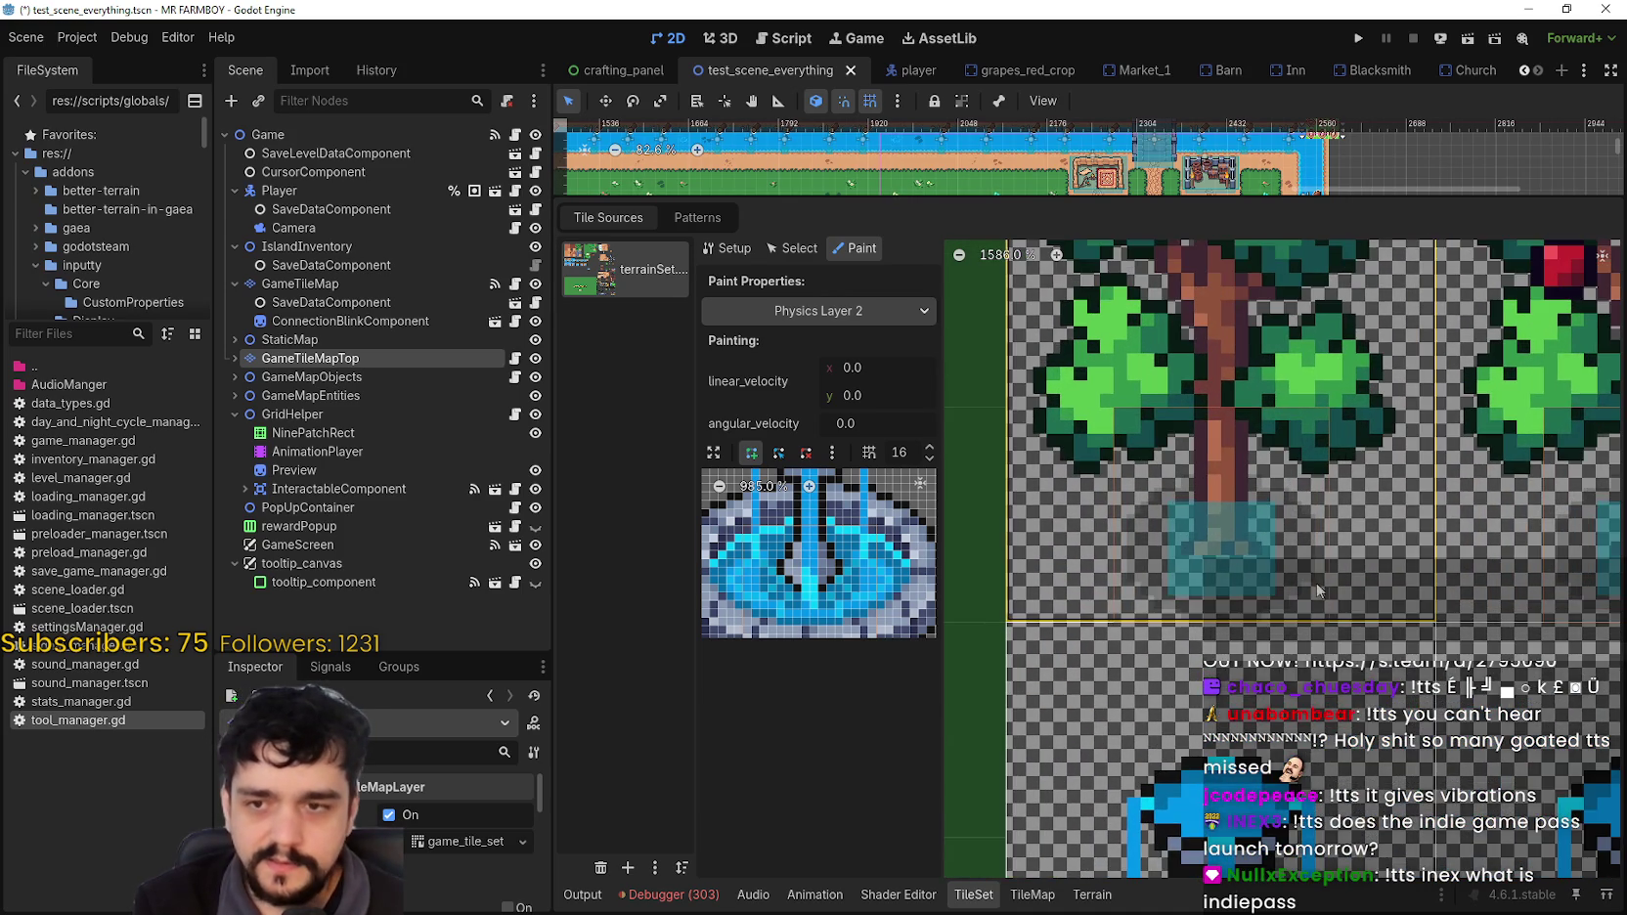
scroll(1301, 555, "down", 1)
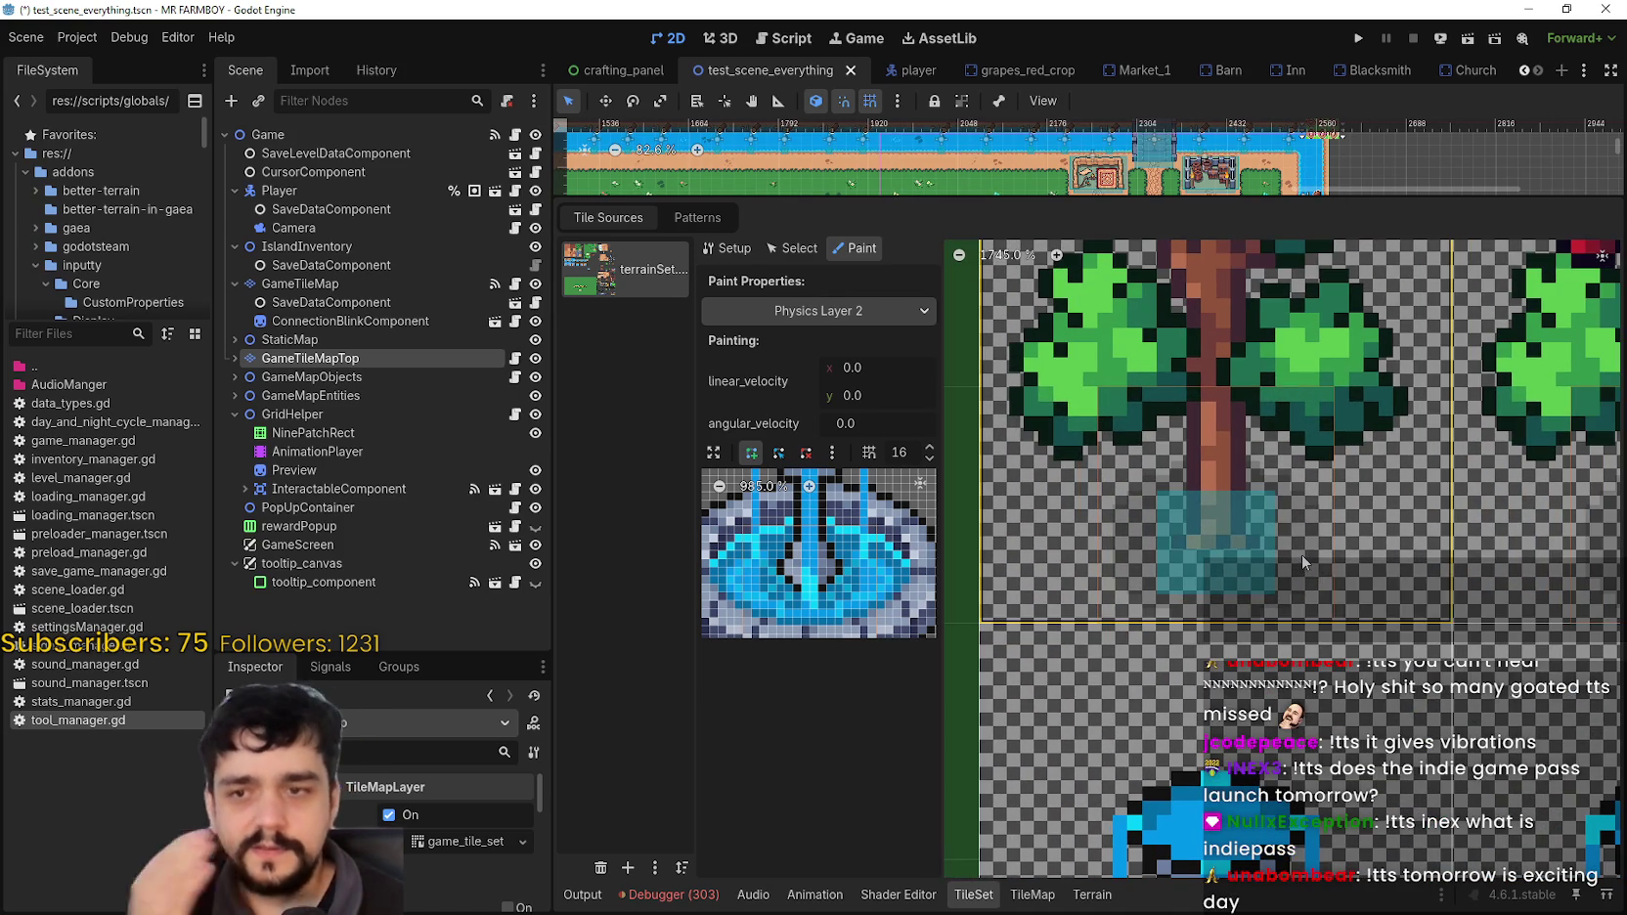
scroll(1302, 554, "down", 1)
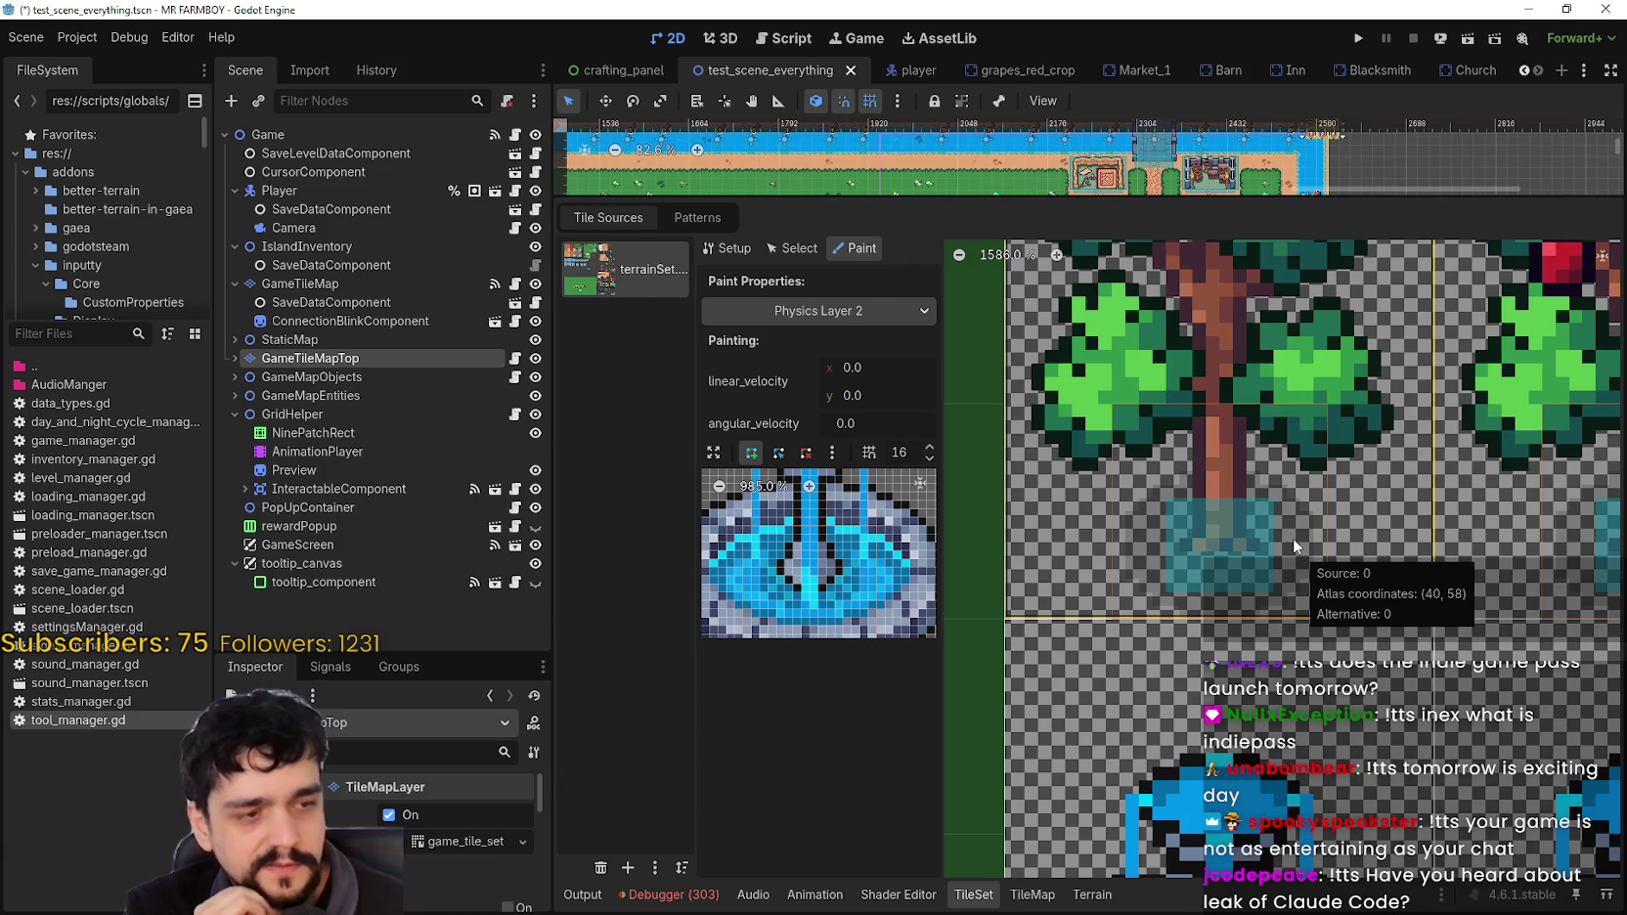
scroll(1292, 538, "down", 1)
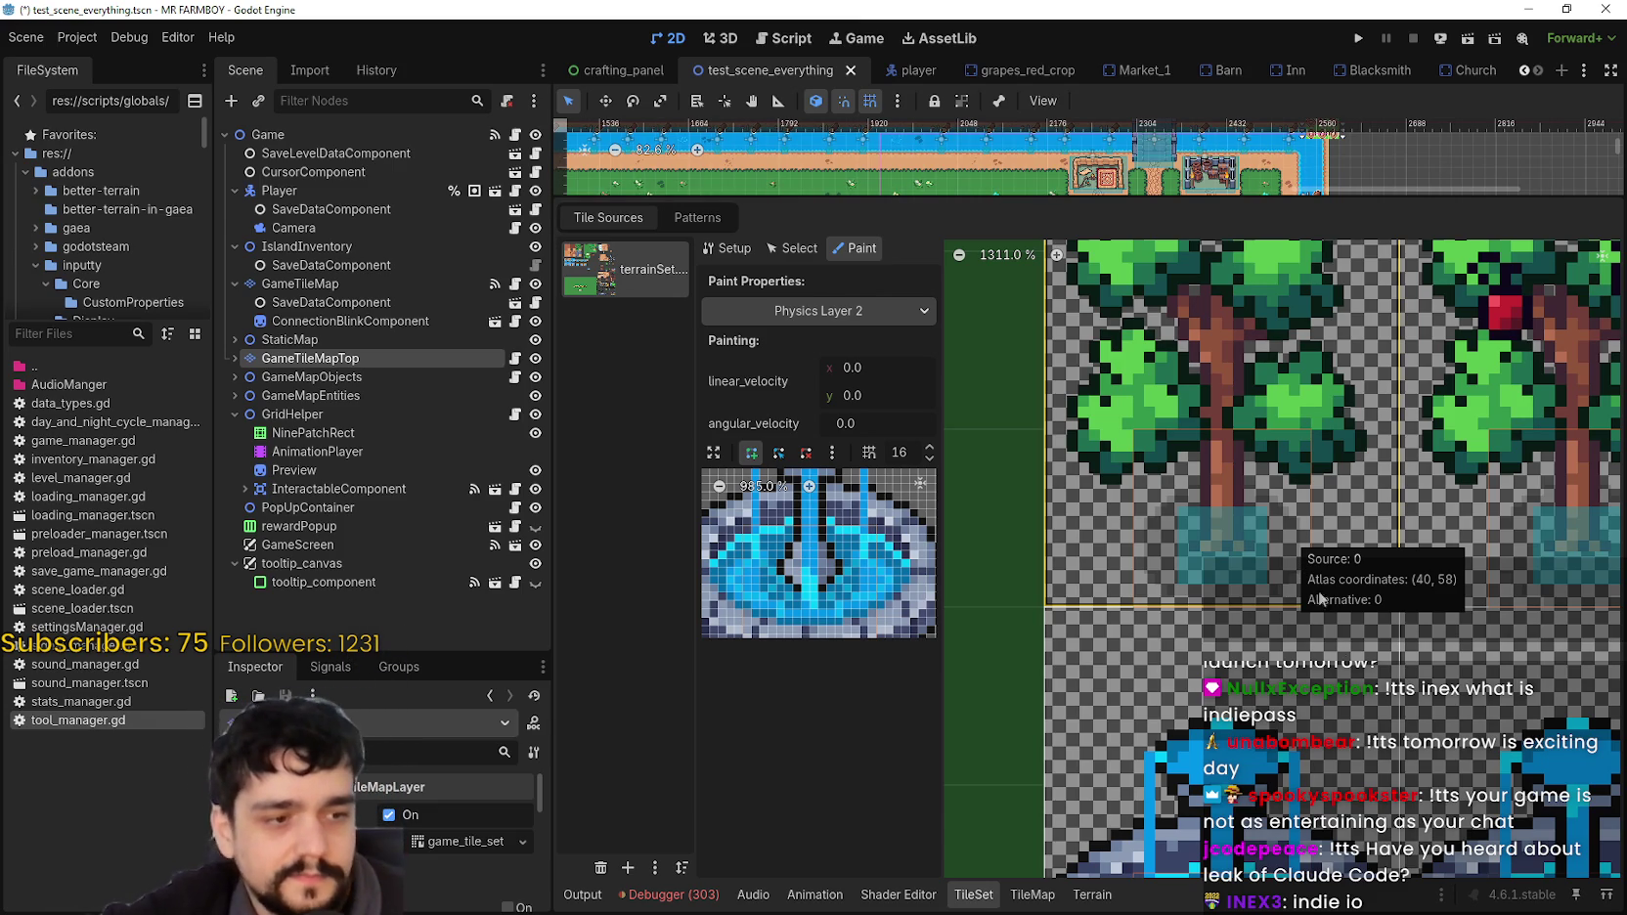
scroll(1246, 556, "down", 4)
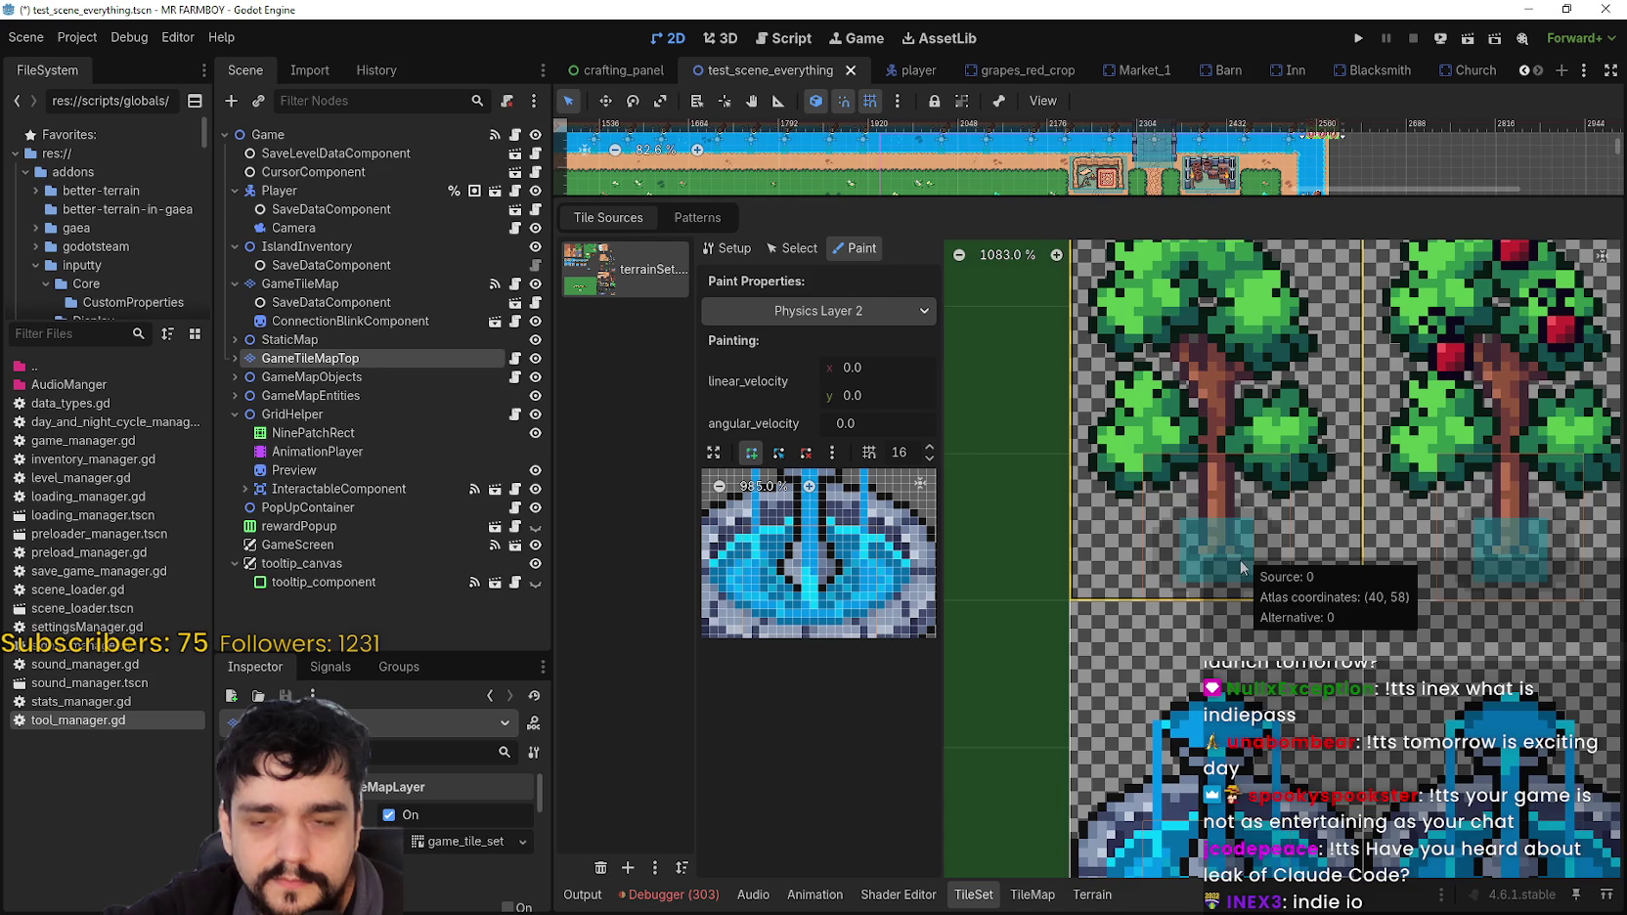
scroll(1249, 557, "down", 5)
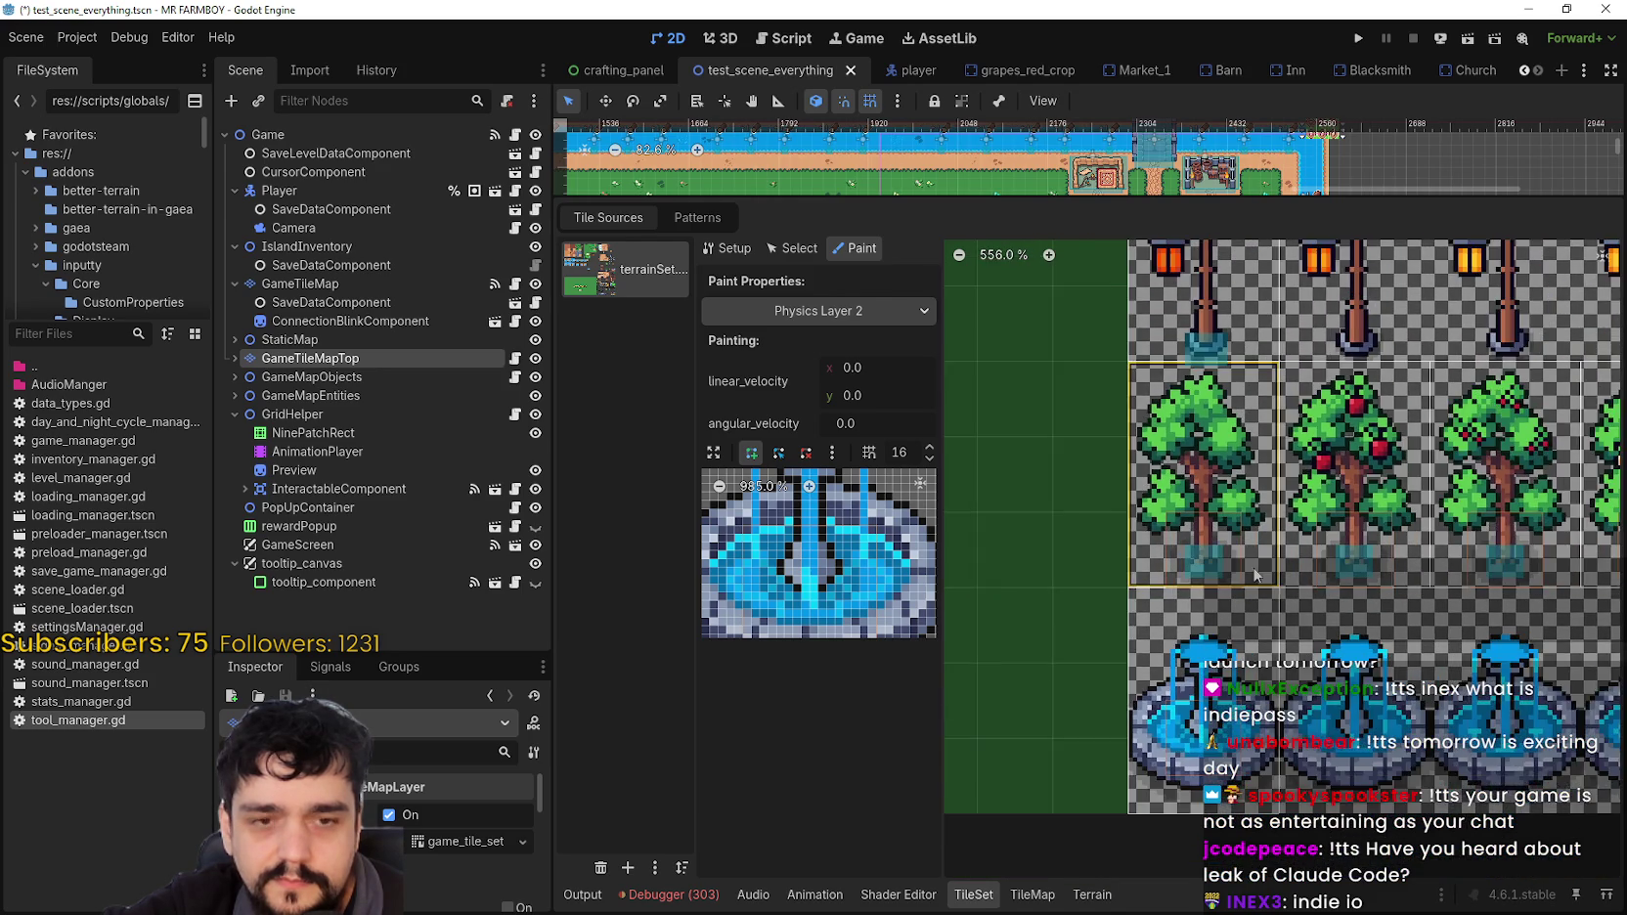
key("ctrl+s")
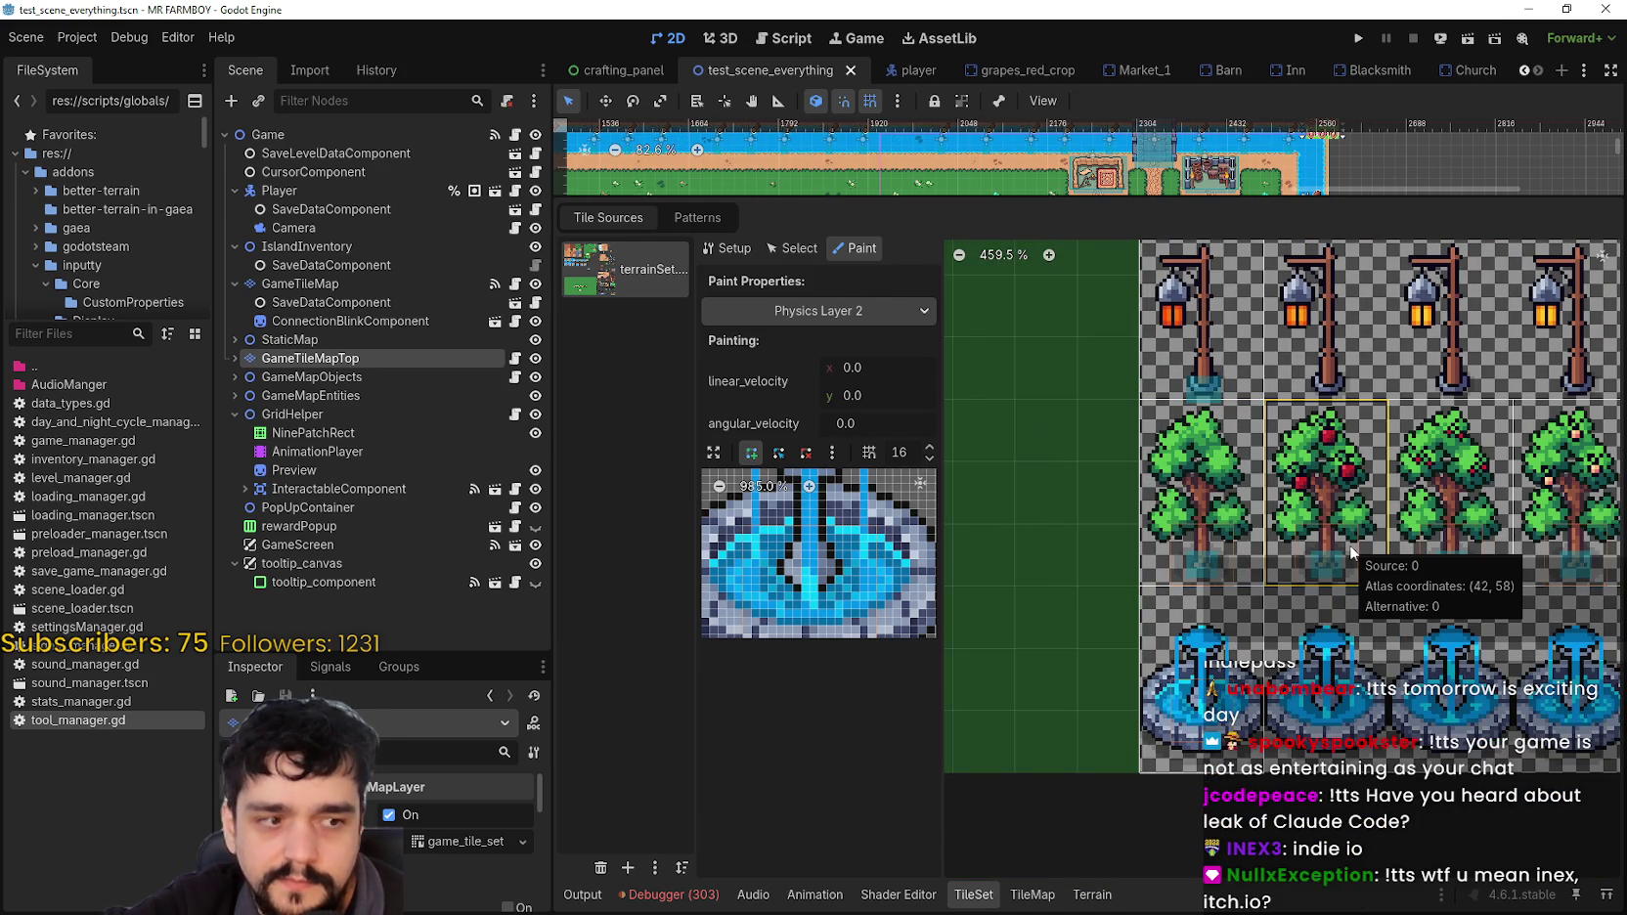
Step: Pan the atlas down to the lamp-post tiles and outline the first six of them
scroll(1344, 544, "down", 1)
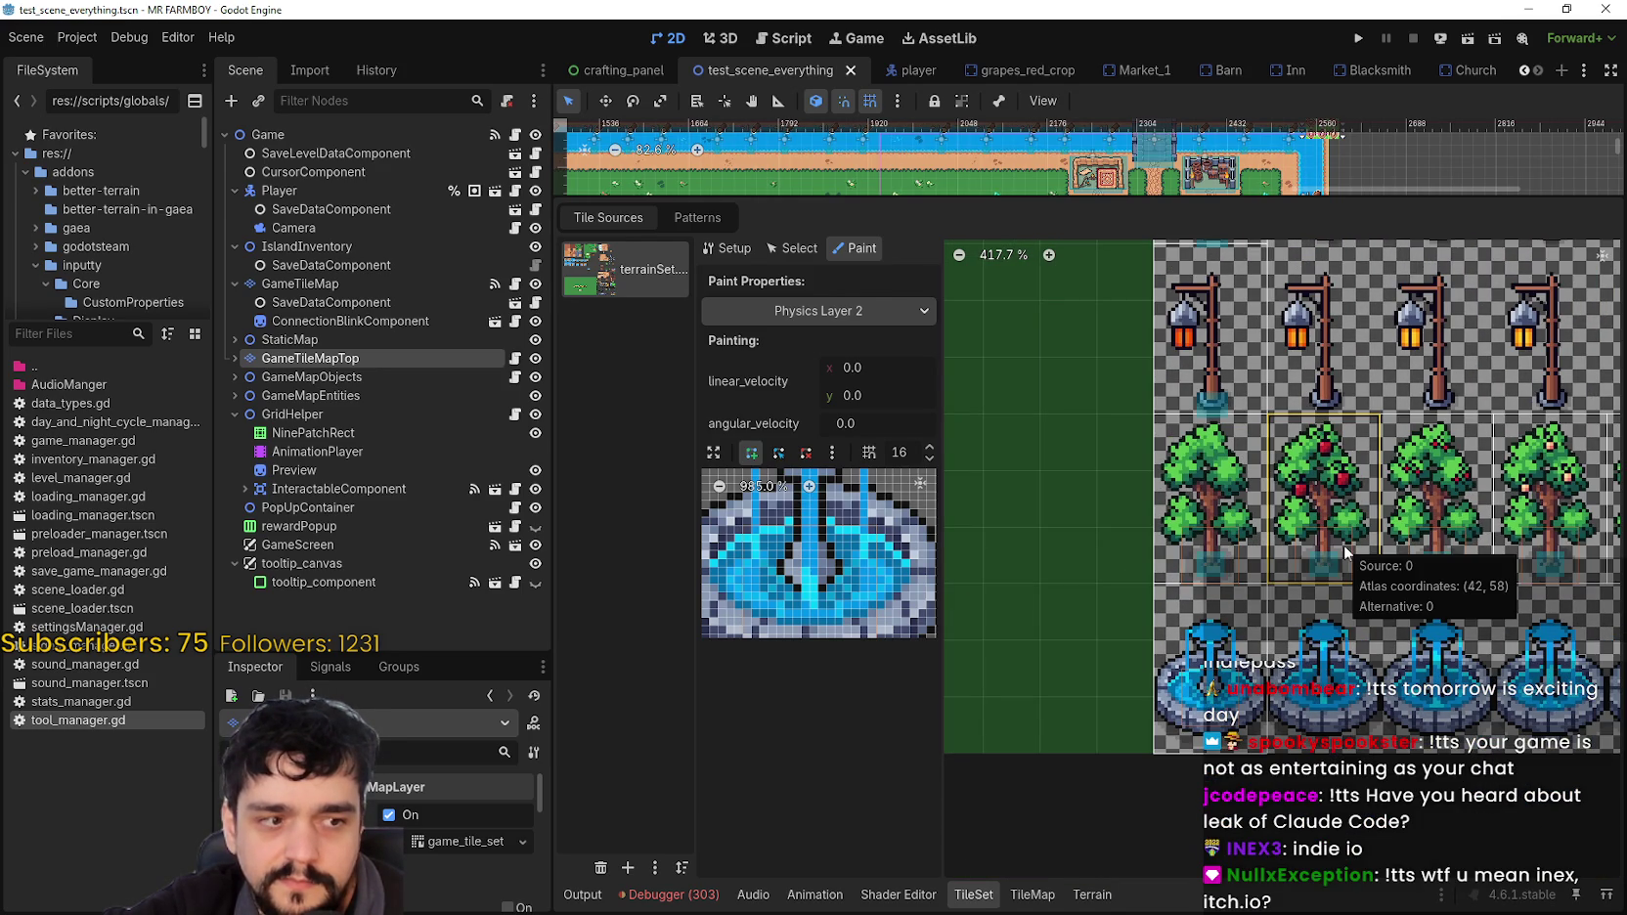
scroll(1300, 550, "right", 5)
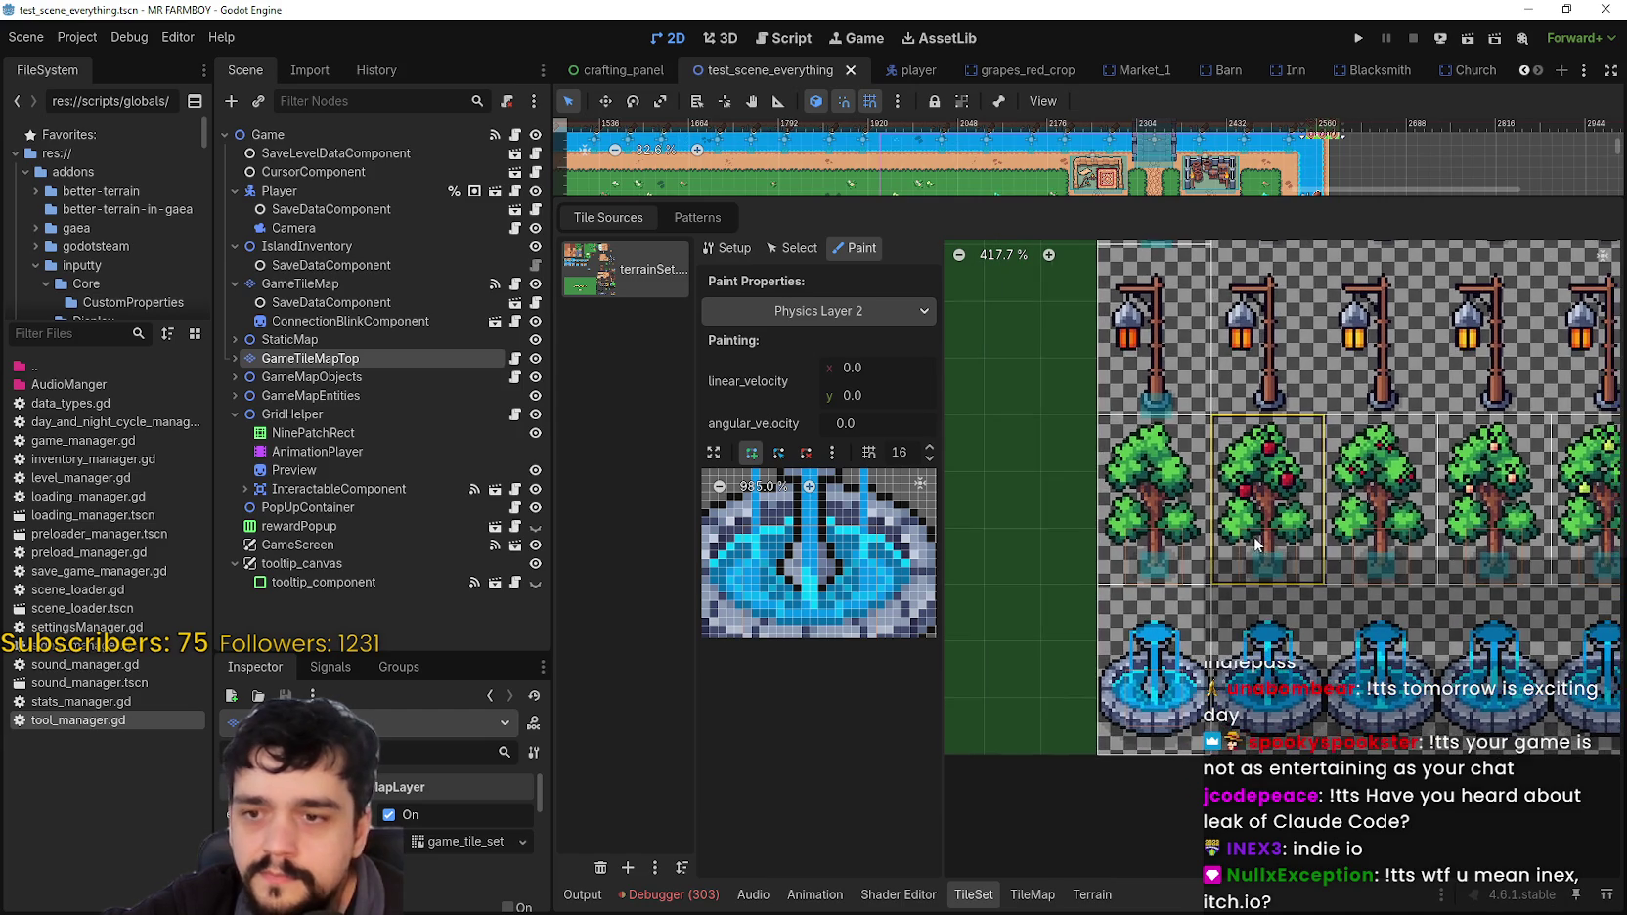
scroll(1174, 583, "down", 3)
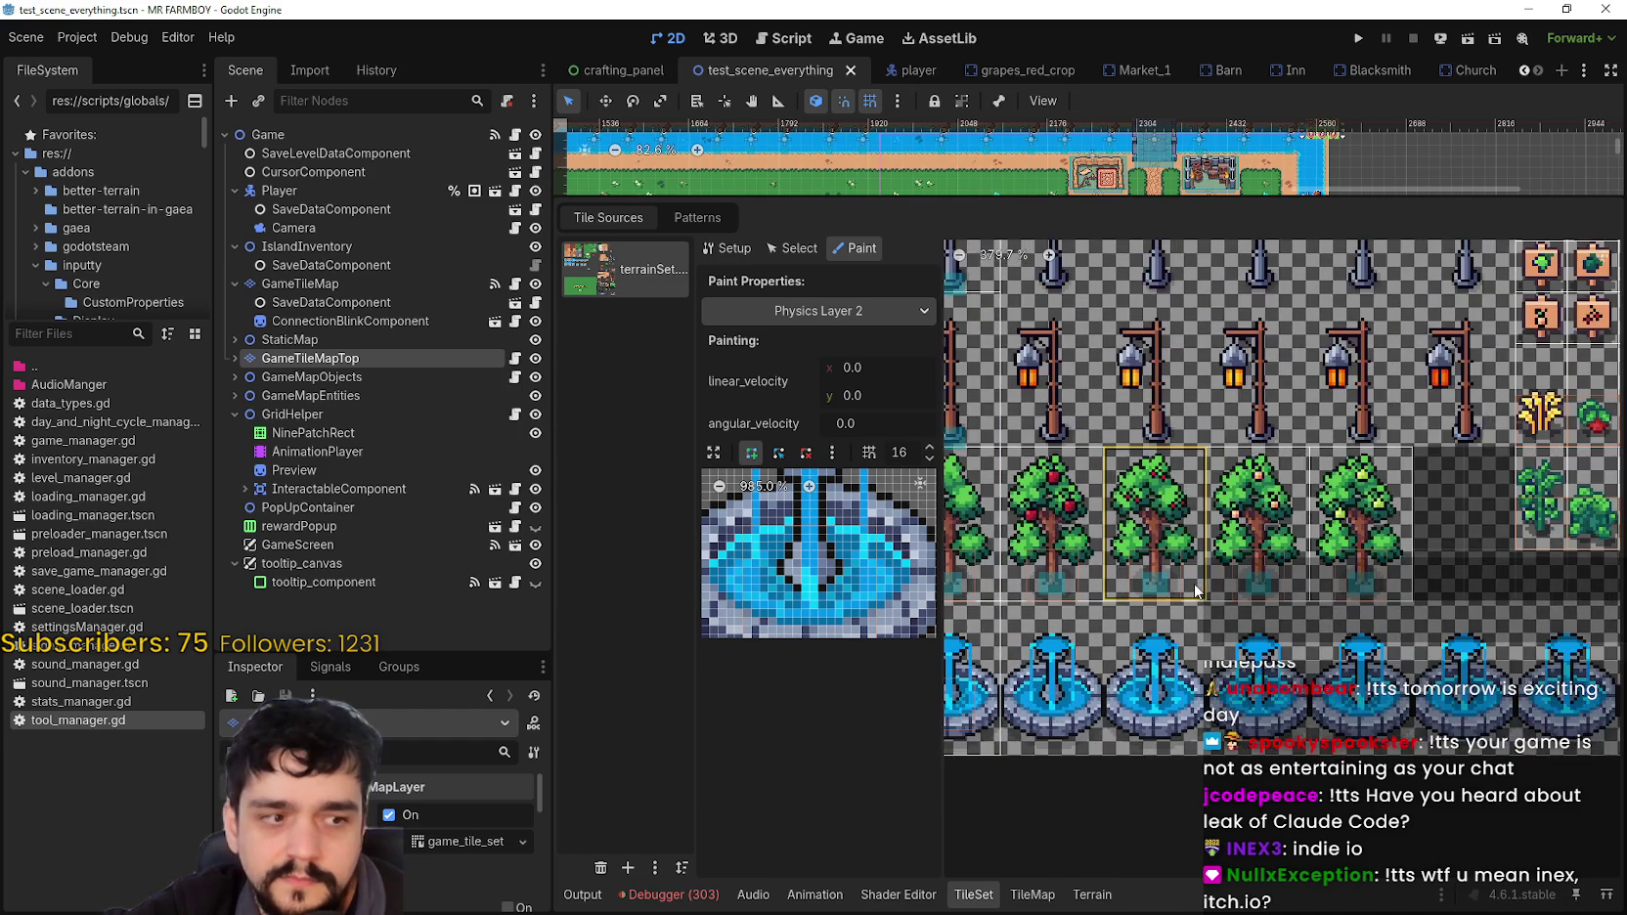
scroll(1193, 587, "down", 1)
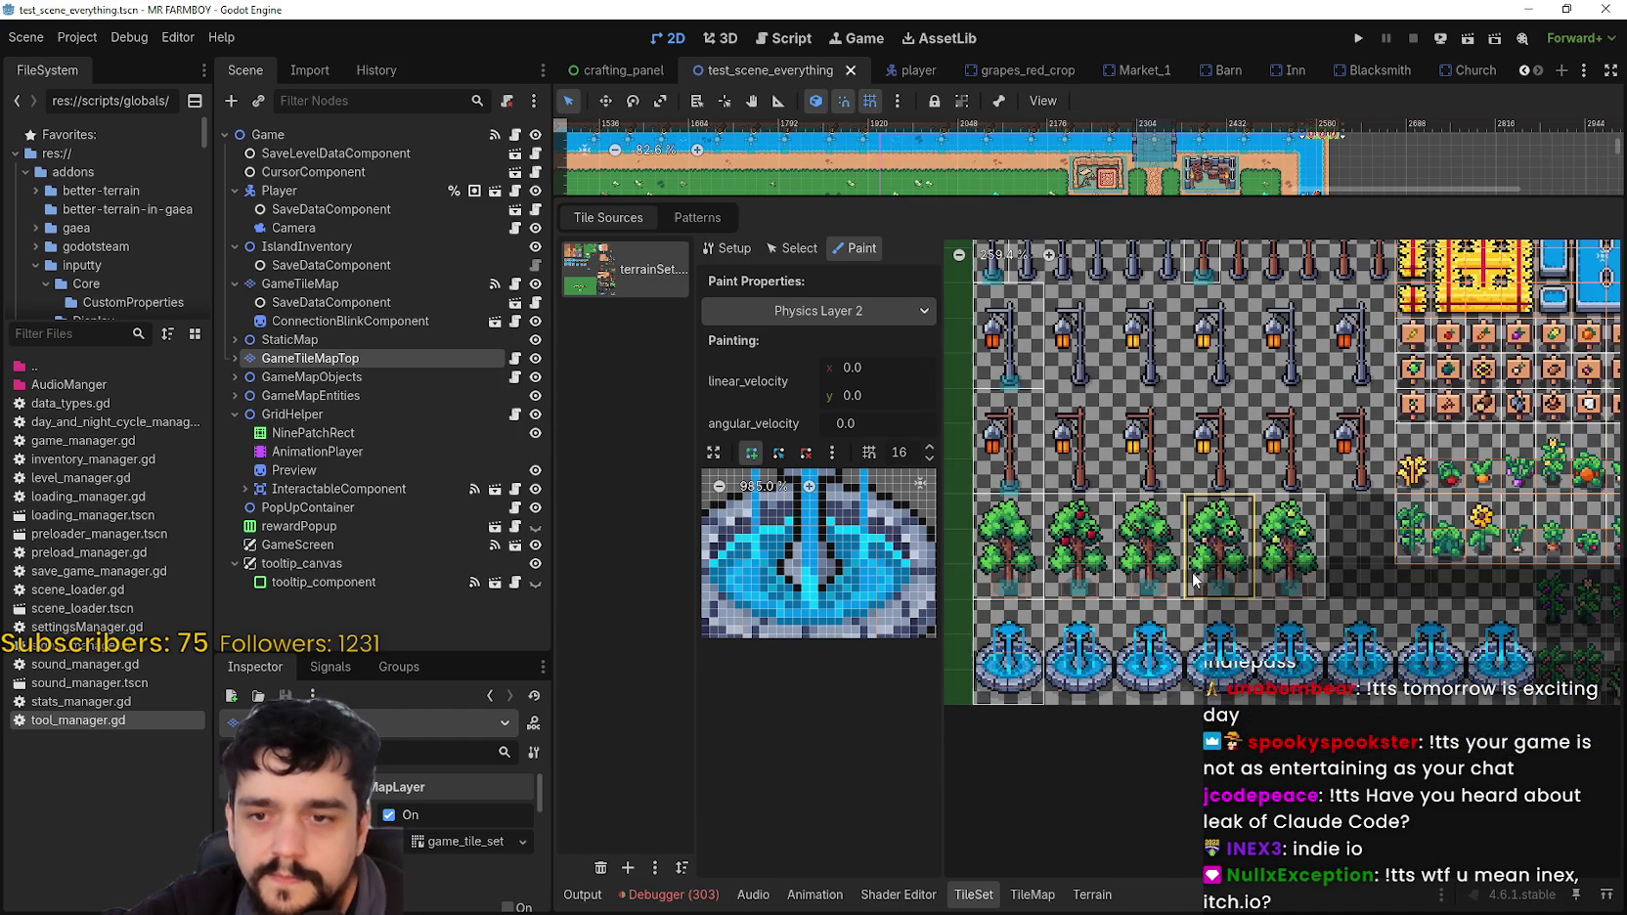
scroll(1344, 509, "down", 1)
scroll(1246, 601, "up", 3)
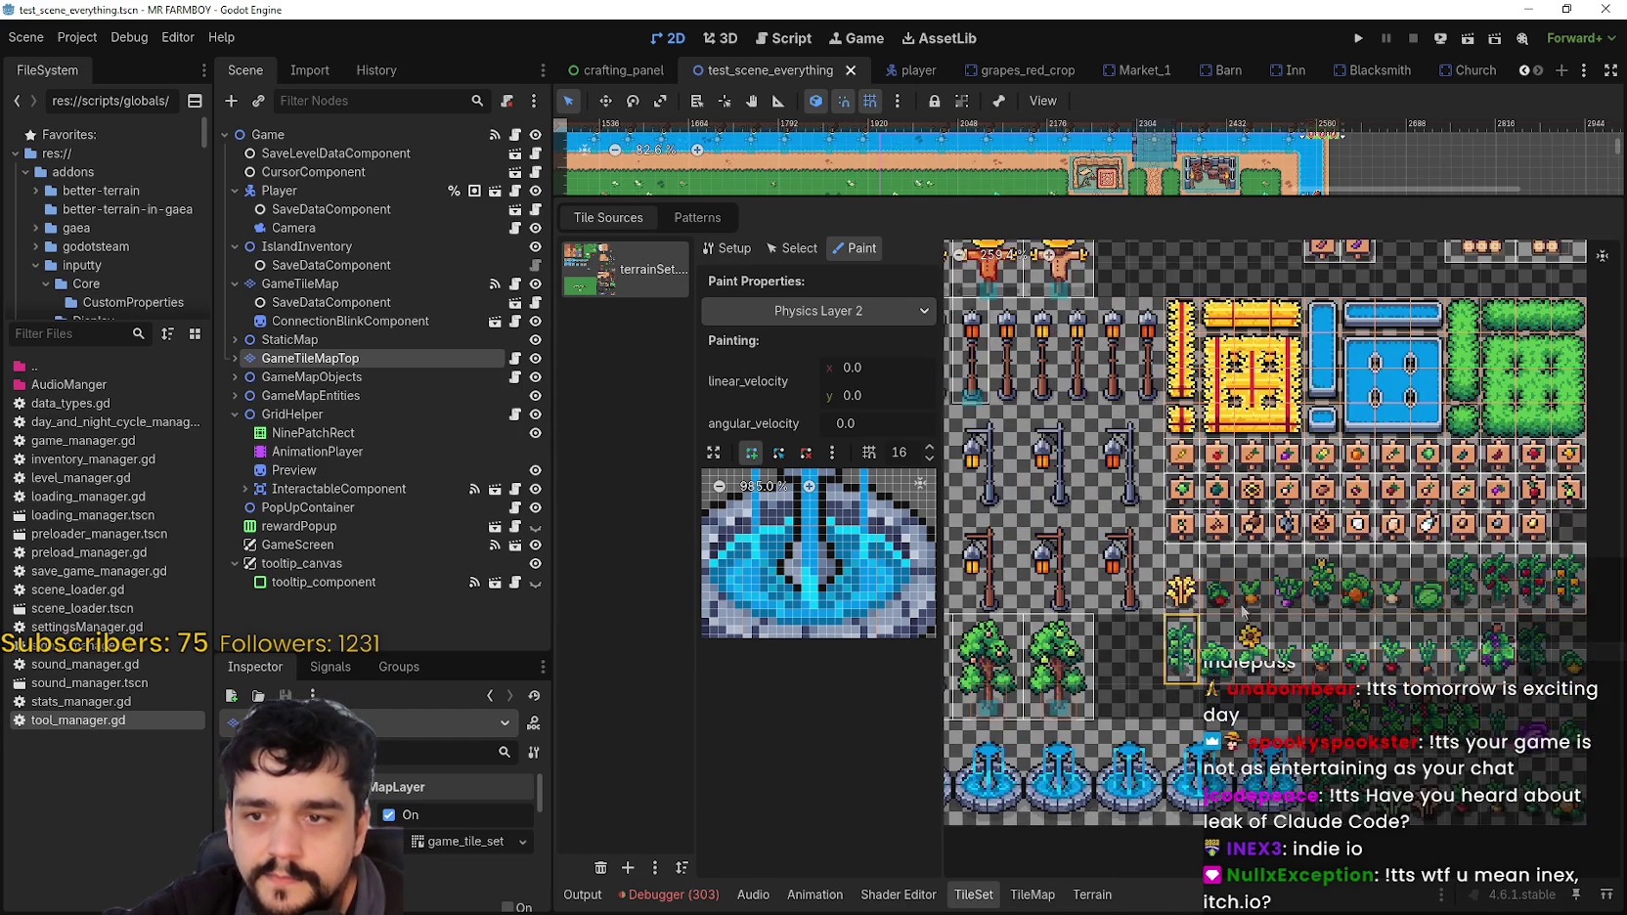
scroll(1369, 621, "left", 3)
scroll(1487, 641, "down", 1)
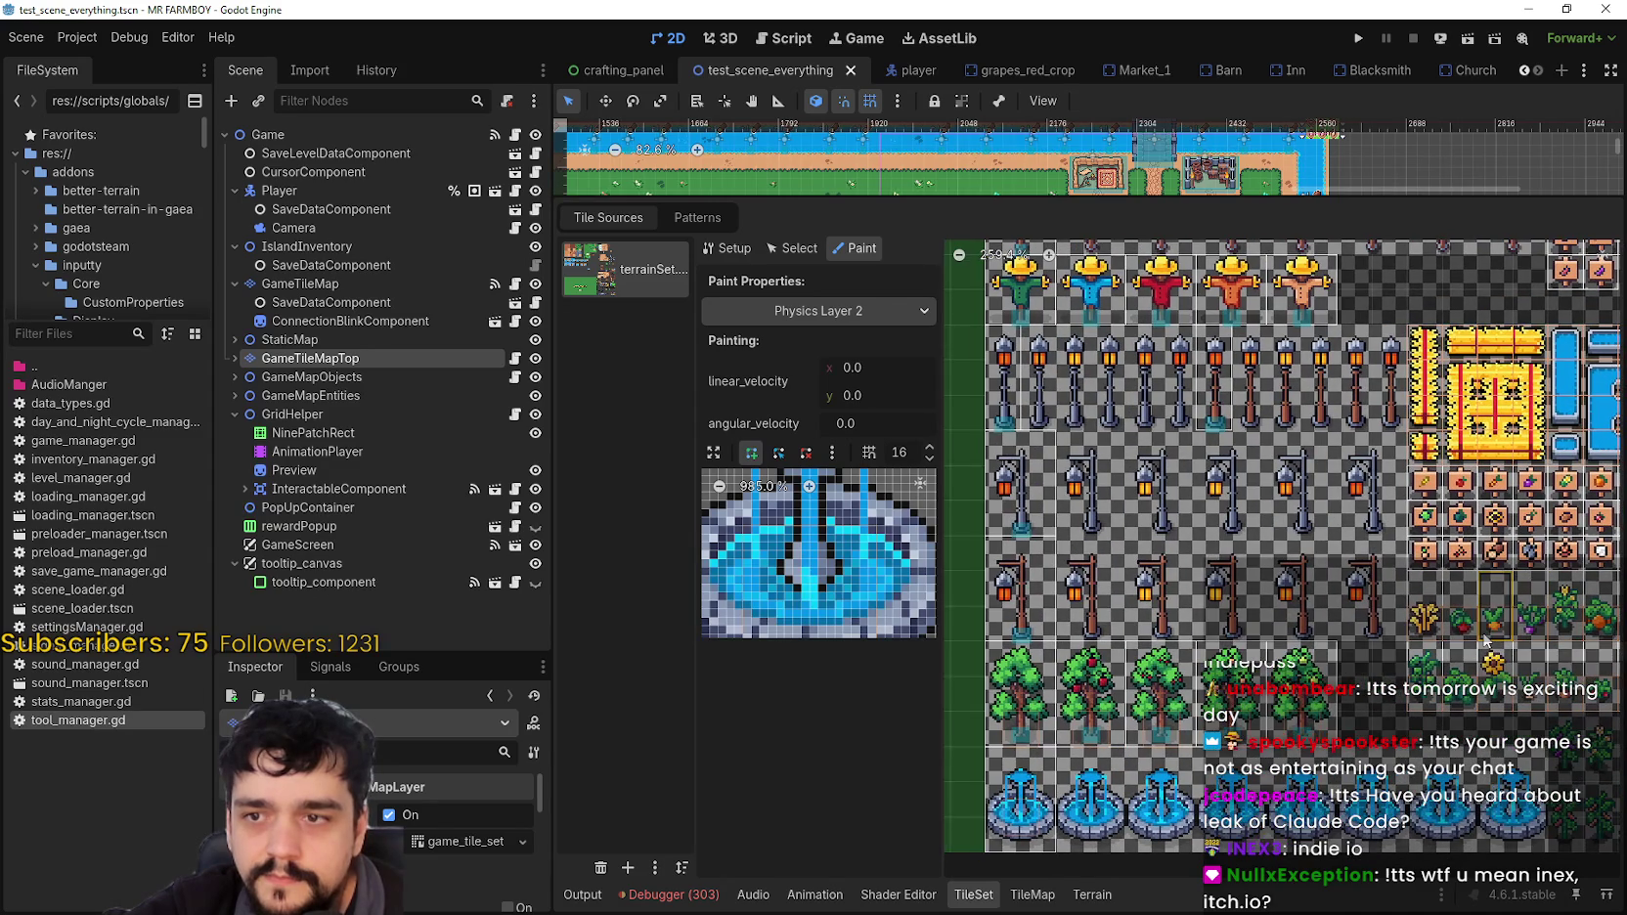
left_click_drag(1066, 380, 1038, 389)
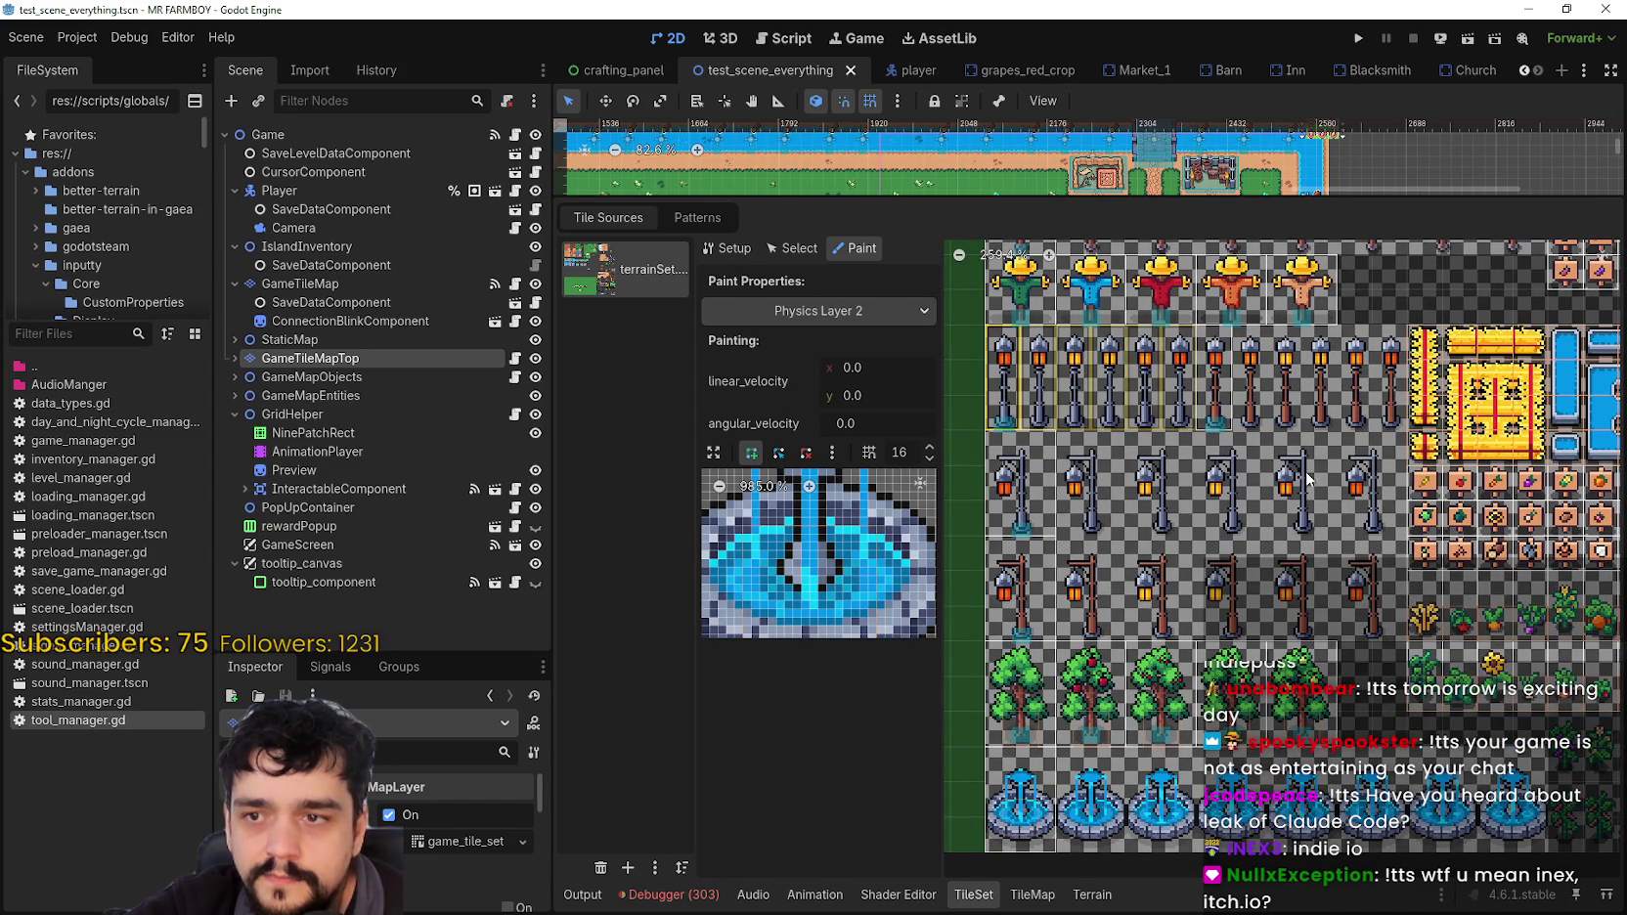
Step: Scroll around the TileSet atlas to check the fountain, lamp and tree tiles
scroll(1289, 452, "up", 1)
scroll(1289, 452, "right", 1)
scroll(1287, 448, "up", 8)
scroll(1288, 448, "right", 5)
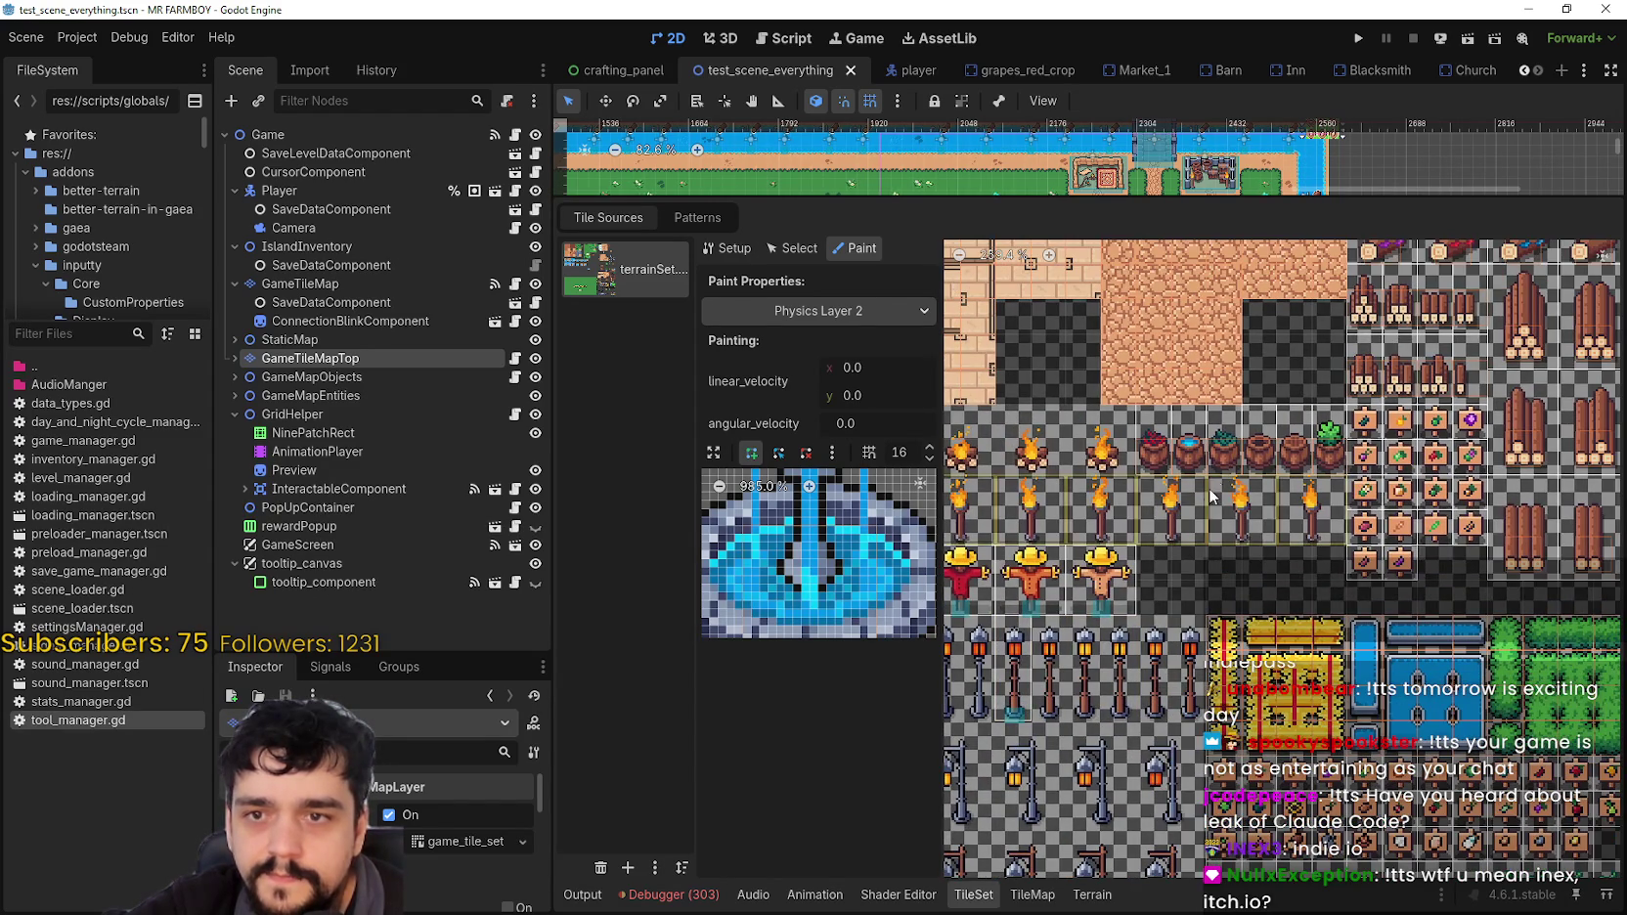
scroll(1219, 486, "up", 11)
scroll(1218, 486, "right", 5)
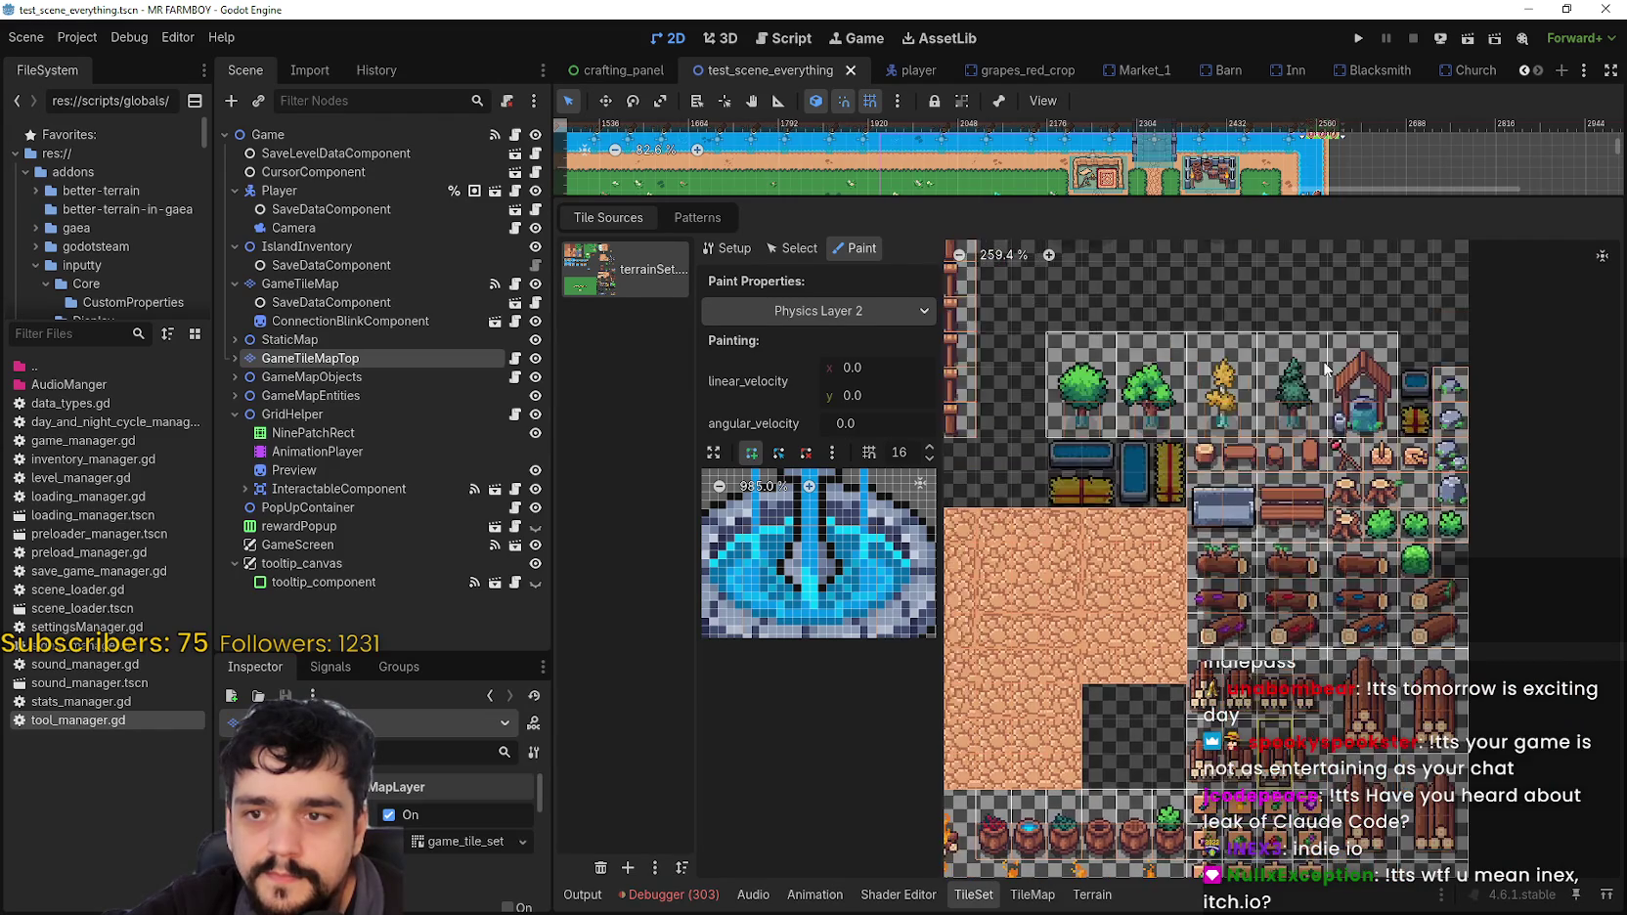
scroll(1326, 372, "down", 14)
scroll(1326, 372, "left", 4)
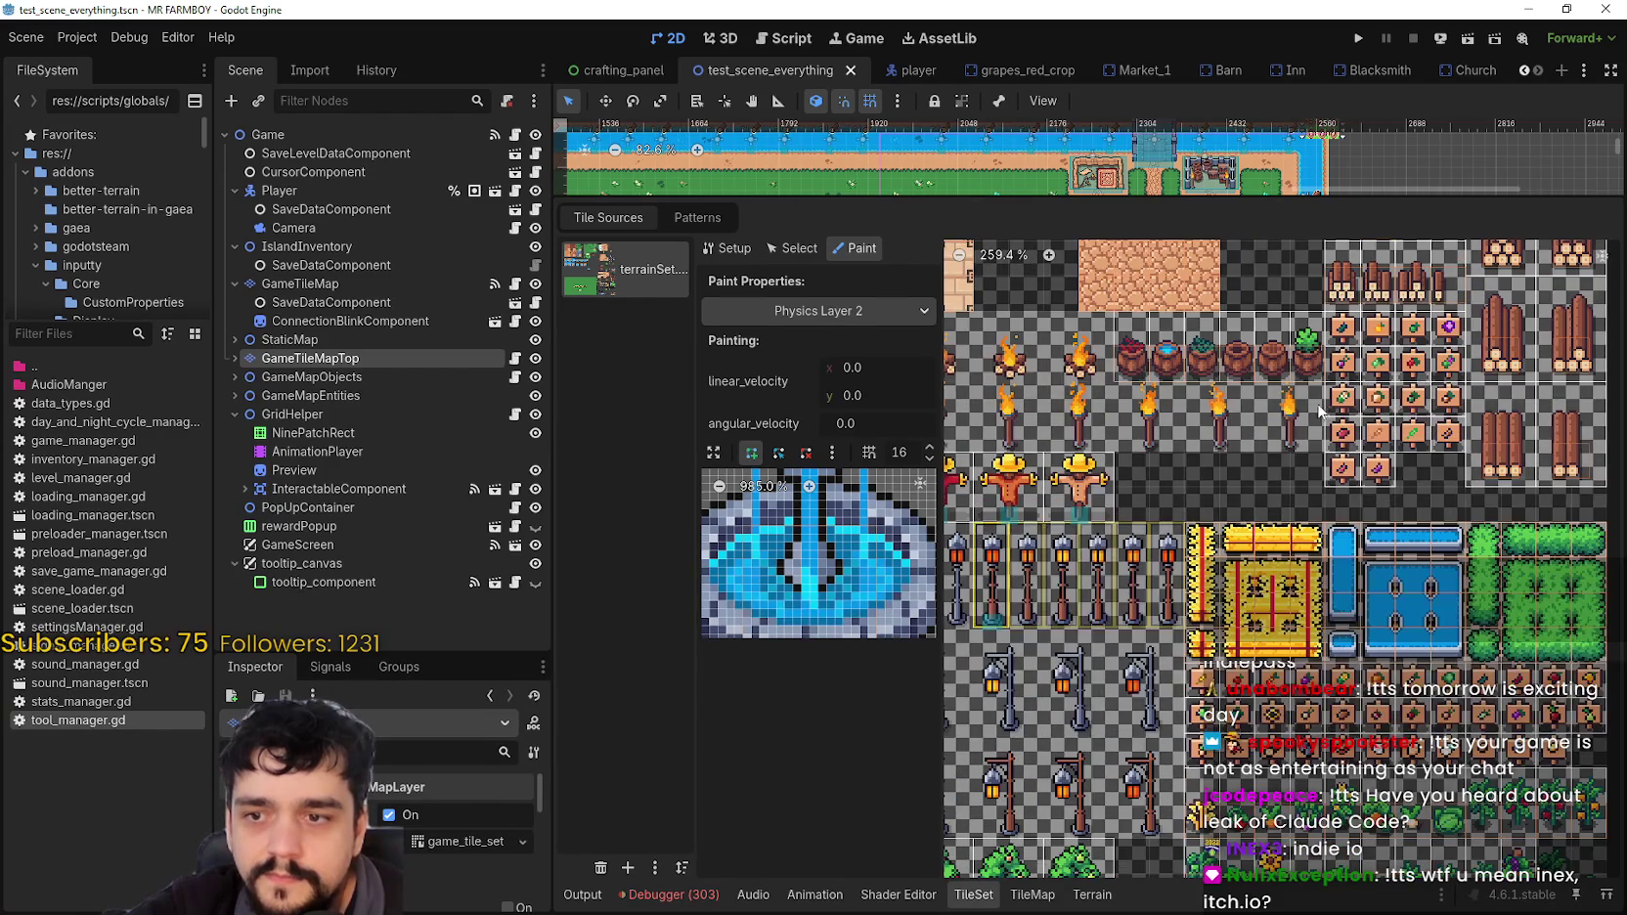
scroll(1317, 412, "down", 8)
scroll(1318, 411, "left", 8)
scroll(1374, 288, "down", 2)
scroll(1277, 570, "left", 5)
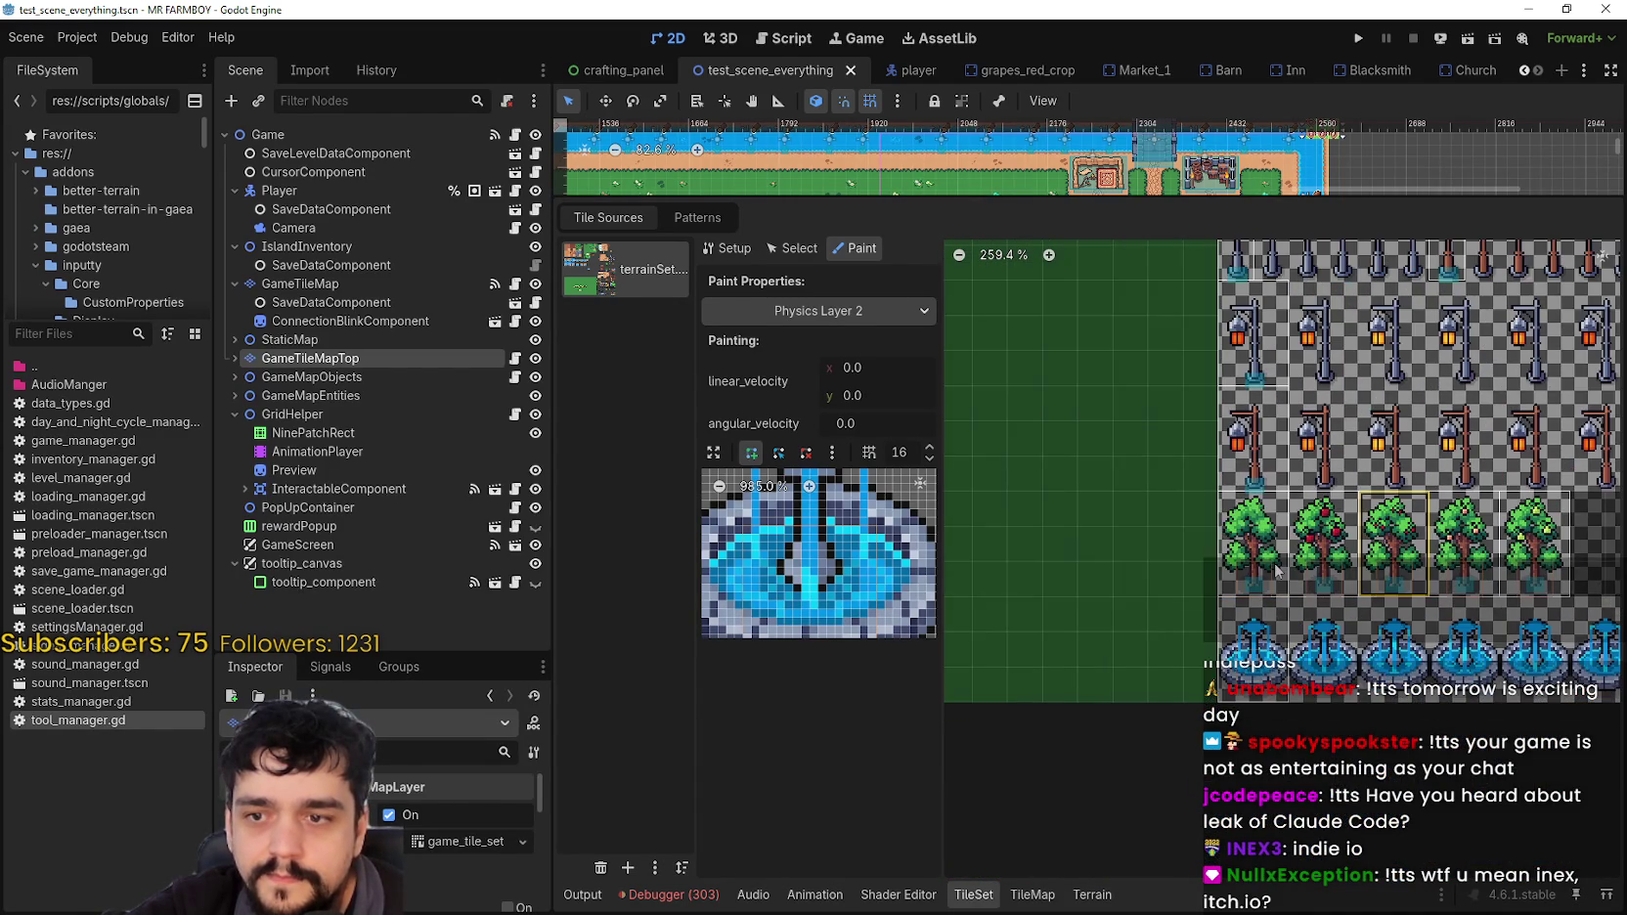
scroll(1167, 595, "right", 3)
scroll(1167, 595, "up", 1)
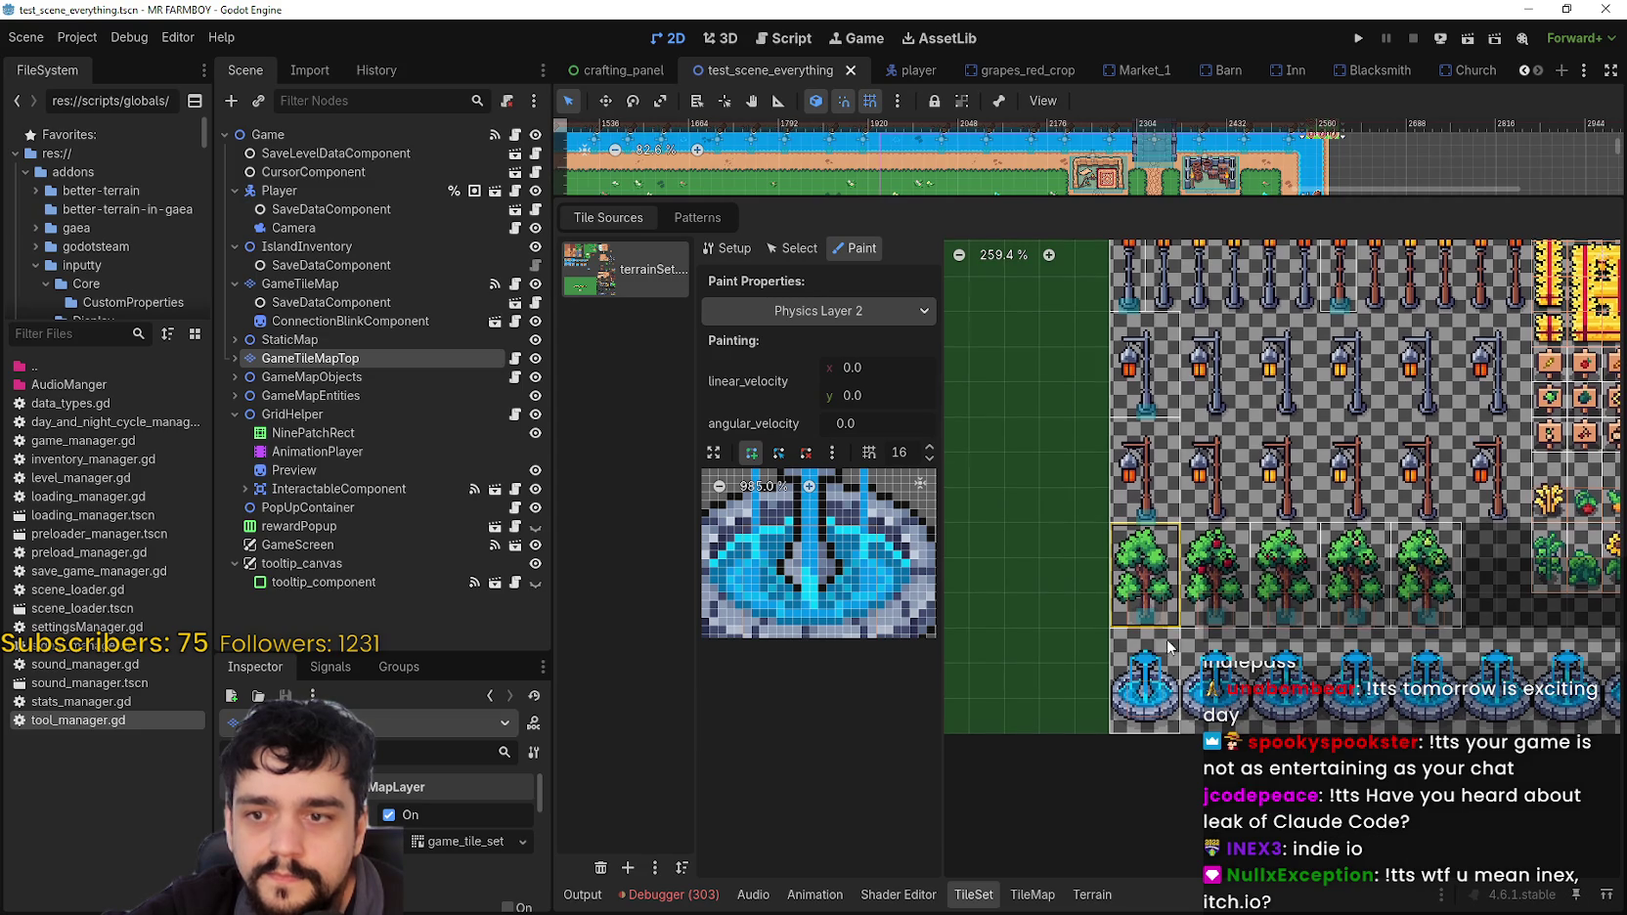
scroll(1170, 616, "up", 2)
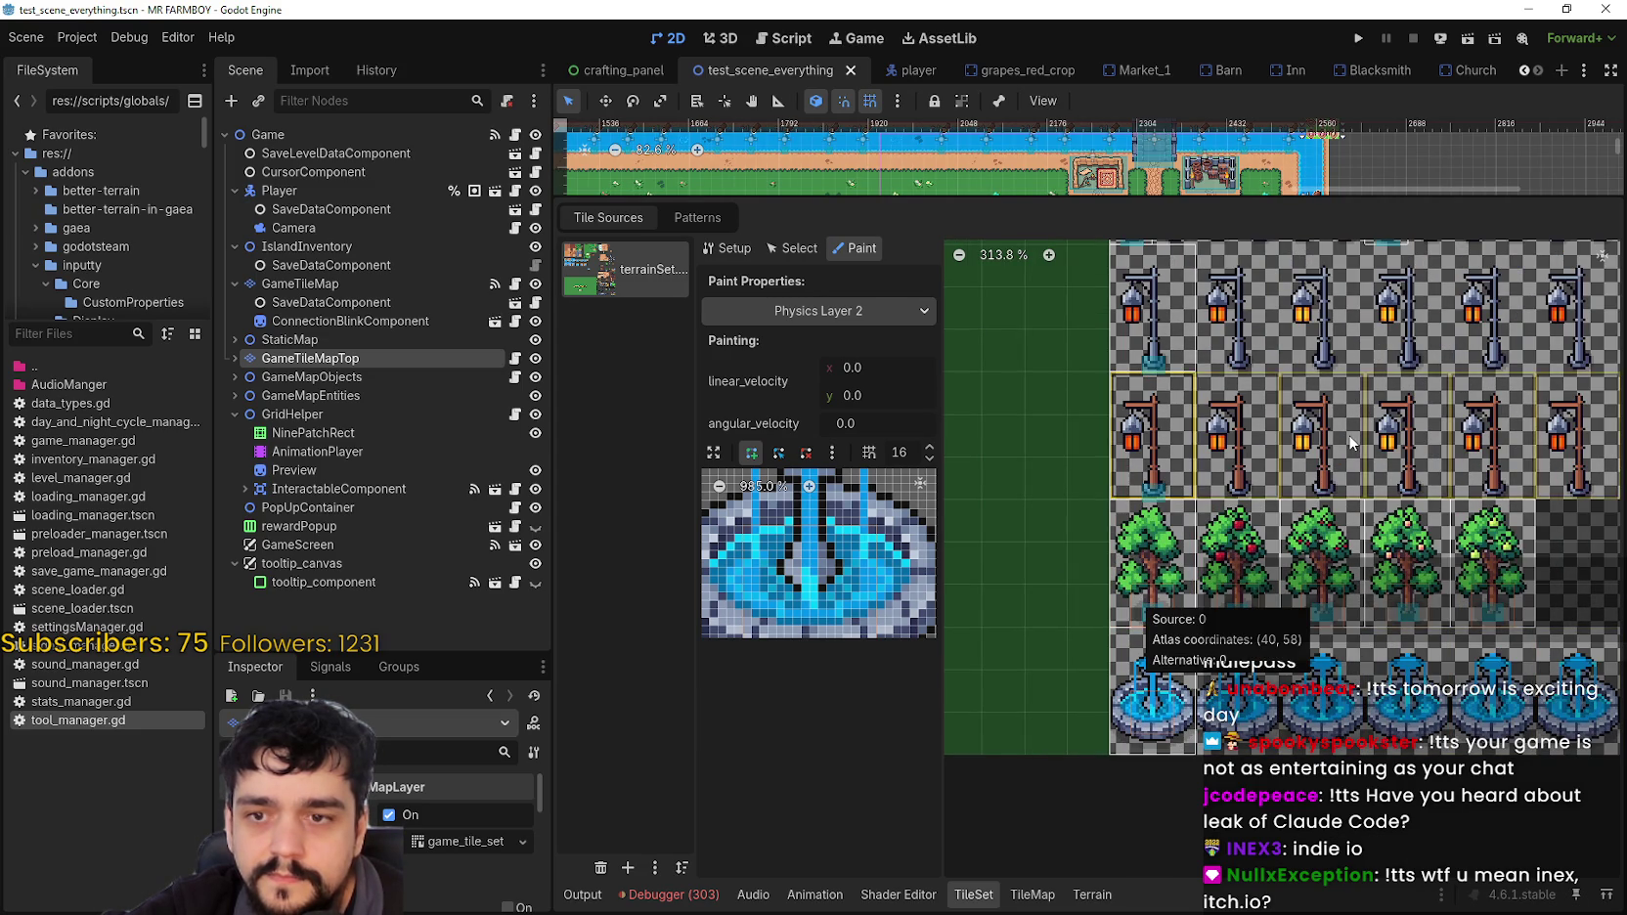
scroll(1203, 548, "down", 2)
scroll(1264, 492, "up", 3)
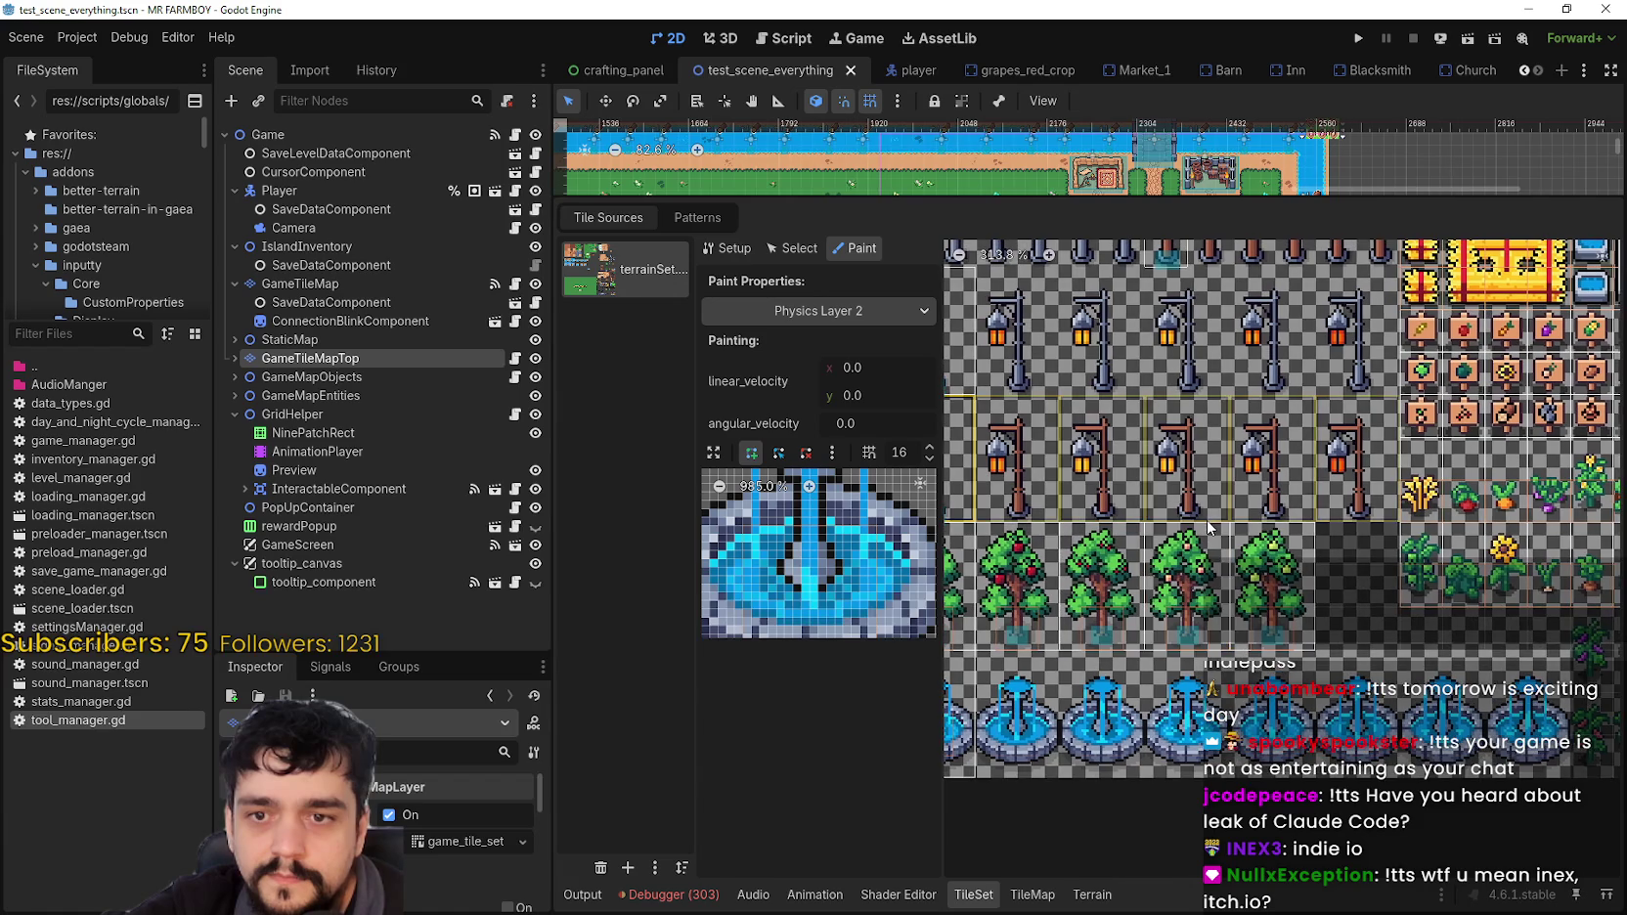
scroll(1473, 489, "down", 2)
scroll(1473, 490, "down", 2)
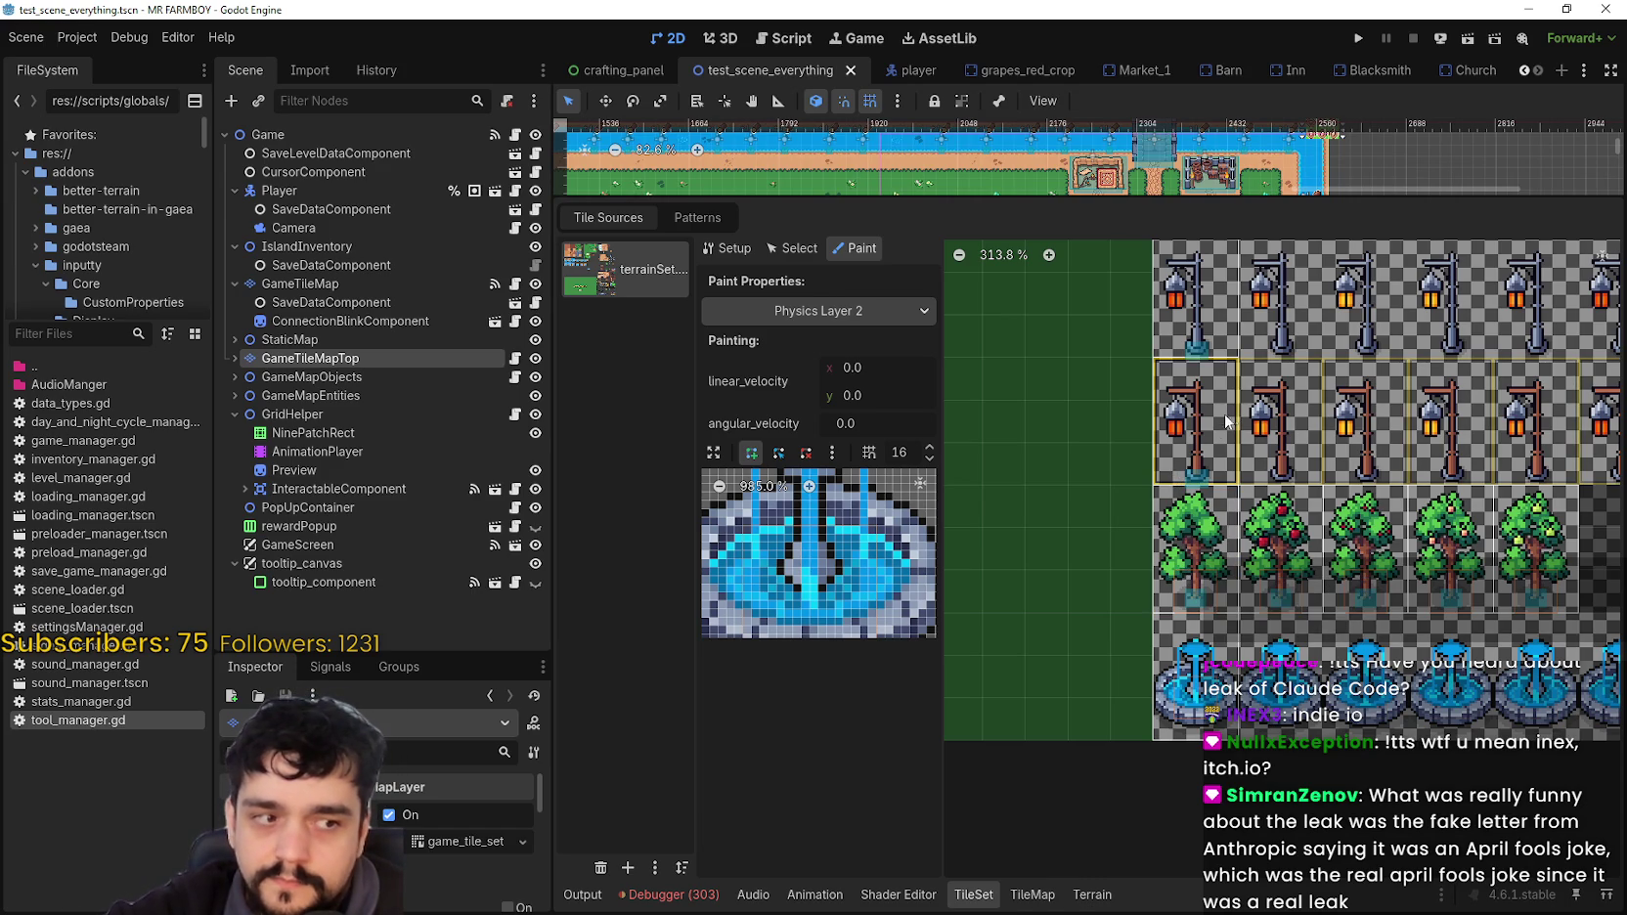
scroll(1213, 424, "down", 1)
scroll(1212, 423, "down", 1)
scroll(1213, 424, "down", 3)
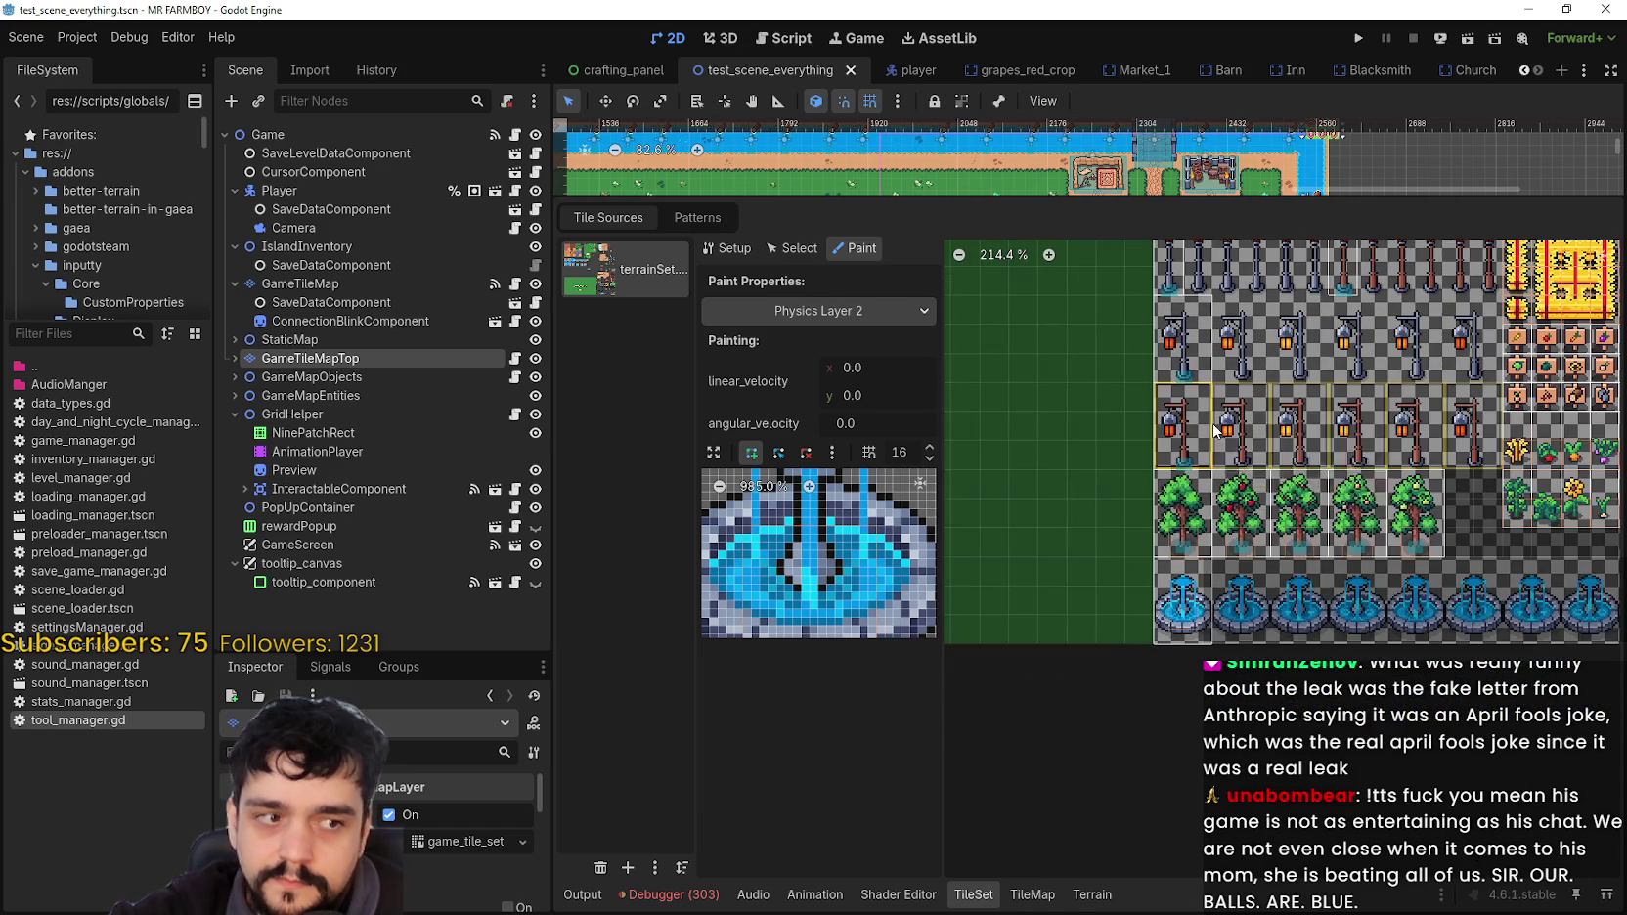
scroll(1216, 429, "down", 3)
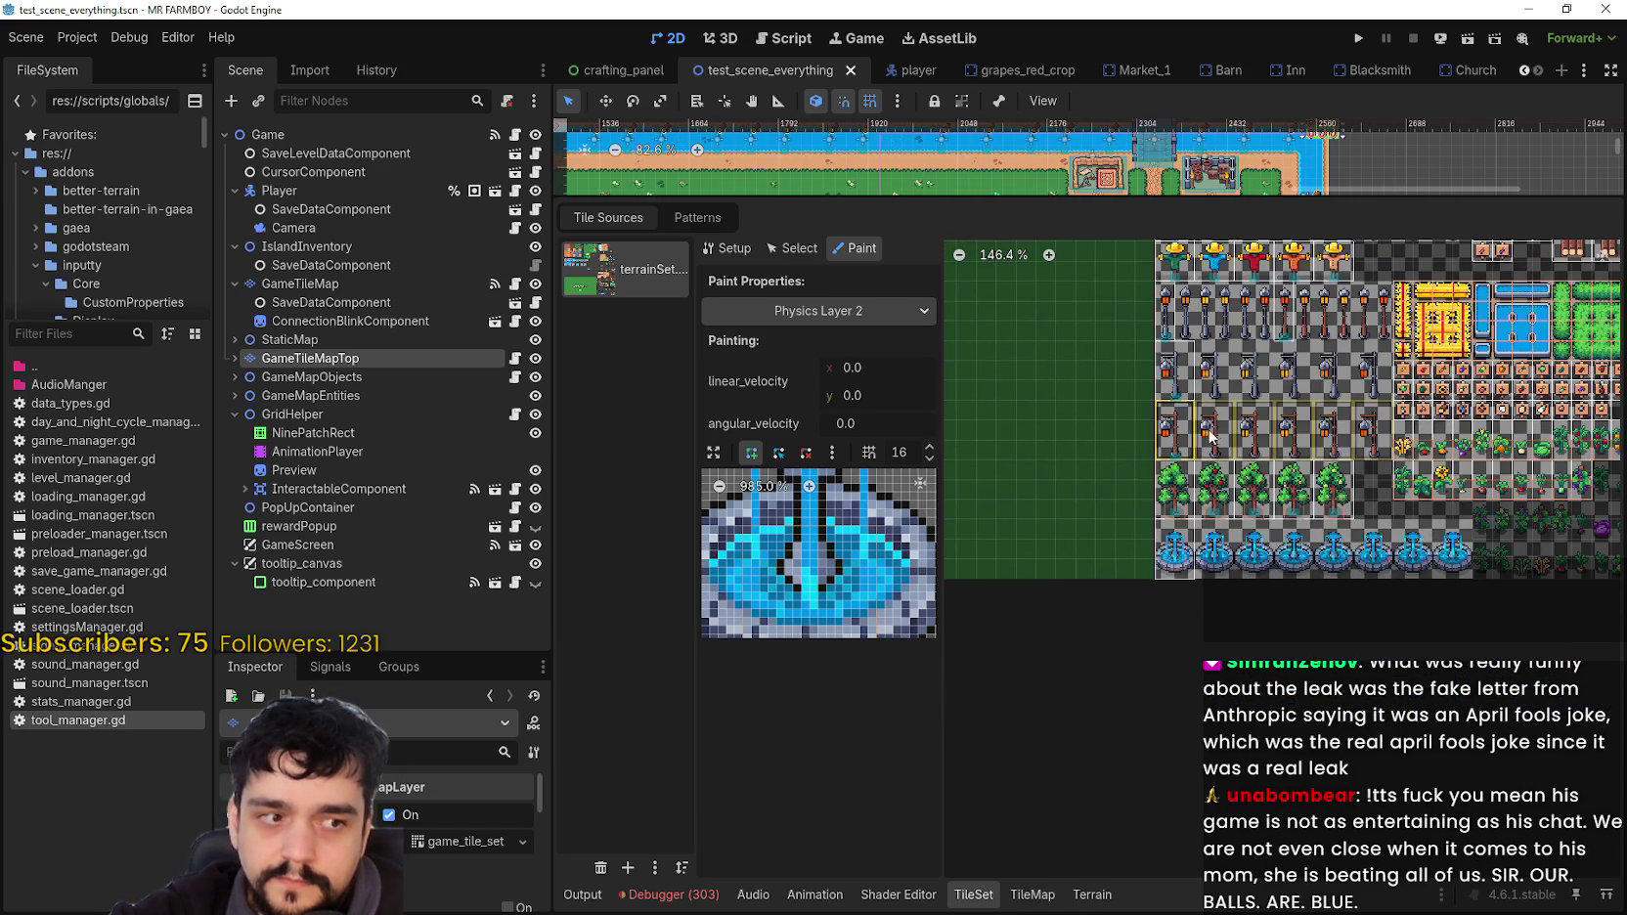
scroll(1172, 580, "down", 1)
scroll(1173, 489, "up", 5)
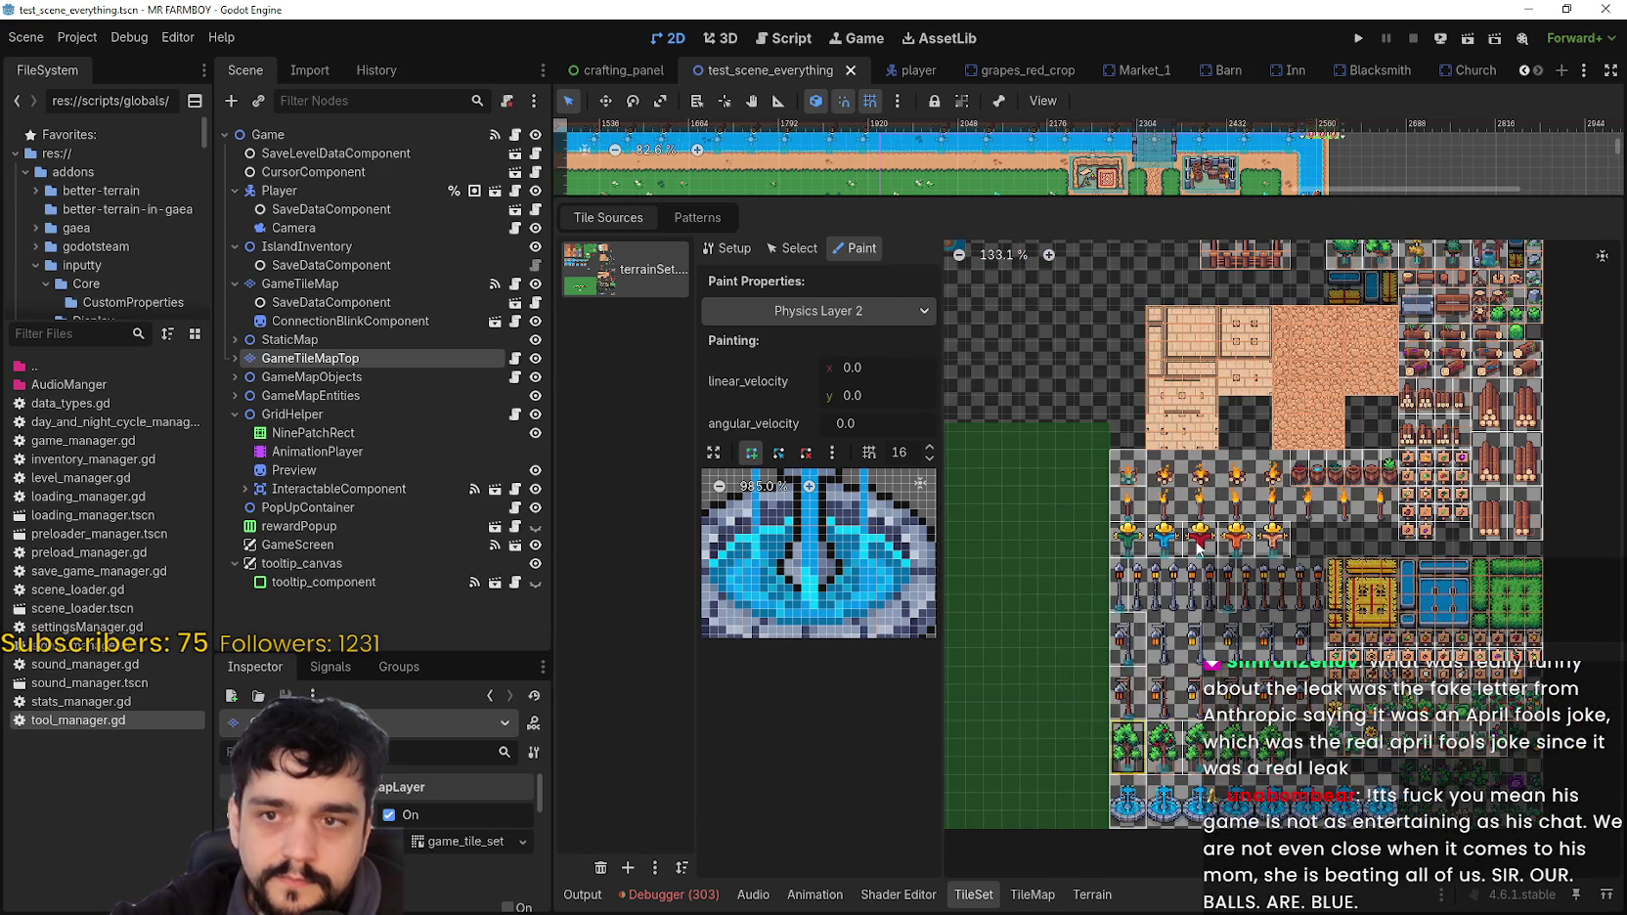
left_click_drag(1174, 398, 1191, 802)
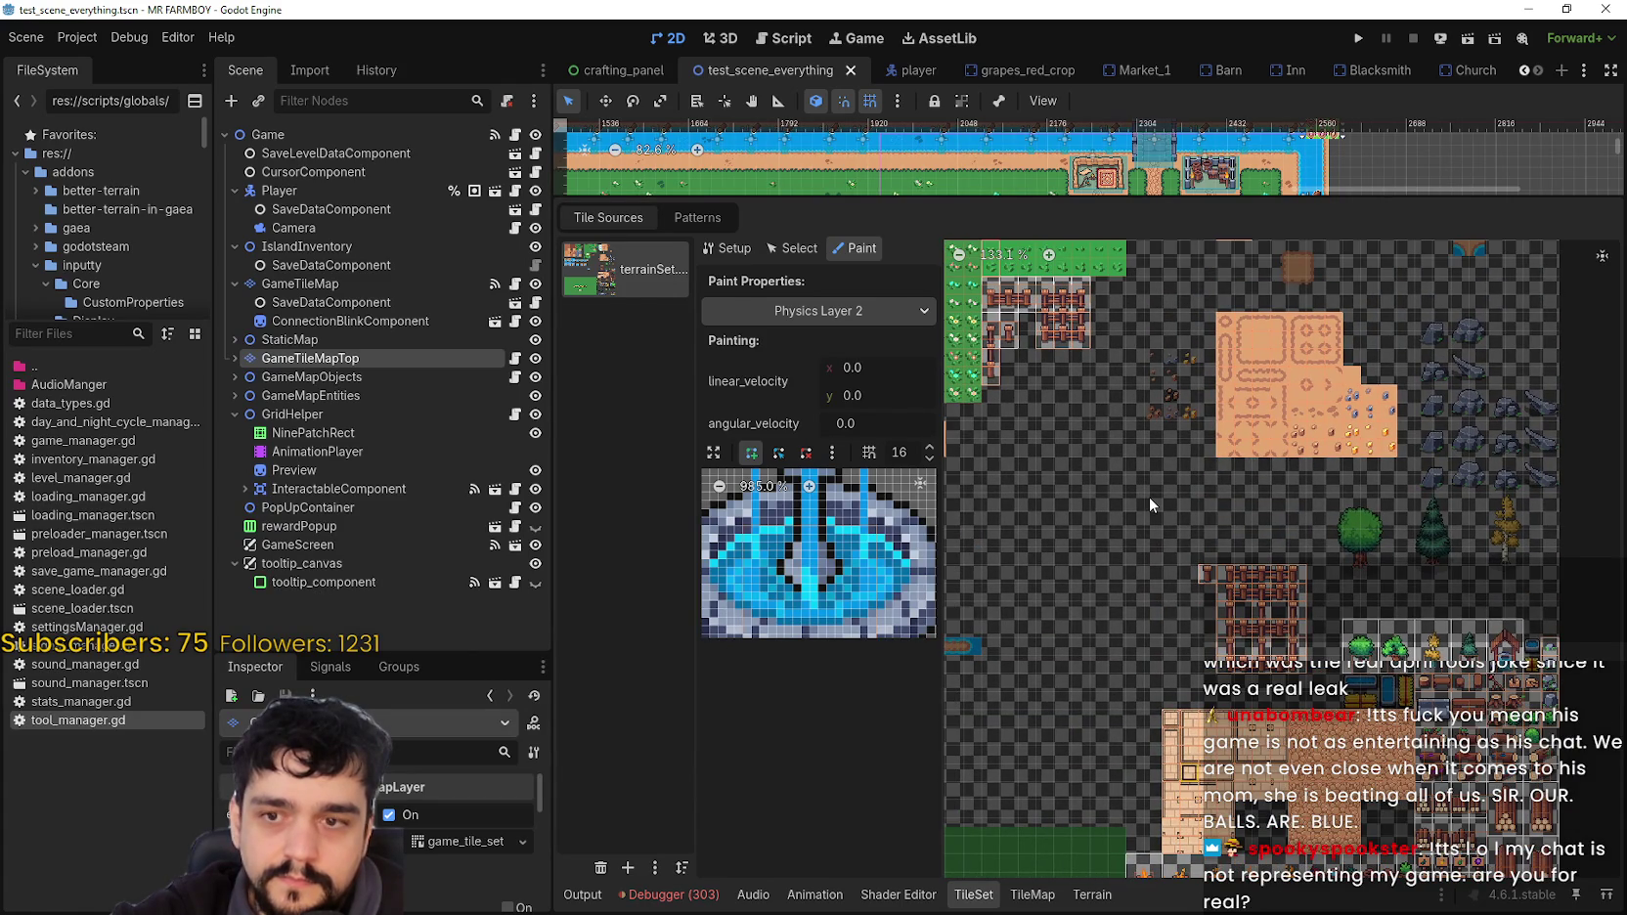
mouse_move(1192, 568)
left_mouse_down()
mouse_move(1252, 643)
mouse_move(1136, 547)
left_mouse_up()
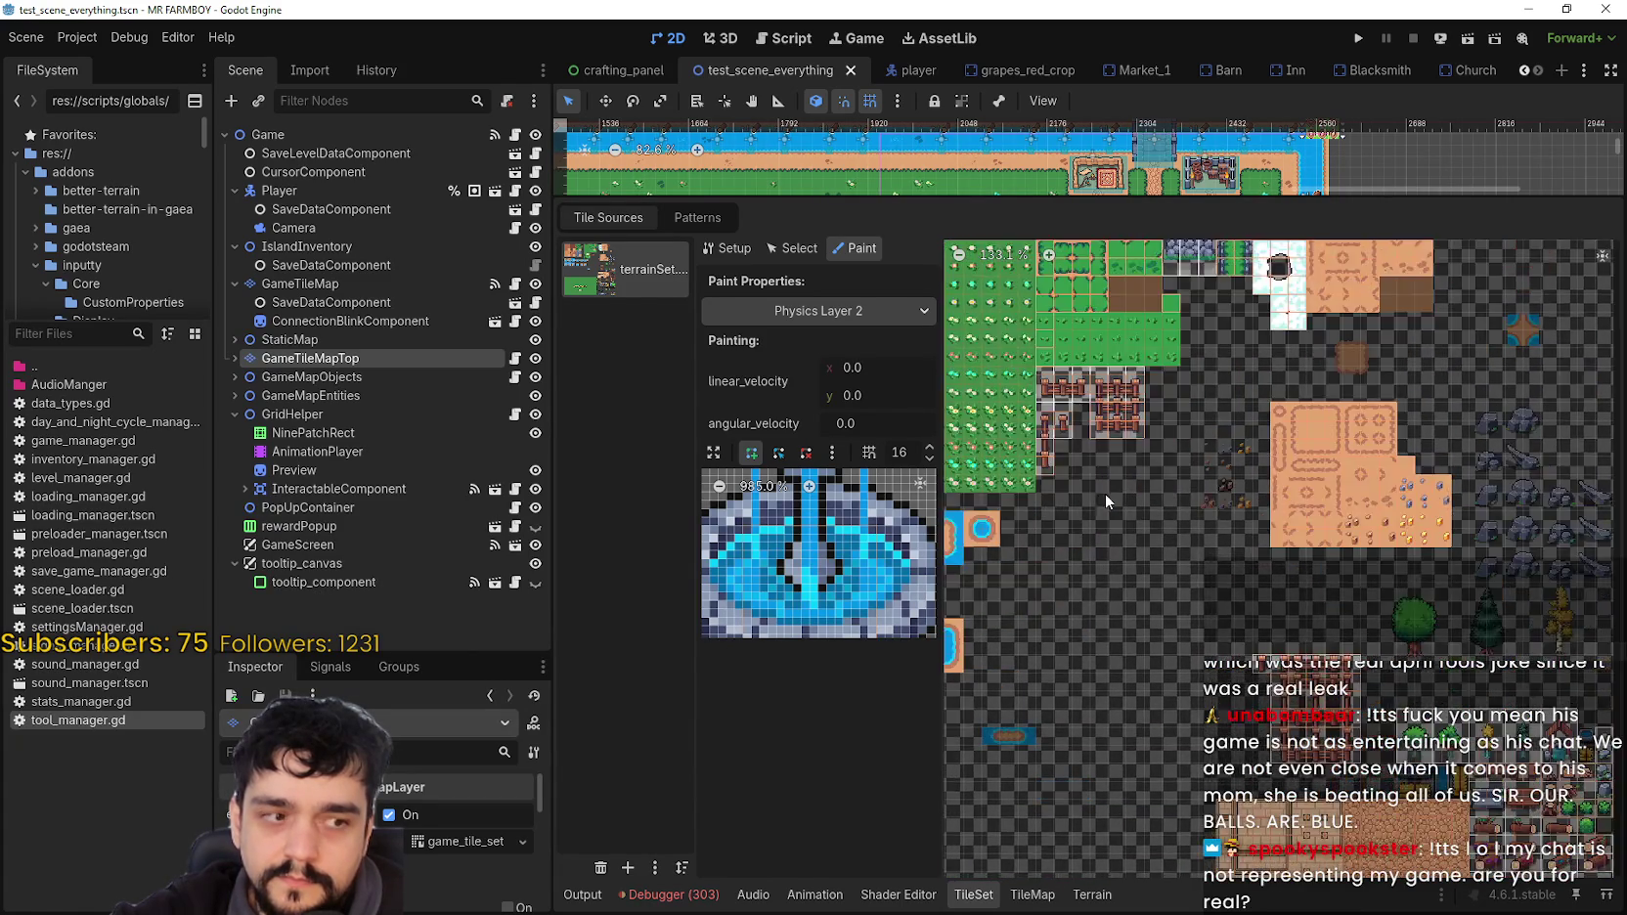
scroll(1065, 428, "down", 2)
scroll(1178, 567, "down", 5)
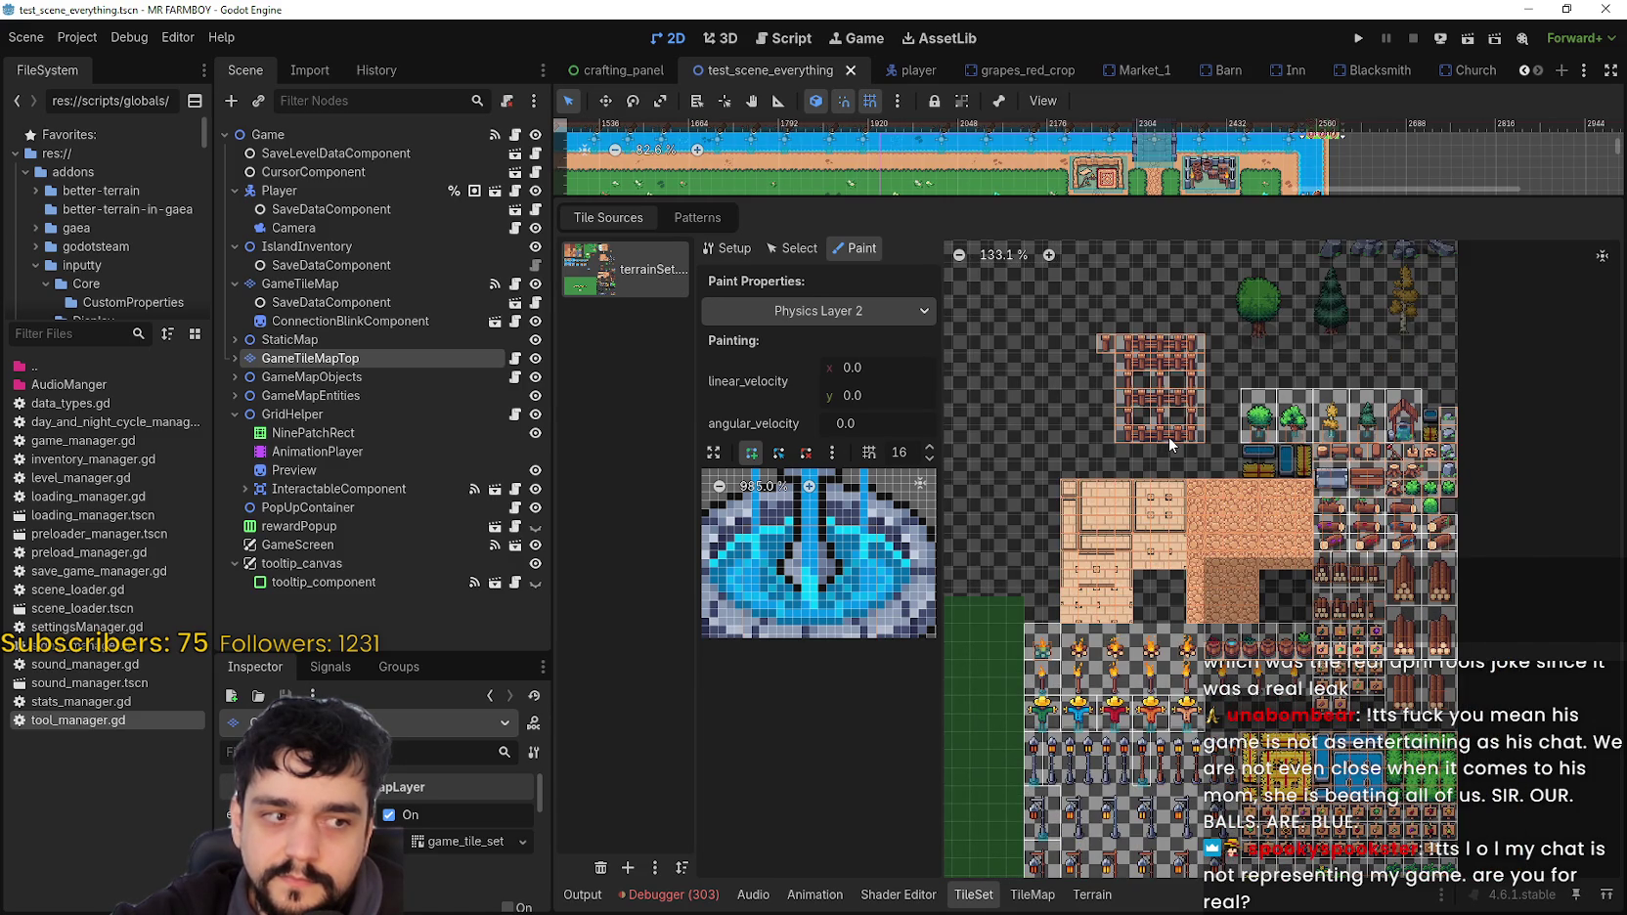
mouse_move(1168, 436)
left_mouse_down()
mouse_move(1167, 362)
mouse_move(1222, 285)
left_mouse_up()
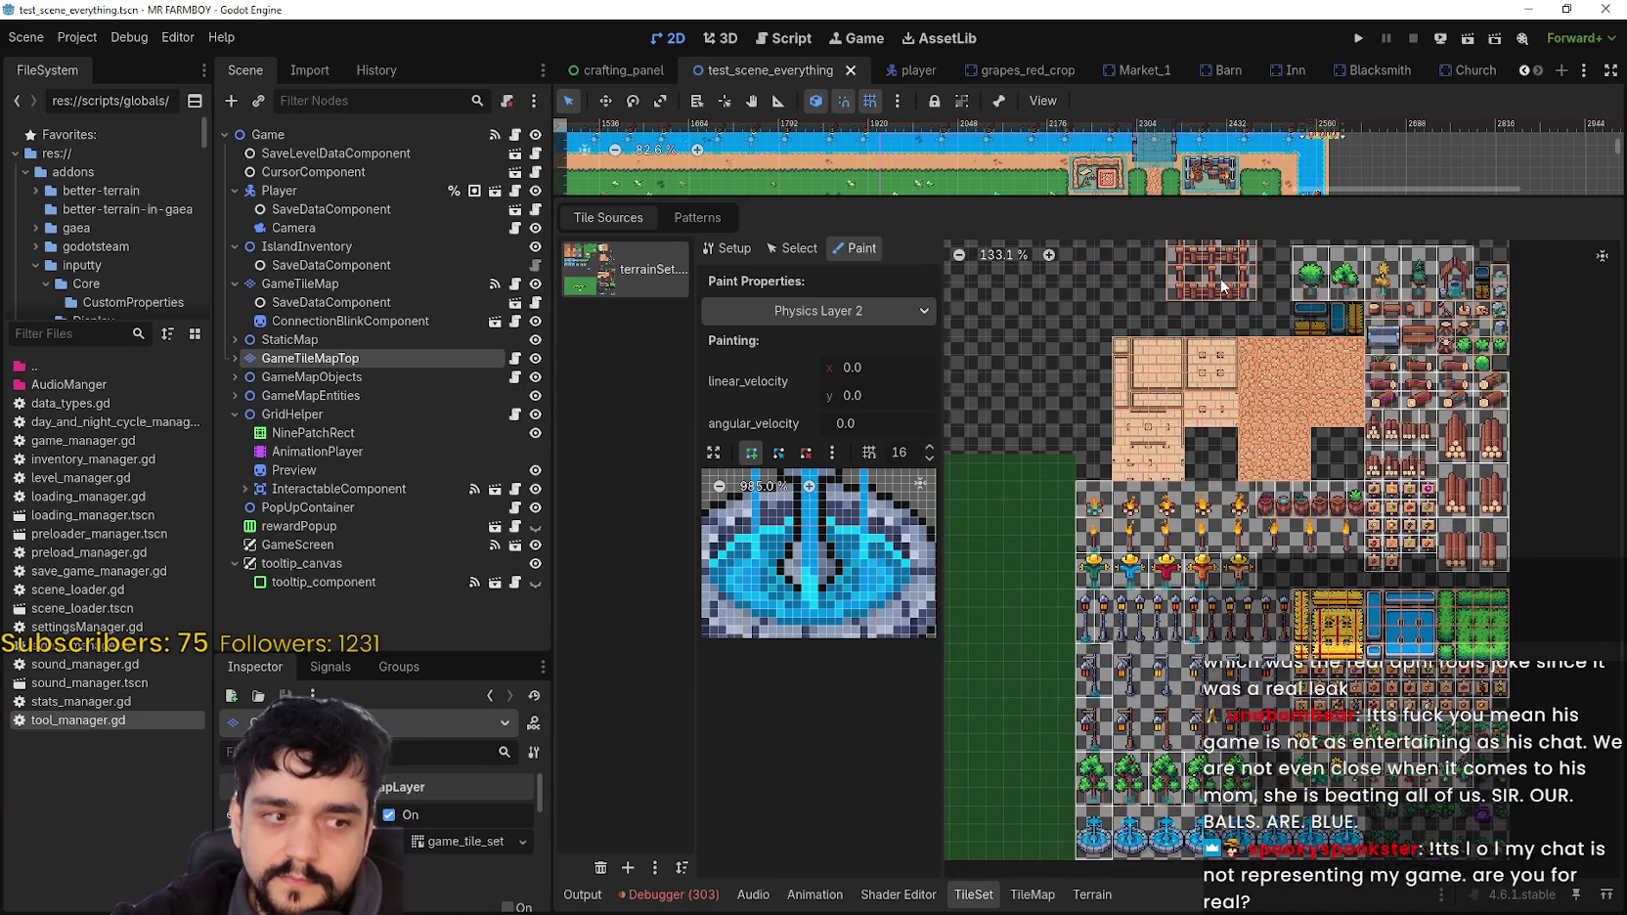
scroll(1336, 630, "up", 1)
scroll(1336, 631, "up", 6)
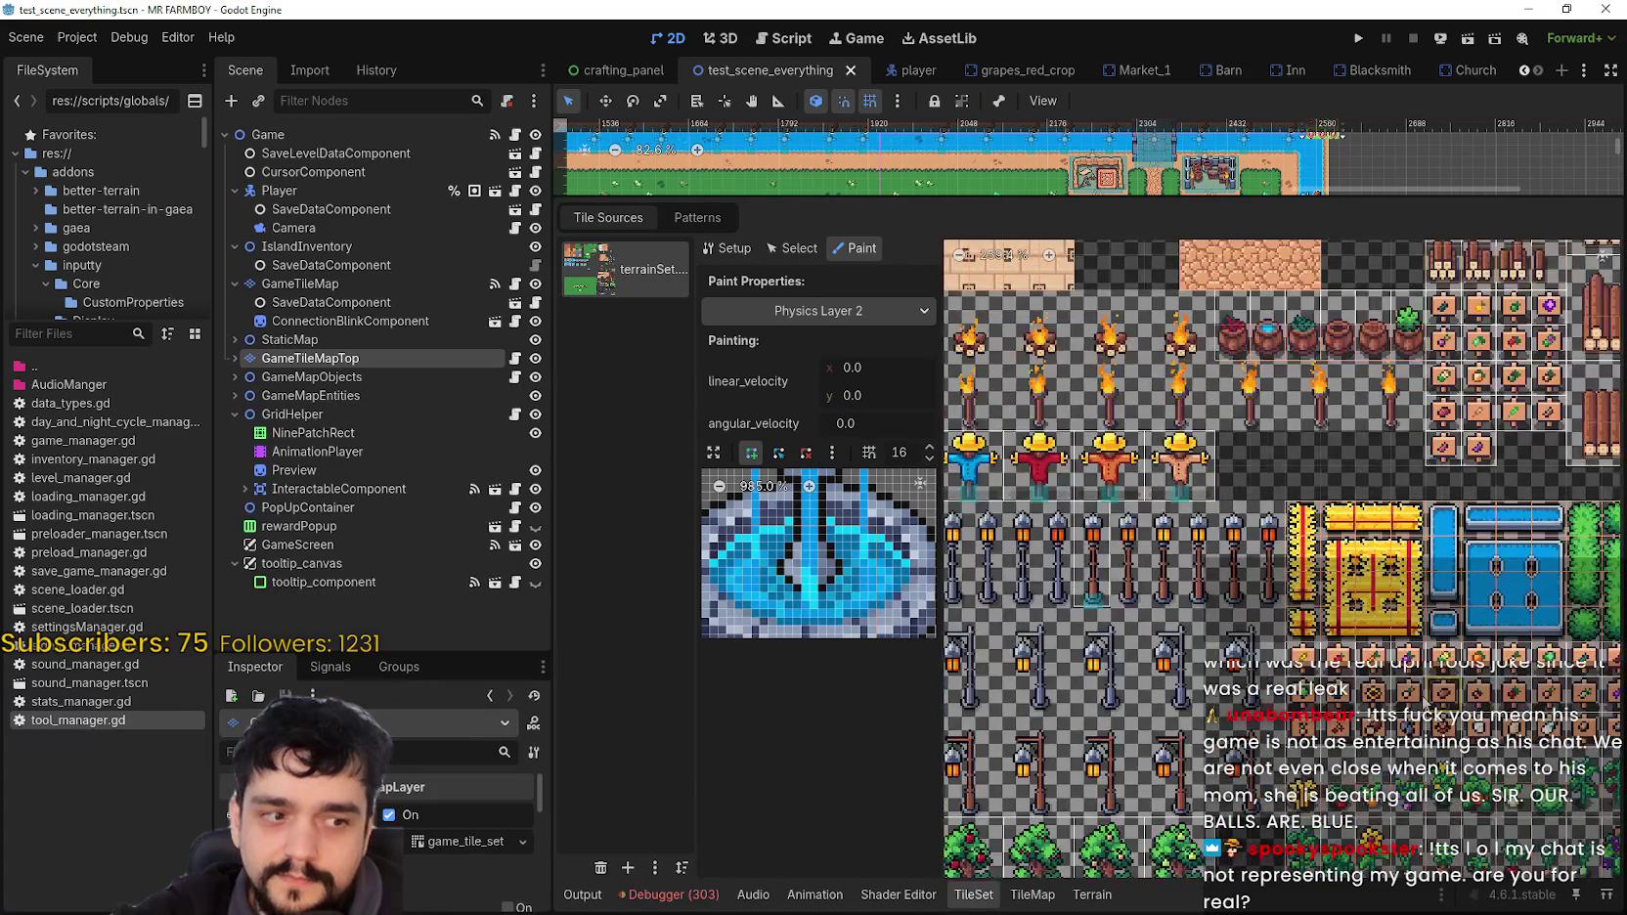
scroll(1372, 552, "down", 5)
scroll(1272, 557, "right", 3)
scroll(1191, 559, "up", 4)
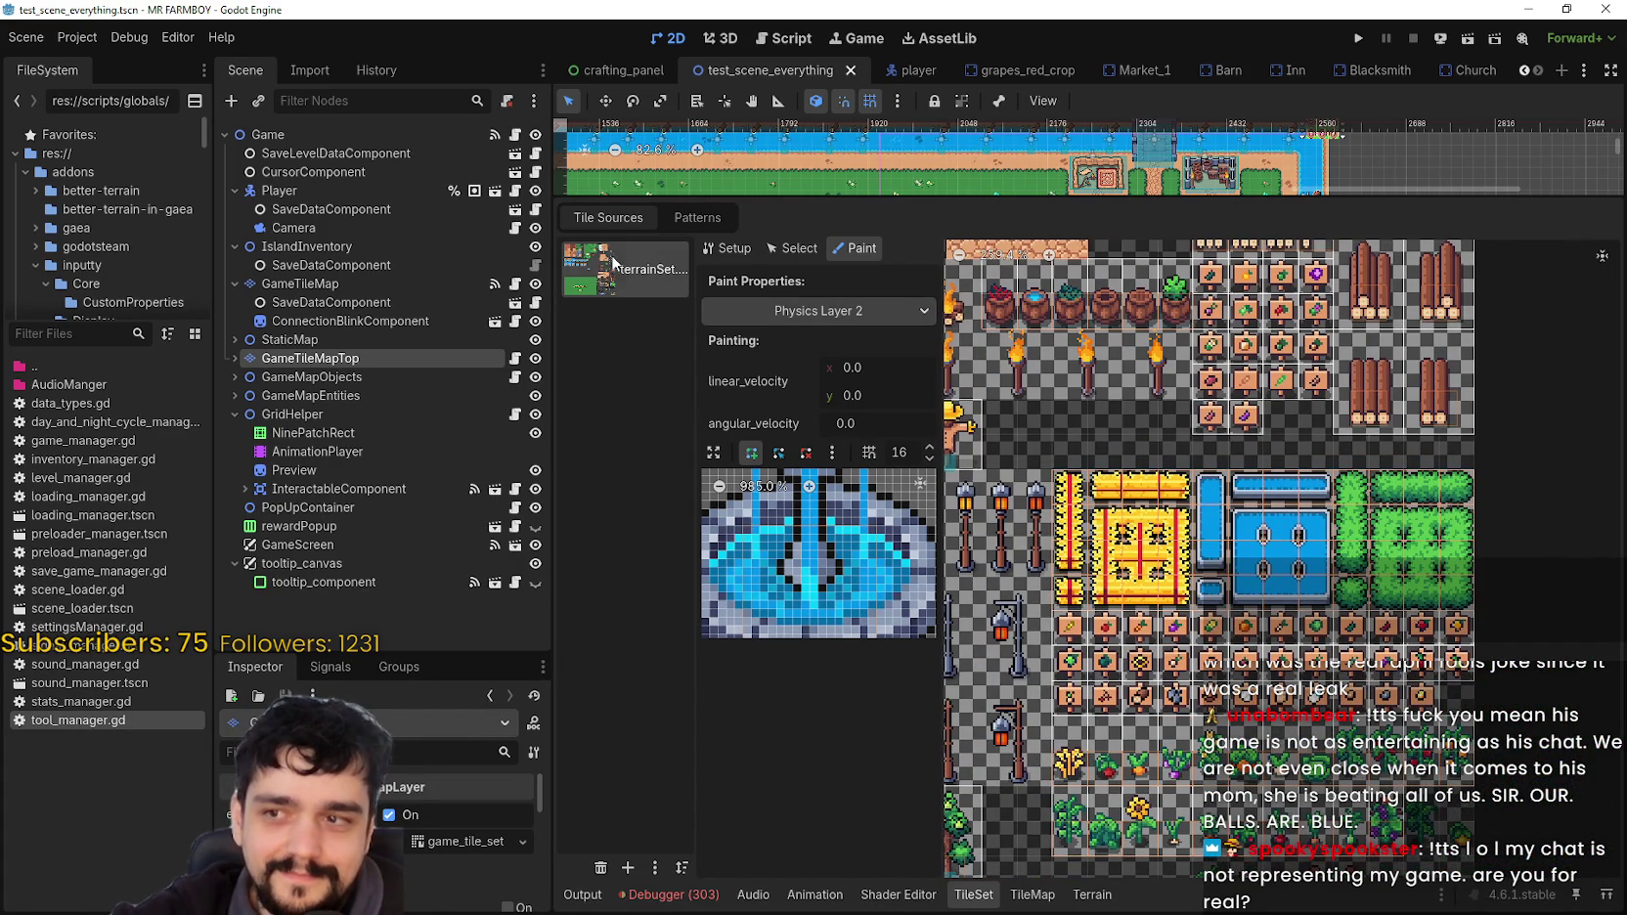
Step: Set the TileSet paint property to Physics Layer 1
left_click(817, 311)
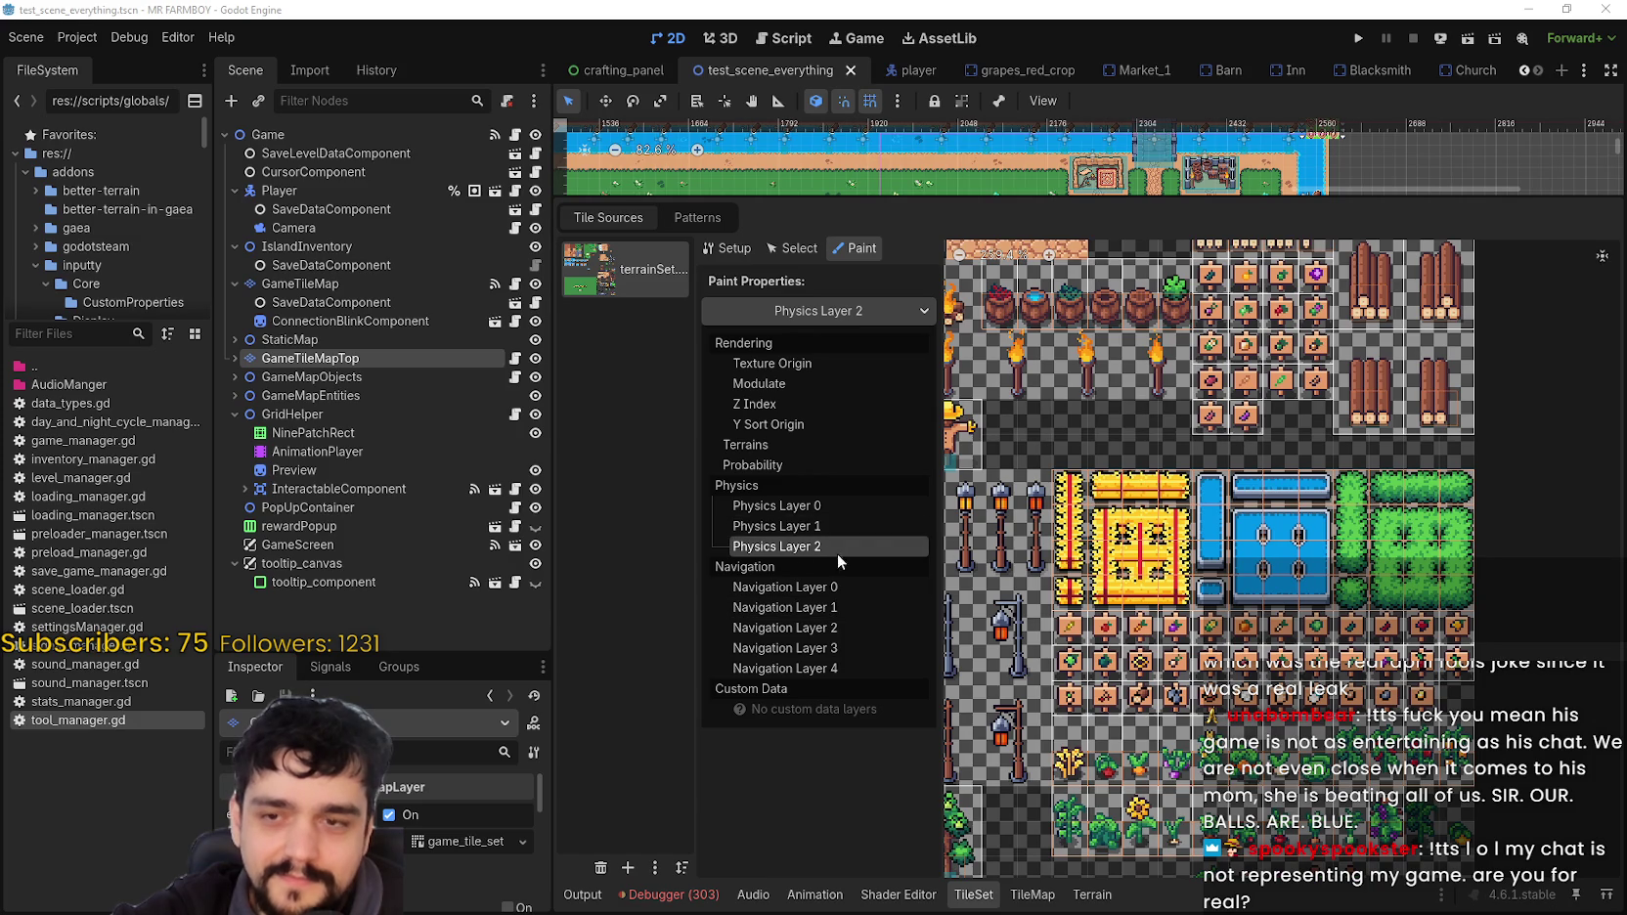
left_click(808, 528)
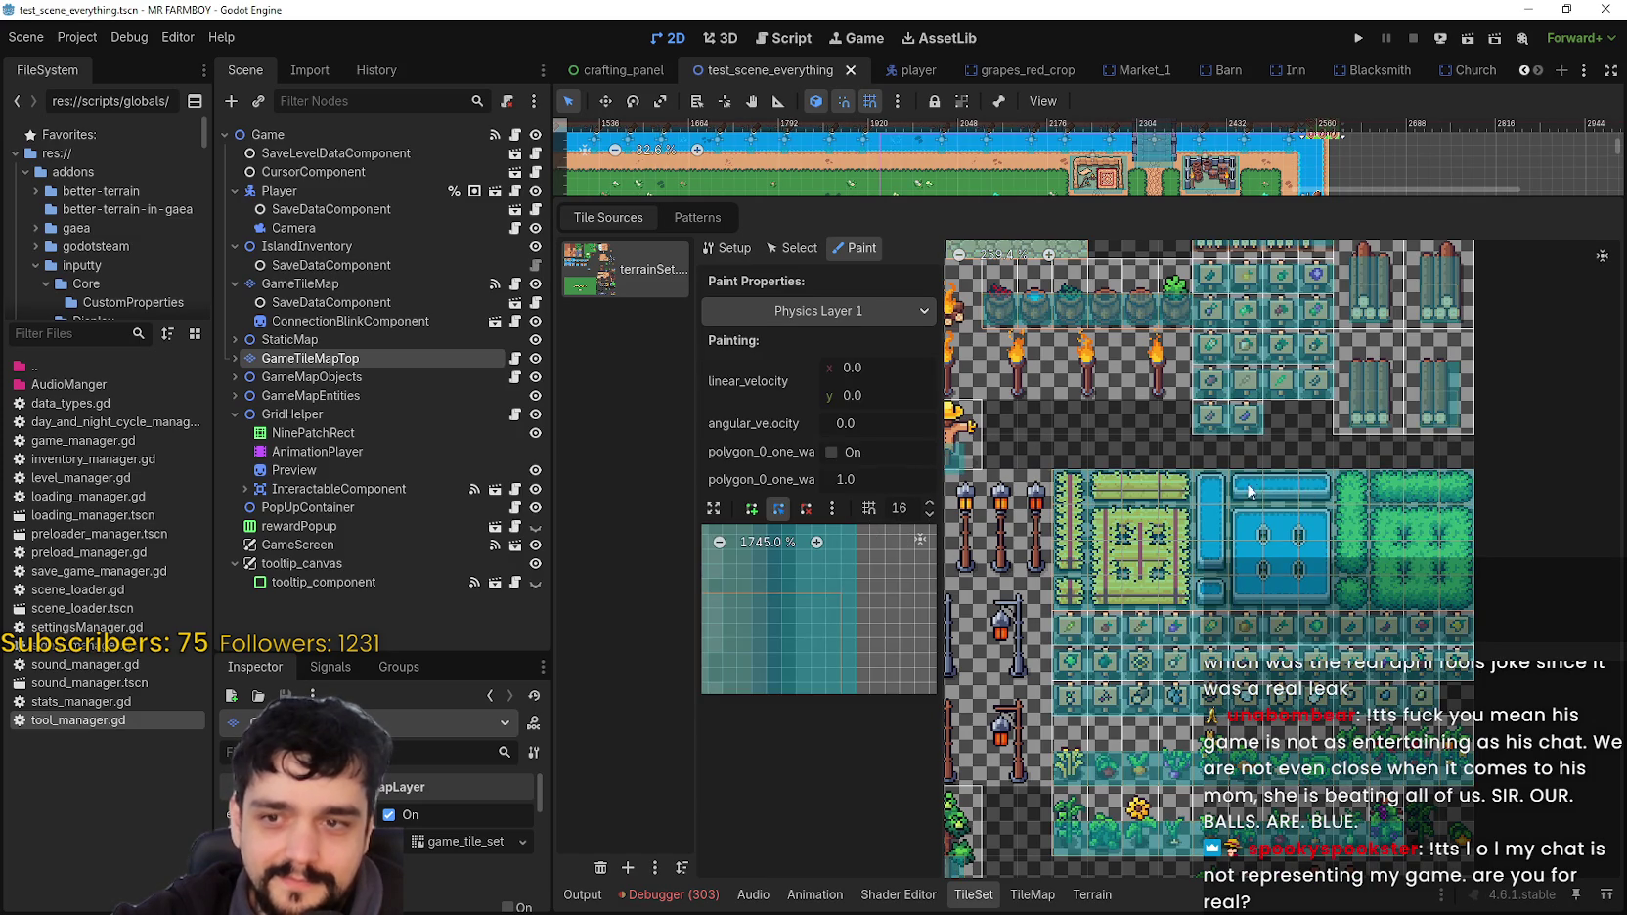
scroll(1406, 603, "down", 1)
scroll(1407, 604, "up", 3)
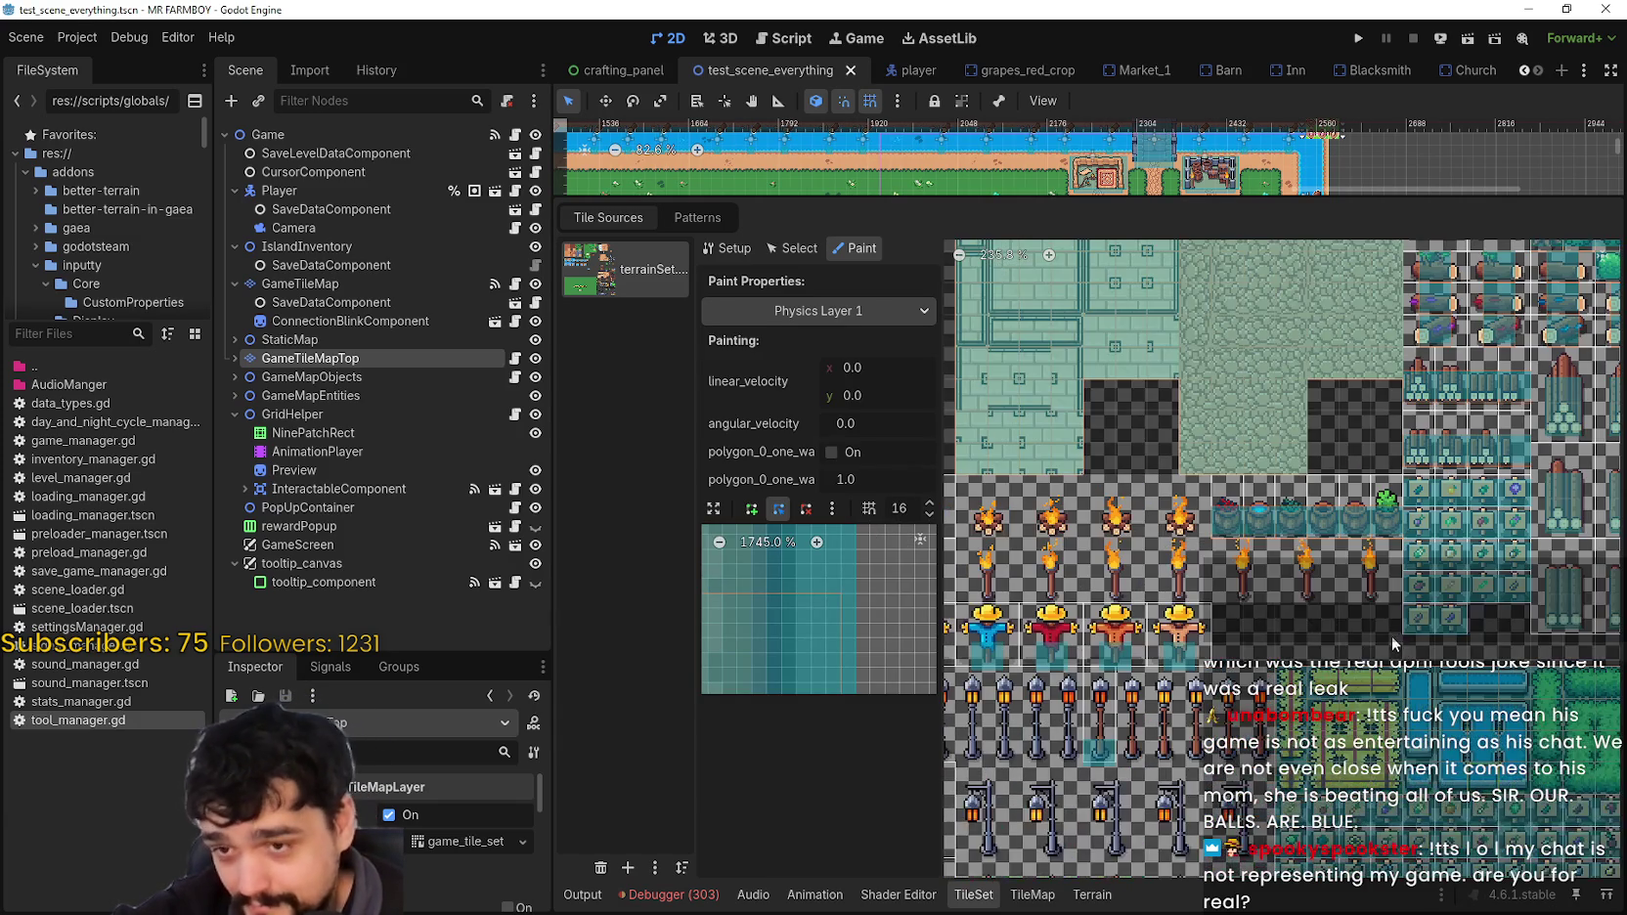
scroll(1298, 606, "left", 5)
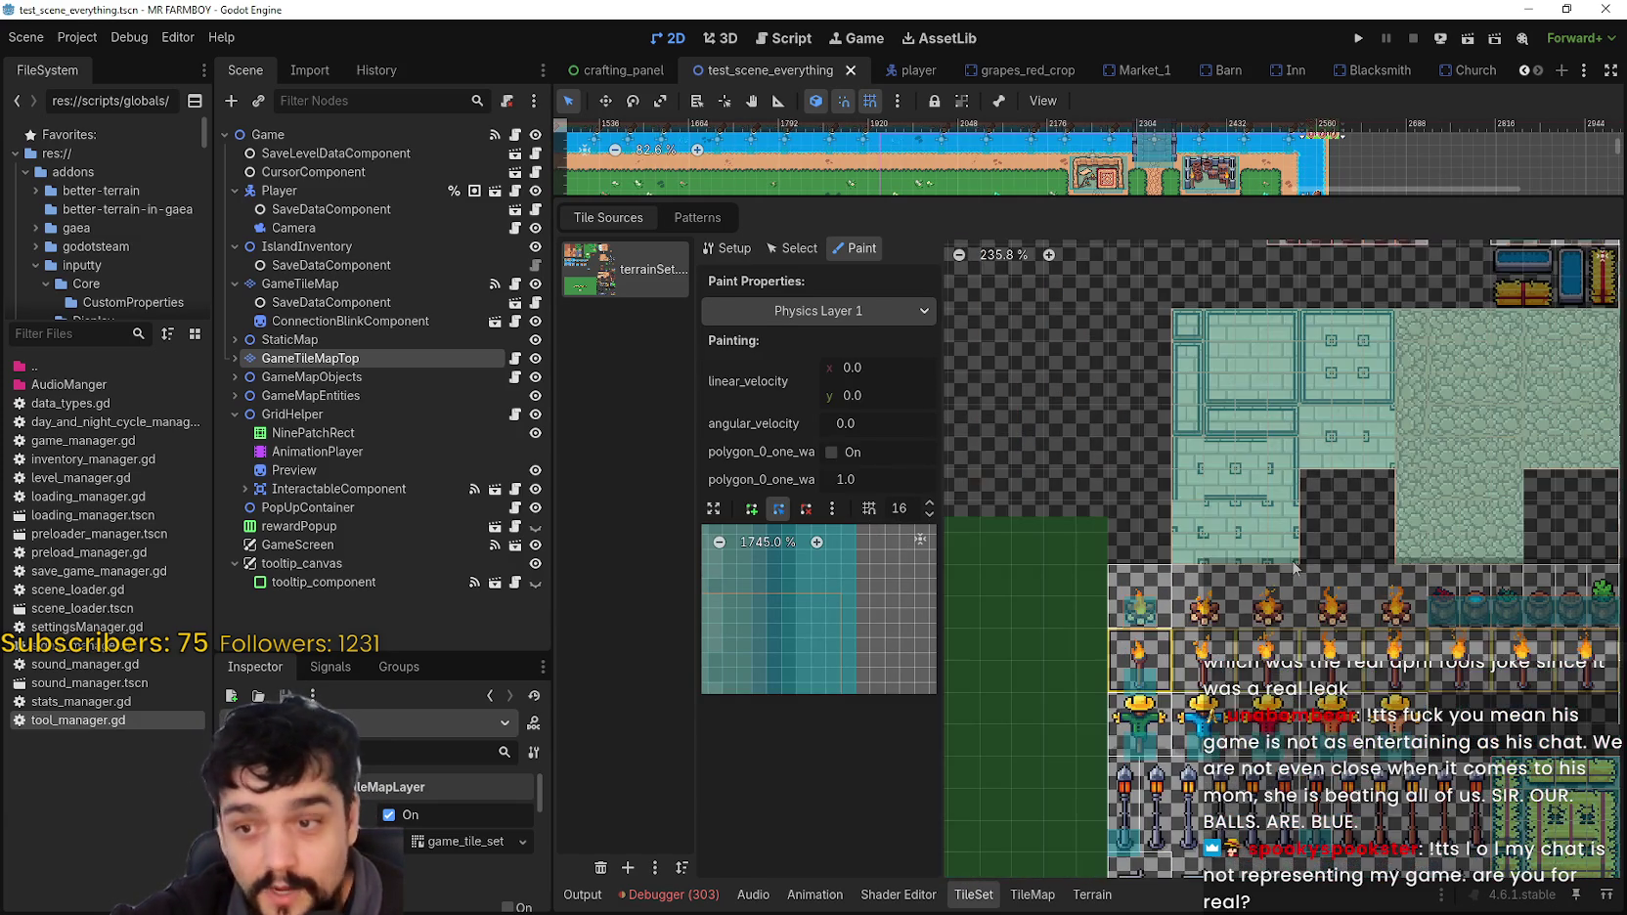
scroll(1171, 782, "up", 4)
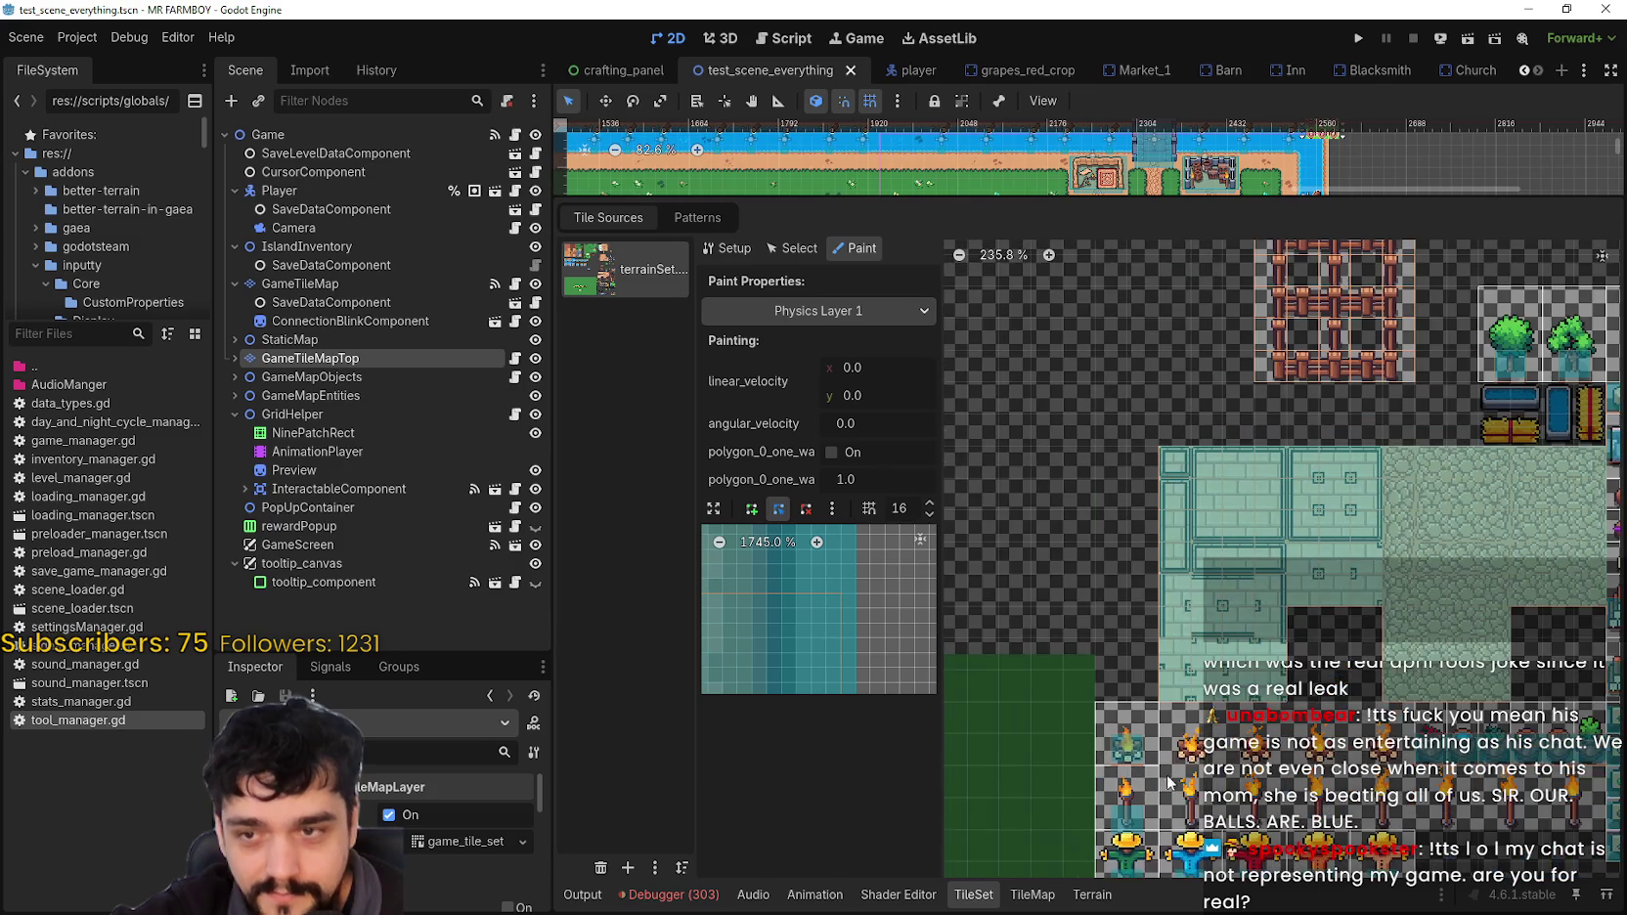
scroll(1235, 699, "right", 3)
Step: Pan across the tile atlas to inspect the fountain, lamp, tree and water tiles
scroll(1227, 657, "down", 1)
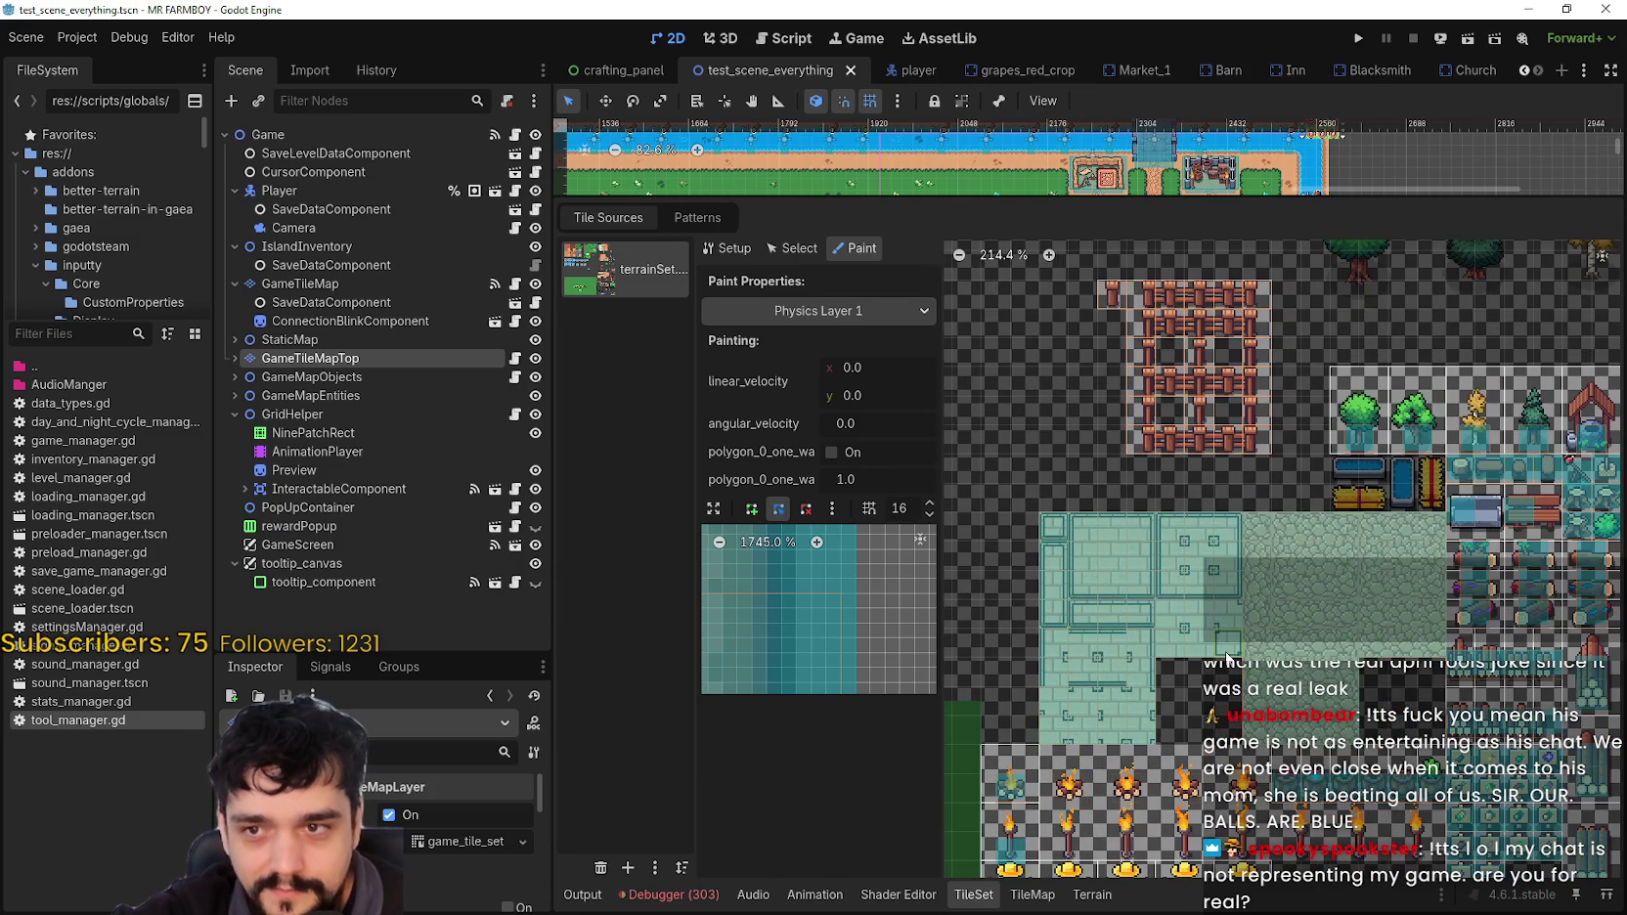
scroll(1227, 656, "down", 1)
scroll(1226, 653, "down", 1)
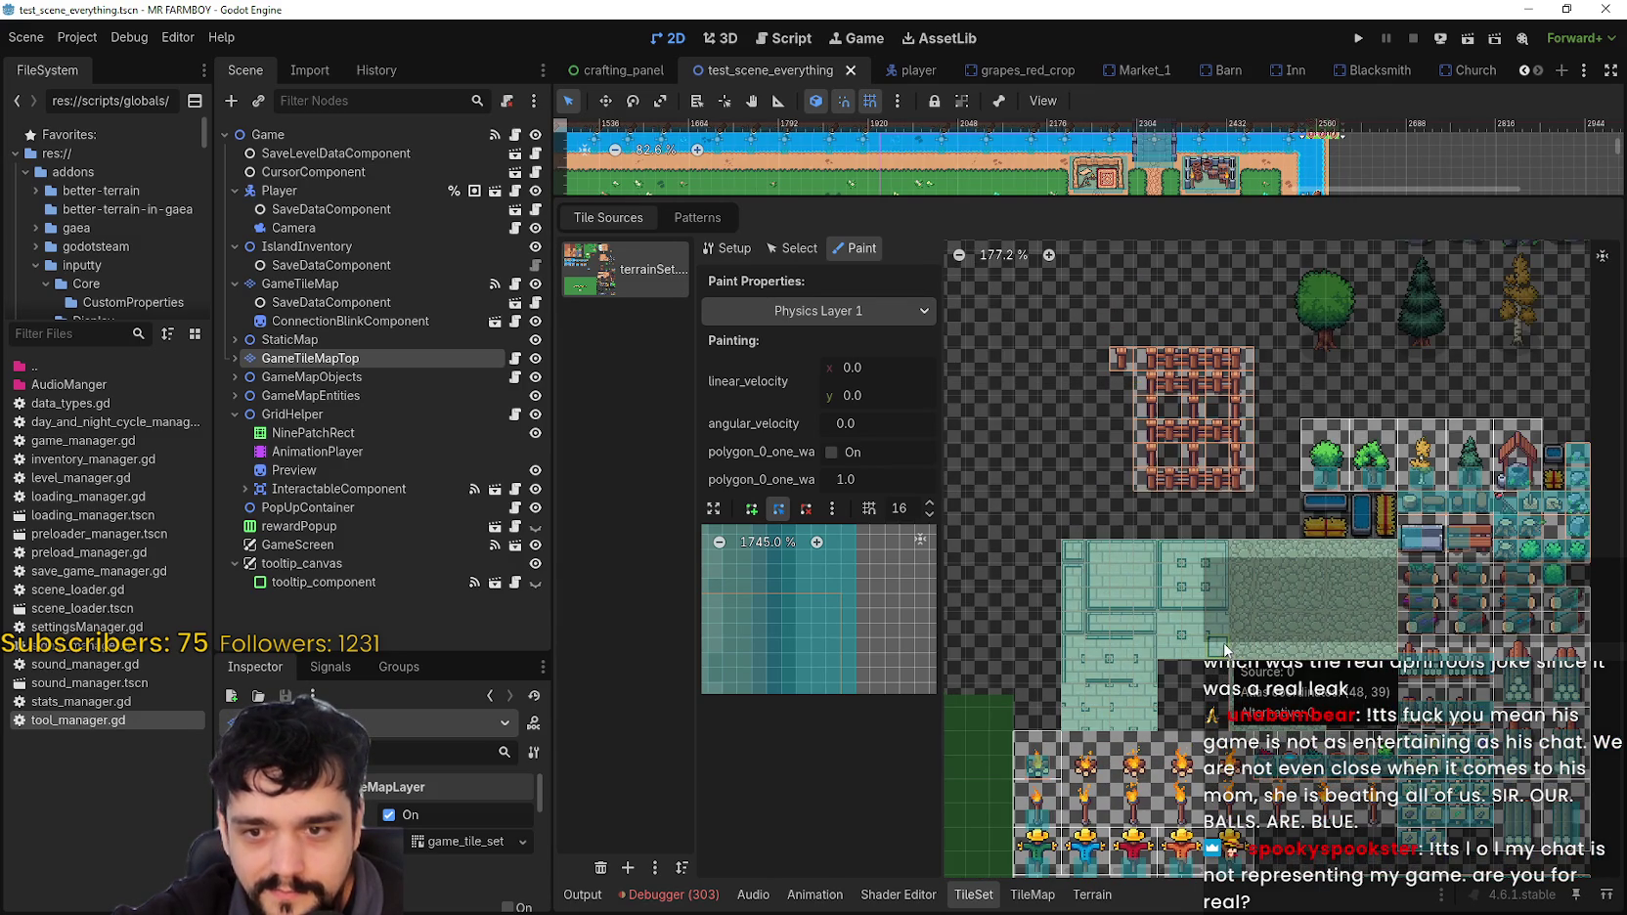
scroll(1227, 648, "down", 1)
scroll(1225, 639, "down", 1)
scroll(1203, 592, "down", 1)
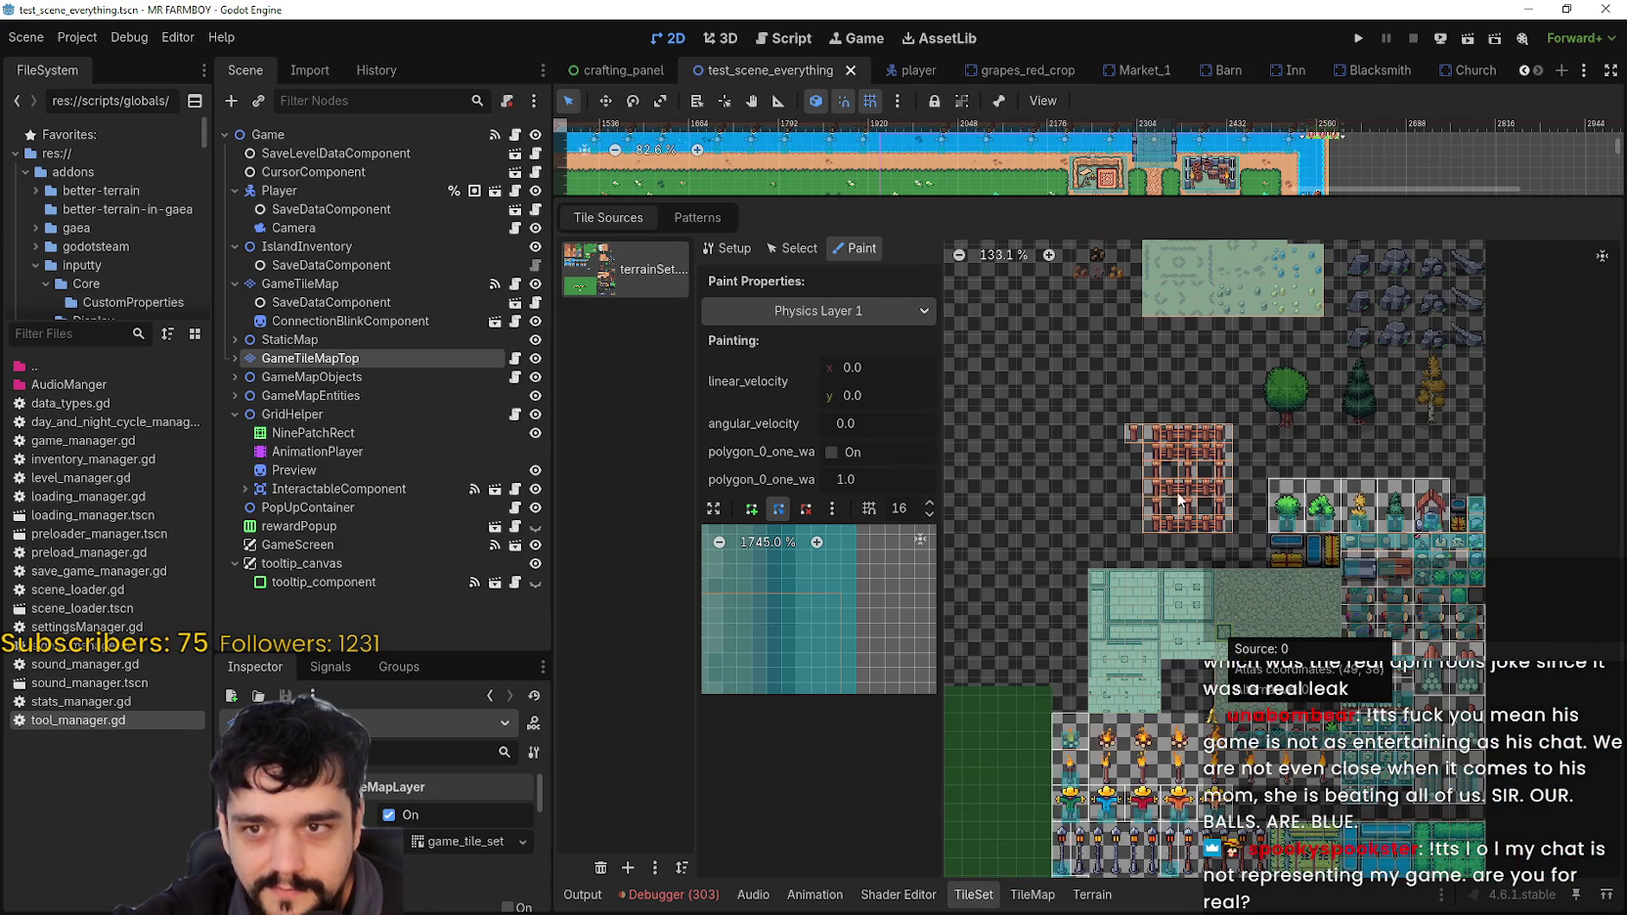
scroll(1091, 395, "down", 1)
scroll(1103, 417, "up", 3)
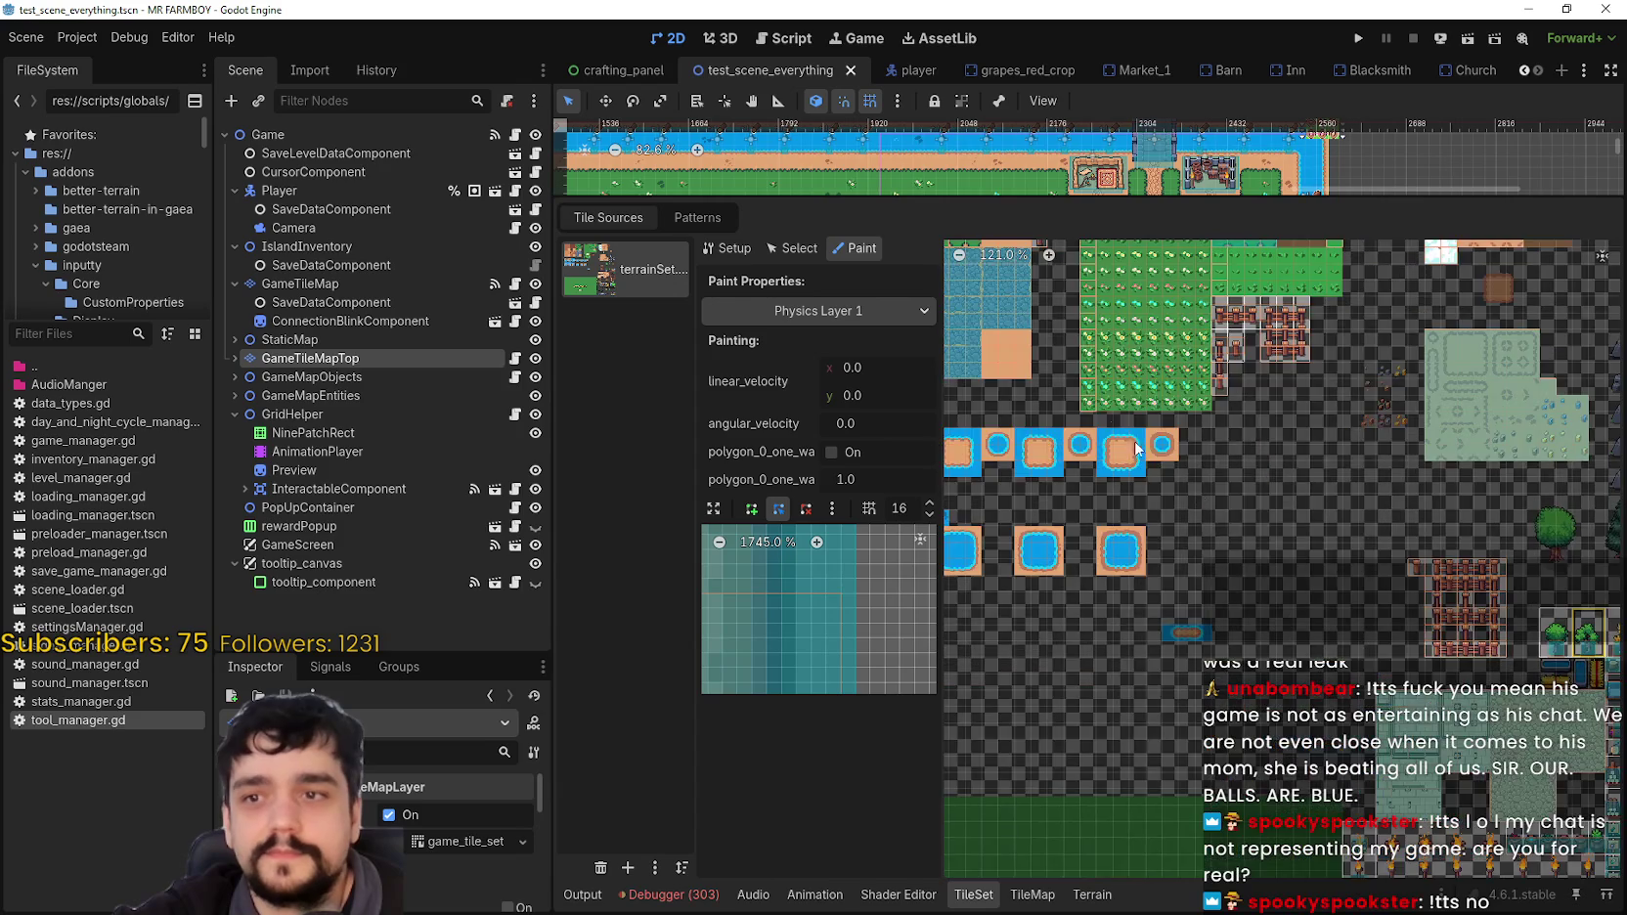
scroll(1487, 790, "up", 3)
scroll(1532, 792, "left", 4)
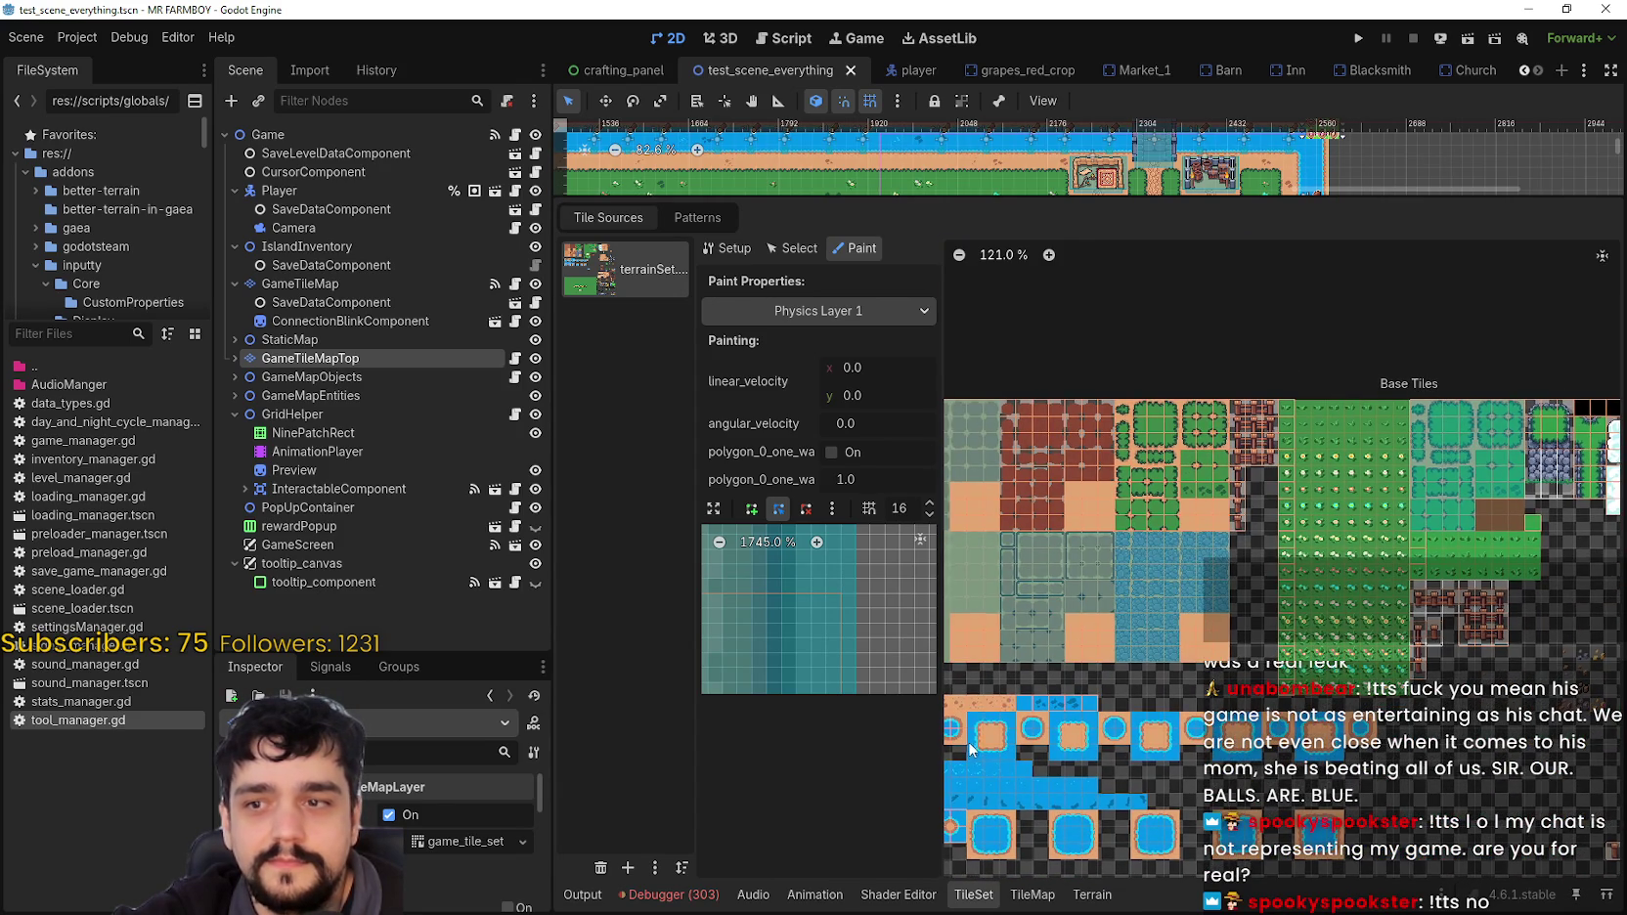
scroll(966, 732, "down", 1)
scroll(945, 728, "down", 1)
scroll(1174, 675, "right", 3)
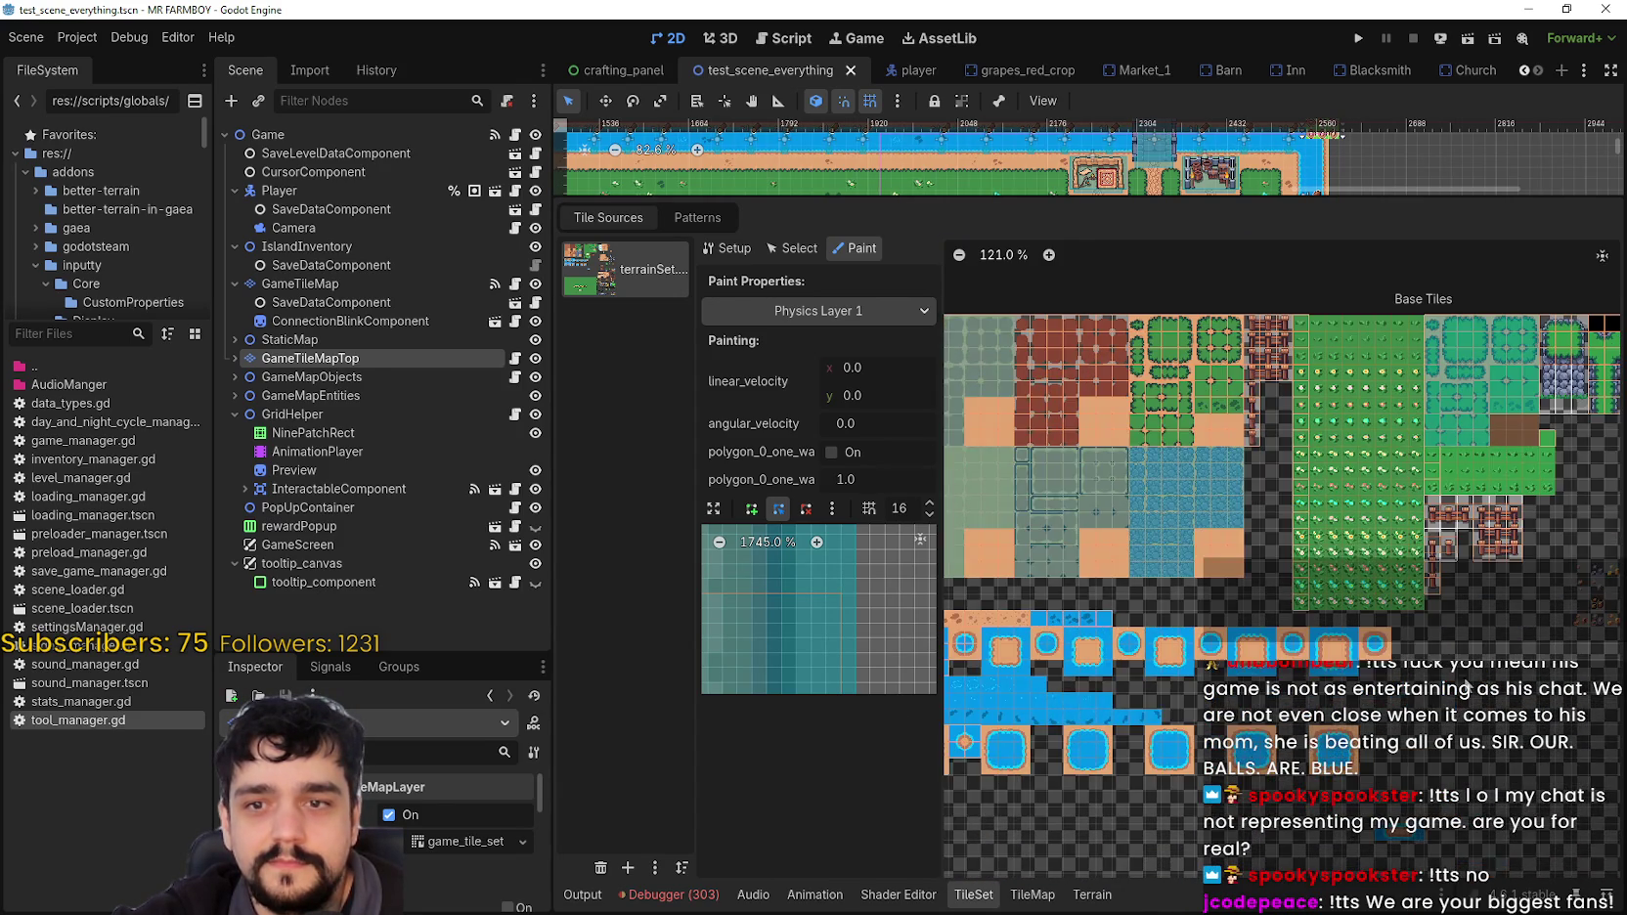
scroll(1294, 533, "down", 4)
scroll(1255, 479, "right", 4)
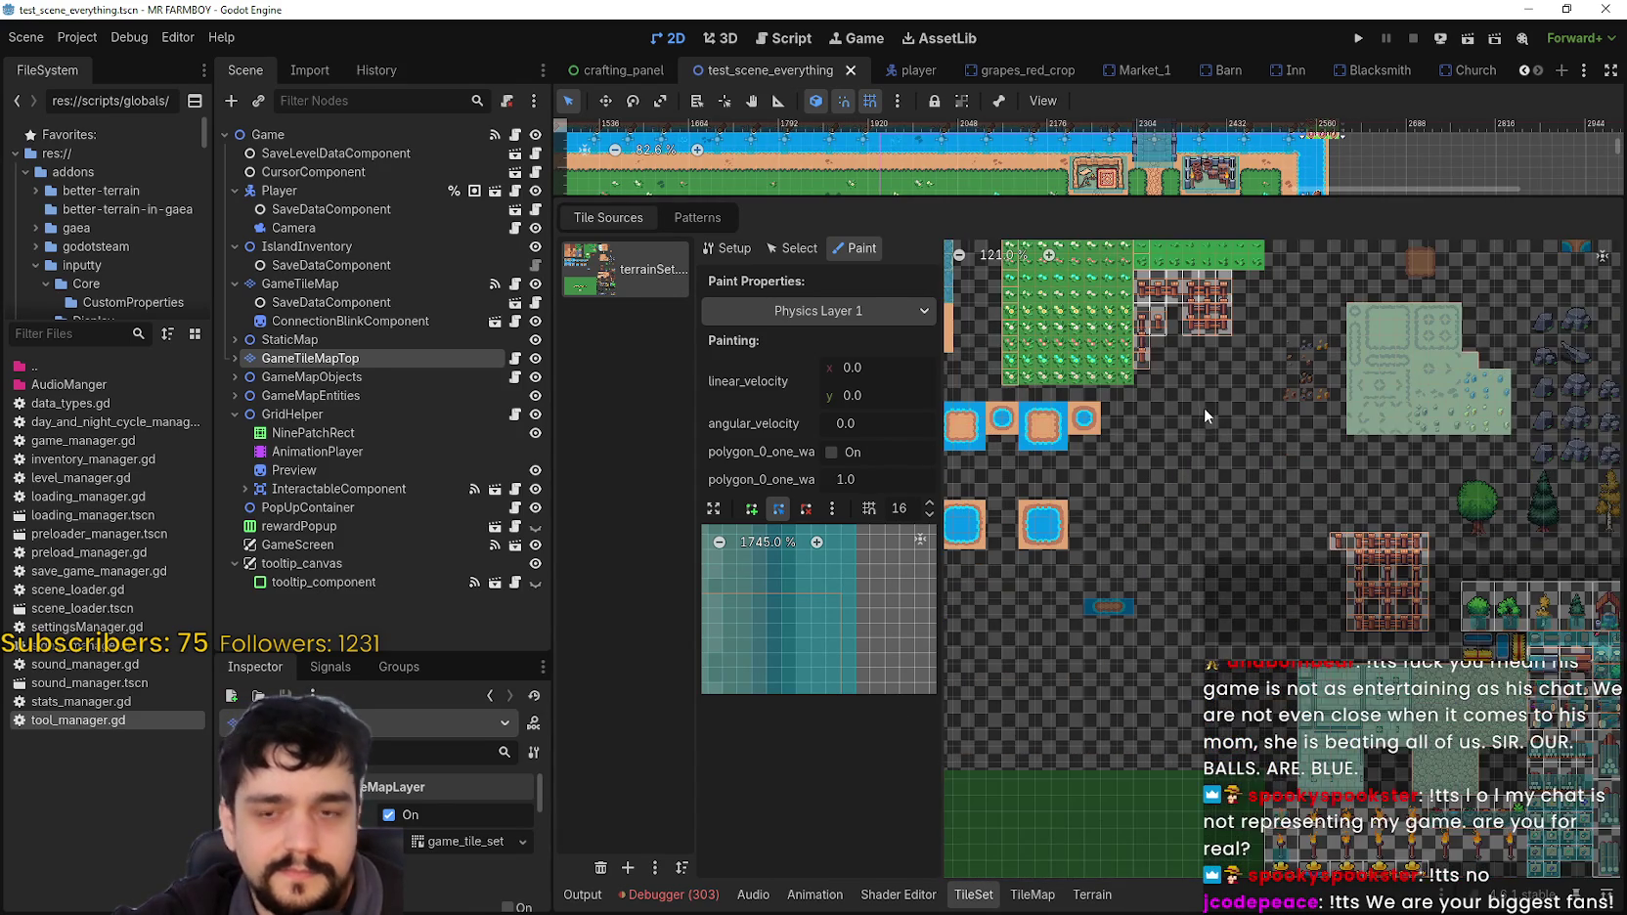
scroll(1240, 443, "down", 5)
scroll(1217, 474, "right", 6)
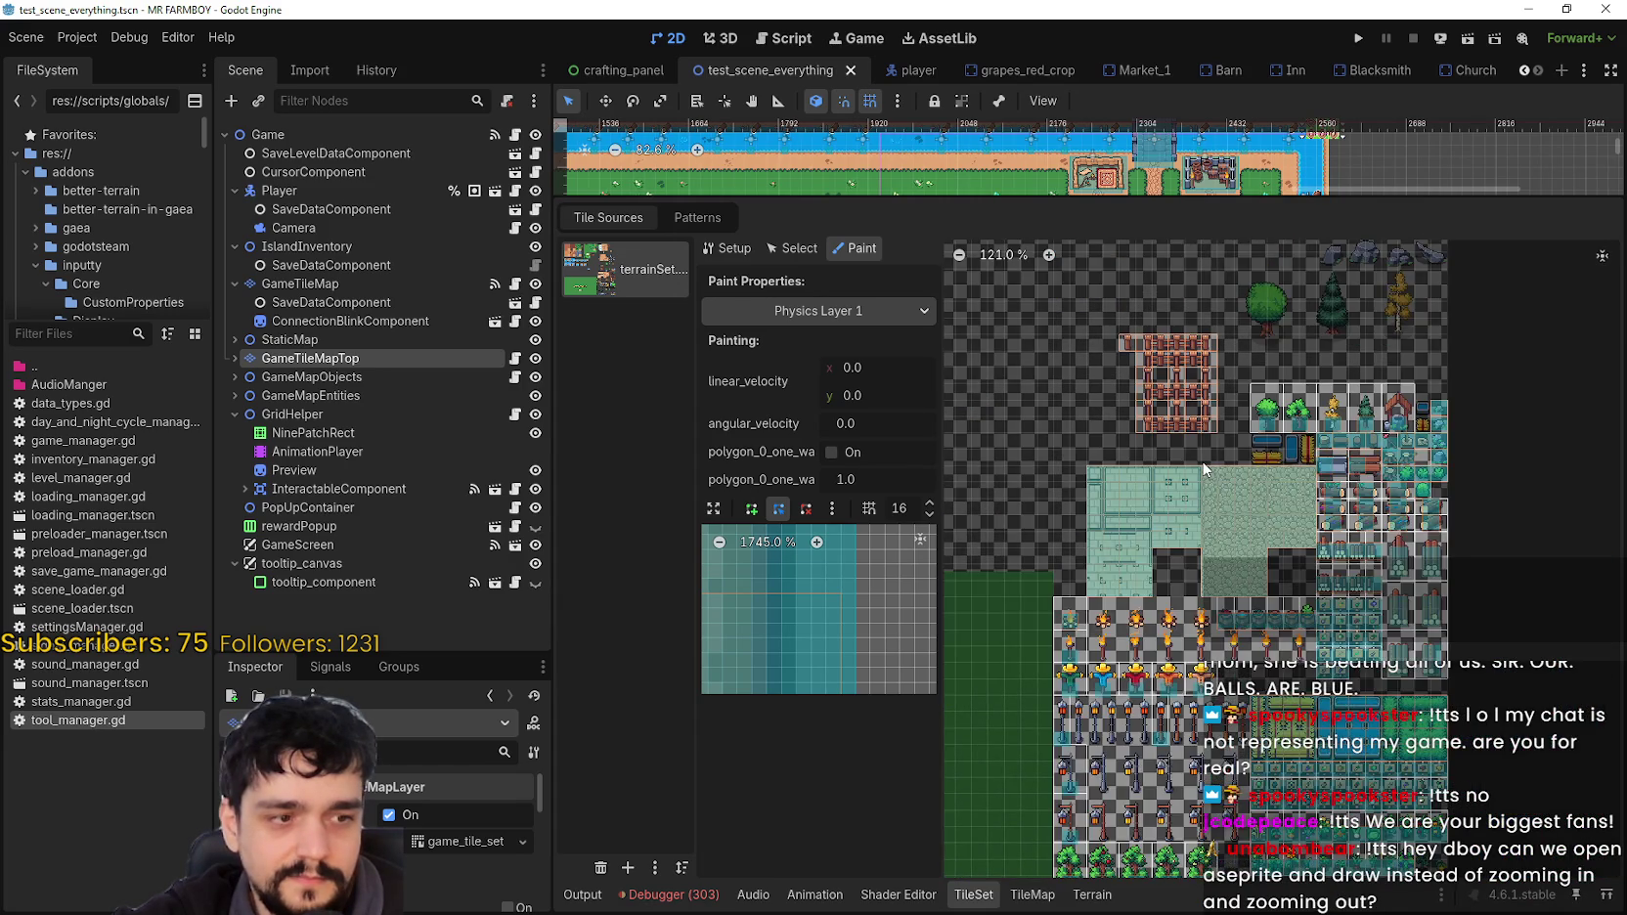
scroll(1272, 489, "up", 1, "ctrl")
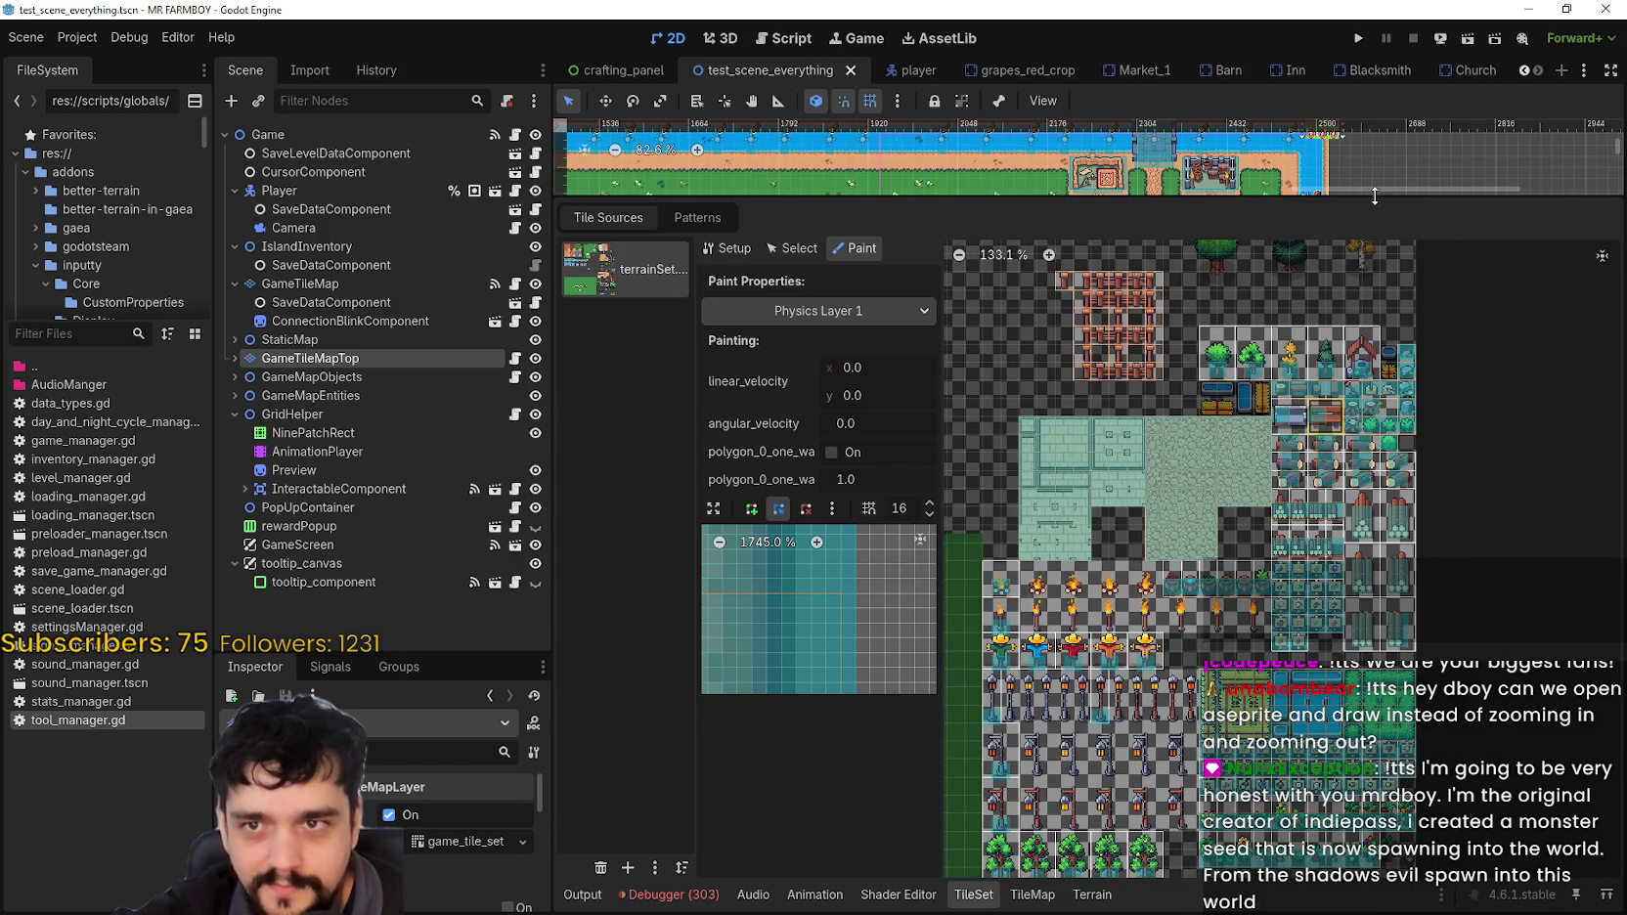
Step: Enlarge the 2D map view with the splitter and run the project with F5
left_click_drag(1362, 197, 1362, 456)
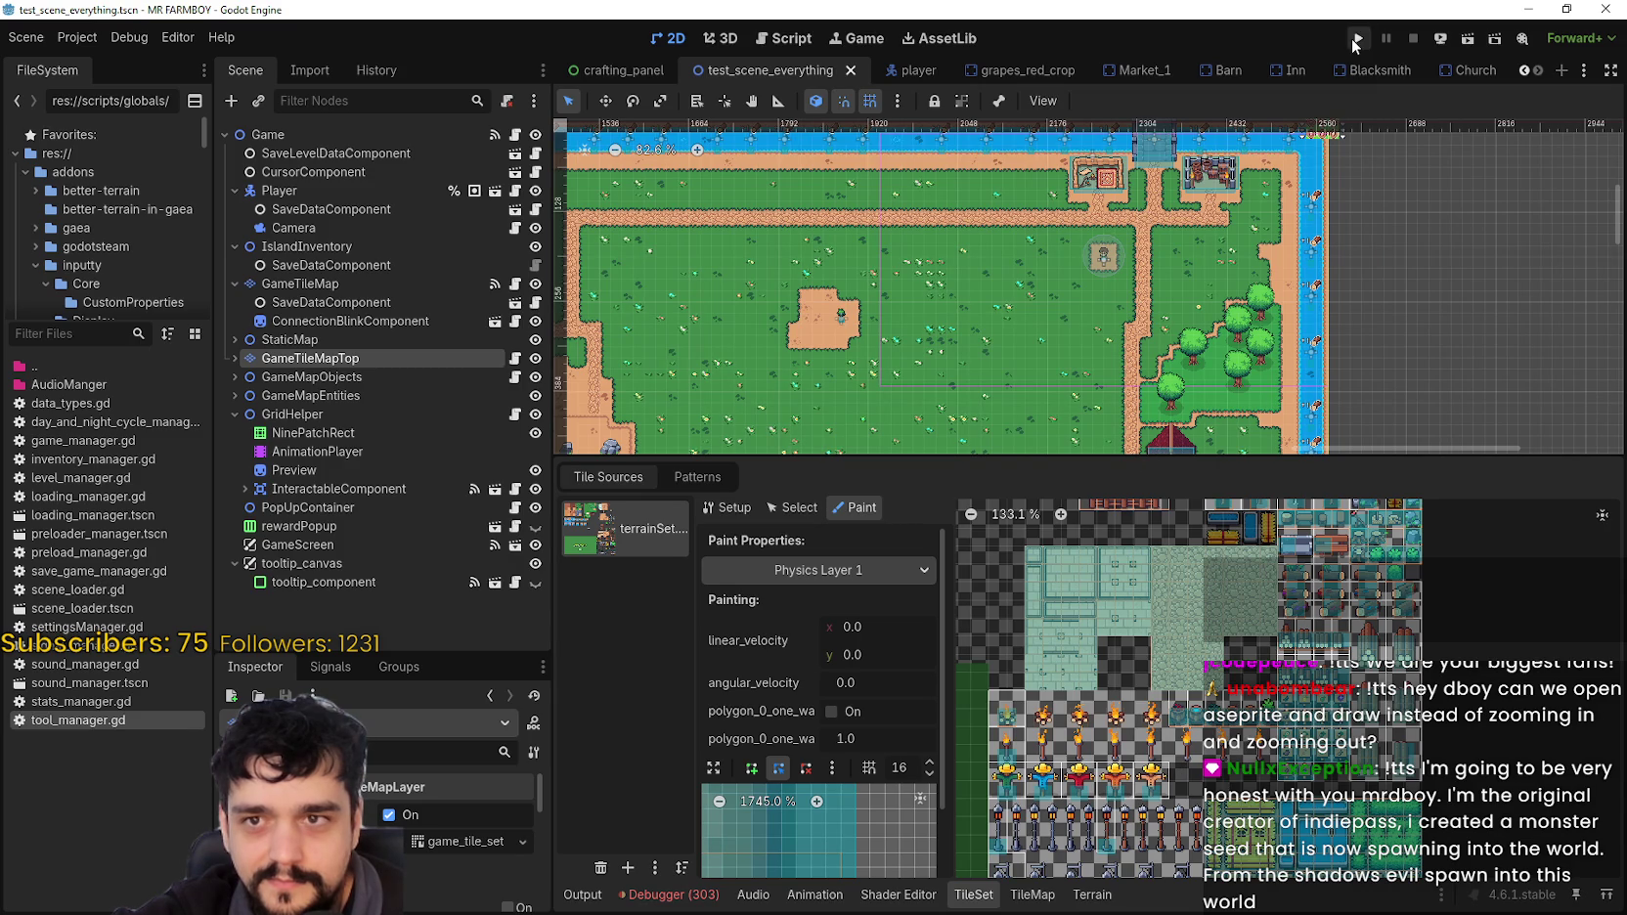
key("F5")
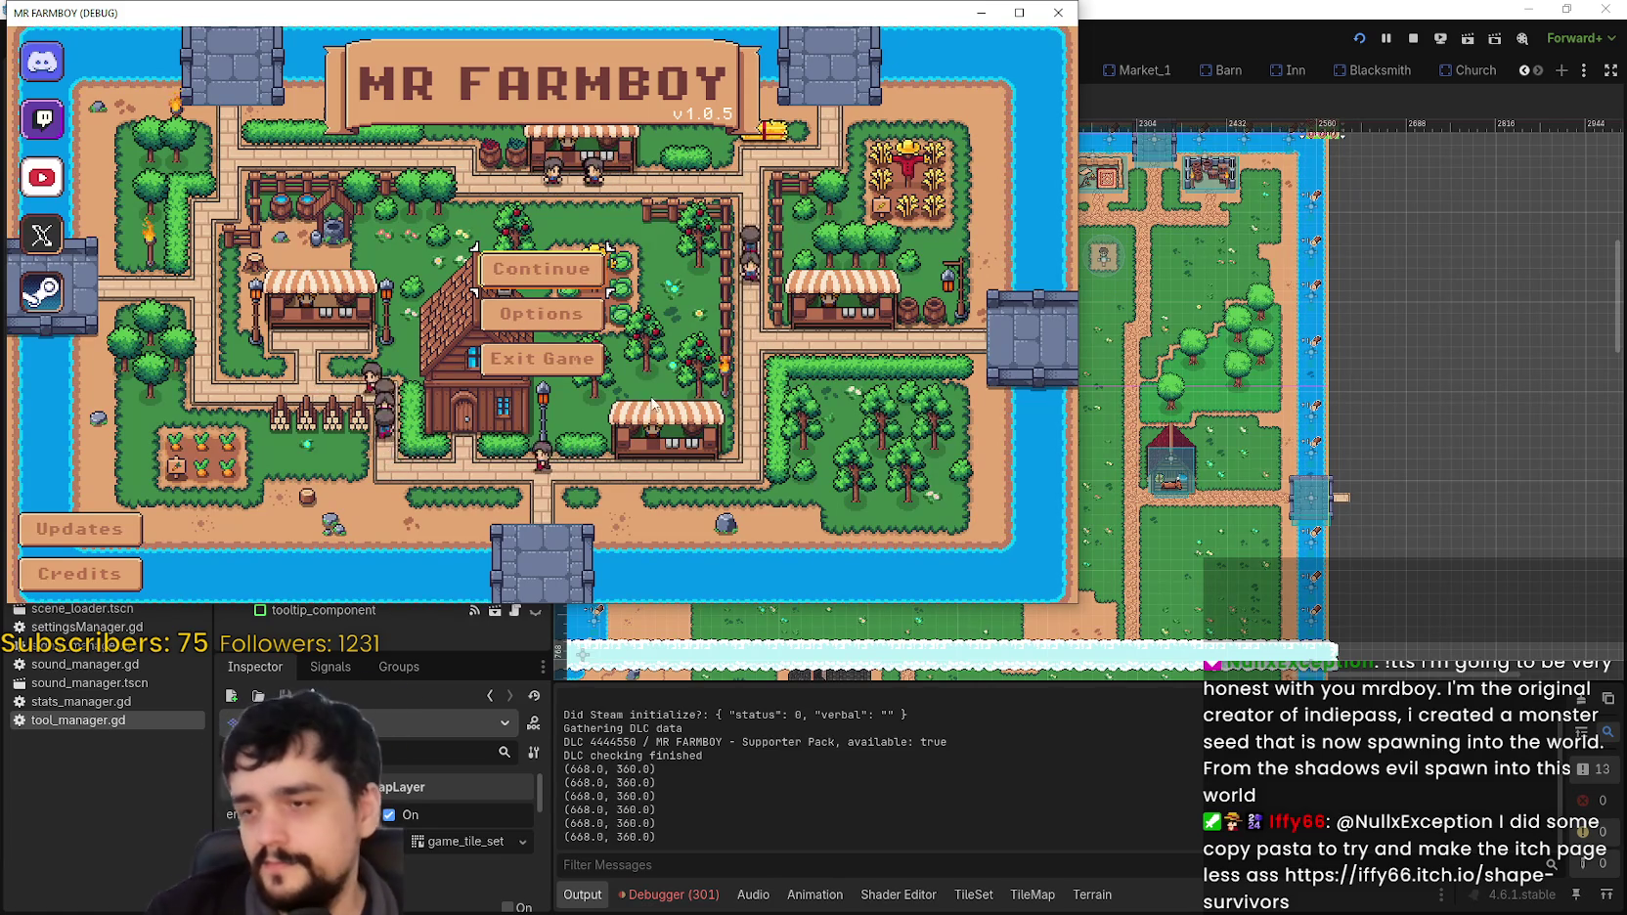
Step: Maximize the game window and load Save 1 from the Continue save list
double_click(944, 6)
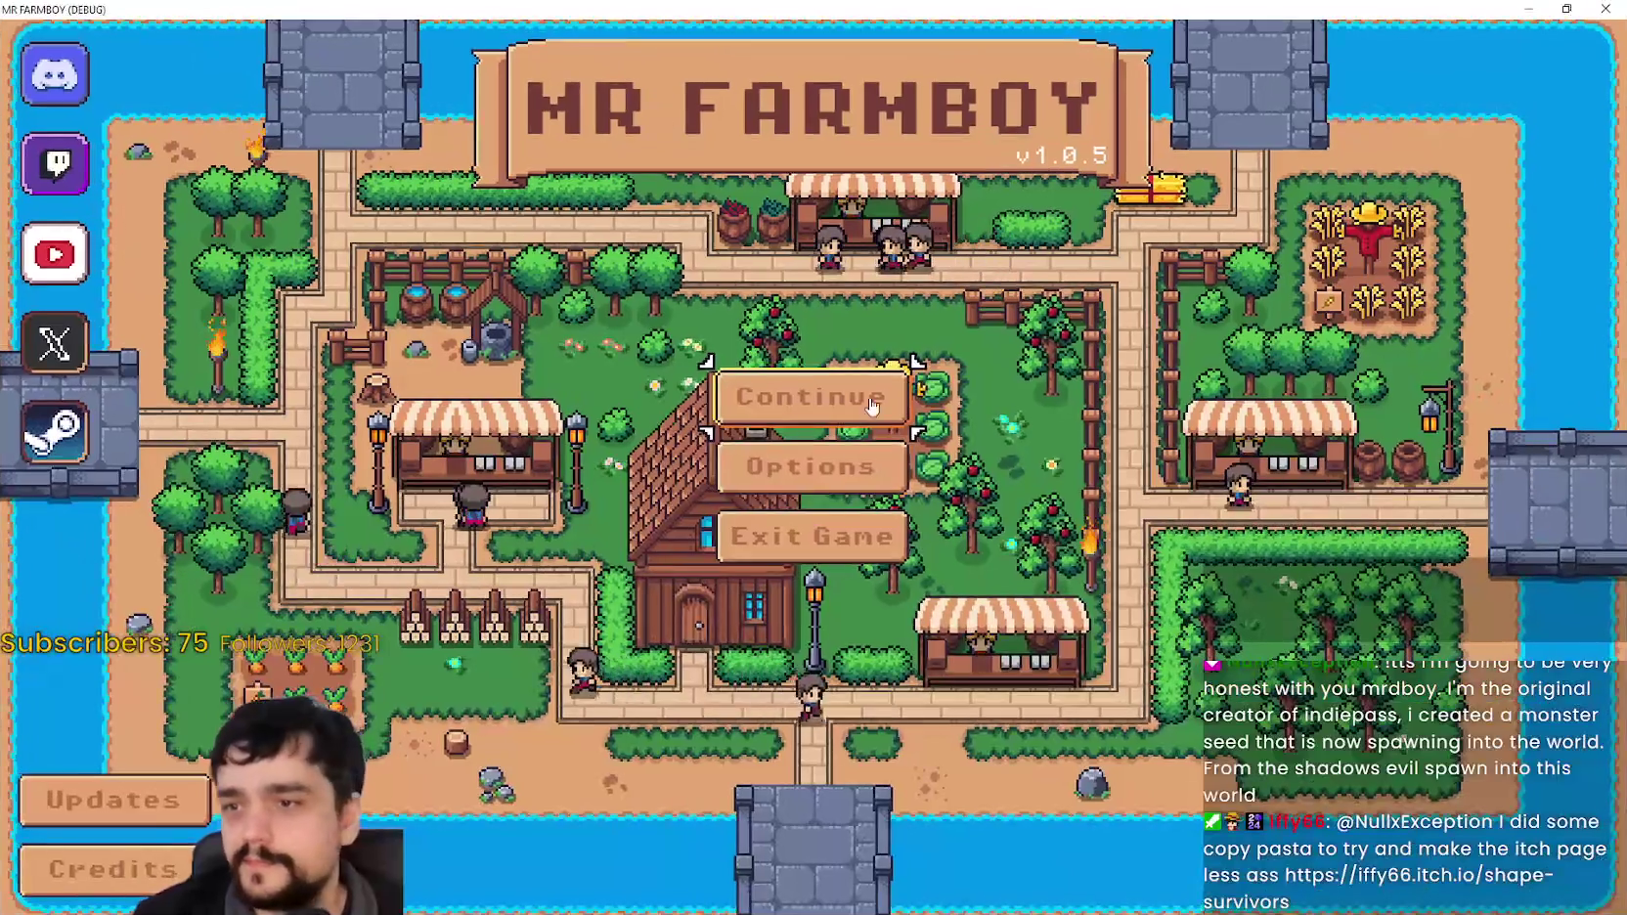
left_click(743, 410)
scroll(975, 594, "down", 3)
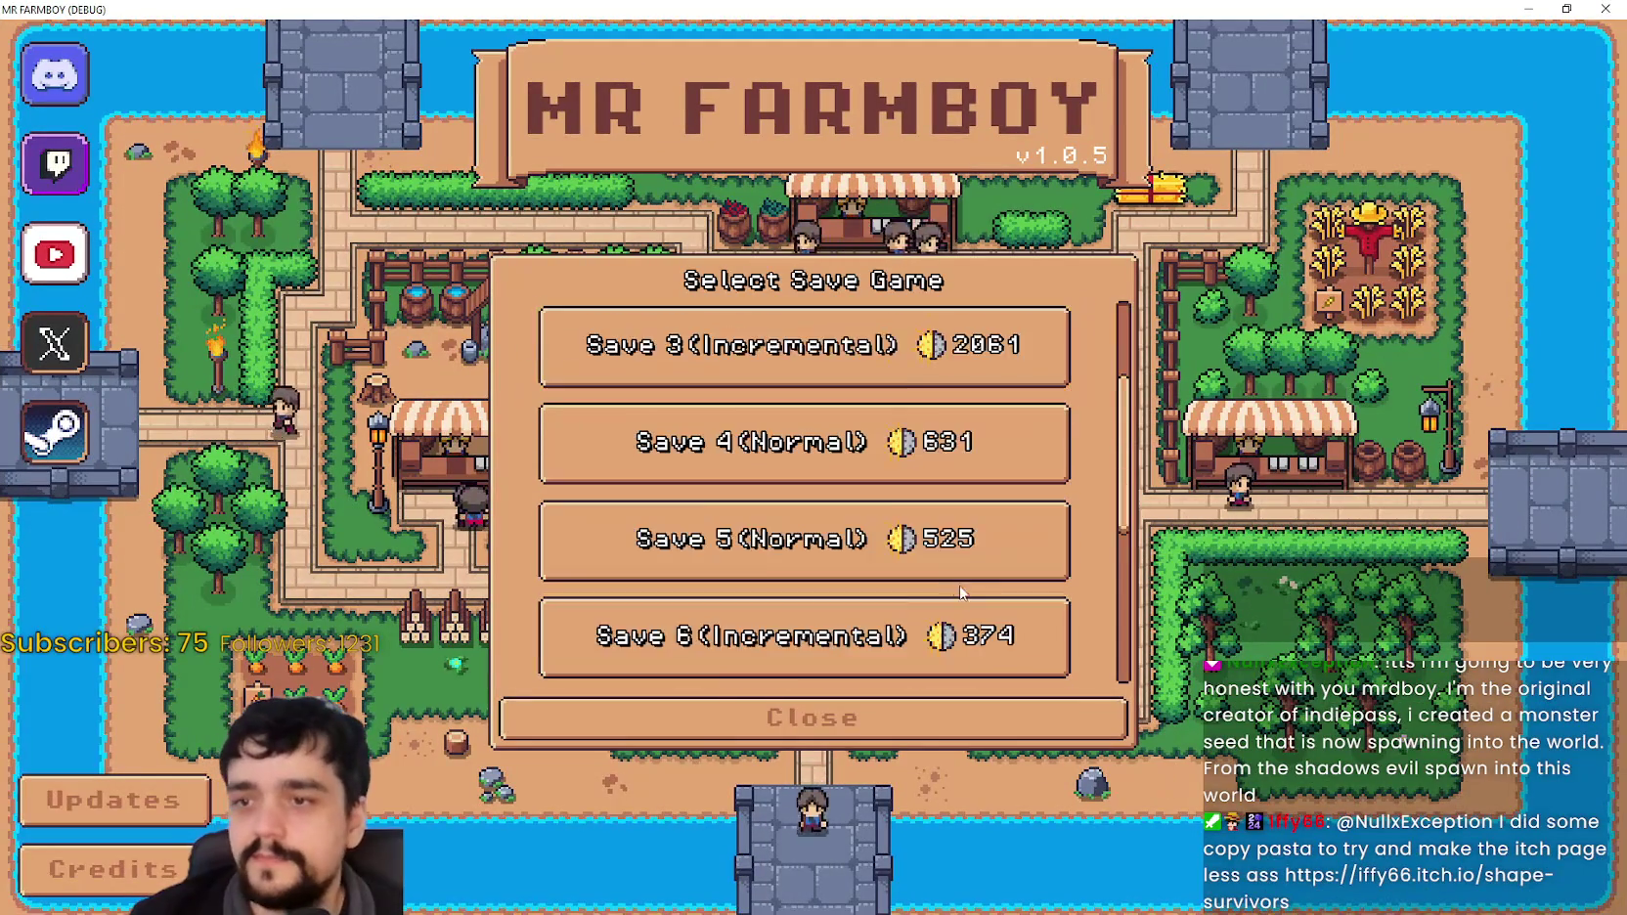
scroll(975, 595, "up", 2)
left_click(920, 526)
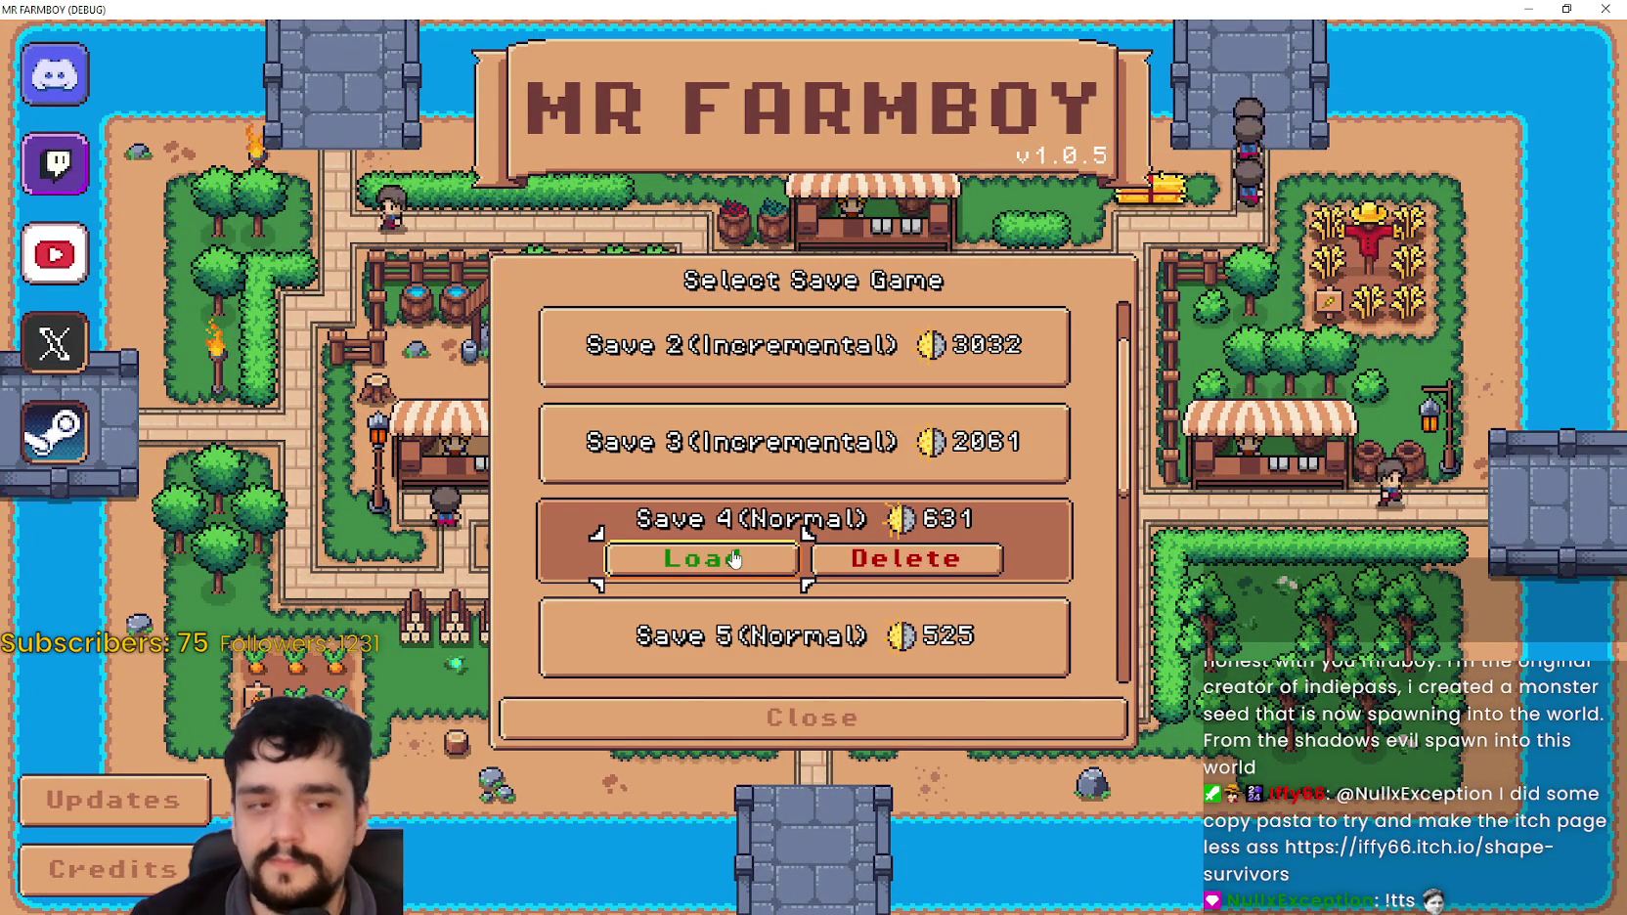
scroll(826, 525, "up", 1)
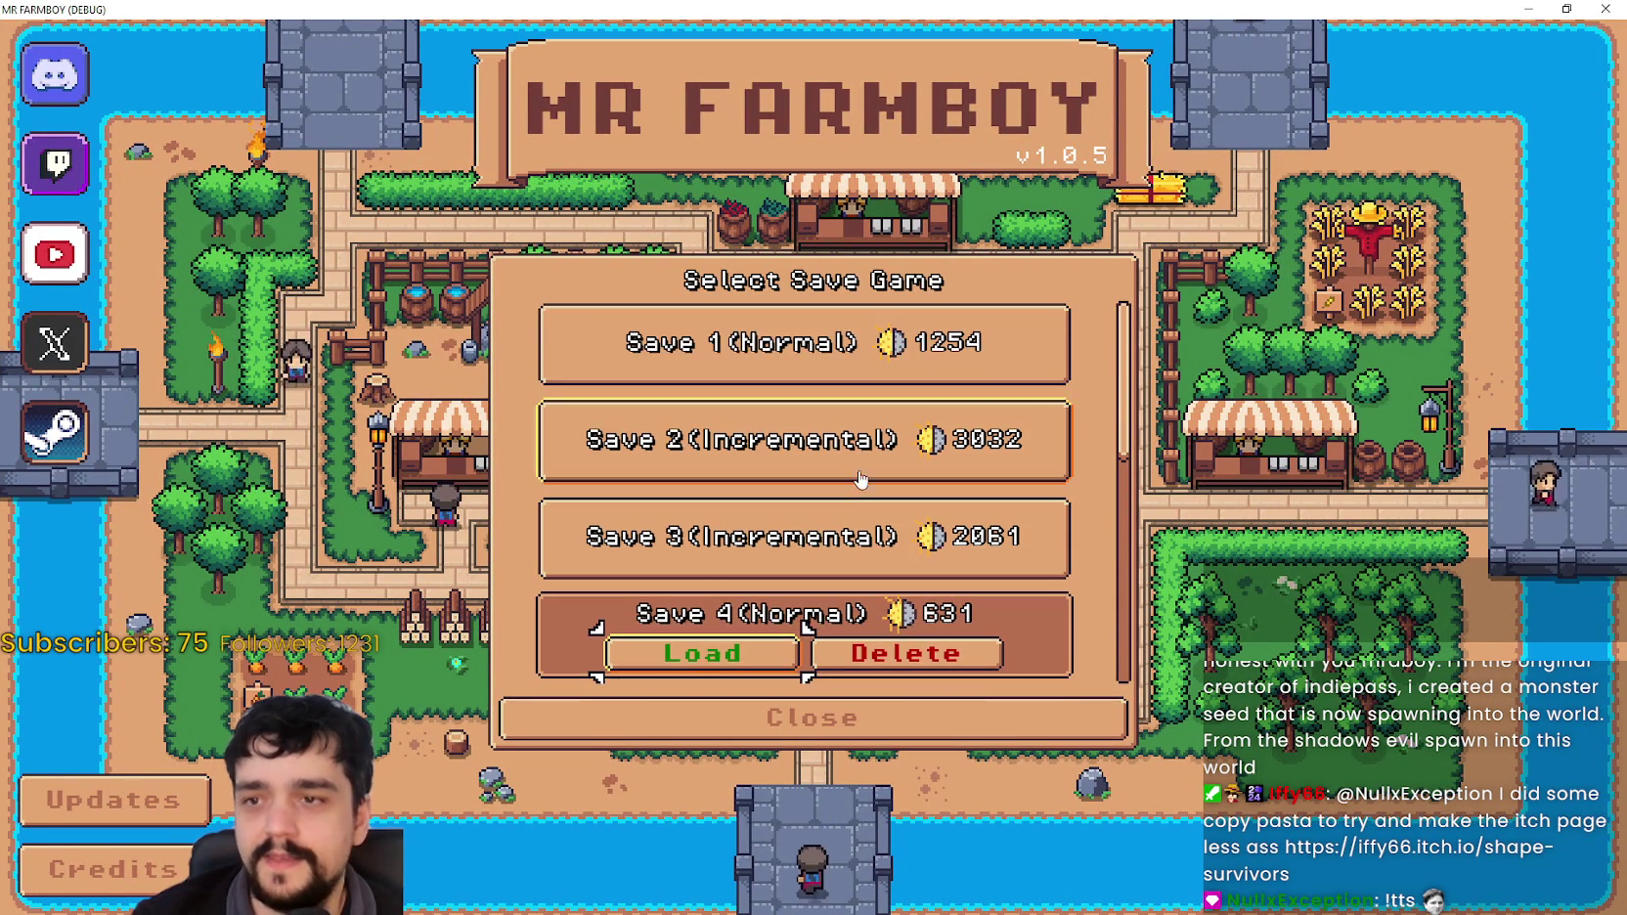
left_click(820, 326)
left_click(702, 358)
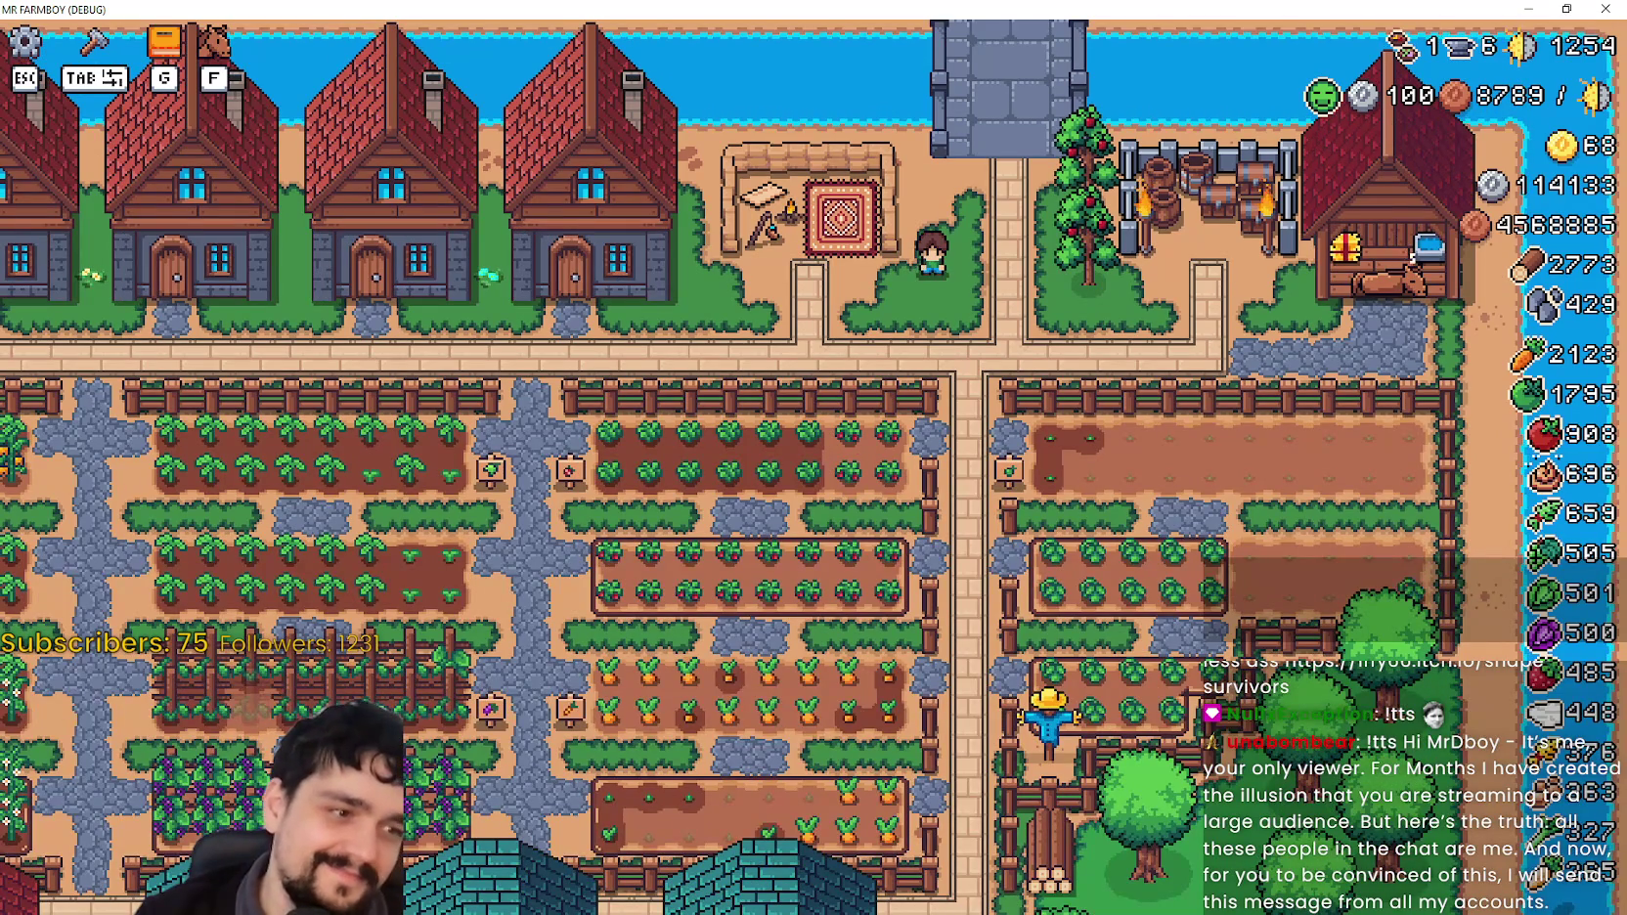
Step: Walk the farmer around the rug and houses to the apple tree and pick its apples
scroll(1068, 477, "up", 3)
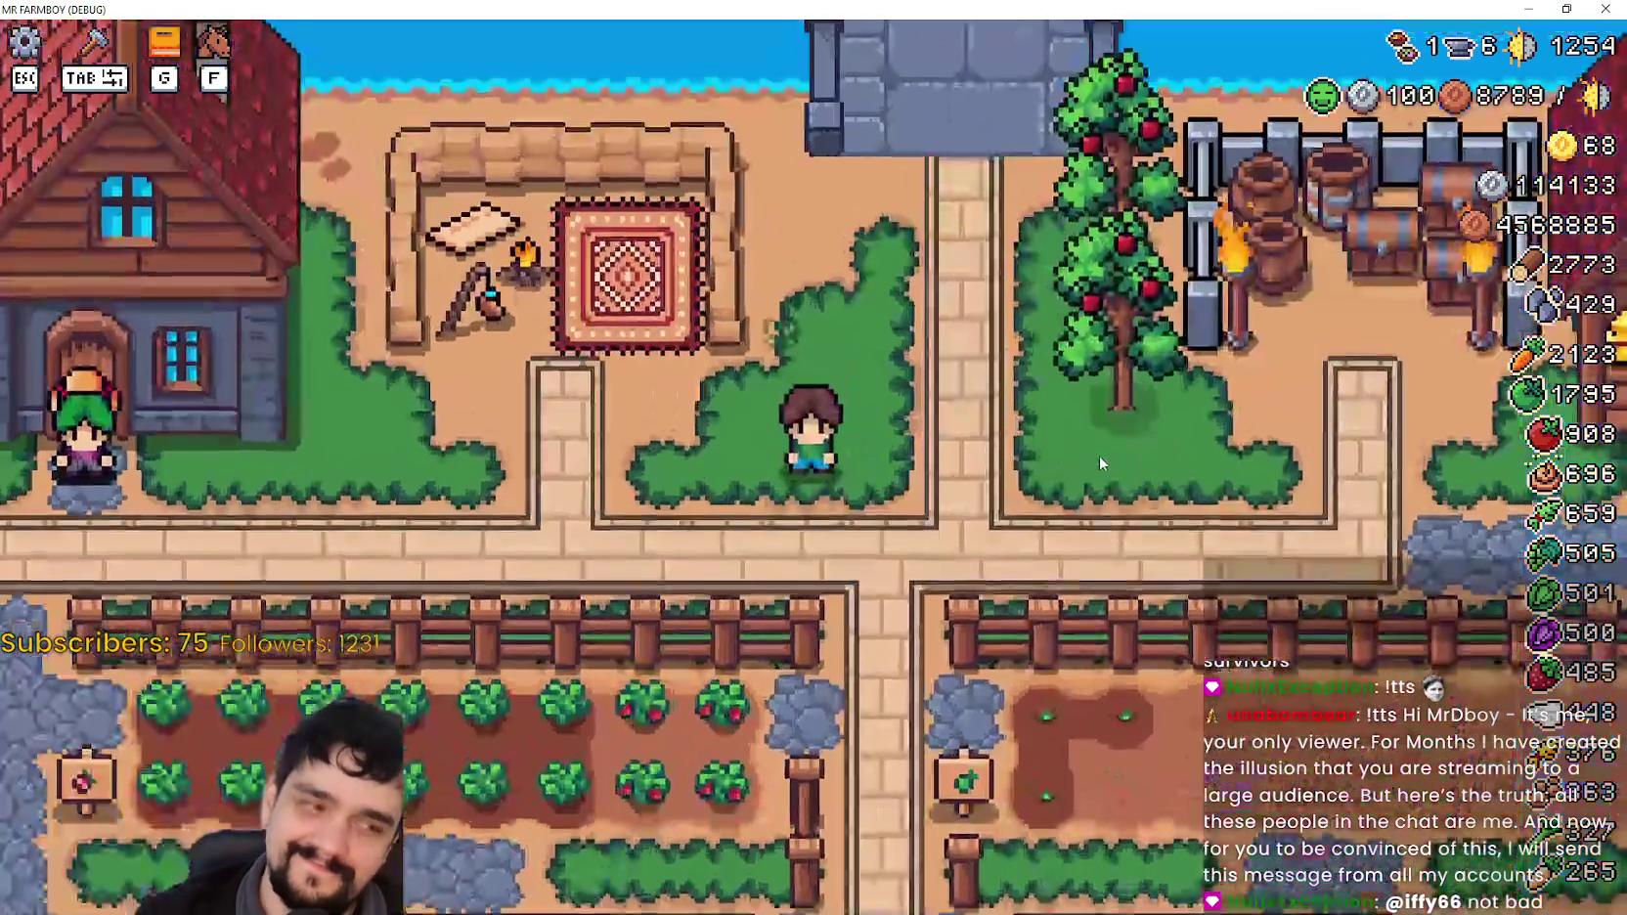
key("a")
key("w")
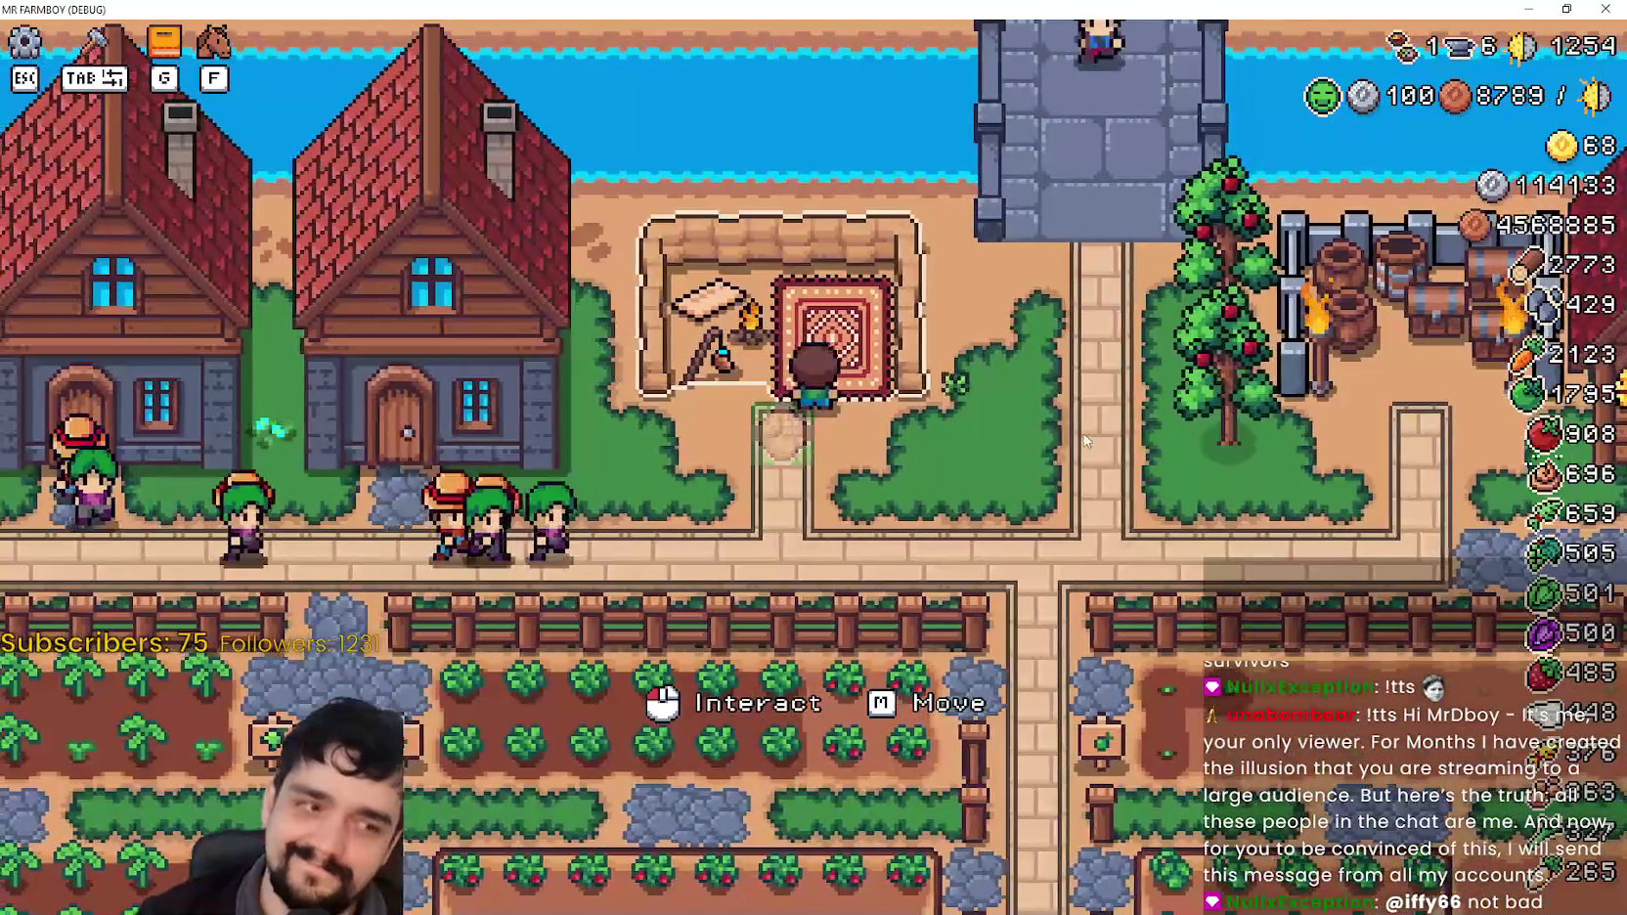
key("d")
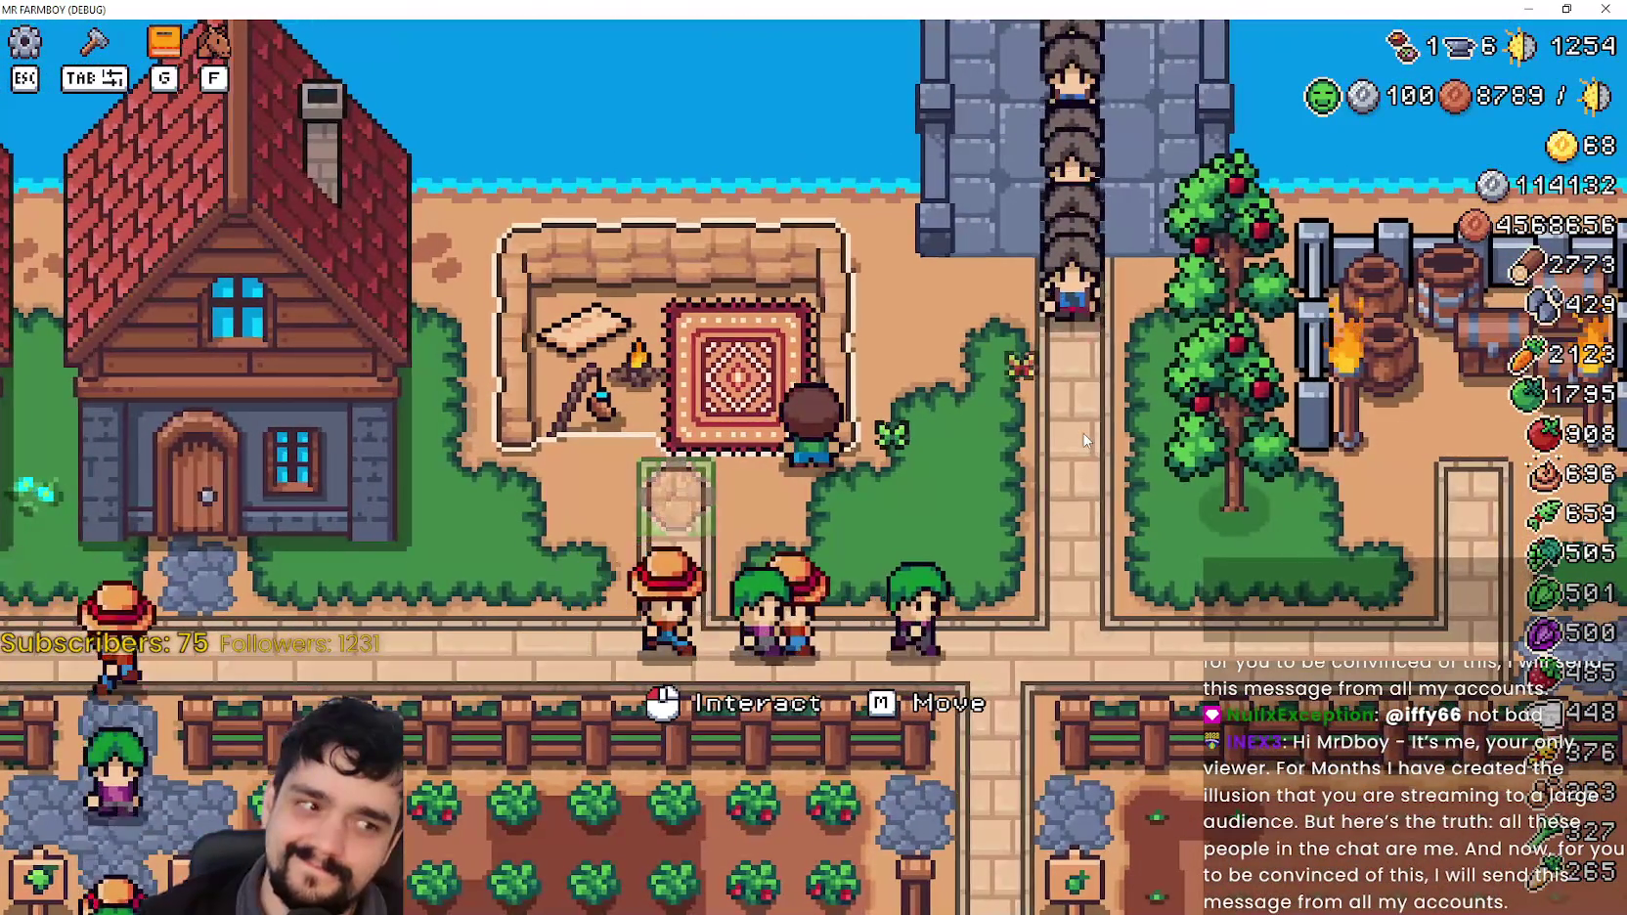
key("s")
key("a")
key("w")
key("d")
key("w")
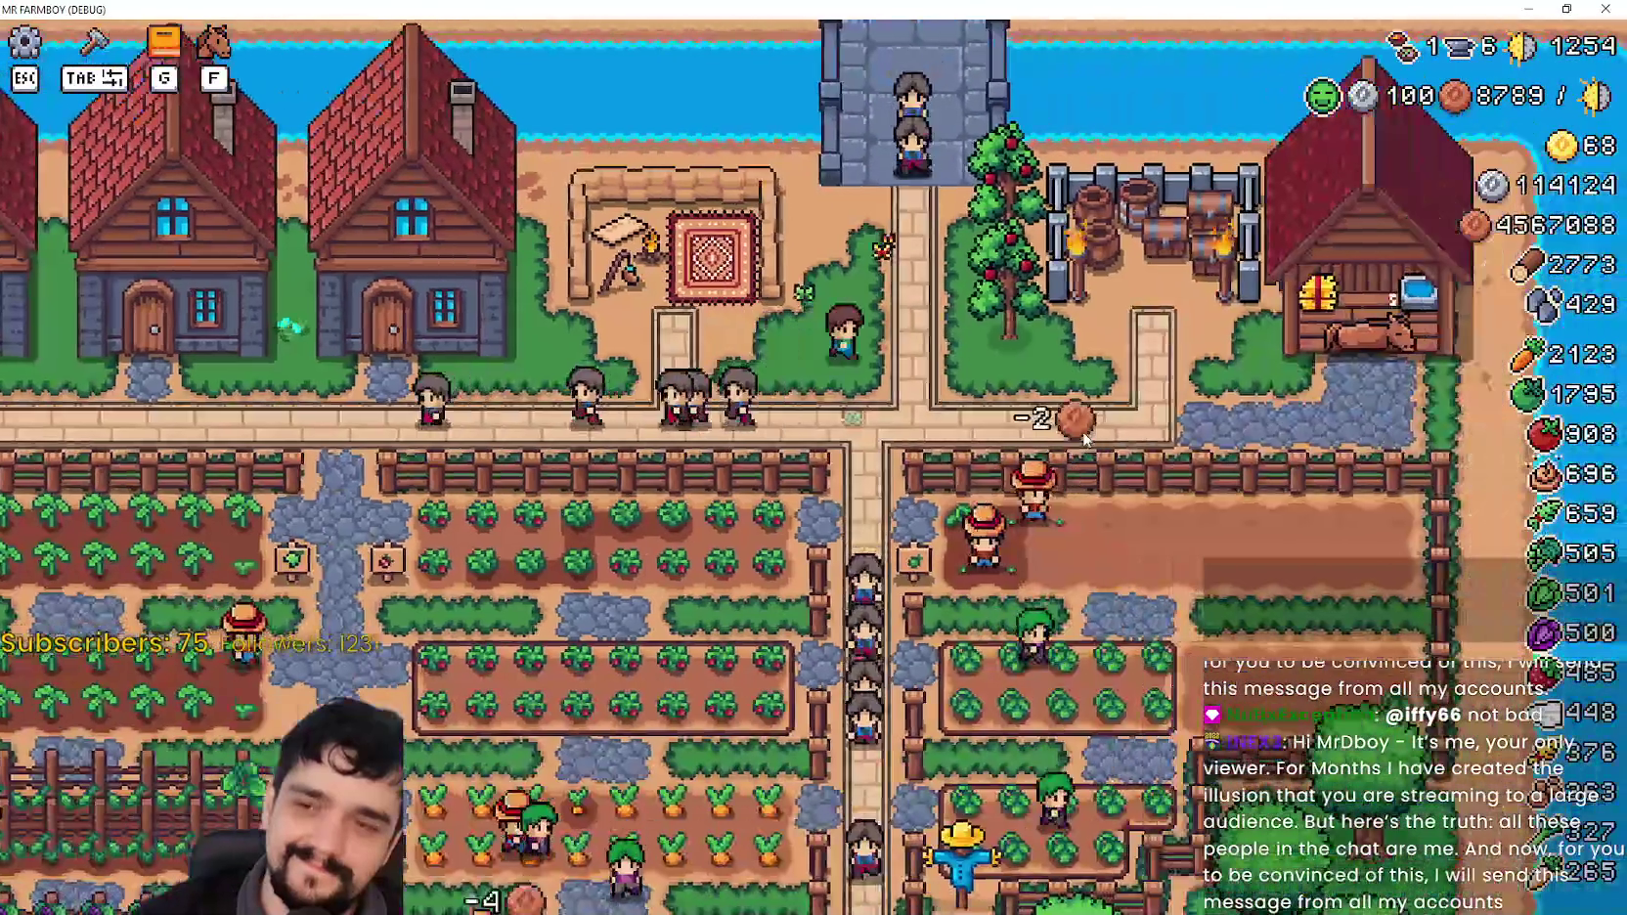
key("d")
key("w")
left_click(1081, 435)
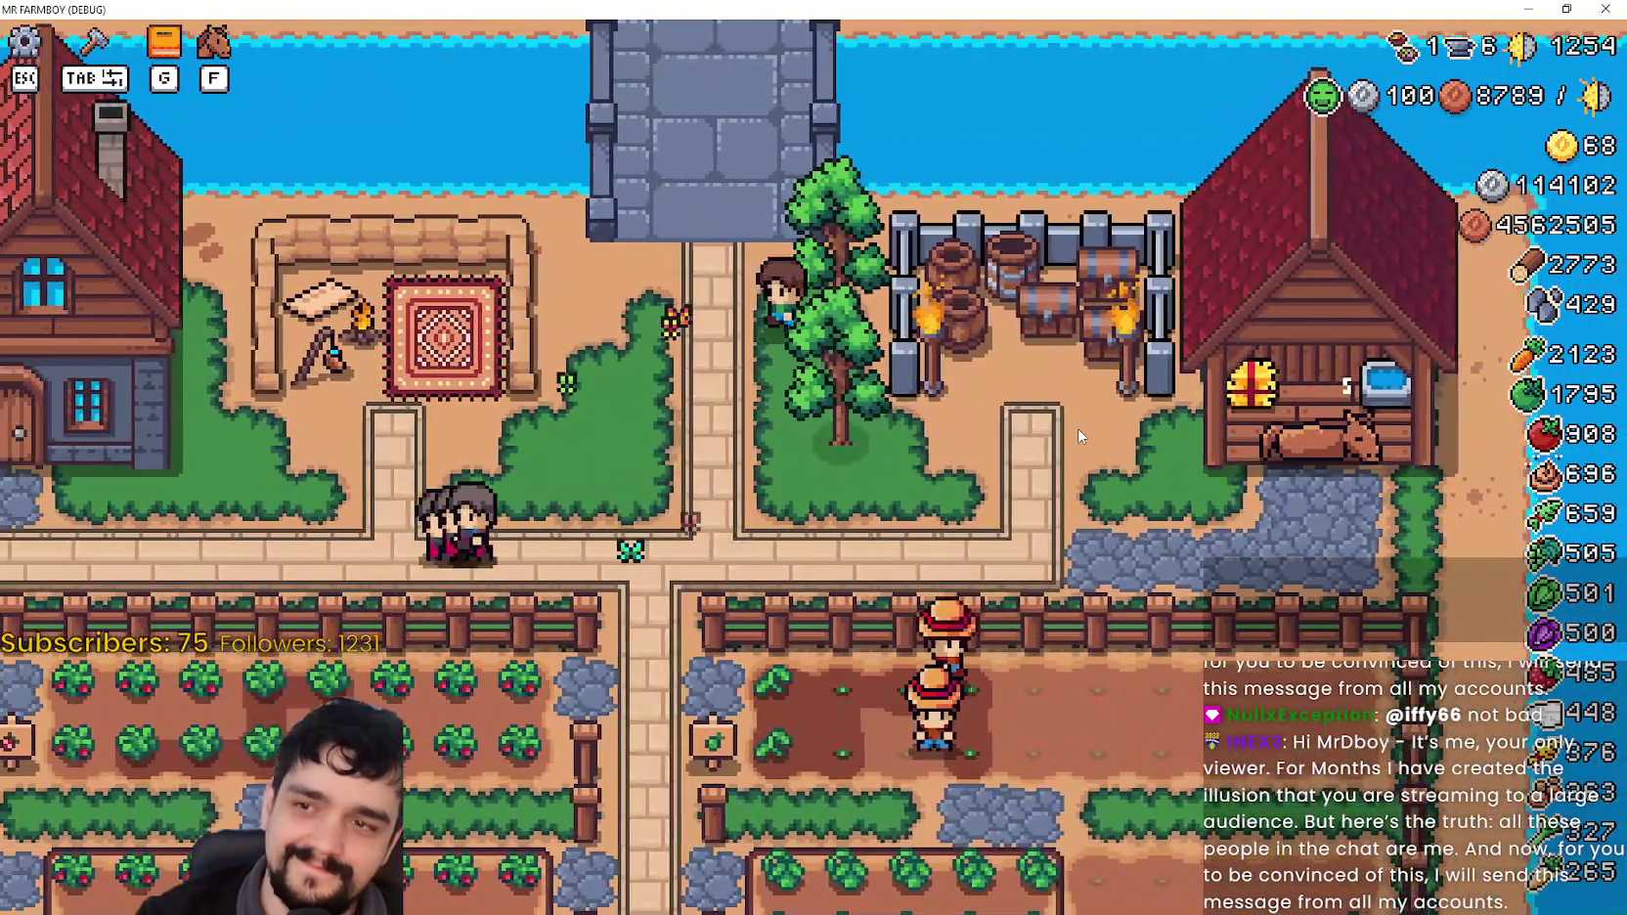
Step: Walk the farmer down the central path and between the fields to the crops
key("s")
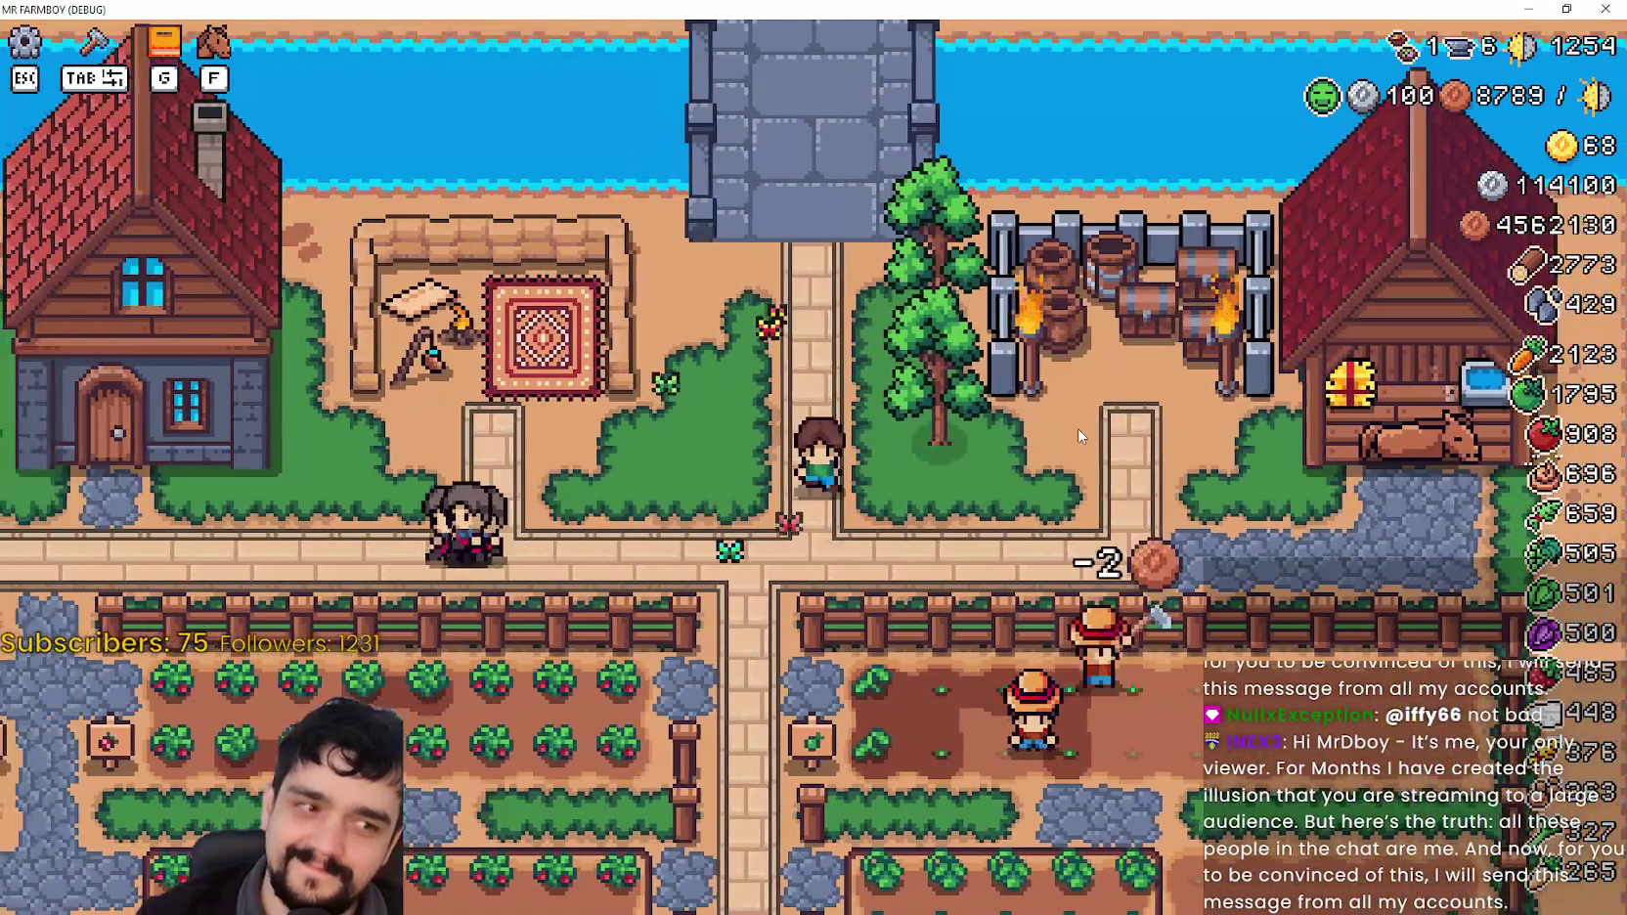
key("d")
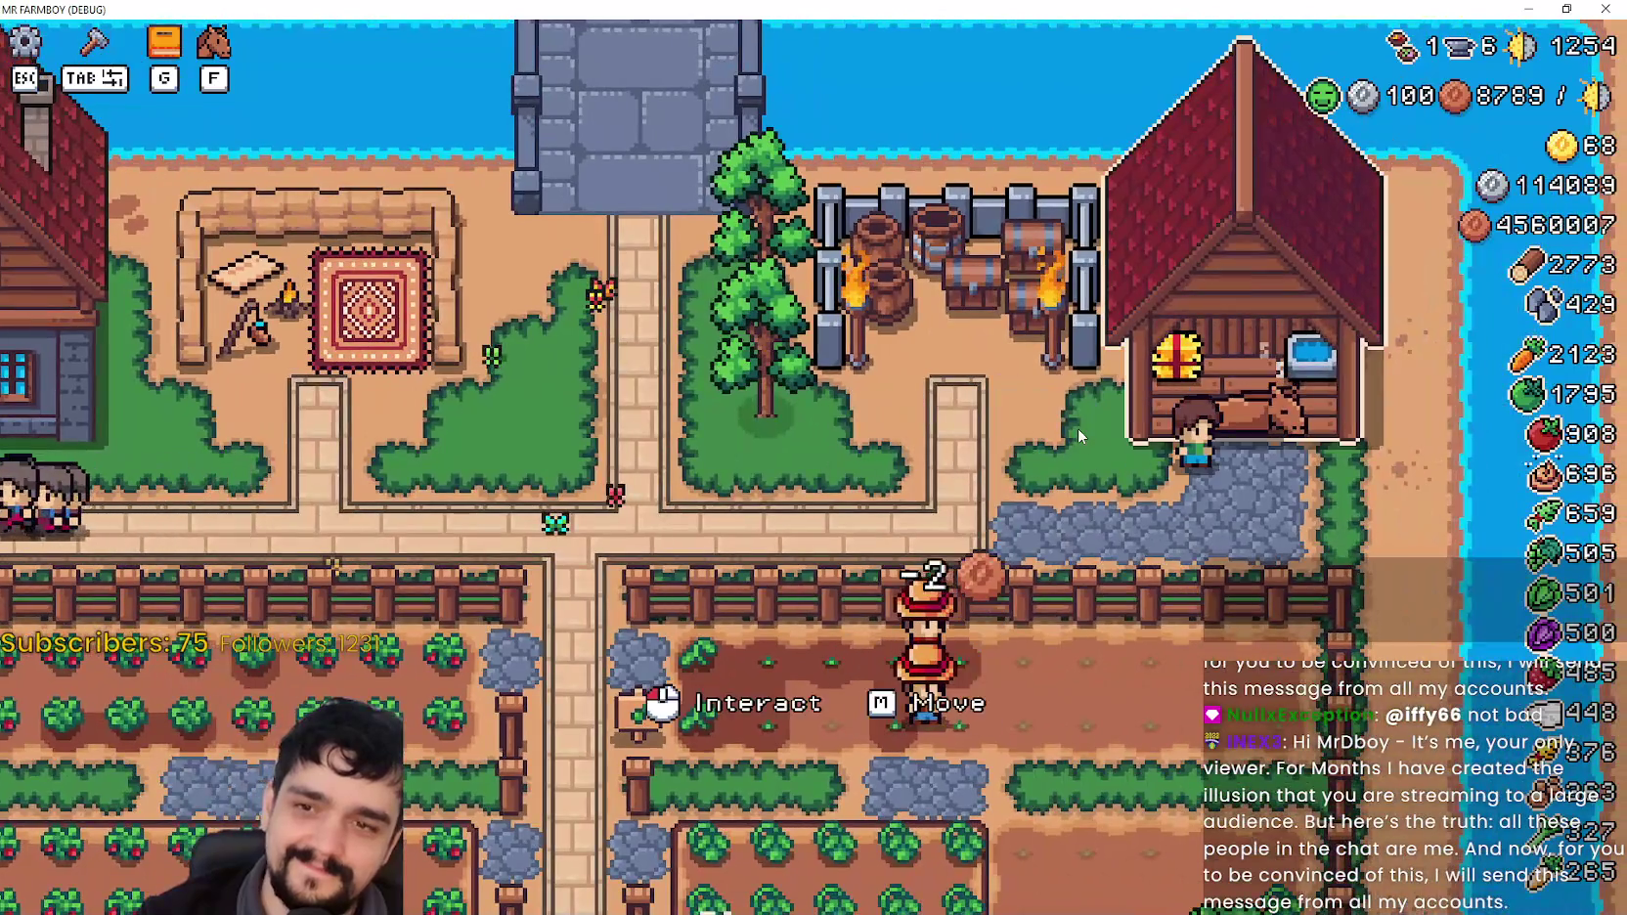
scroll(1077, 427, "down", 3)
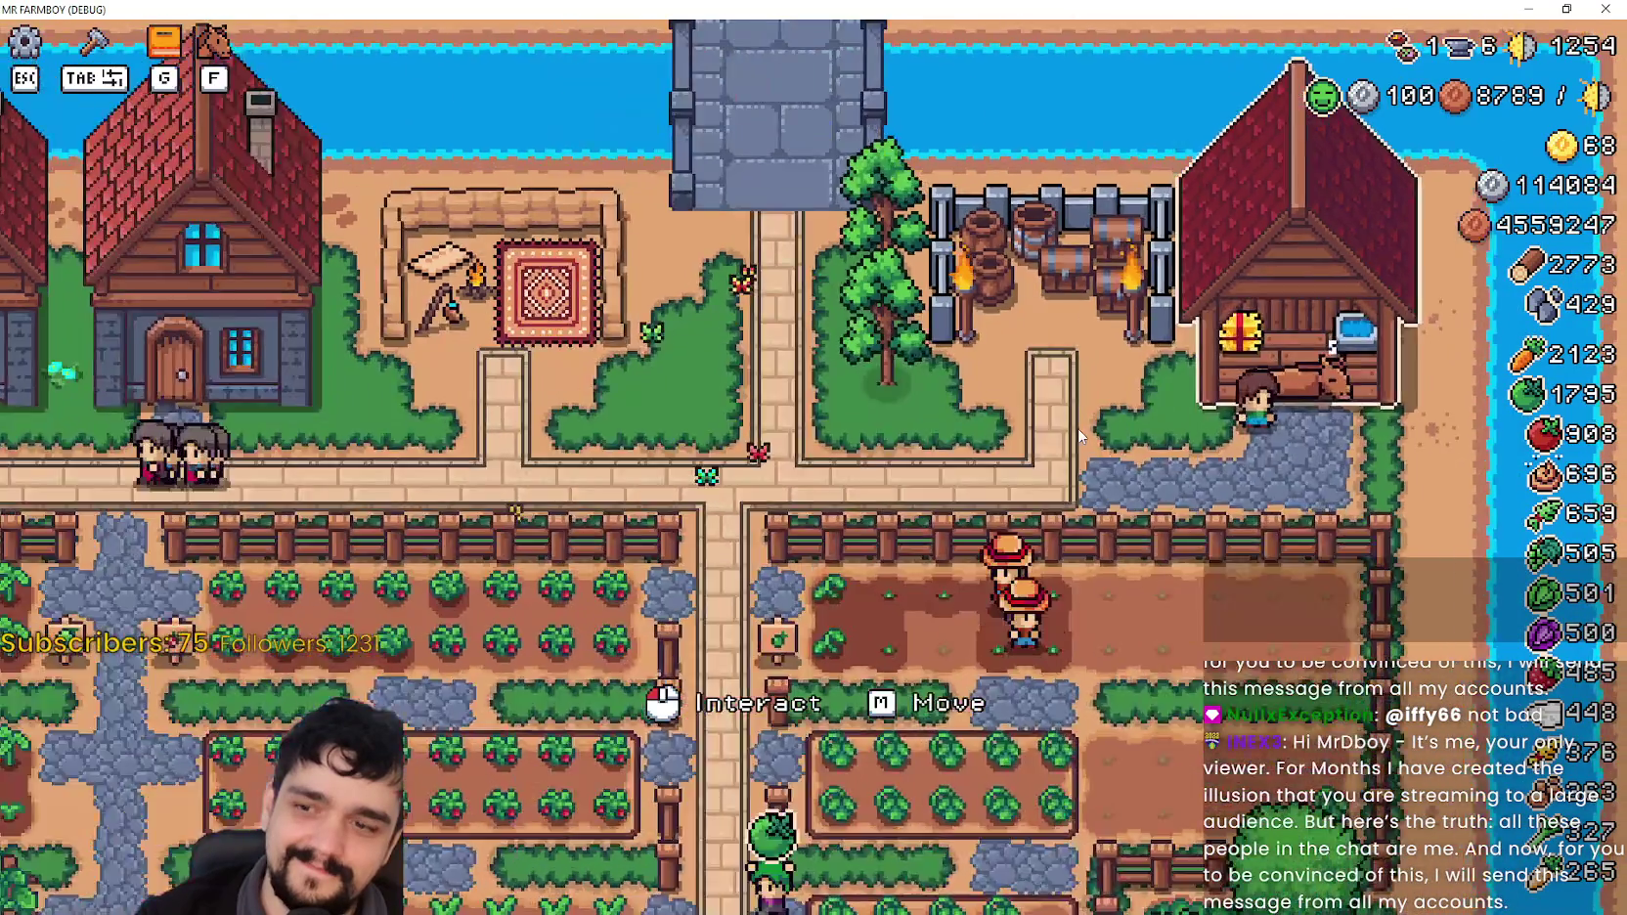
scroll(1076, 430, "up", 3)
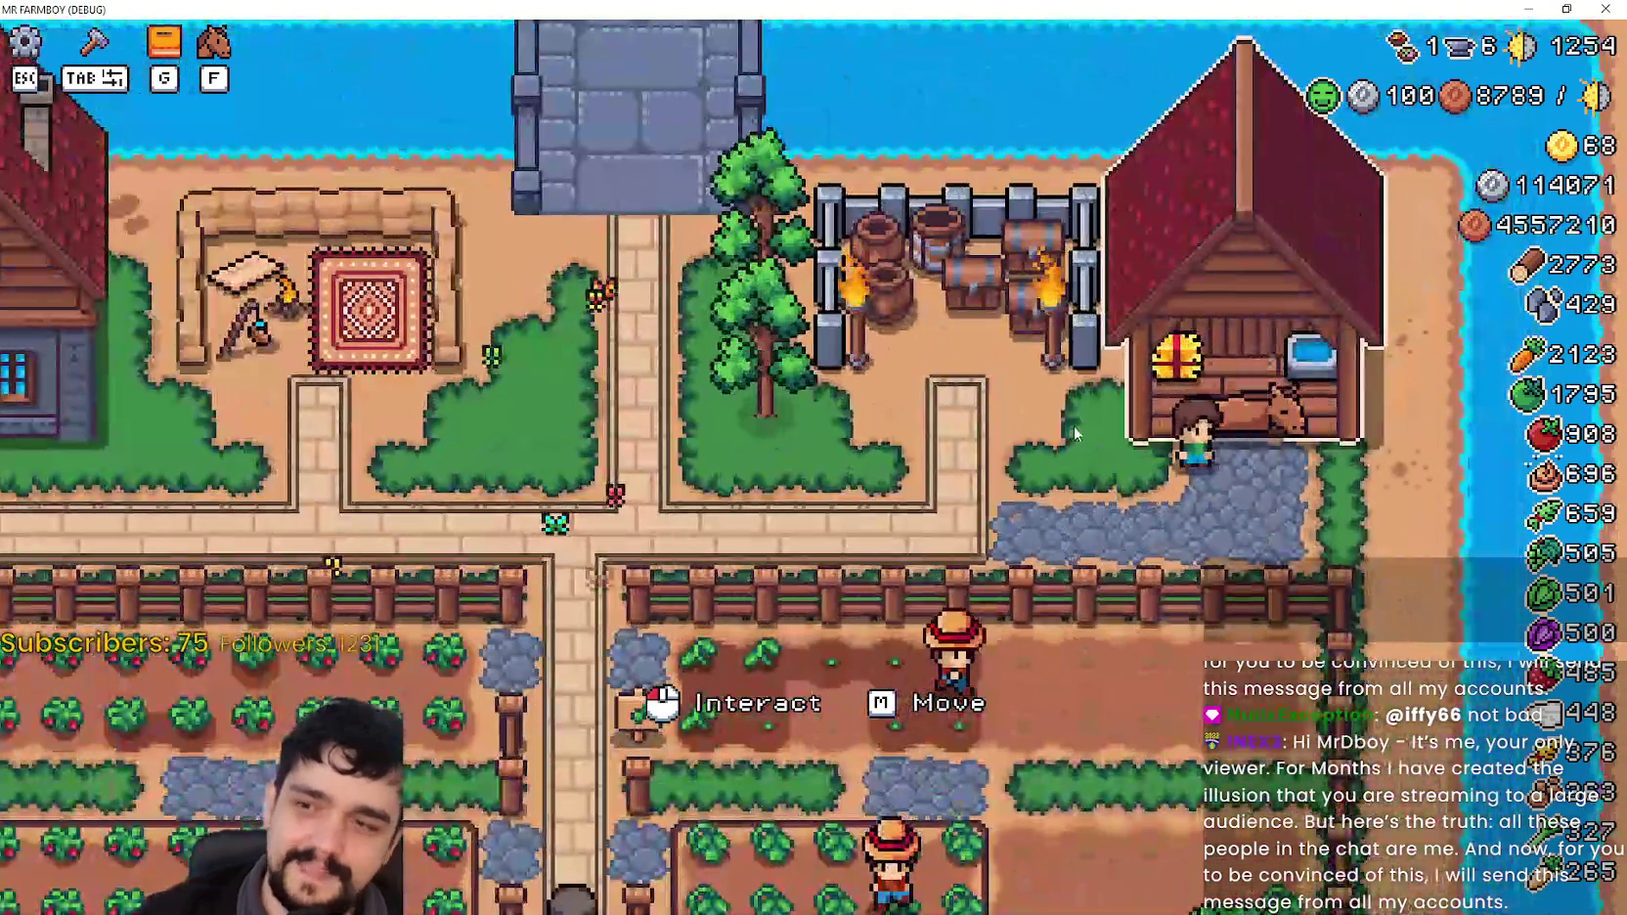
scroll(1076, 434, "down", 3)
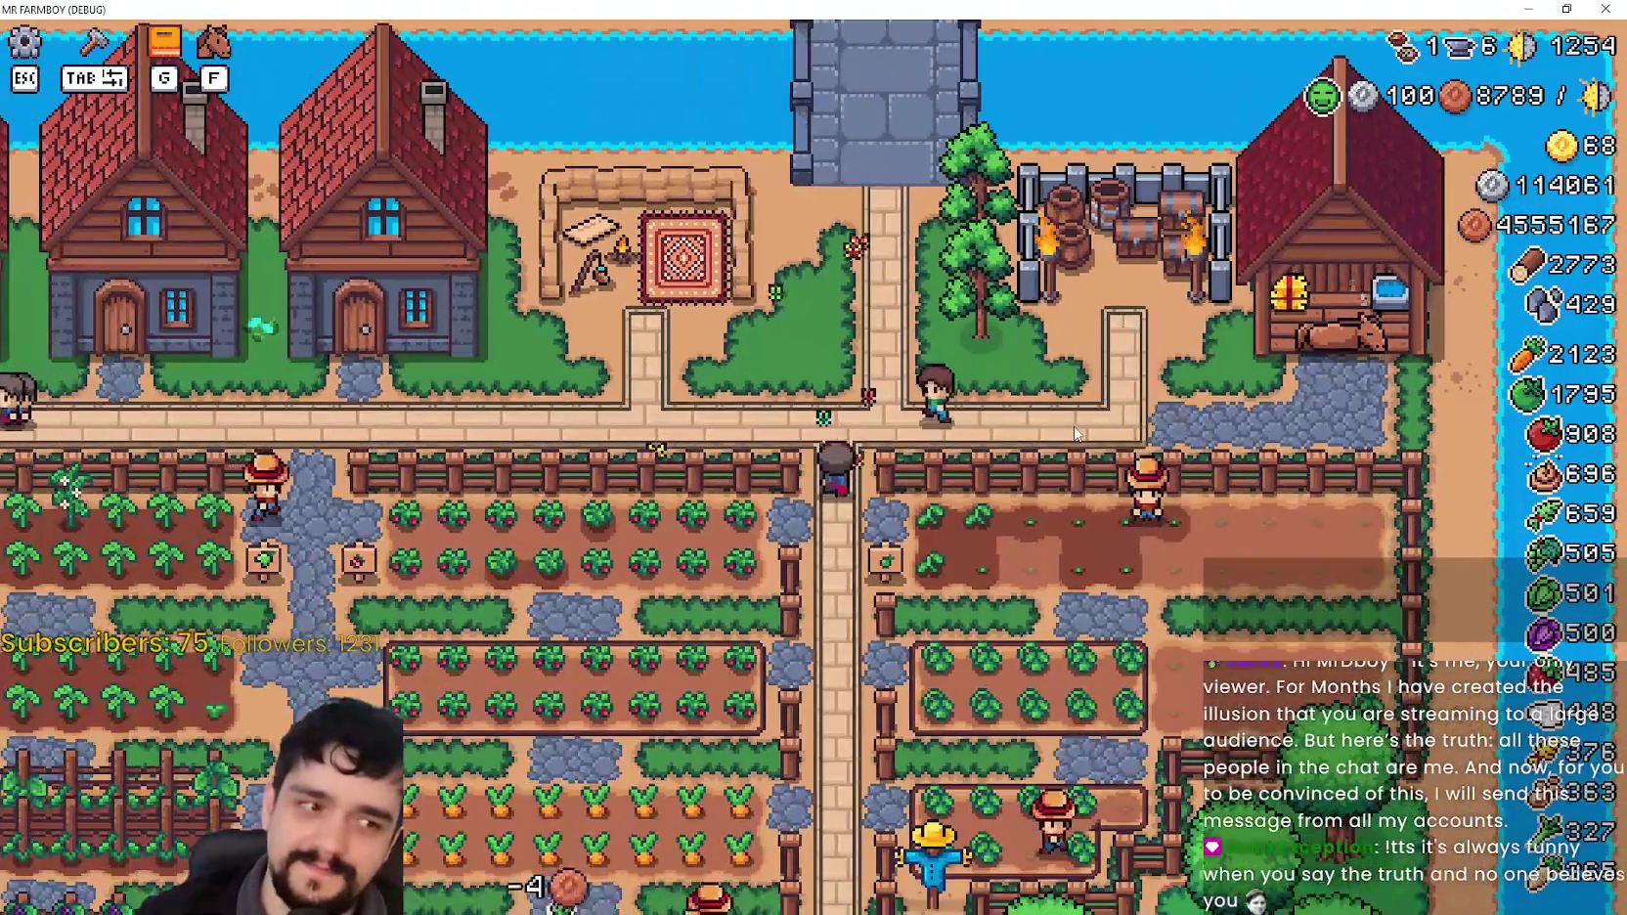
key("s")
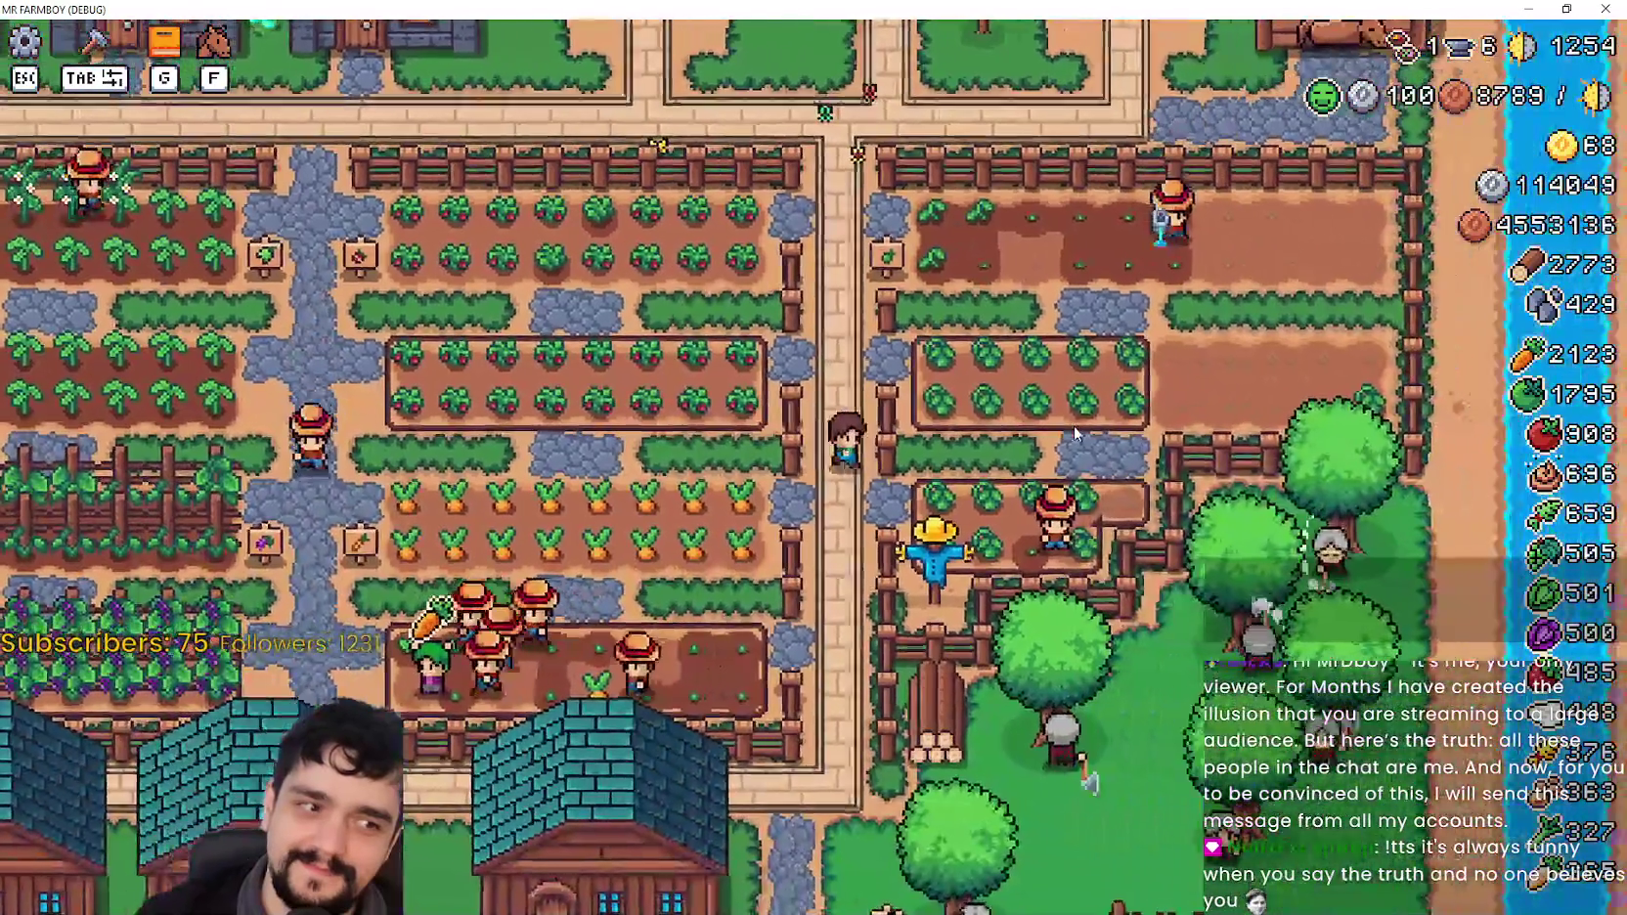
key("w")
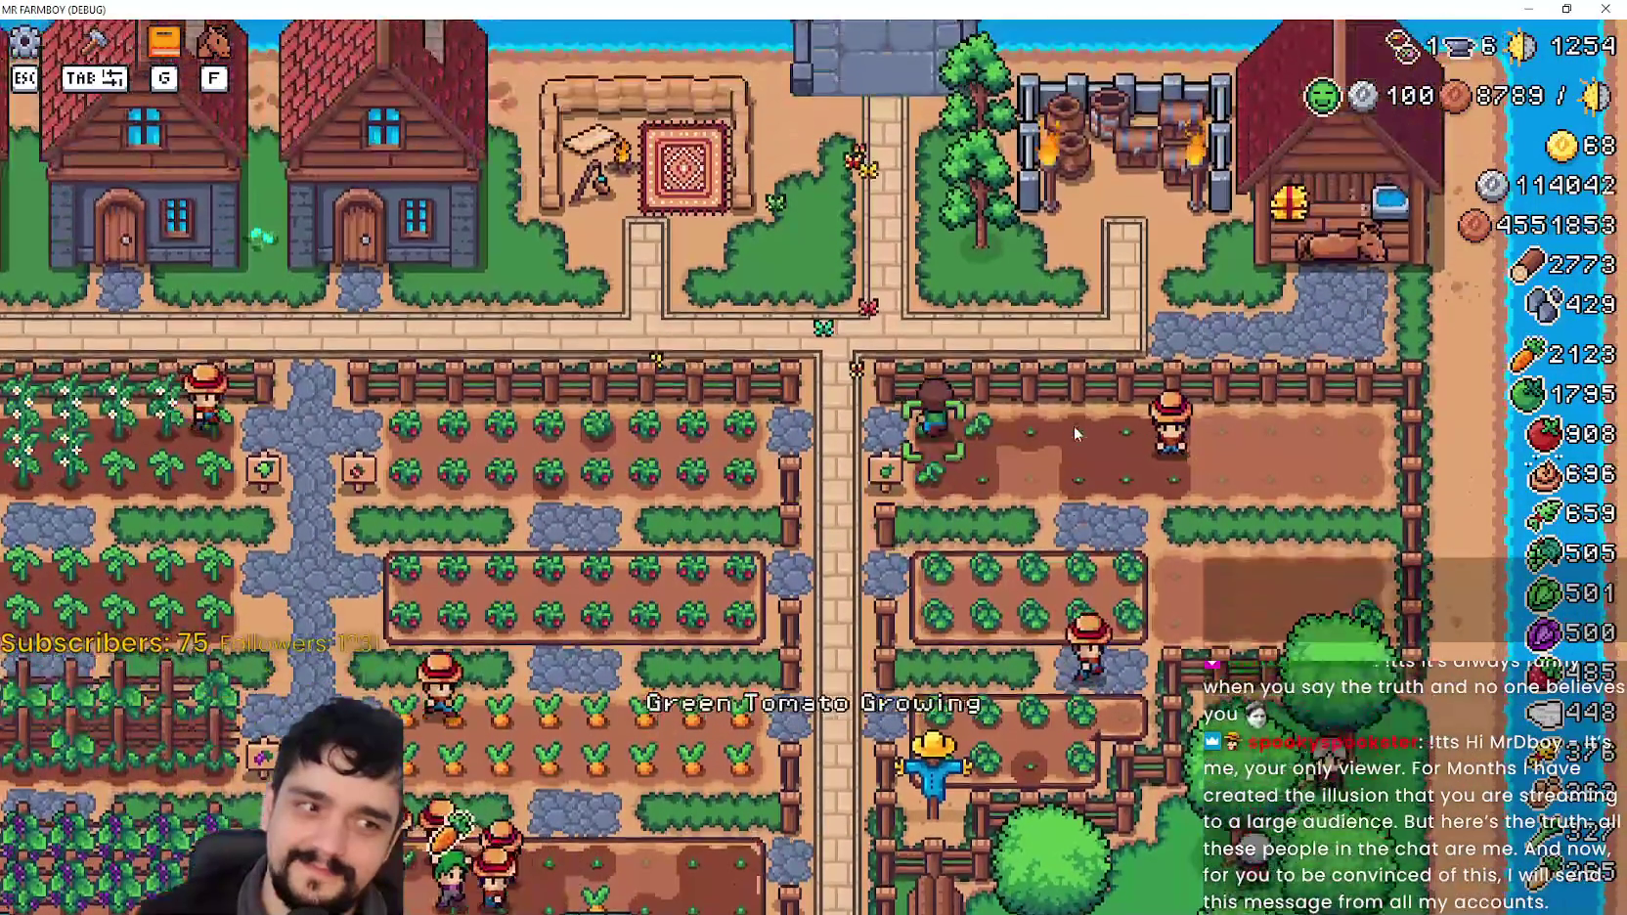
key("a")
key("s")
key("w")
key("d")
key("s")
key("s")
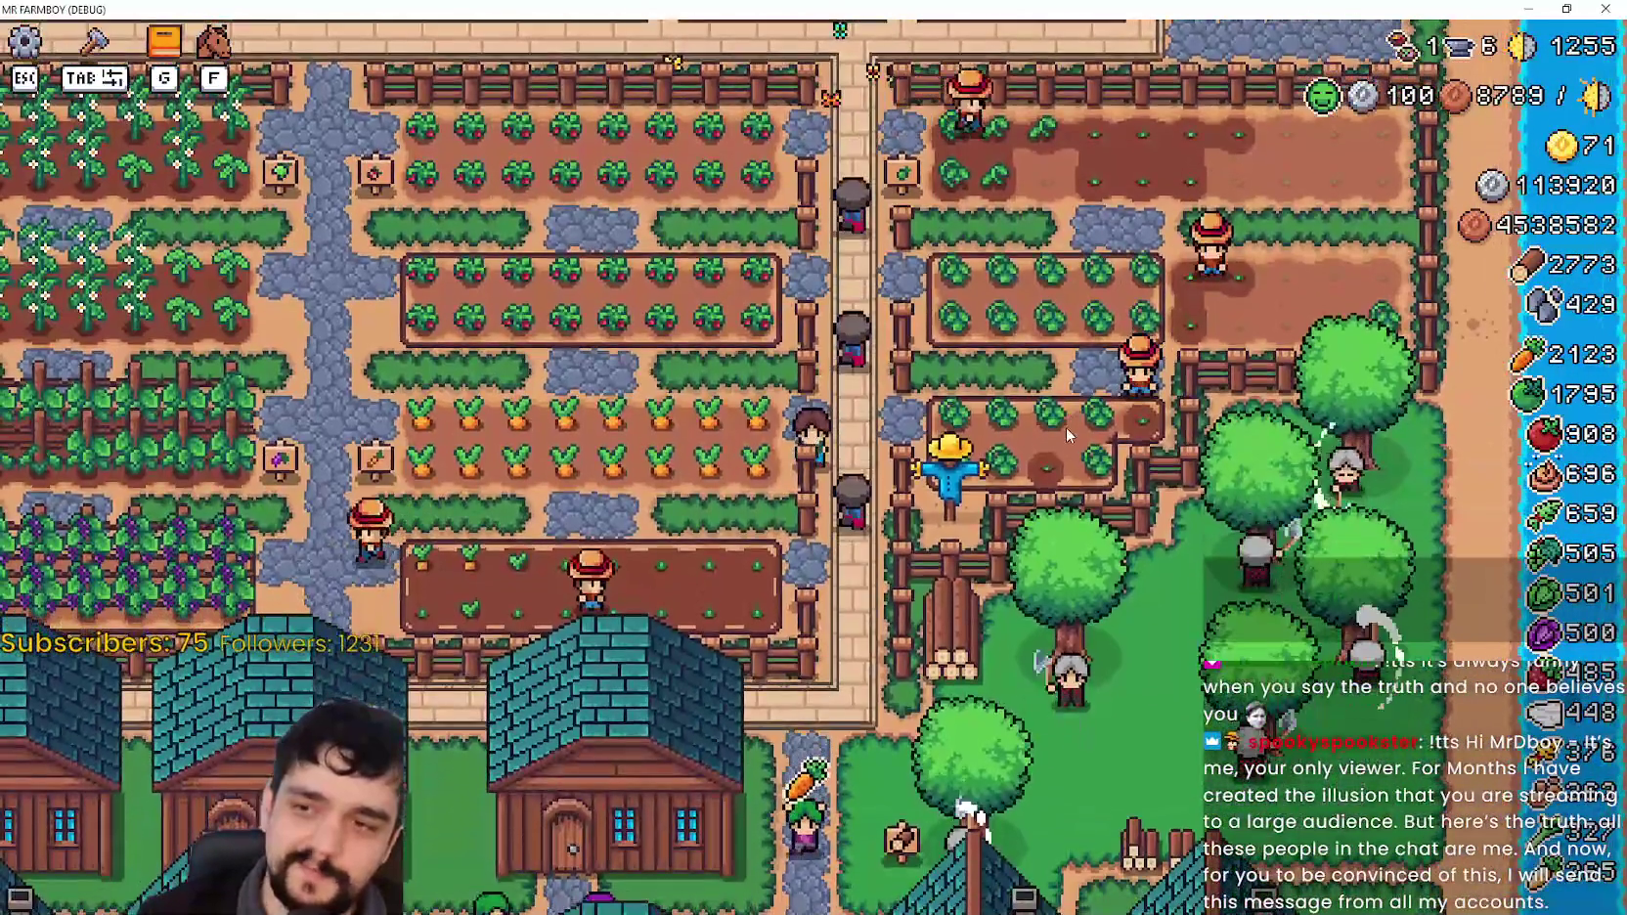
key("s")
scroll(1065, 427, "up", 2)
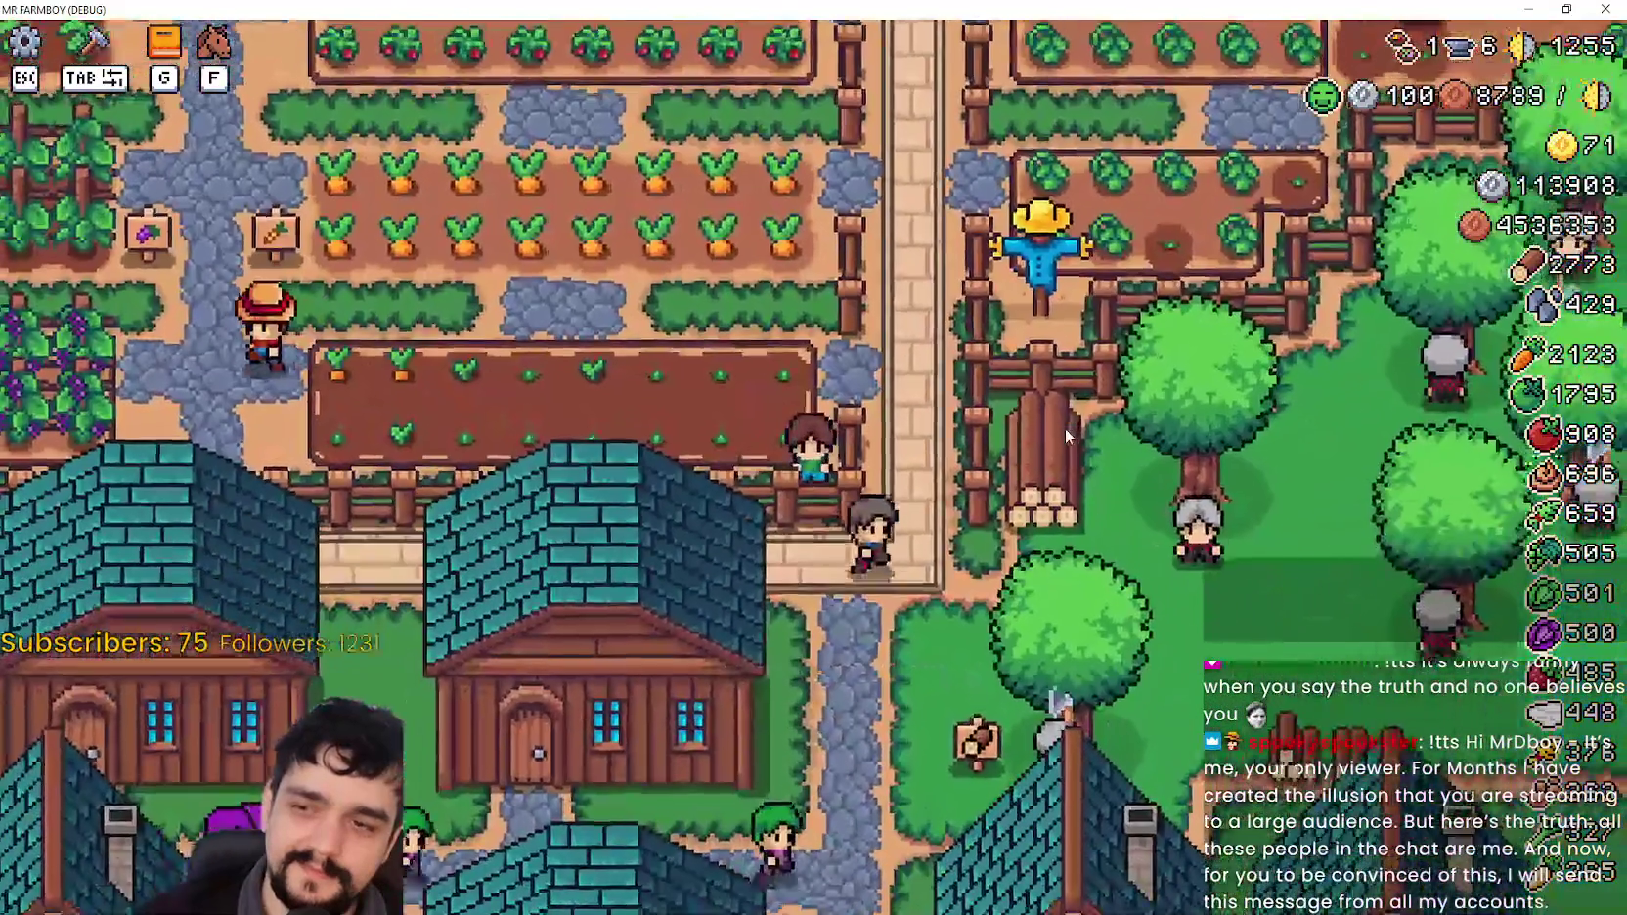
key("w")
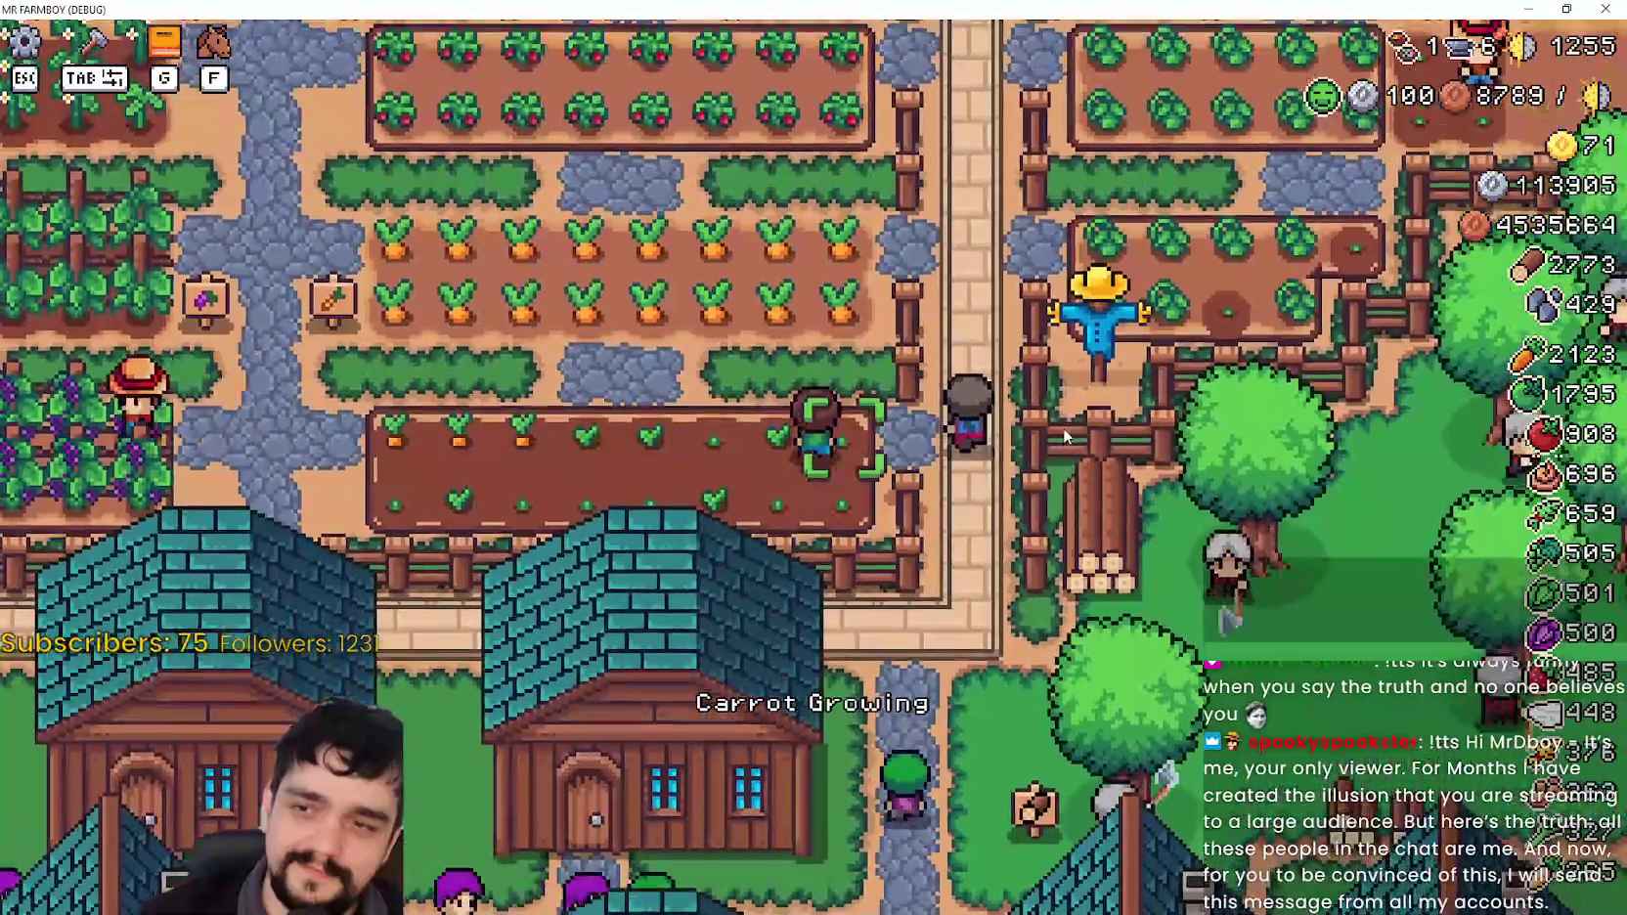
Step: Harvest carrots along the rows, then plant and water a carrot in an empty tile
key("a")
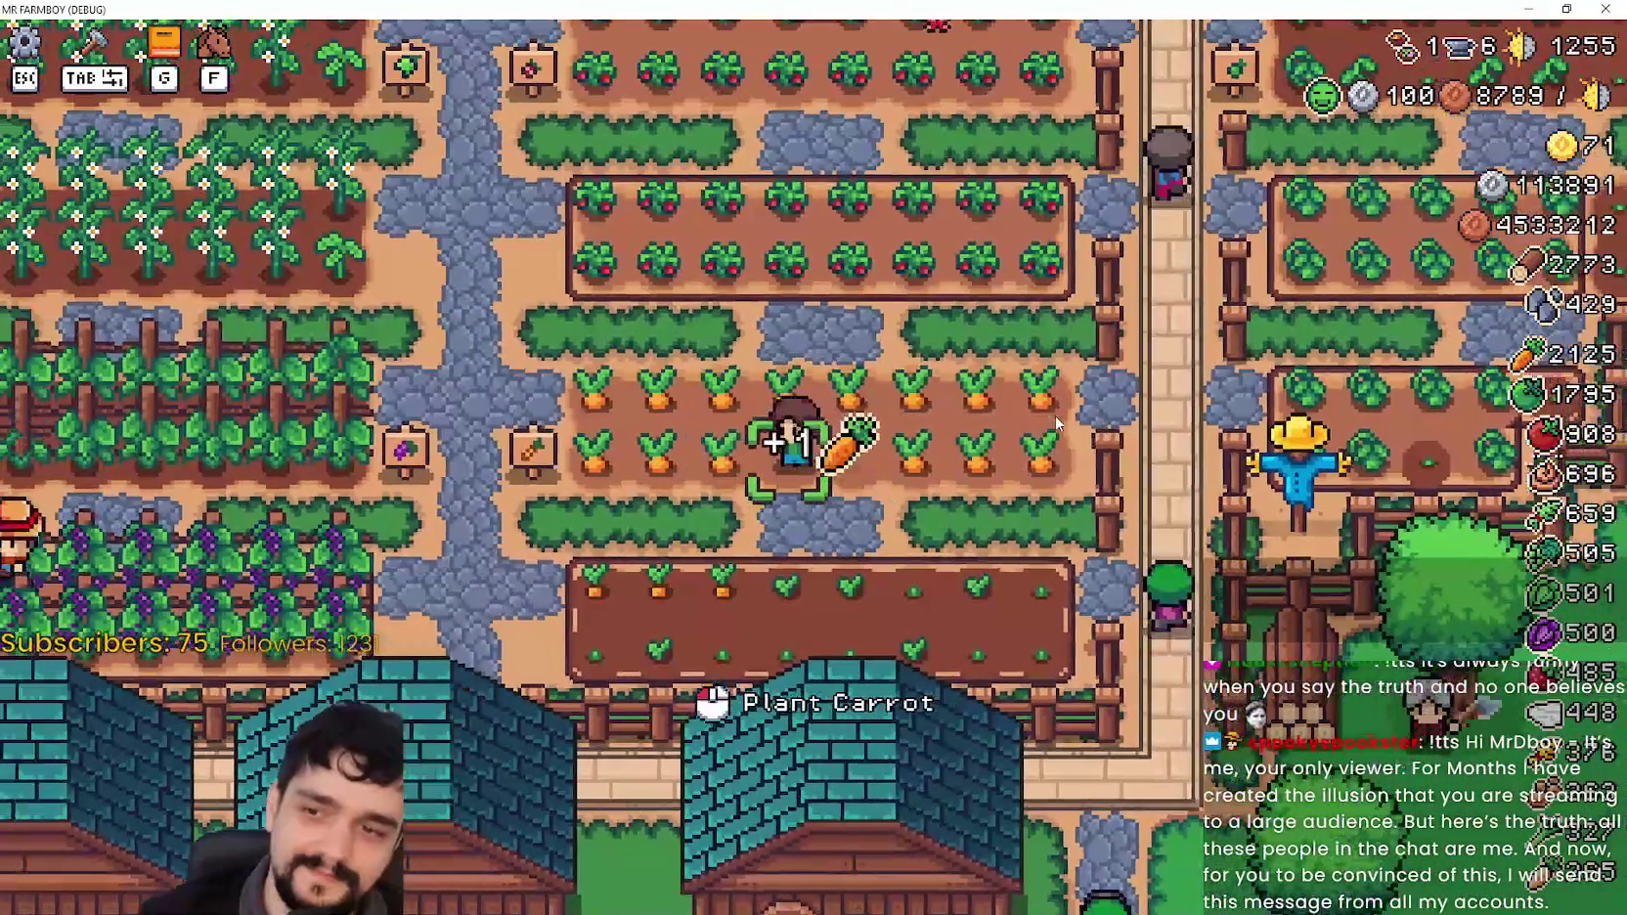
key("d")
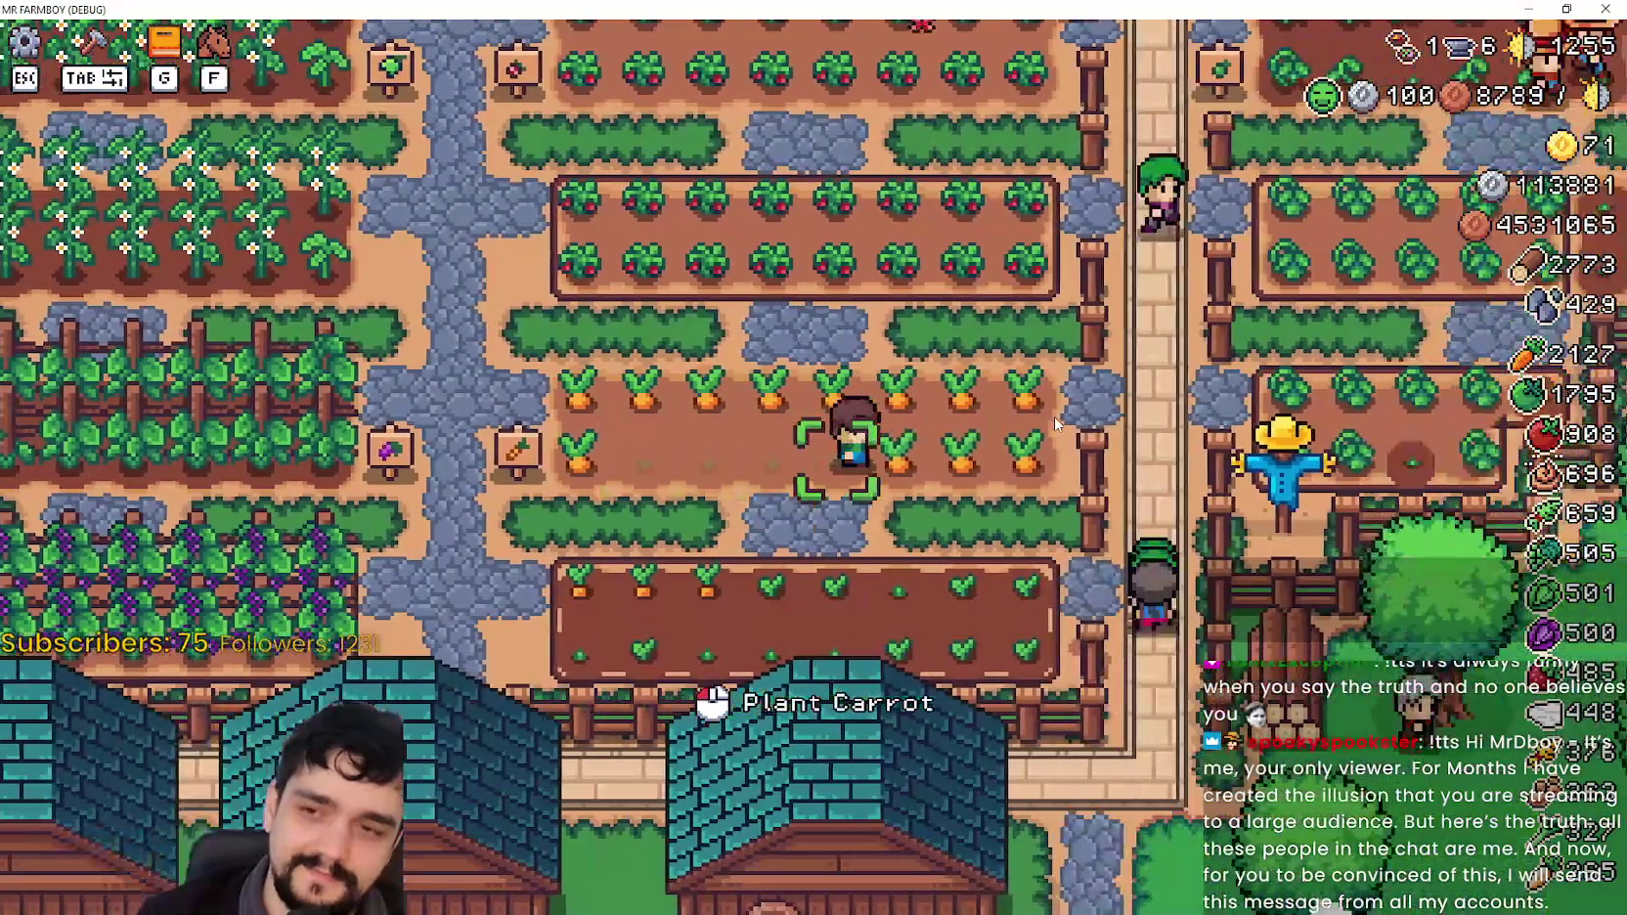
key("w")
key("a")
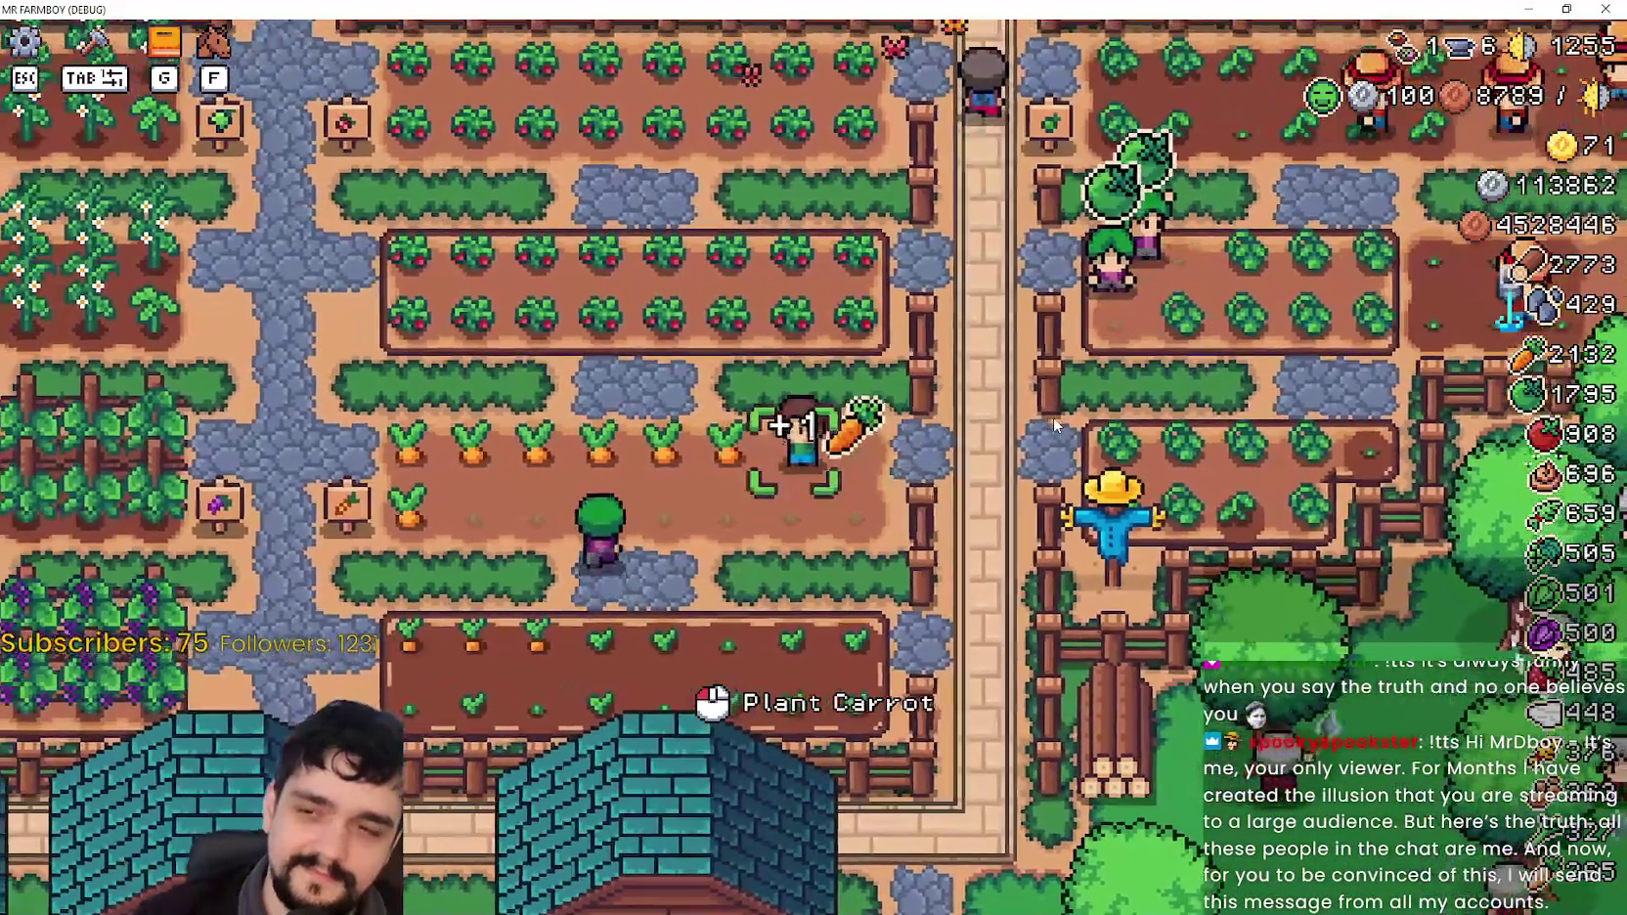
key("d")
left_click(1062, 423)
left_click(1063, 423)
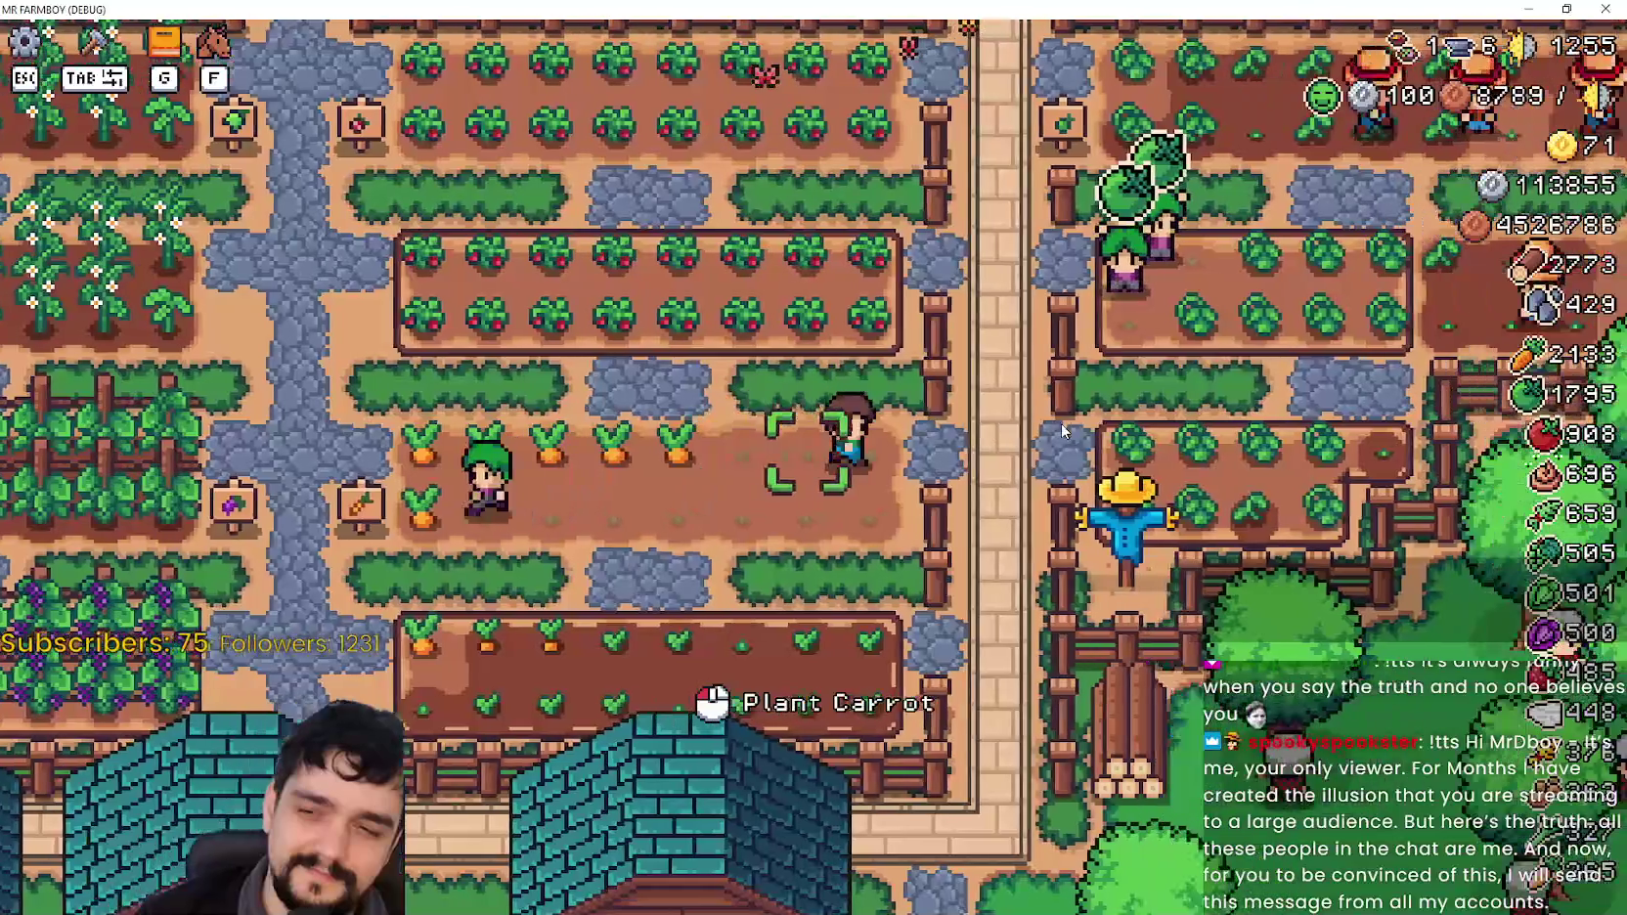
Step: Walk the farmer past the carrot field to the log pile and up toward the scarecrow
key("d")
key("s")
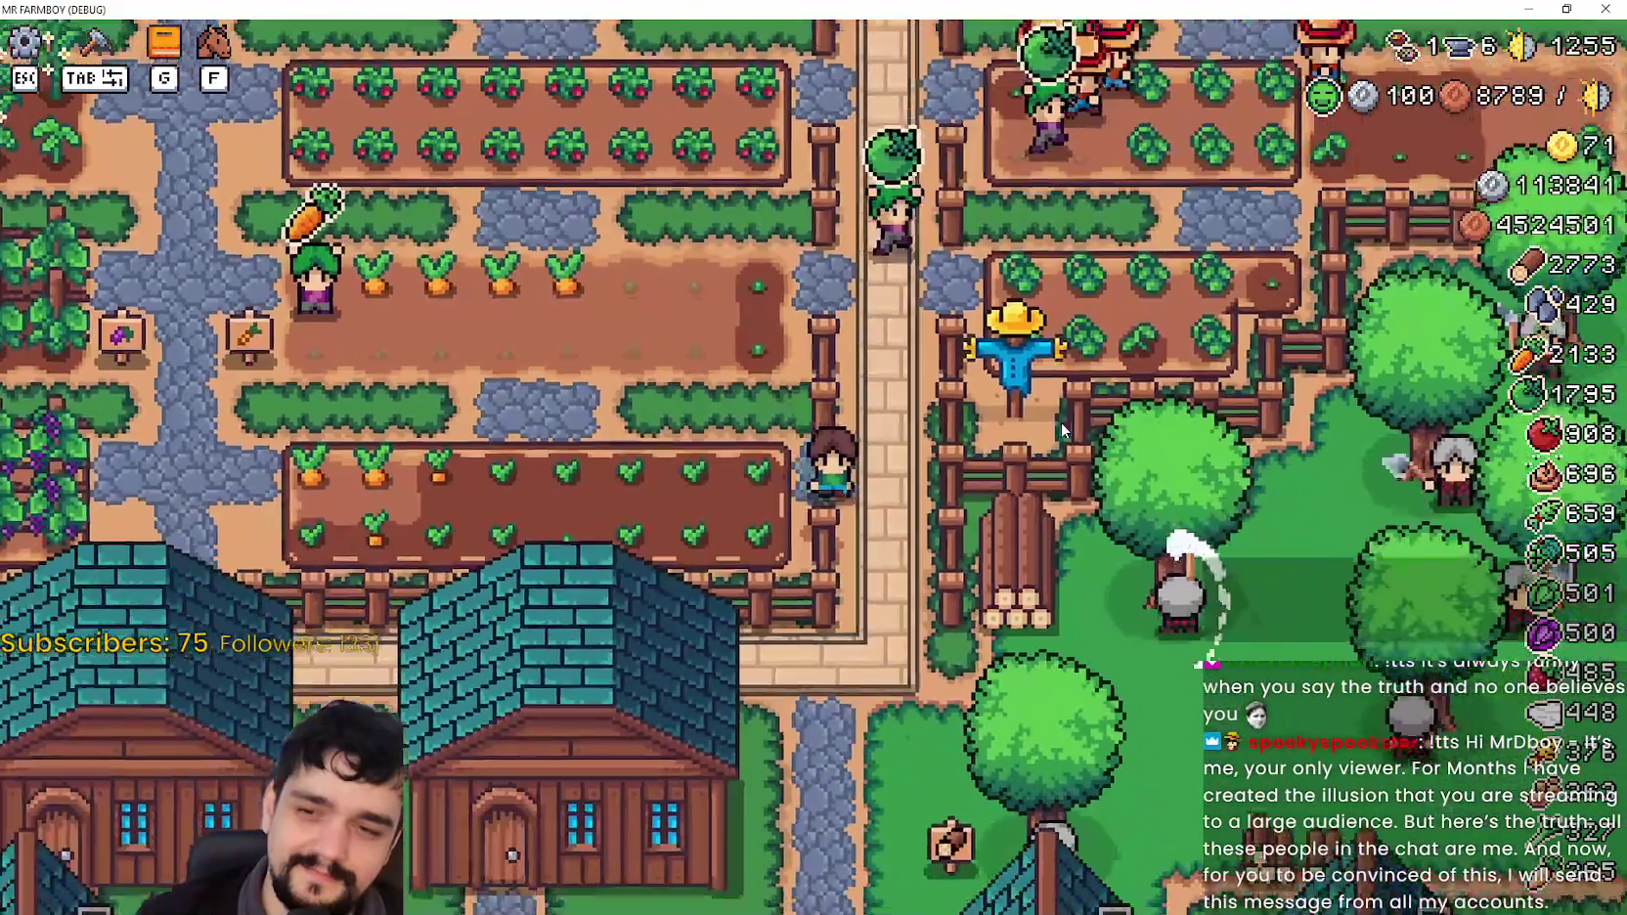
key("d")
key("s")
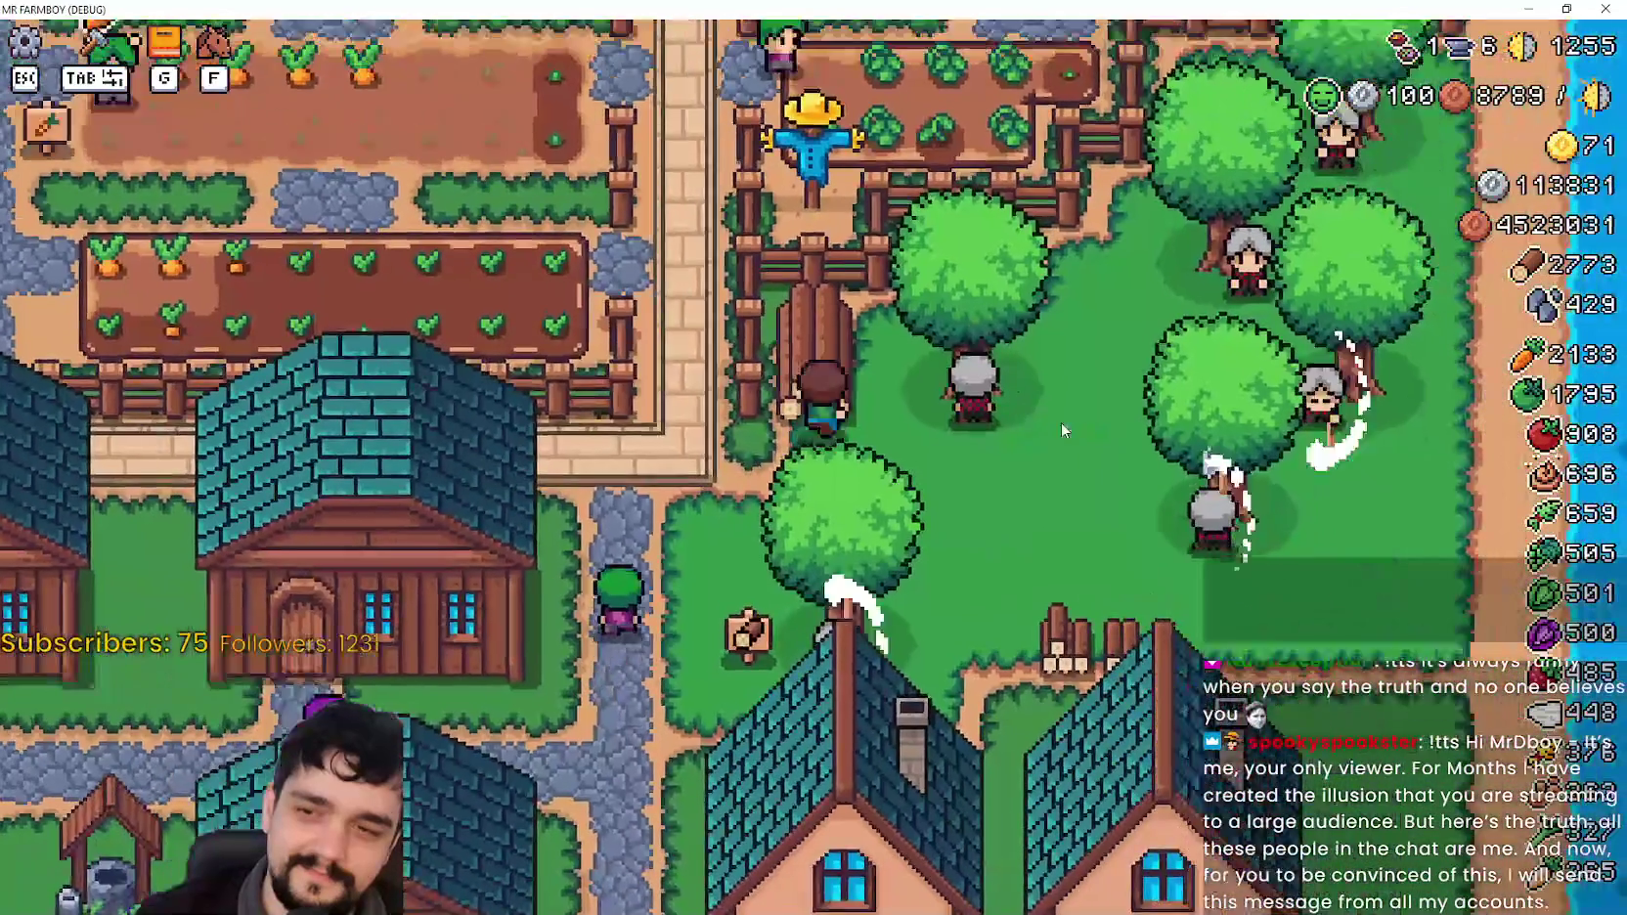
key("w")
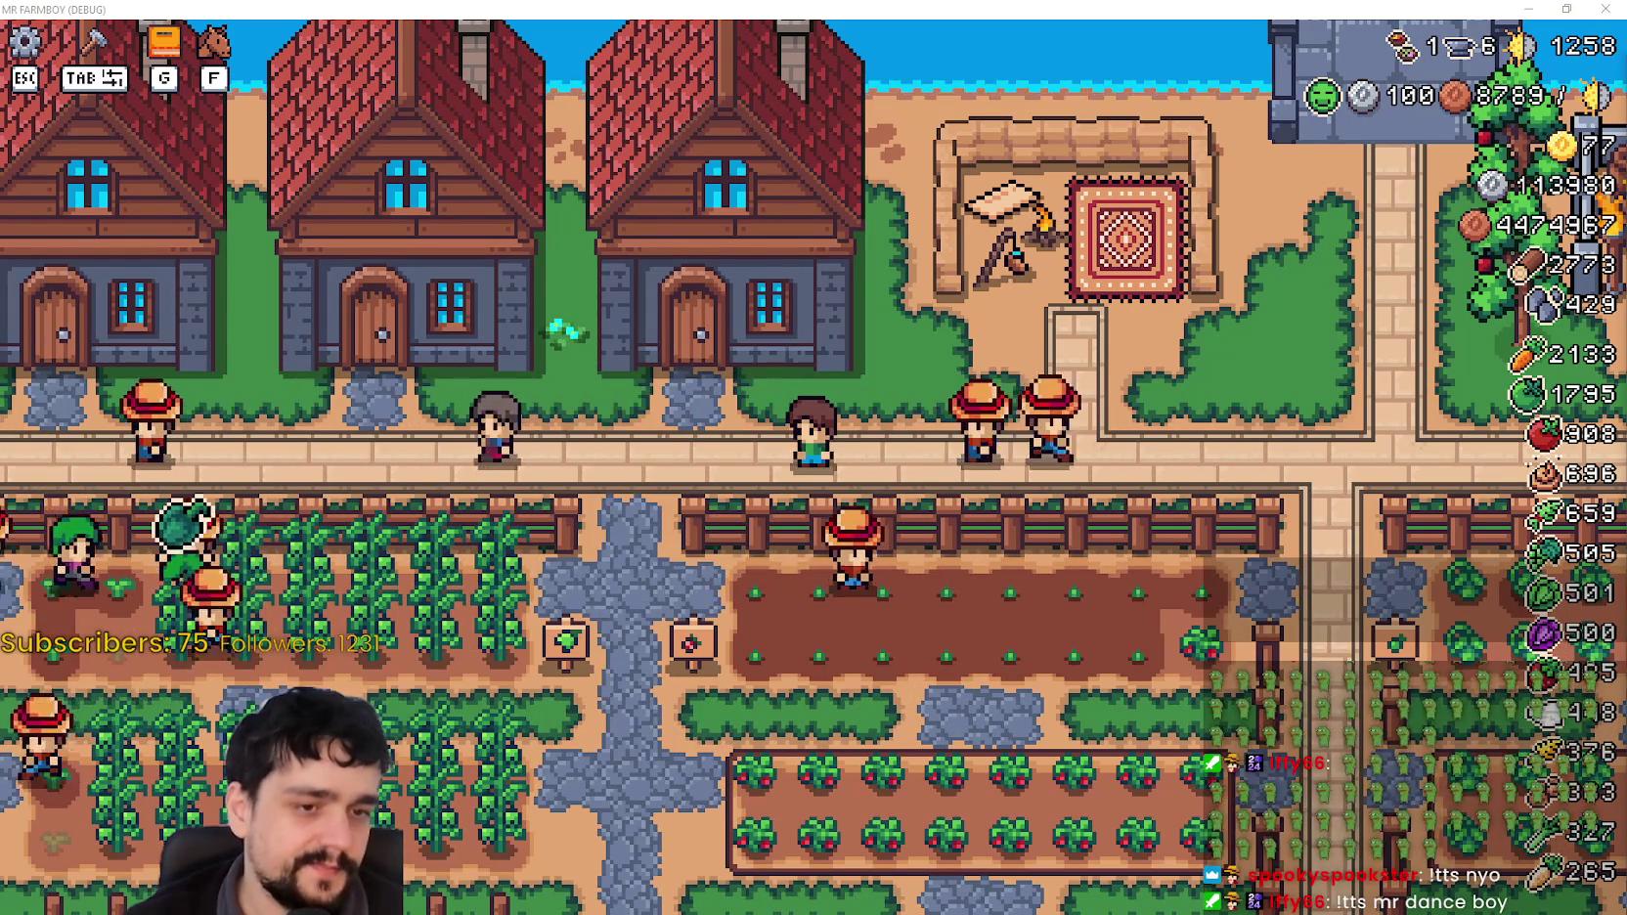
Step: Leave the game and switch to the translation page in the browser
key("alt+Tab")
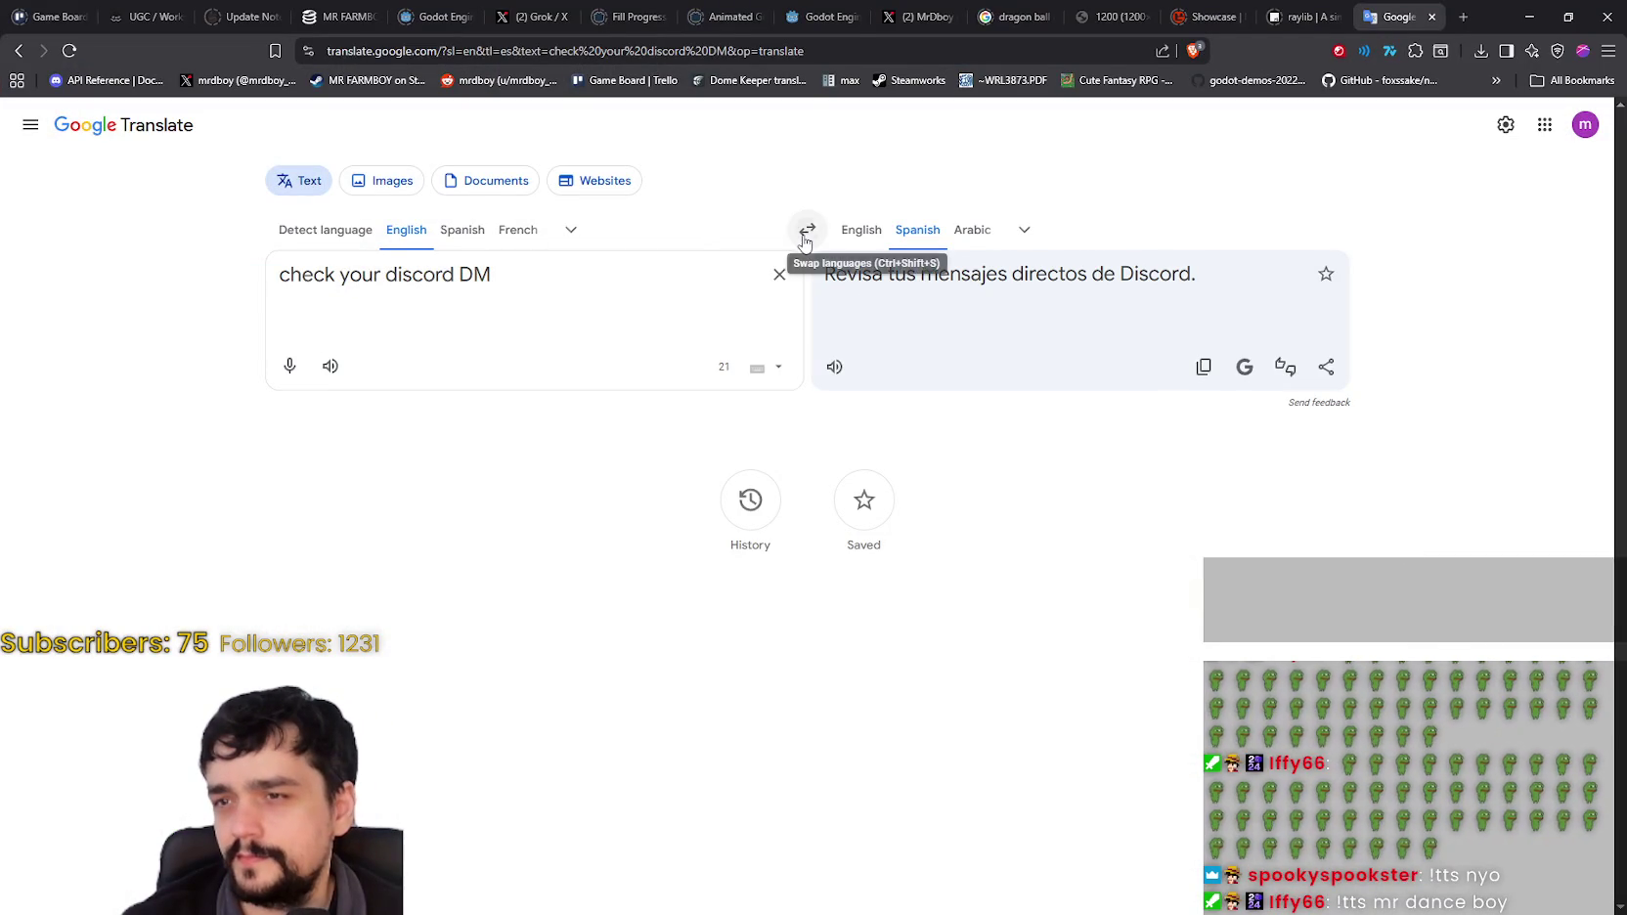
Step: Set Spanish-to-English and paste the viewer's Spanish question about enchanting wheat plots
left_click(806, 230)
double_click(497, 283)
key("ctrl+a")
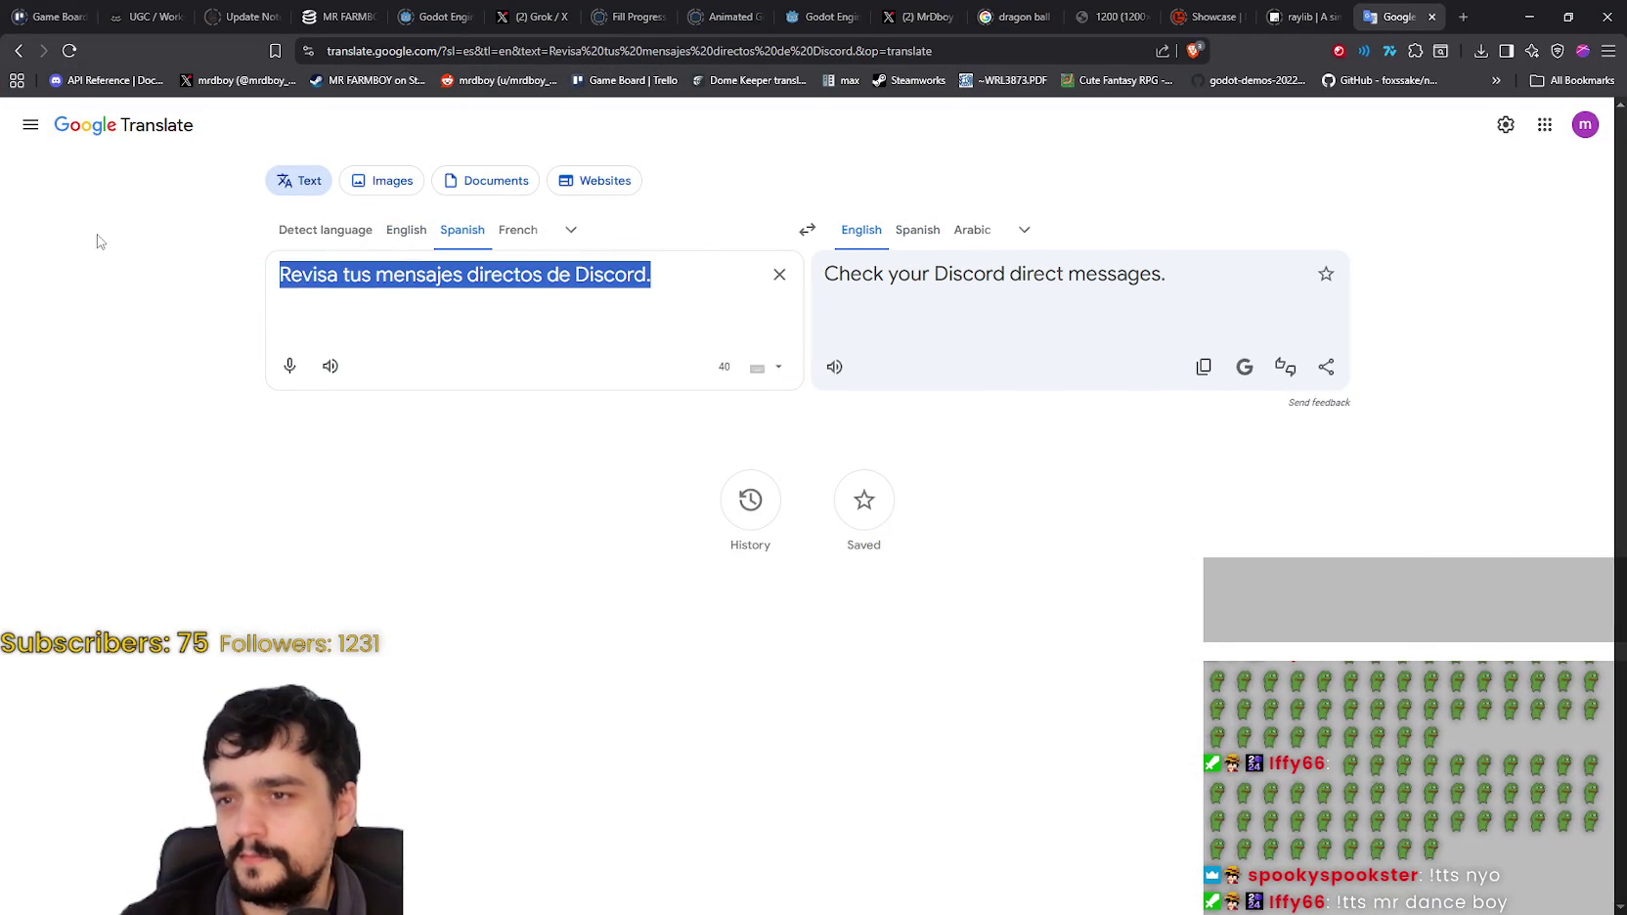
type("Una duda, si tu encantas todas las parcelas de trigo, ya no general trigo que no sea especial, es decir el inicial?")
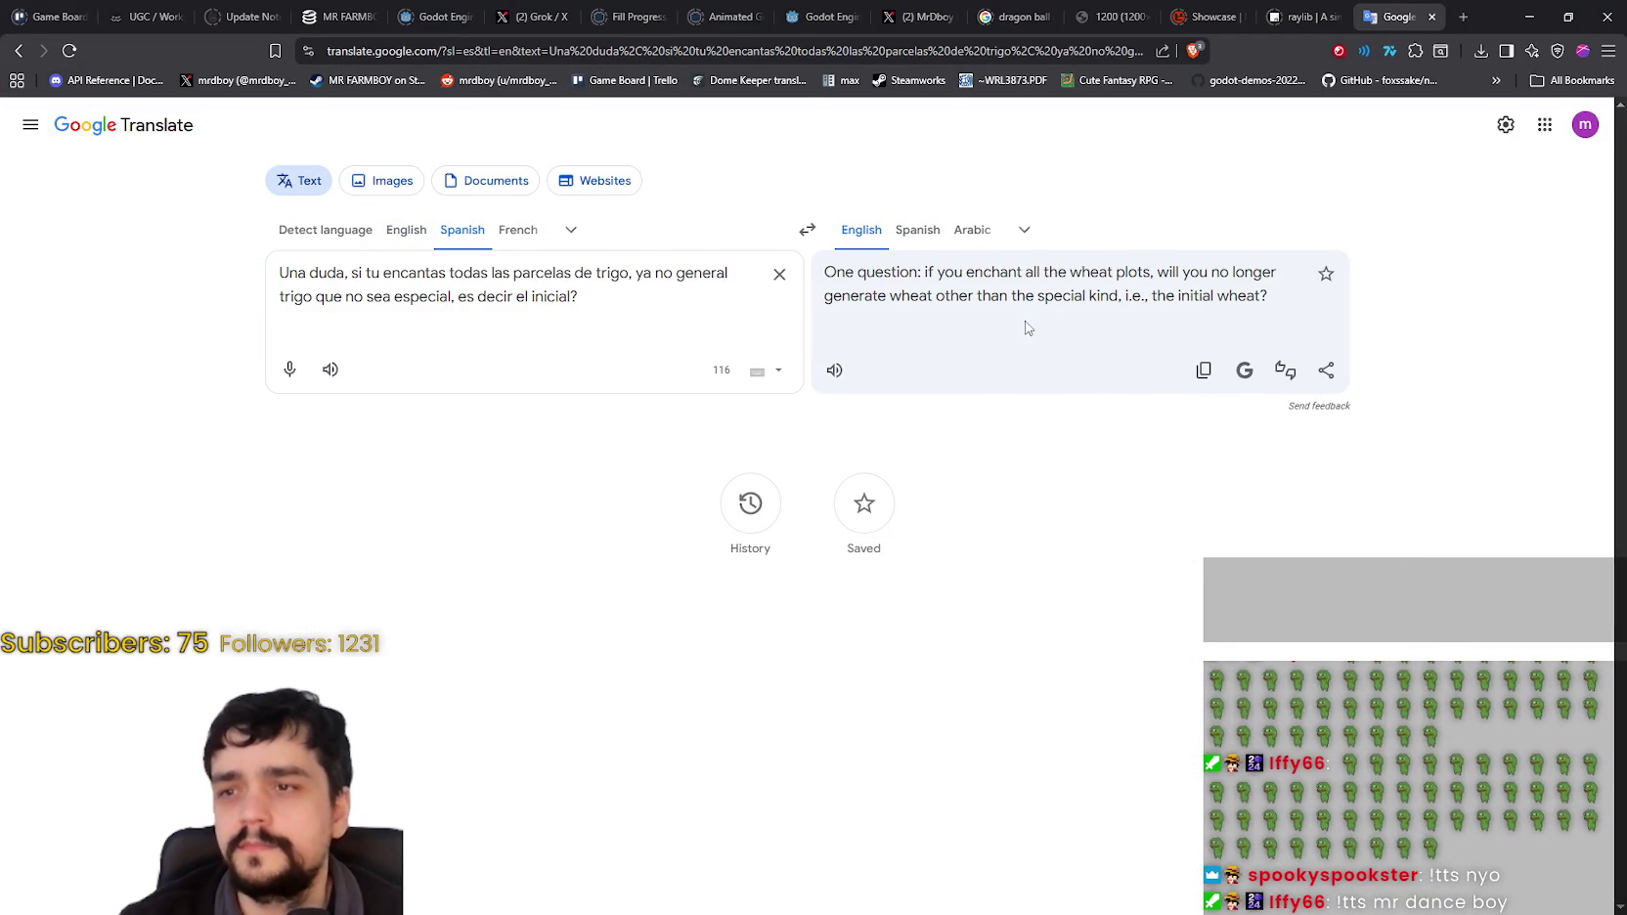
key("ctrl+a")
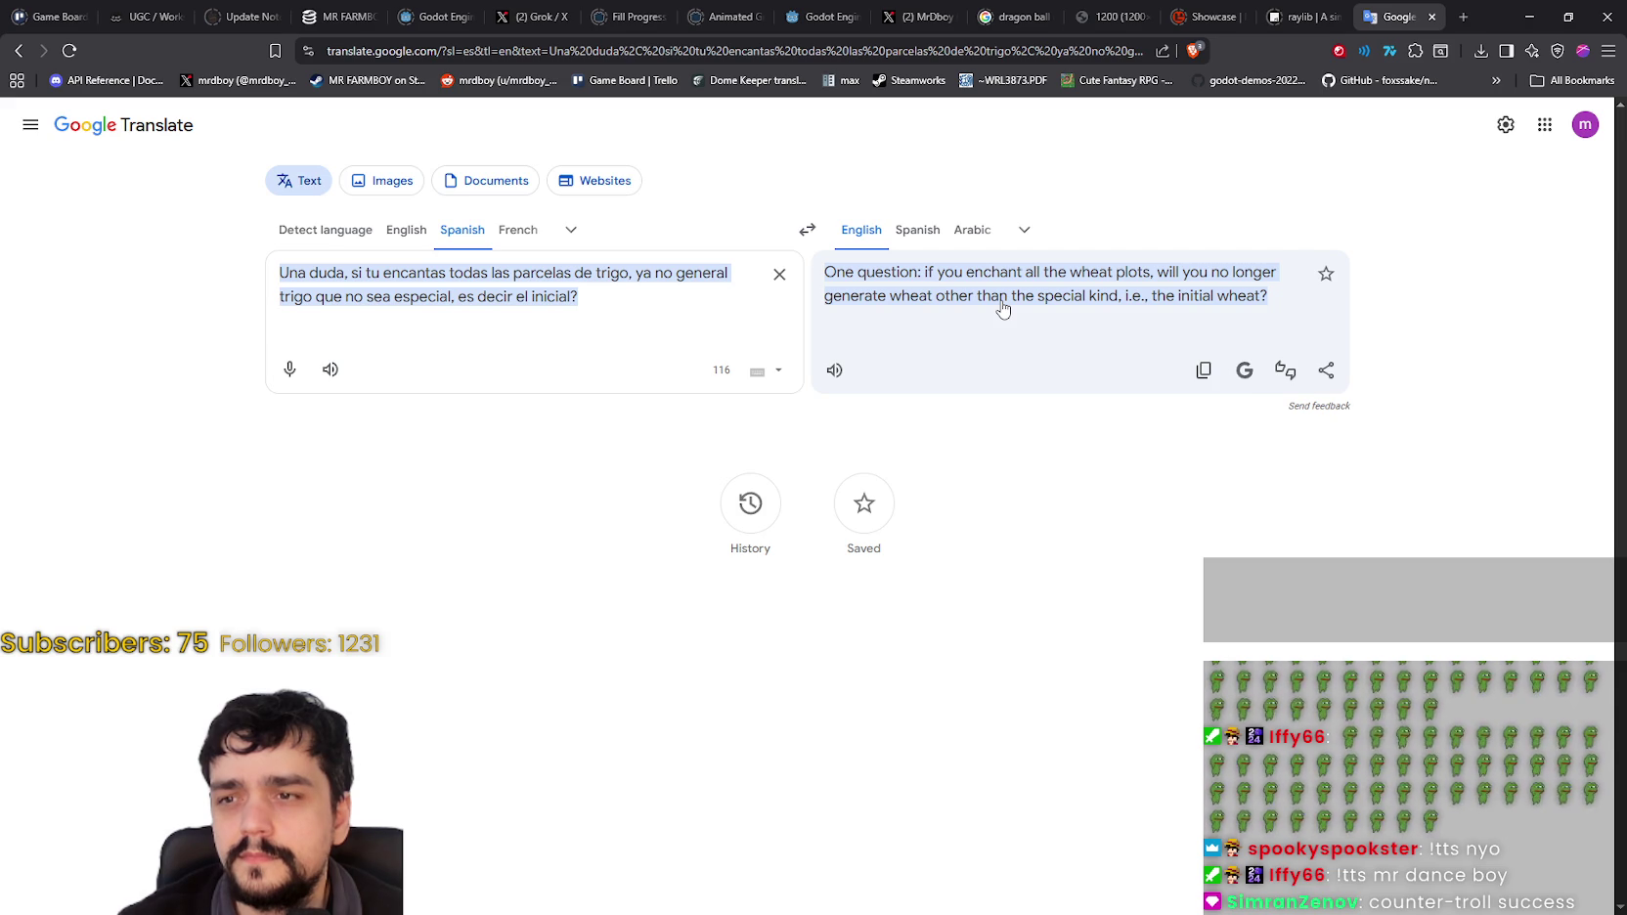
Step: Swap the direction back to English-to-Spanish and select the English source text
left_click(279, 320)
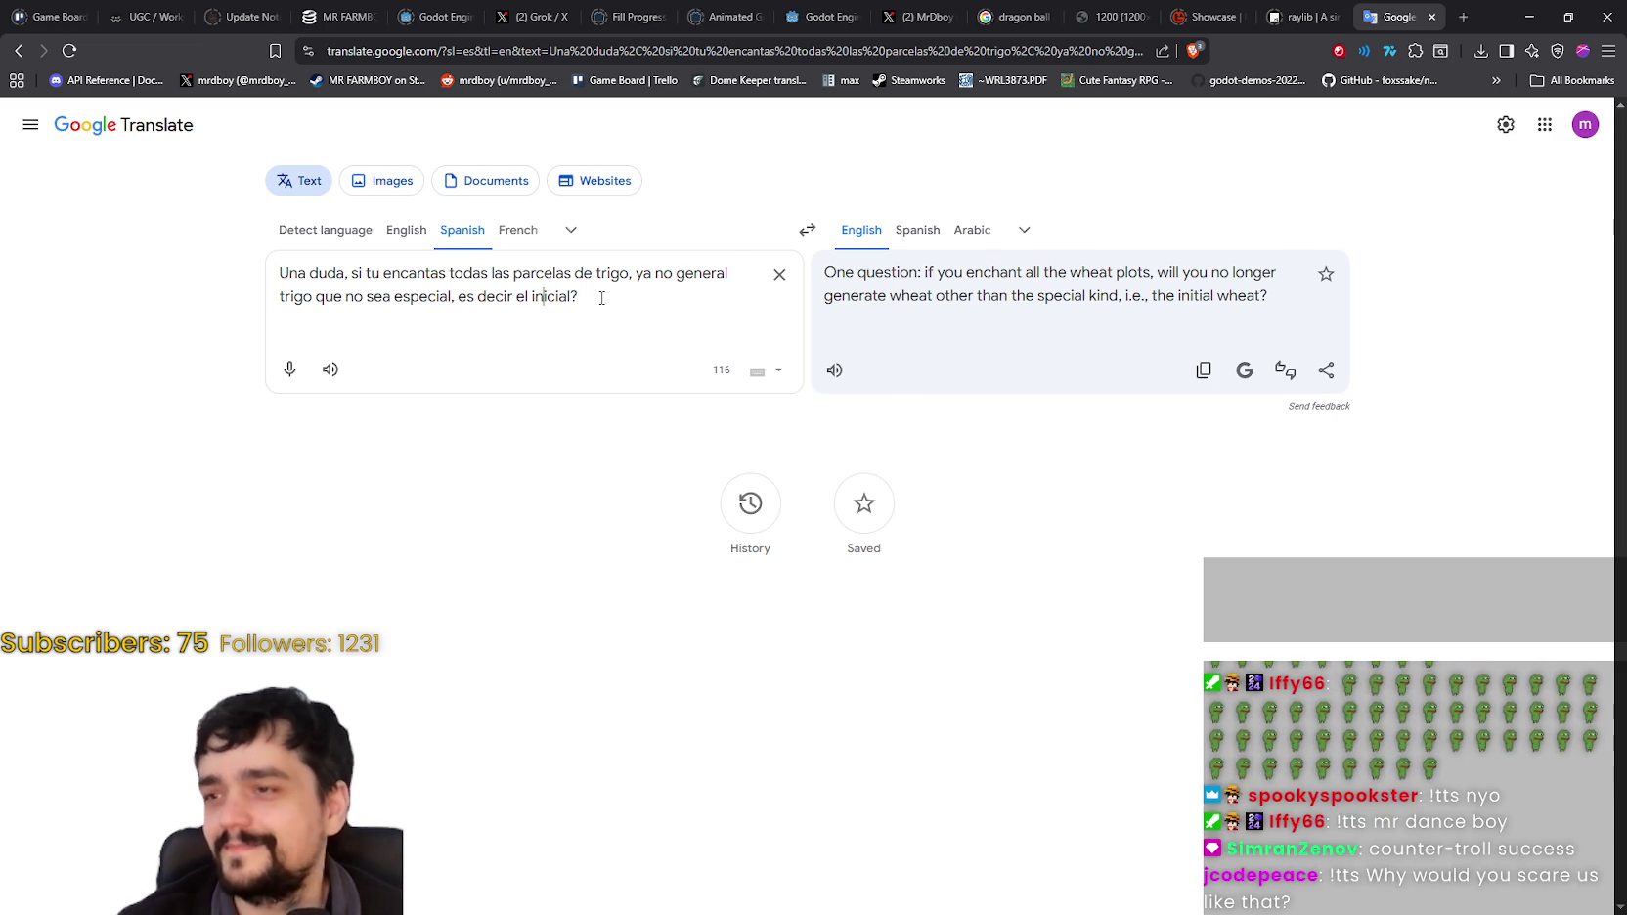
left_click_drag(577, 295, 122, 219)
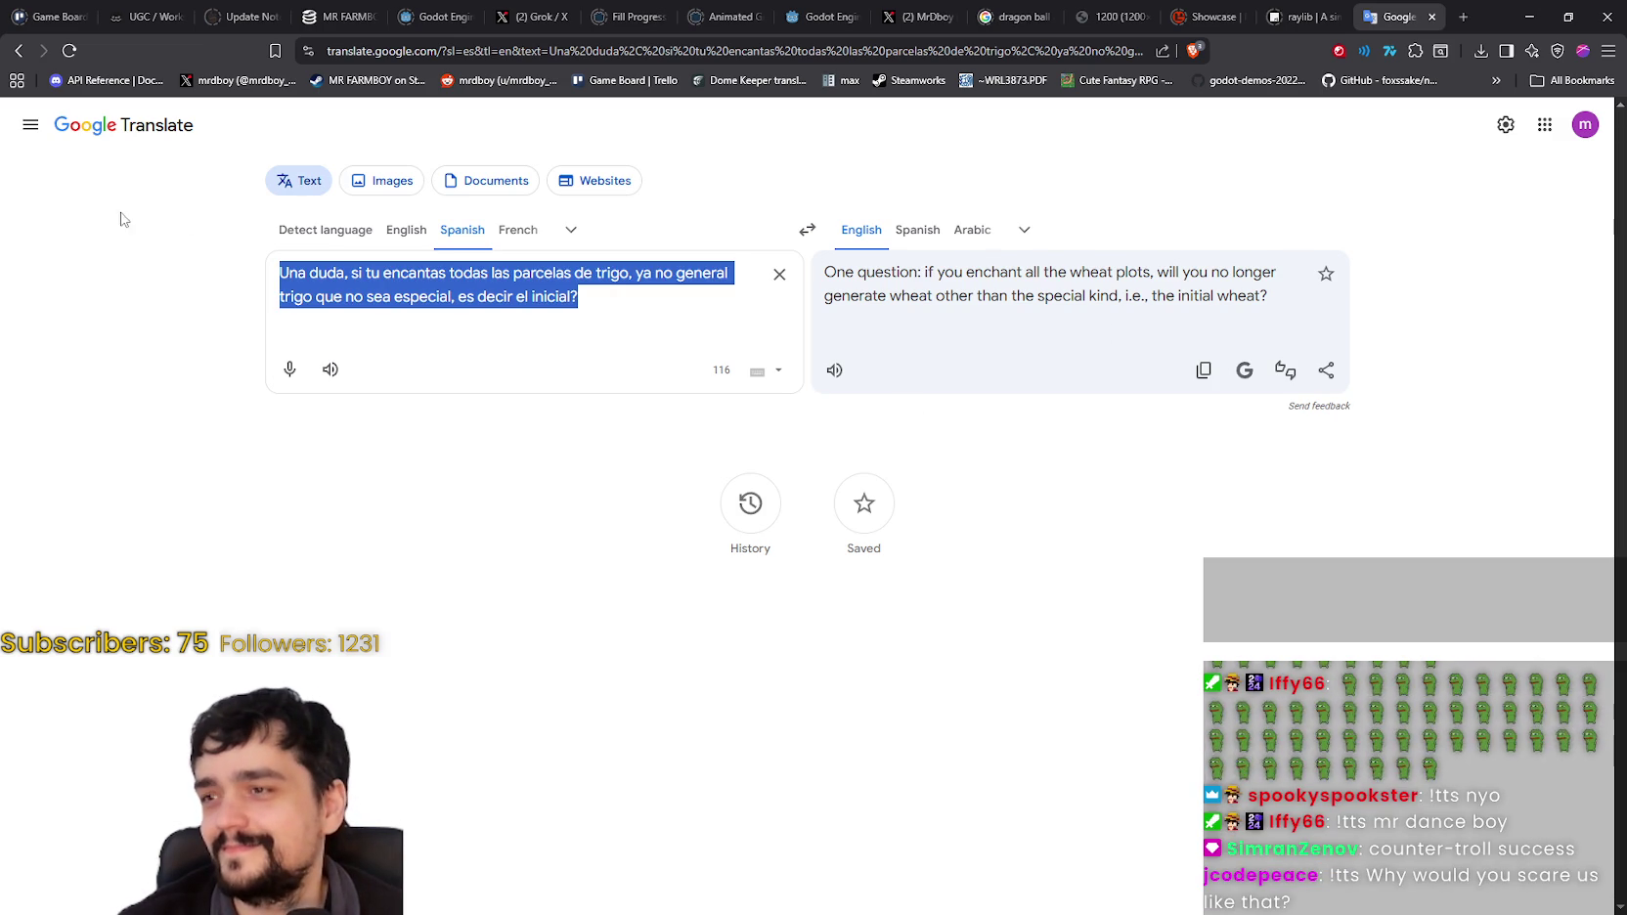
left_click(806, 230)
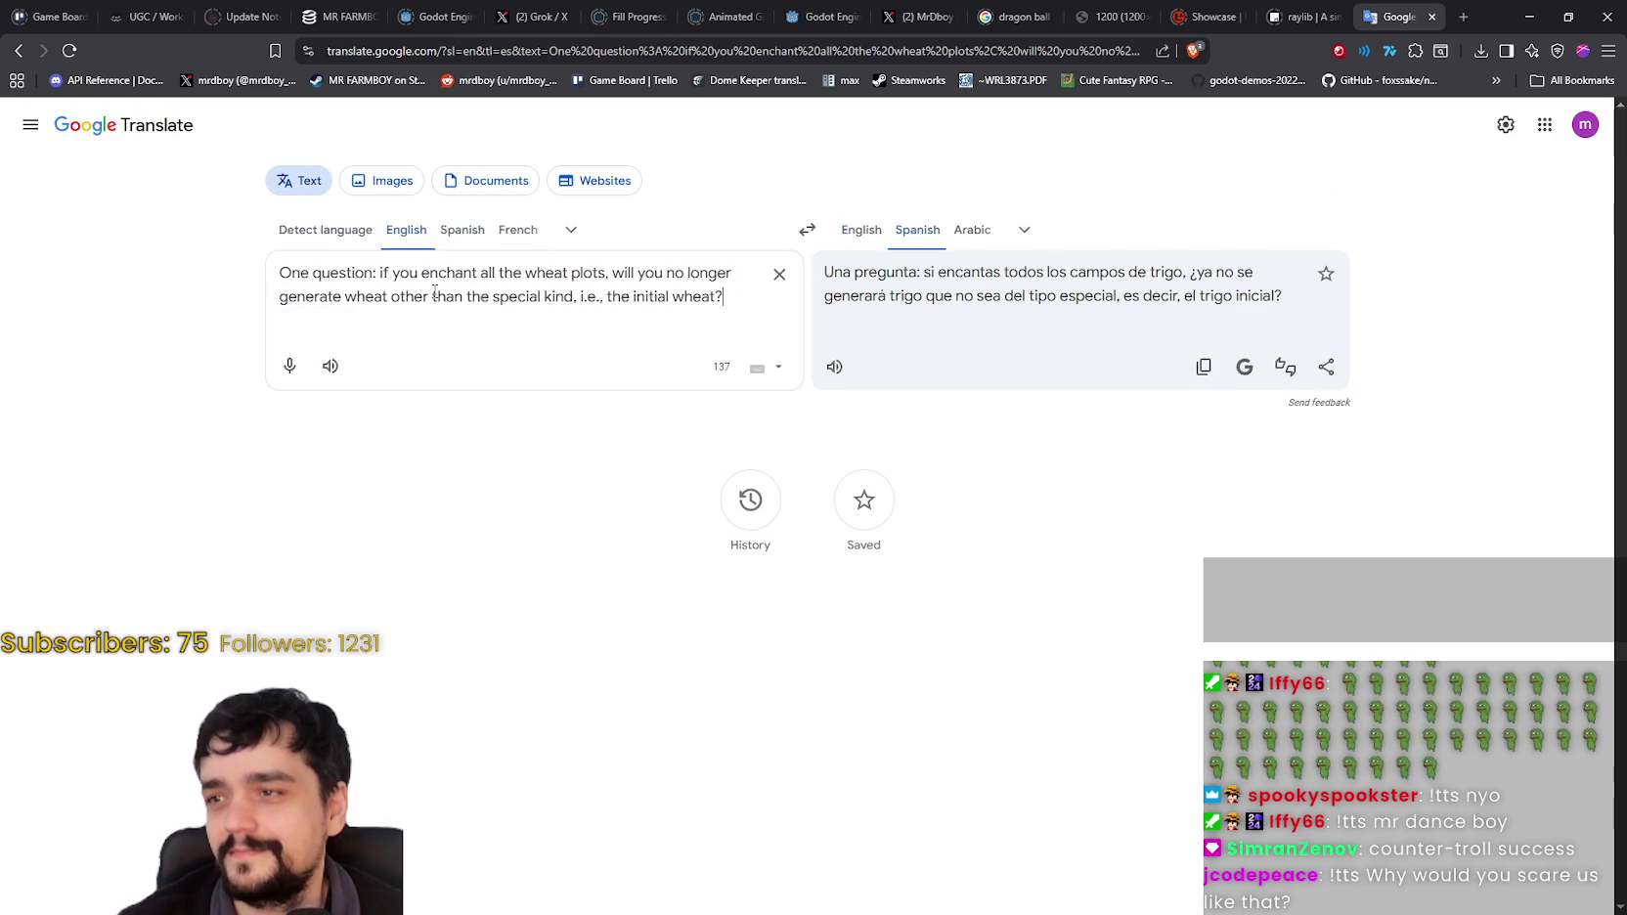
mouse_move(752, 295)
left_mouse_down()
mouse_move(655, 296)
mouse_move(164, 199)
left_mouse_up()
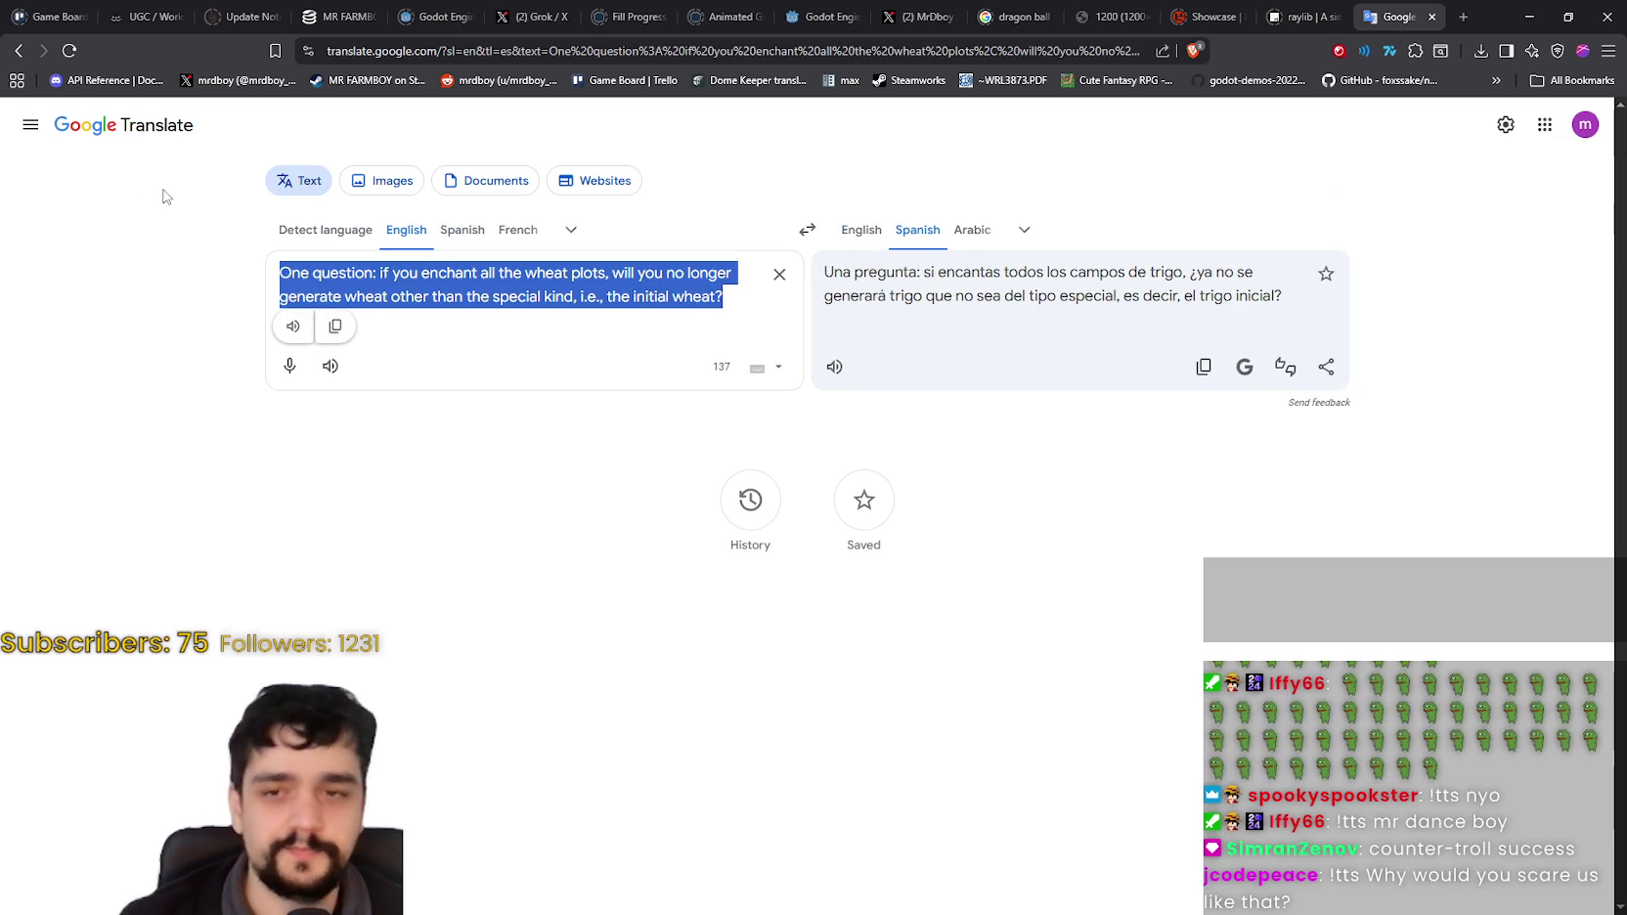
Step: Replace the source text with 'Enchanted plots are different, crops planted there are not the same.'
key("BackSpace")
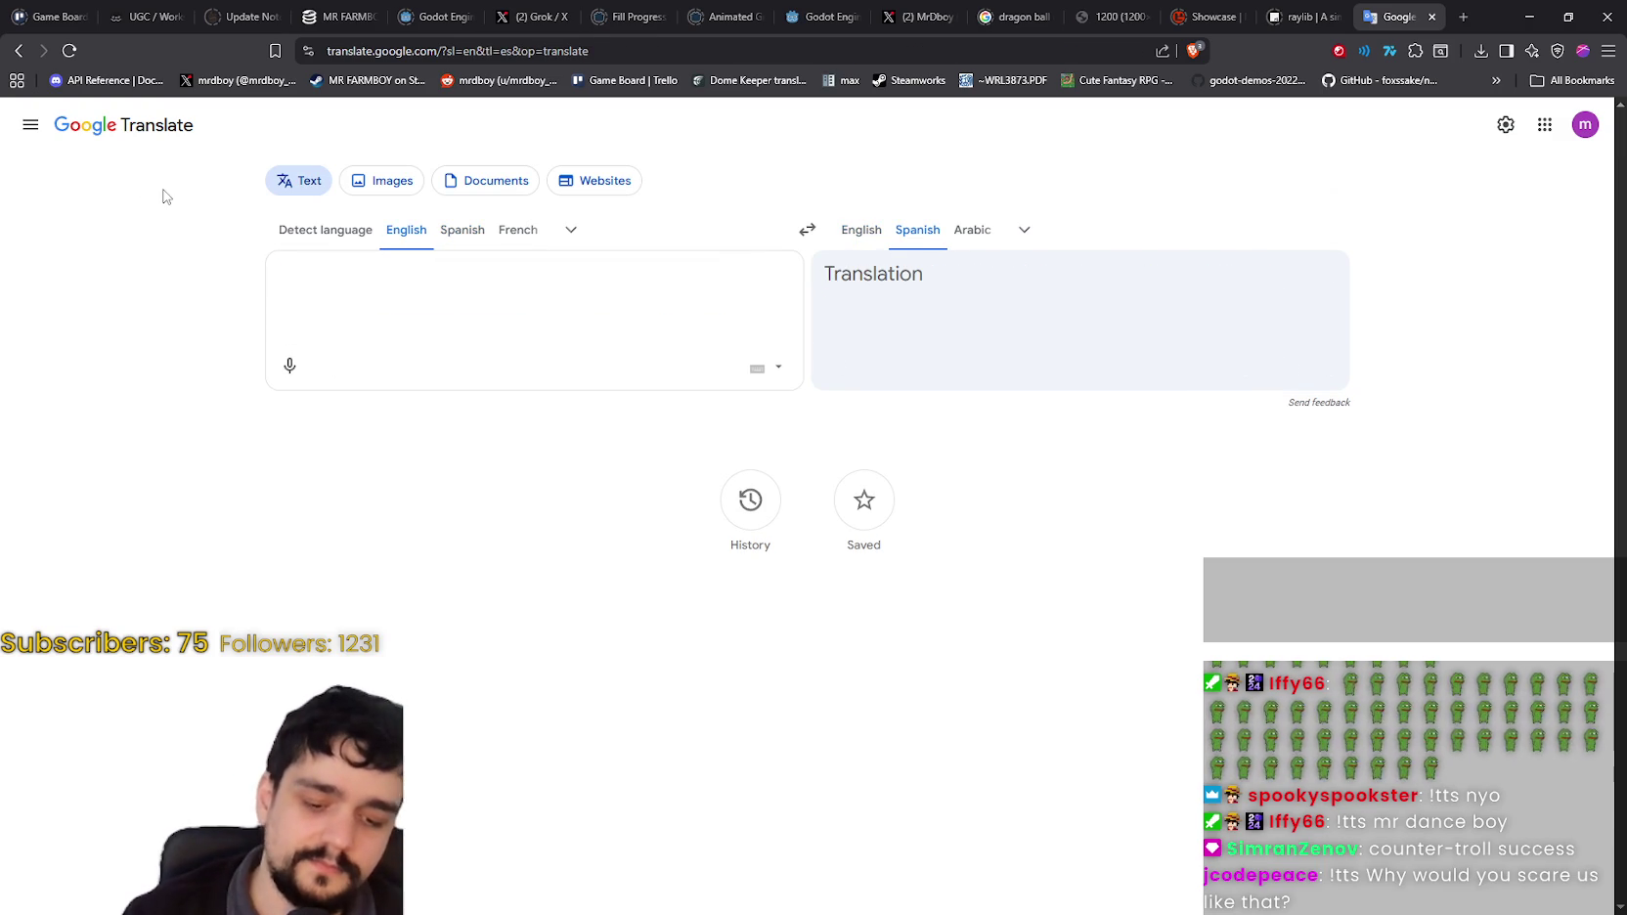
type("Enchant")
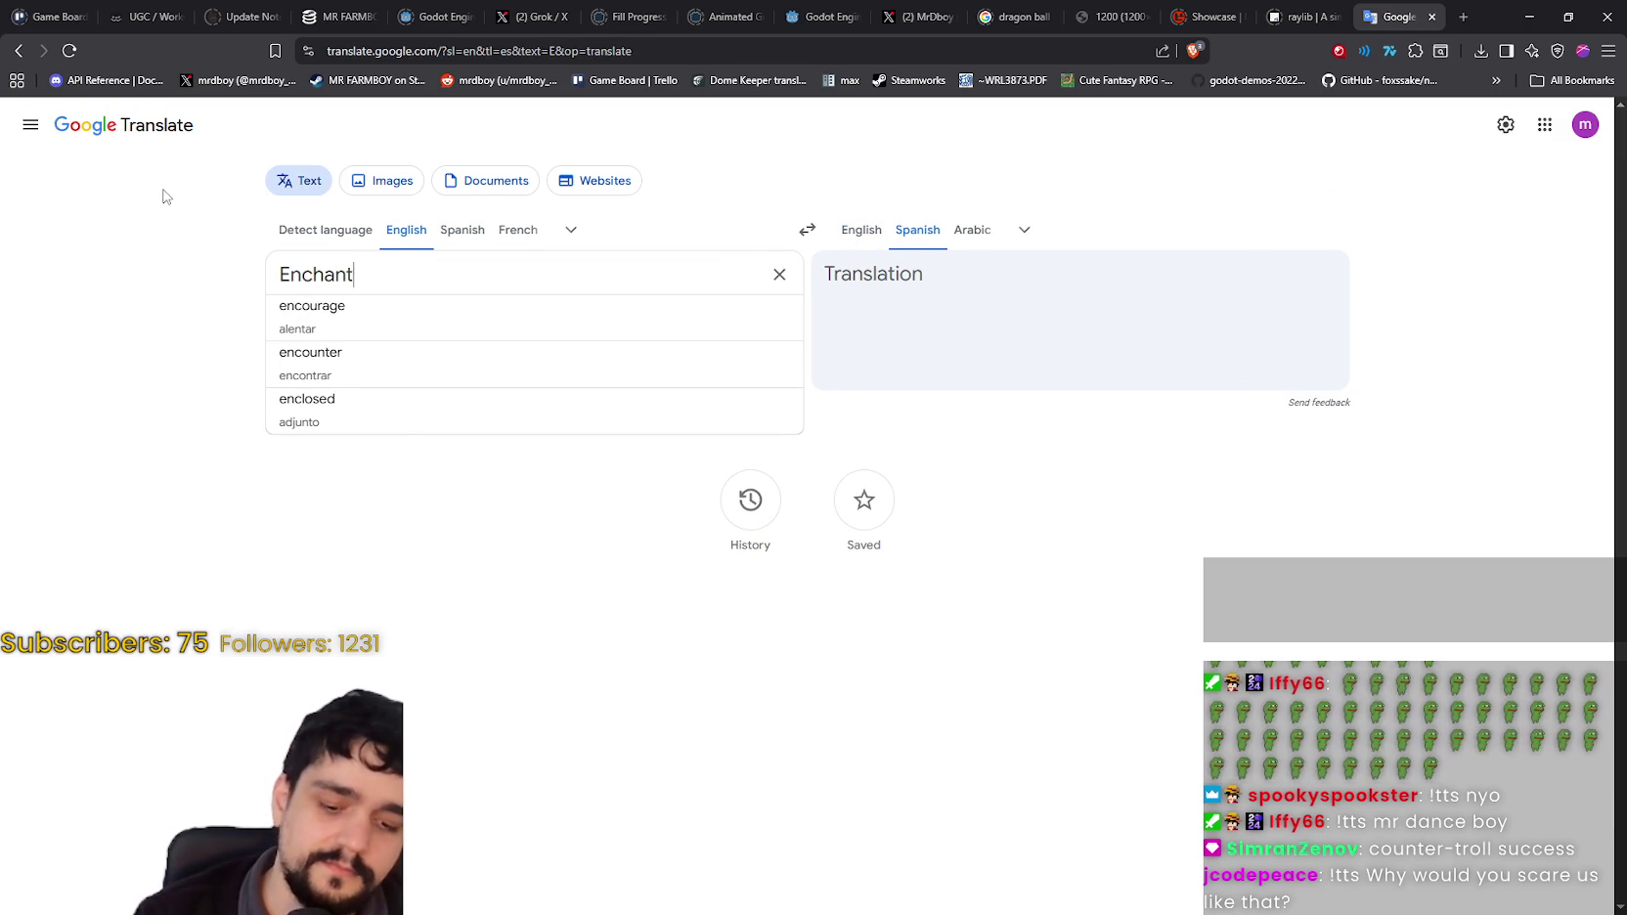
type("ed plots are ")
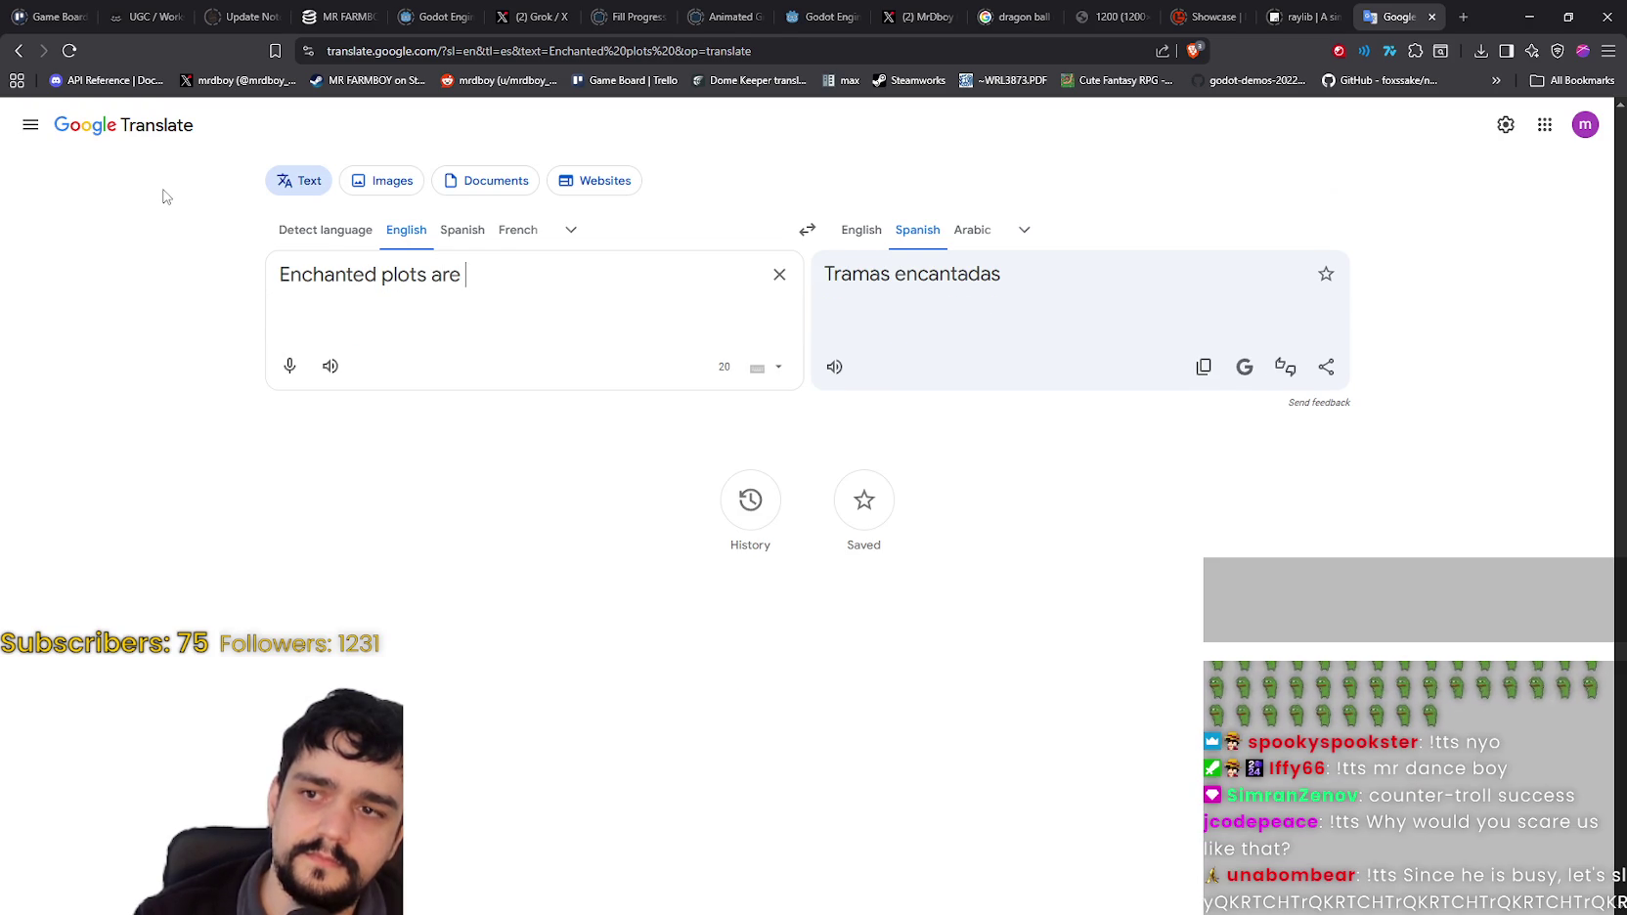
type("different")
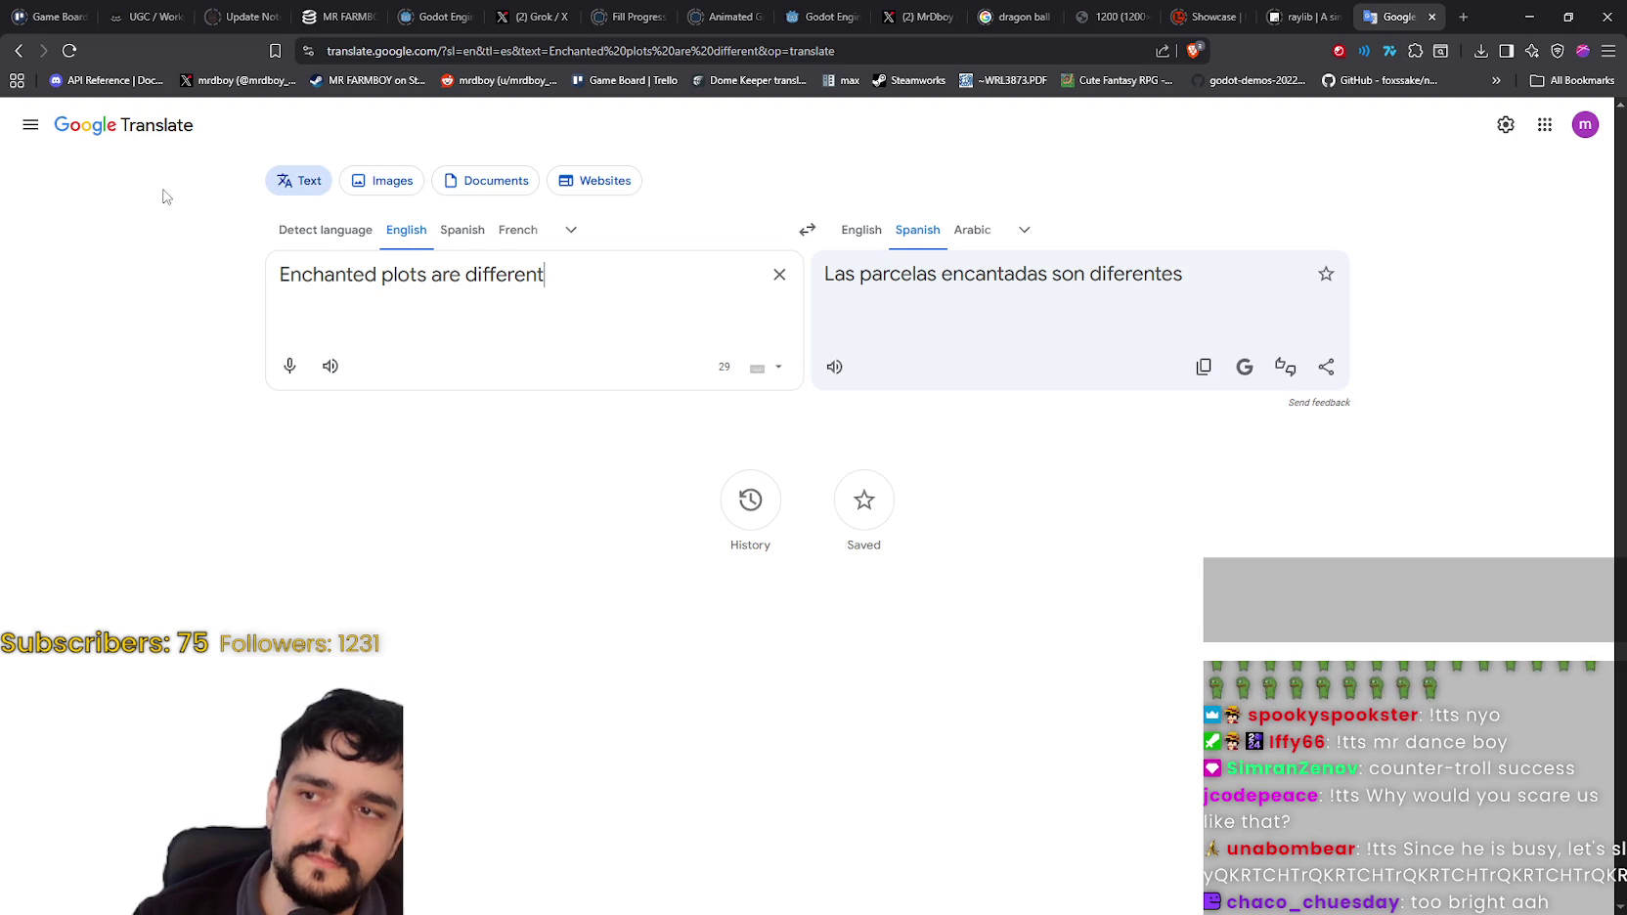
type(",")
key("BackSpace")
type(",")
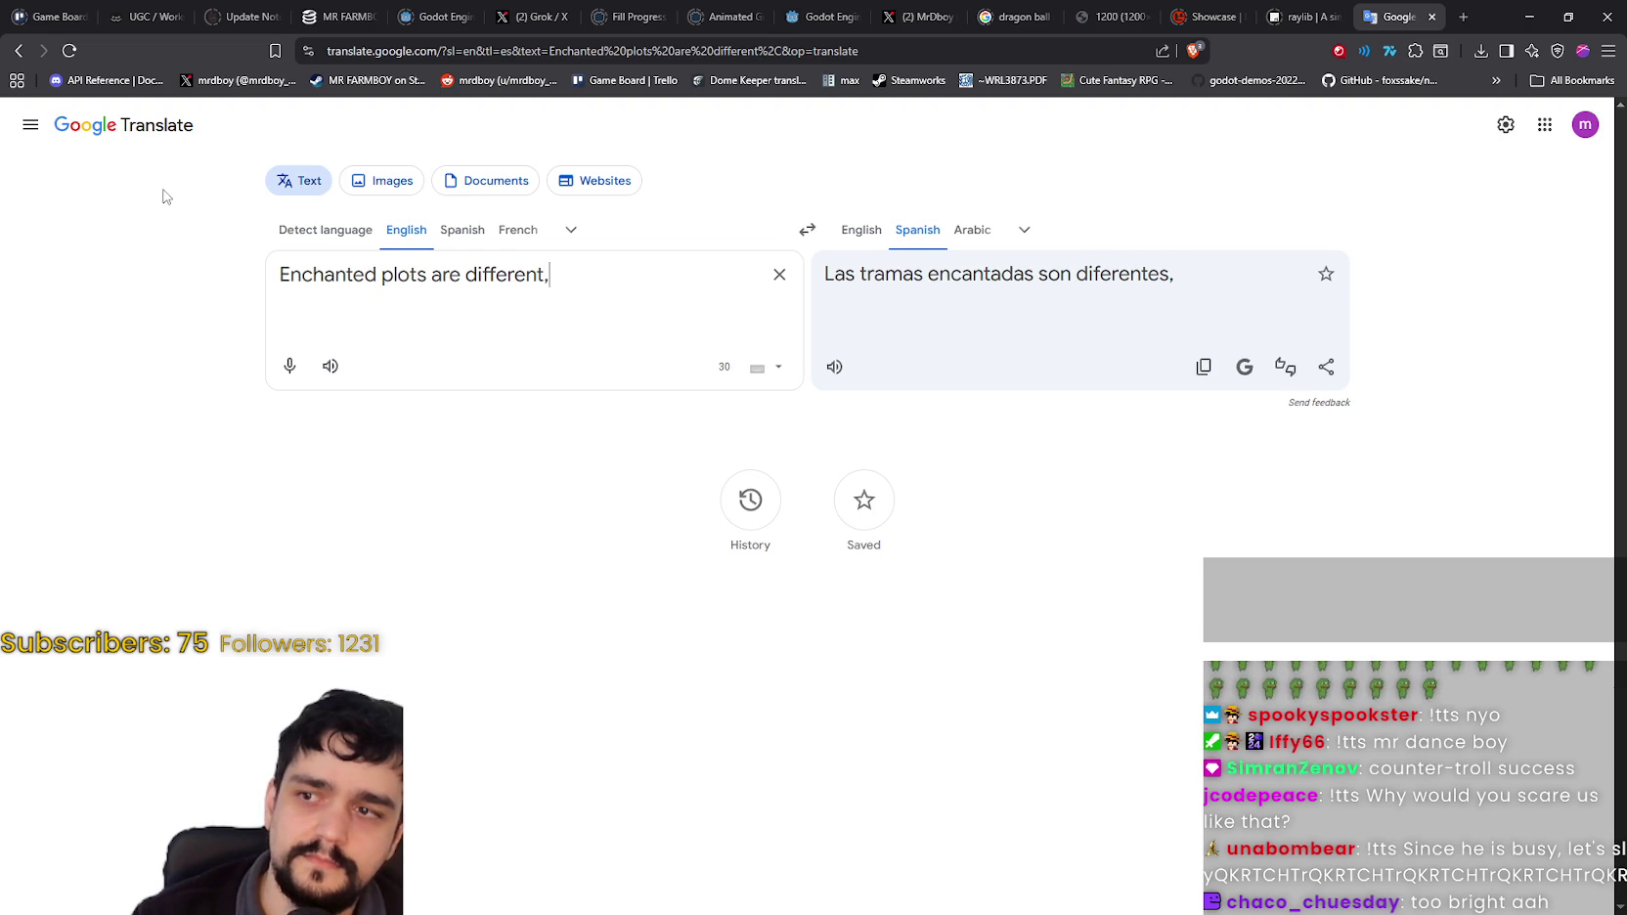
type(" if you want")
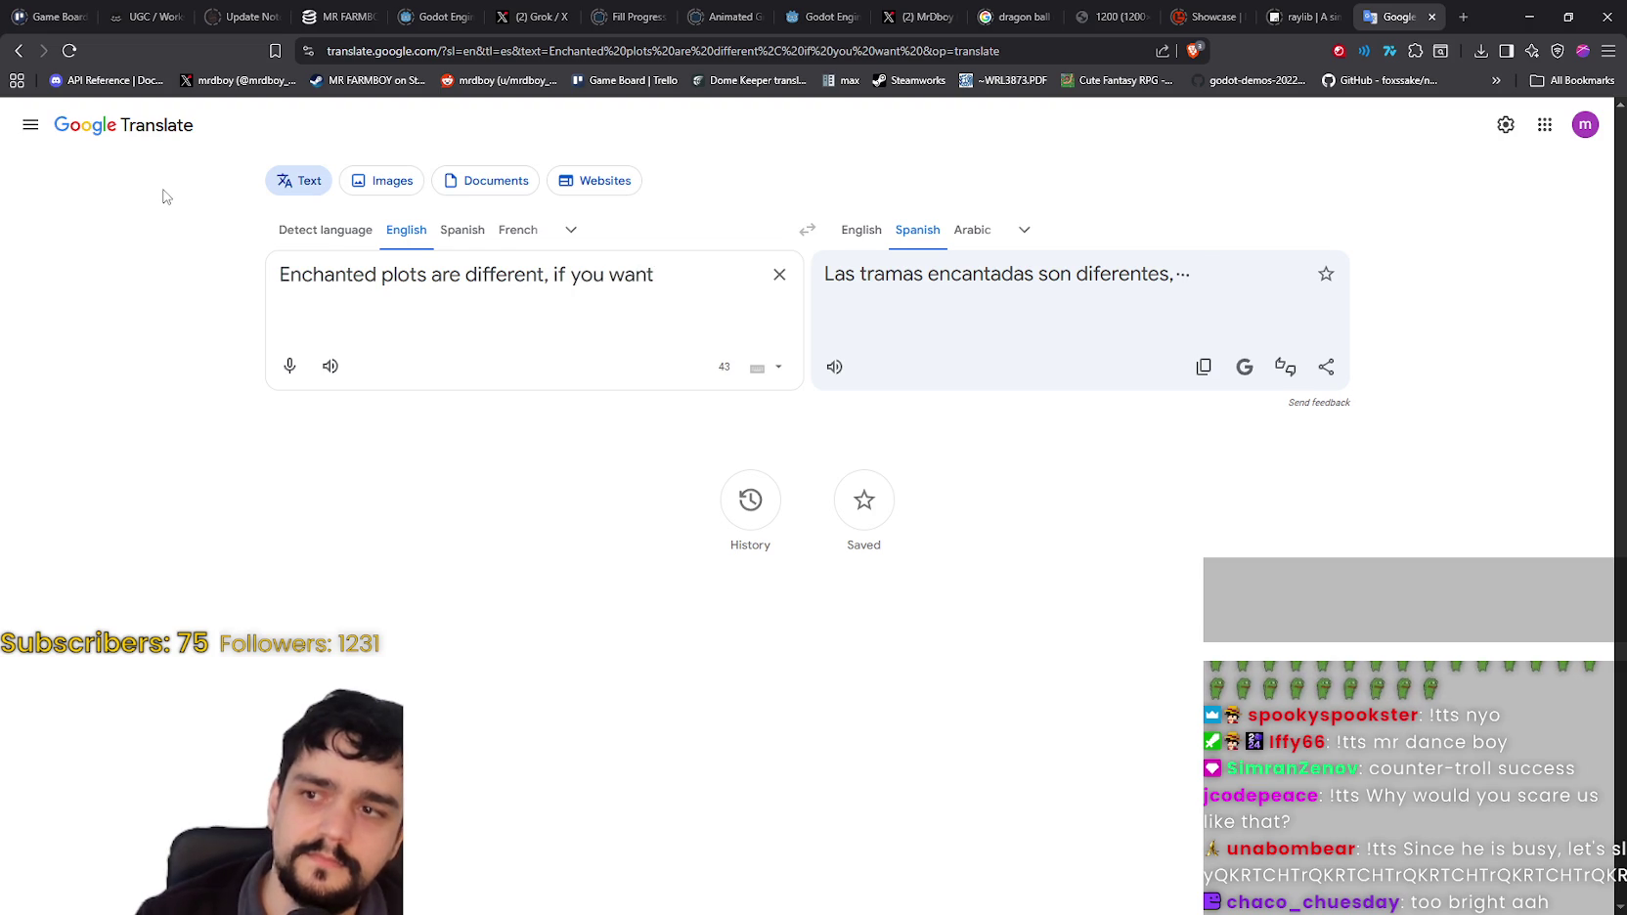
key("BackSpace")
key("BackSpace")
key("BackSpace")
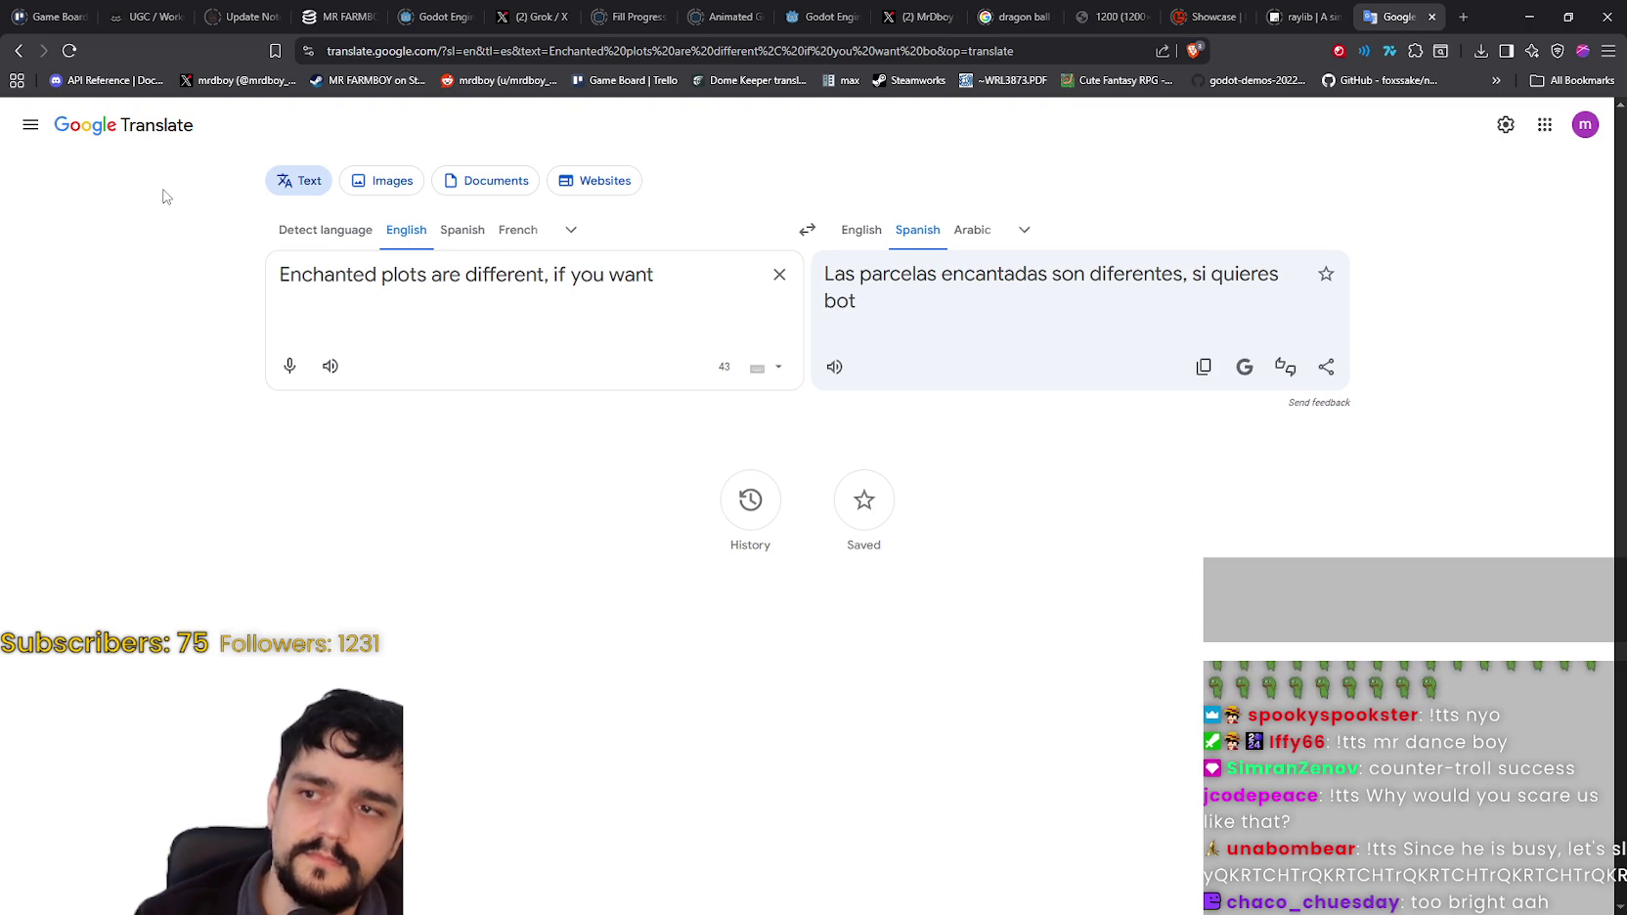
key("BackSpace")
key("BackSpace")
key("BackSpace")
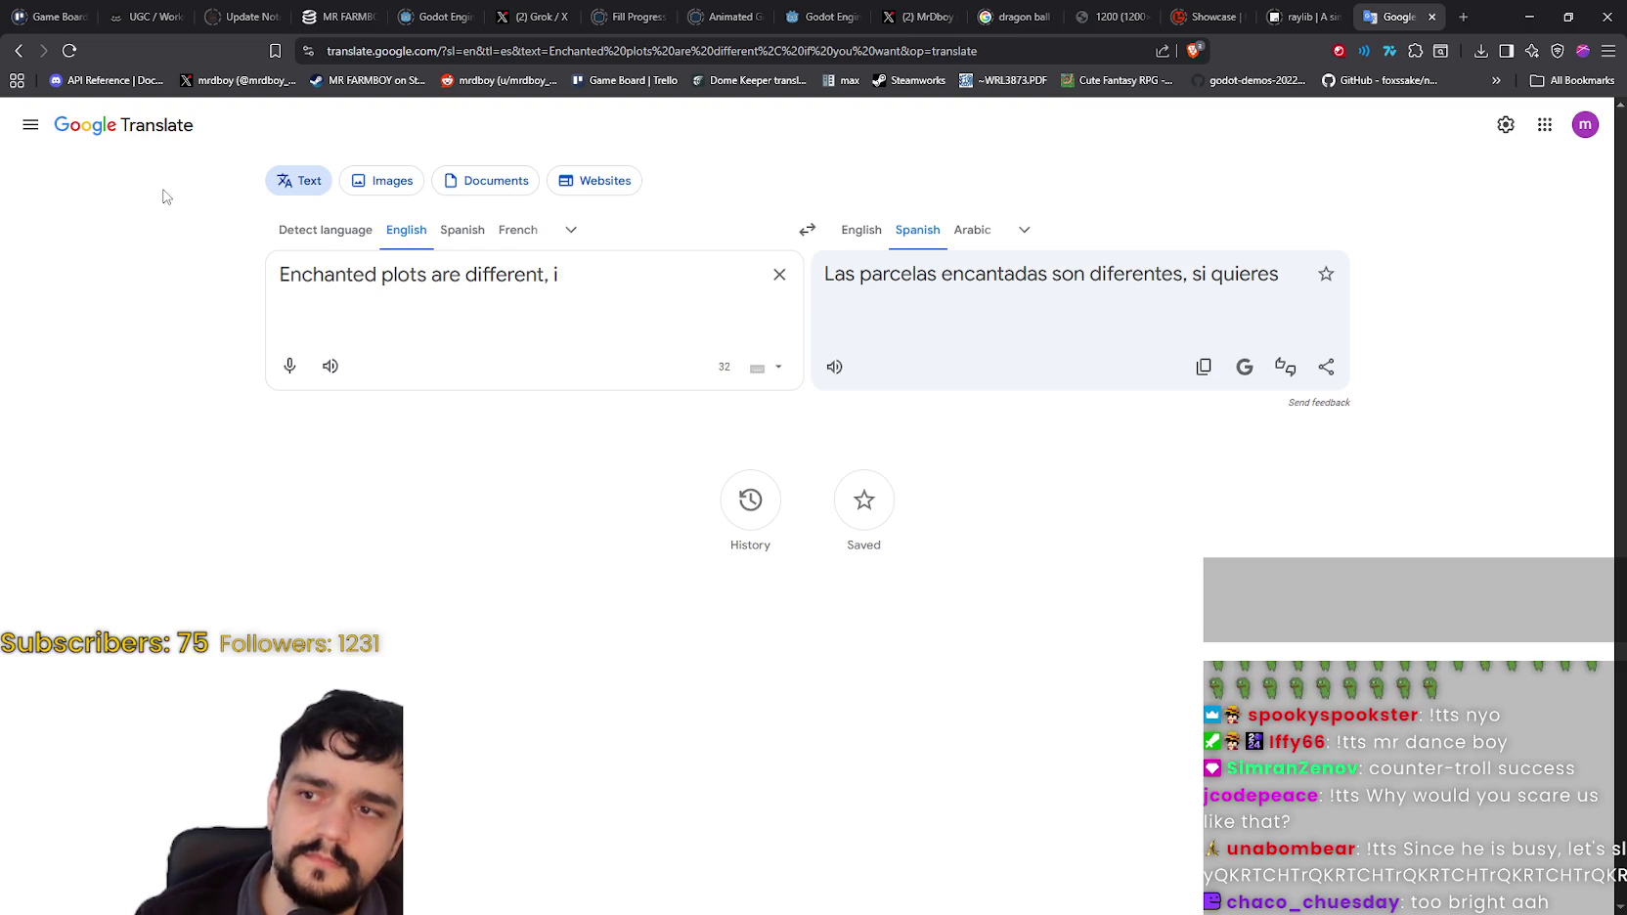
type("th")
key("BackSpace")
key("BackSpace")
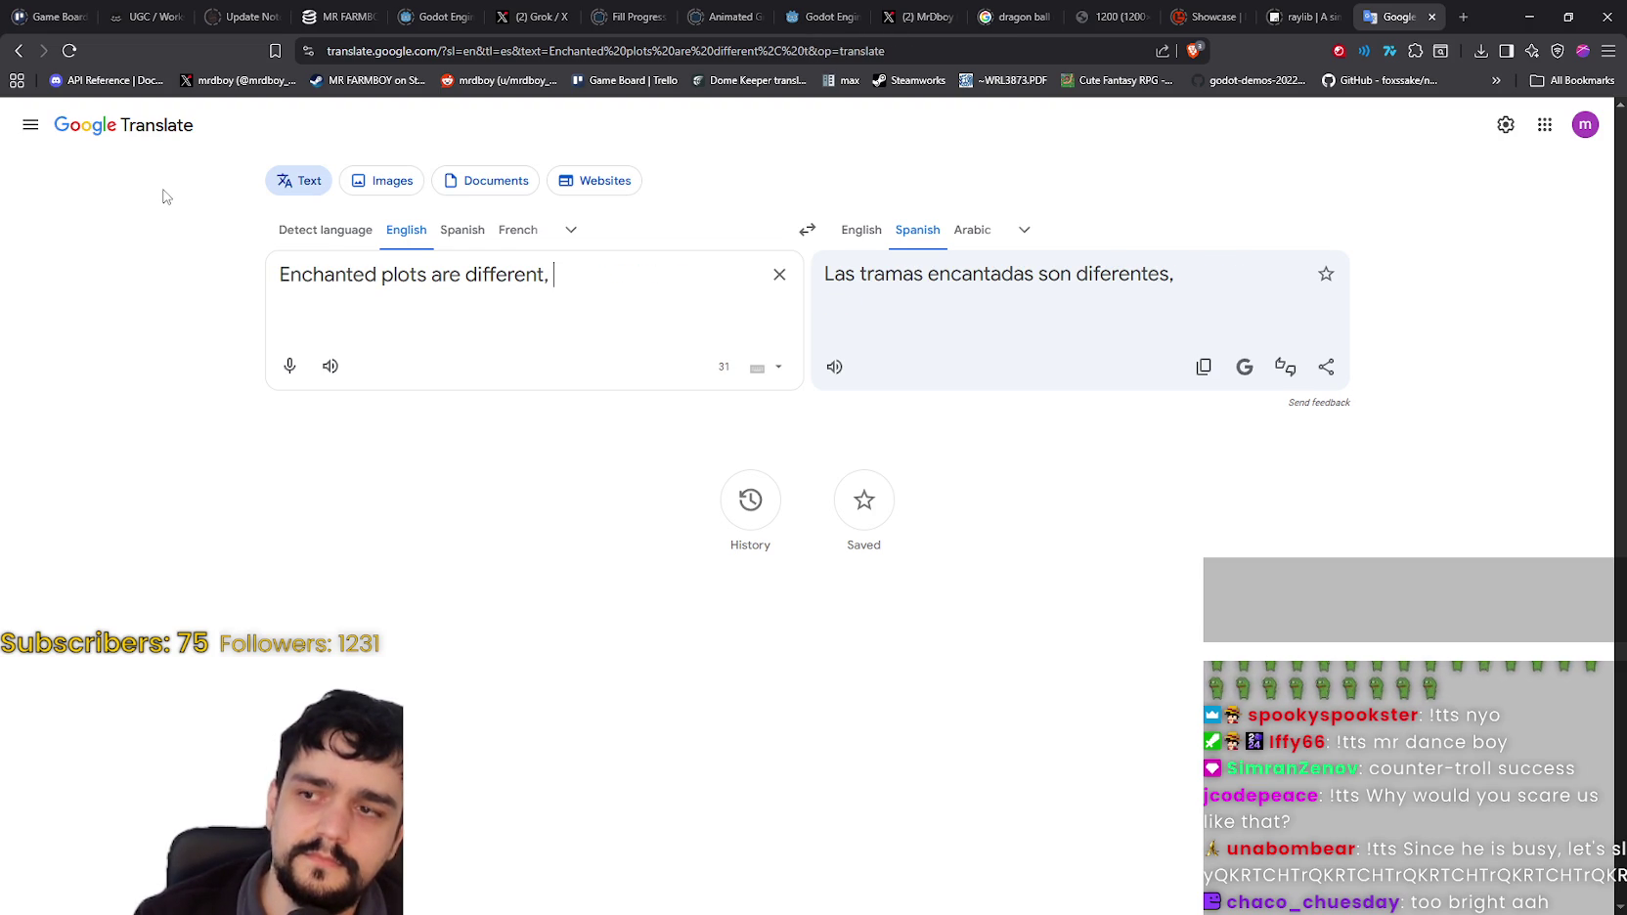
type("use")
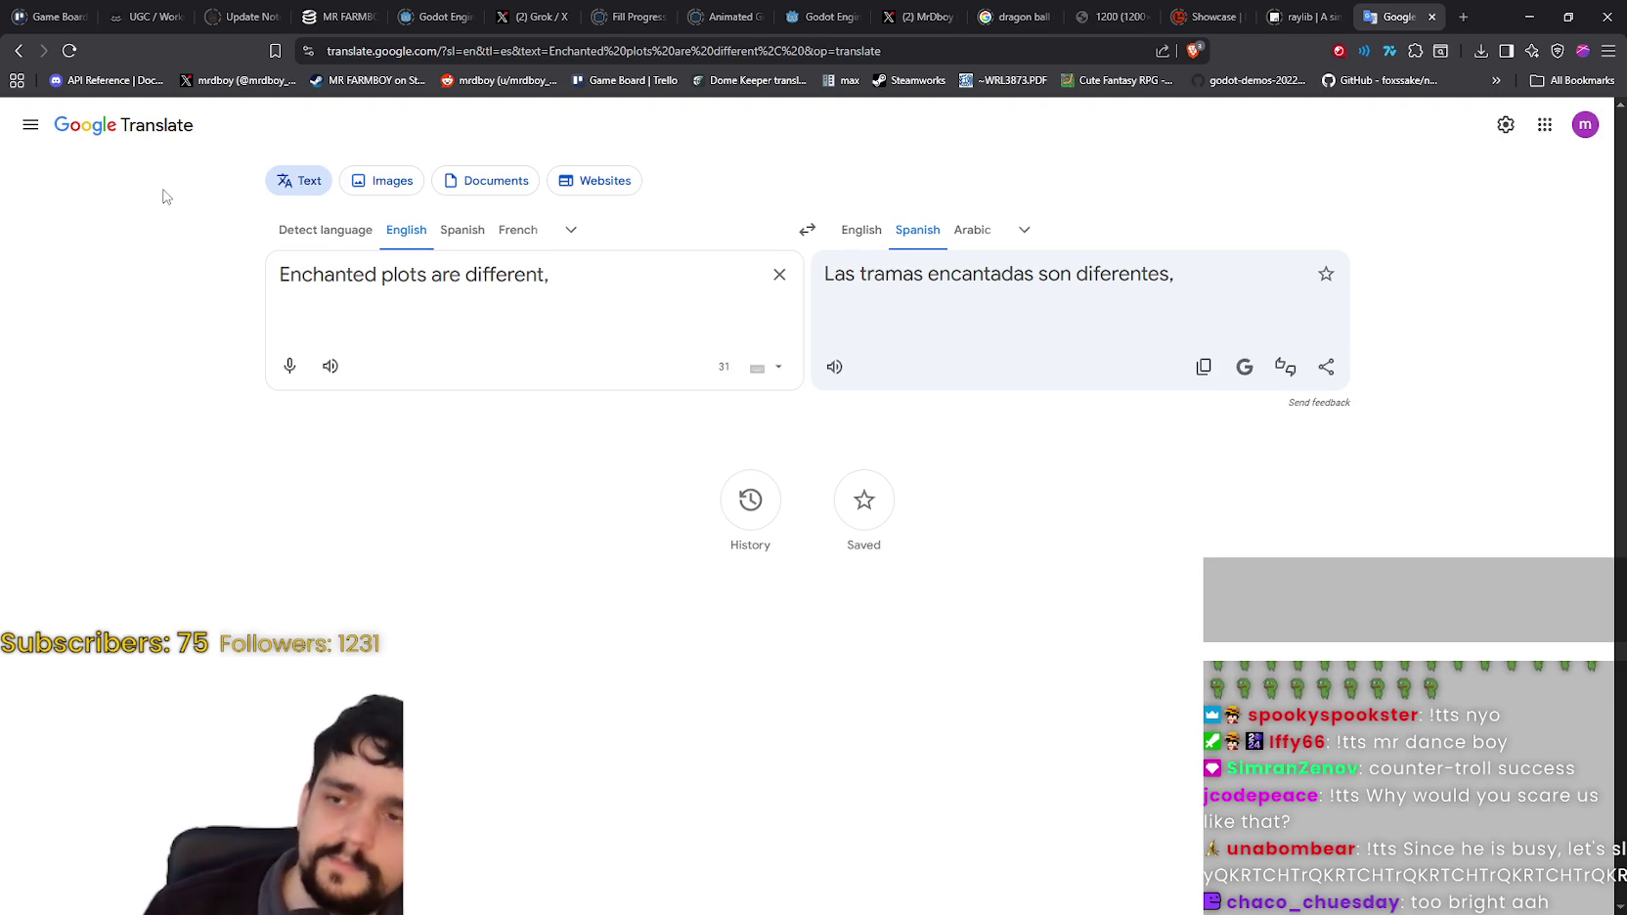
type(", c")
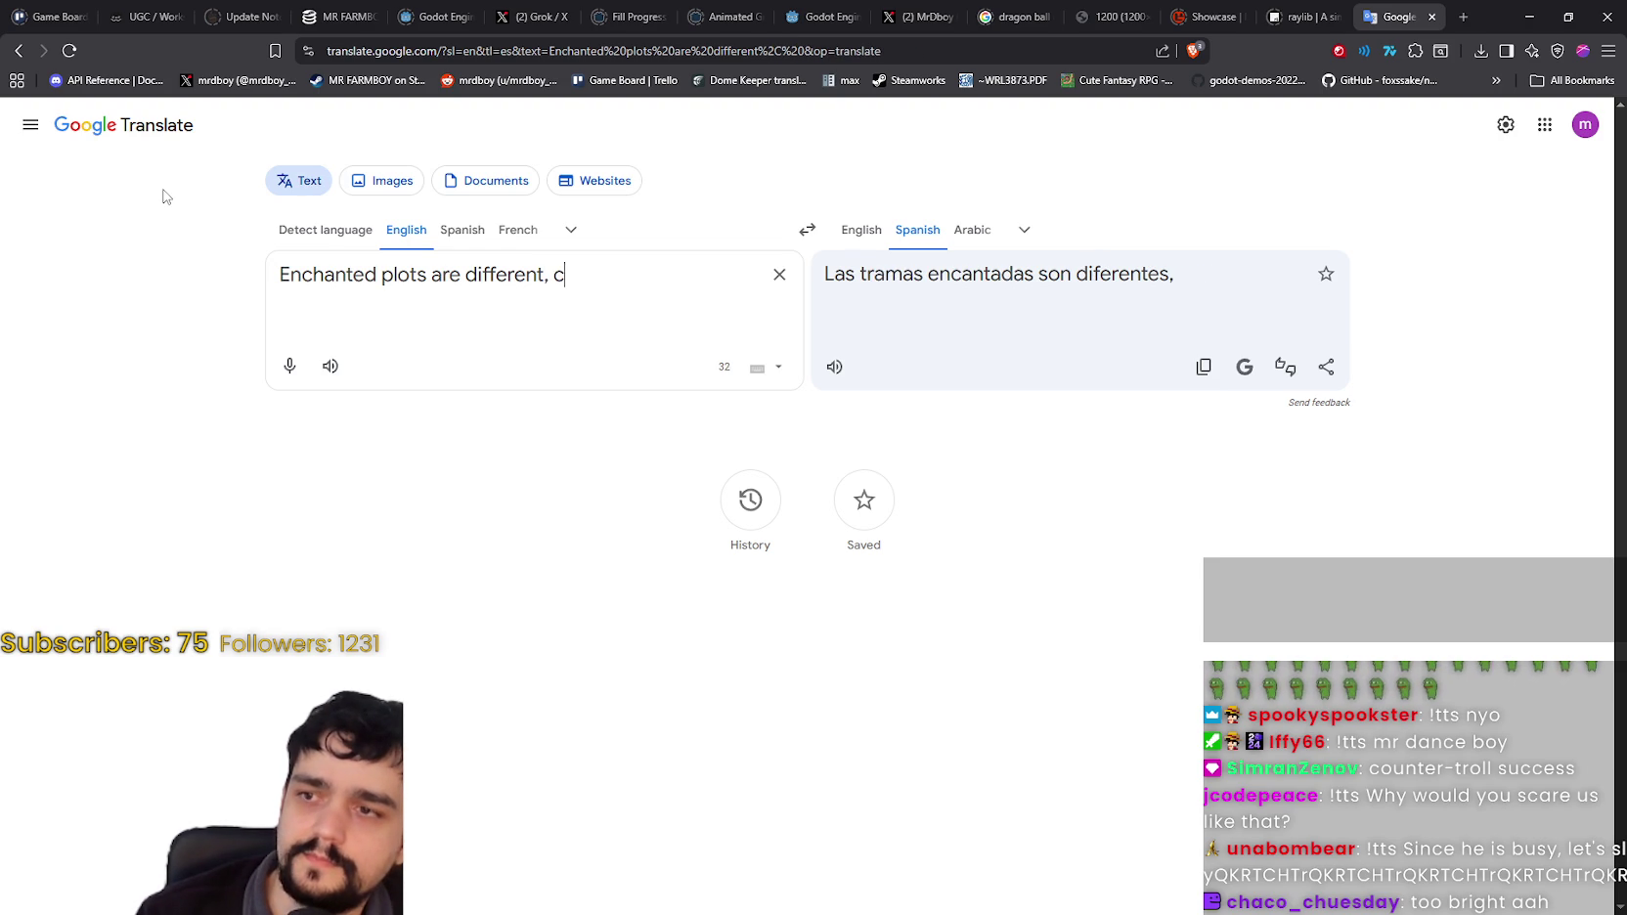
type("rops plante")
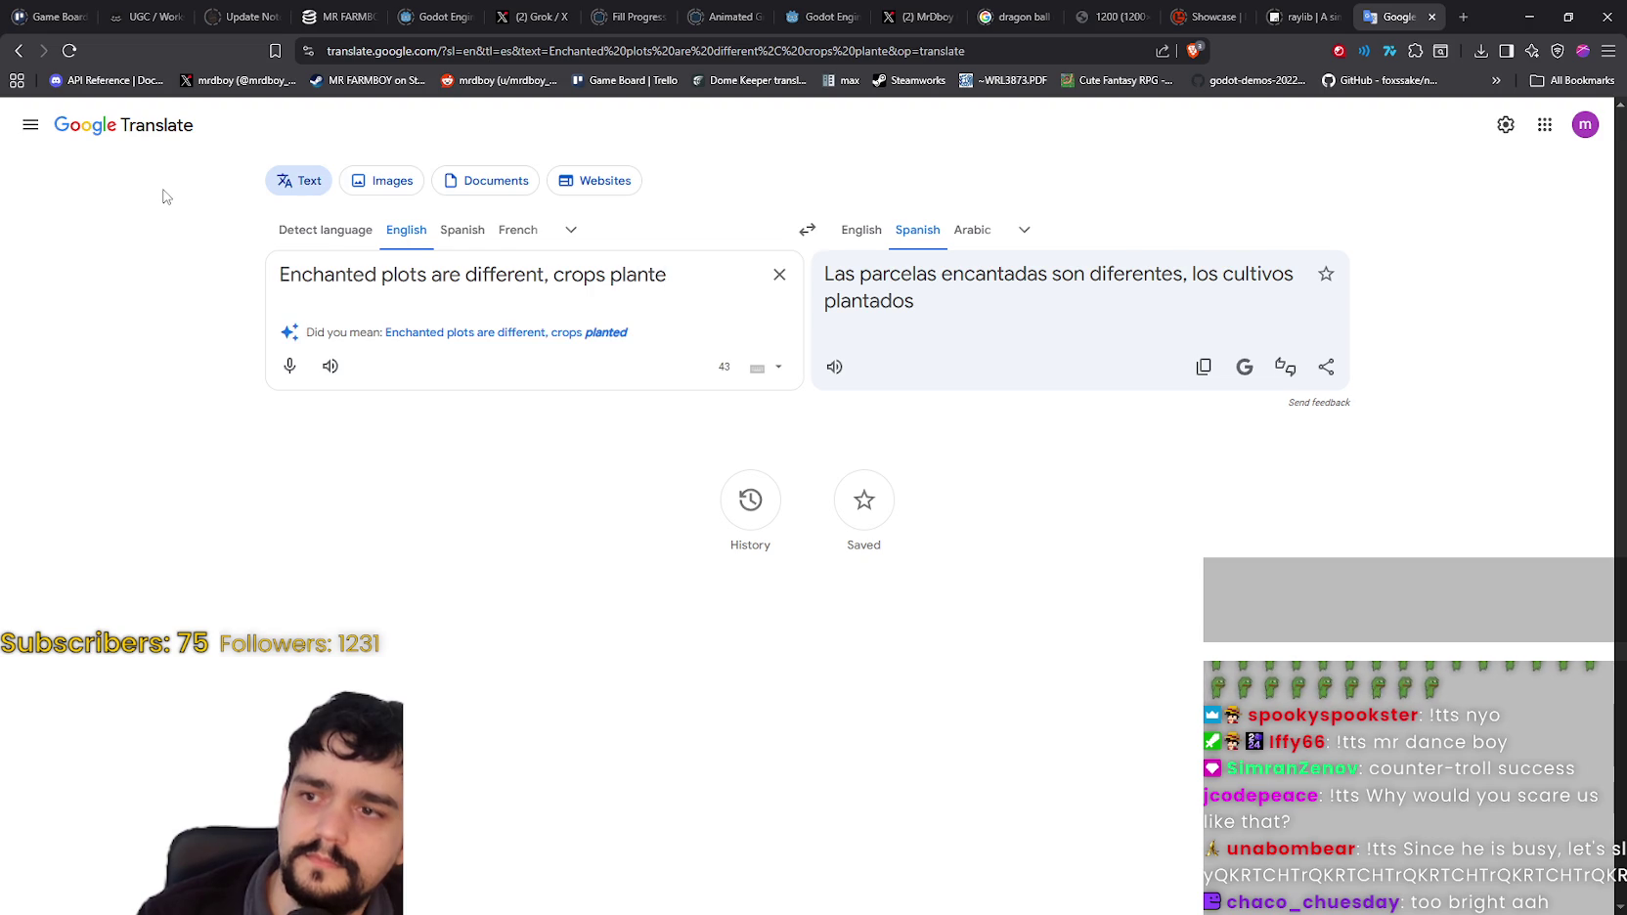
type("d tare not thesame.")
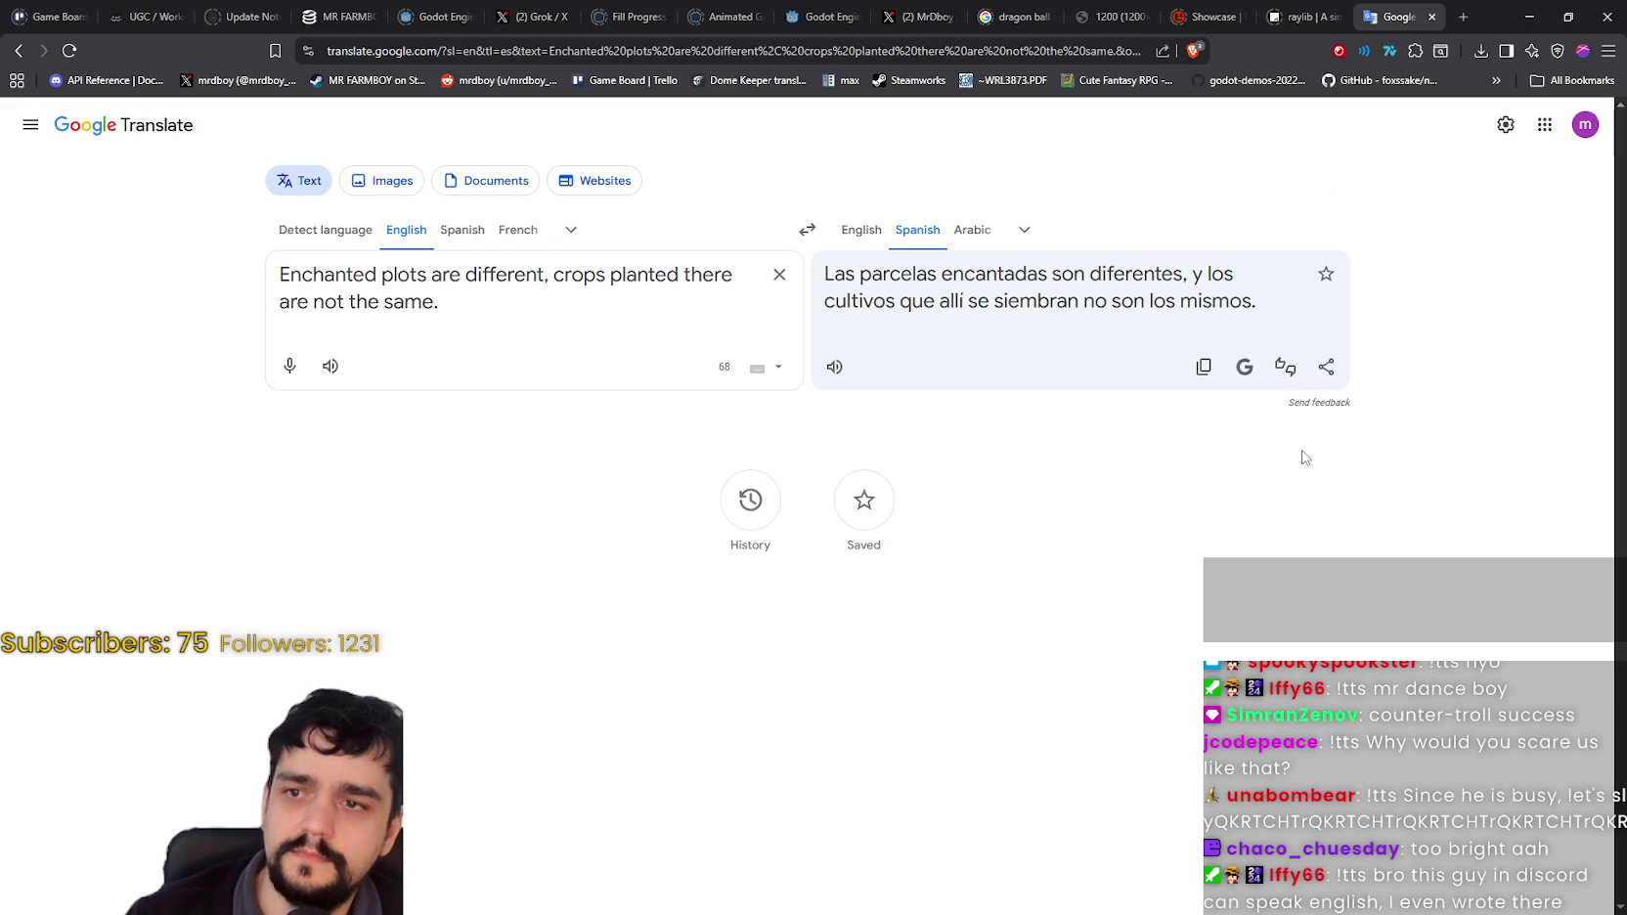
Step: Copy the Spanish translation and minimize the browser to return to the game
triple_click(914, 323)
left_click(1205, 367)
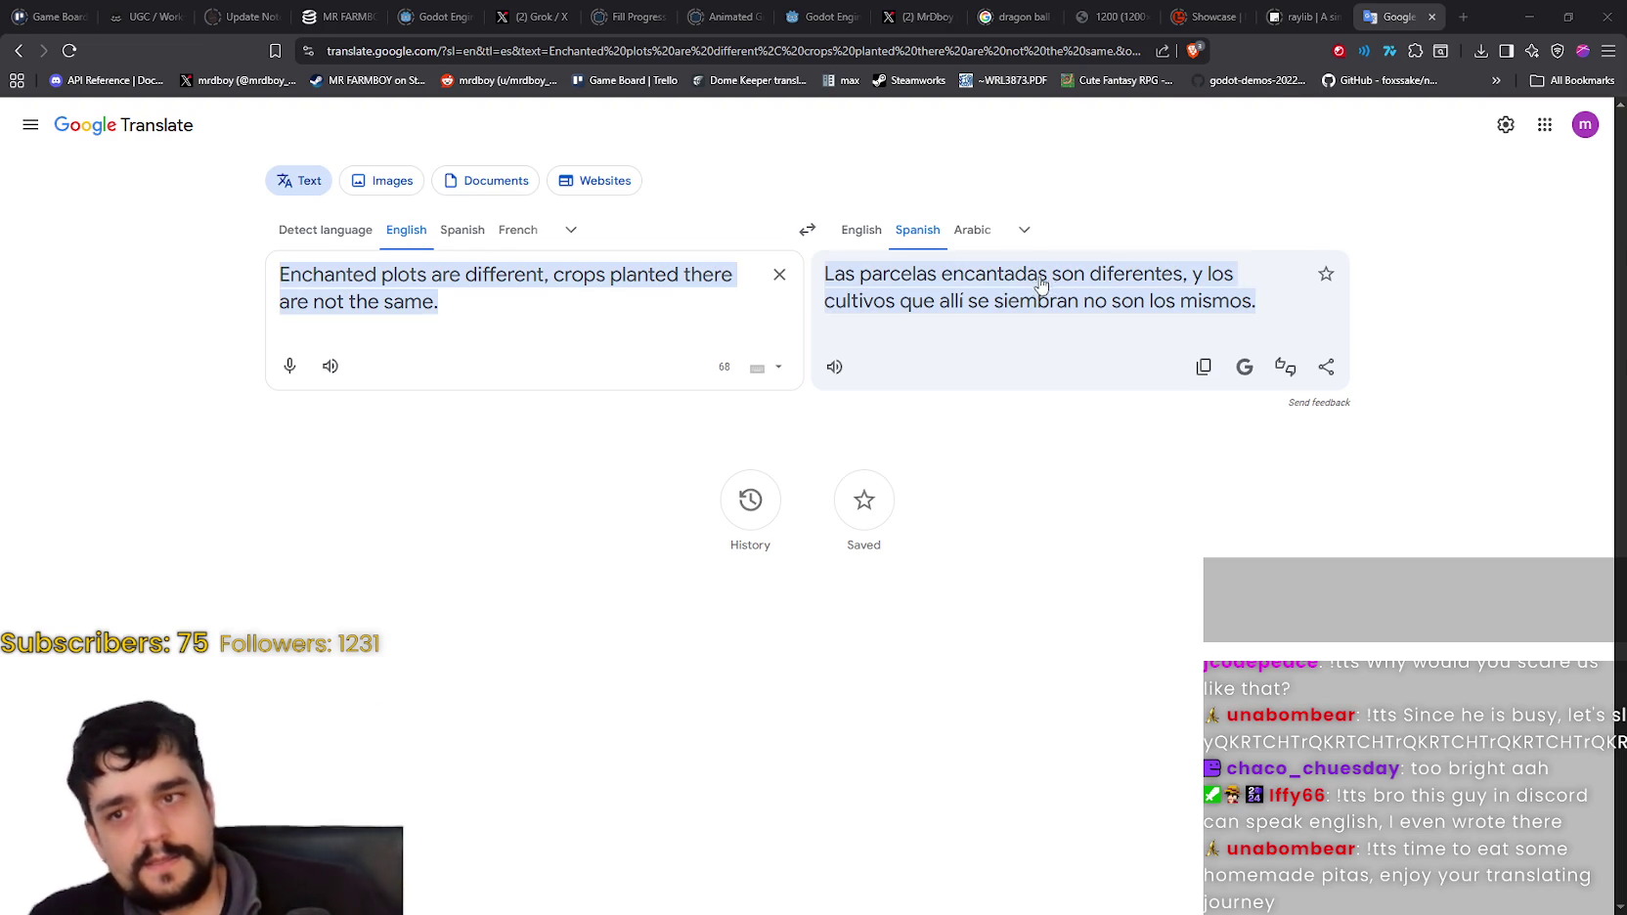
left_click(1543, 11)
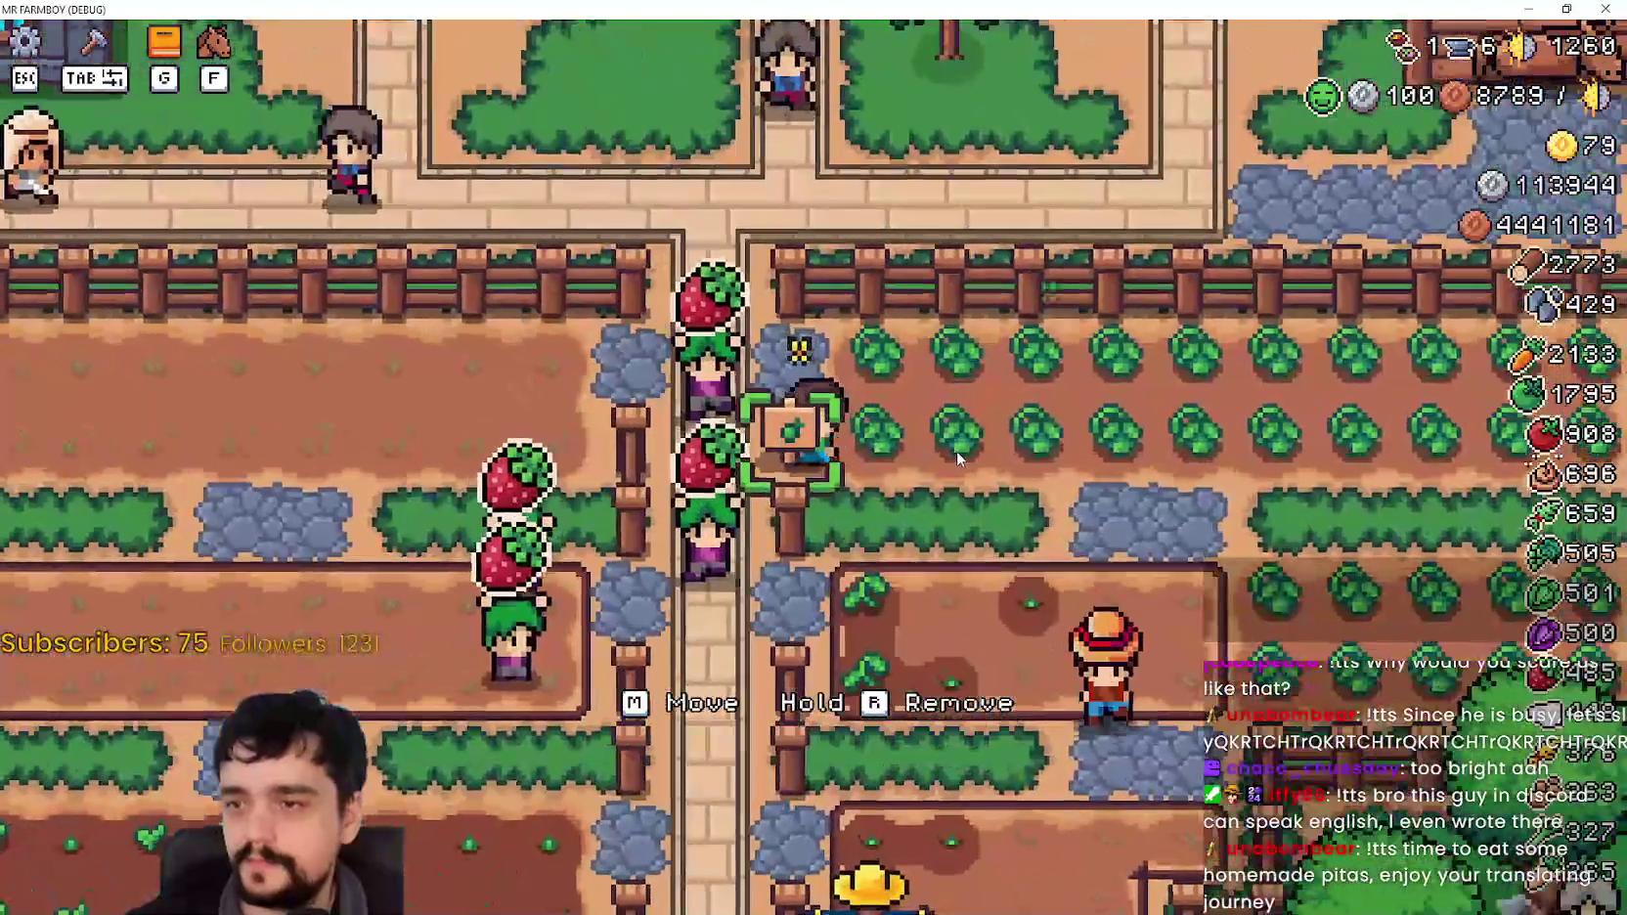
Step: Build a beehive at a green-bracketed spot on the farm, then harvest a carrot
left_click(957, 452)
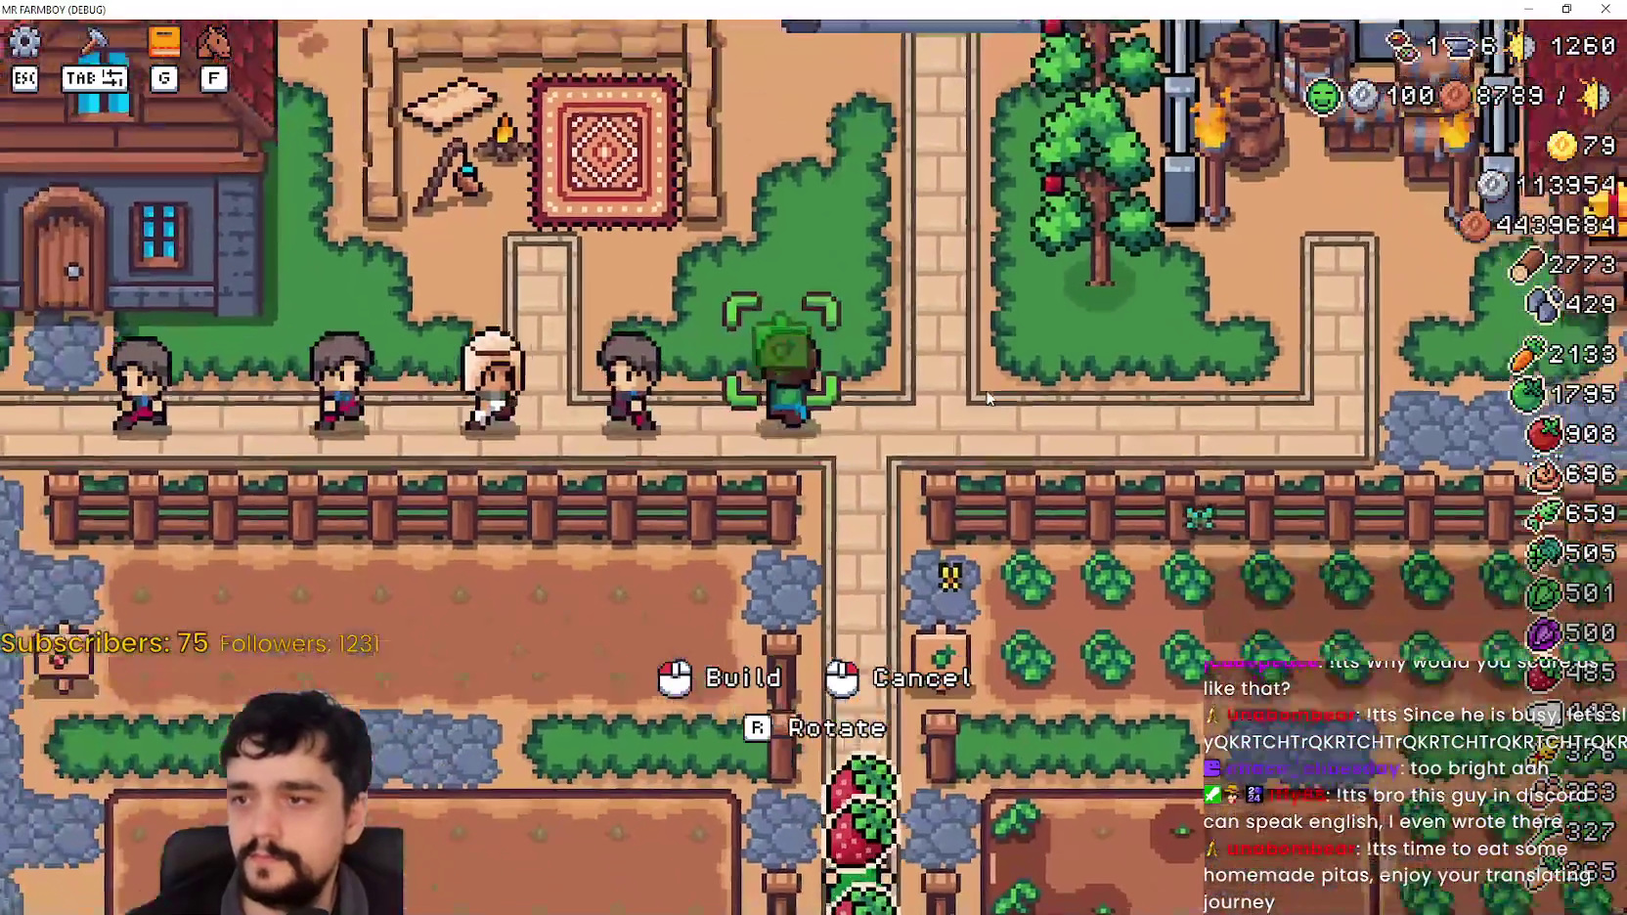
left_click(968, 420)
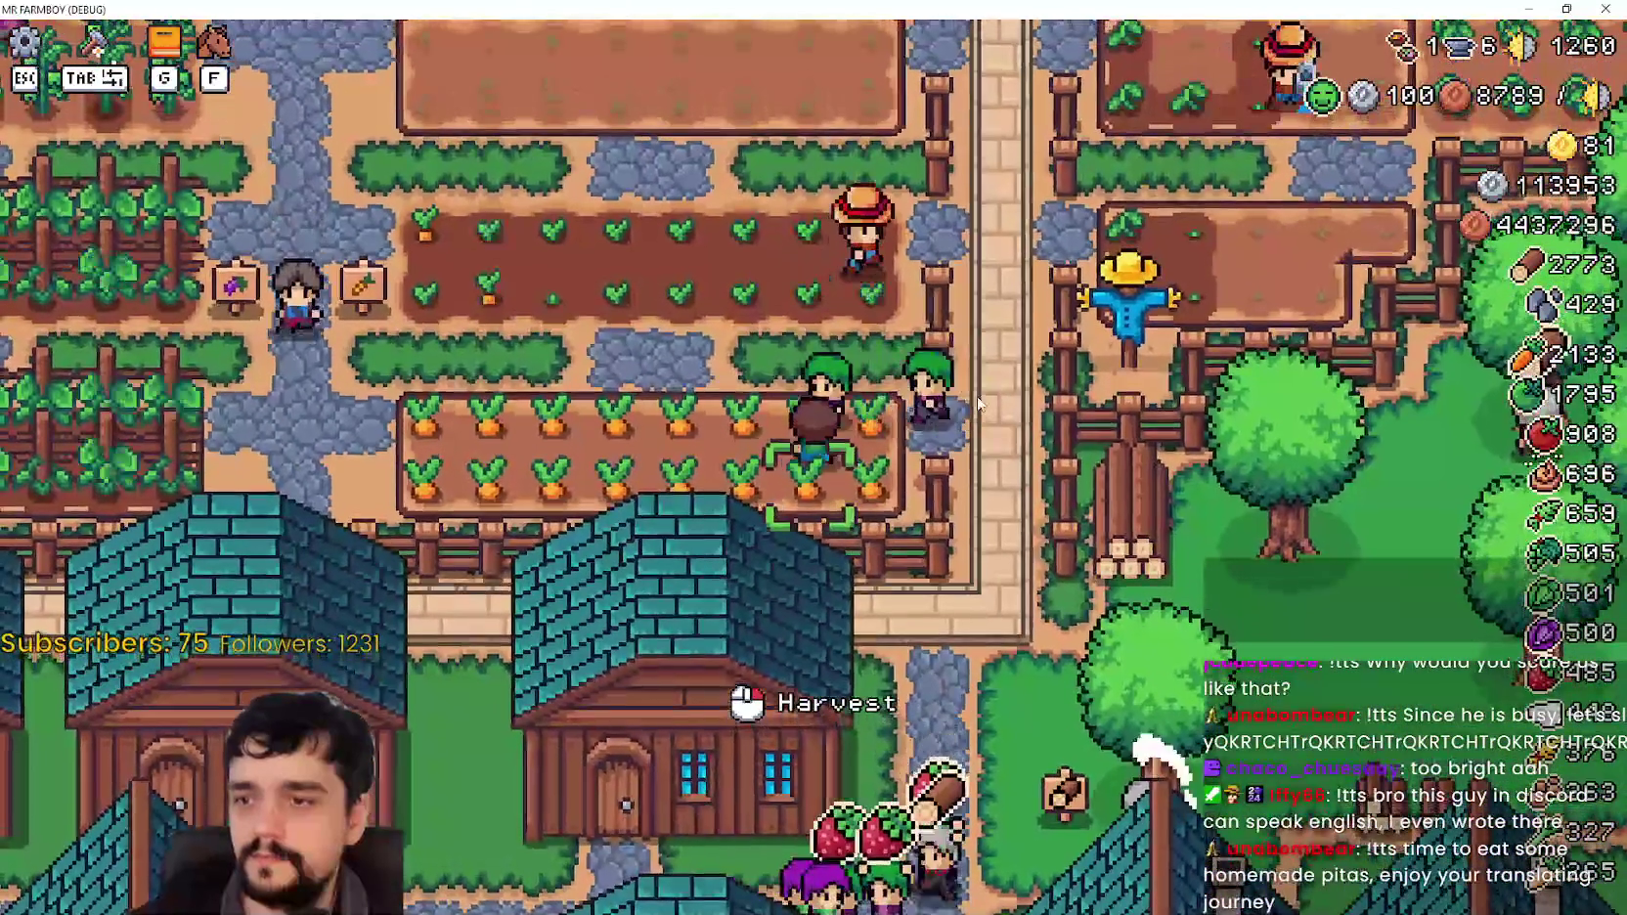
left_click(976, 401)
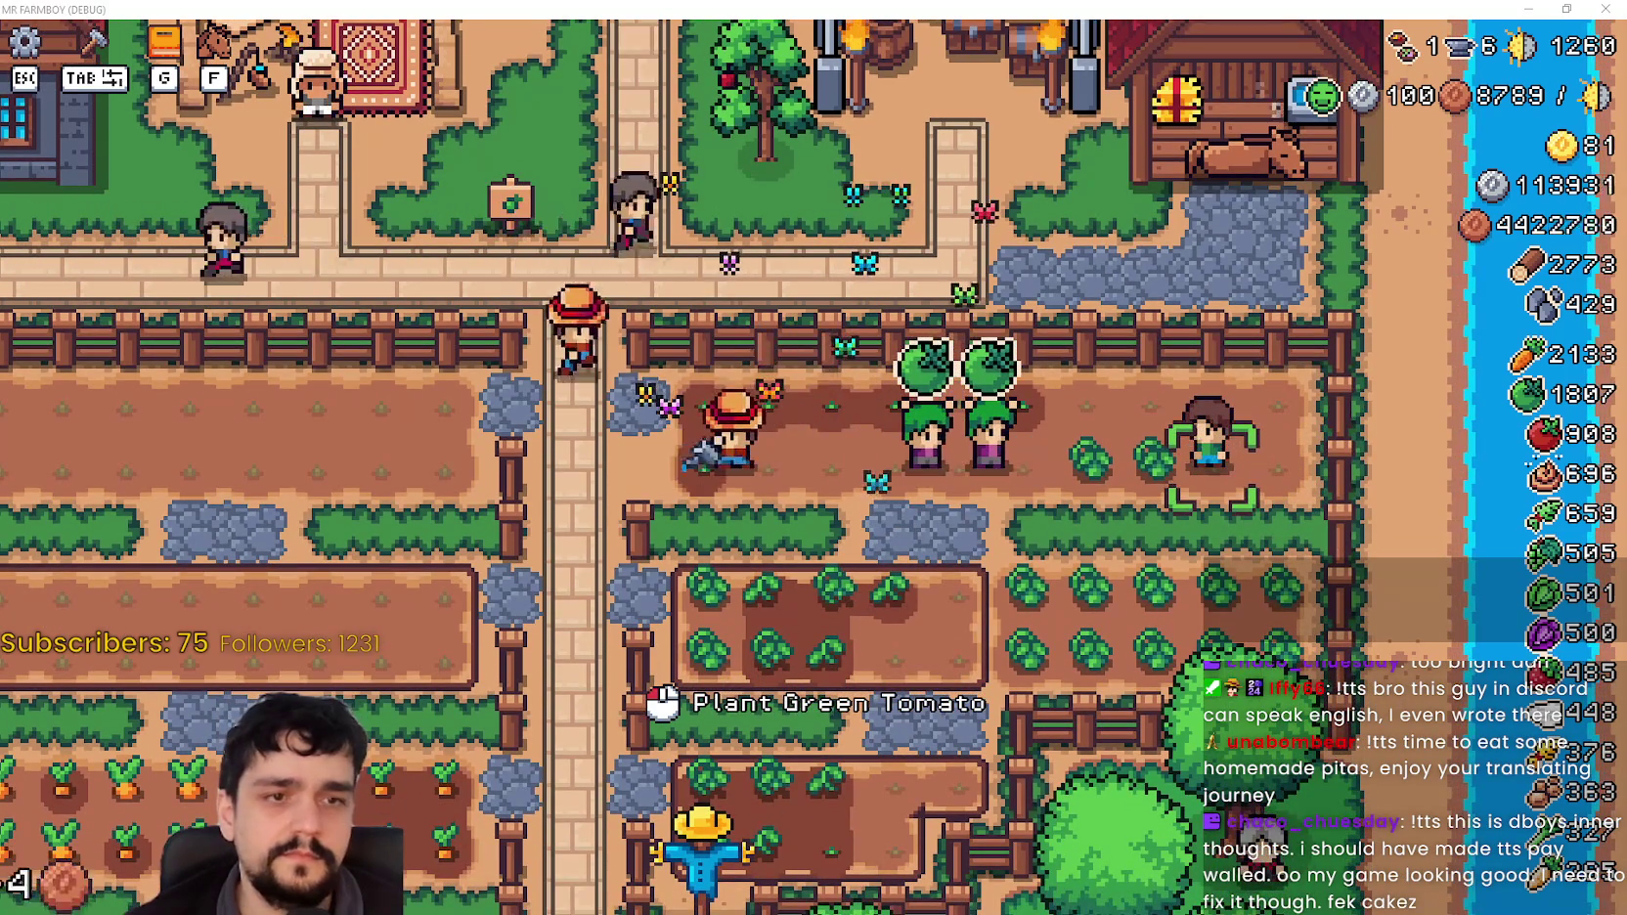
Step: Walk the farmer out of the tomato field into the carrot bed and harvest carrots there
key("a")
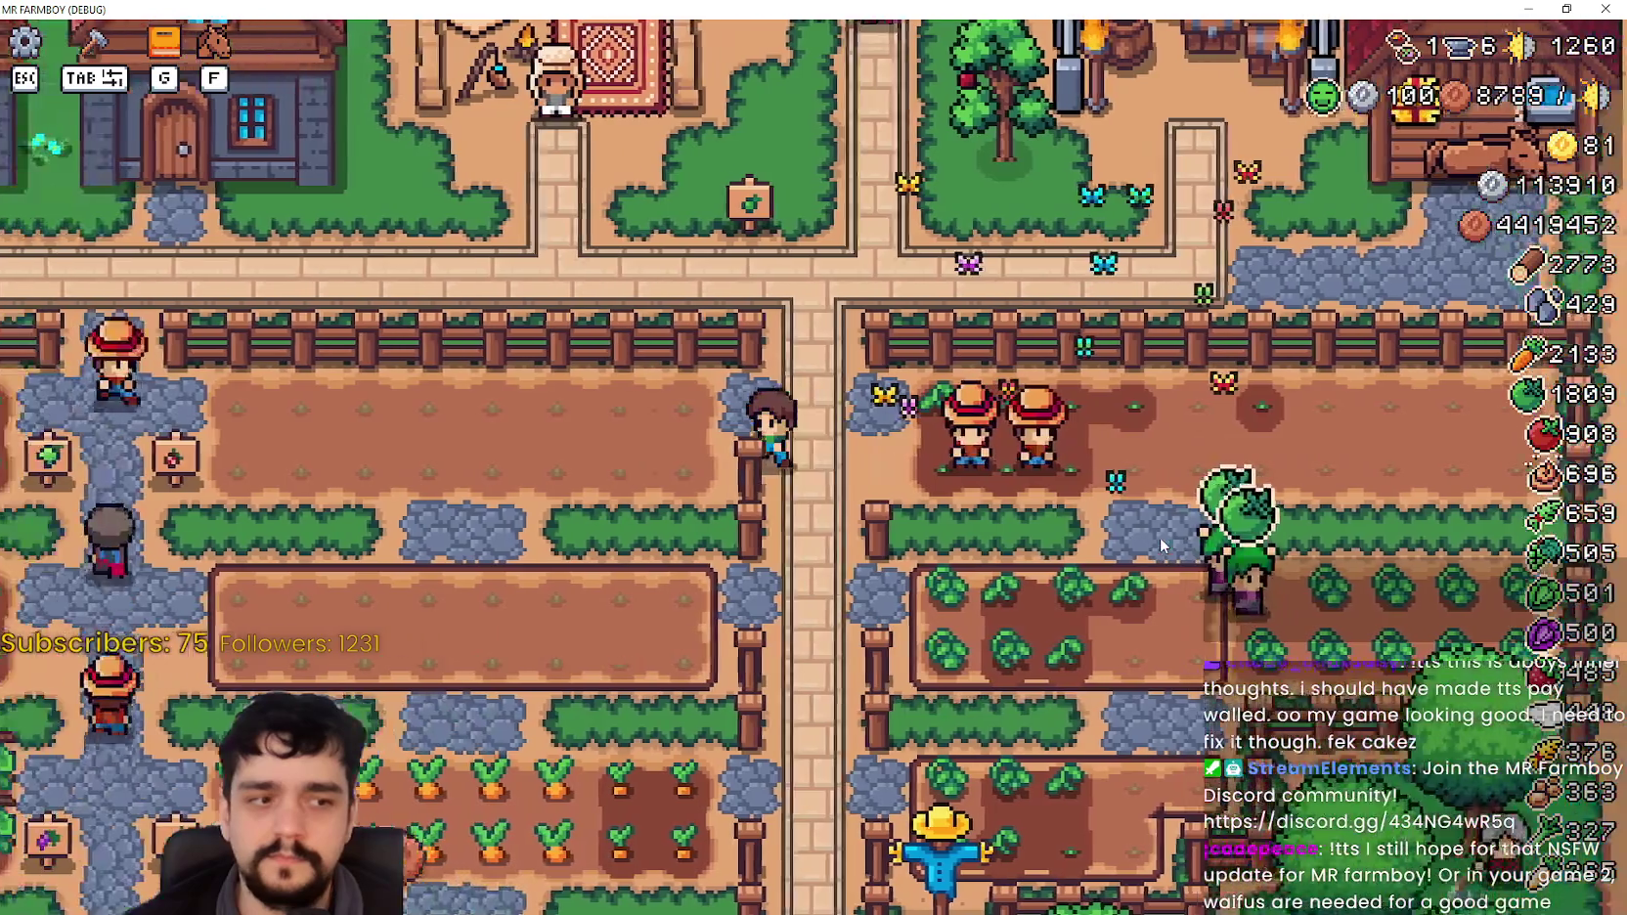
key("w")
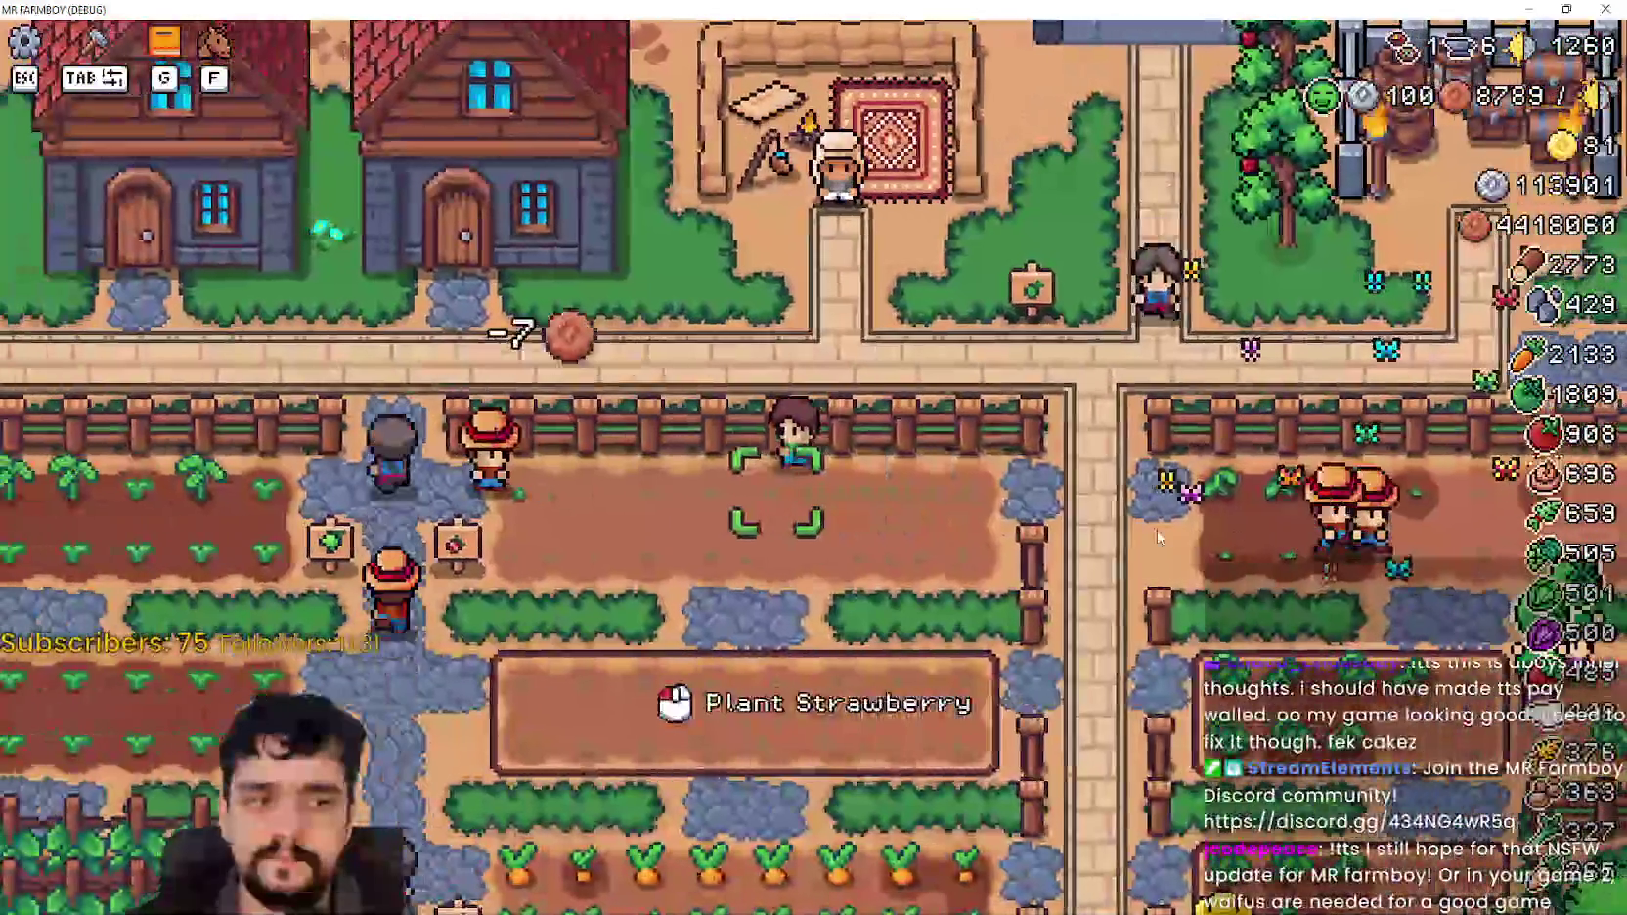
key("s")
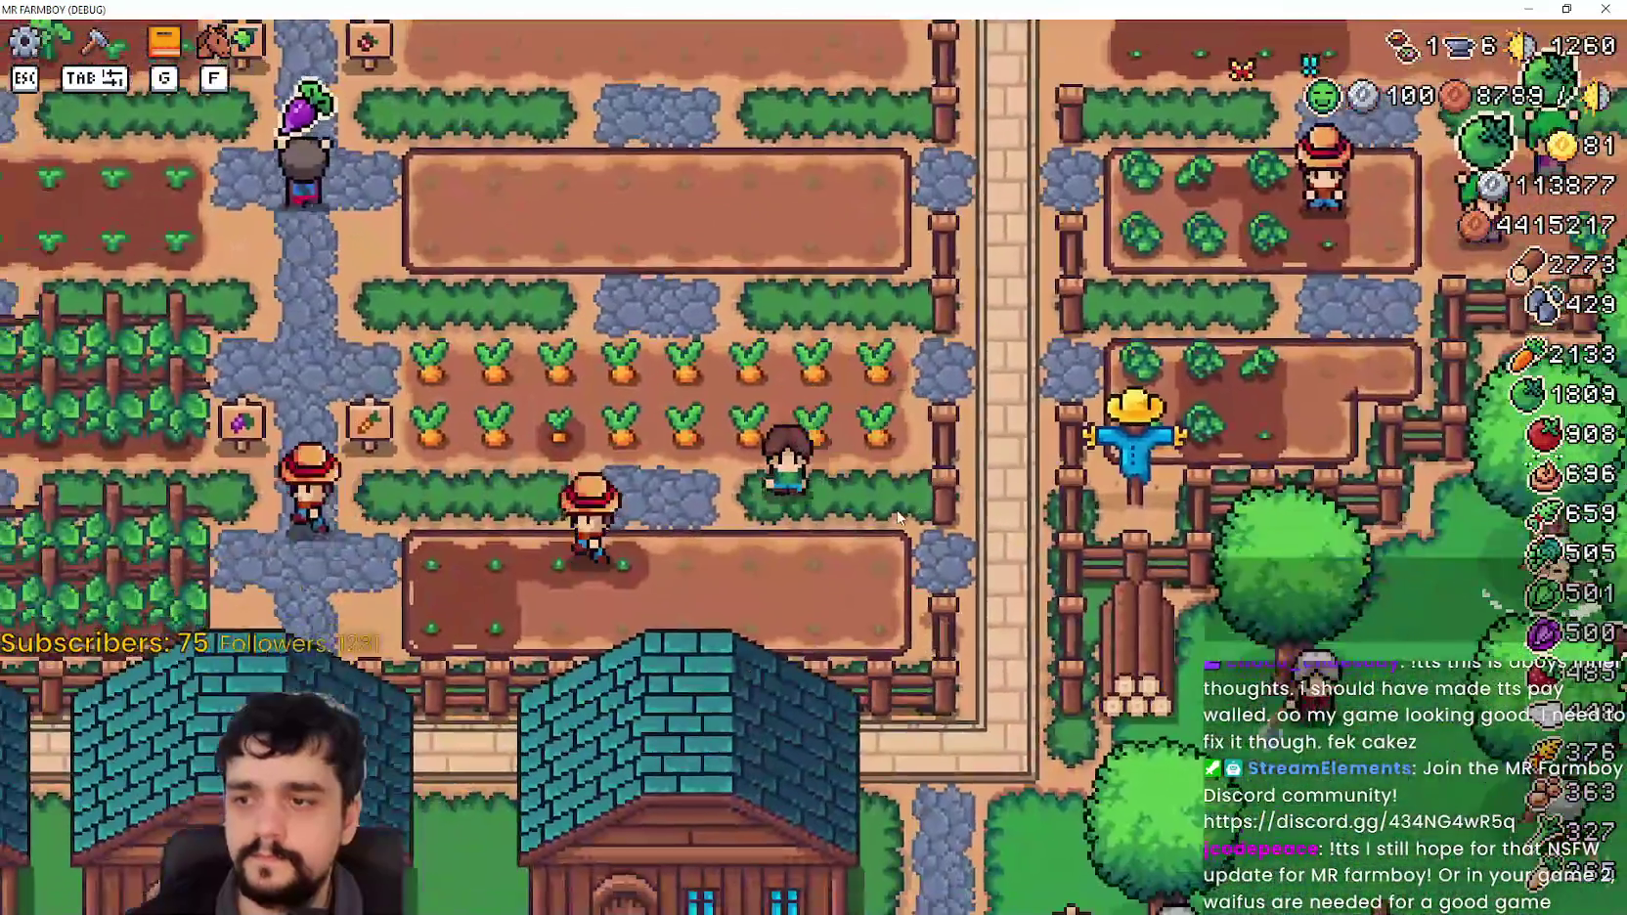
key("w")
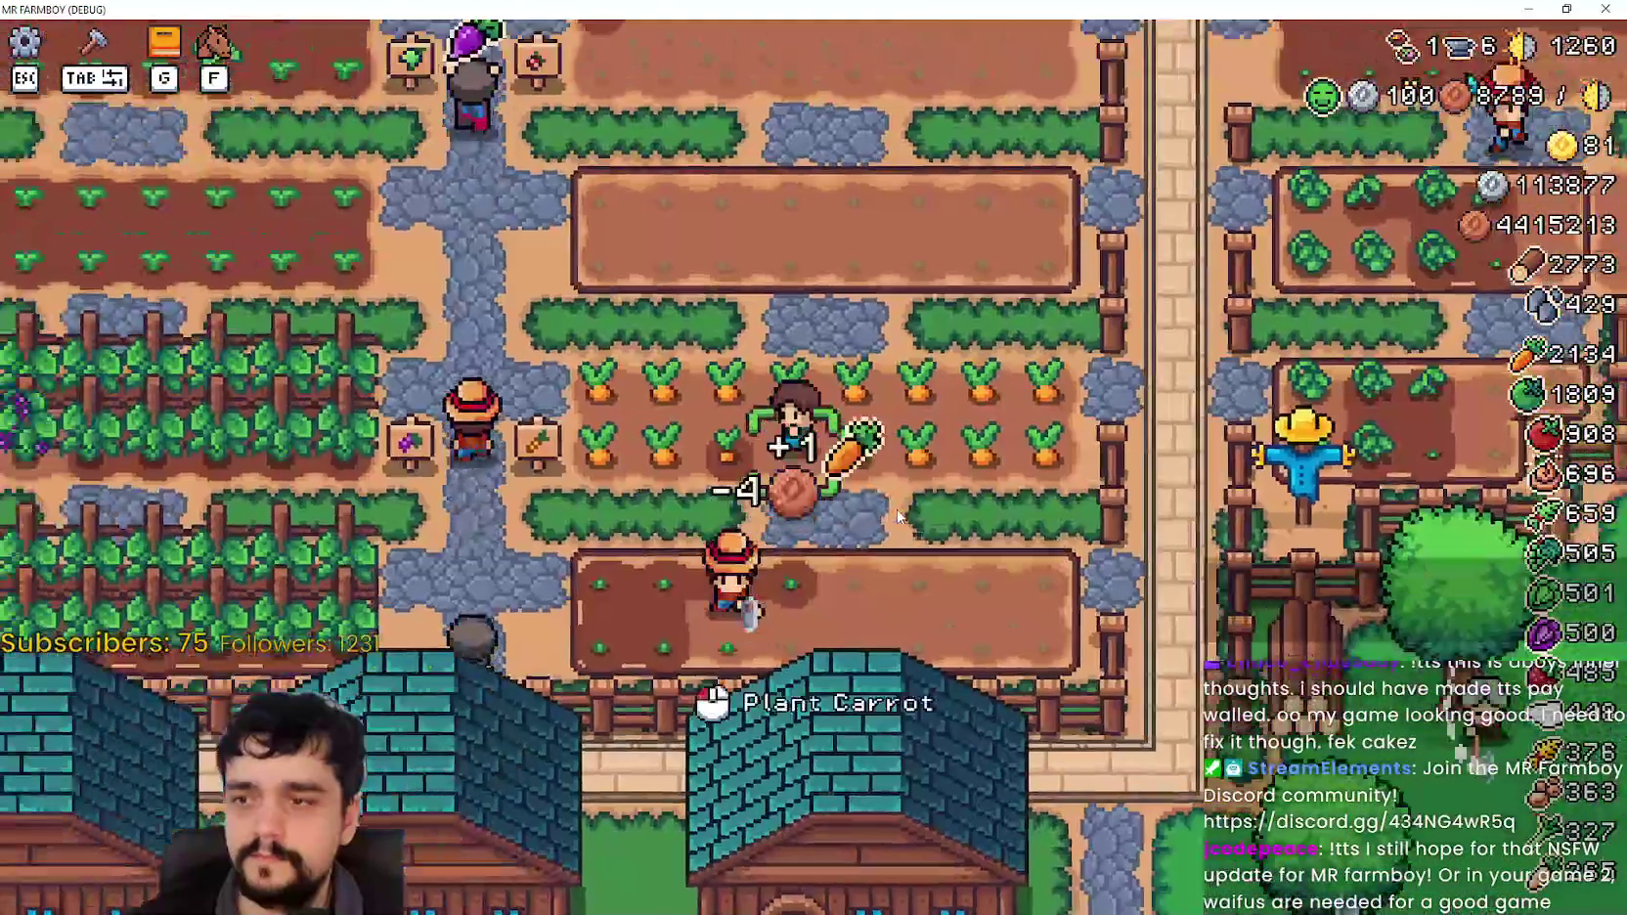
left_click(715, 415)
key("a")
left_click(713, 413)
left_click(713, 413)
Step: Walk the farmer down into the village, past the tree and signpost, to the well
key("d")
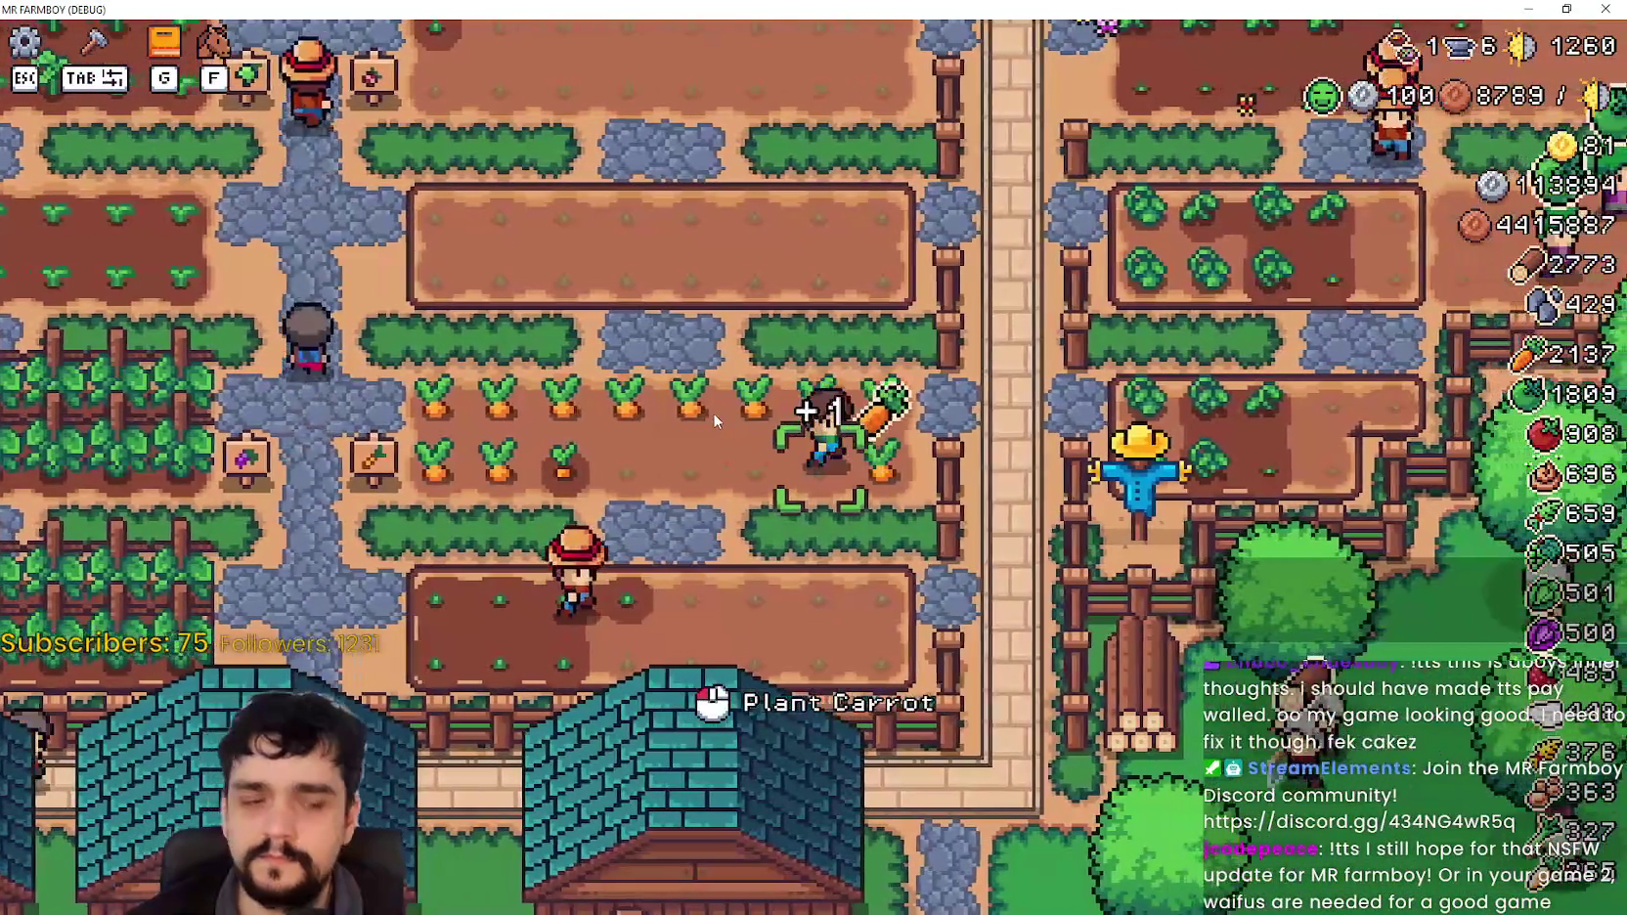
key("s")
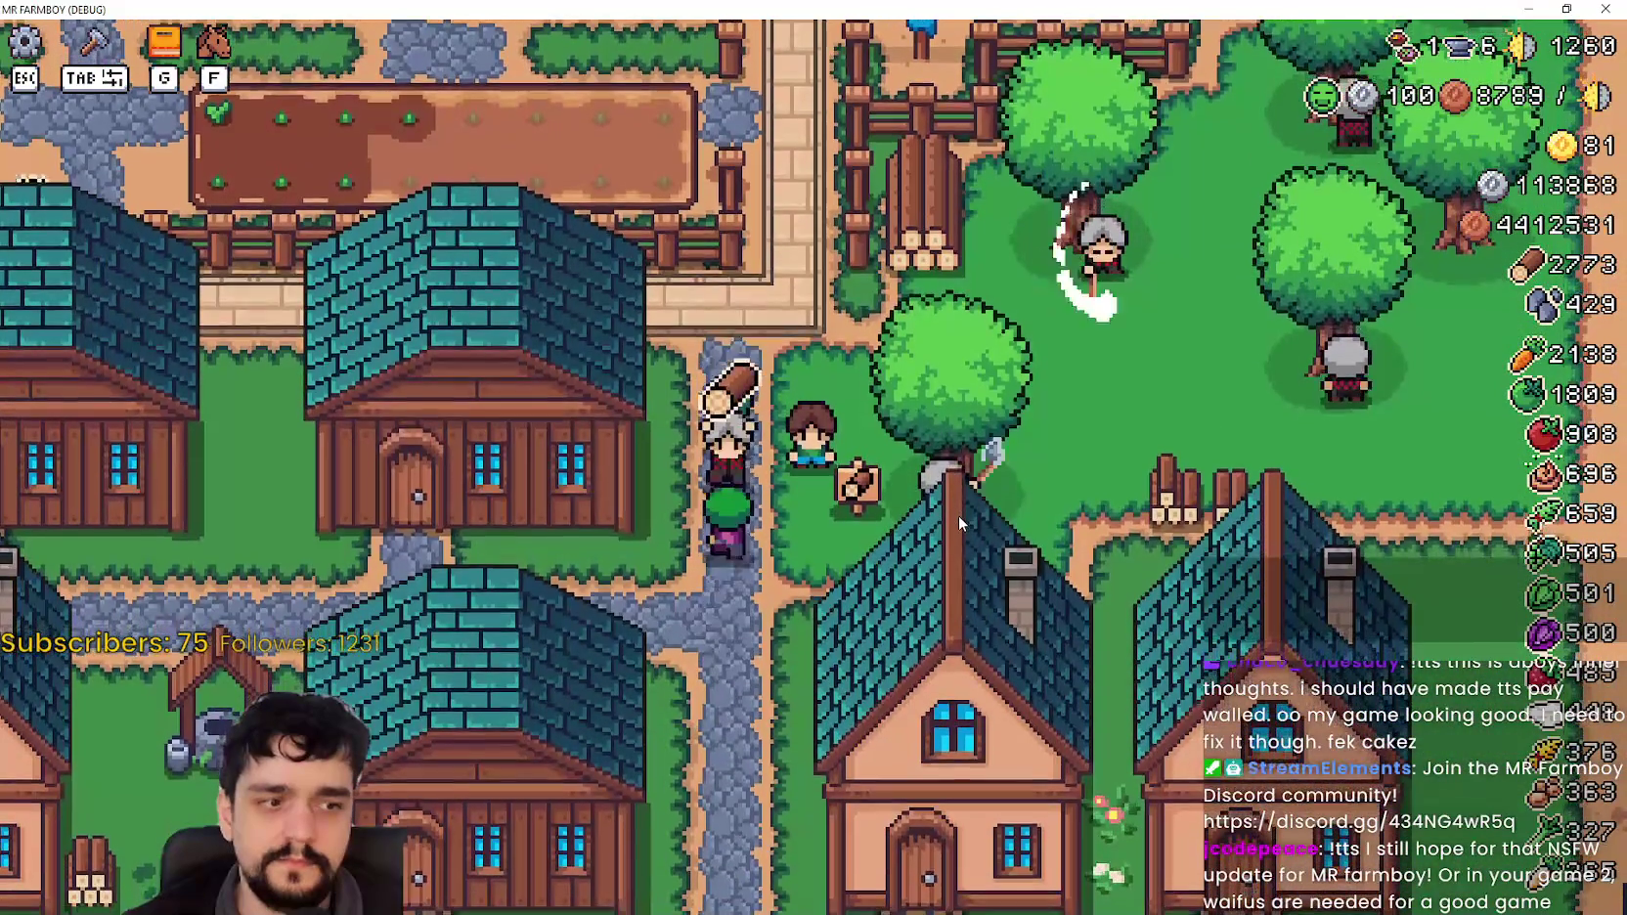
key("w")
key("s")
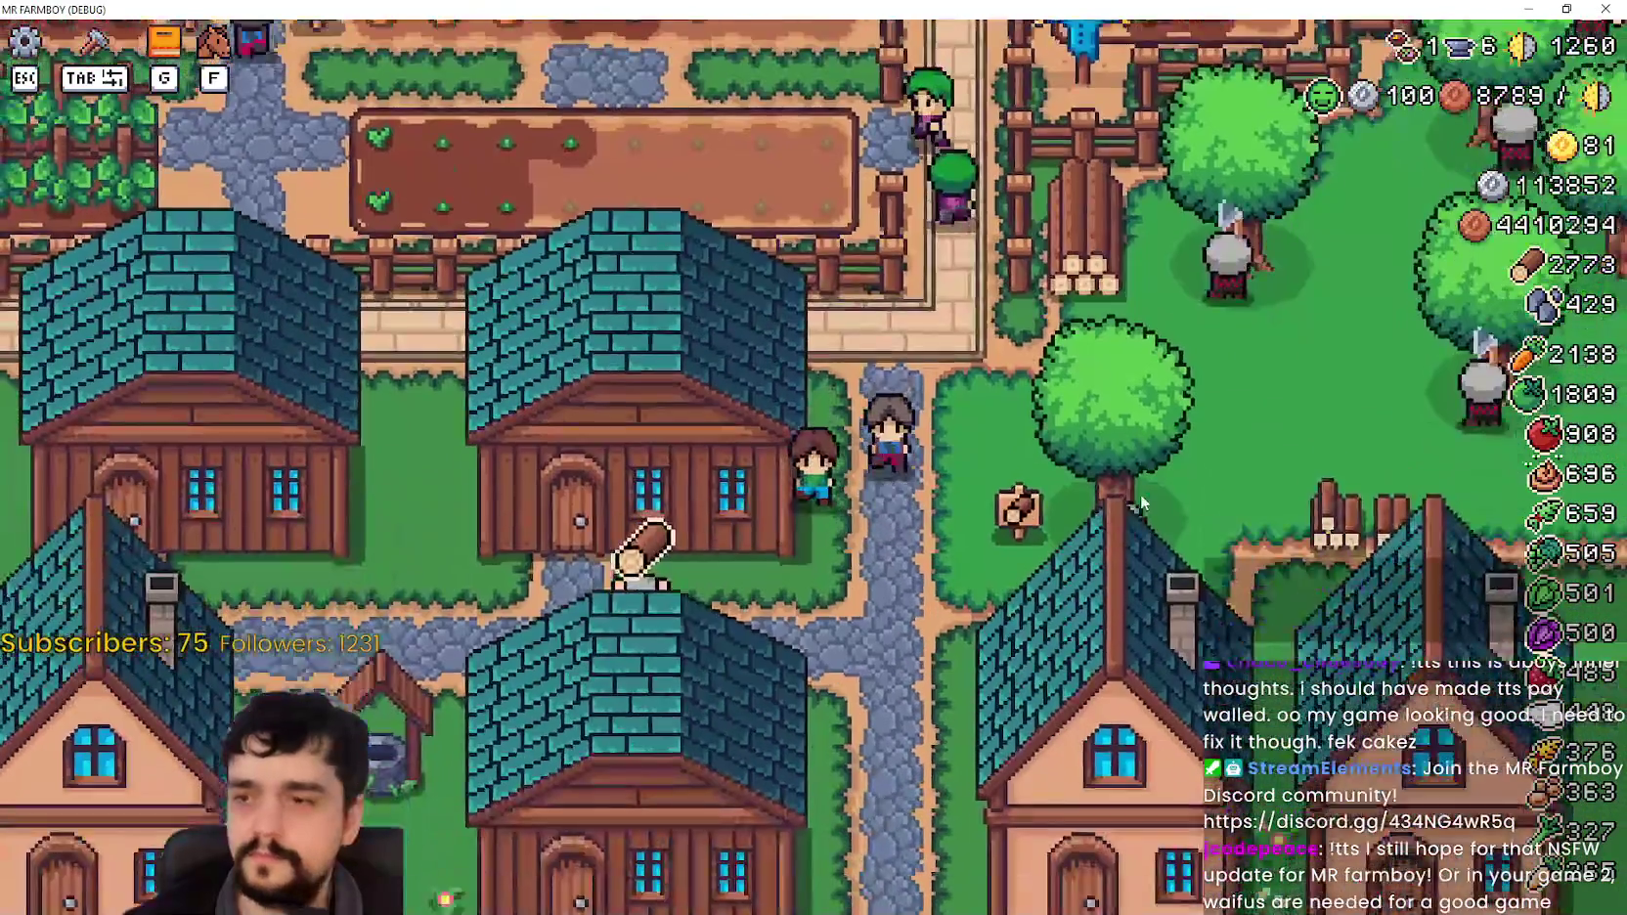
key("s")
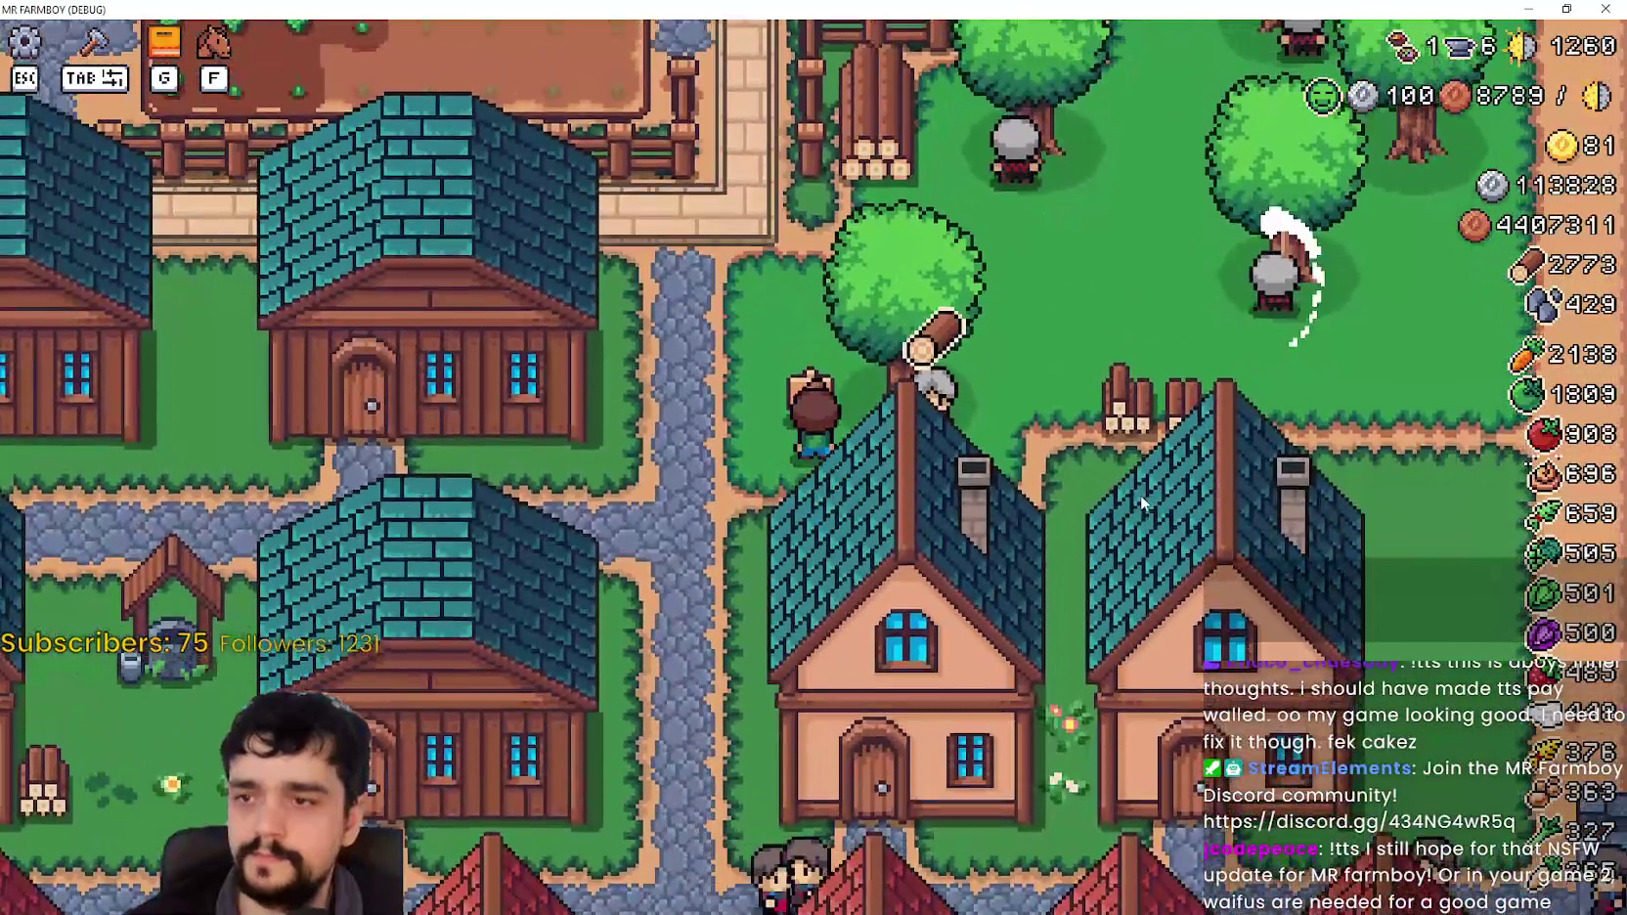
key("w")
key("a")
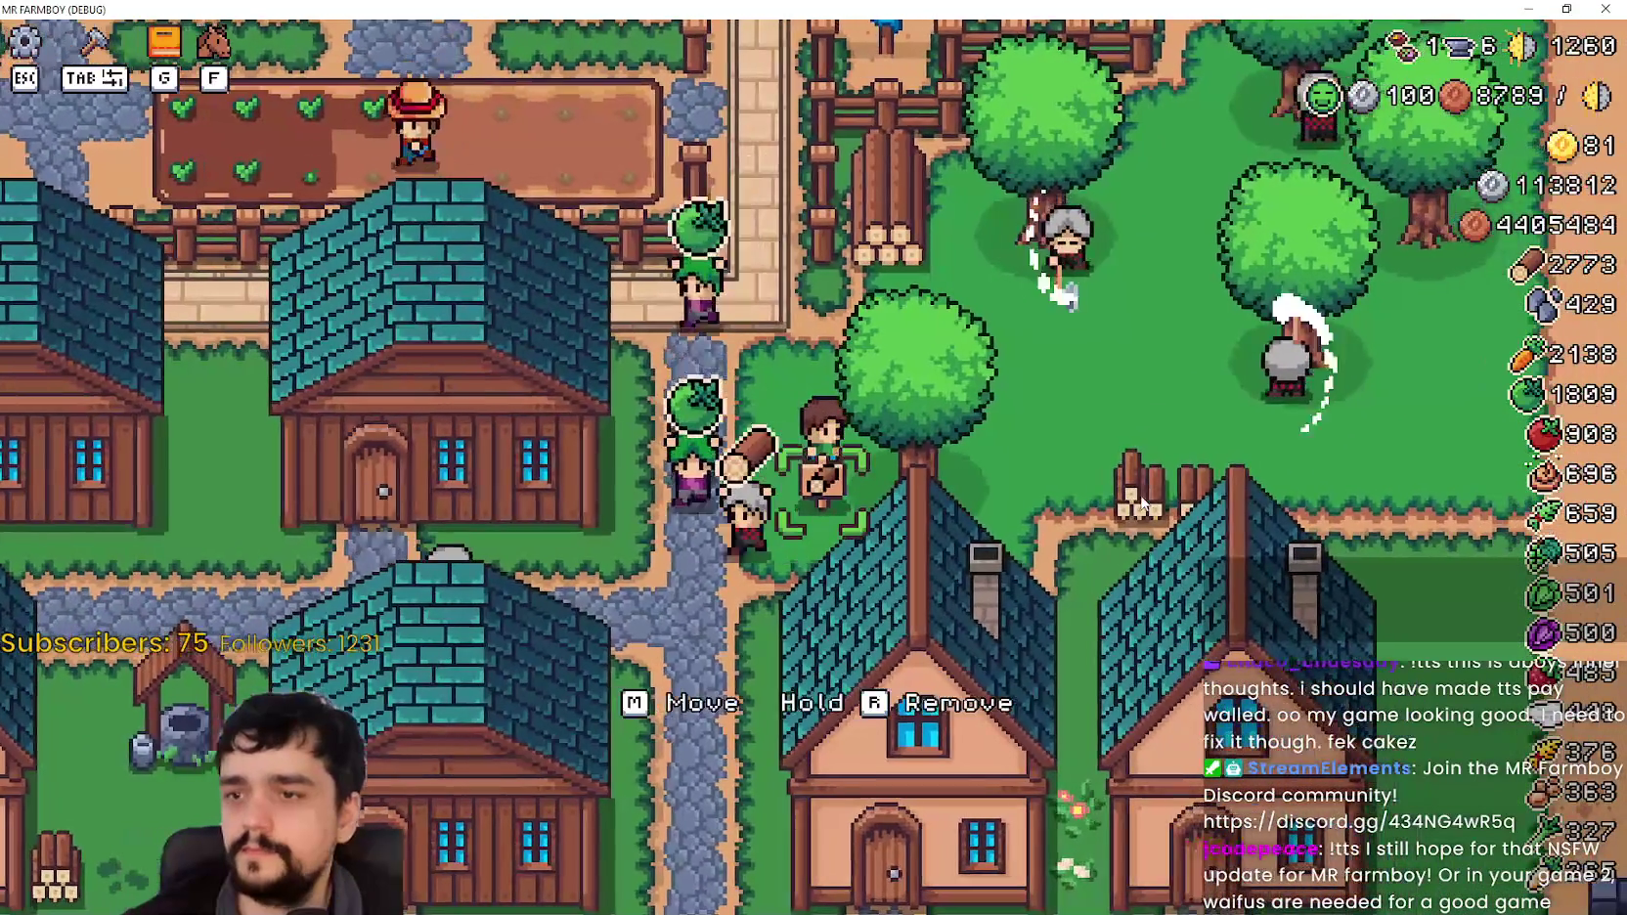
scroll(1130, 494, "down", 2)
key("d")
key("s")
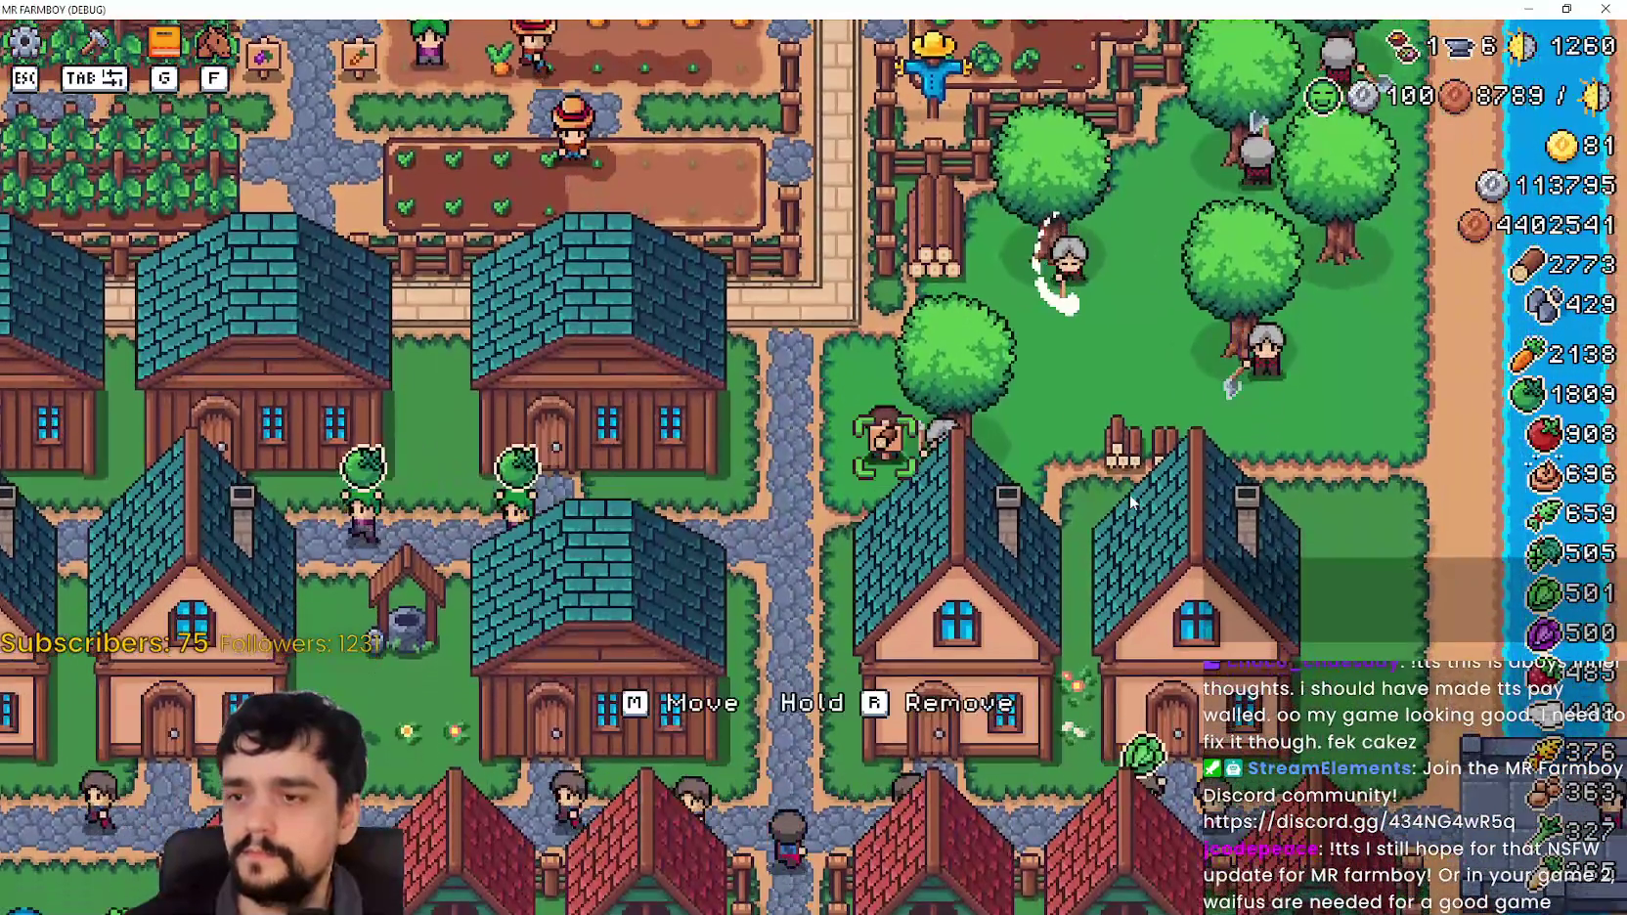
key("s")
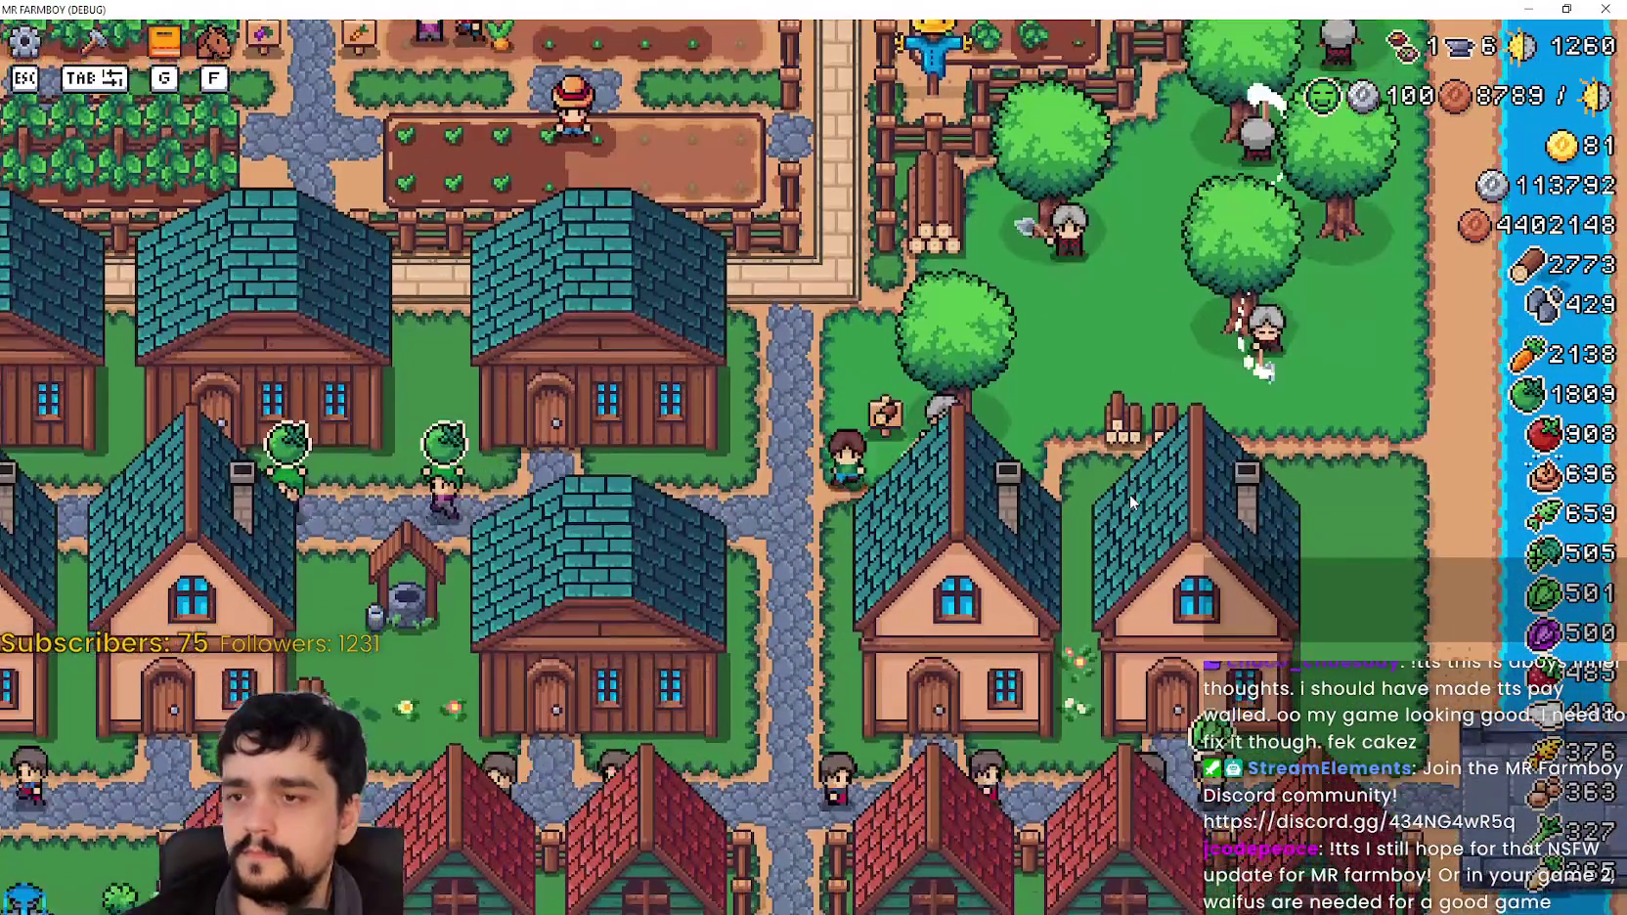
key("a")
scroll(1128, 493, "up", 3)
key("w")
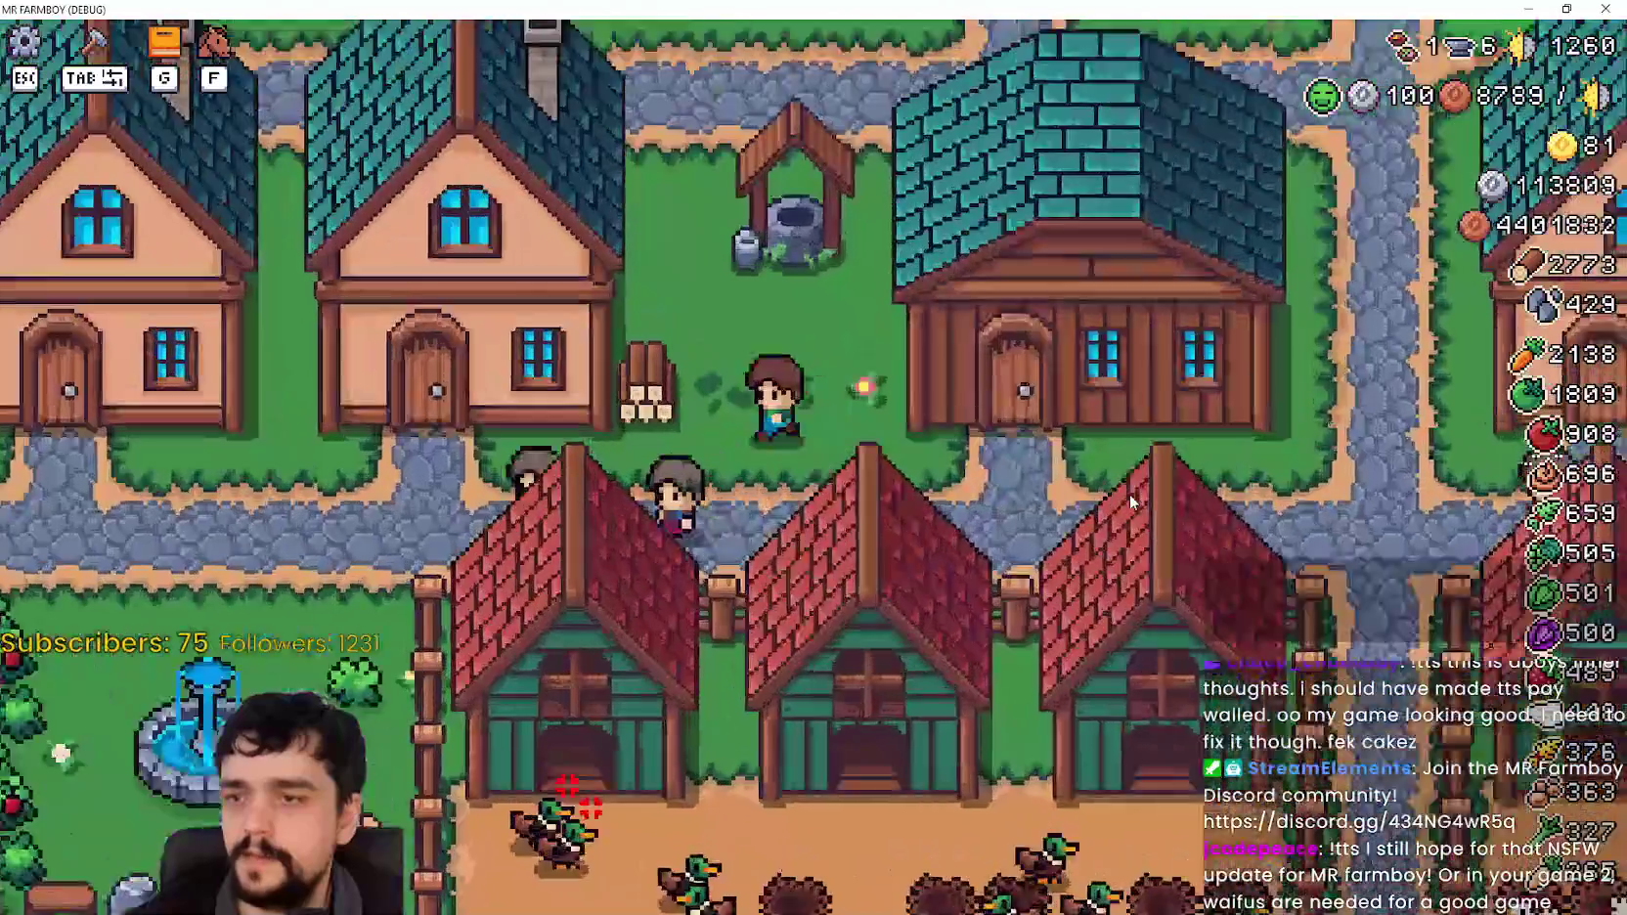
scroll(1128, 492, "down", 3)
key("w")
scroll(1129, 493, "up", 3)
scroll(1128, 492, "down", 3)
key("s")
key("a")
Step: Walk the farmer past the coops and fountain, stepping out from behind the apple tree
scroll(1128, 493, "up", 3)
scroll(1129, 493, "down", 3)
key("a")
key("s")
scroll(1129, 493, "up", 3)
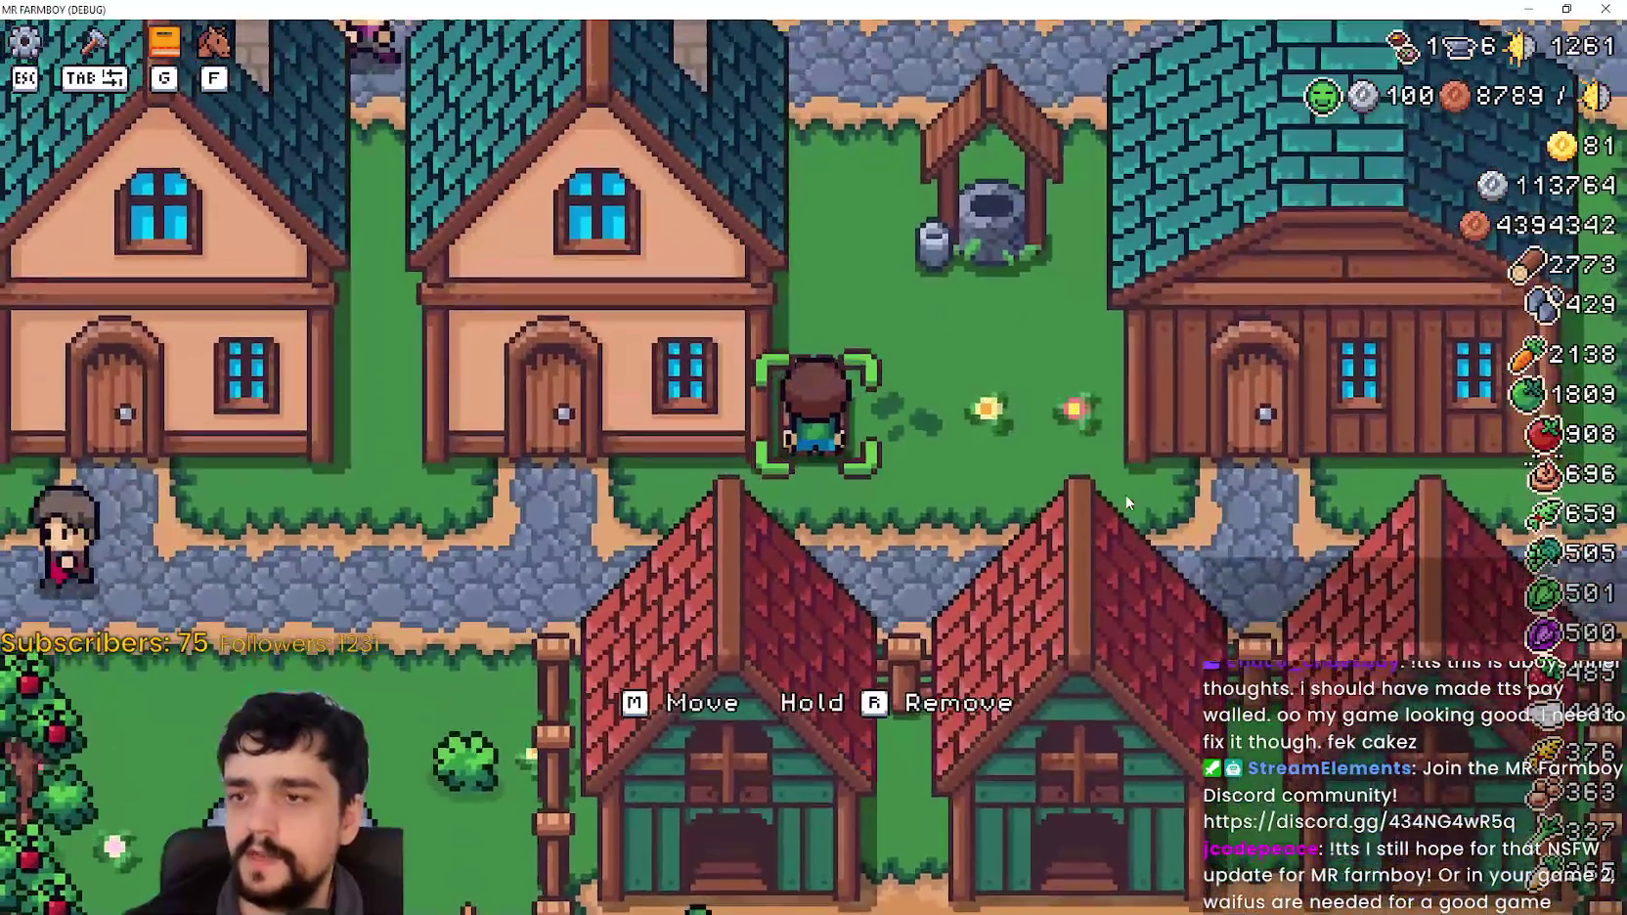
scroll(1128, 496, "down", 3)
key("s")
key("a")
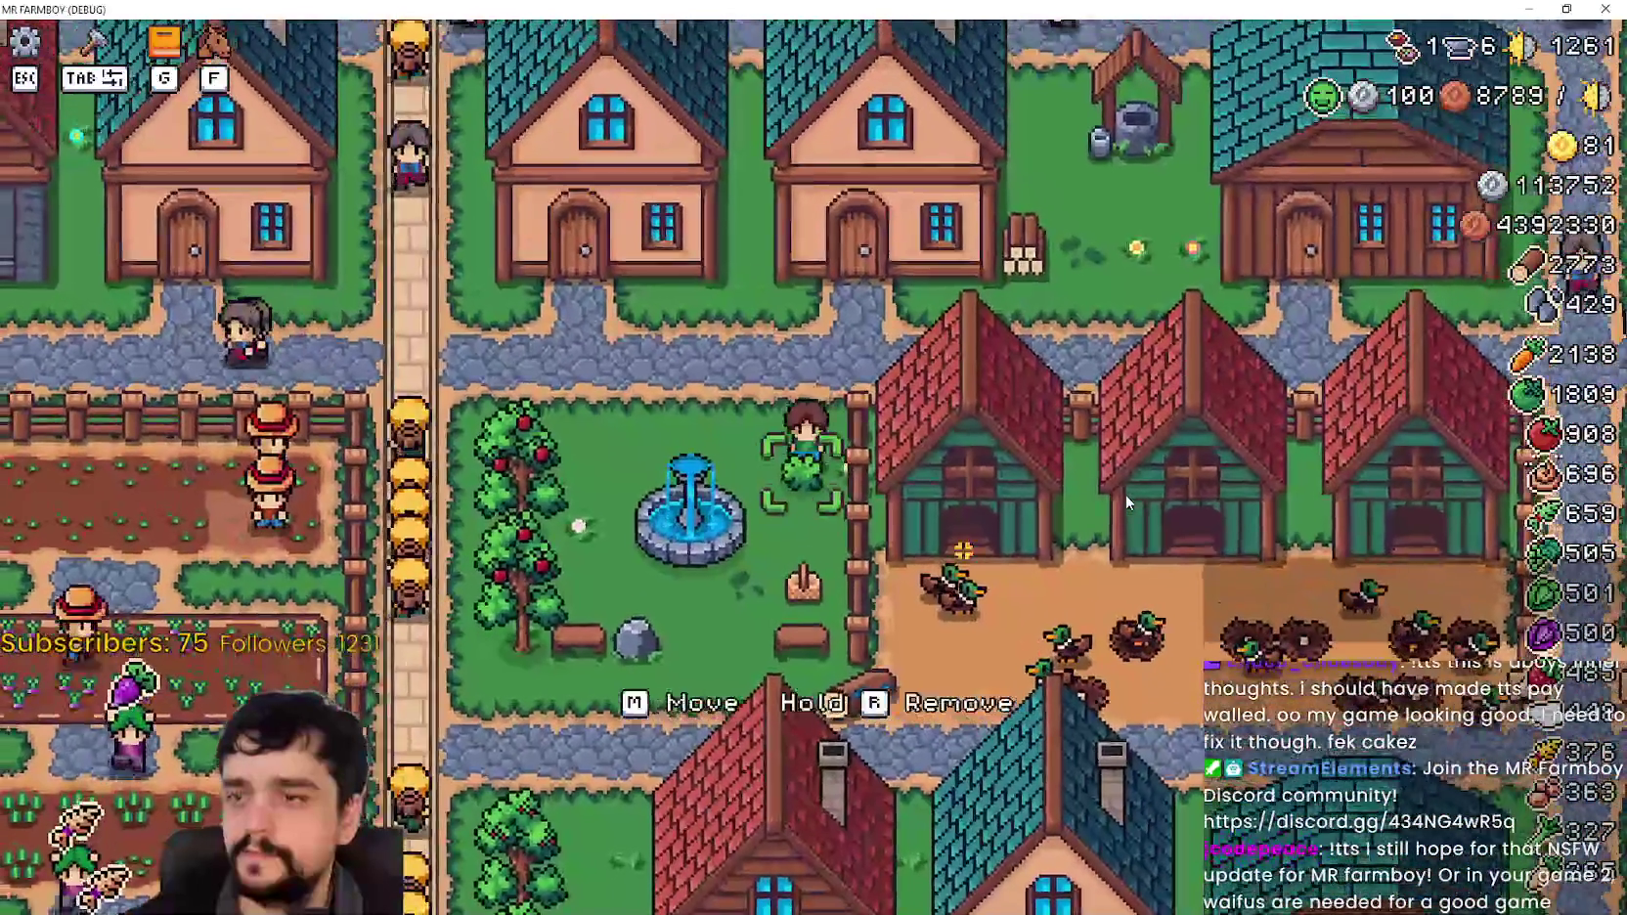
key("s")
key("a")
key("a")
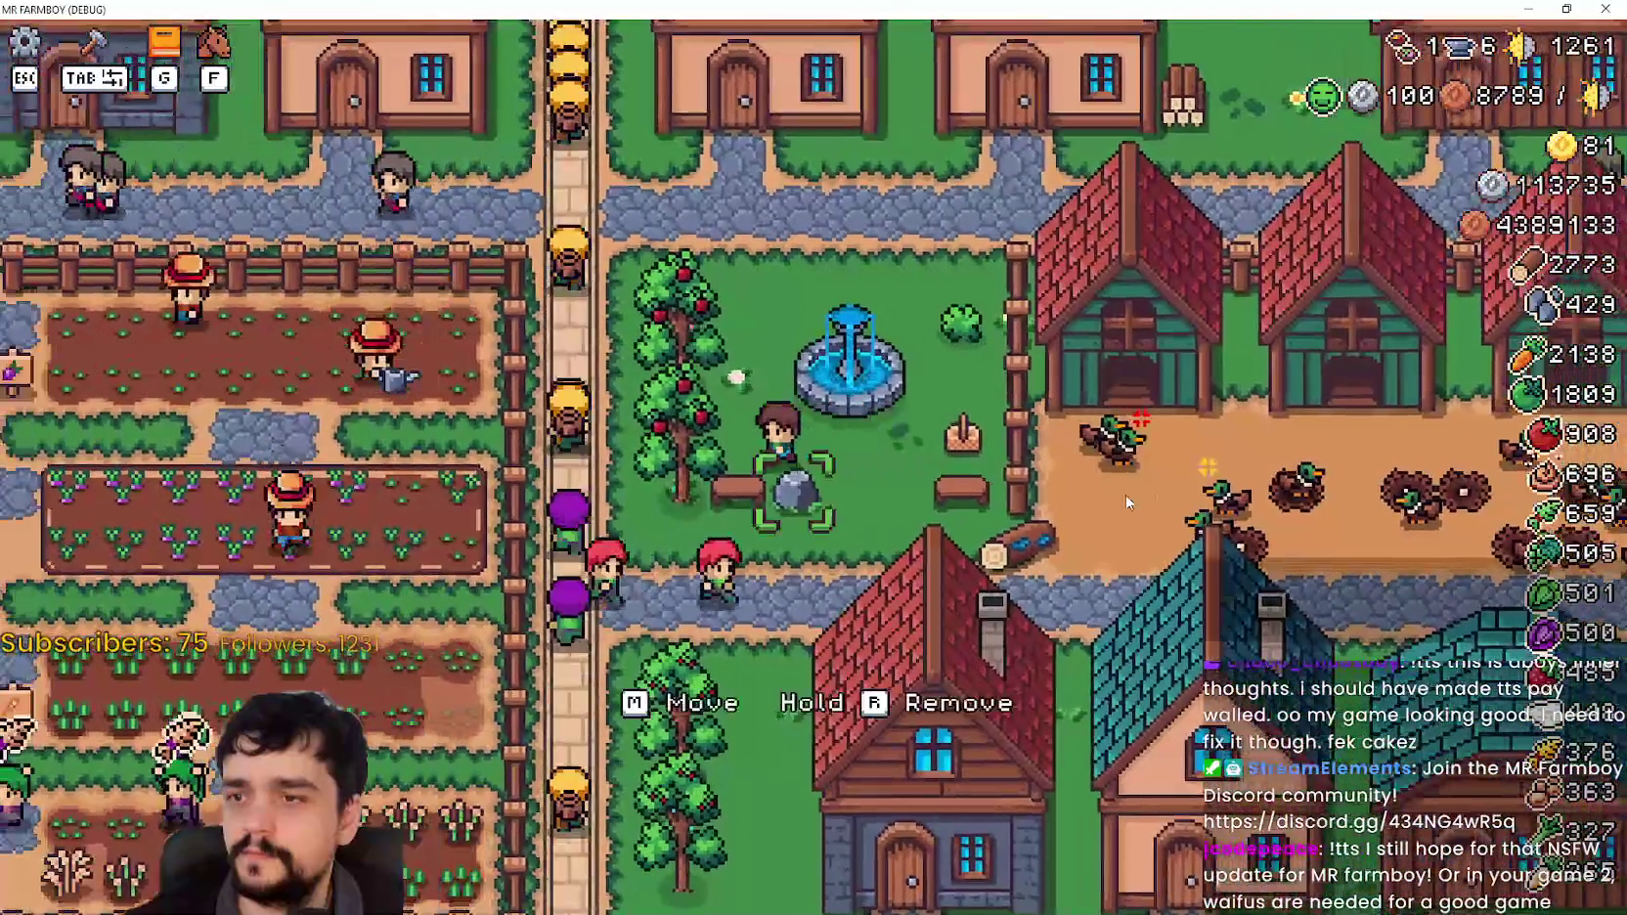
key("s")
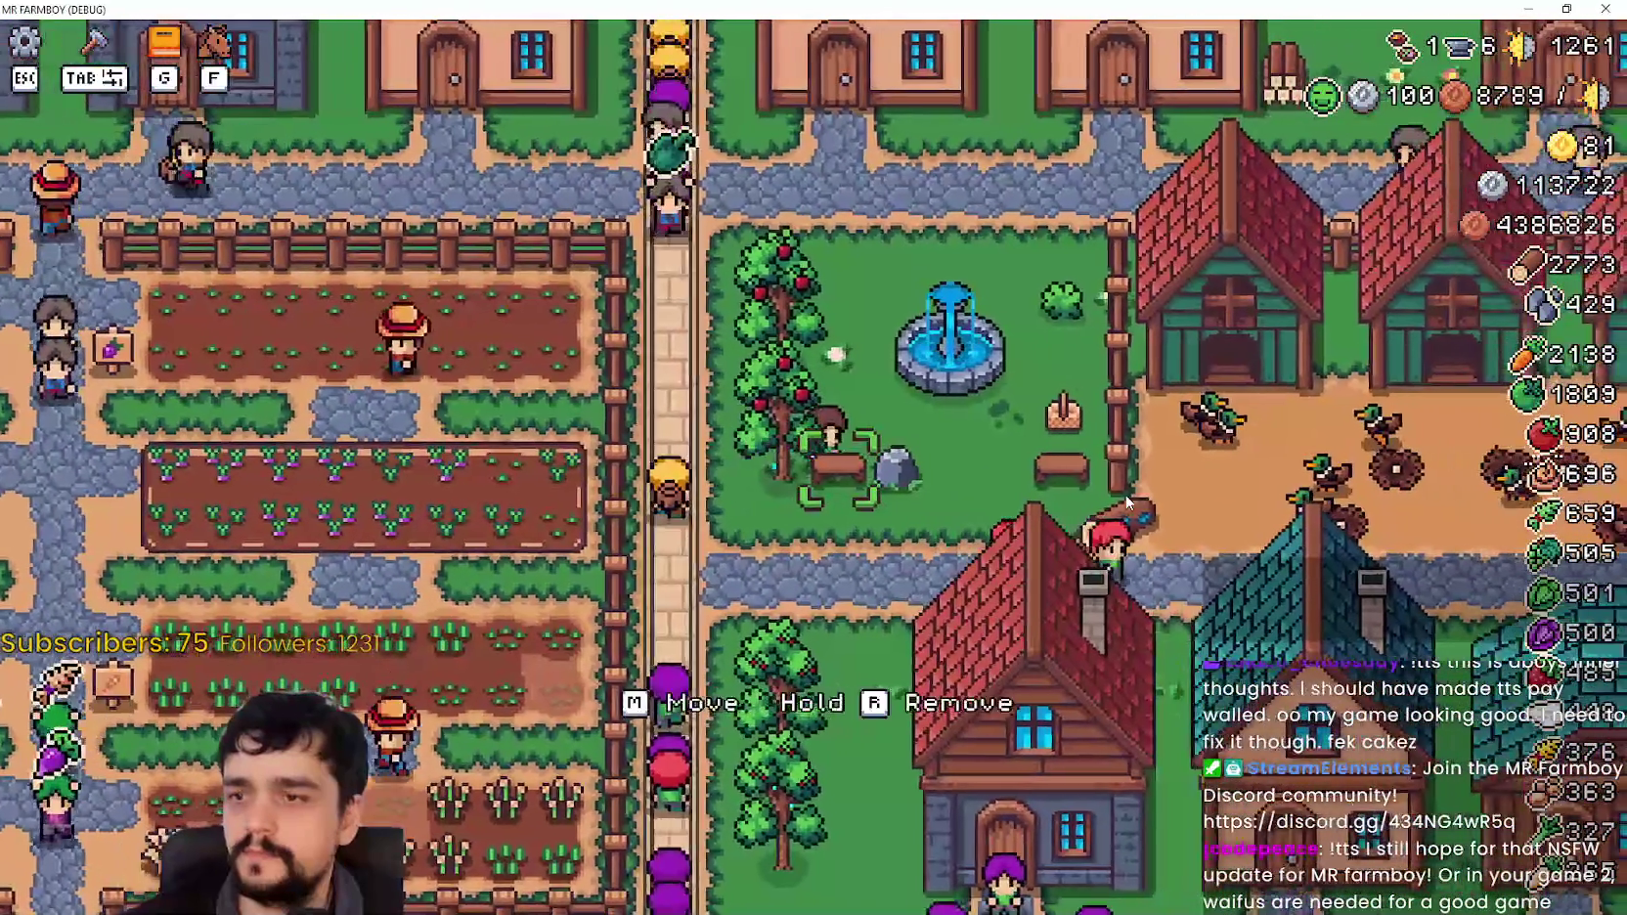
key("a")
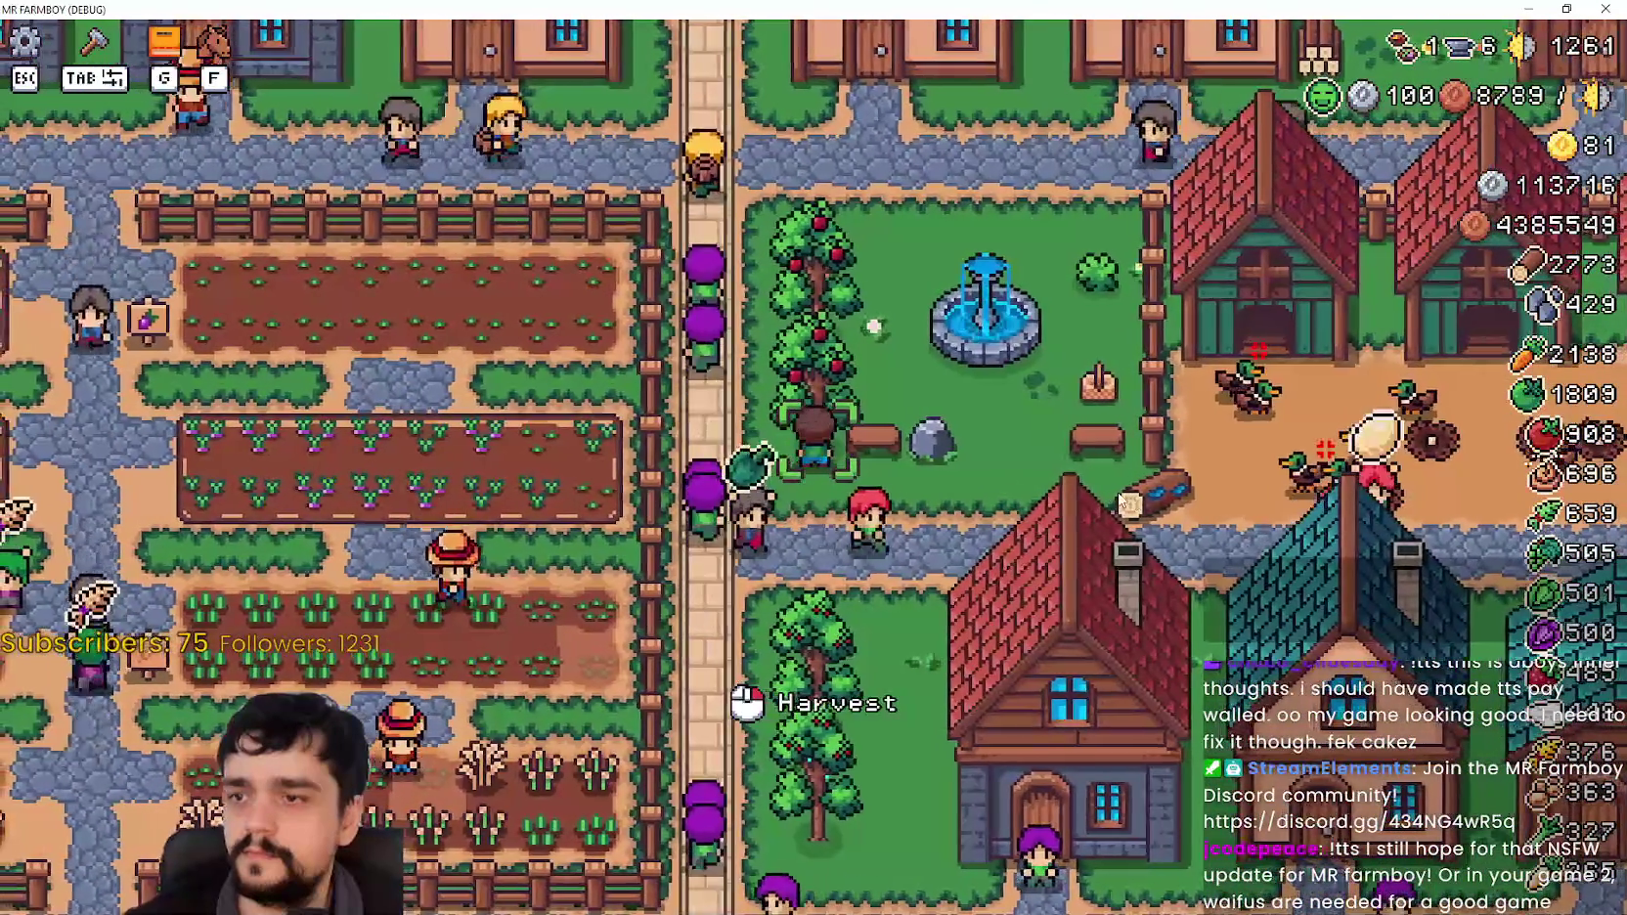
scroll(1115, 489, "up", 2)
scroll(1111, 486, "down", 3)
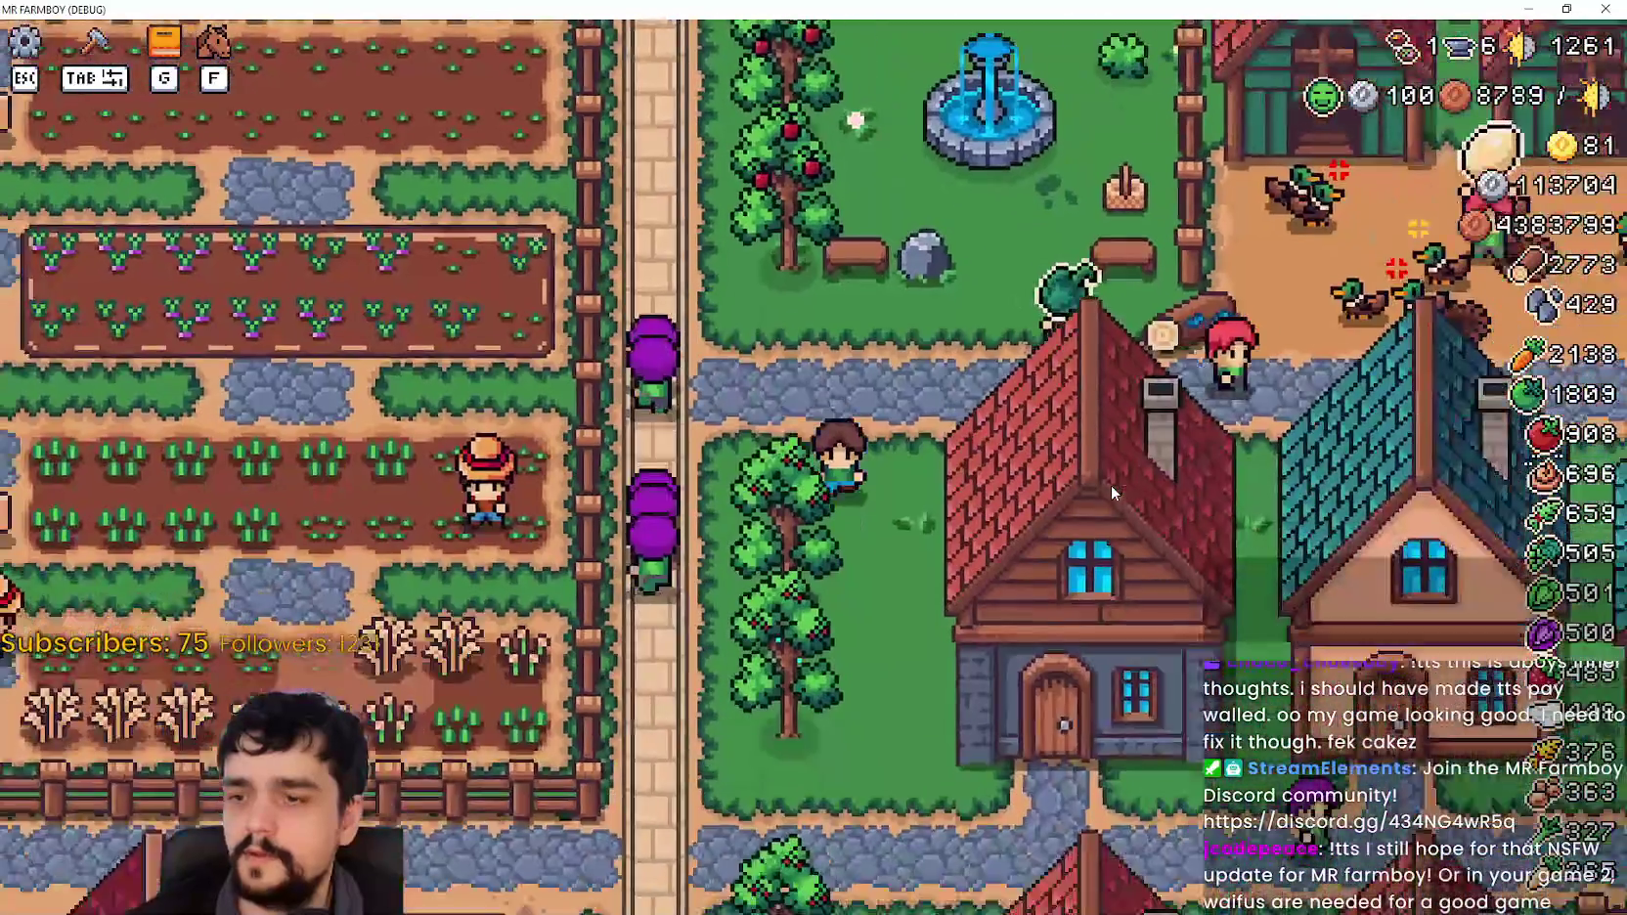
Step: Walk the farmer past the wheat fields, through the cucumber field and west toward the bench
key("s")
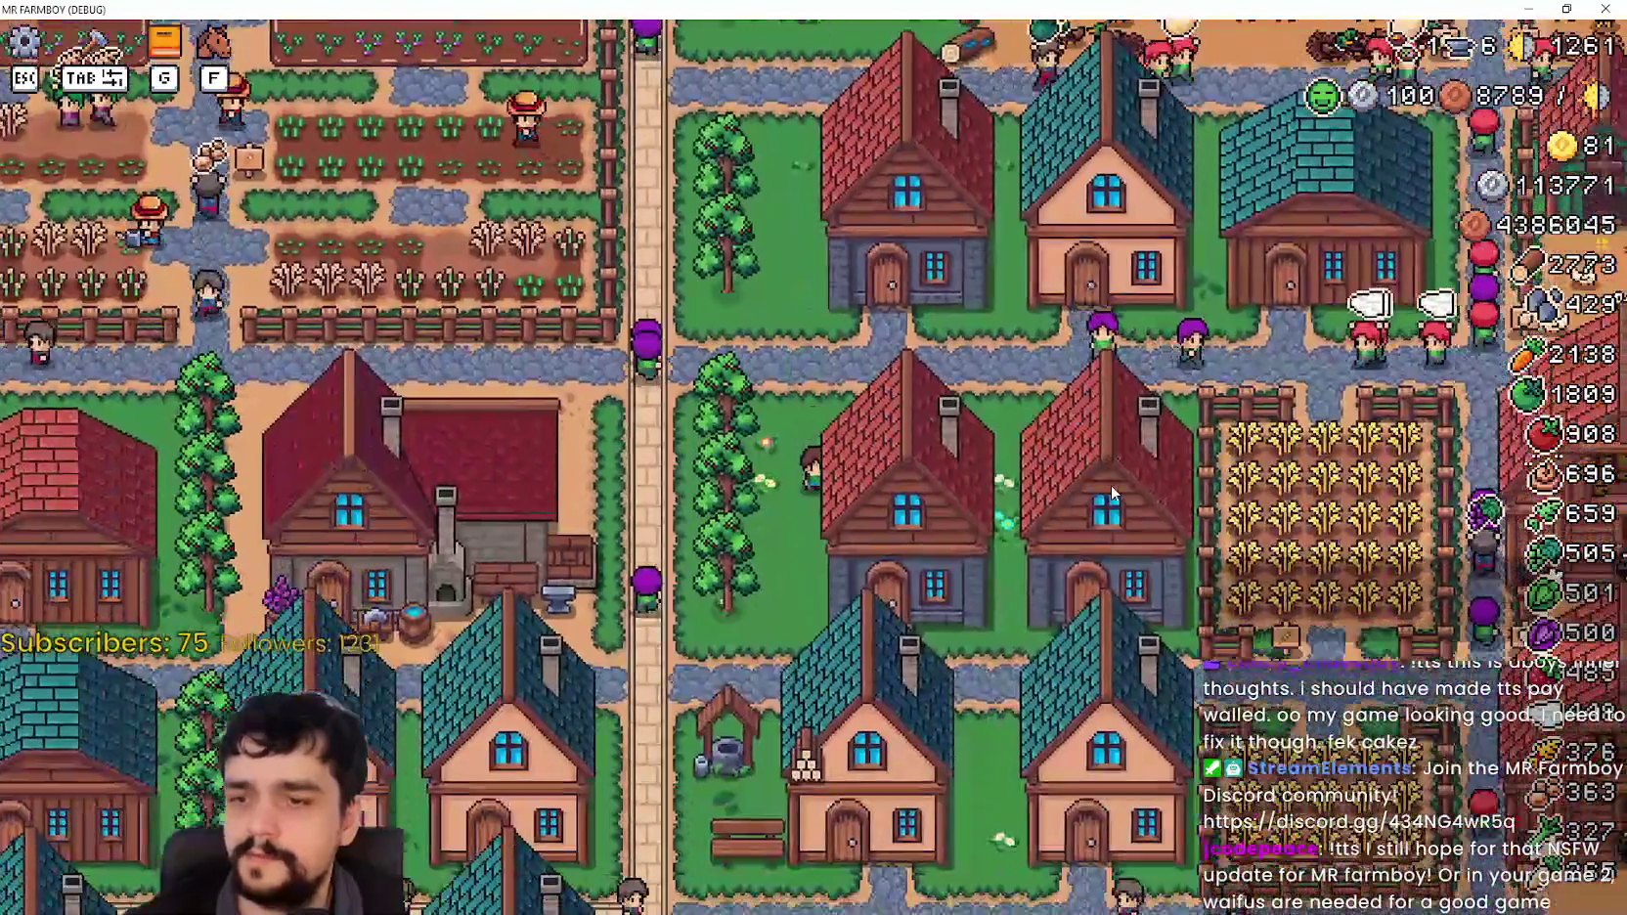
key("d")
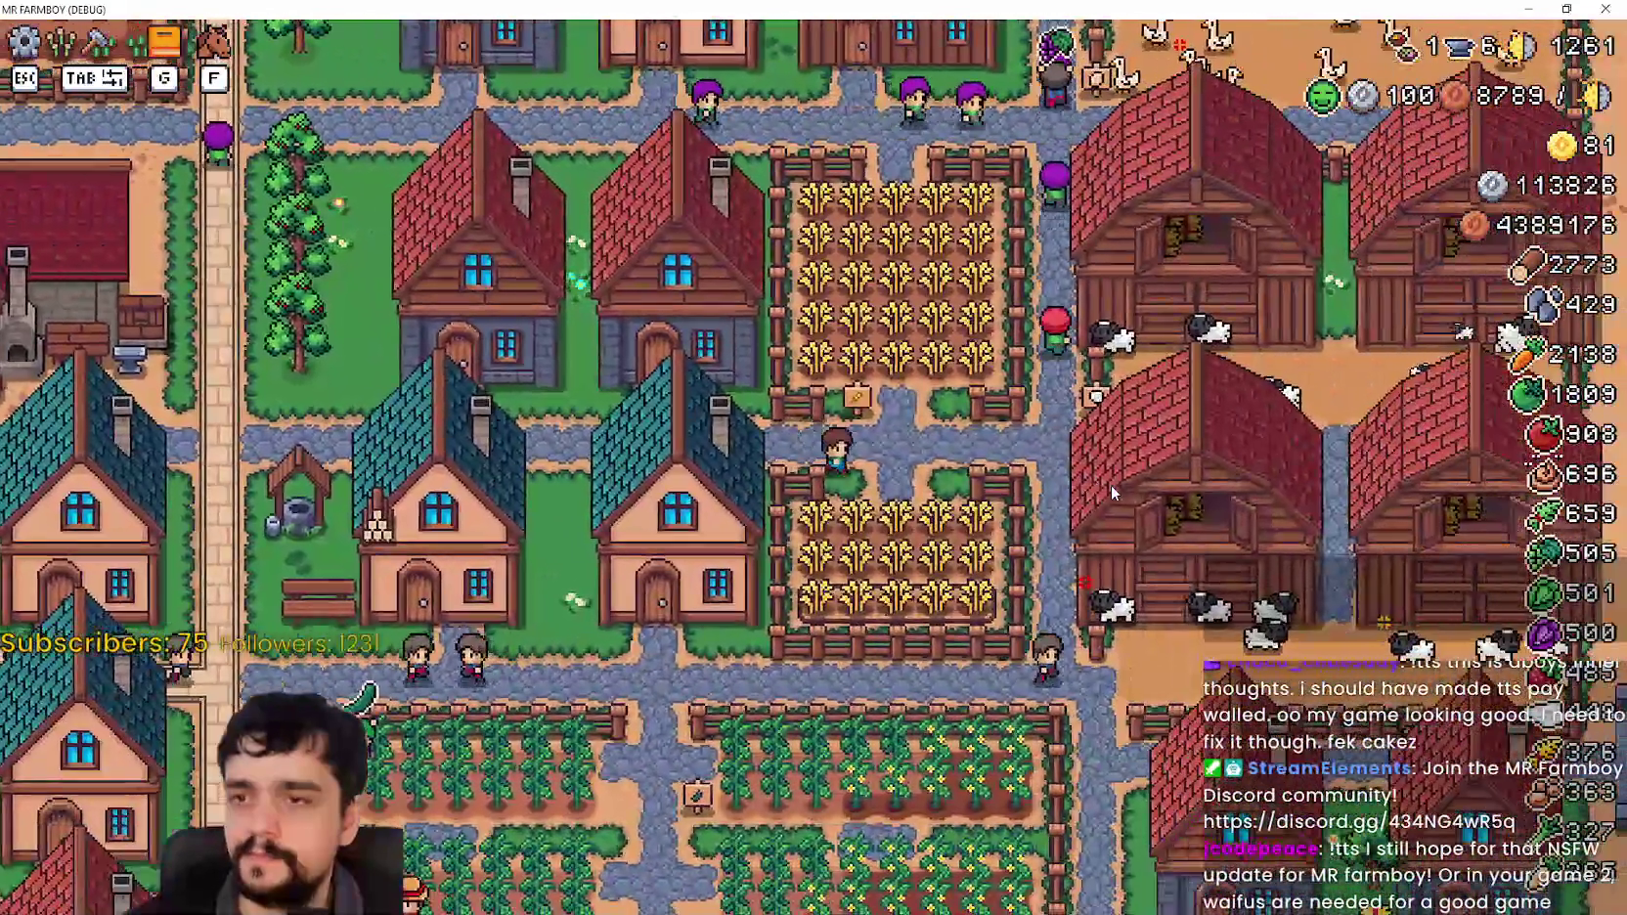
key("d")
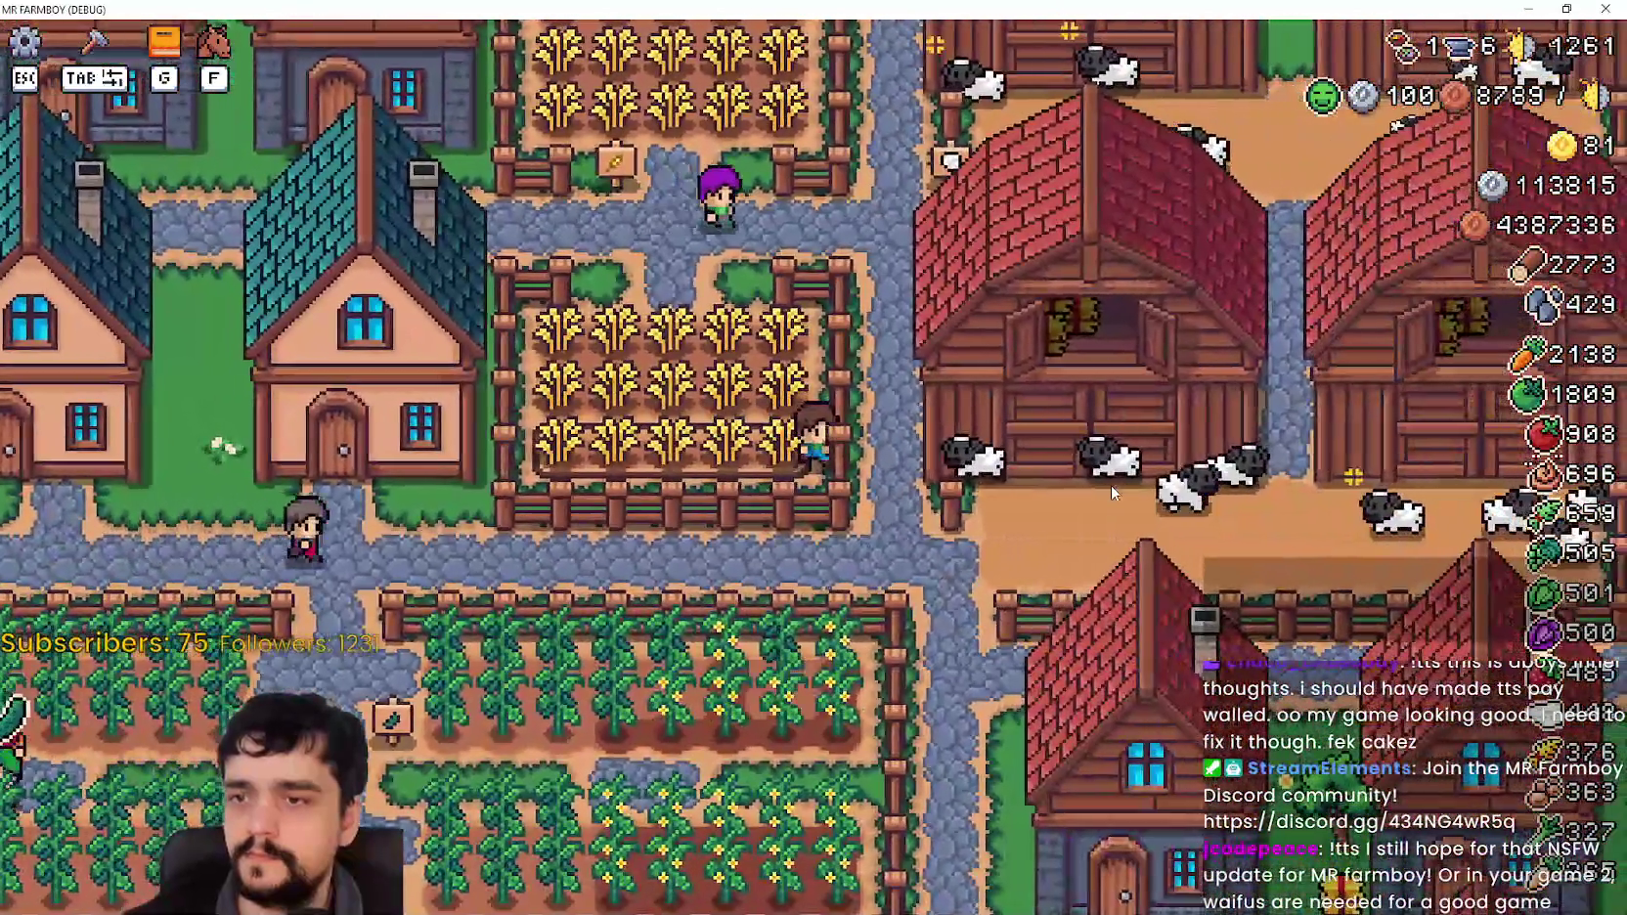
key("s")
key("a")
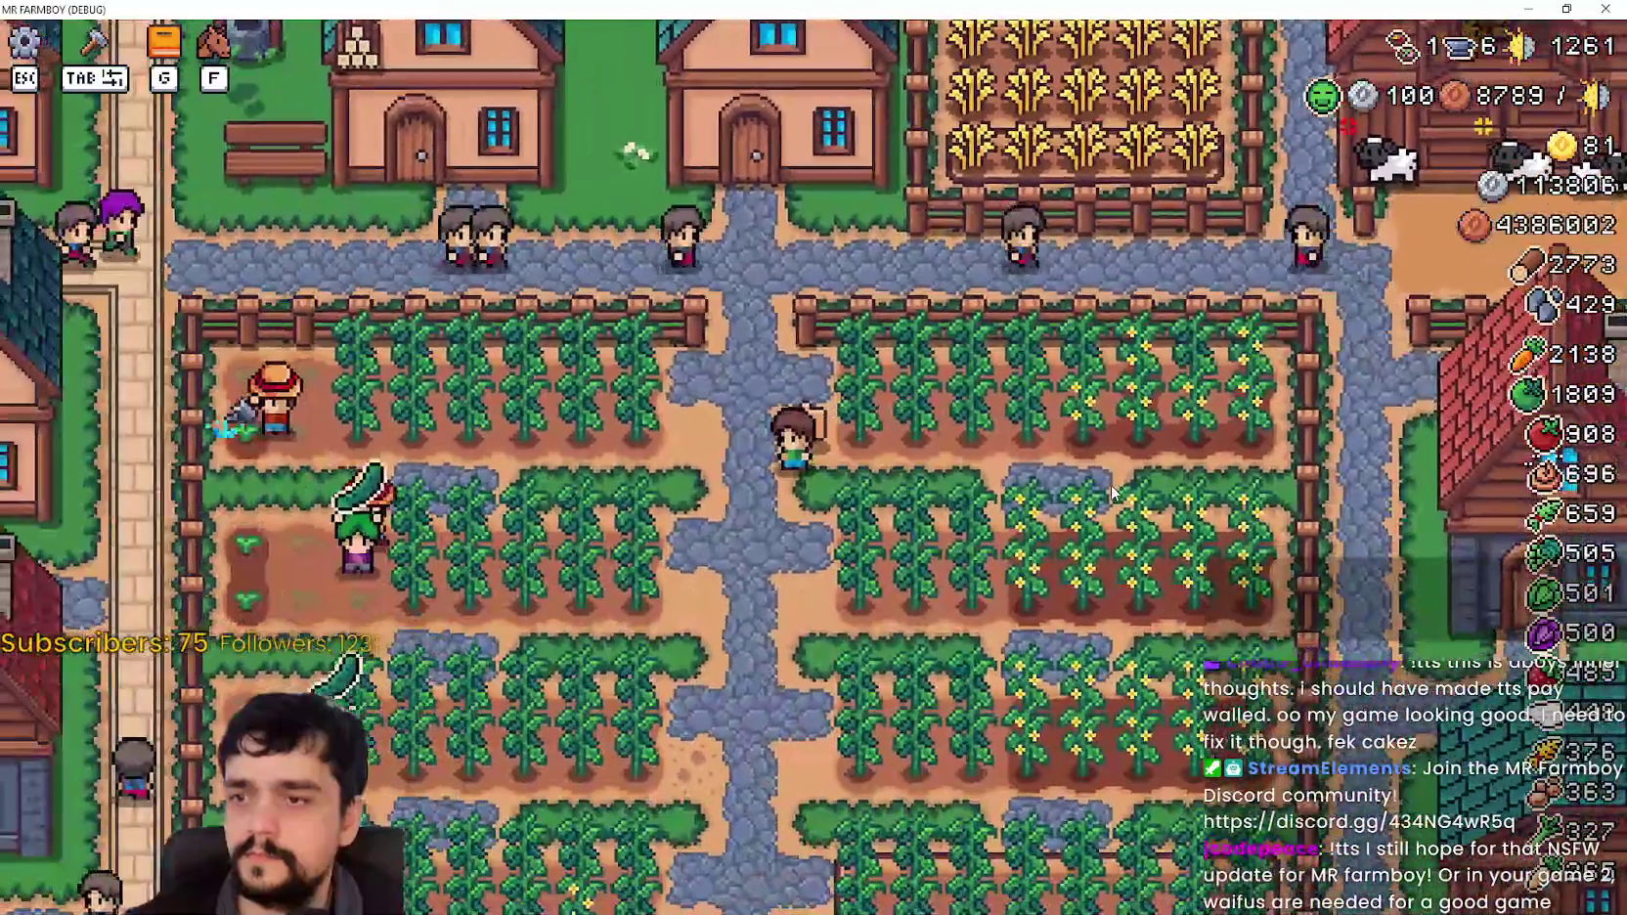
key("w")
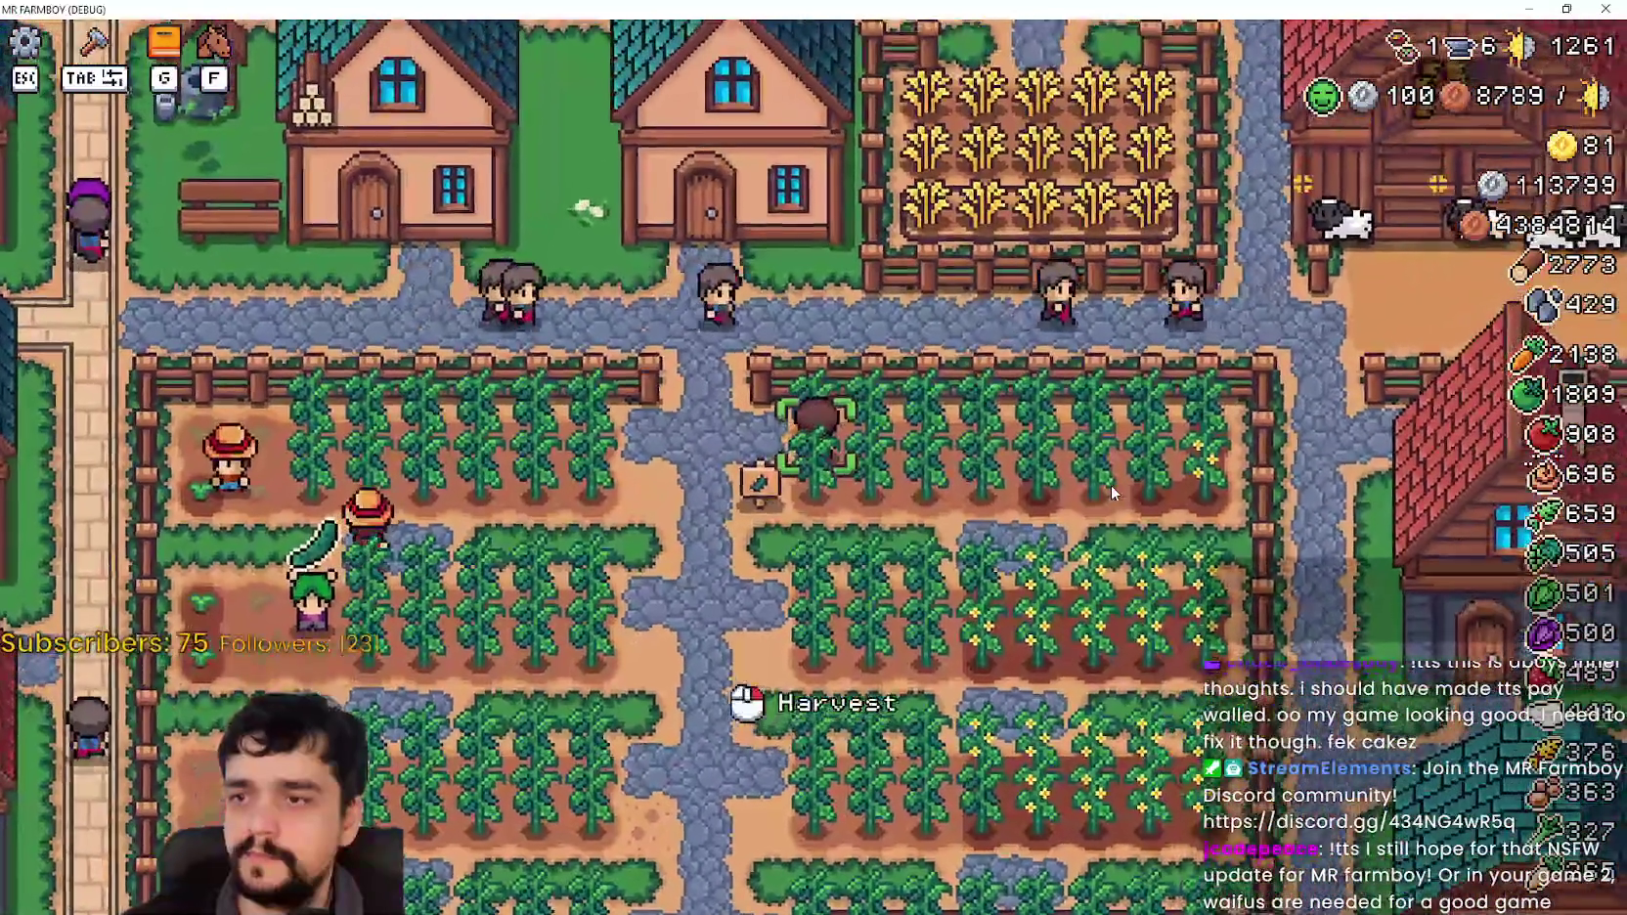
key("d")
key("s")
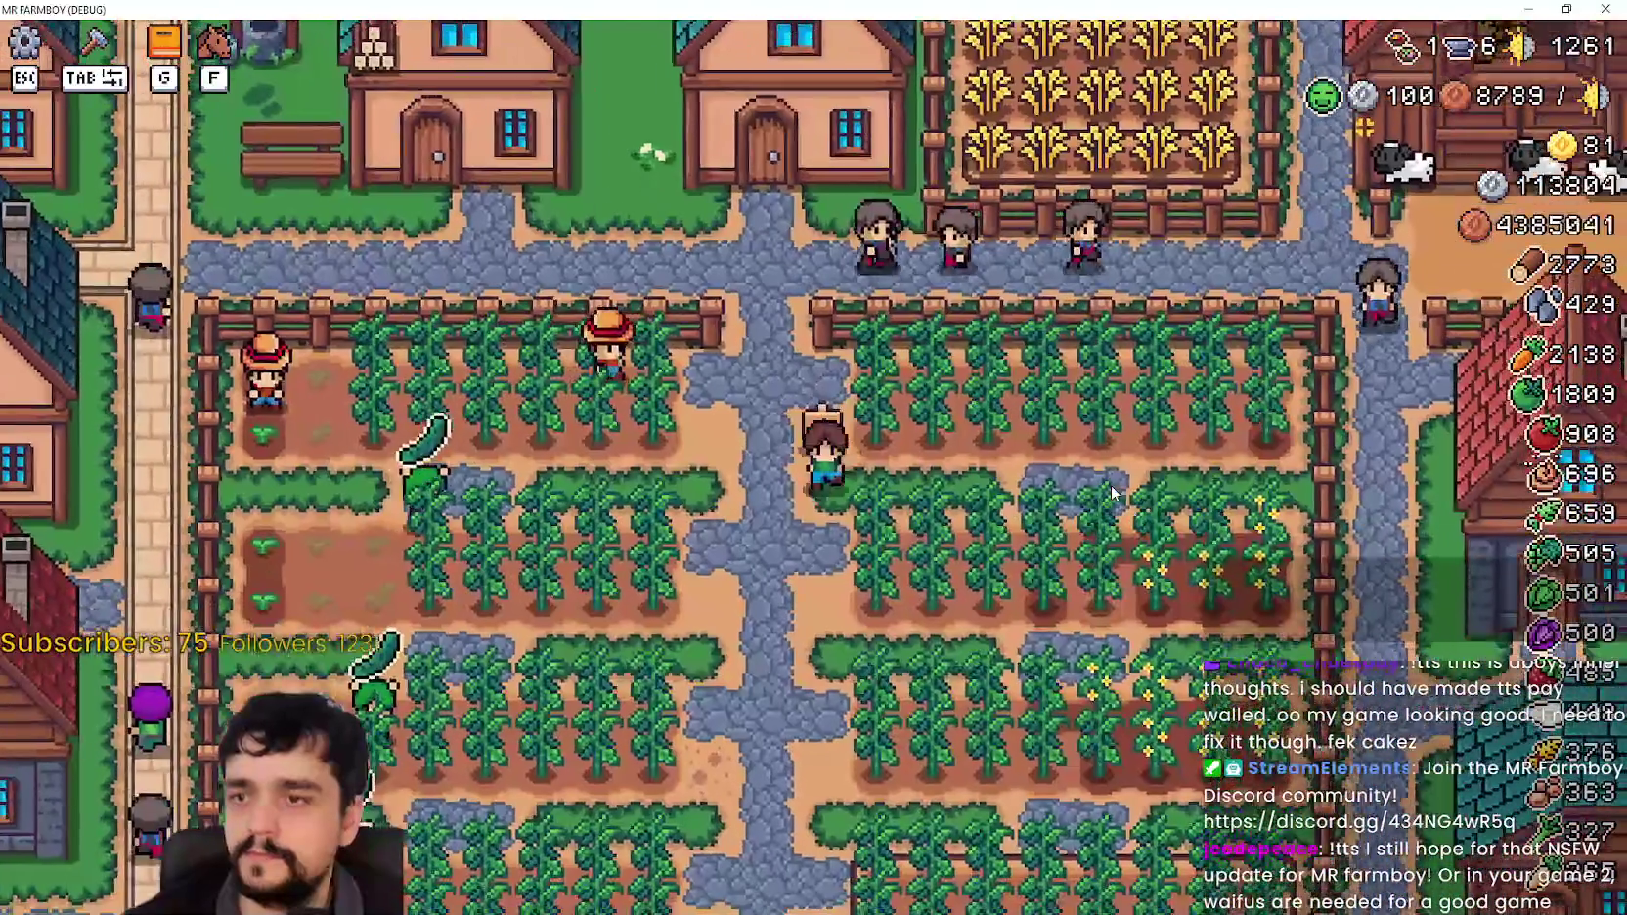
key("w")
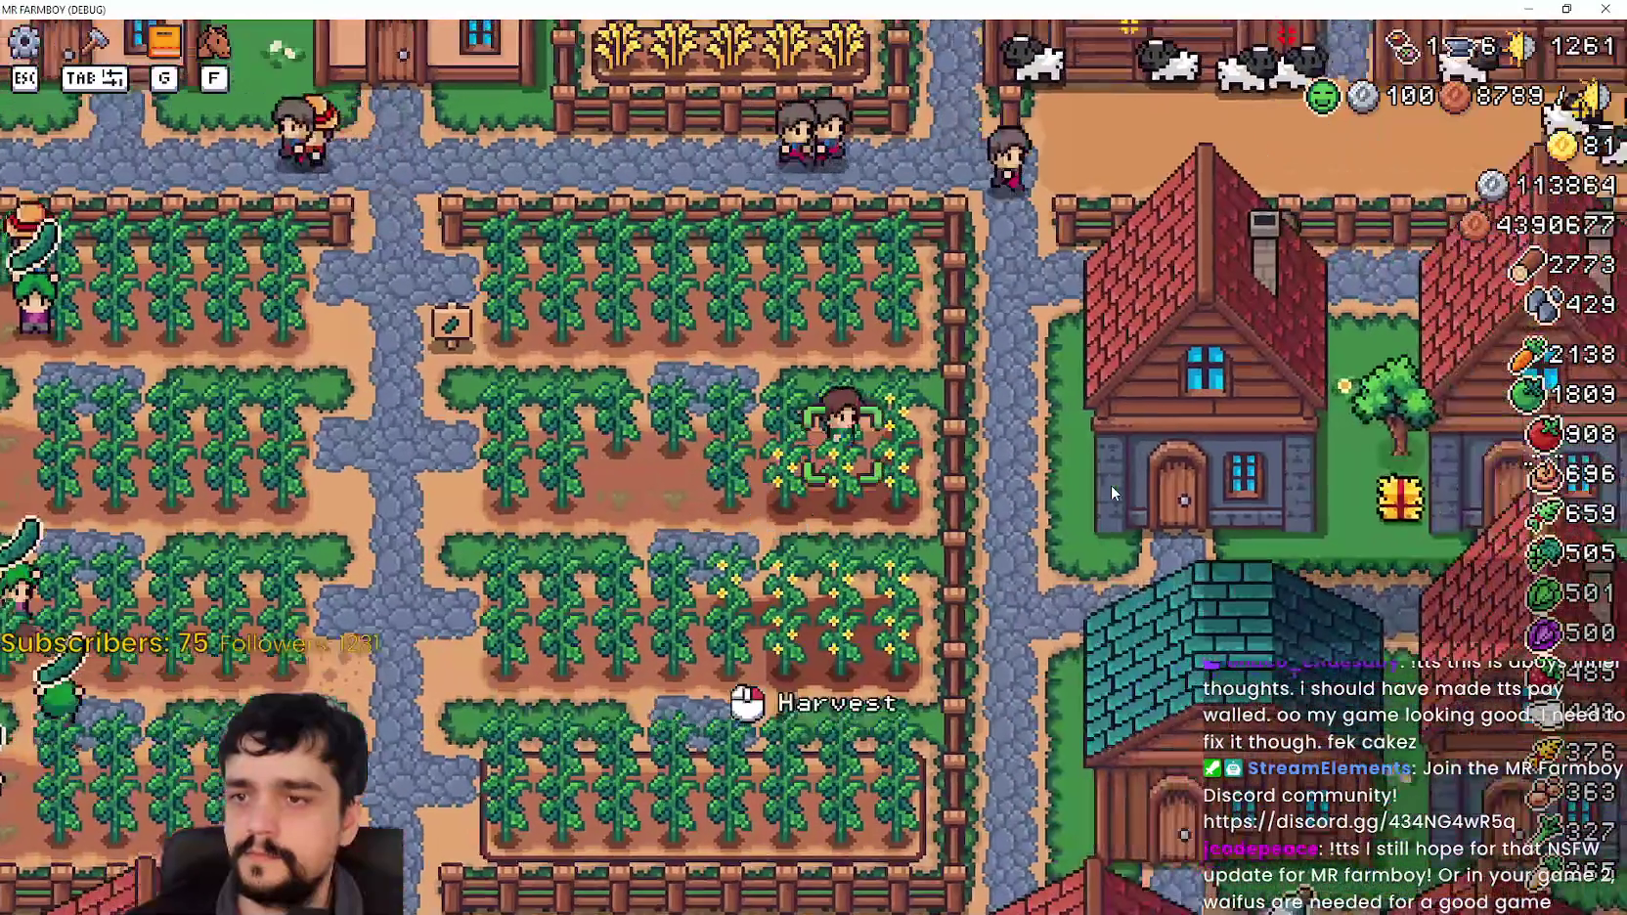
key("a")
key("w")
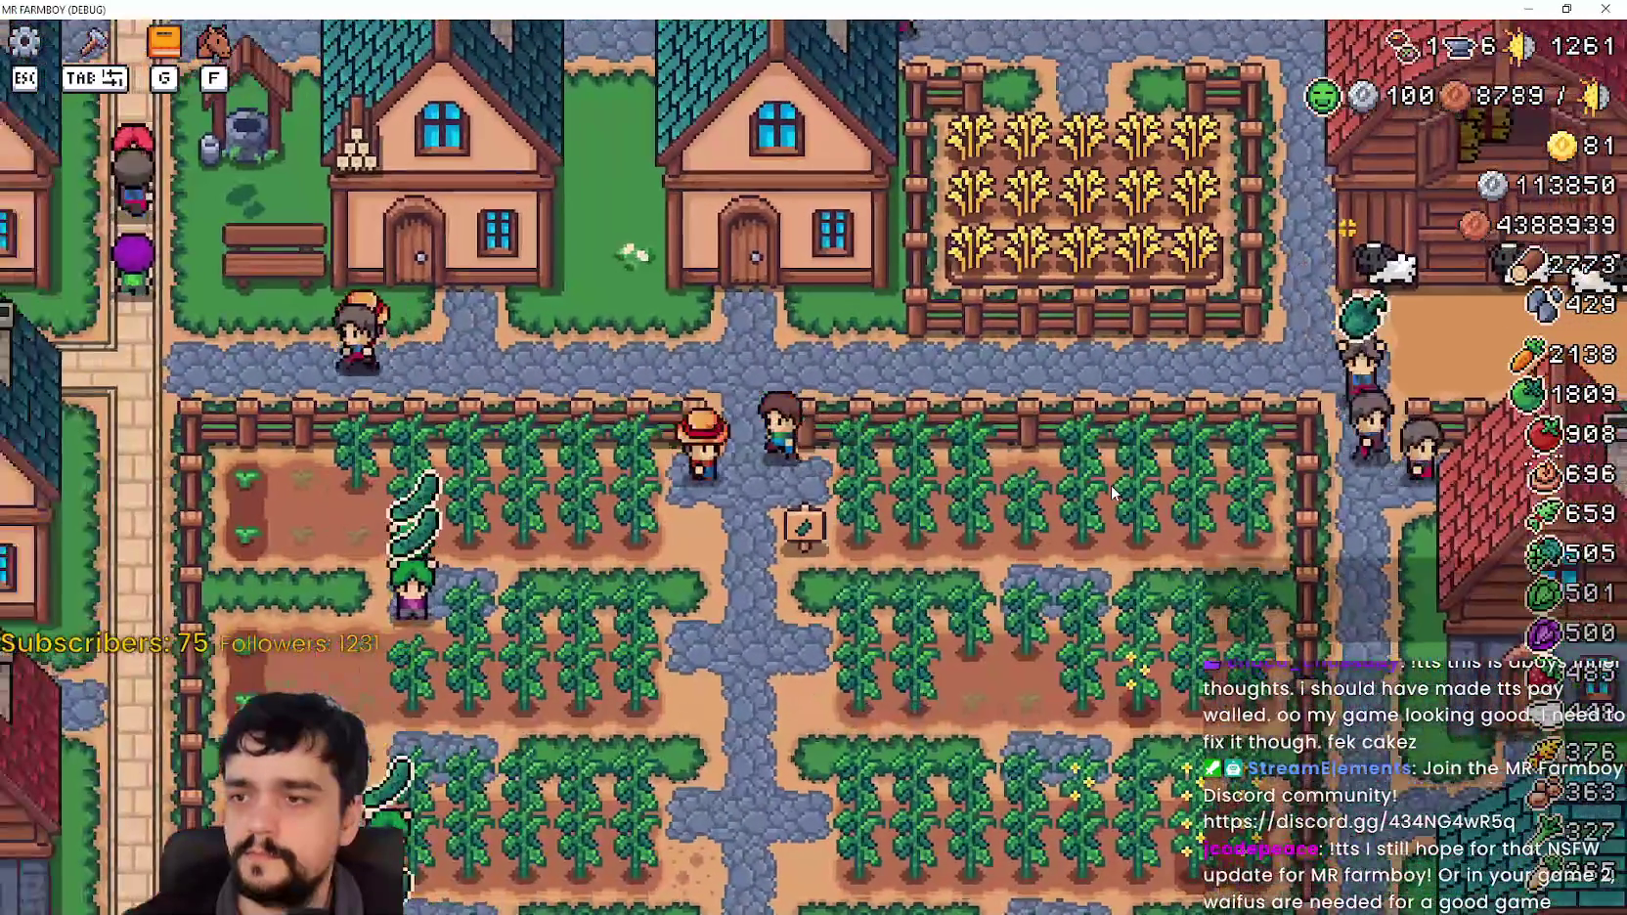
key("a")
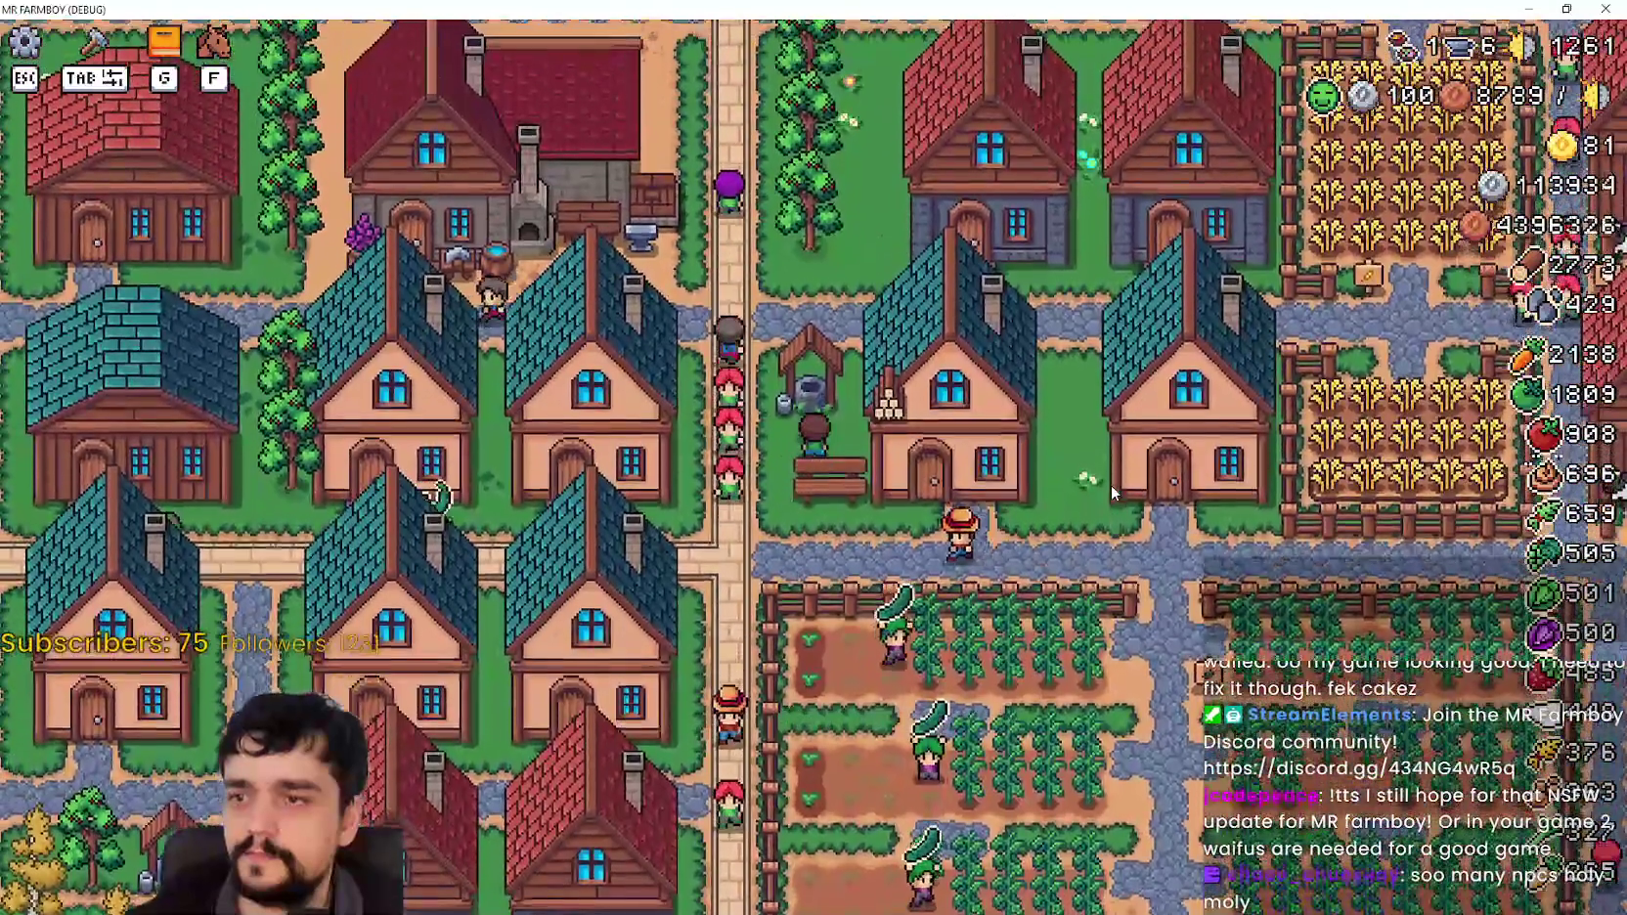
Step: Walk the farmer down the stone path to the blacksmith, onto the beach and into the quarry
scroll(1111, 494, "up", 3)
key("a")
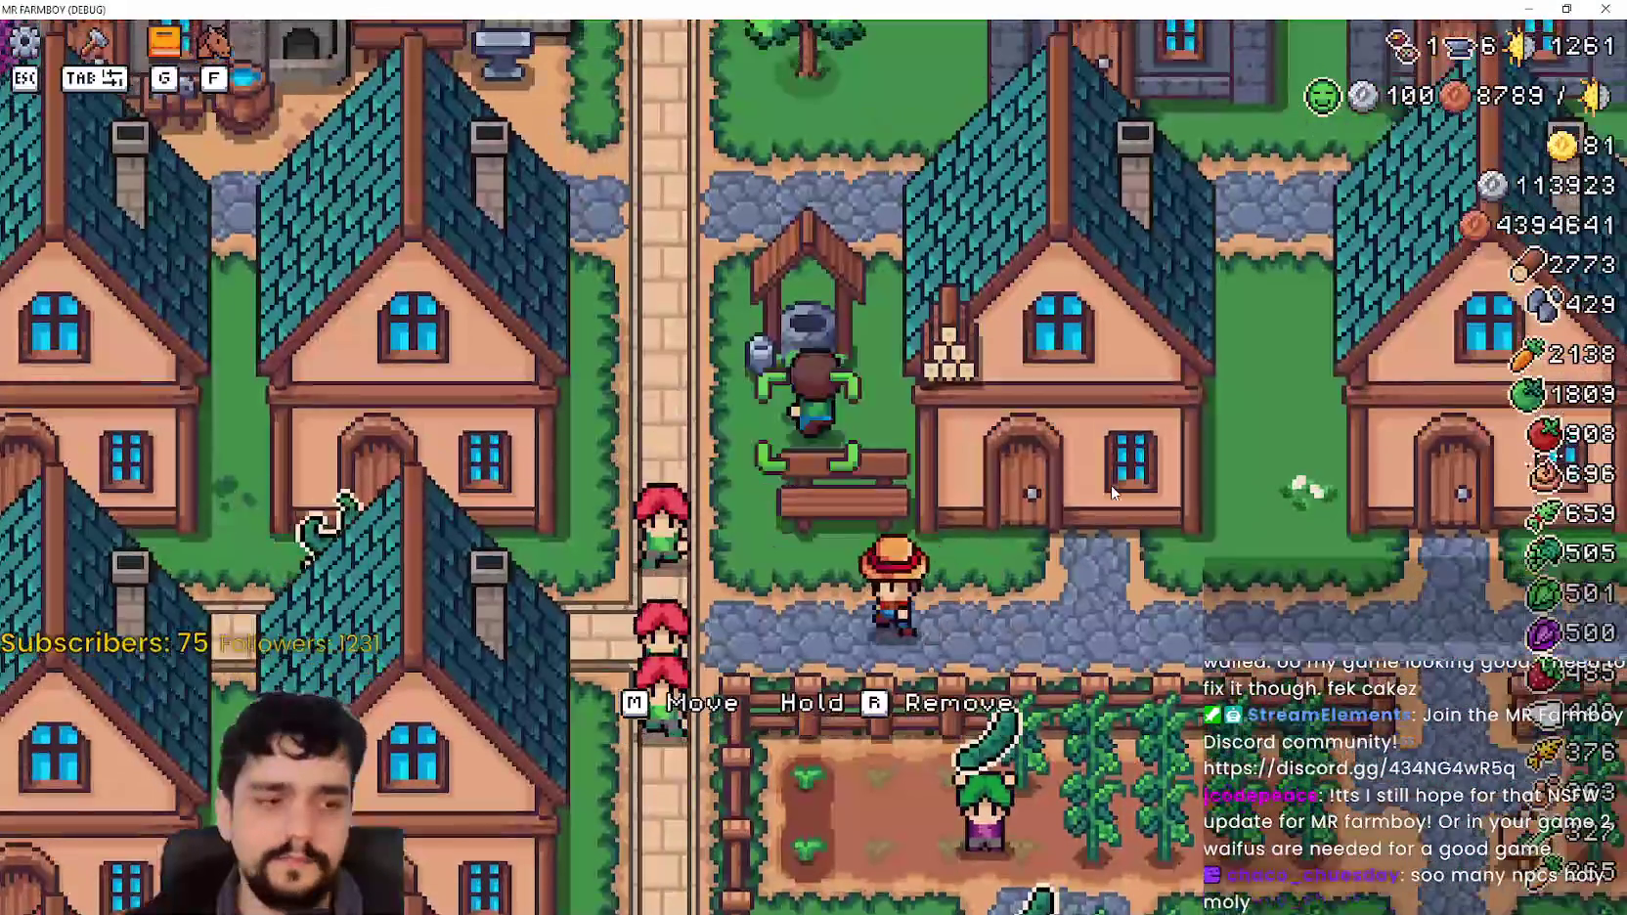
scroll(1111, 486, "down", 2)
key("s")
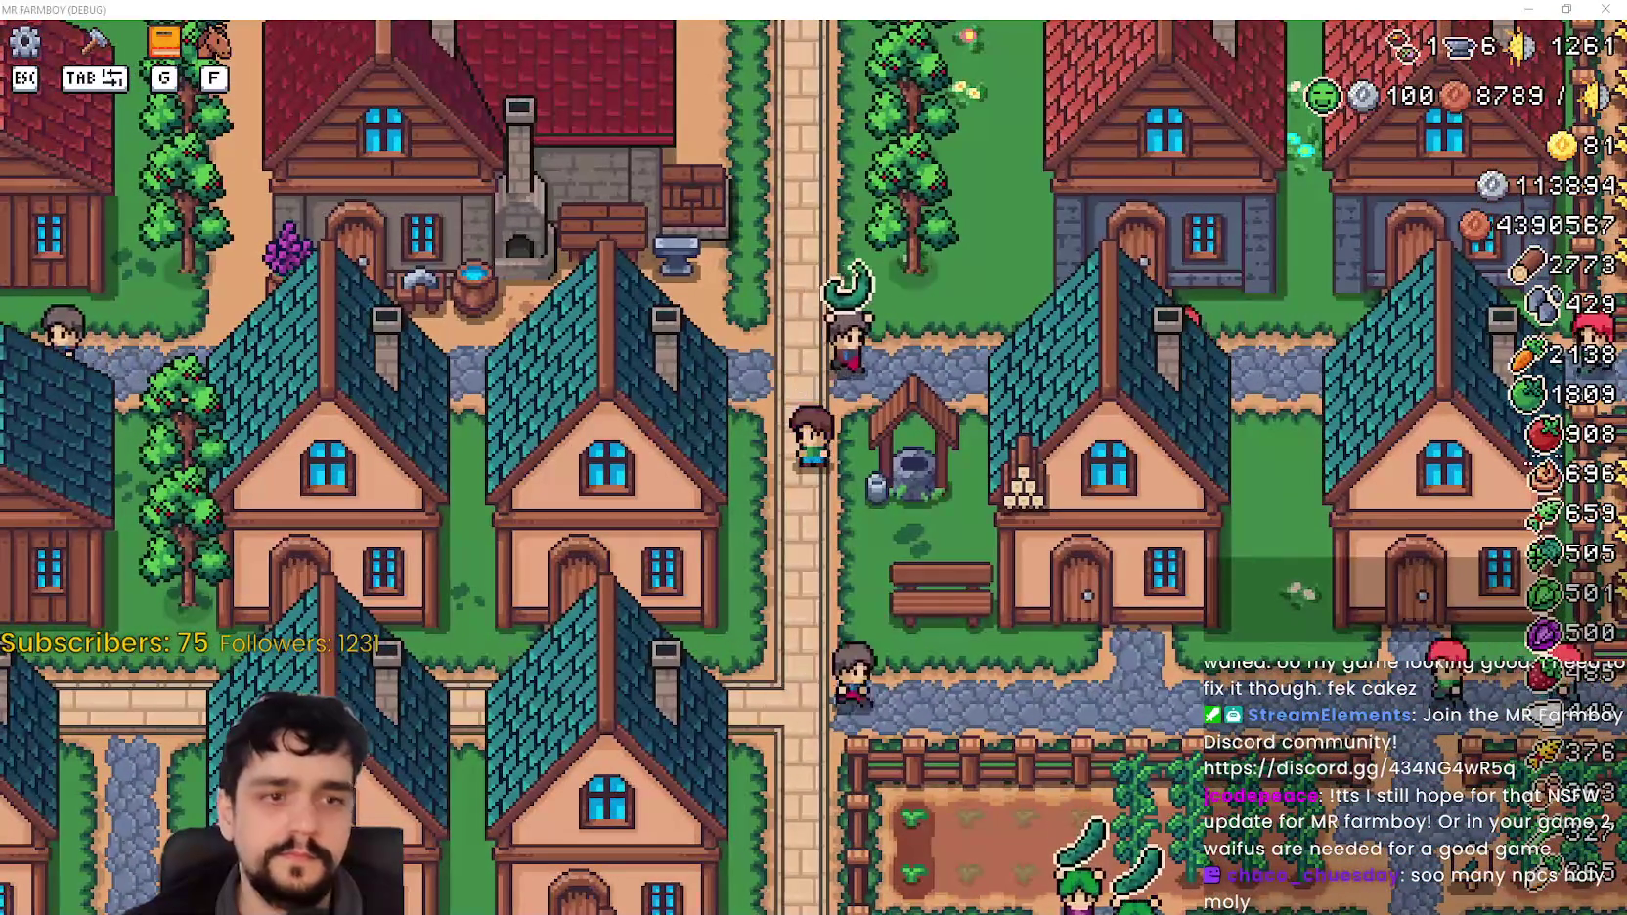
key("w")
key("a")
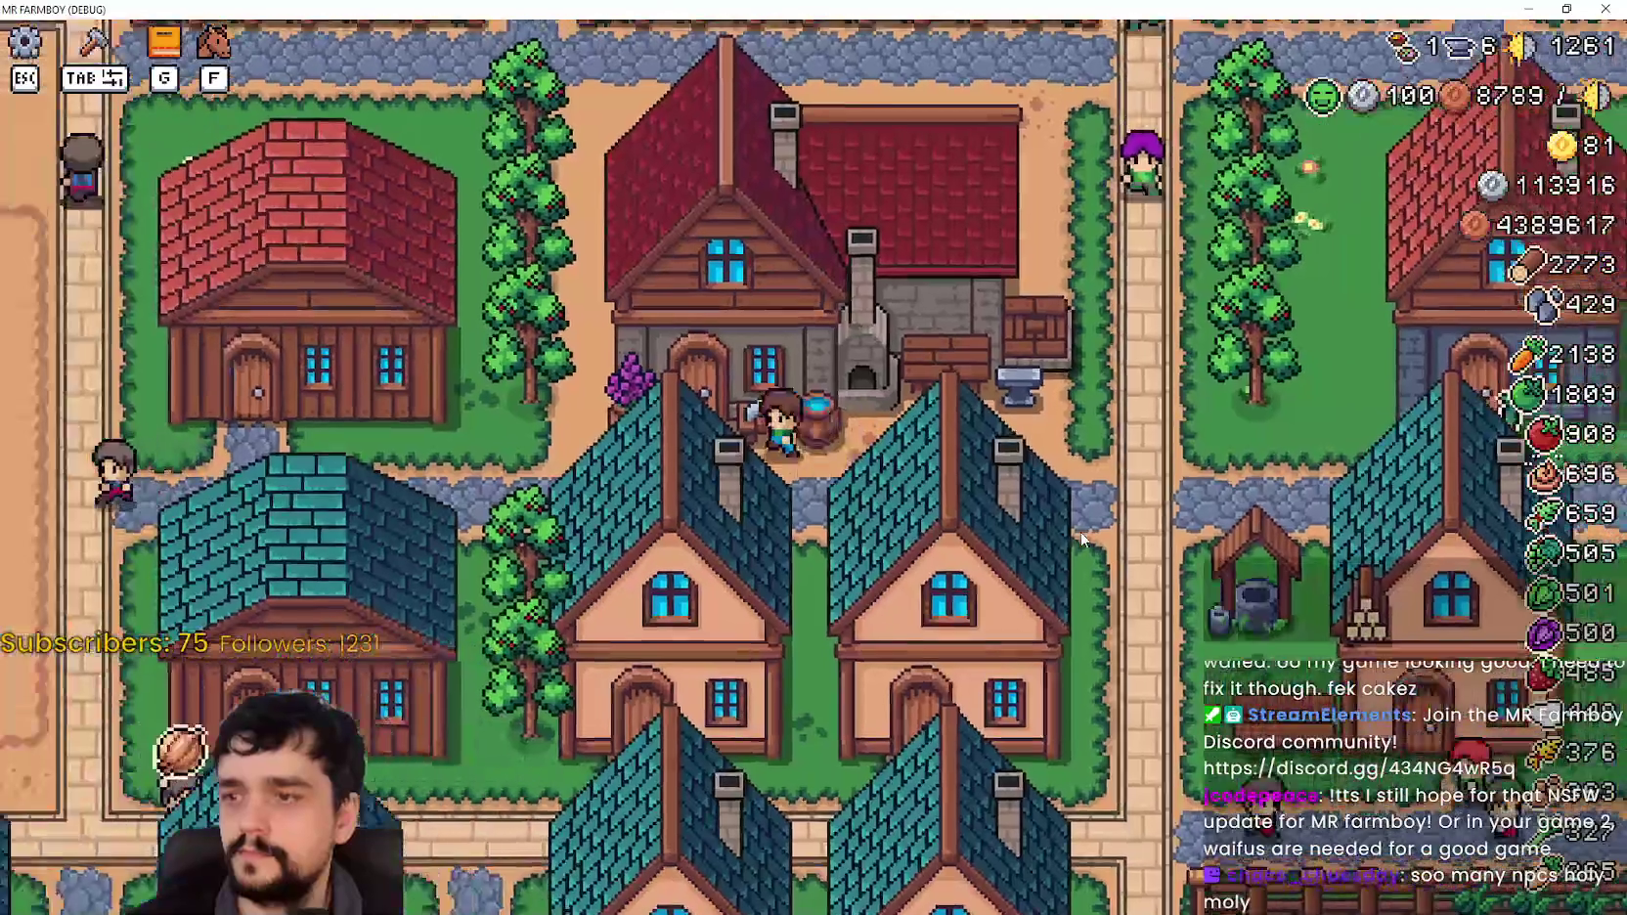
key("w")
key("a")
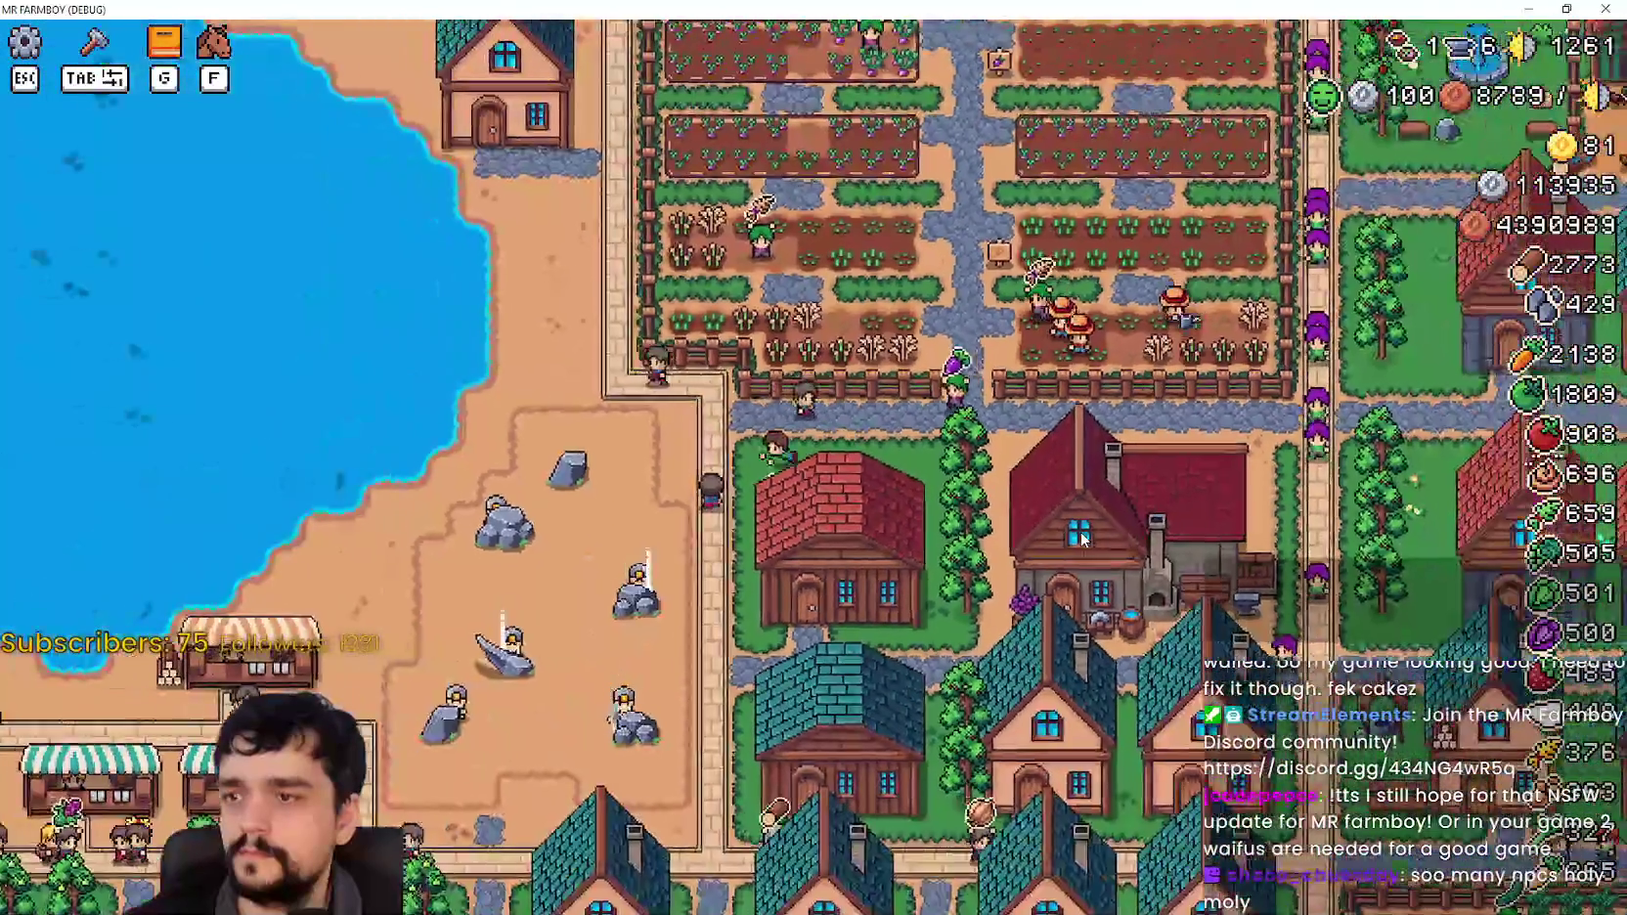
key("s")
key("a")
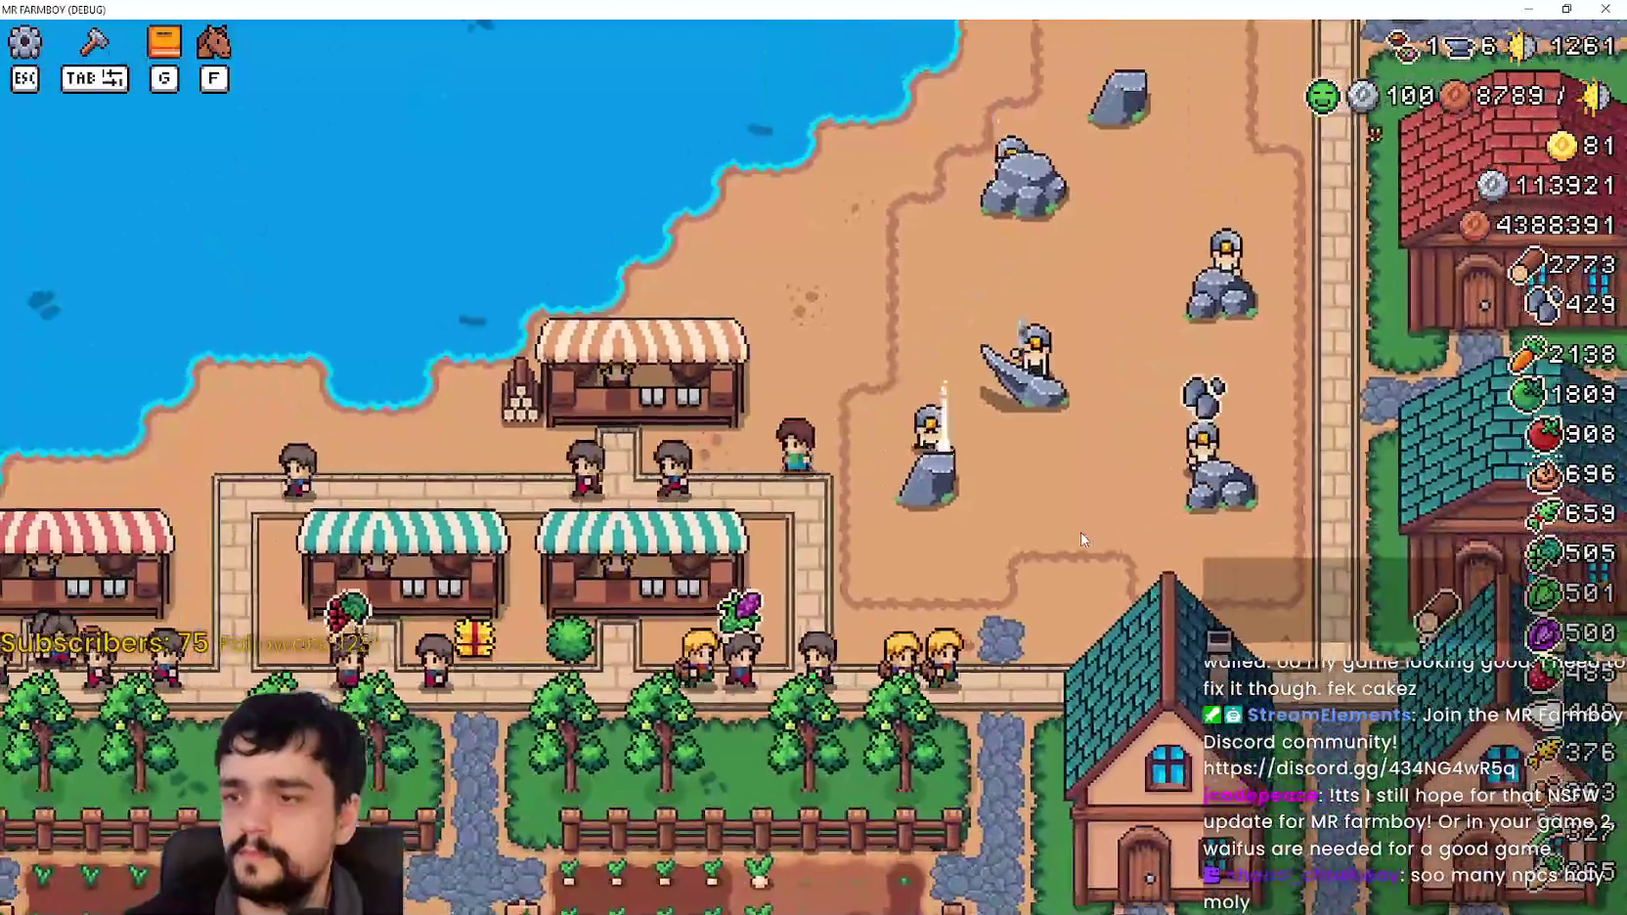
key("d")
key("w")
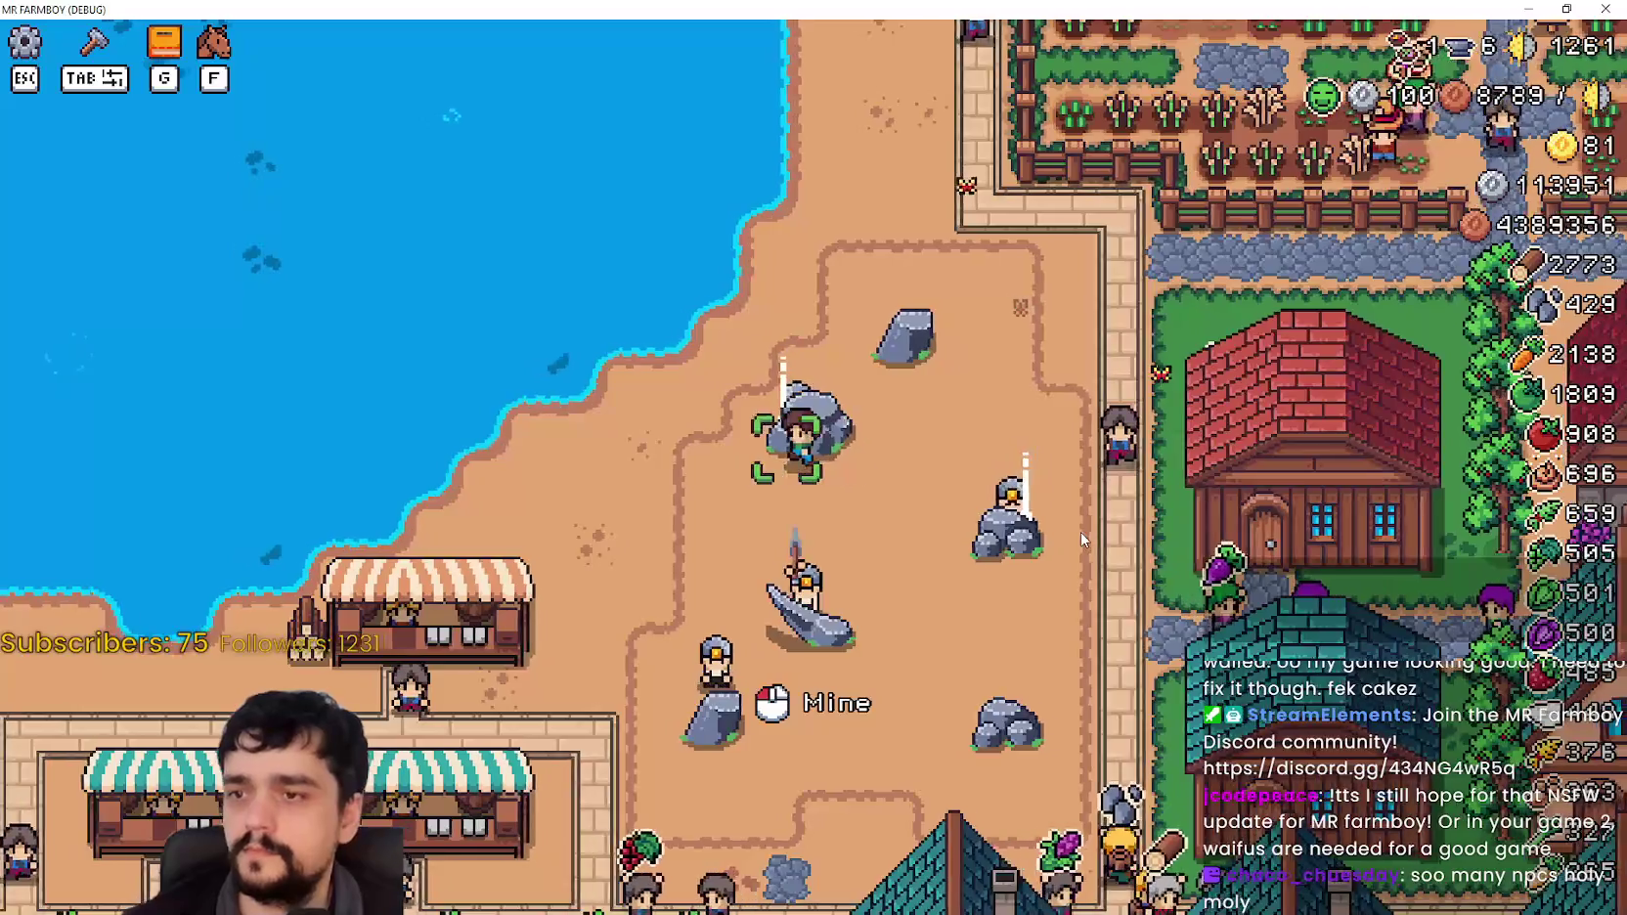
Step: Walk the farmer past the market stalls to the gift box, then stop the debug run with F8
key("s")
key("a")
key("s")
key("a")
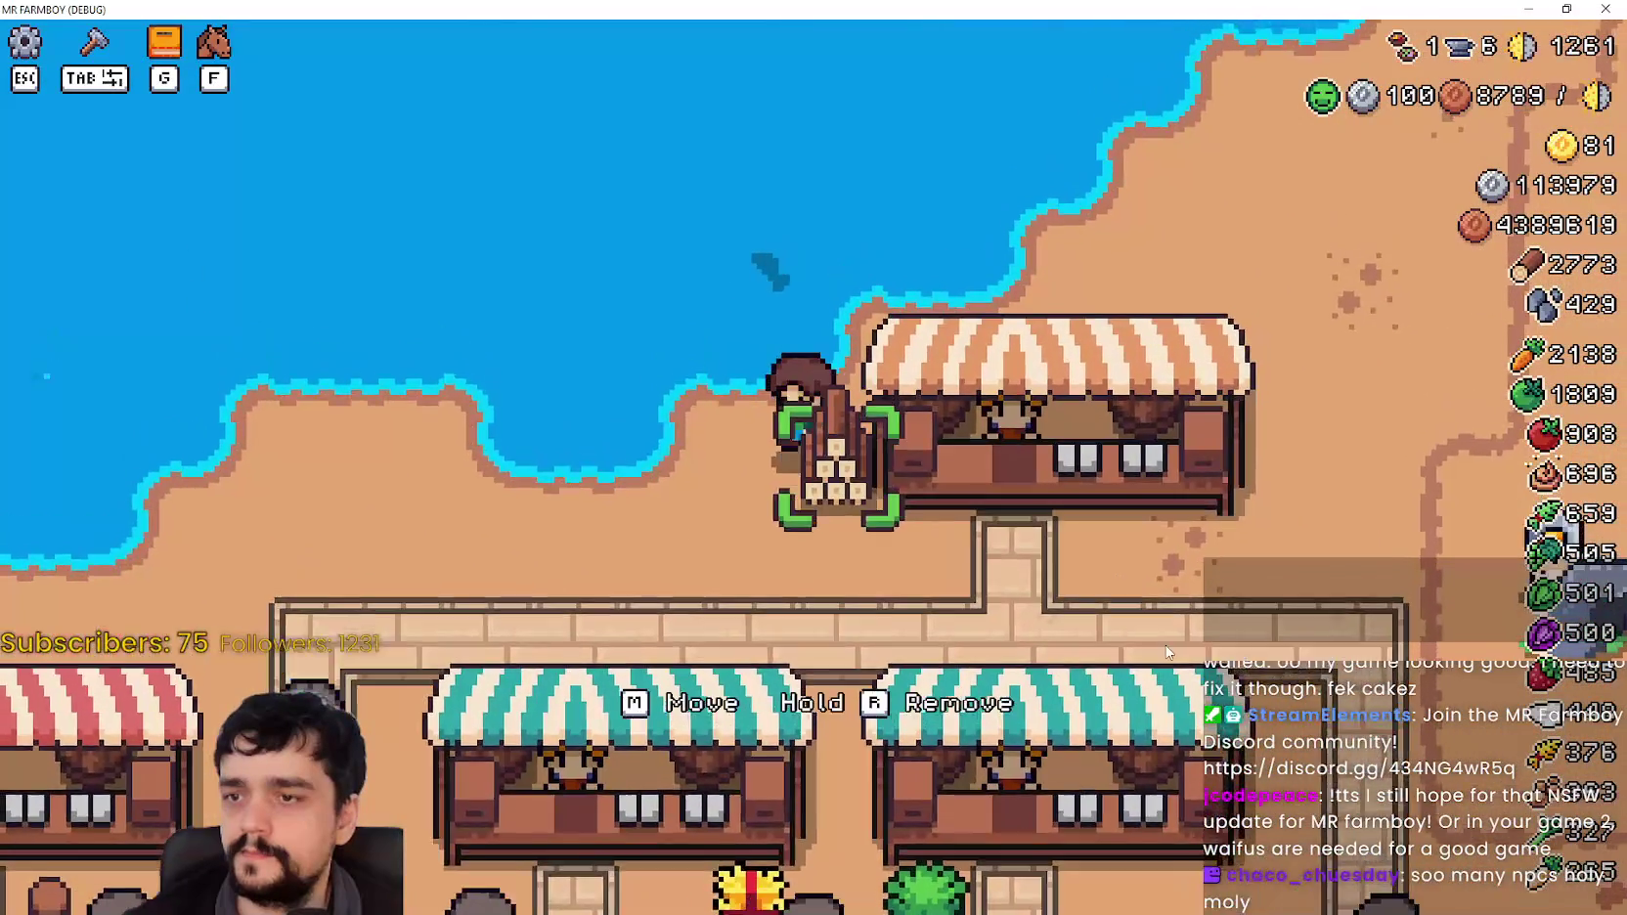
key("s")
key("a")
key("a")
key("s")
key("d")
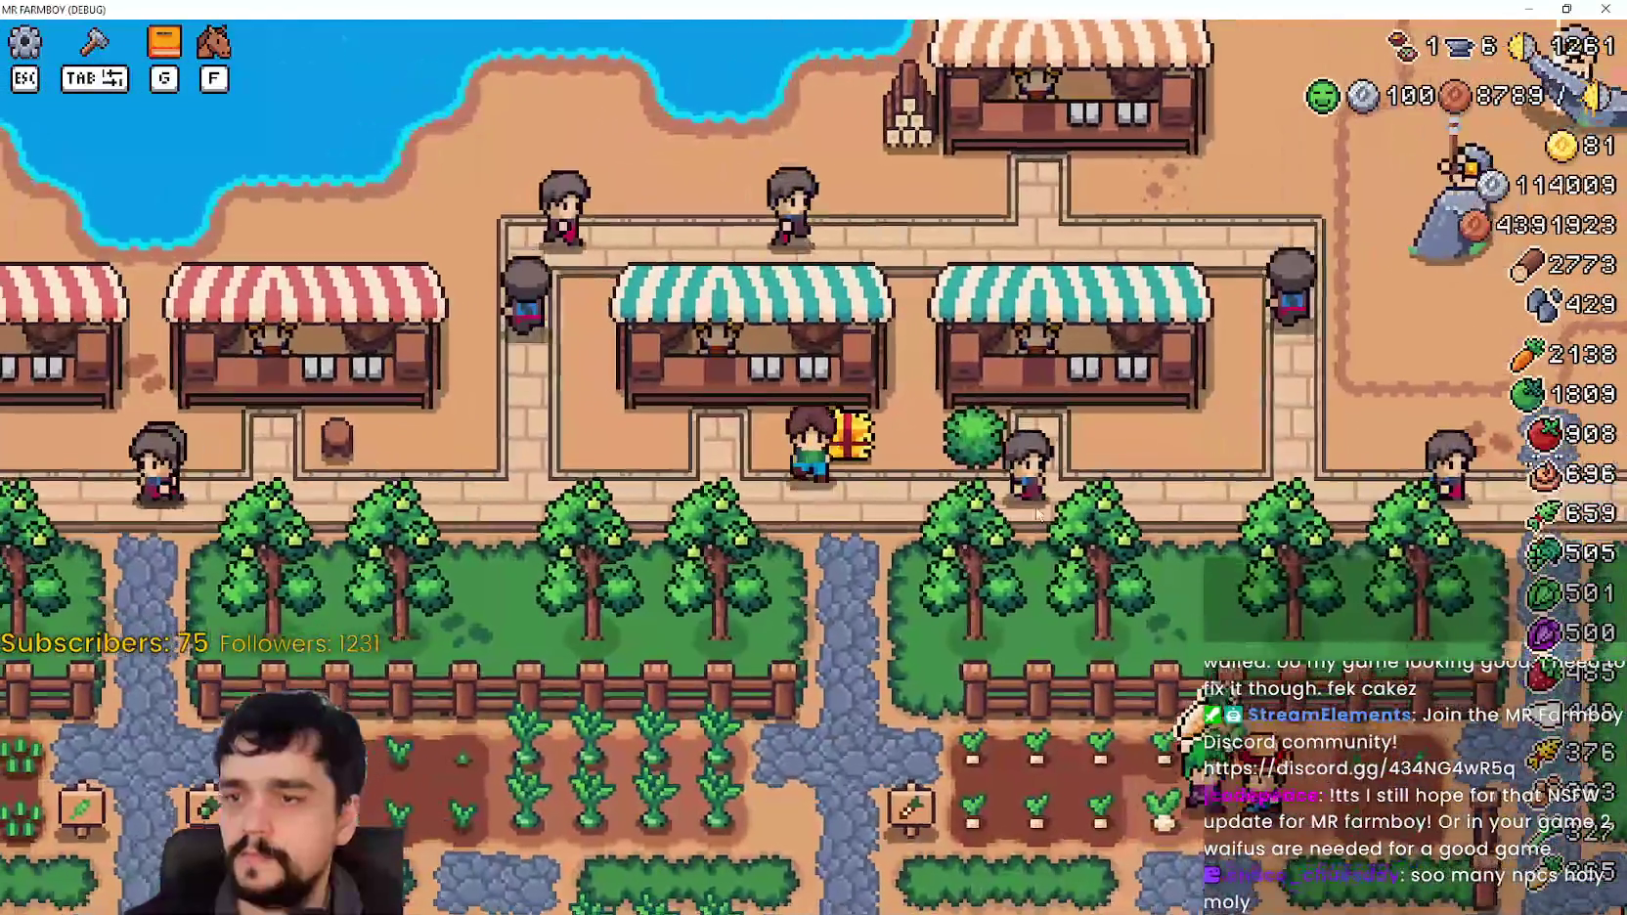
key("F8")
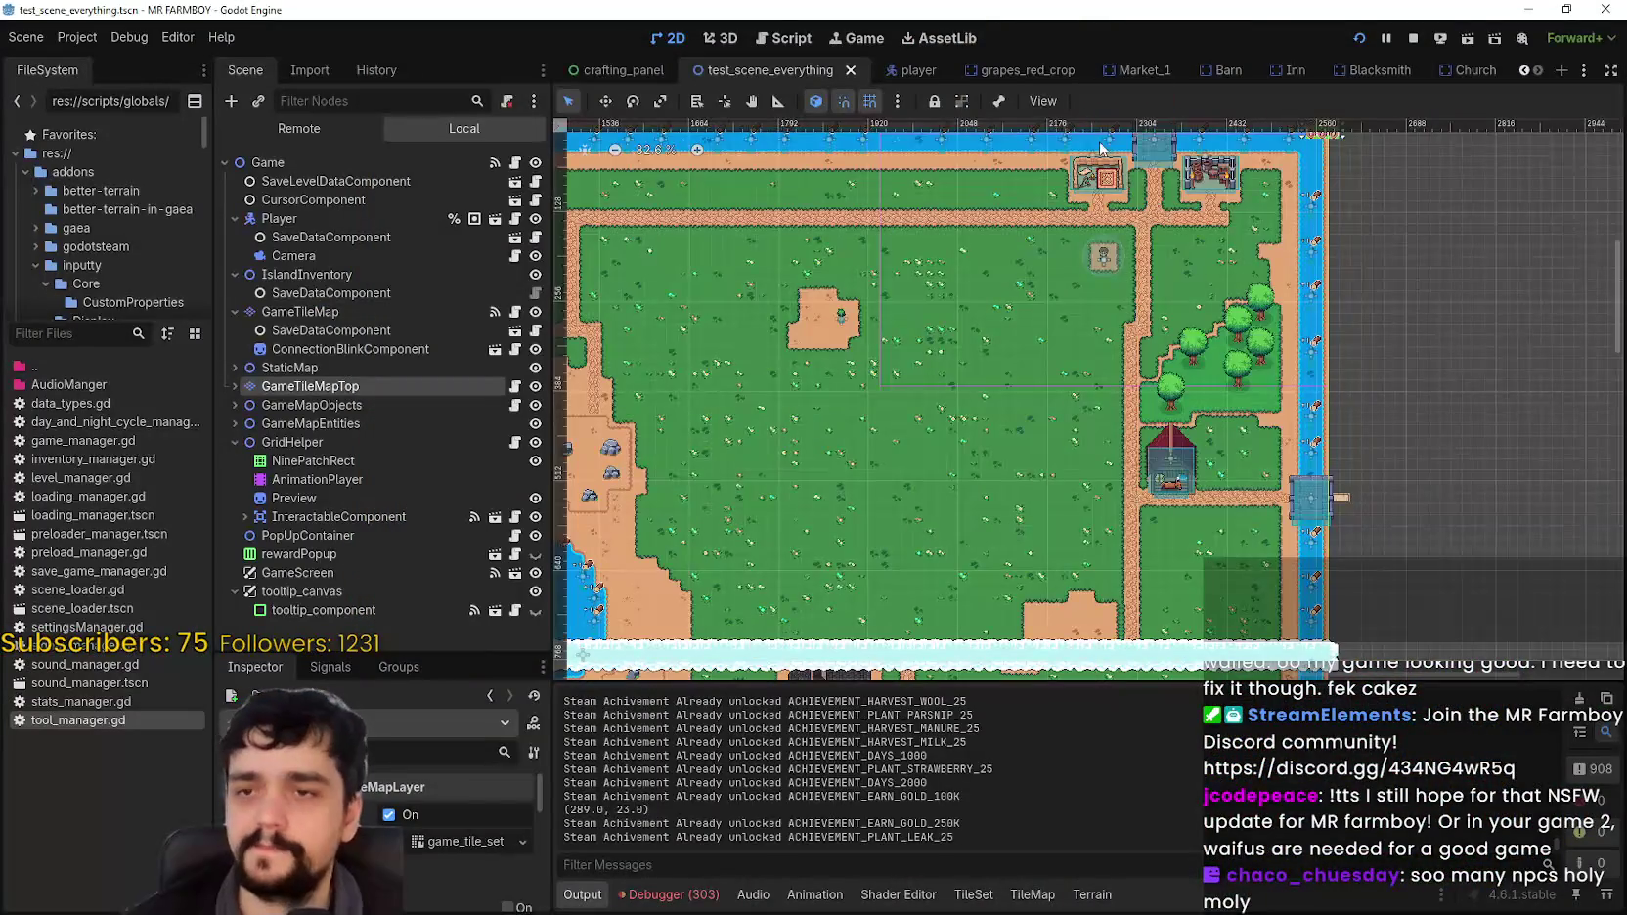
Step: Show the map's TileSet atlas in the bottom panel, then relaunch the game with F5
scroll(1077, 361, "down", 1)
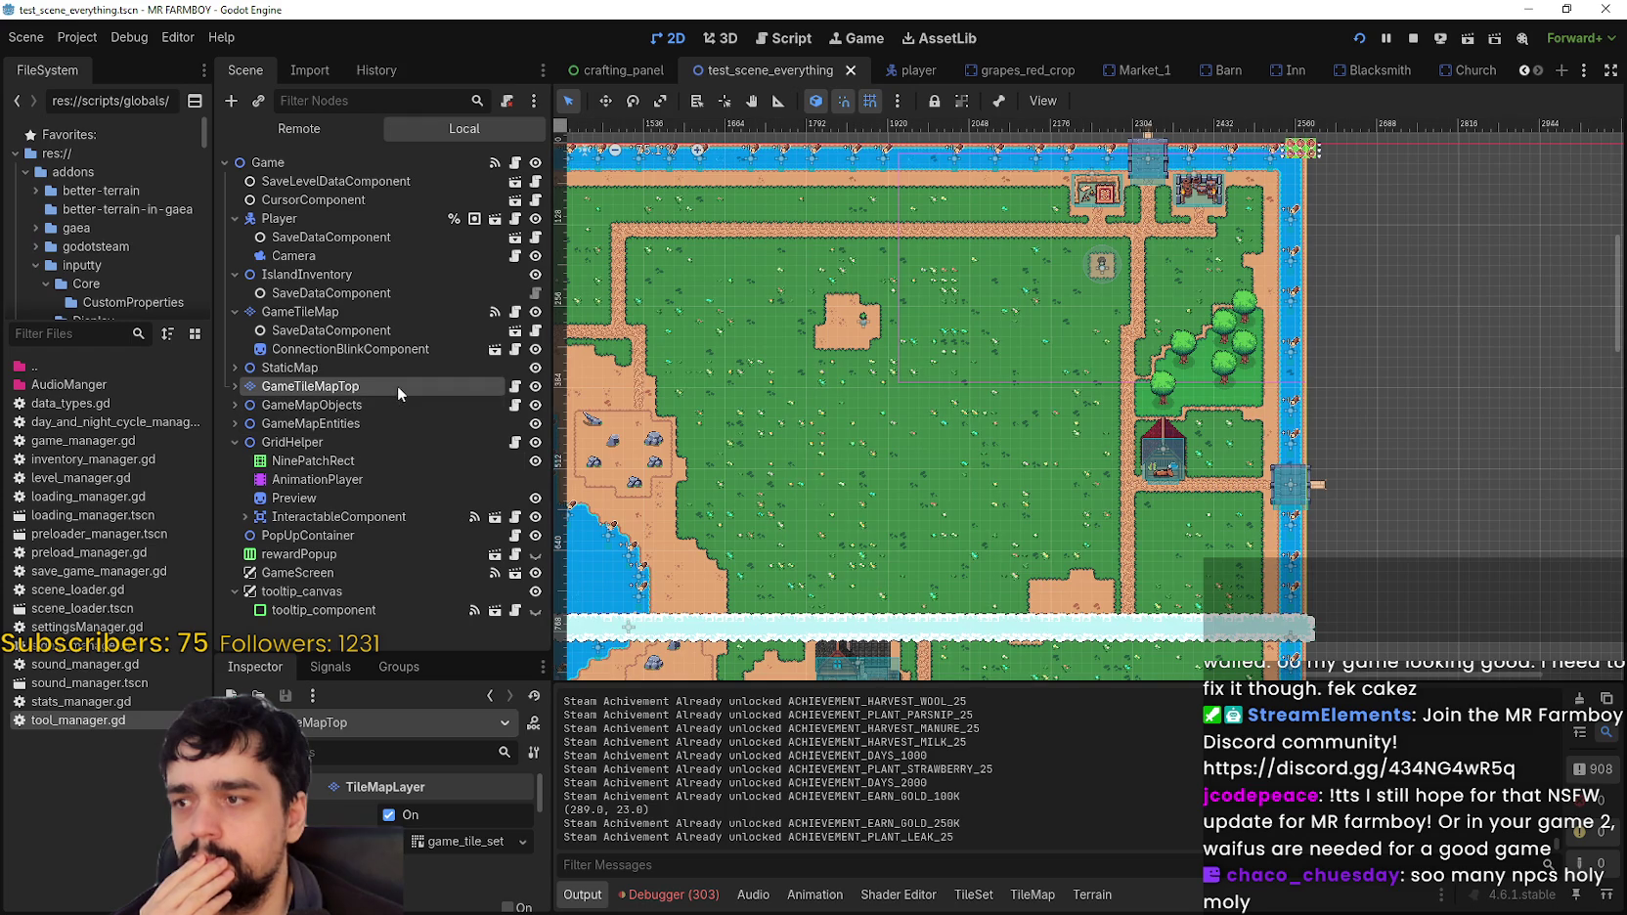
left_click(989, 904)
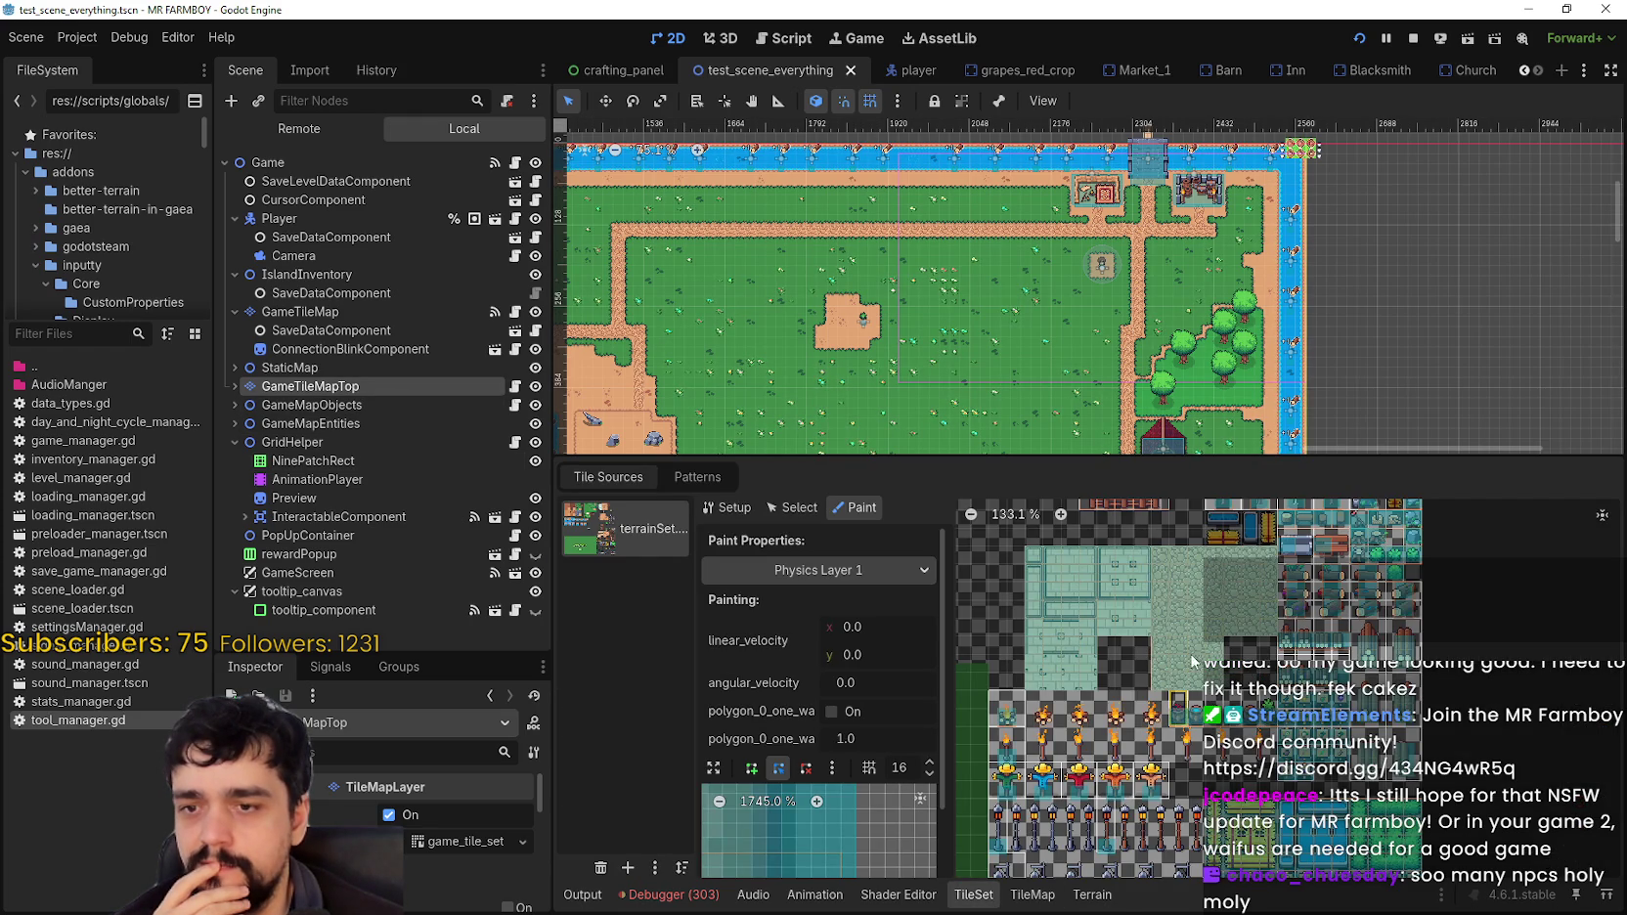
scroll(1101, 664, "down", 5)
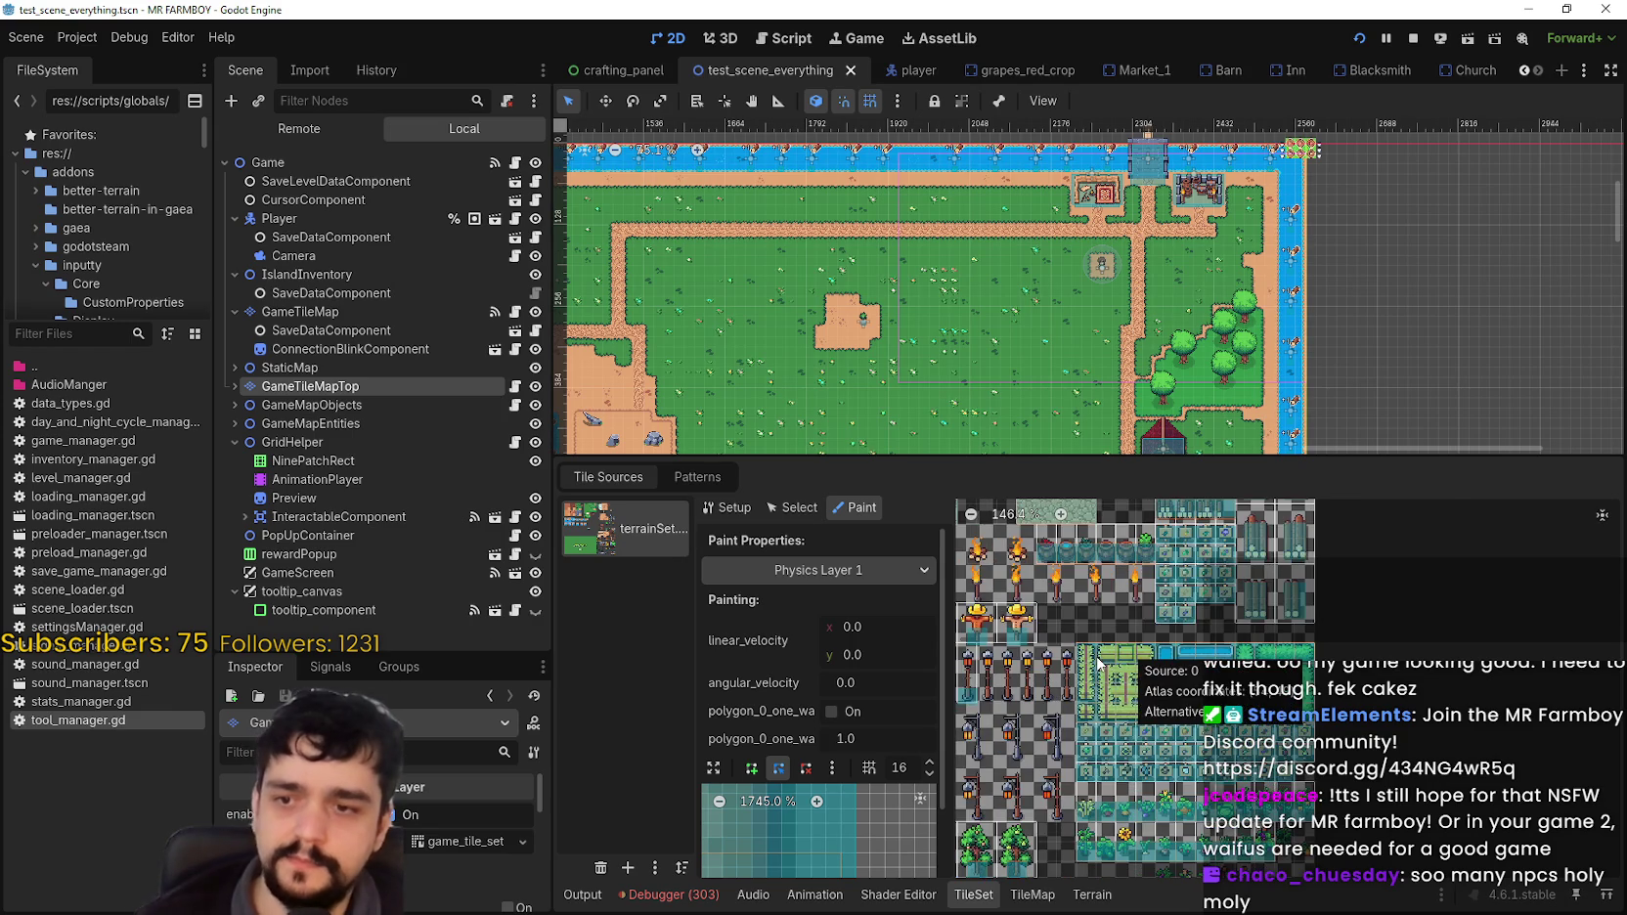
key("F5")
Step: From the crafting menu's Decorations category, build a Wheat Hay bale on the sand
key("d")
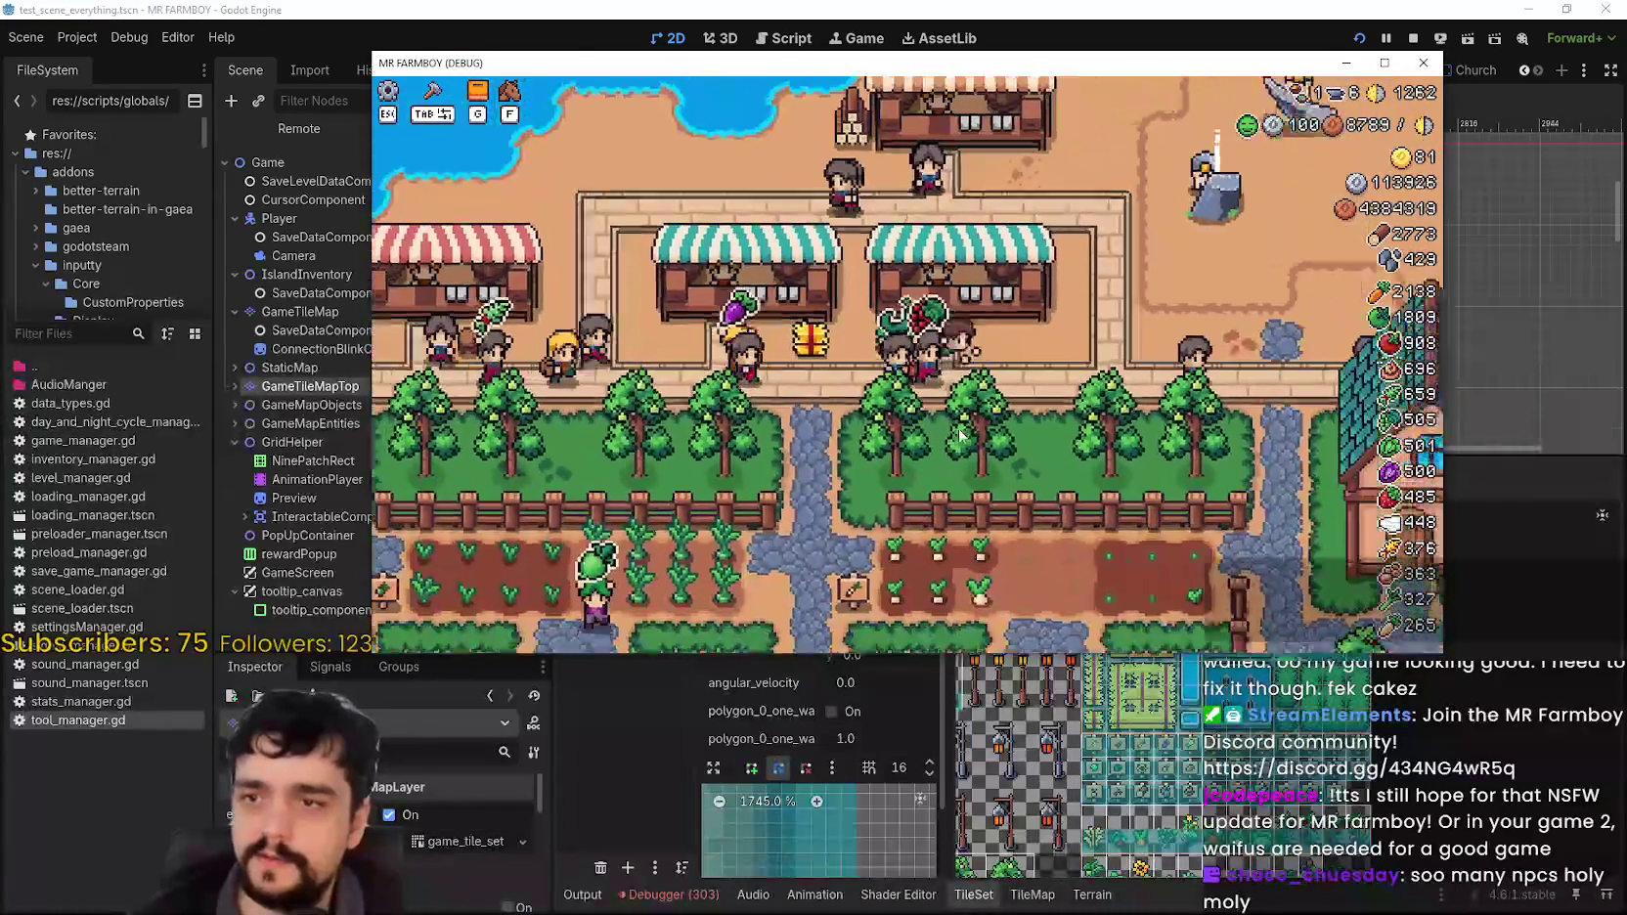
key("Tab")
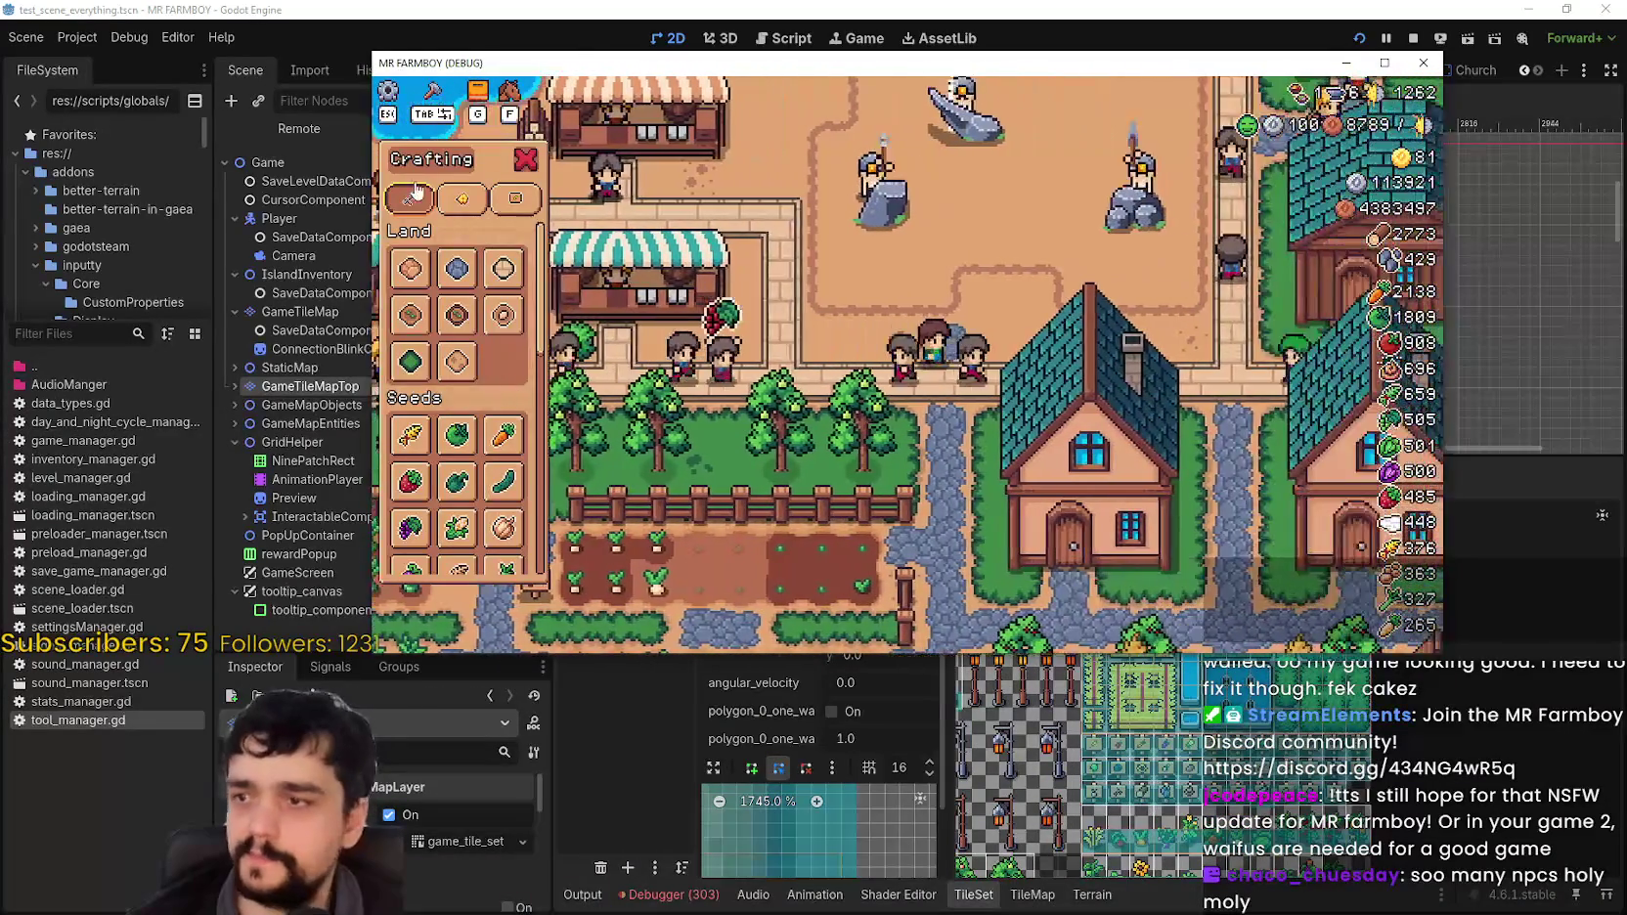
left_click(461, 198)
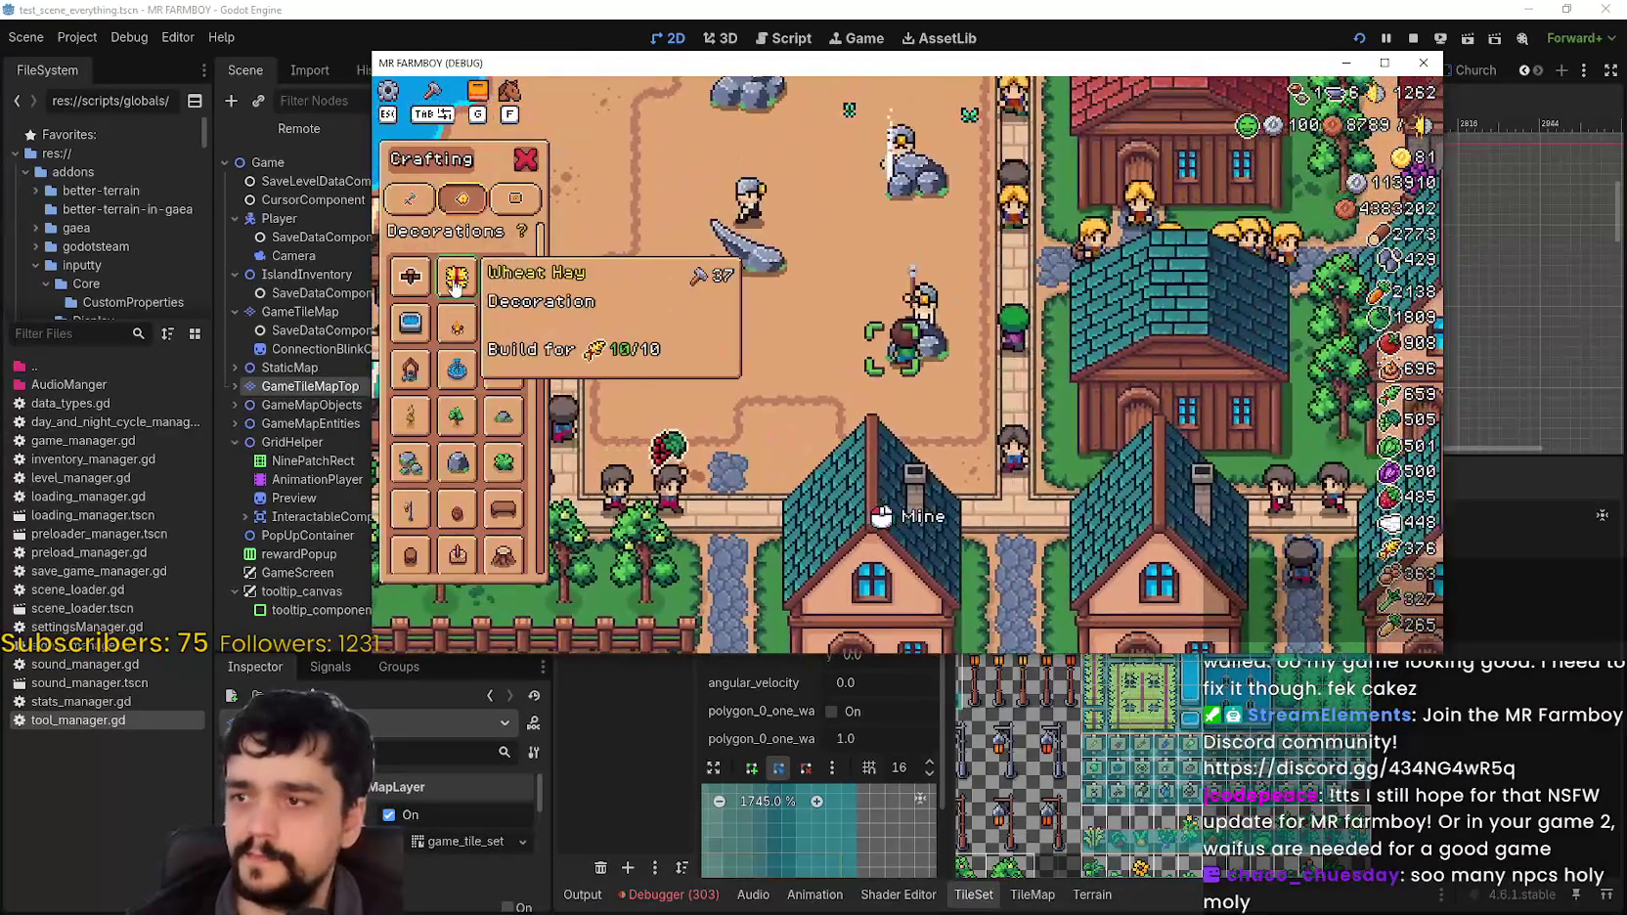
key("w")
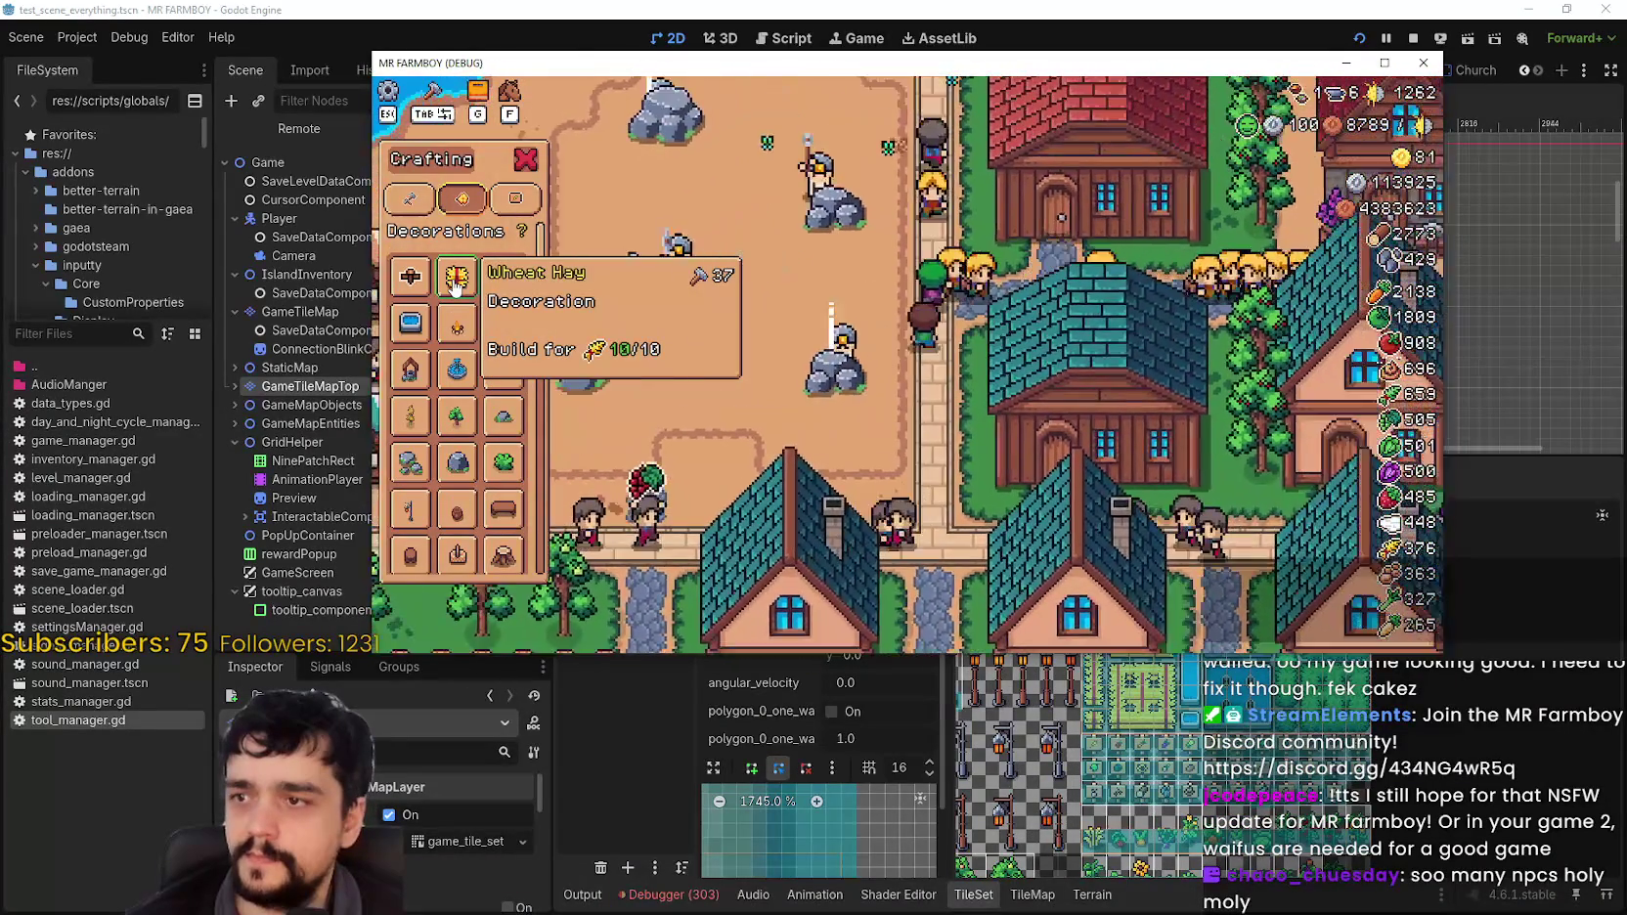
left_click(455, 280)
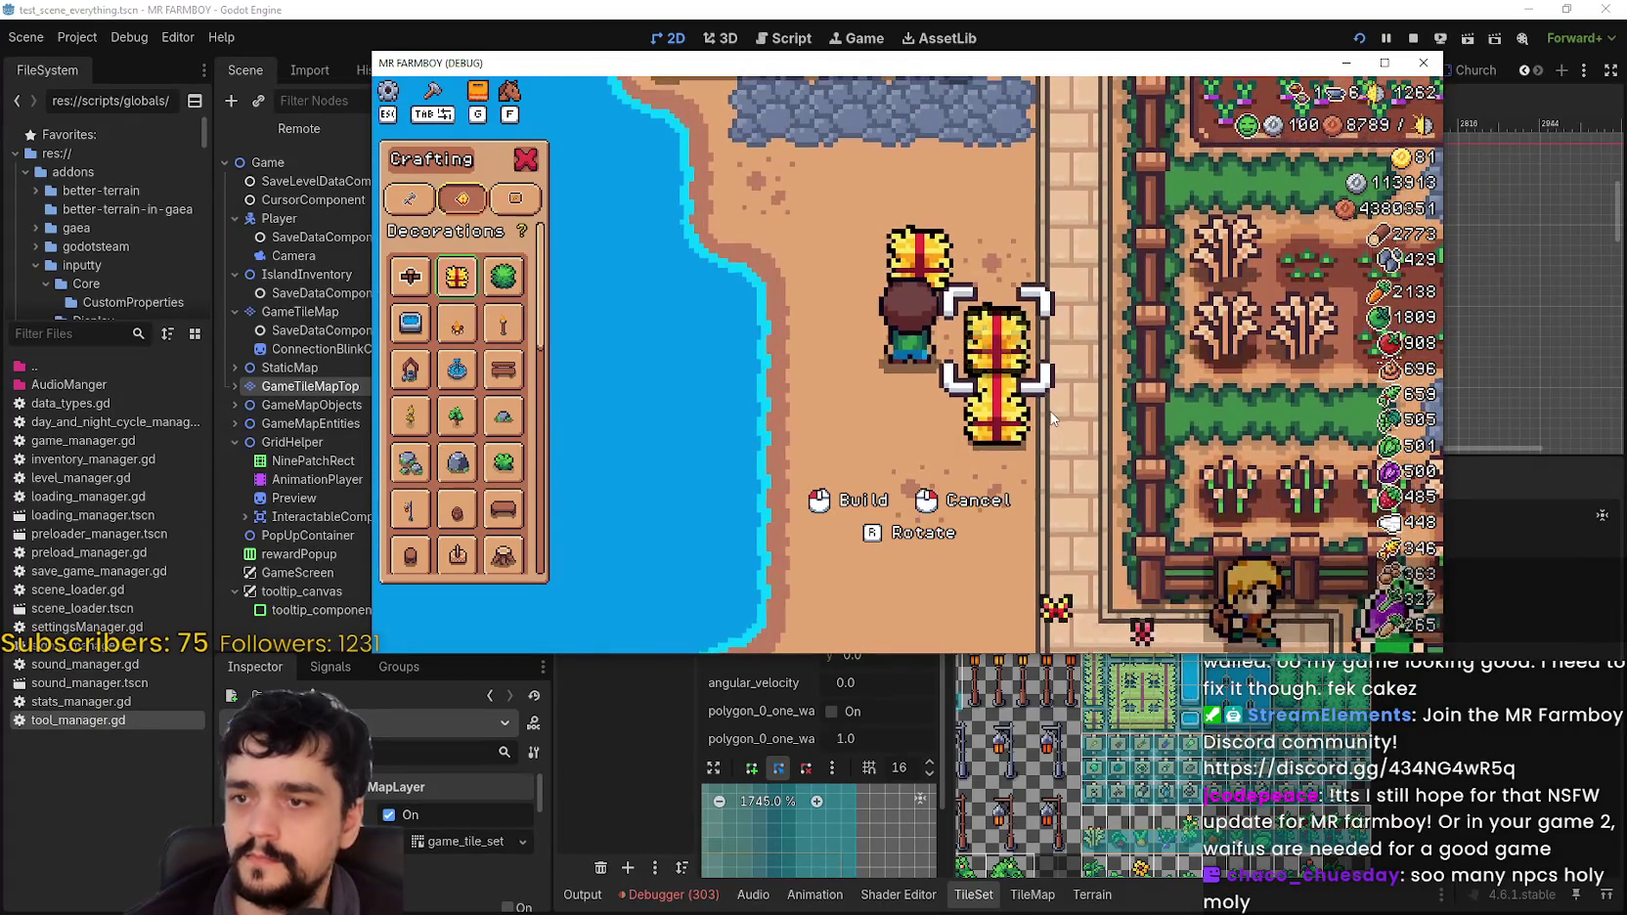
left_click(1054, 420)
Step: Walk the farmer past the hay bales, then bring the Godot editor back to the front
key("w")
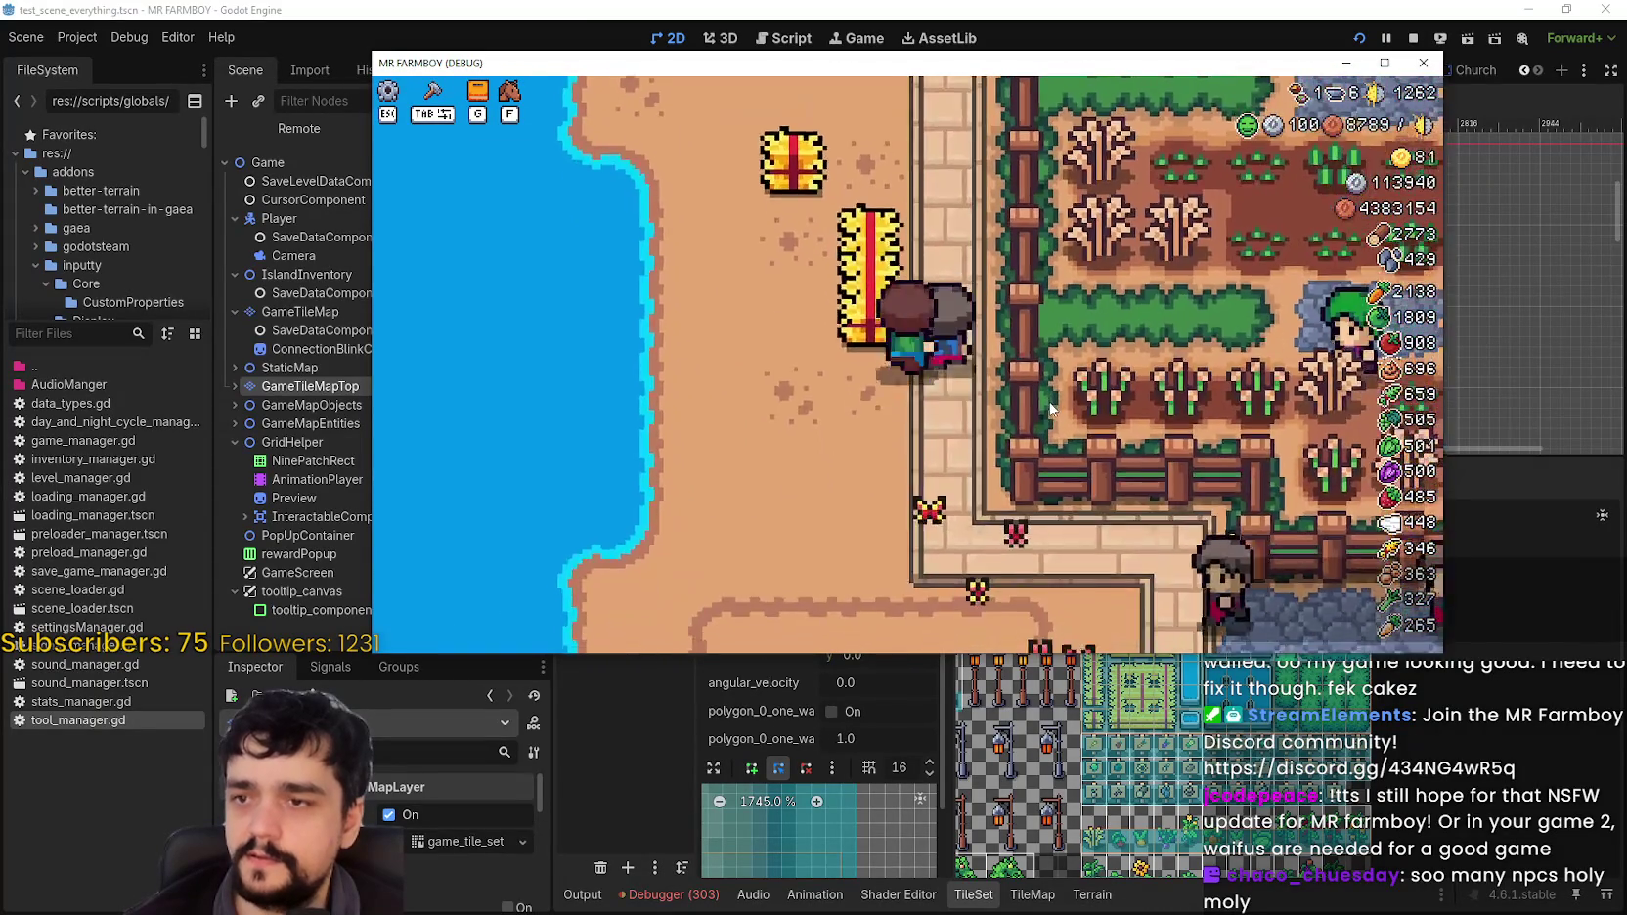
key("s")
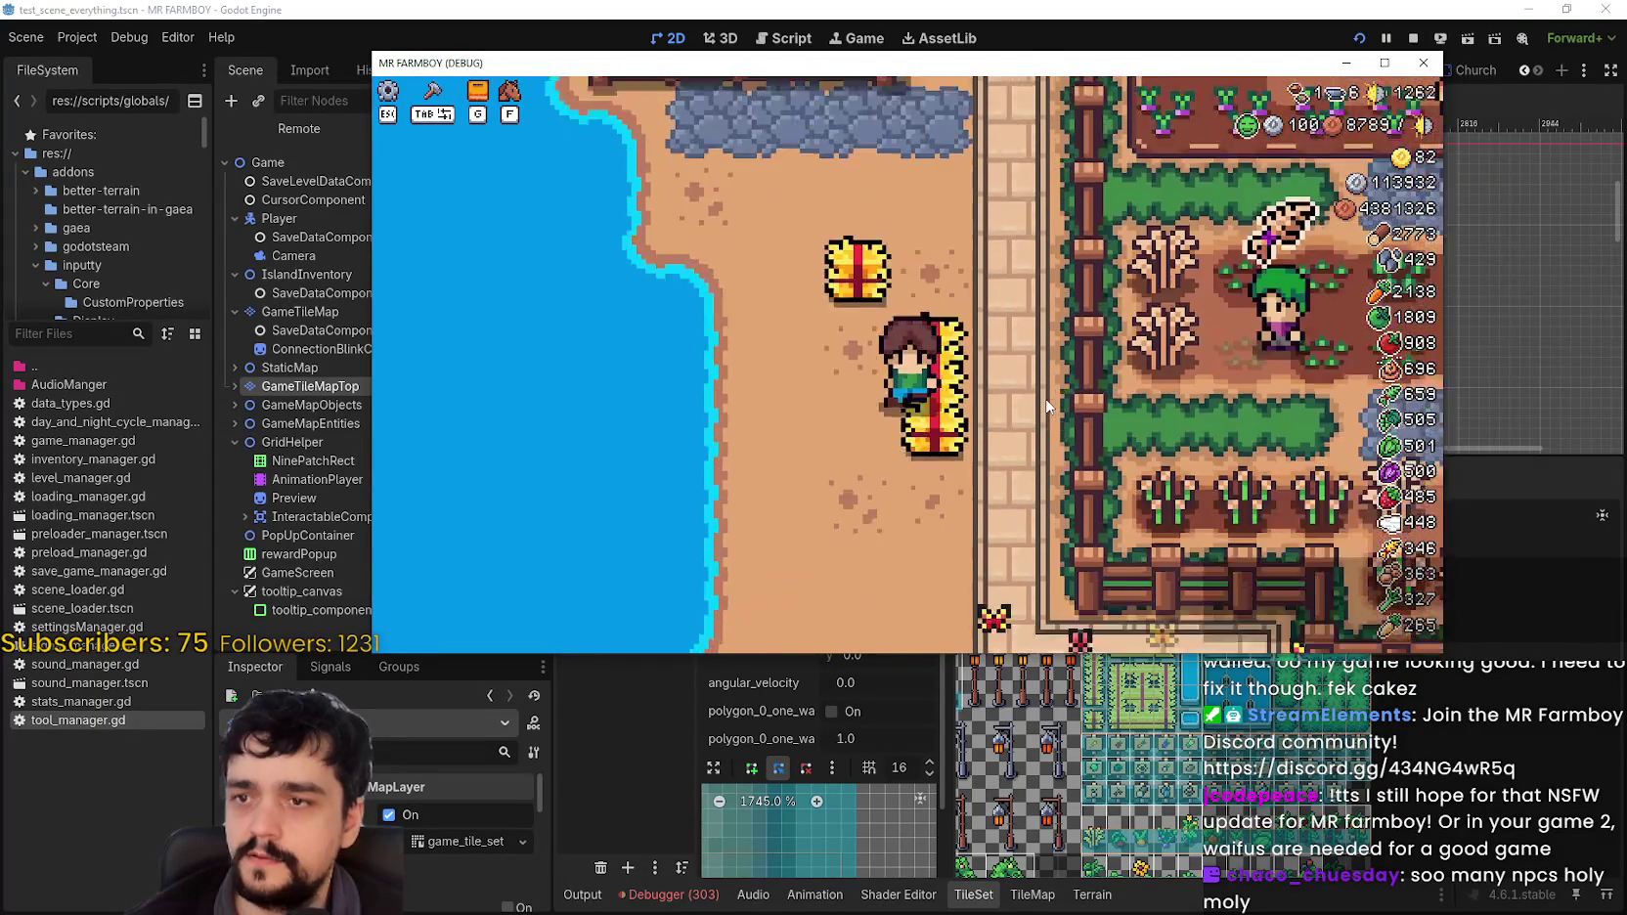
key("a")
left_click(1523, 474)
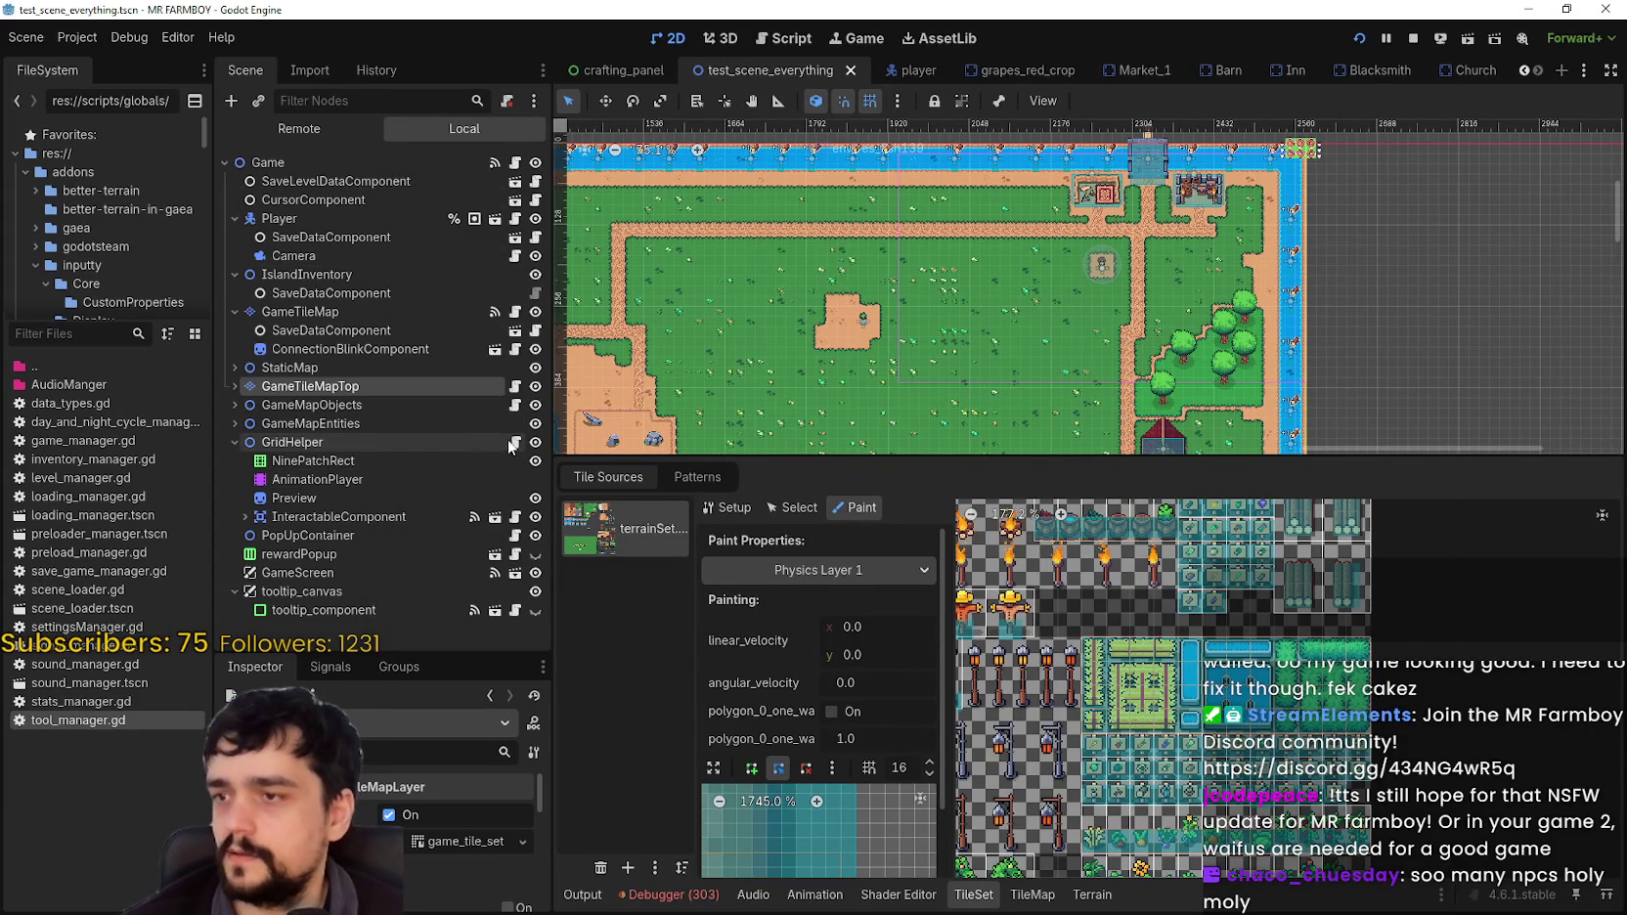
Step: Open grid_helper.gd around lines 119–121 and switch to the game to trigger the breakpoint
key("ctrl+F3")
scroll(1235, 303, "down", 5)
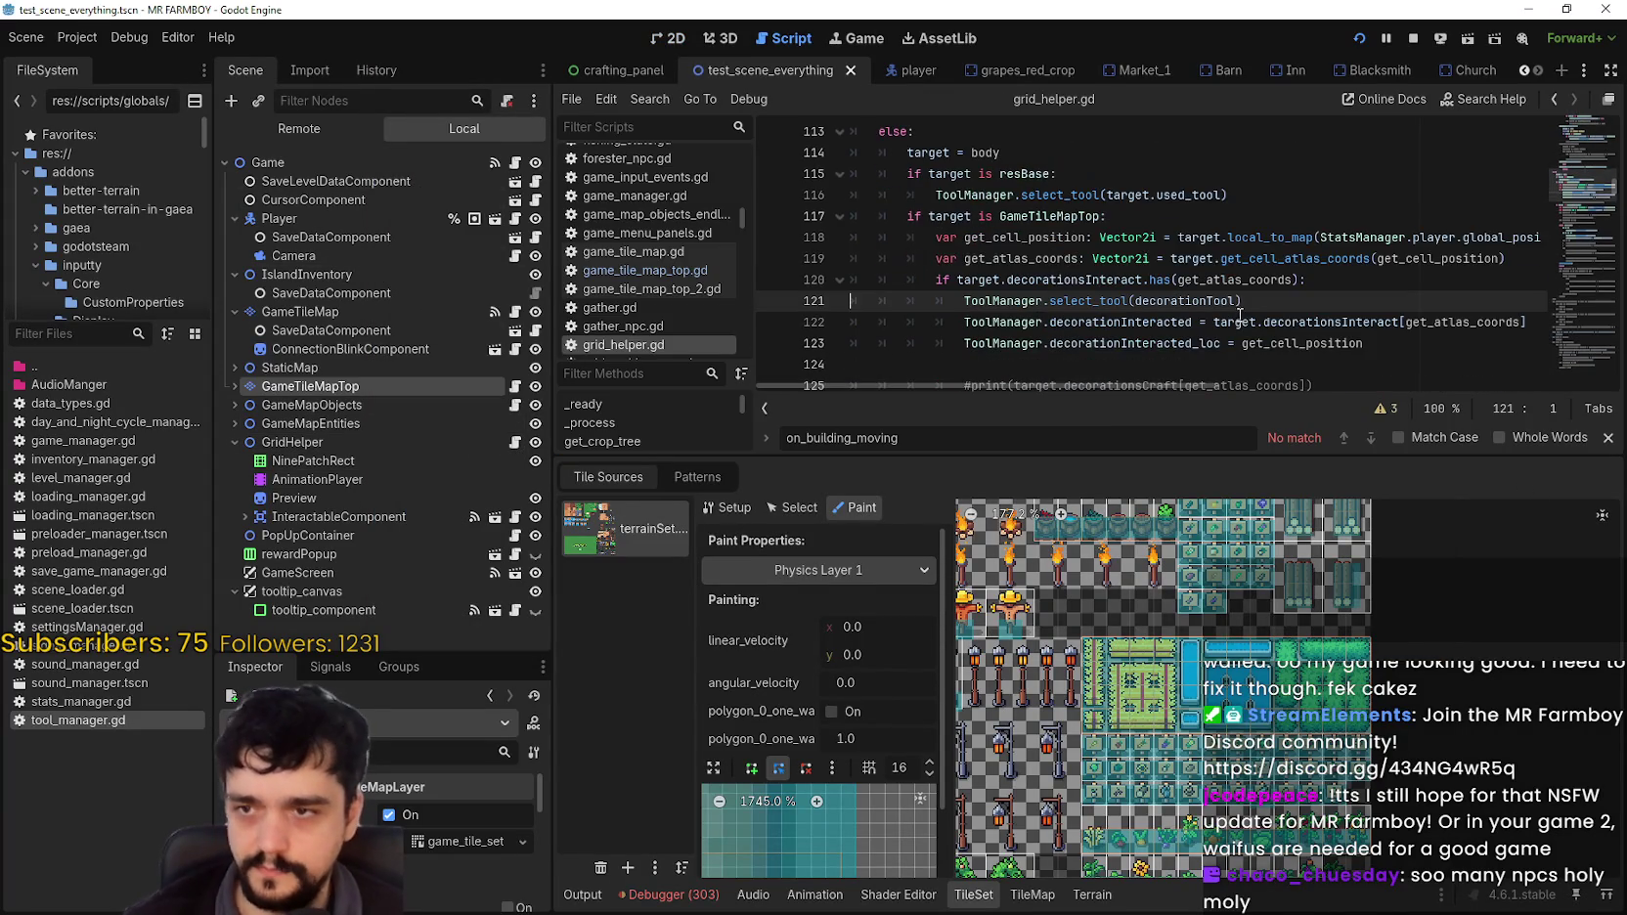
left_click(1224, 279)
left_click(1256, 233)
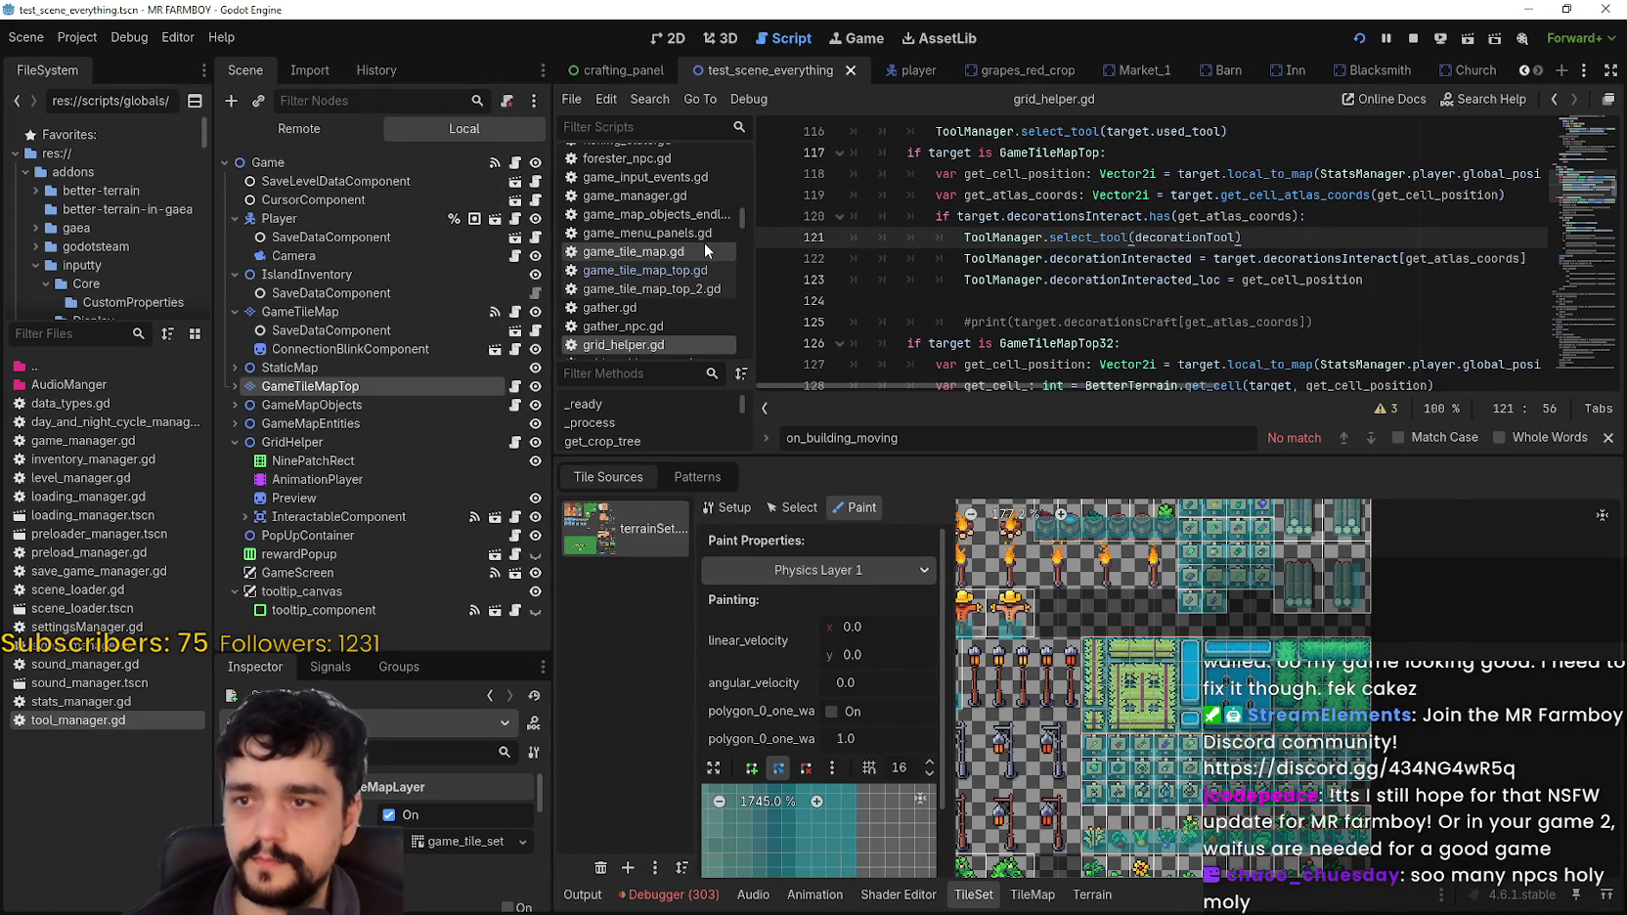
key("alt+Tab")
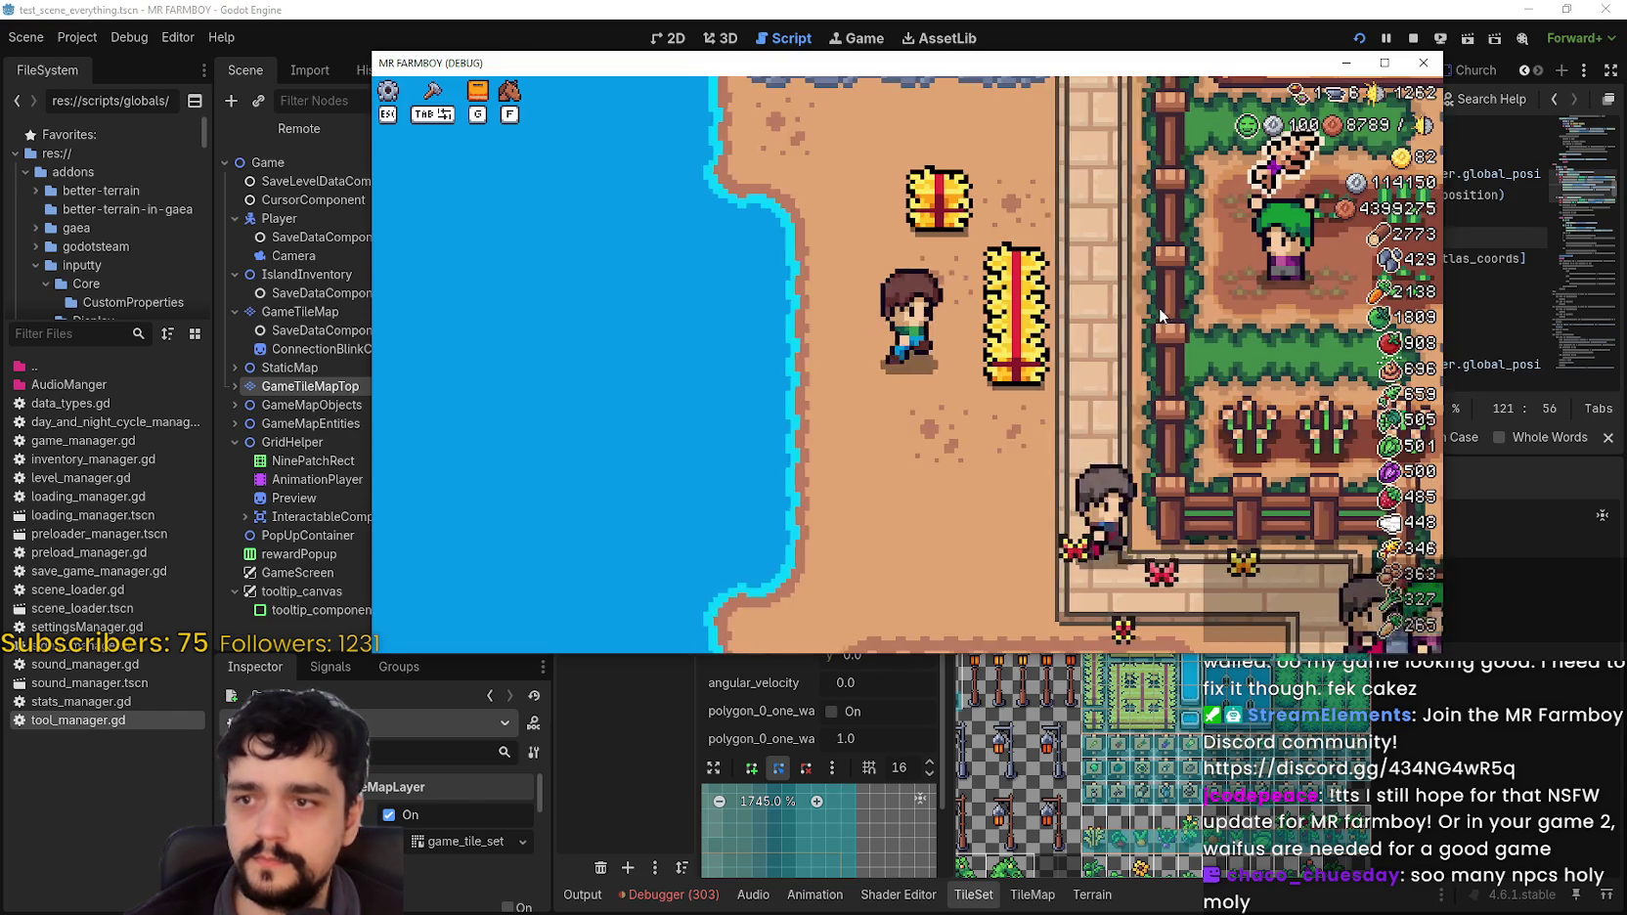
key("alt+Tab")
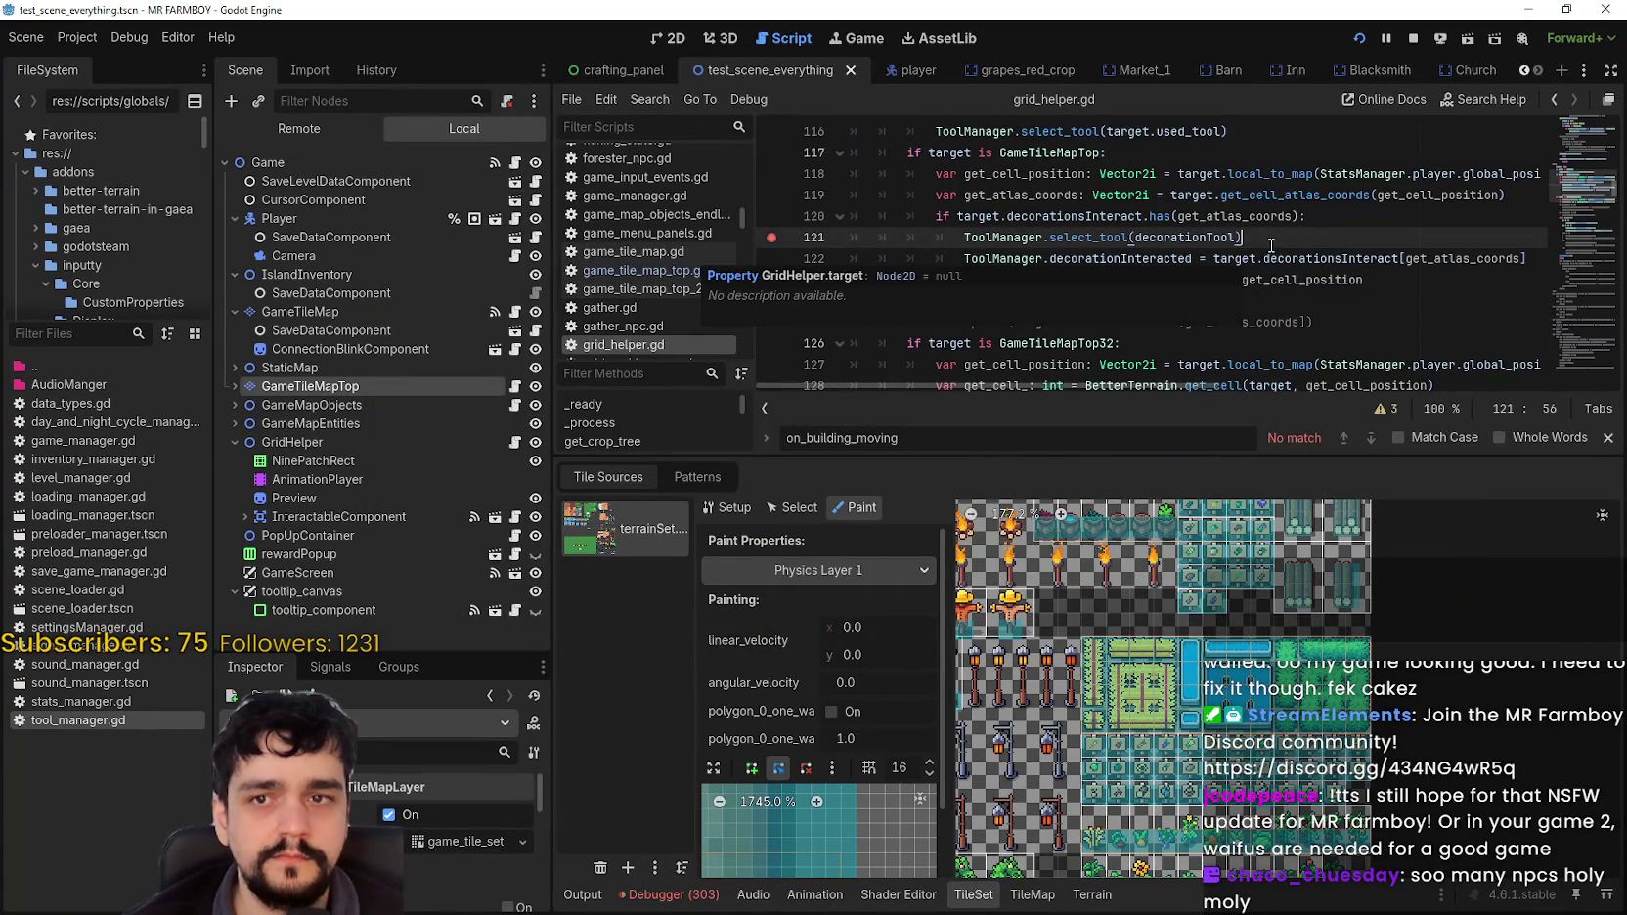
left_click(1378, 193)
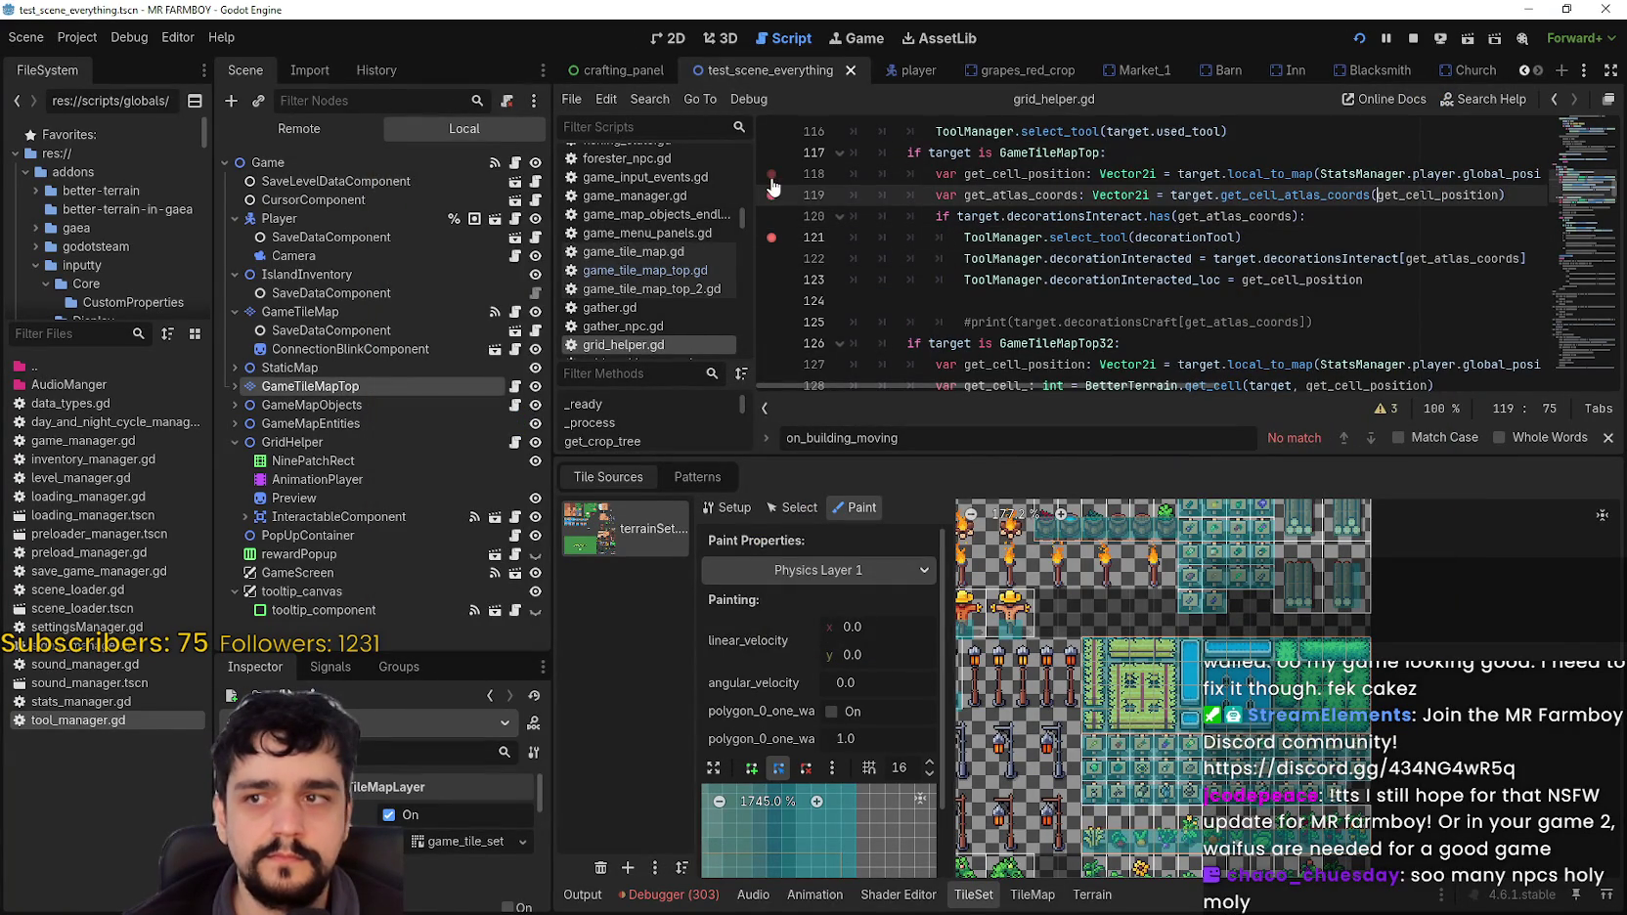
key("alt+Tab")
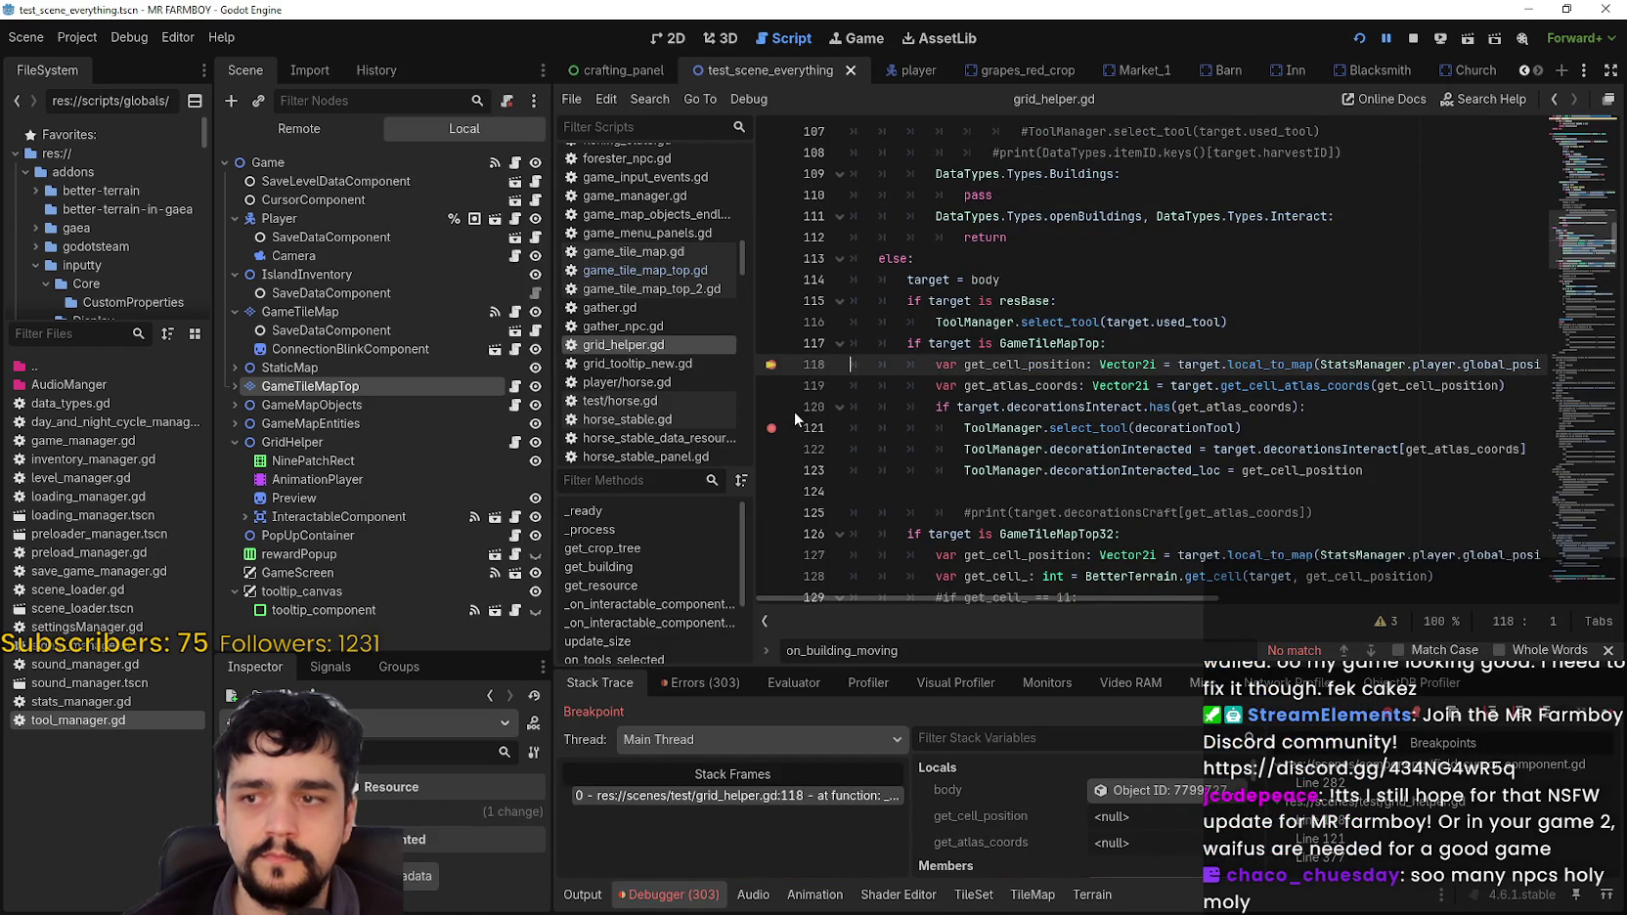
Step: Jump from decorationsInteract to its declaration in game_tile_map_top.gd with F12
double_click(1255, 409)
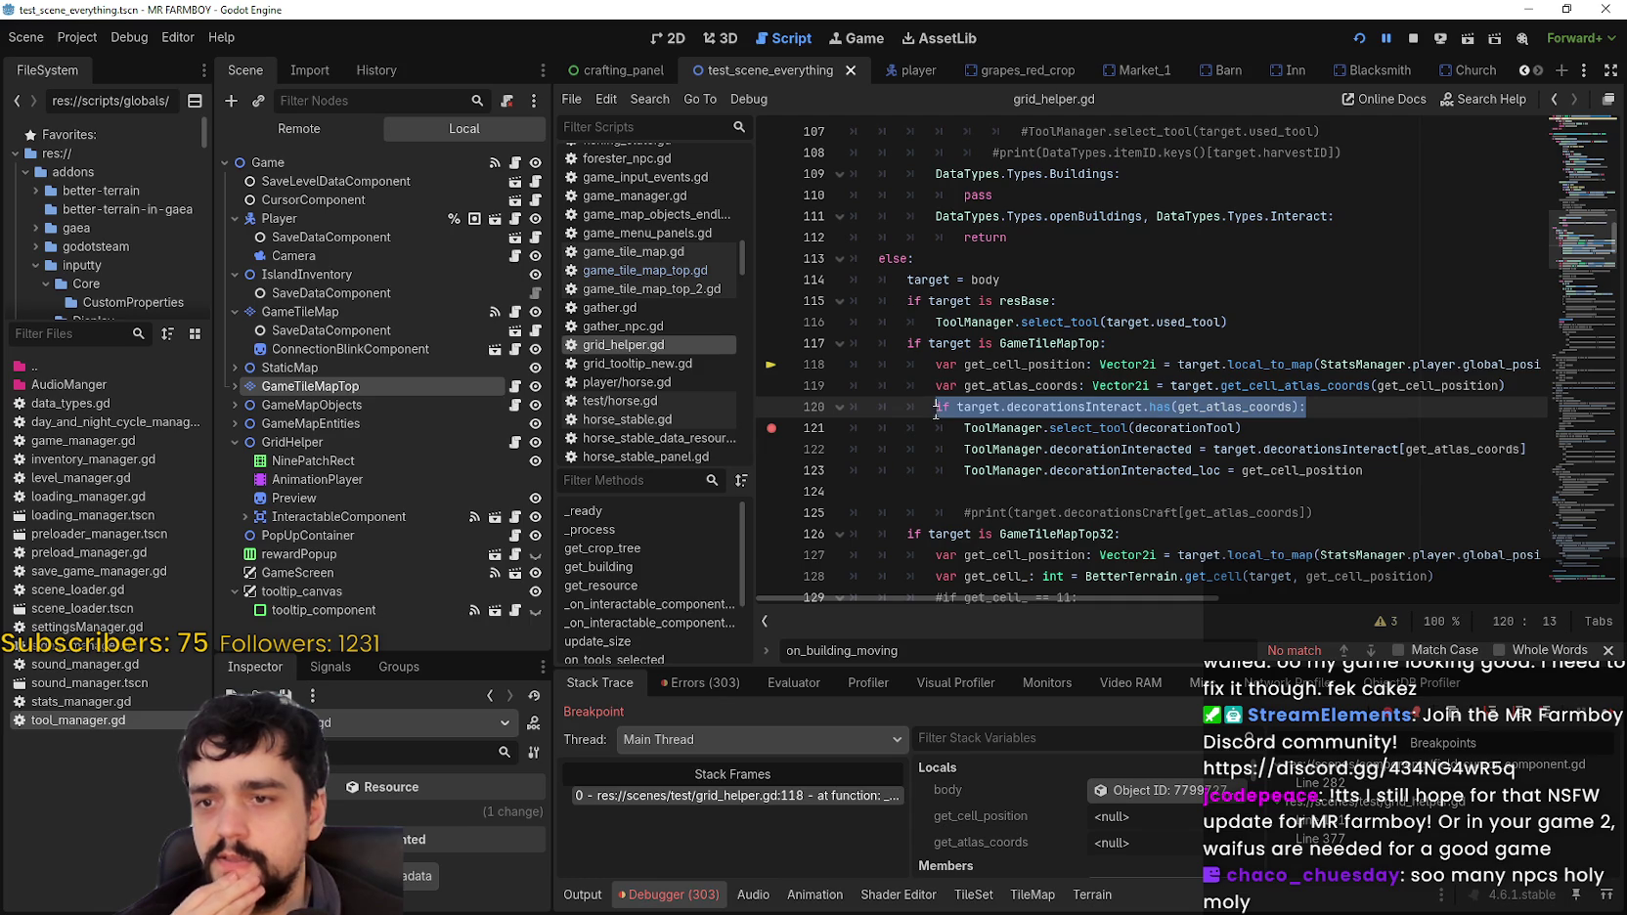
right_click(1079, 408)
left_click(1211, 700)
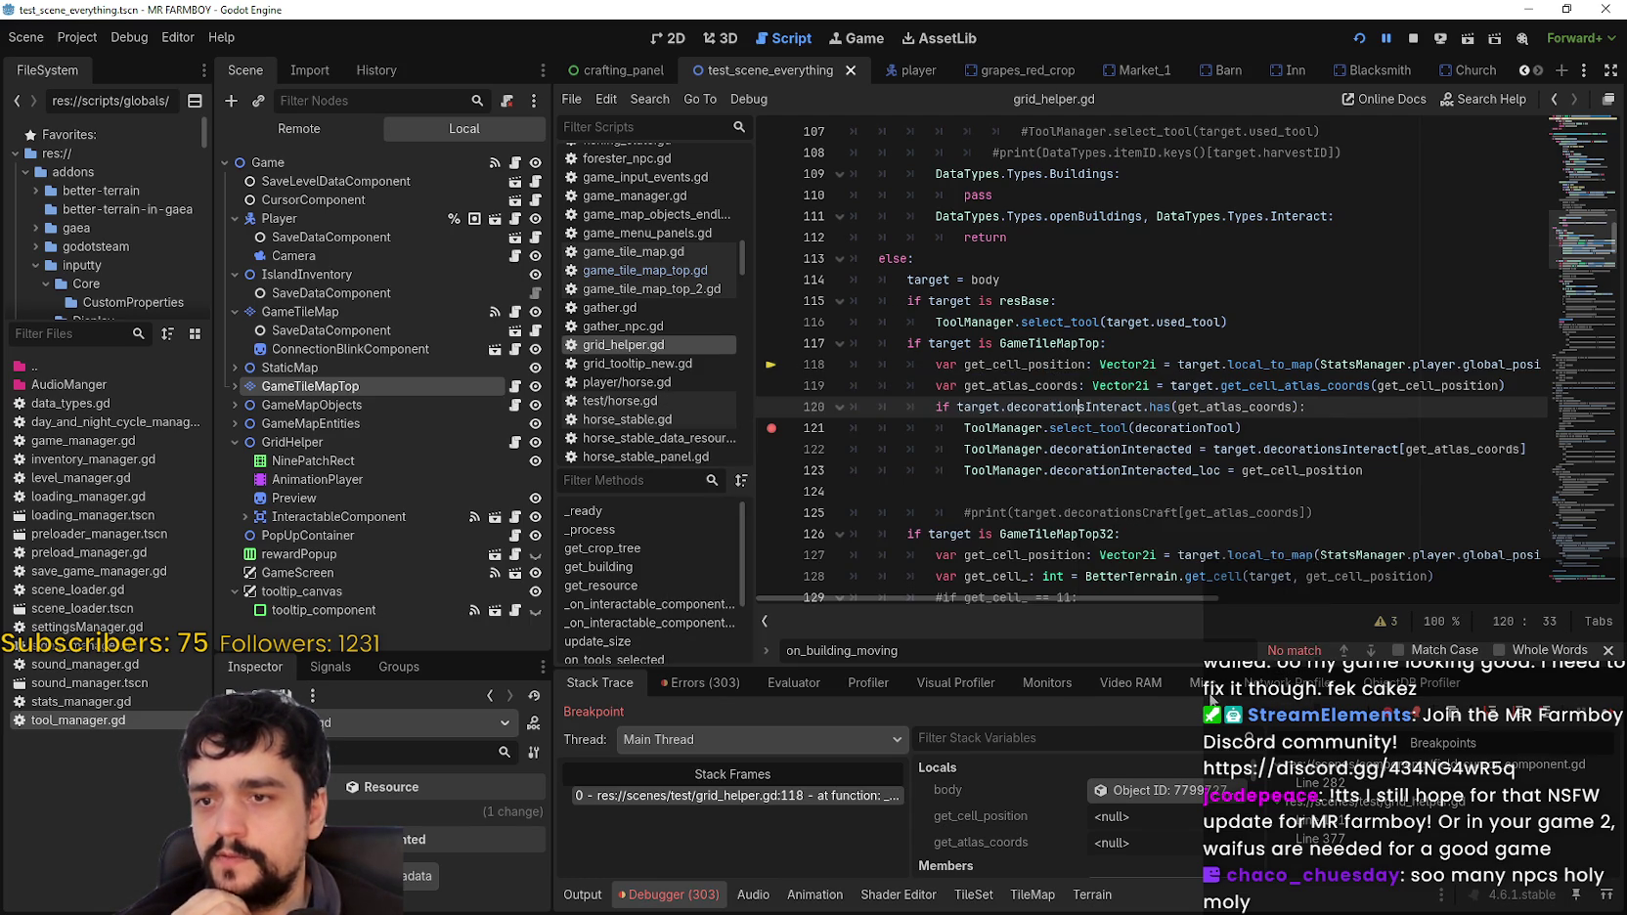
key("F12")
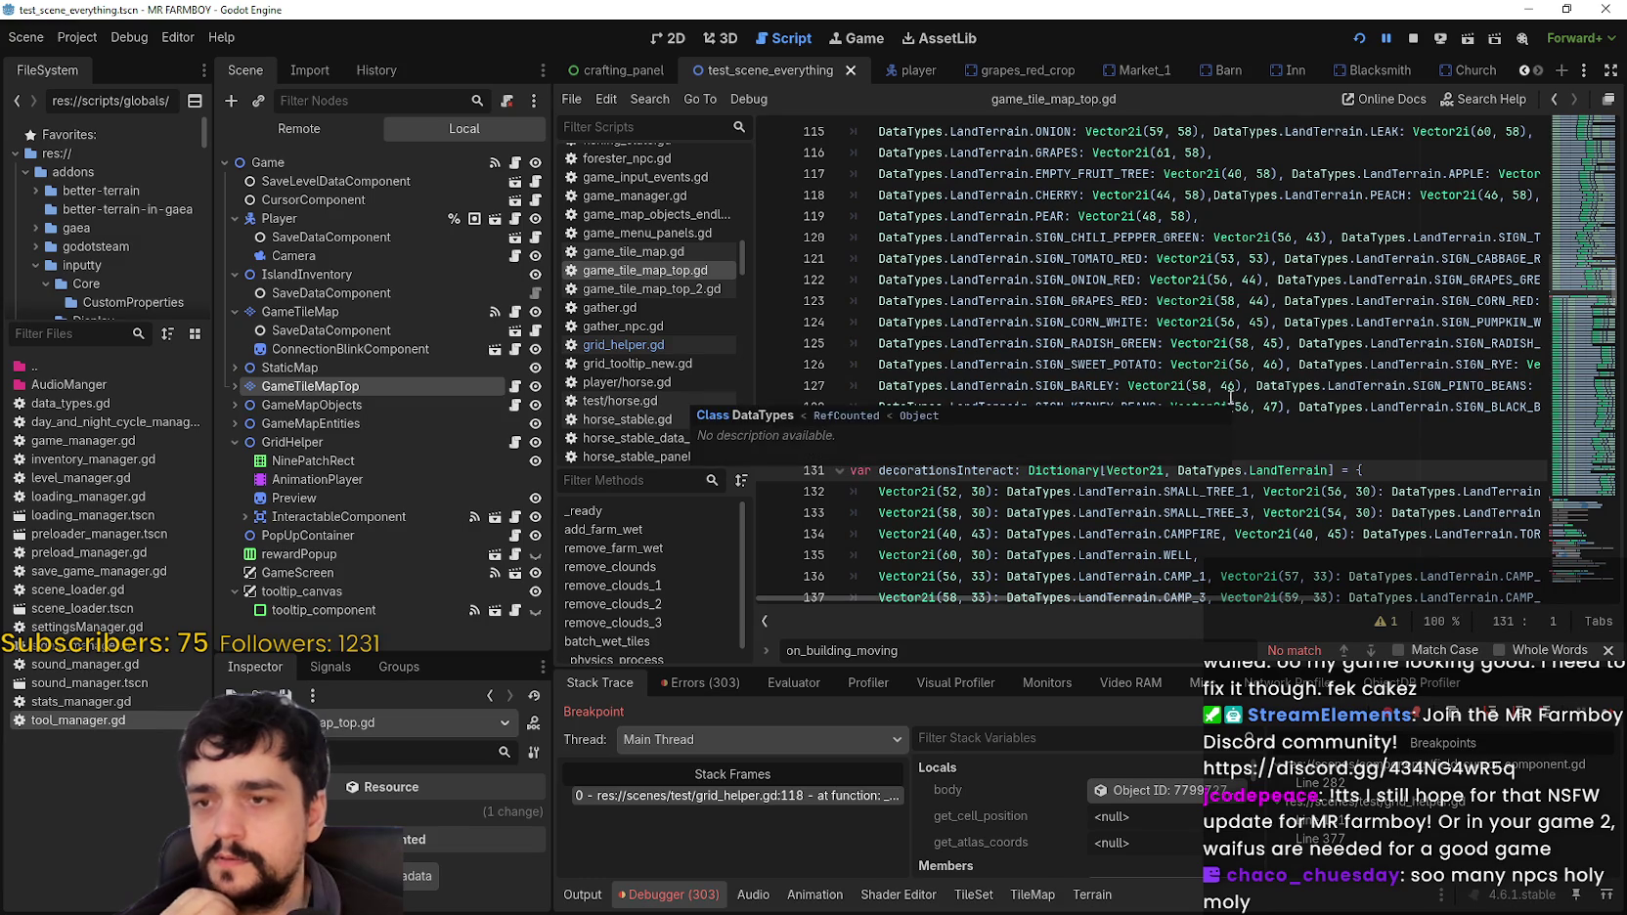
scroll(1220, 345, "up", 14)
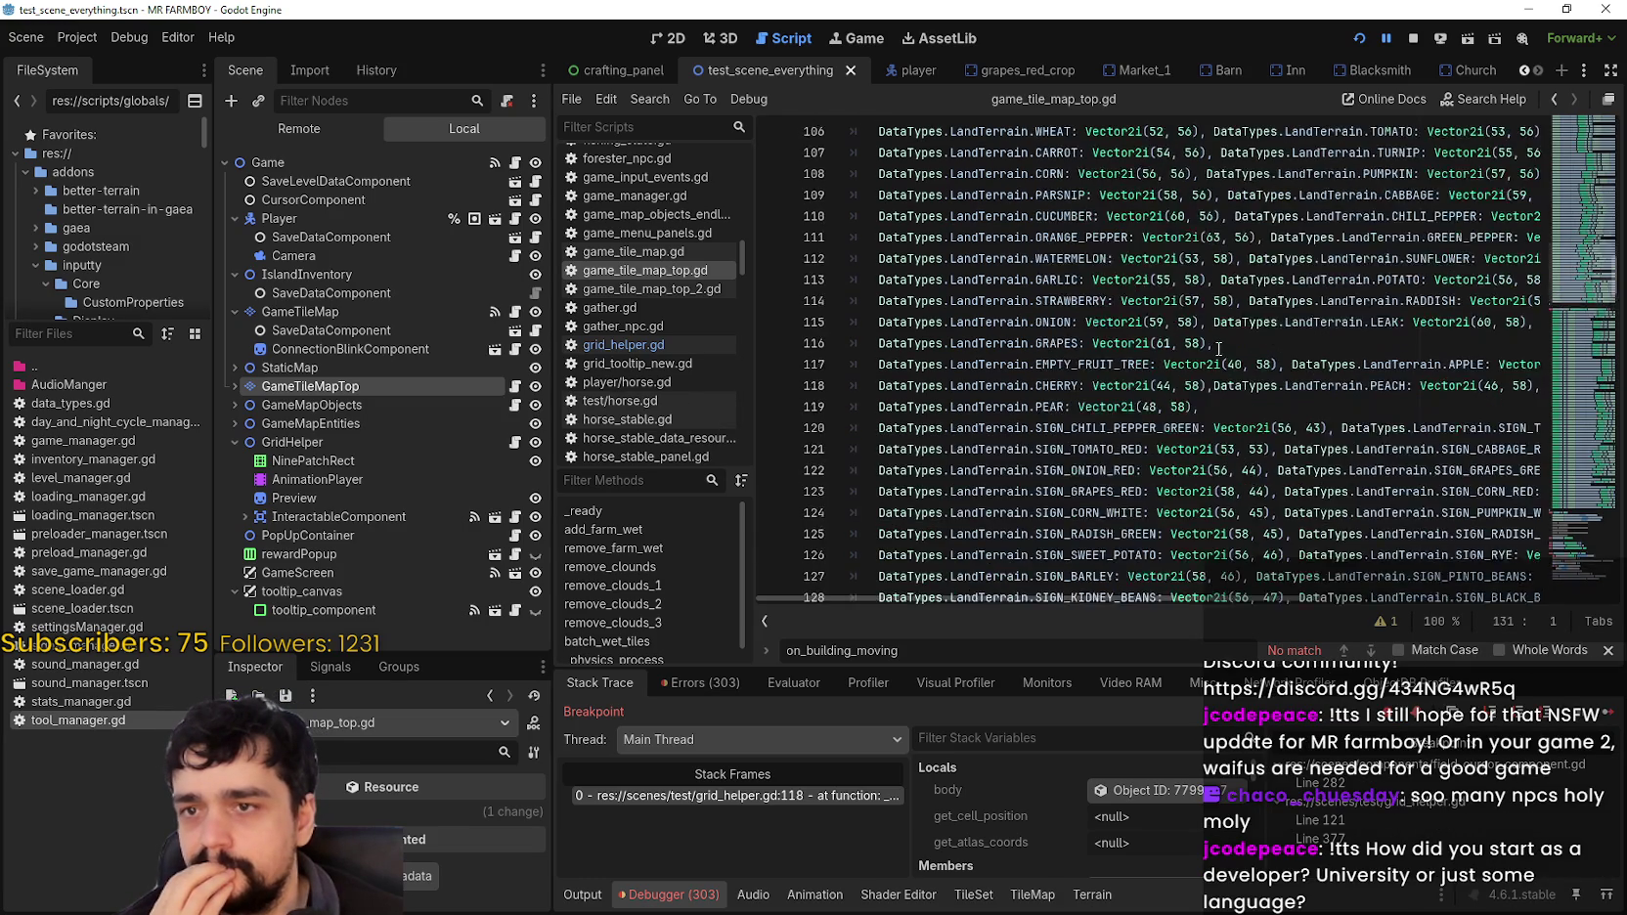
scroll(1220, 344, "up", 1)
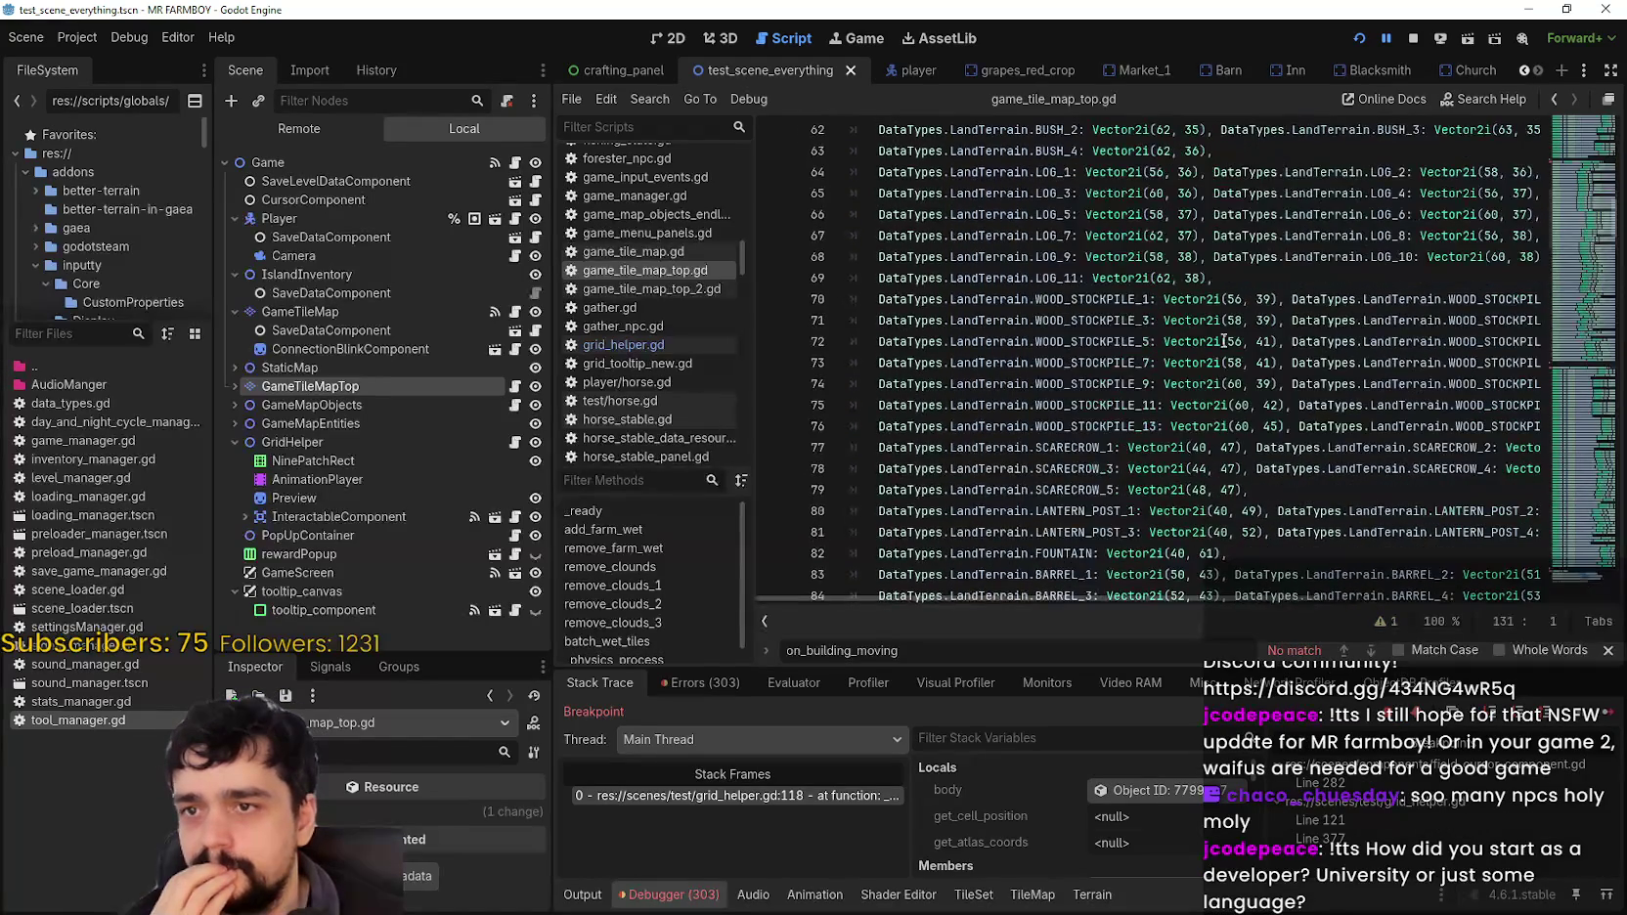
scroll(1585, 235, "up", 11)
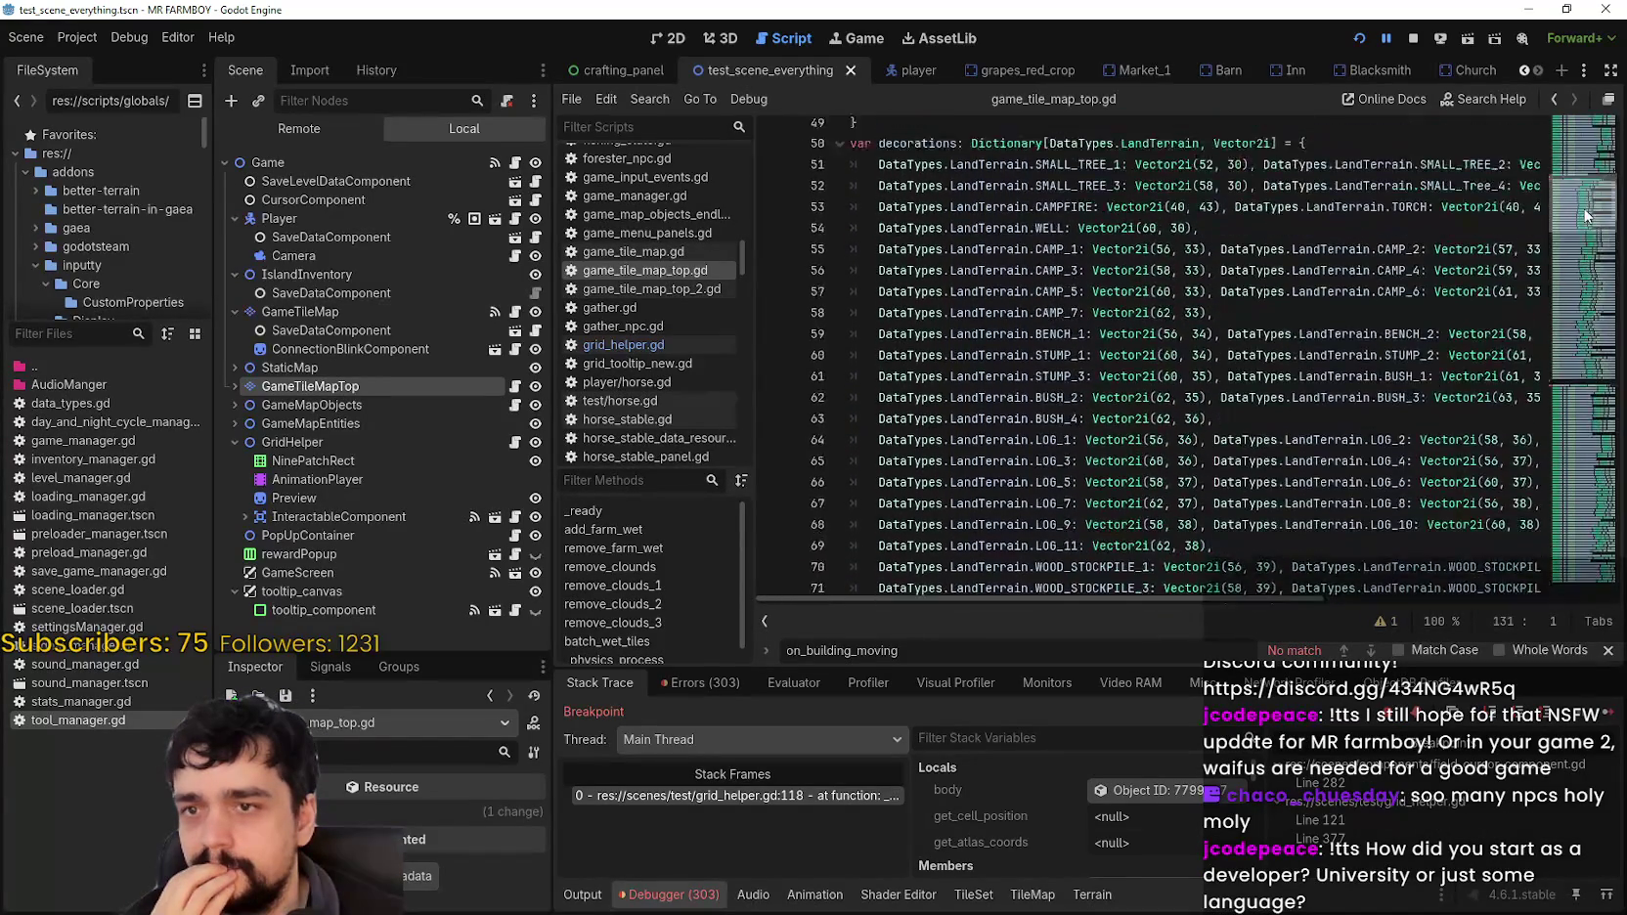
scroll(1588, 203, "up", 13)
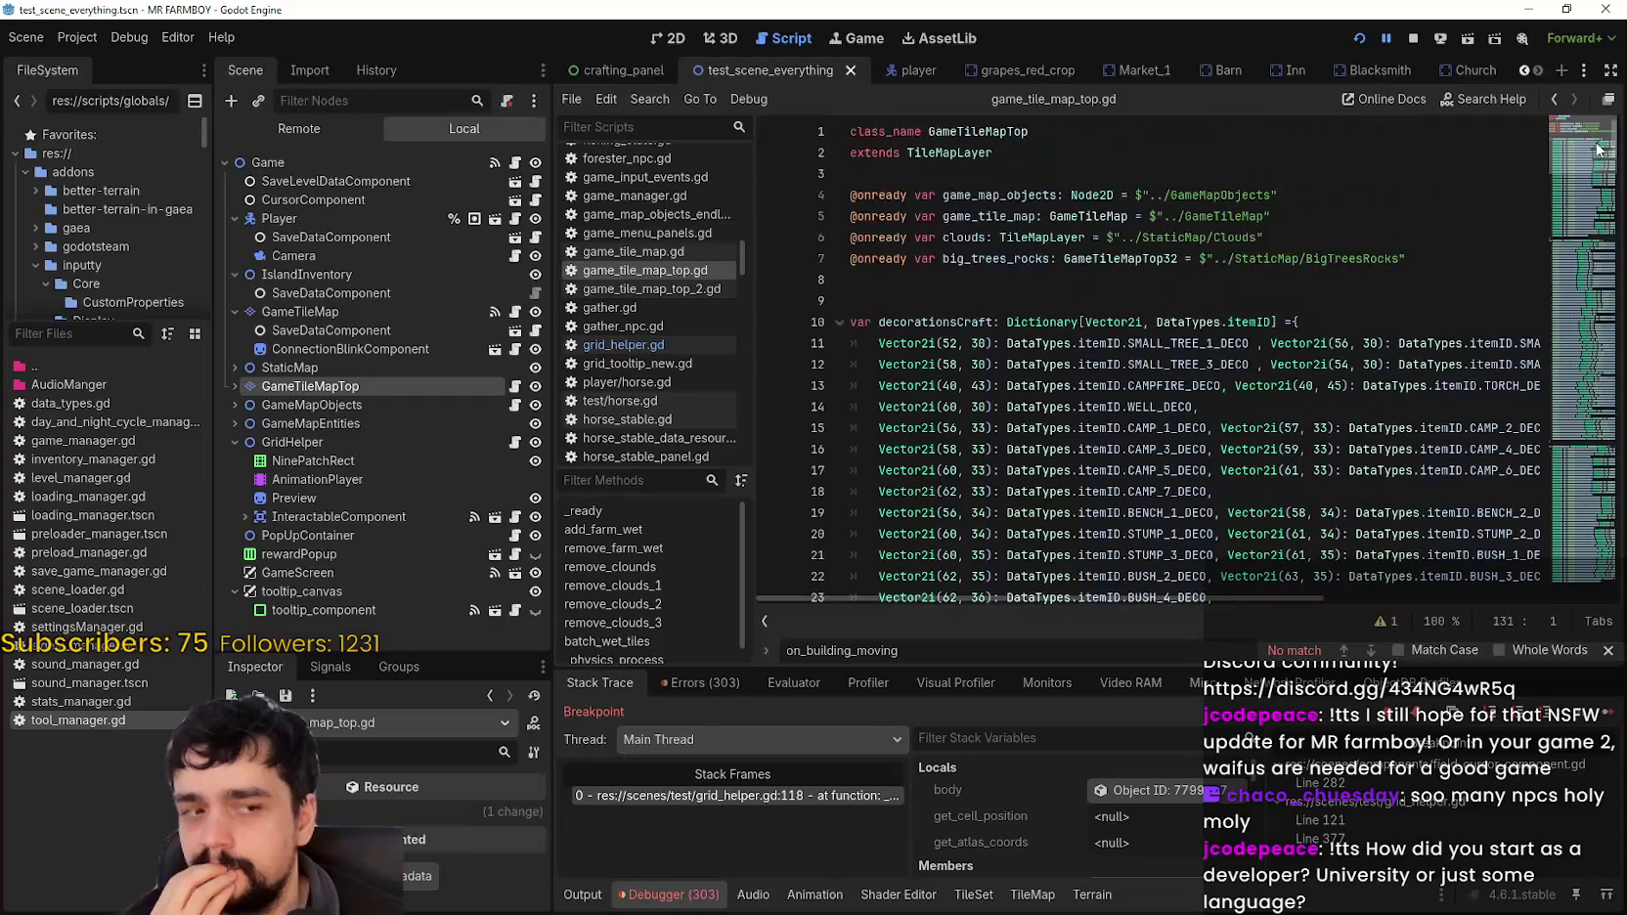
scroll(1592, 144, "down", 2)
scroll(1598, 145, "up", 2)
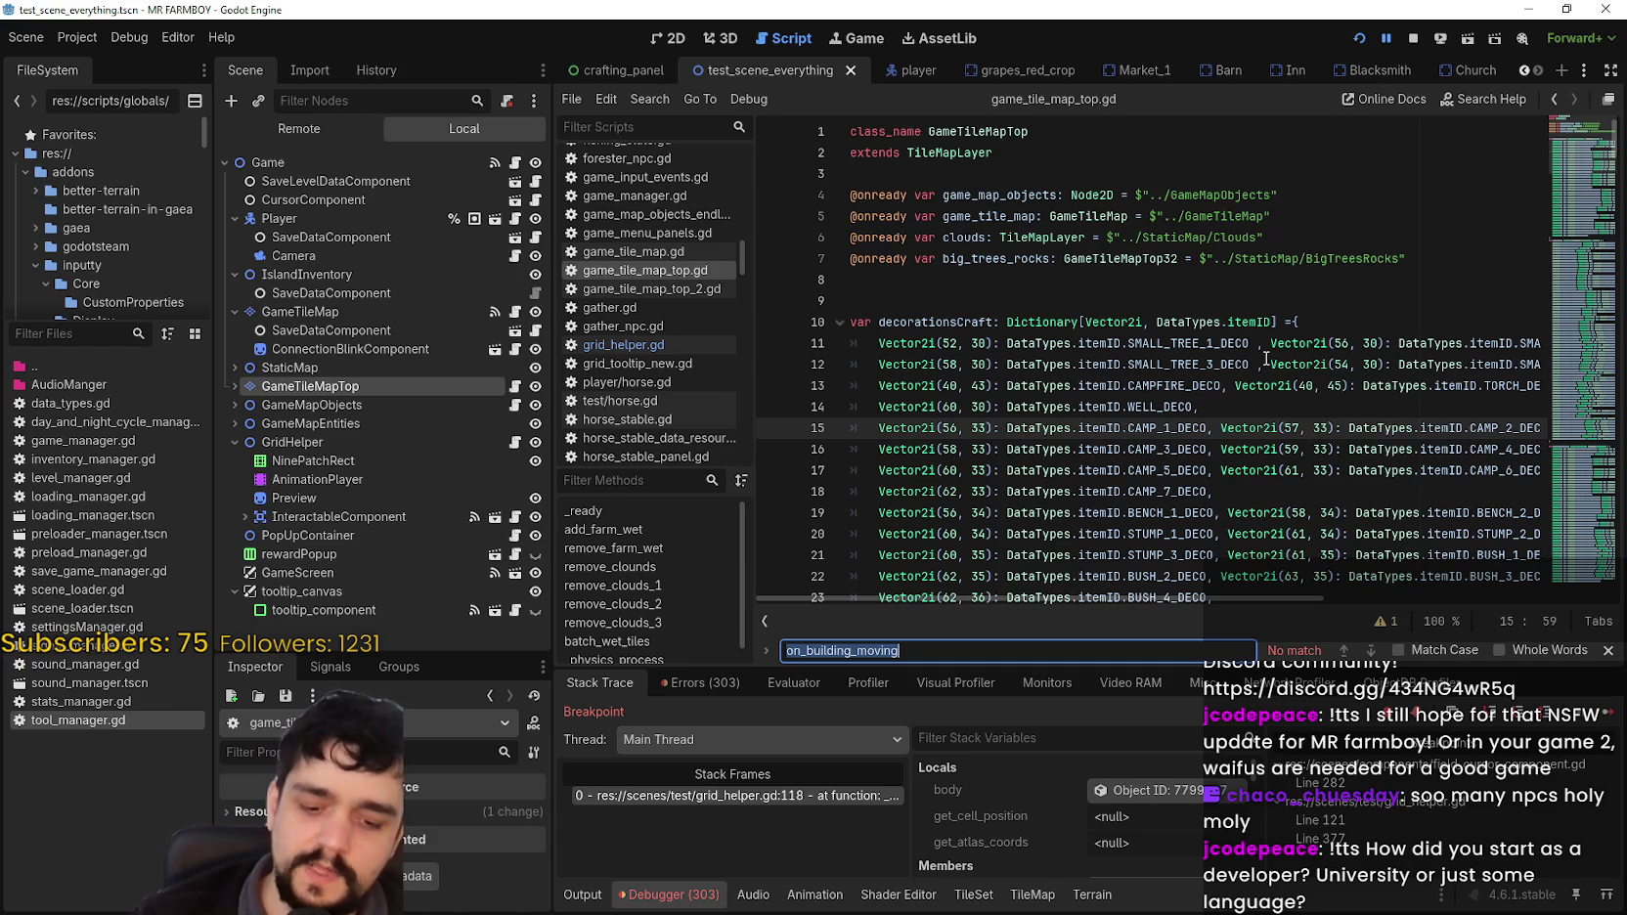
type("b")
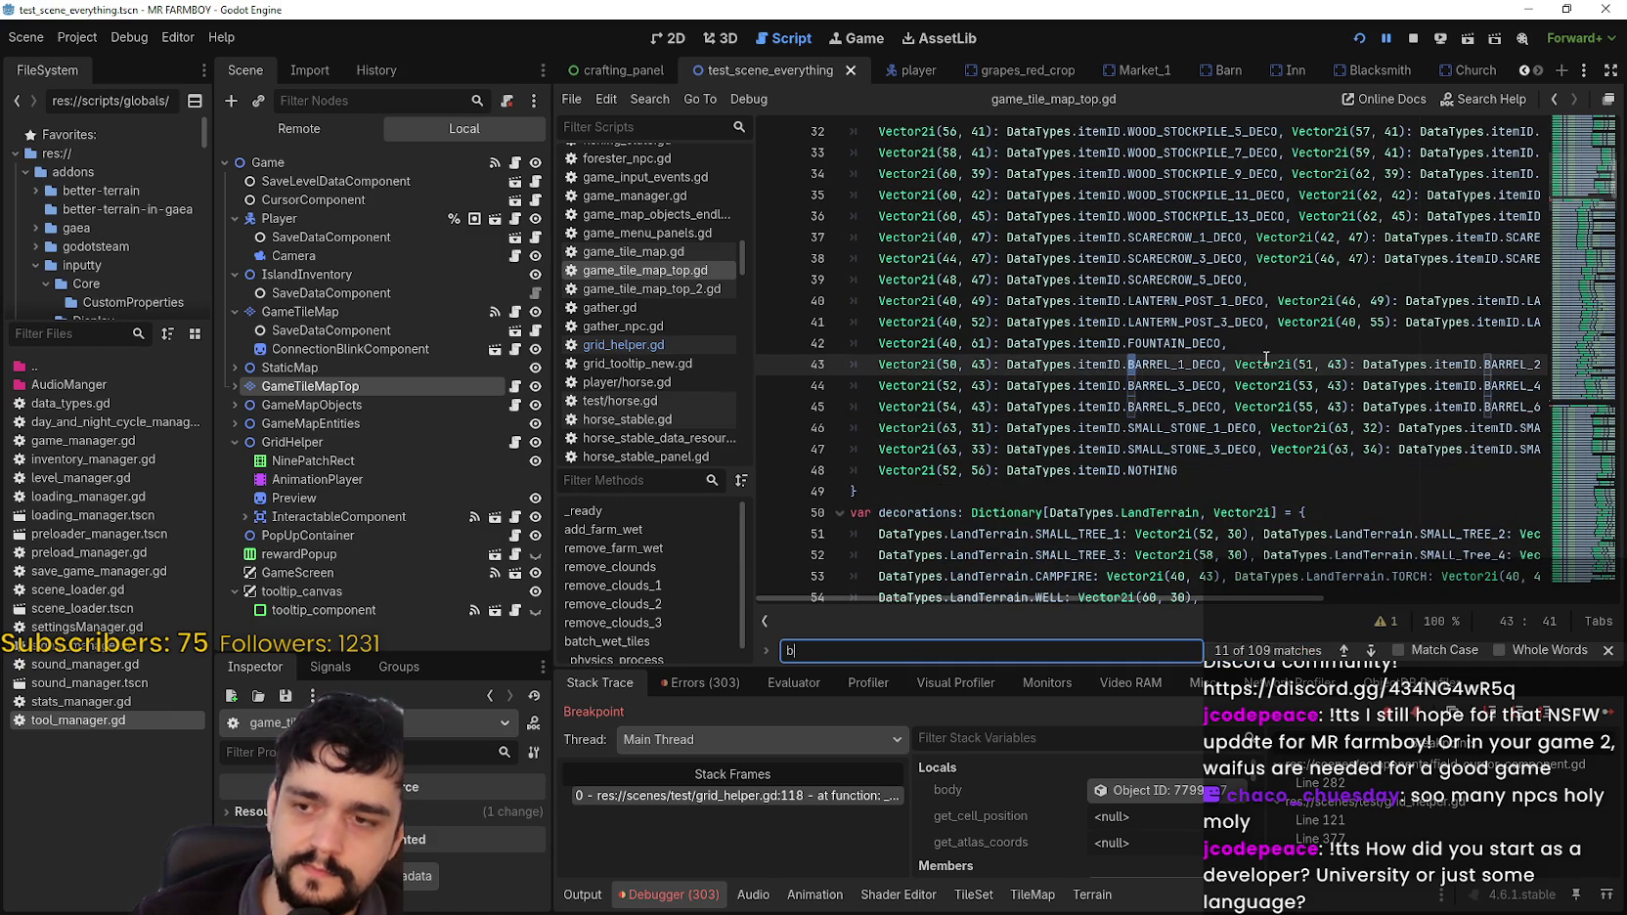
type("anha")
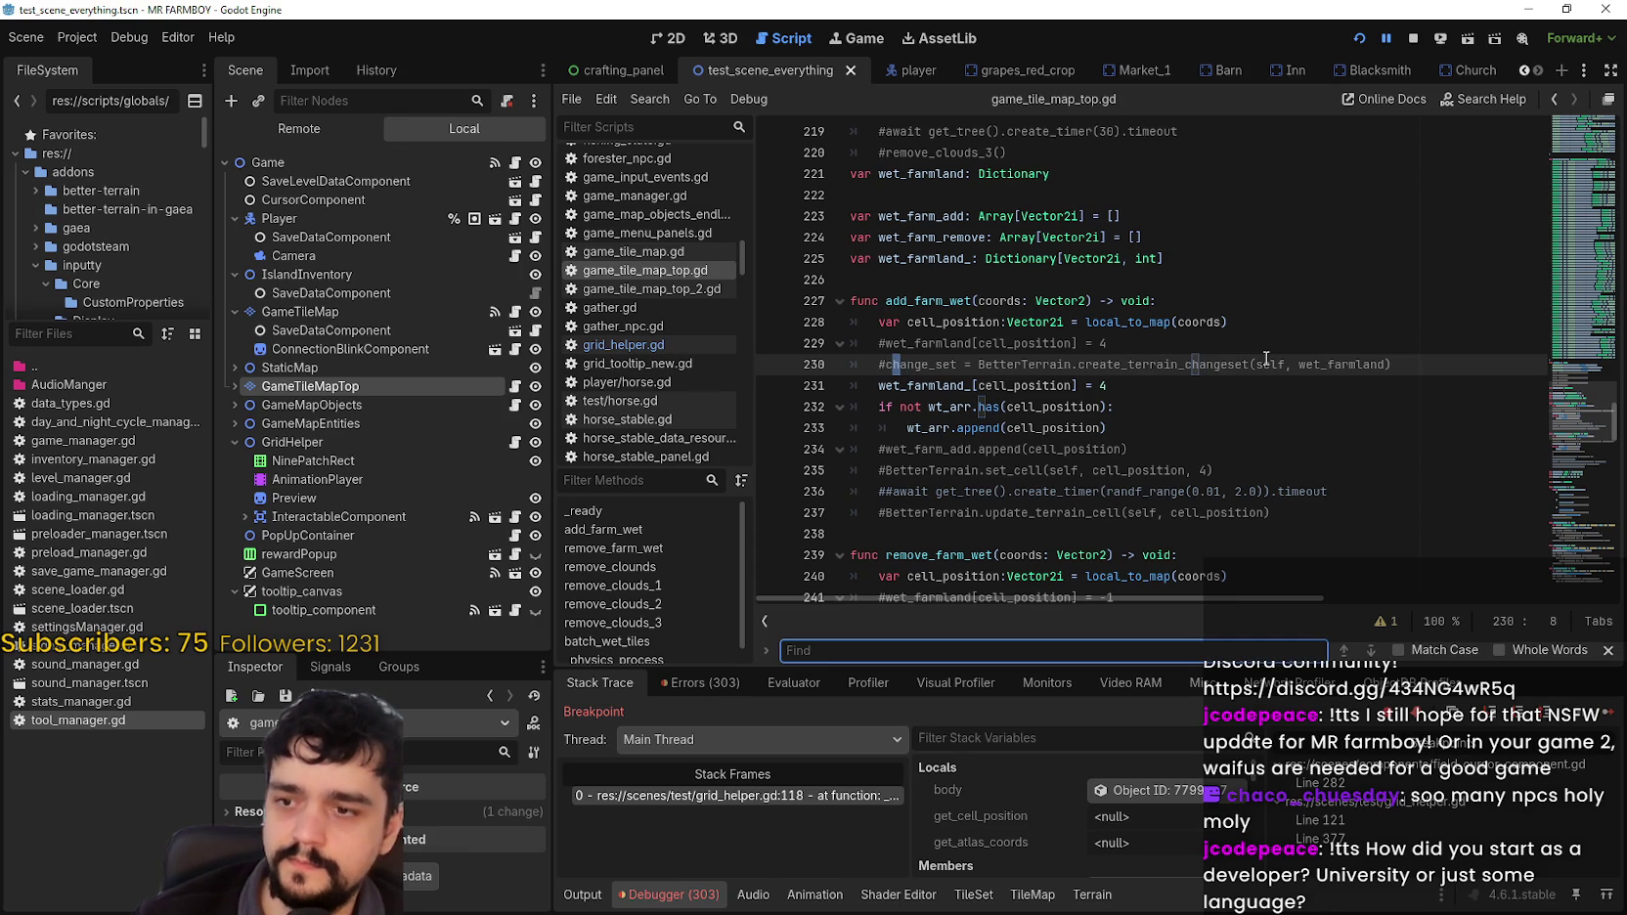
key("BackSpace")
key("BackSpace")
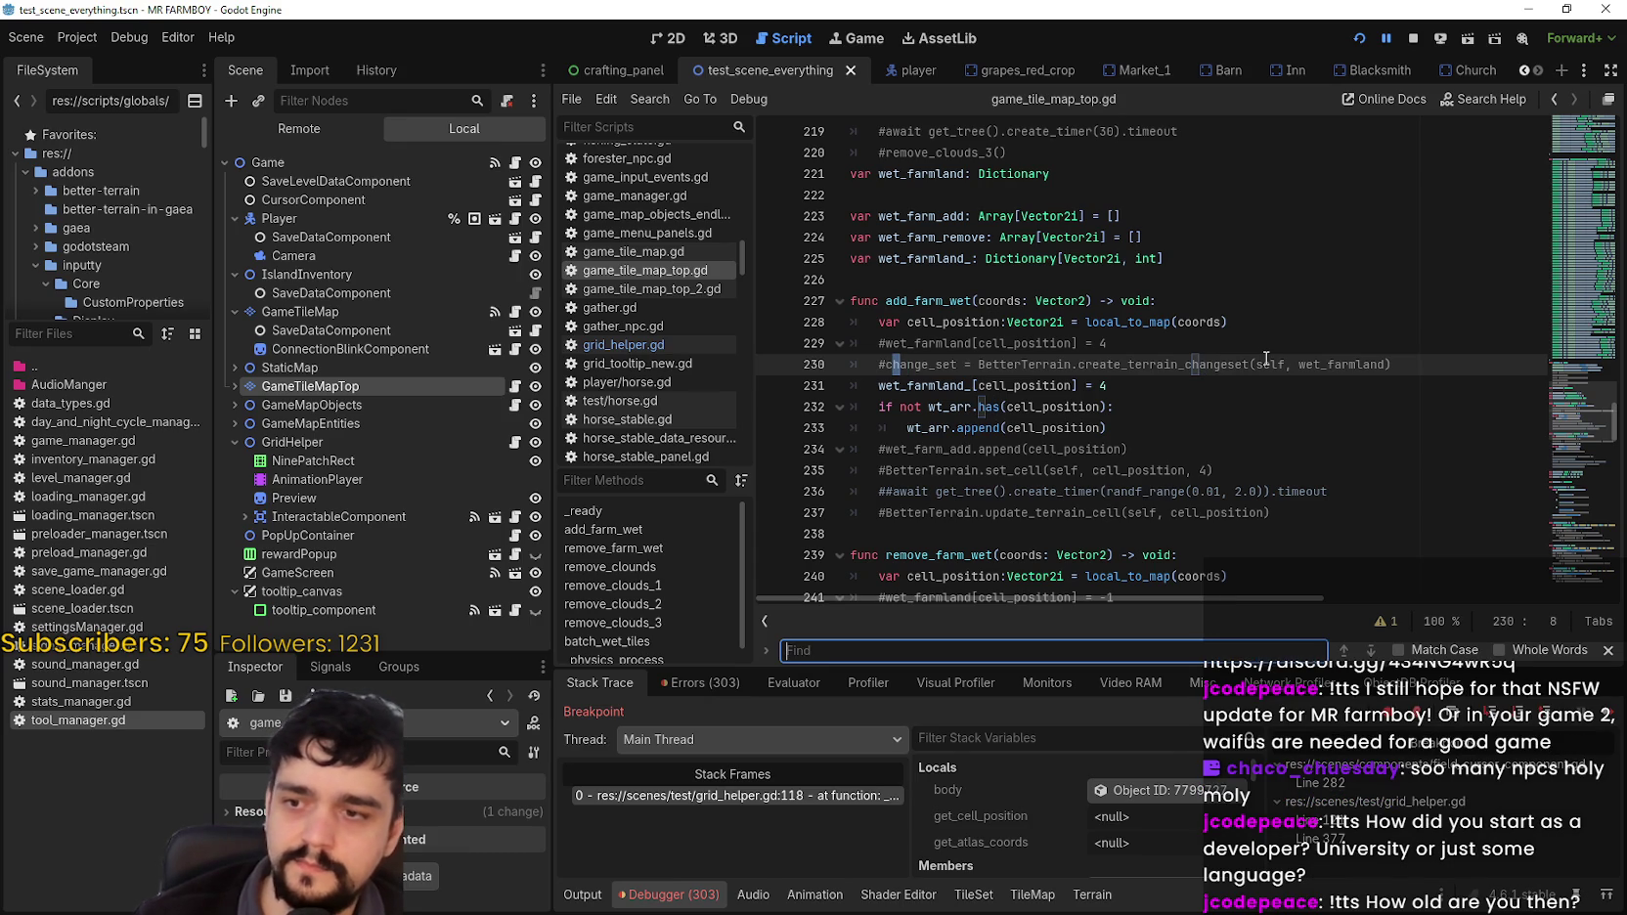
type("aw")
type("eo")
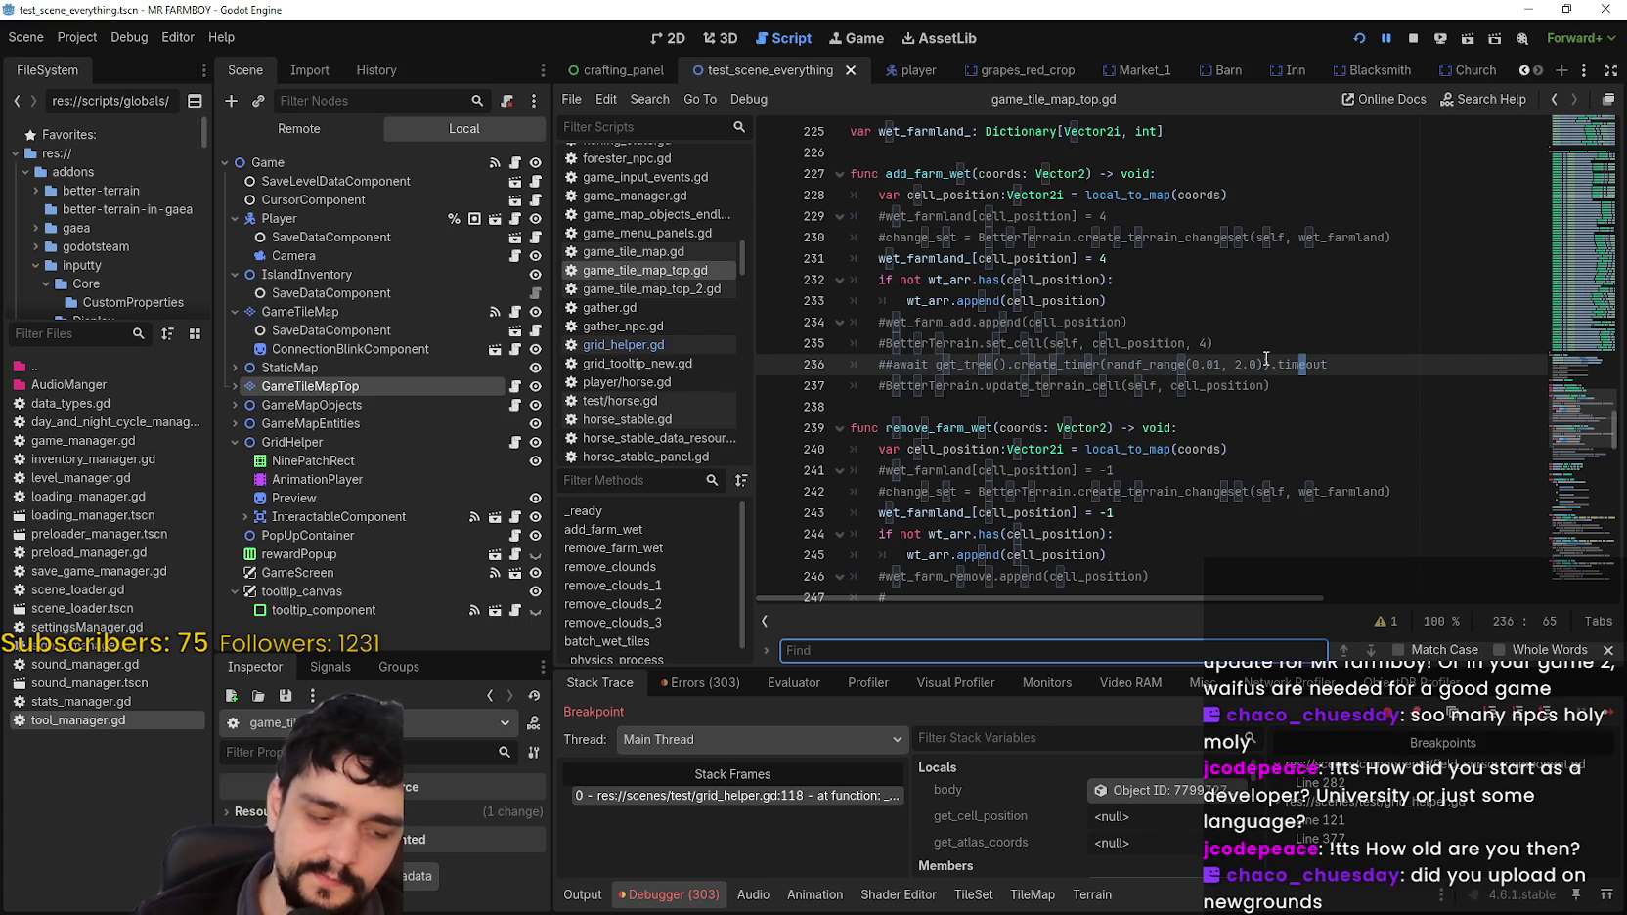
type("w")
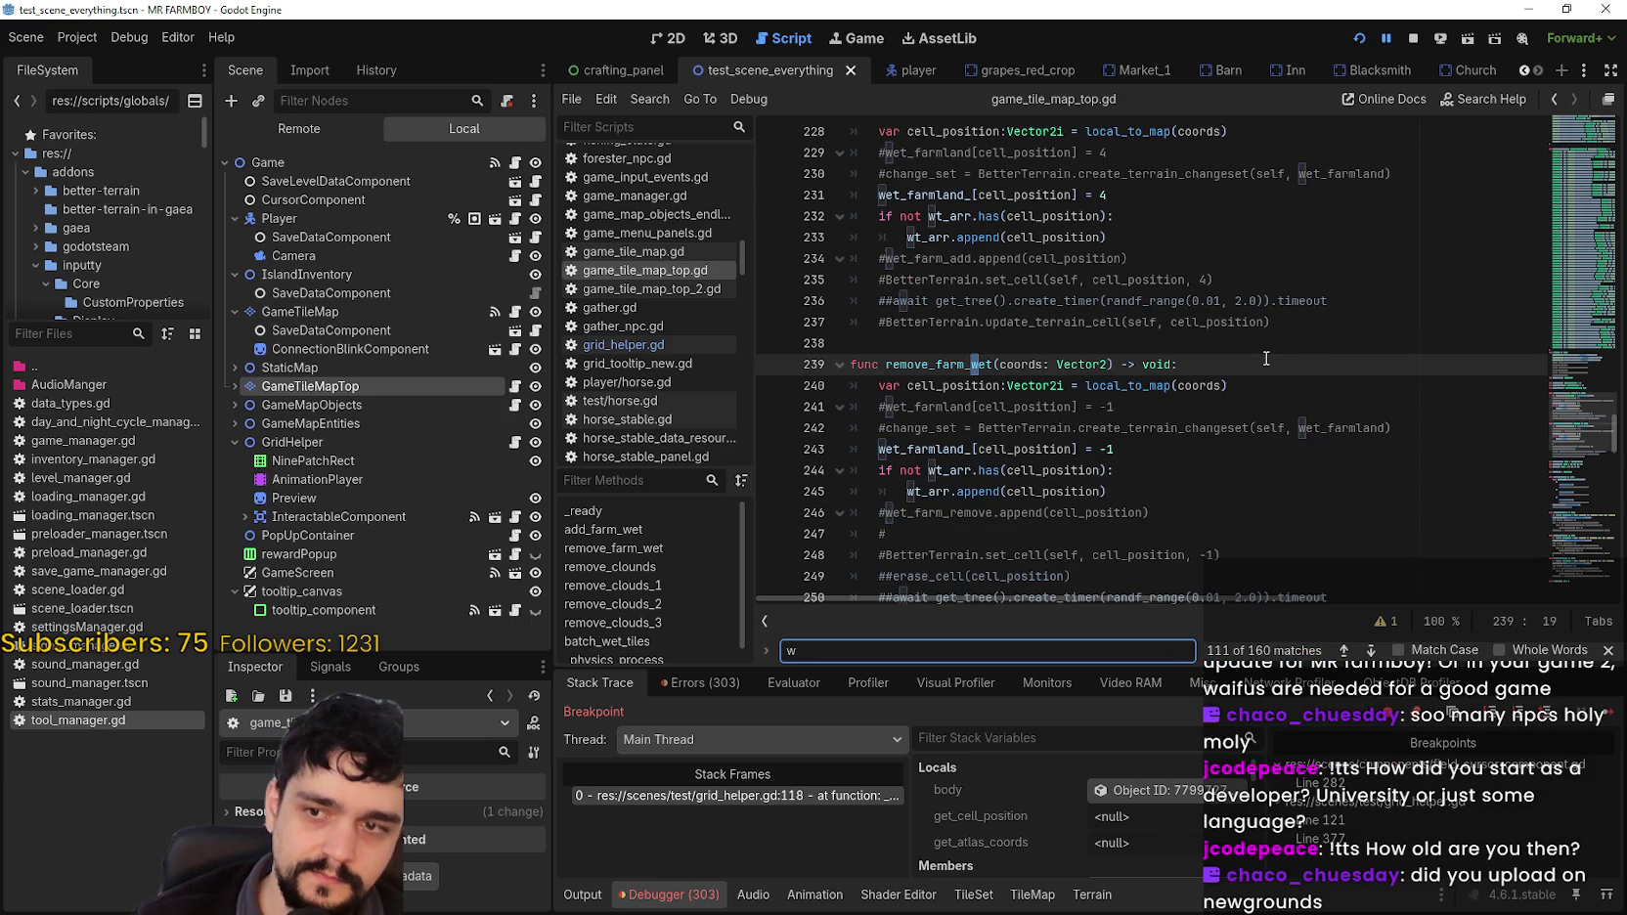
type("ed")
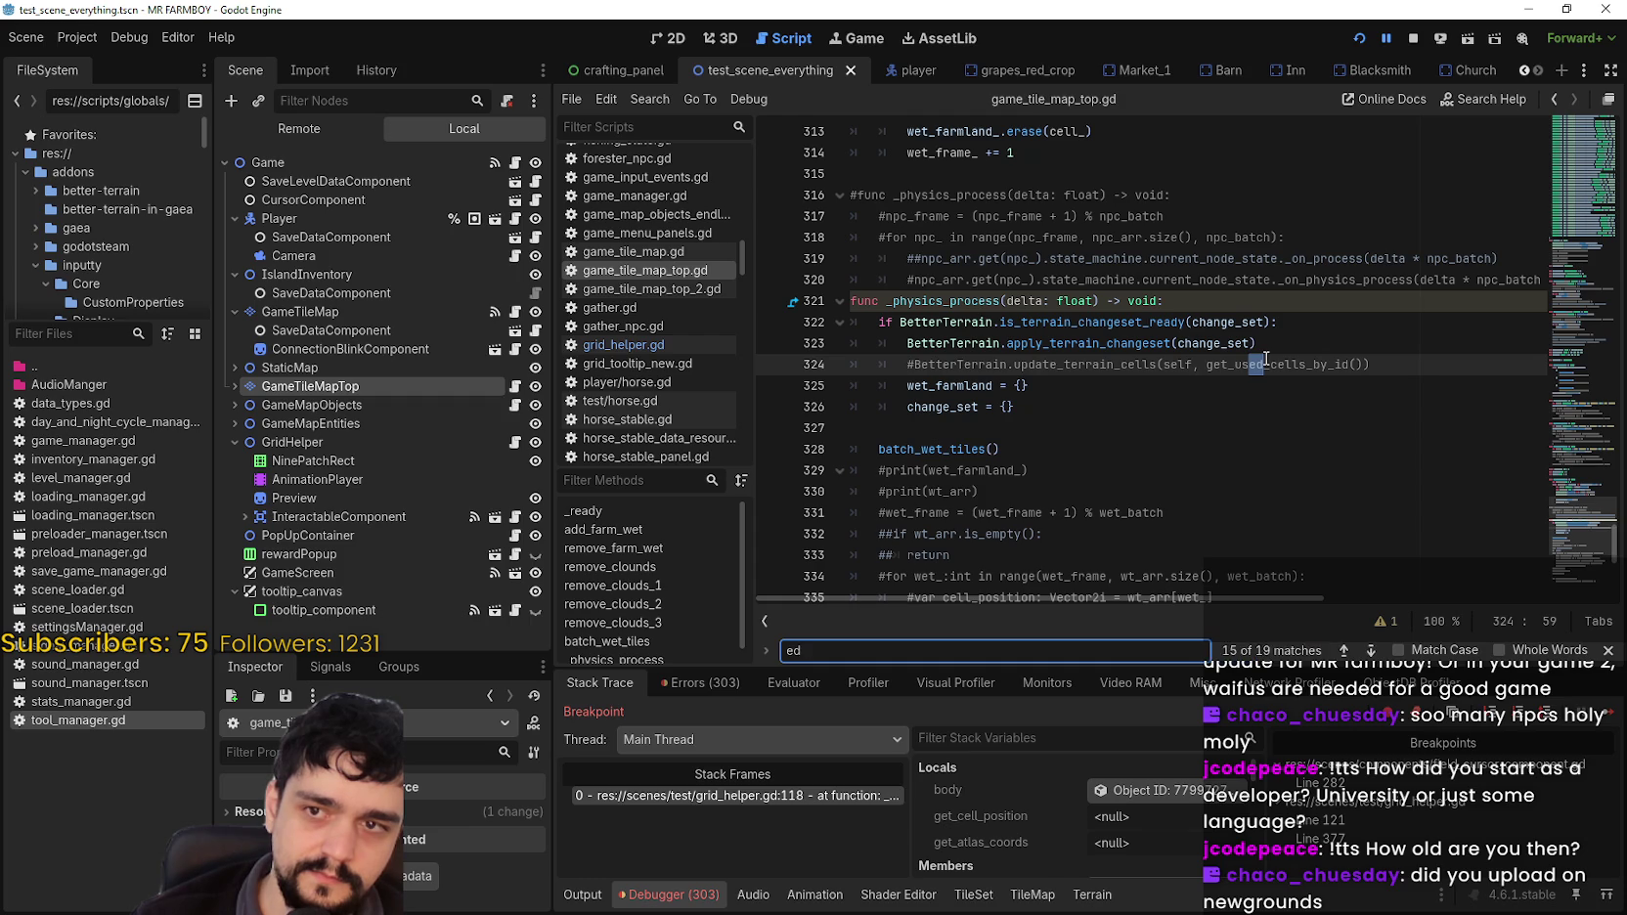
type("eo")
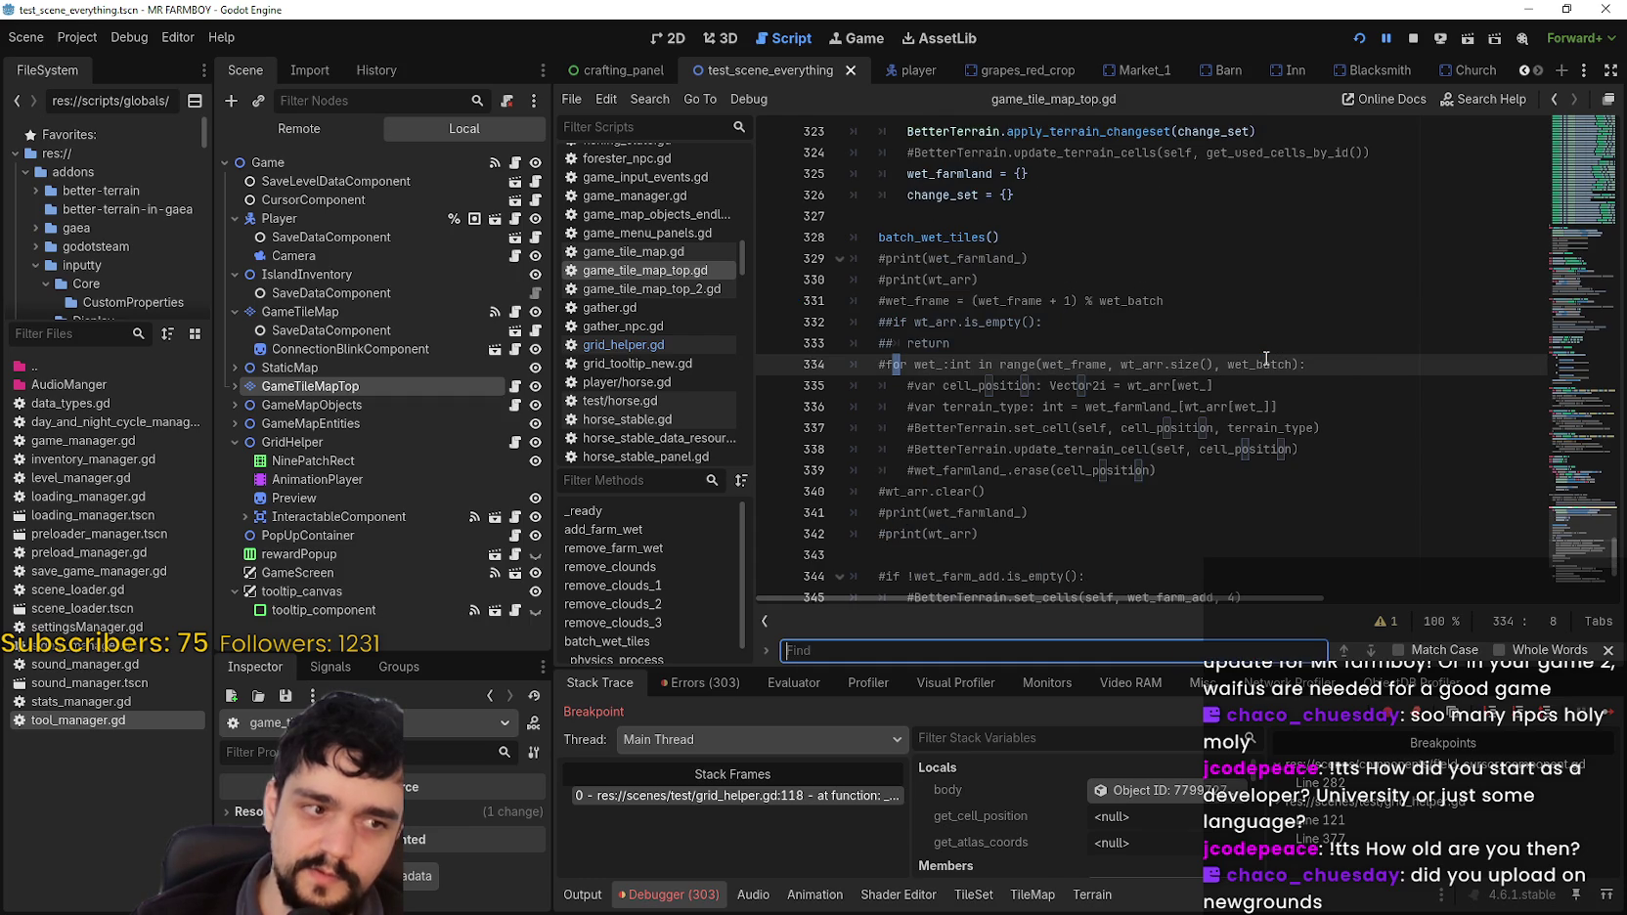
key("BackSpace")
type("oi")
key("BackSpace")
key("BackSpace")
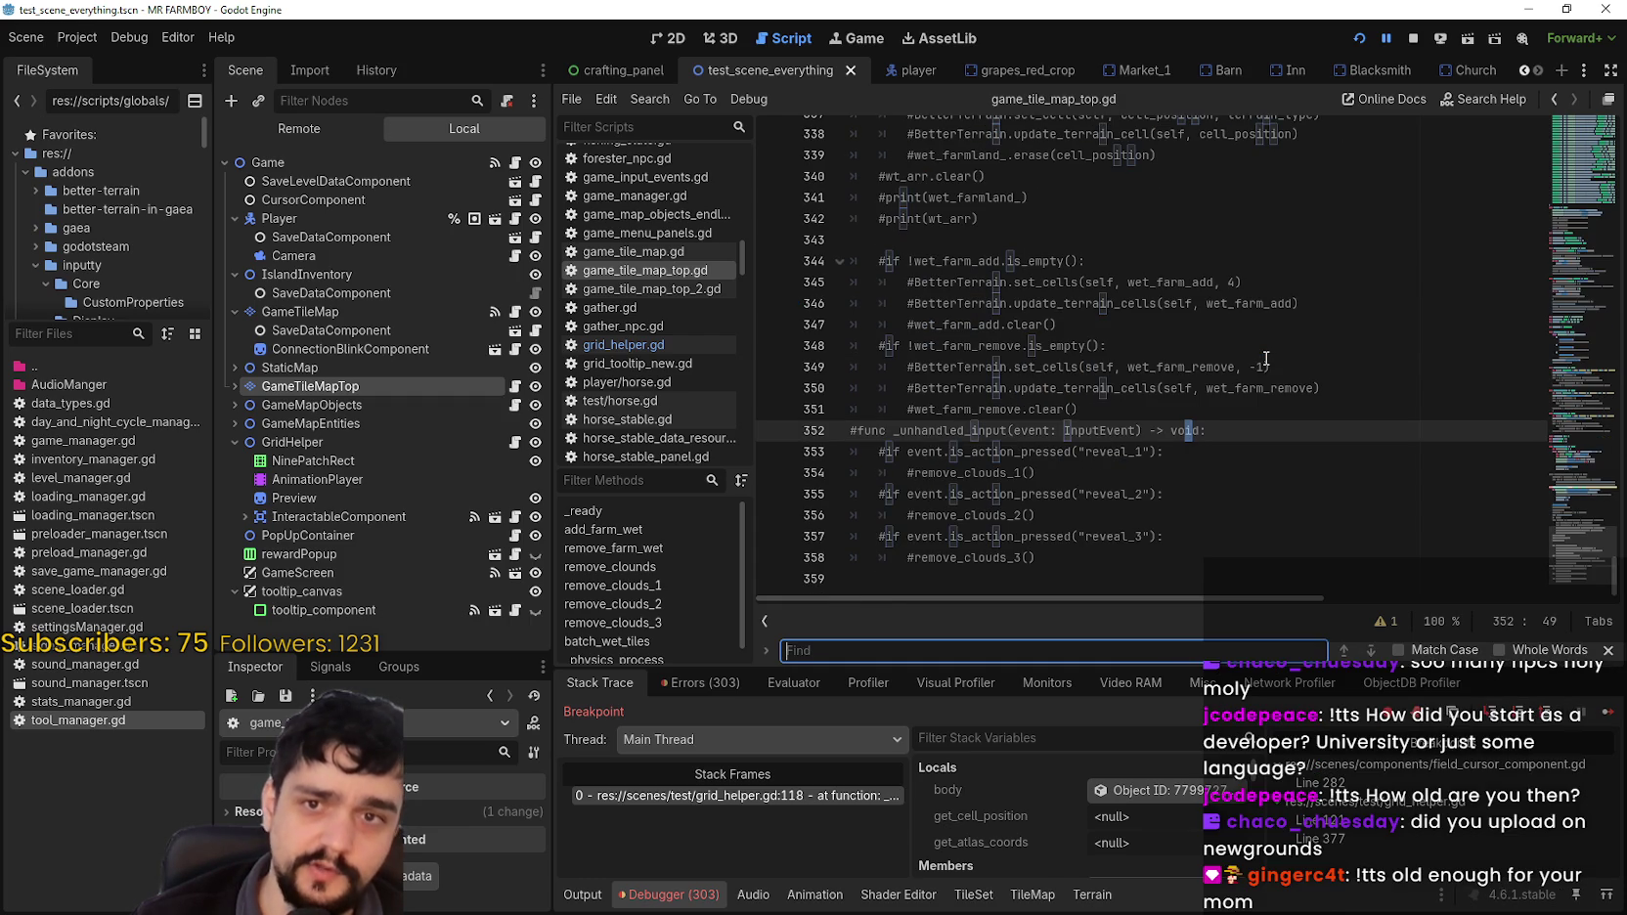
mouse_move(1575, 411)
left_mouse_down()
mouse_move(1574, 362)
mouse_move(1575, 396)
mouse_move(1527, 344)
left_mouse_up()
Step: Close the find bar and narrow the FileSystem and Scene docks to widen the script editor
scroll(1336, 368, "down", 2)
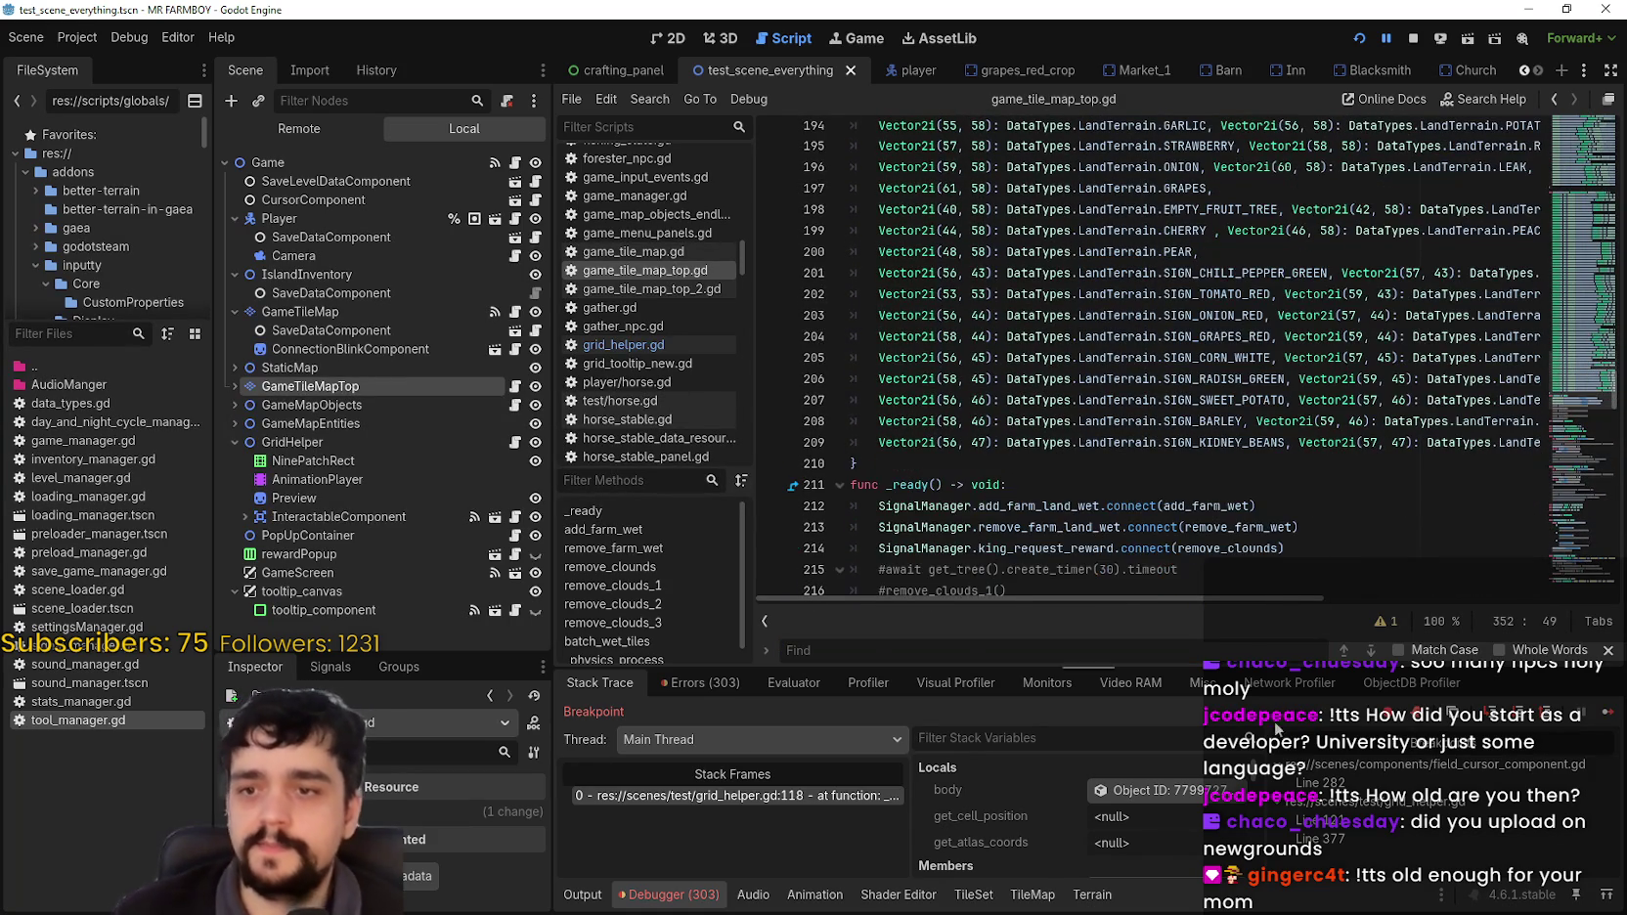
left_click_drag(1543, 356, 1575, 285)
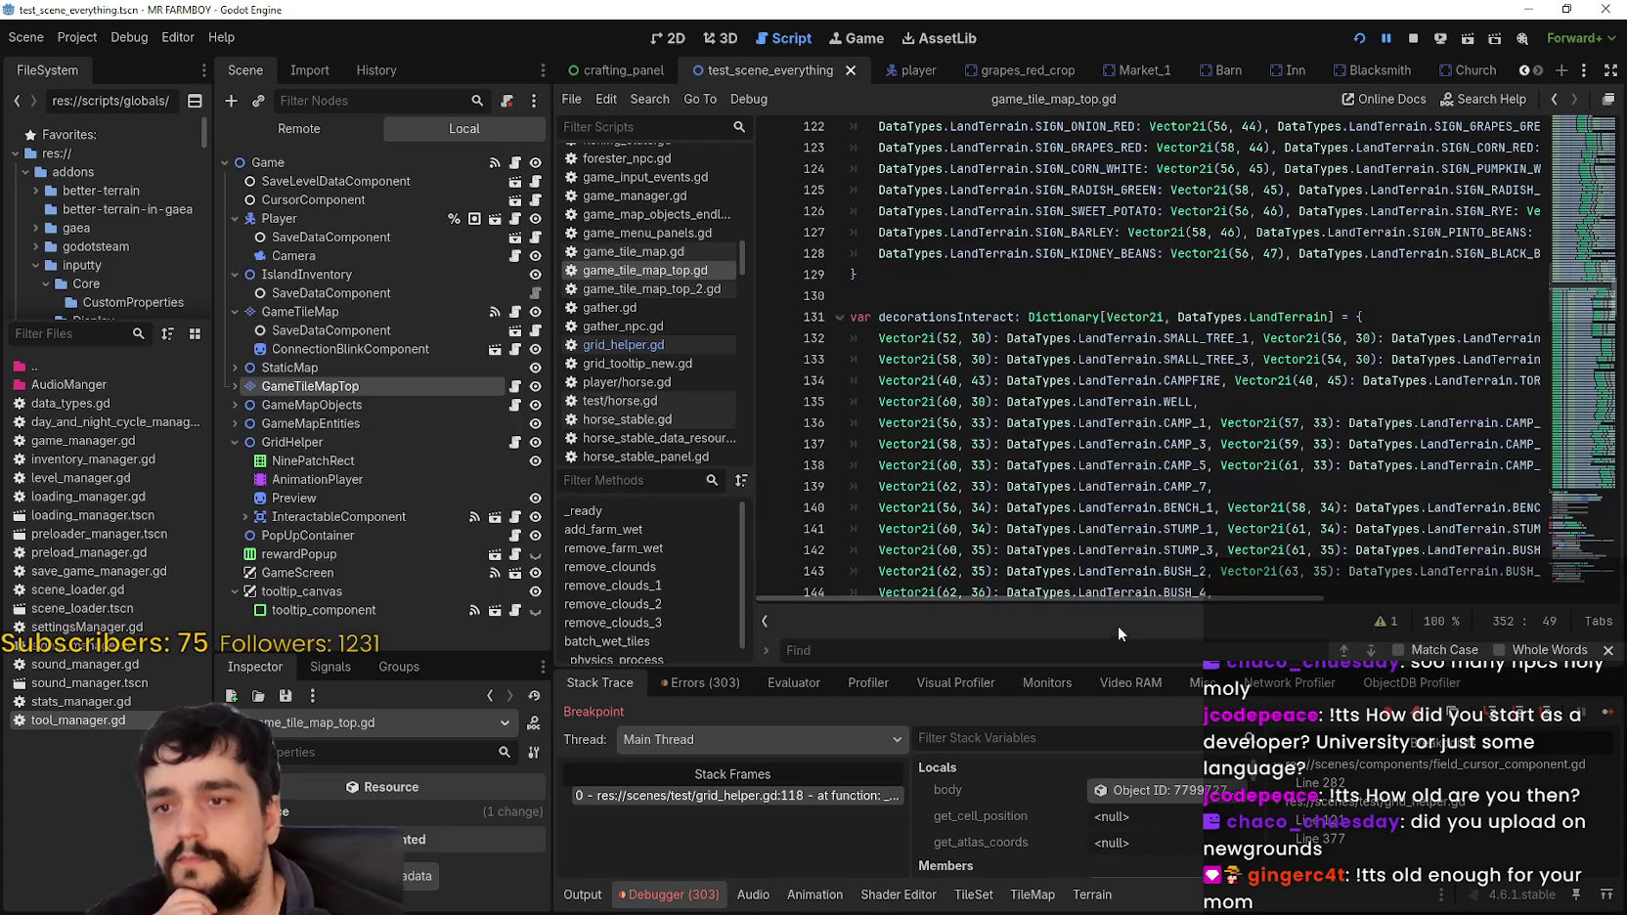
left_click(1608, 650)
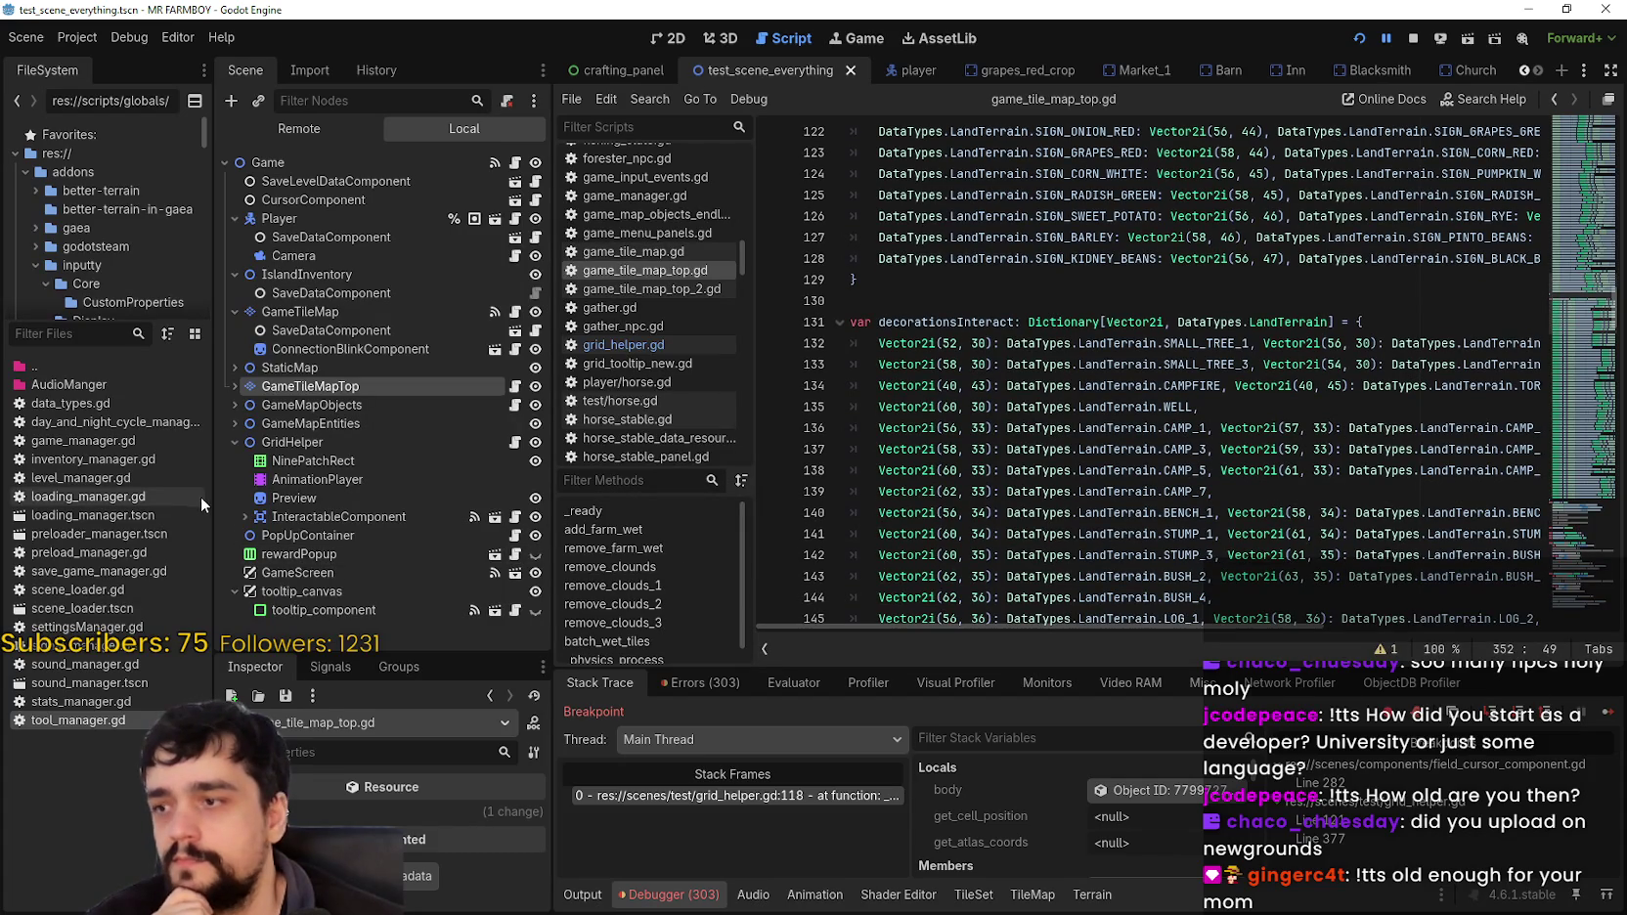
left_click_drag(213, 497, 180, 497)
left_click_drag(550, 498, 479, 499)
scroll(1241, 630, "right", 3)
scroll(1345, 624, "down", 2)
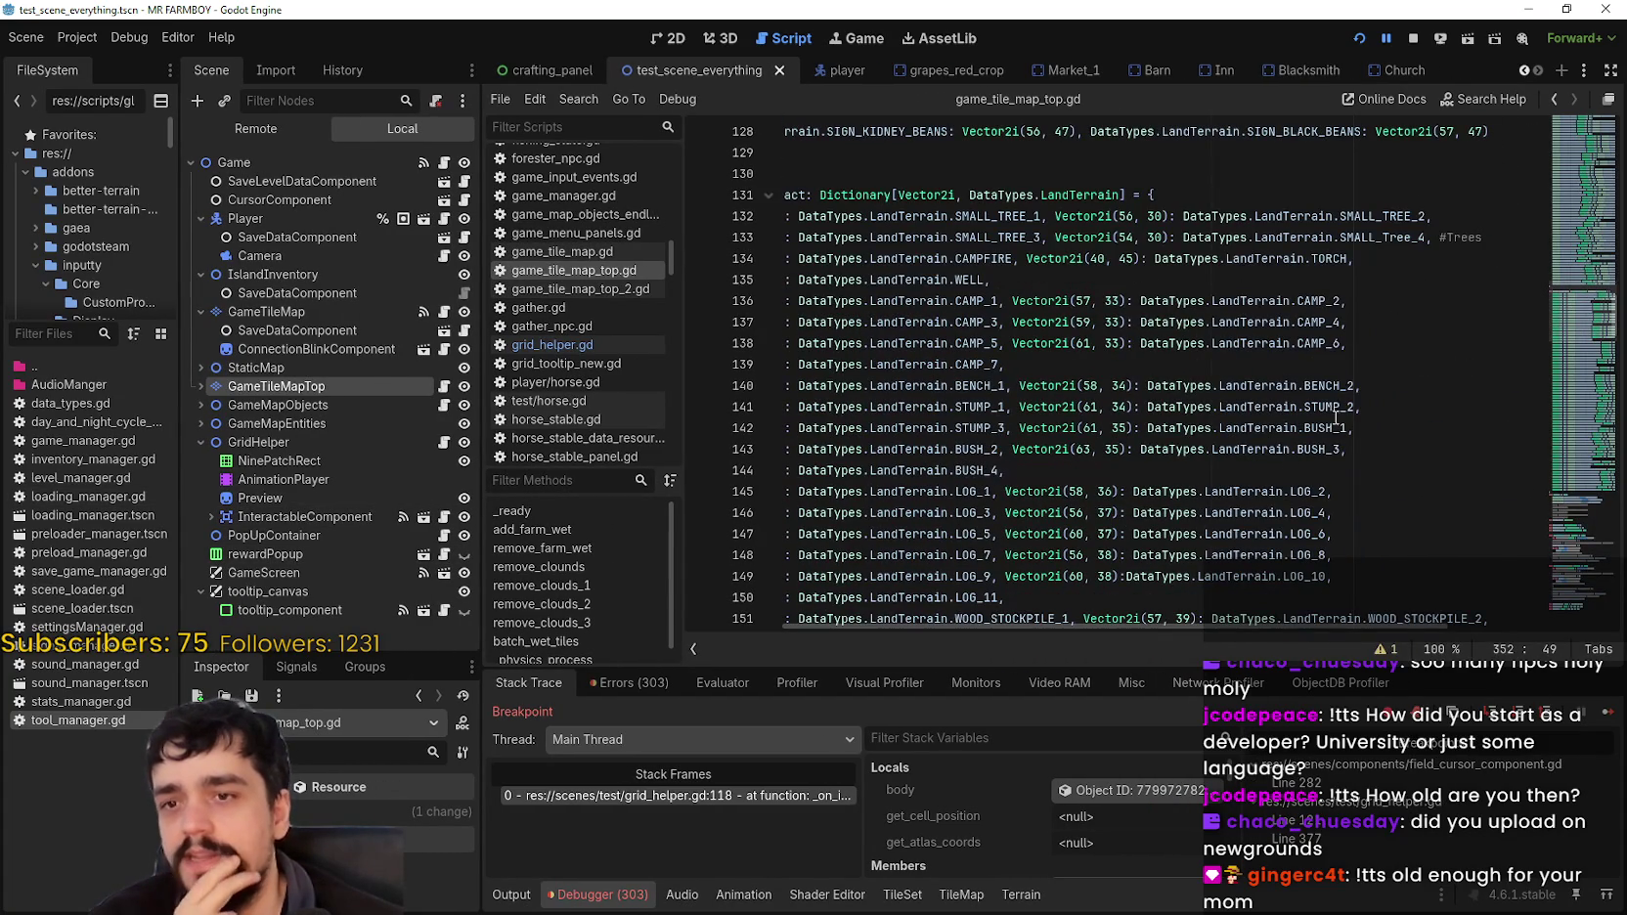
Step: Select and inspect the BENCH_2, LandTerrain and SCARECROW_1/3/5 dictionary entries
double_click(1328, 385)
scroll(1316, 401, "up", 2)
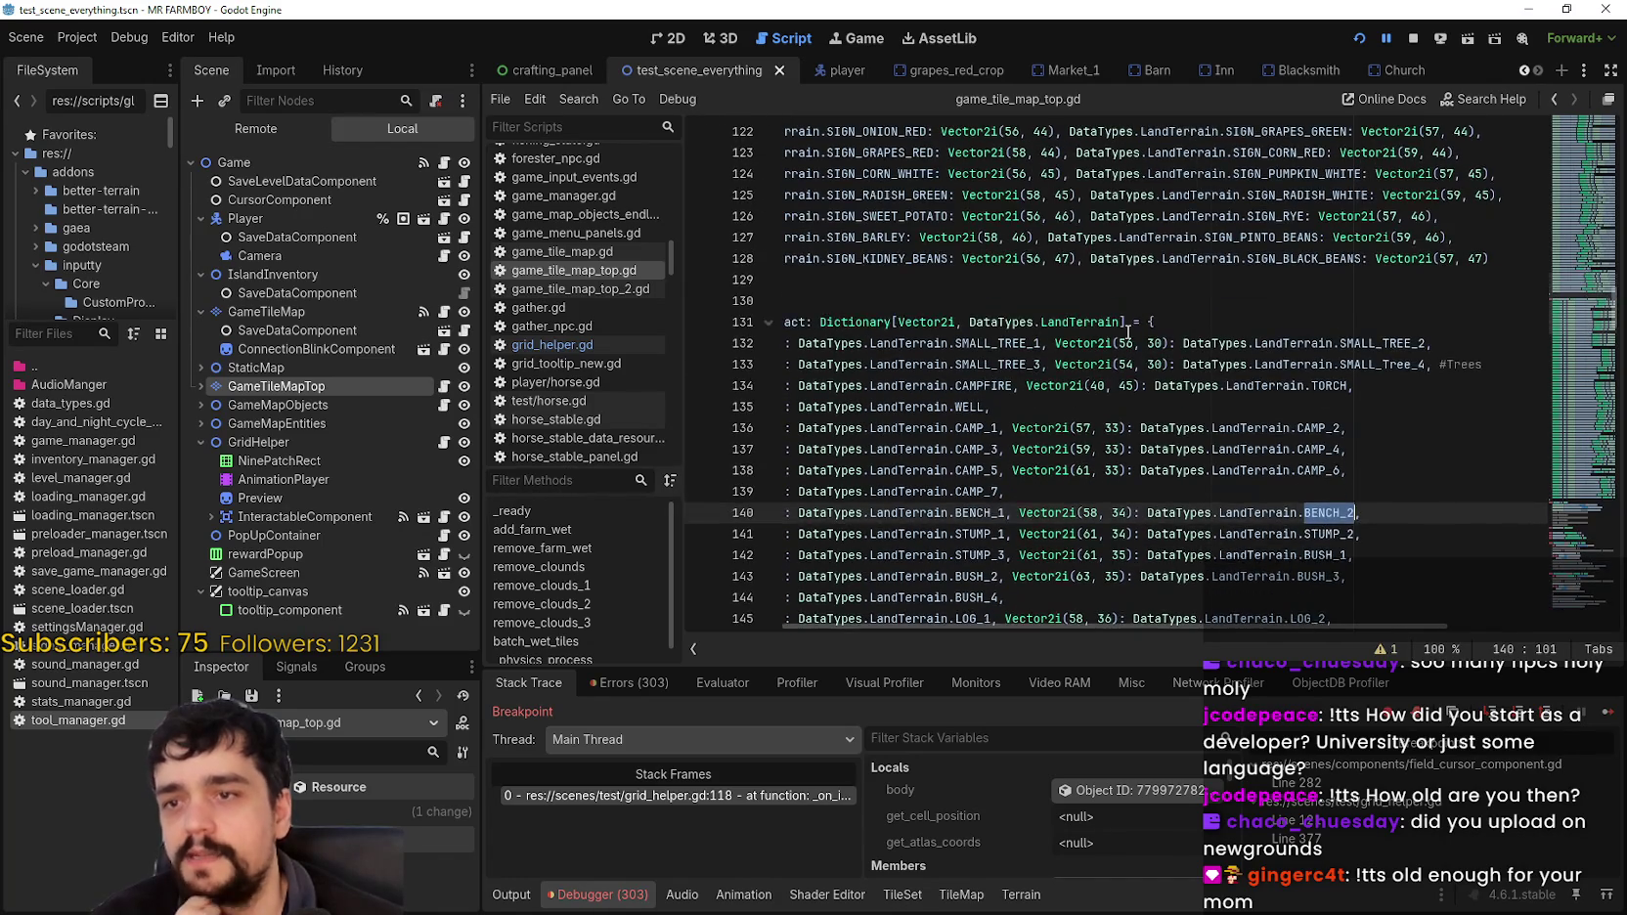
left_click(1136, 326)
scroll(1125, 352, "down", 5)
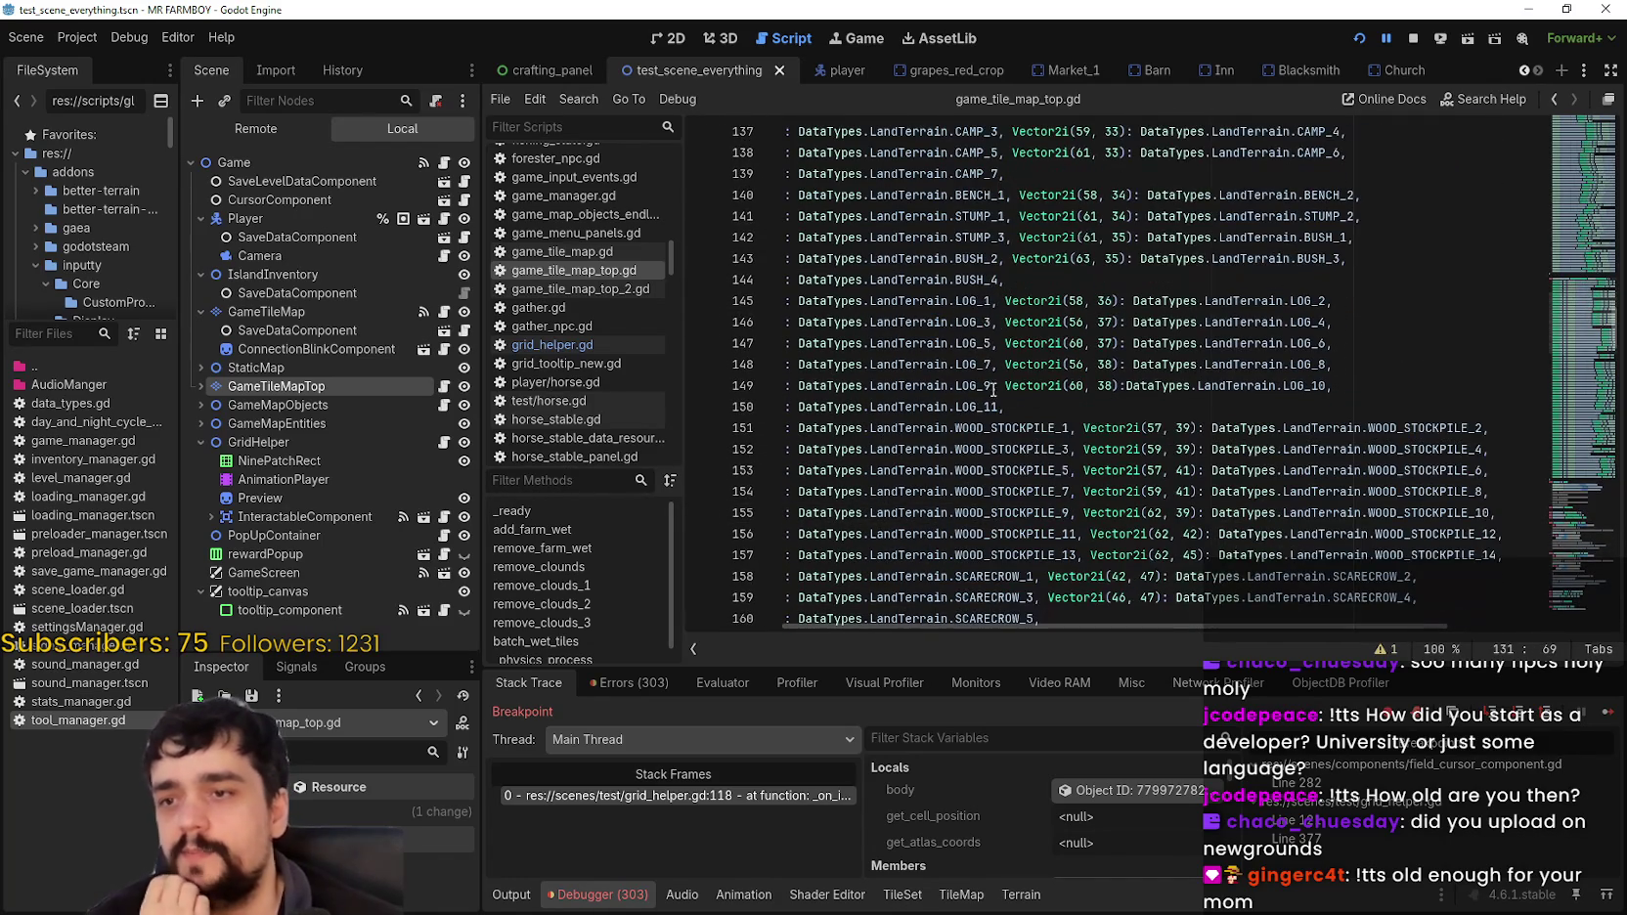
double_click(940, 402)
left_click_drag(998, 406, 864, 406)
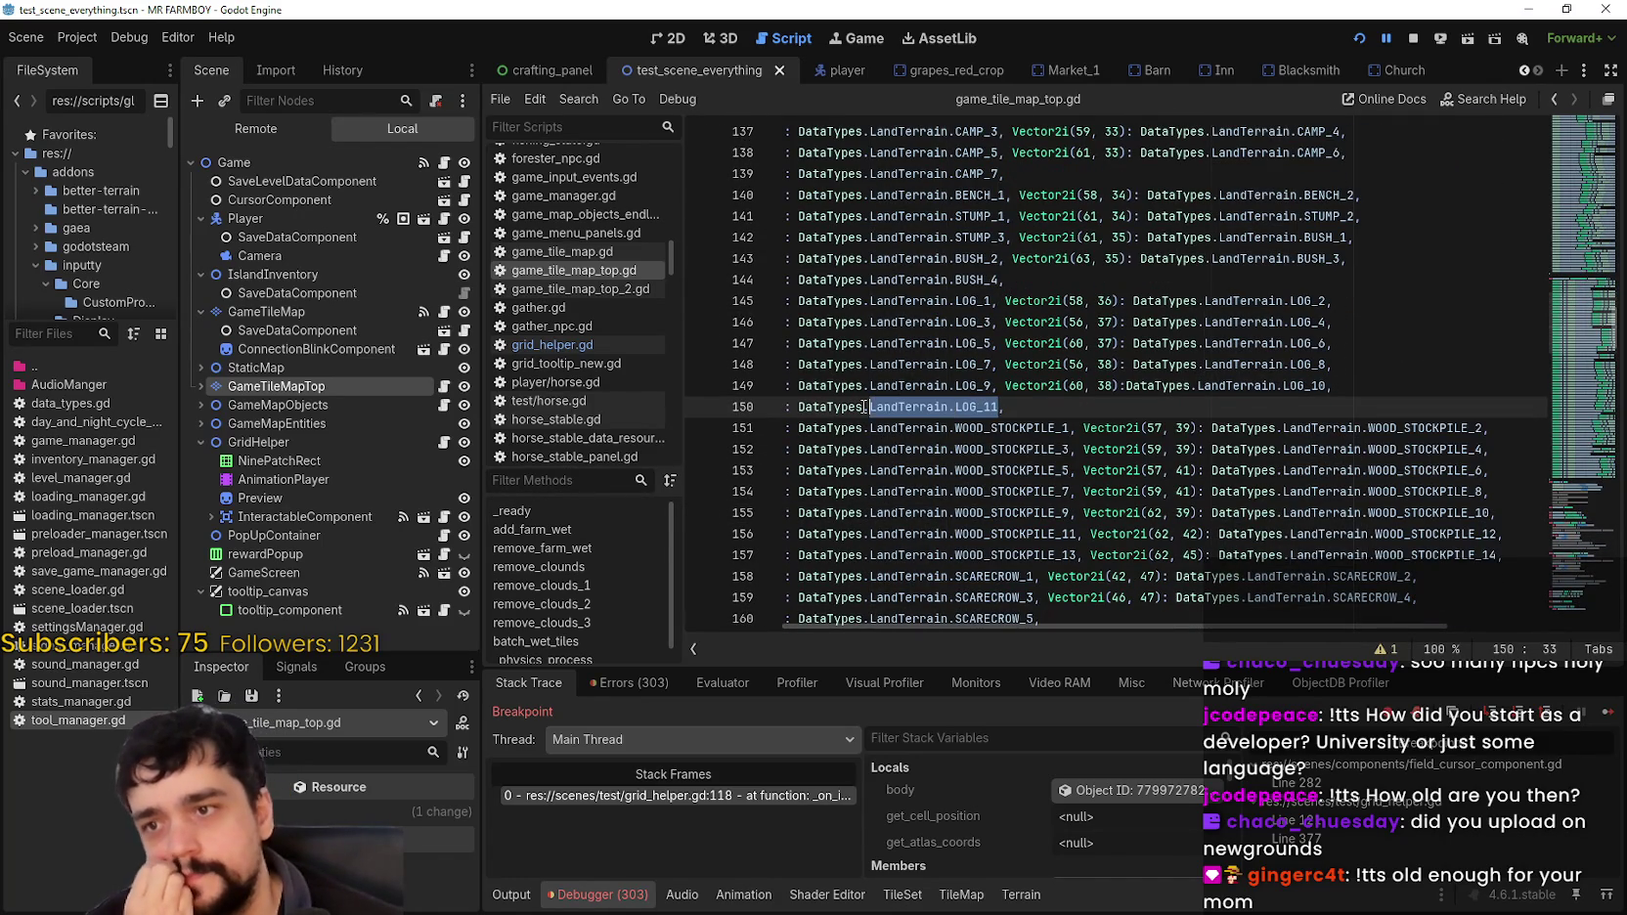
scroll(1076, 390, "down", 2)
double_click(1033, 491)
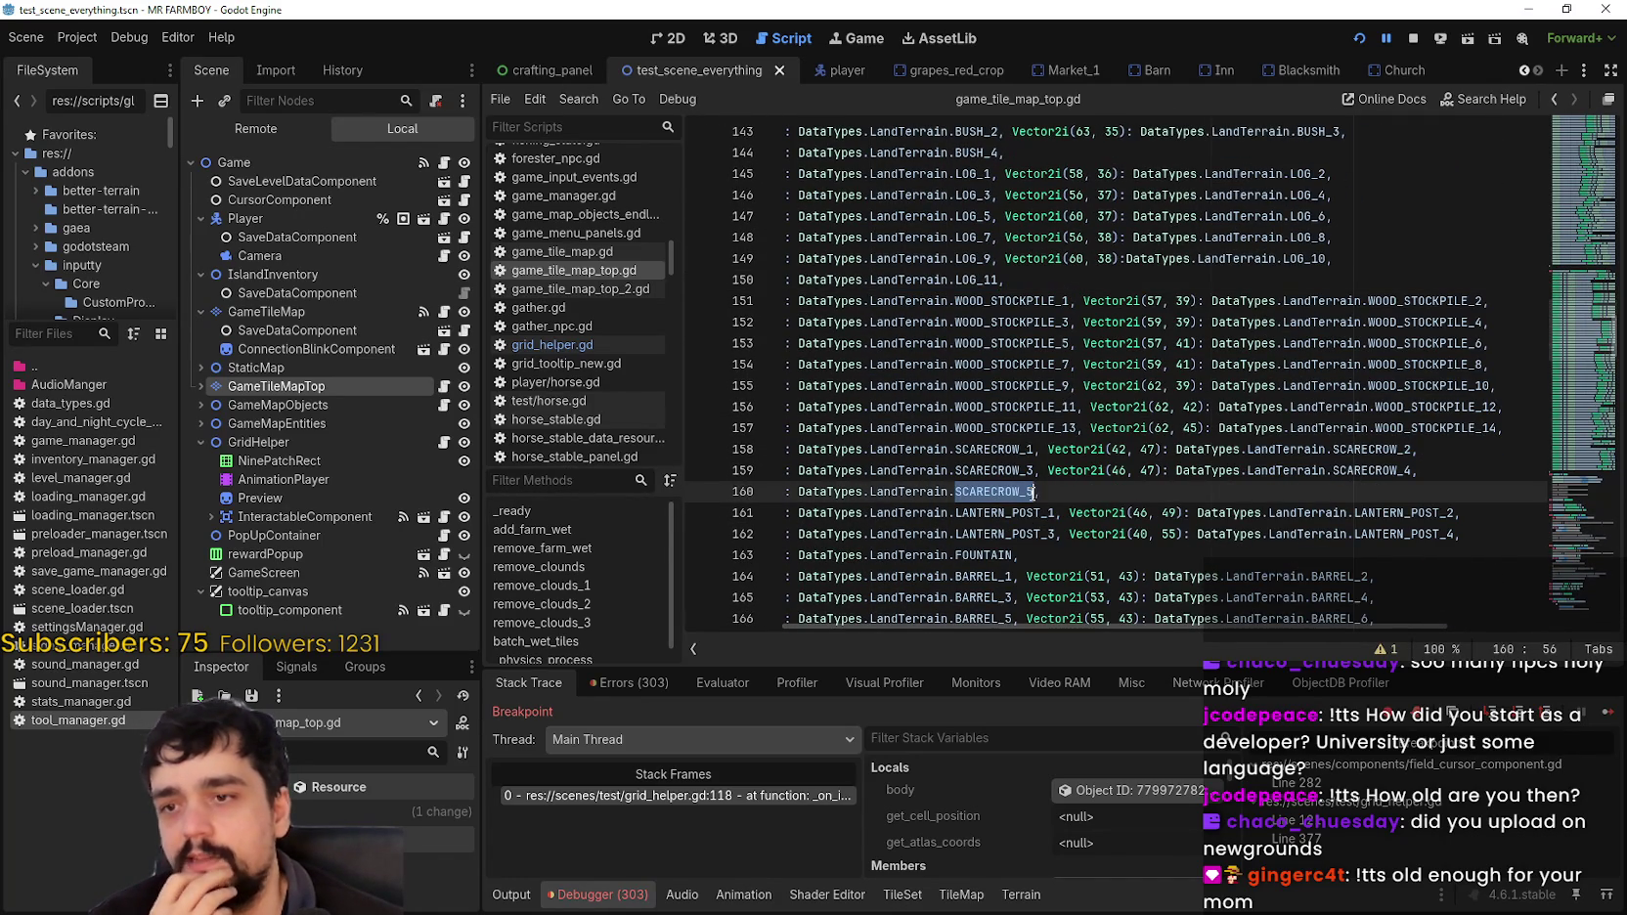
mouse_move(978, 484)
left_mouse_down()
mouse_move(792, 489)
mouse_move(806, 489)
left_mouse_up()
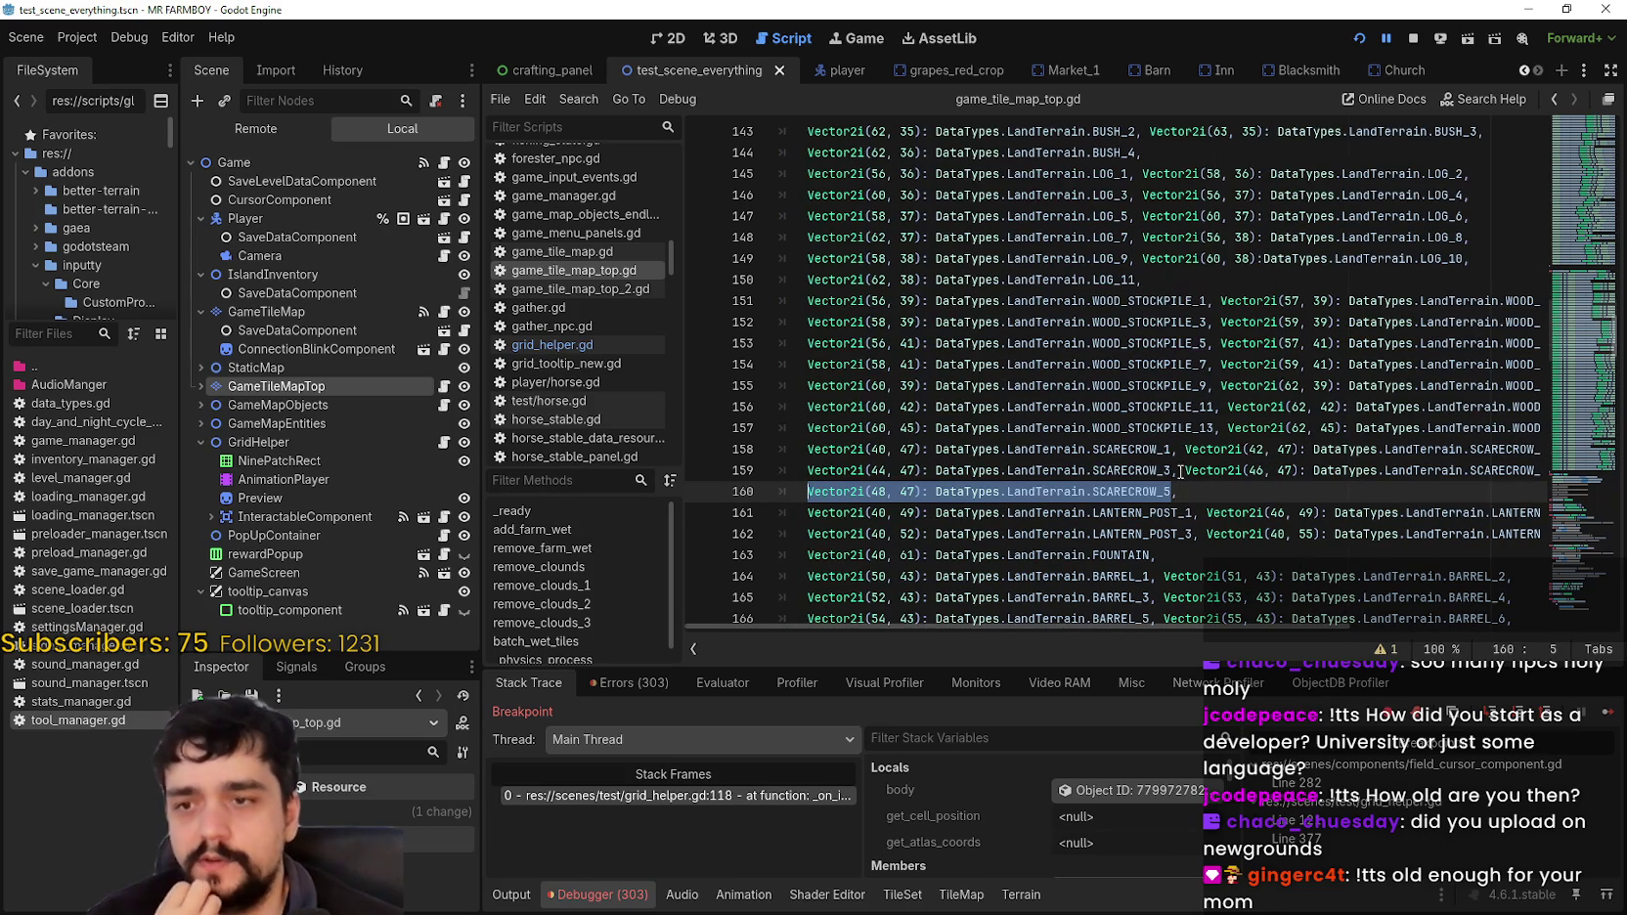
double_click(1135, 471)
left_click_drag(1135, 470, 818, 470)
double_click(1134, 448)
left_click_drag(1134, 449, 808, 449)
scroll(1405, 423, "down", 4)
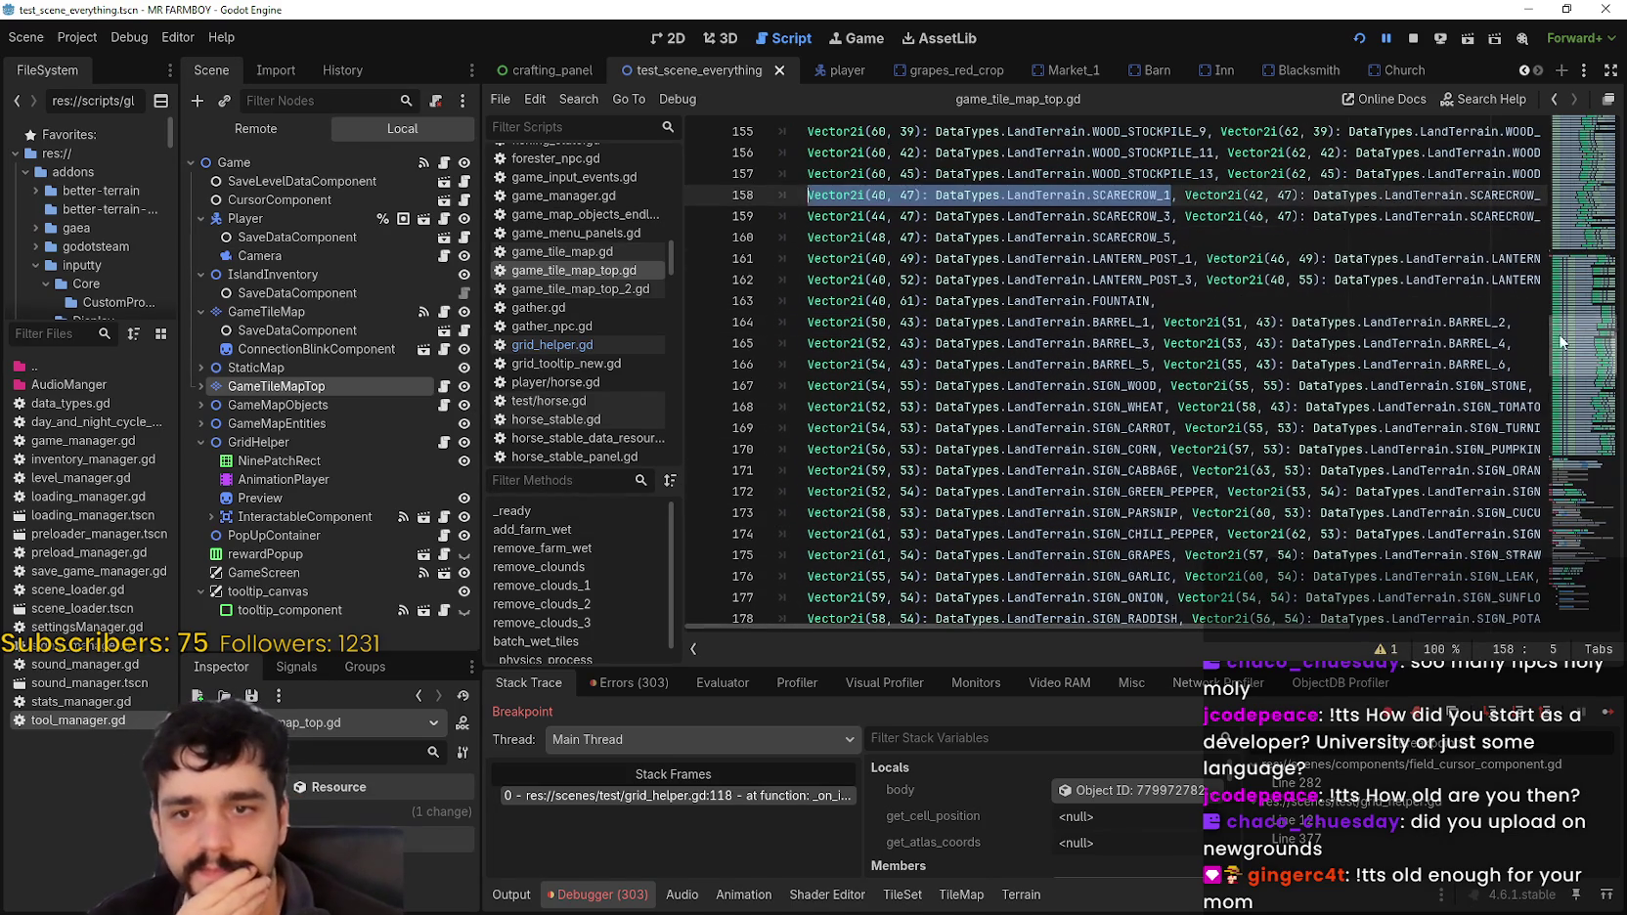
scroll(1558, 396, "down", 11)
mouse_move(1558, 390)
left_mouse_down()
mouse_move(1564, 459)
mouse_move(1571, 299)
left_mouse_up()
Step: Inspect the end of the decorations dictionary and select the PEAR entry on line 119
left_click(1049, 427)
scroll(1049, 427, "up", 2)
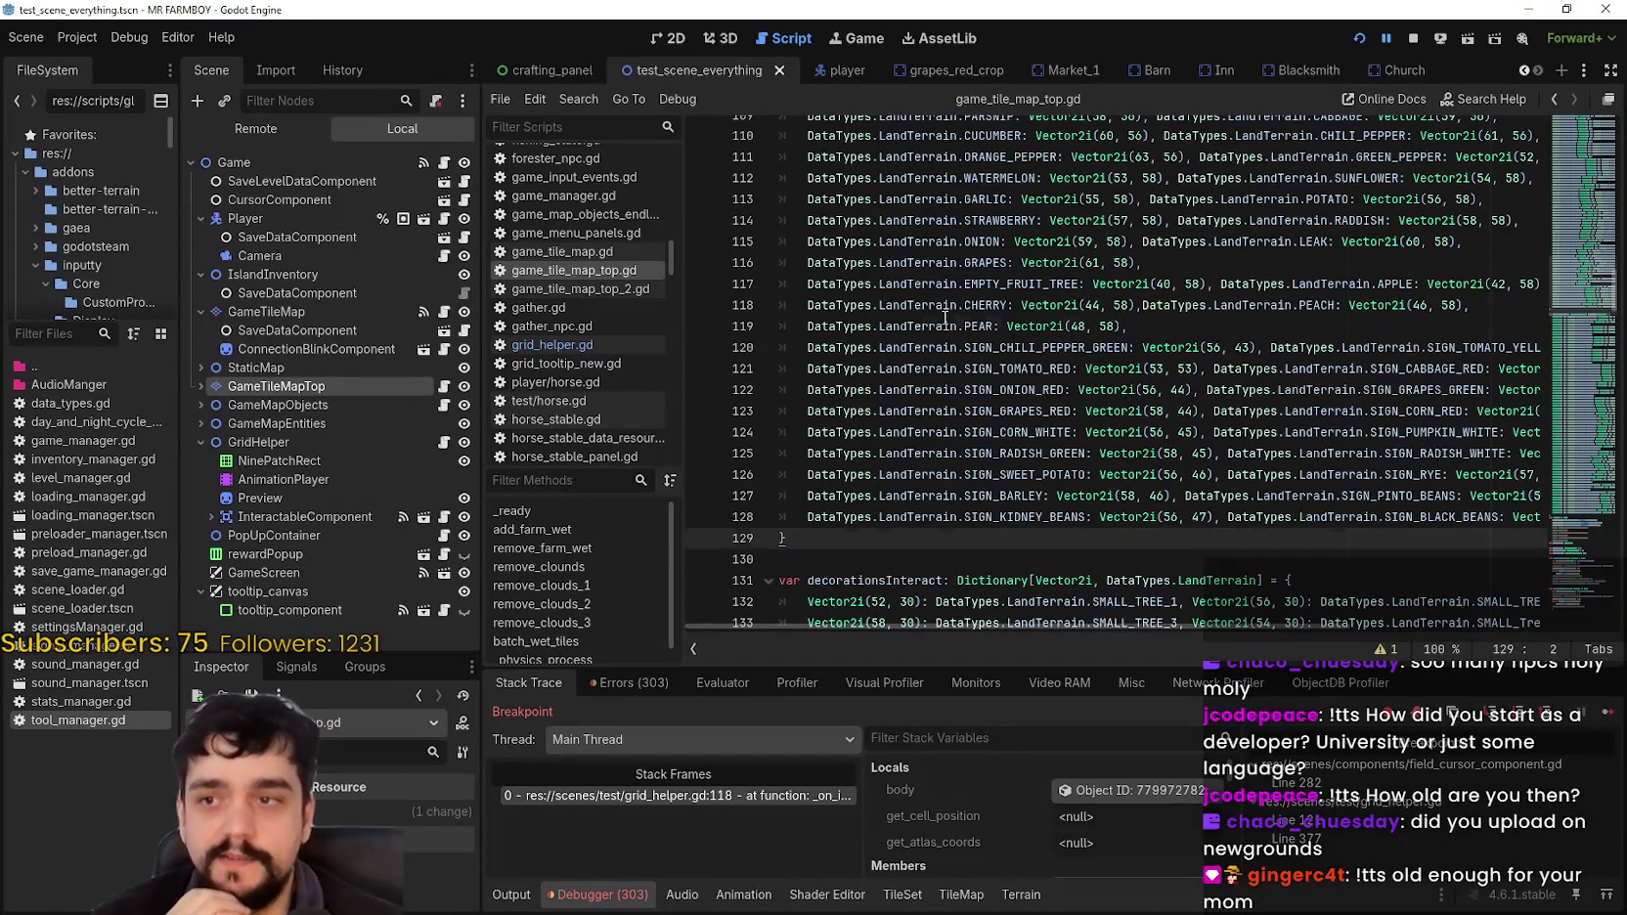
left_click(987, 325)
left_click_drag(987, 326, 838, 329)
left_click(1242, 343)
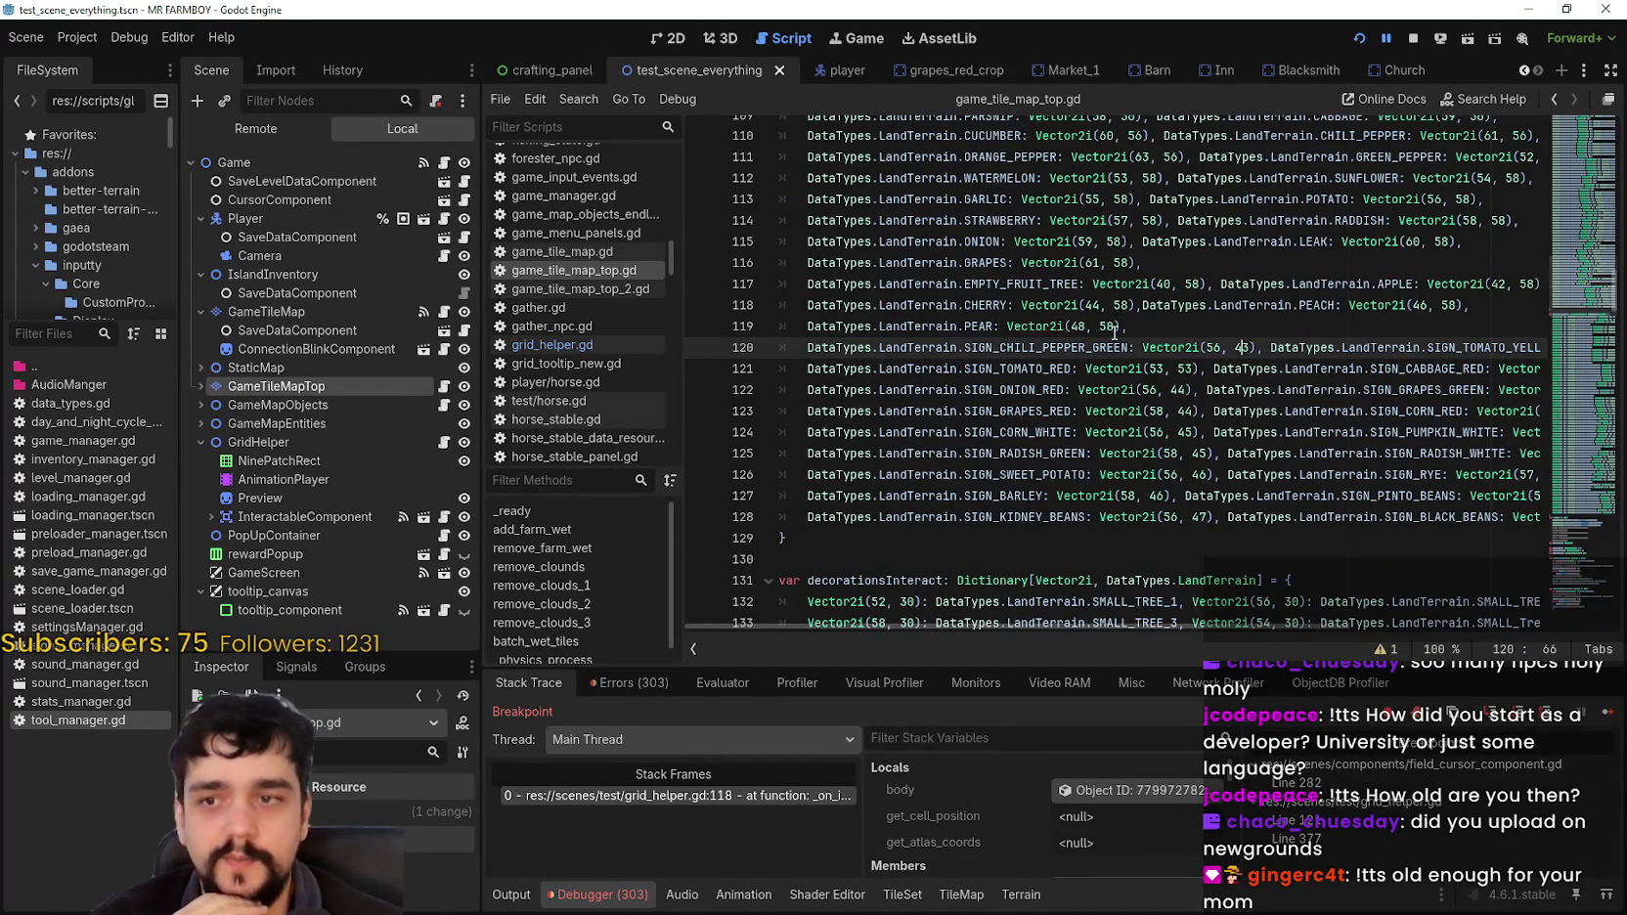
key("Up")
key("Up")
key("Up")
scroll(1507, 369, "up", 4)
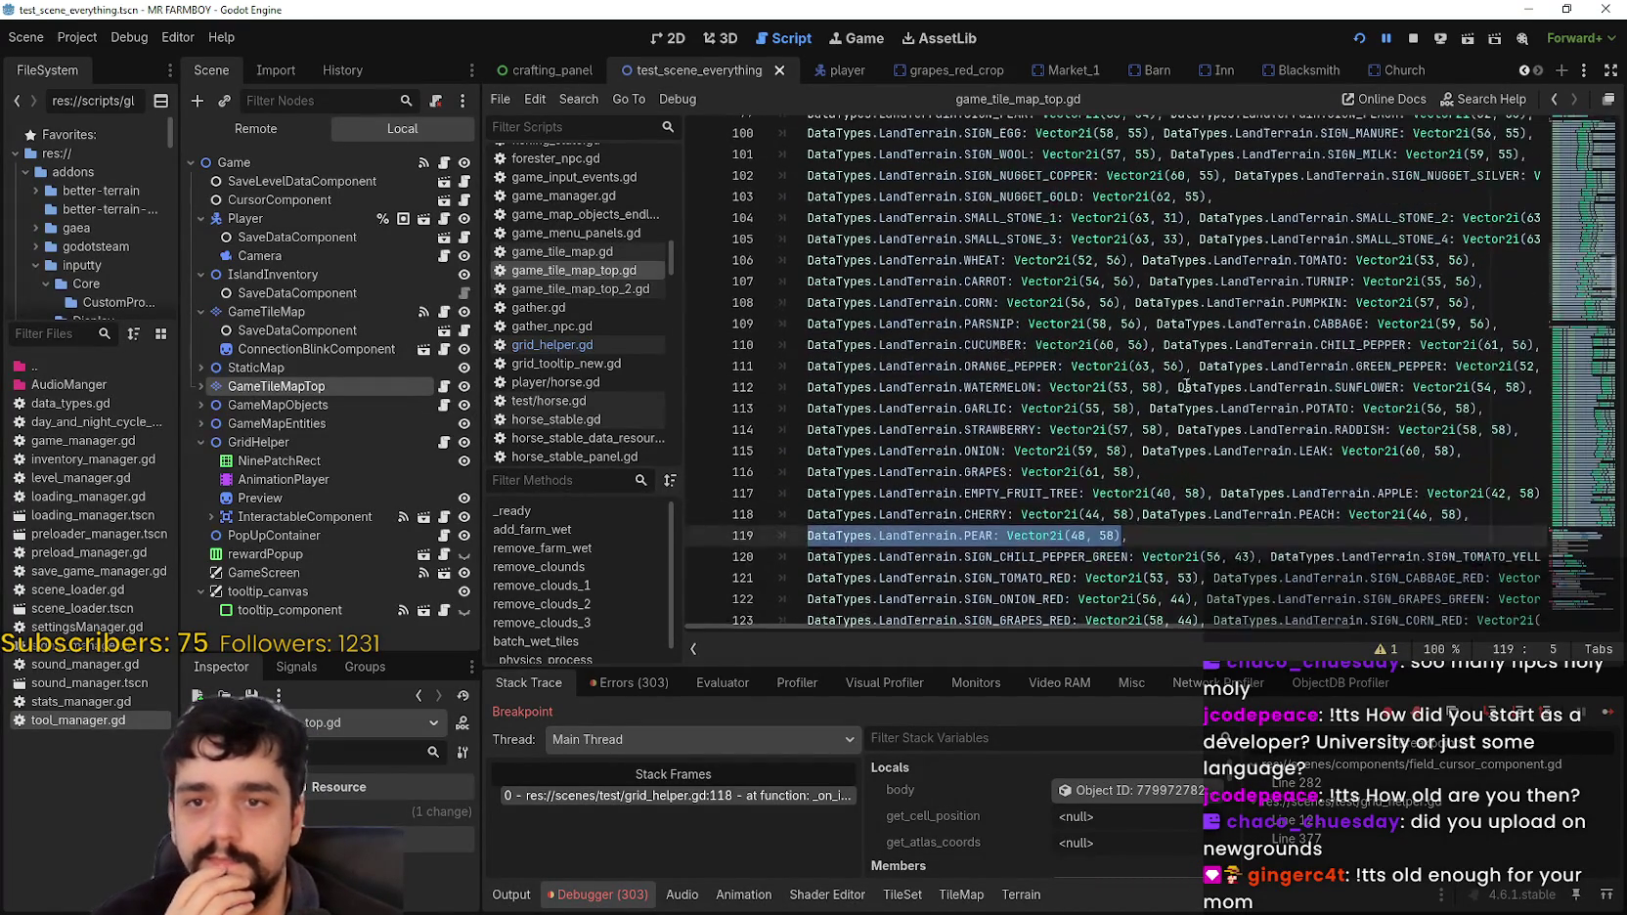
mouse_move(1592, 272)
left_mouse_down()
mouse_move(1579, 127)
mouse_move(1530, 275)
left_mouse_up()
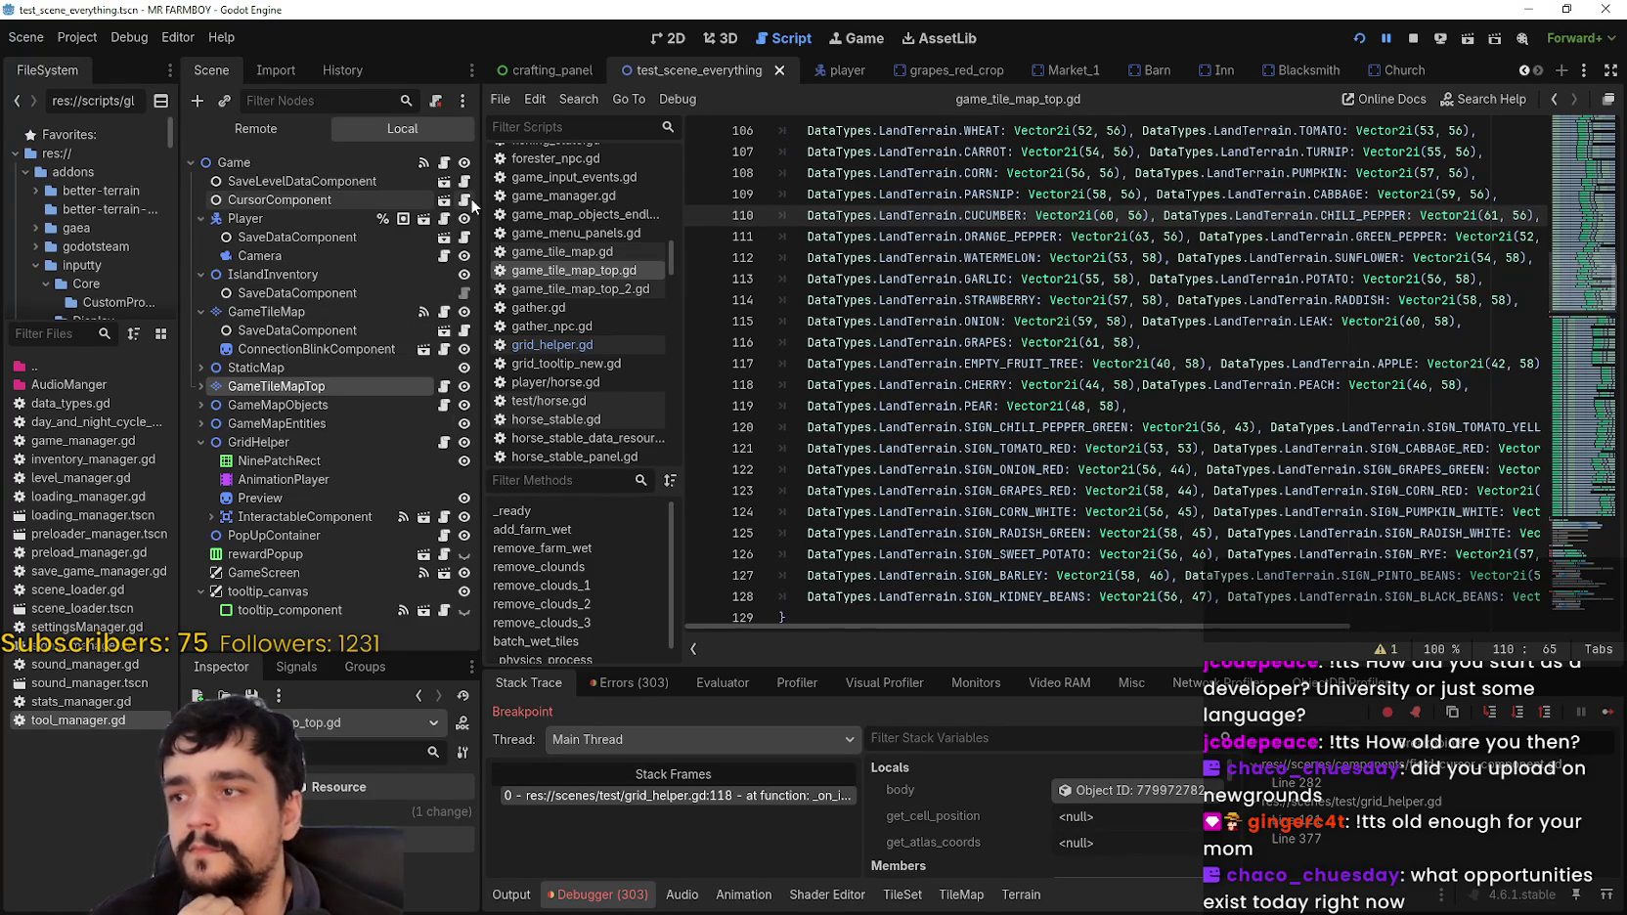
Step: Return to field_cursor_component.gd and scroll to the decoration-move block near line 640
key("alt+Left")
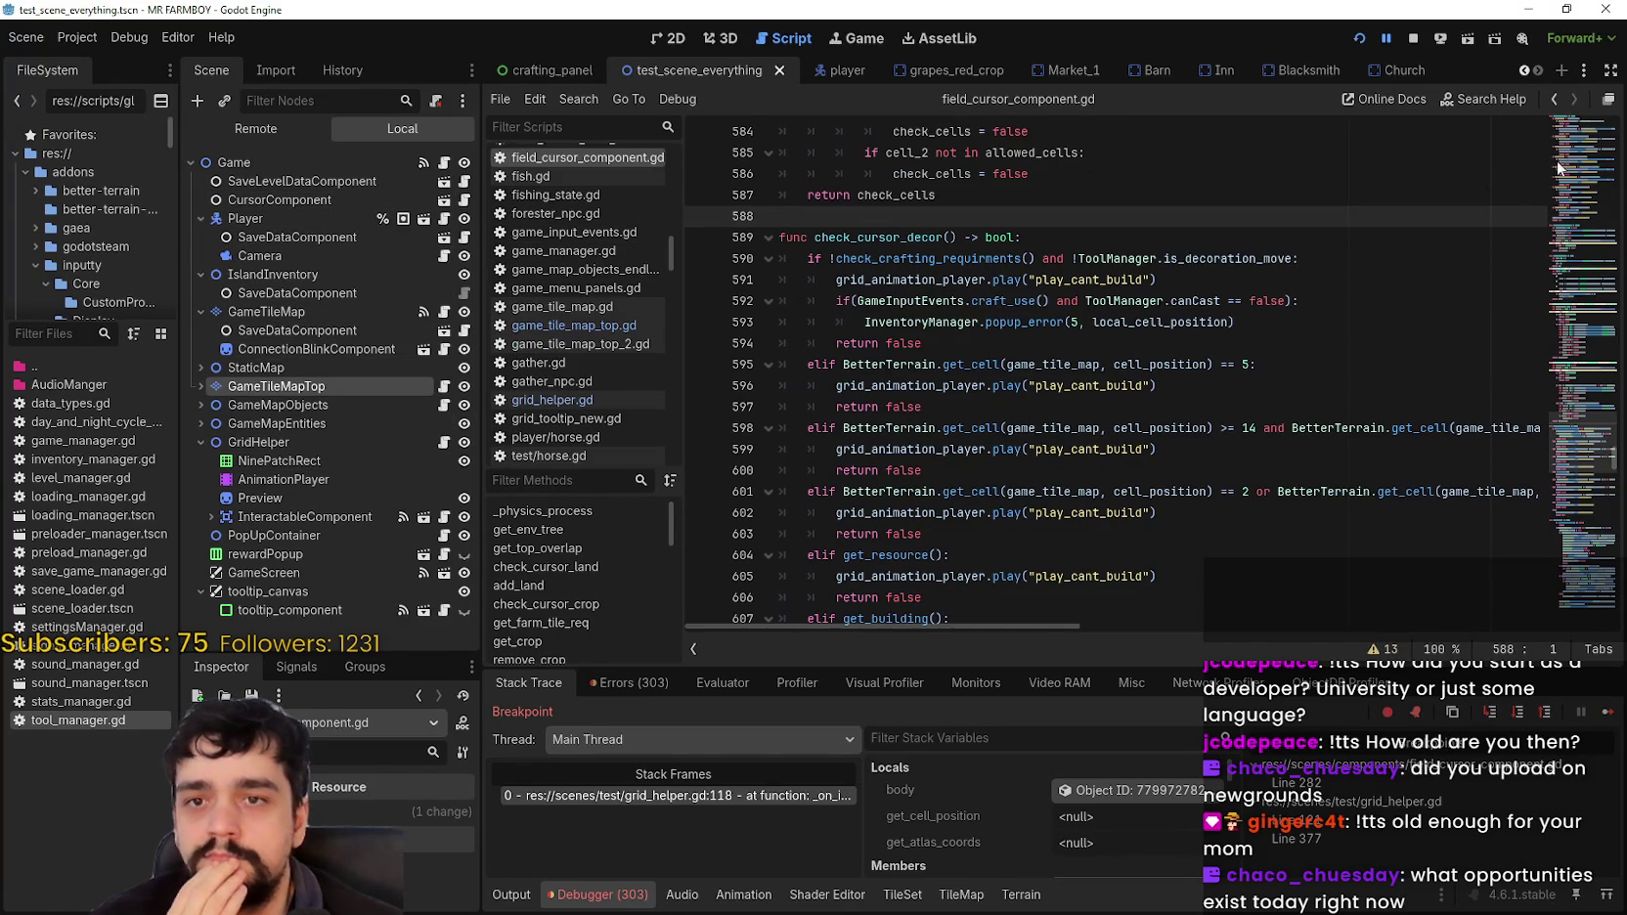
left_click(1581, 152)
scroll(1585, 344, "up", 15)
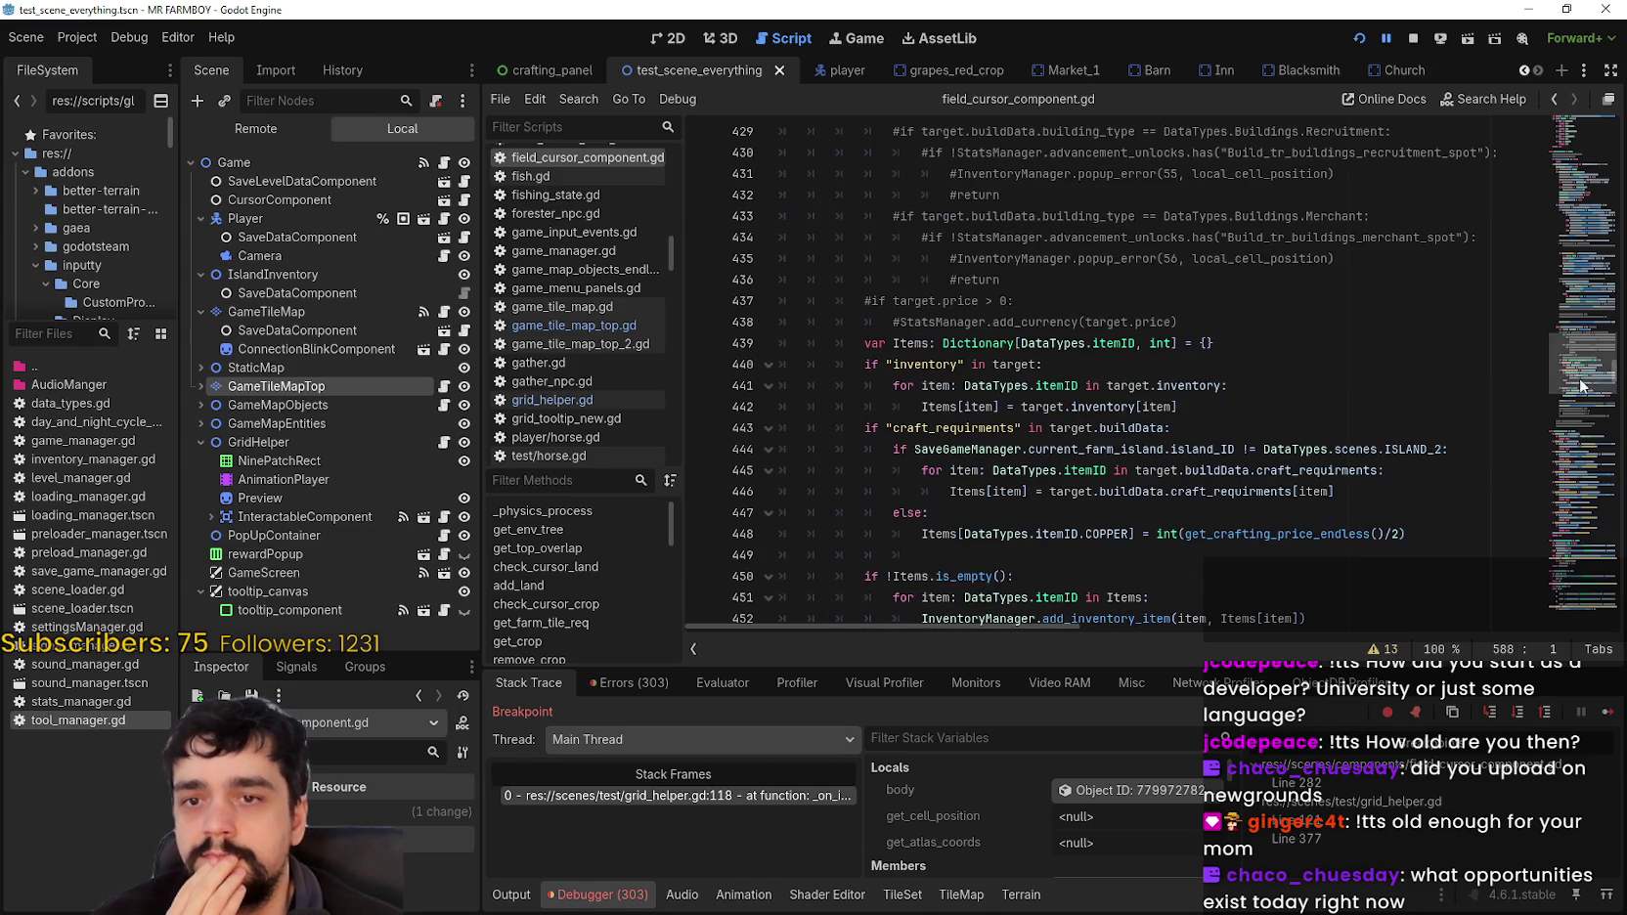
scroll(1582, 340, "up", 4)
scroll(1581, 343, "down", 6)
scroll(1581, 344, "up", 2)
left_click_drag(1582, 345, 1576, 487)
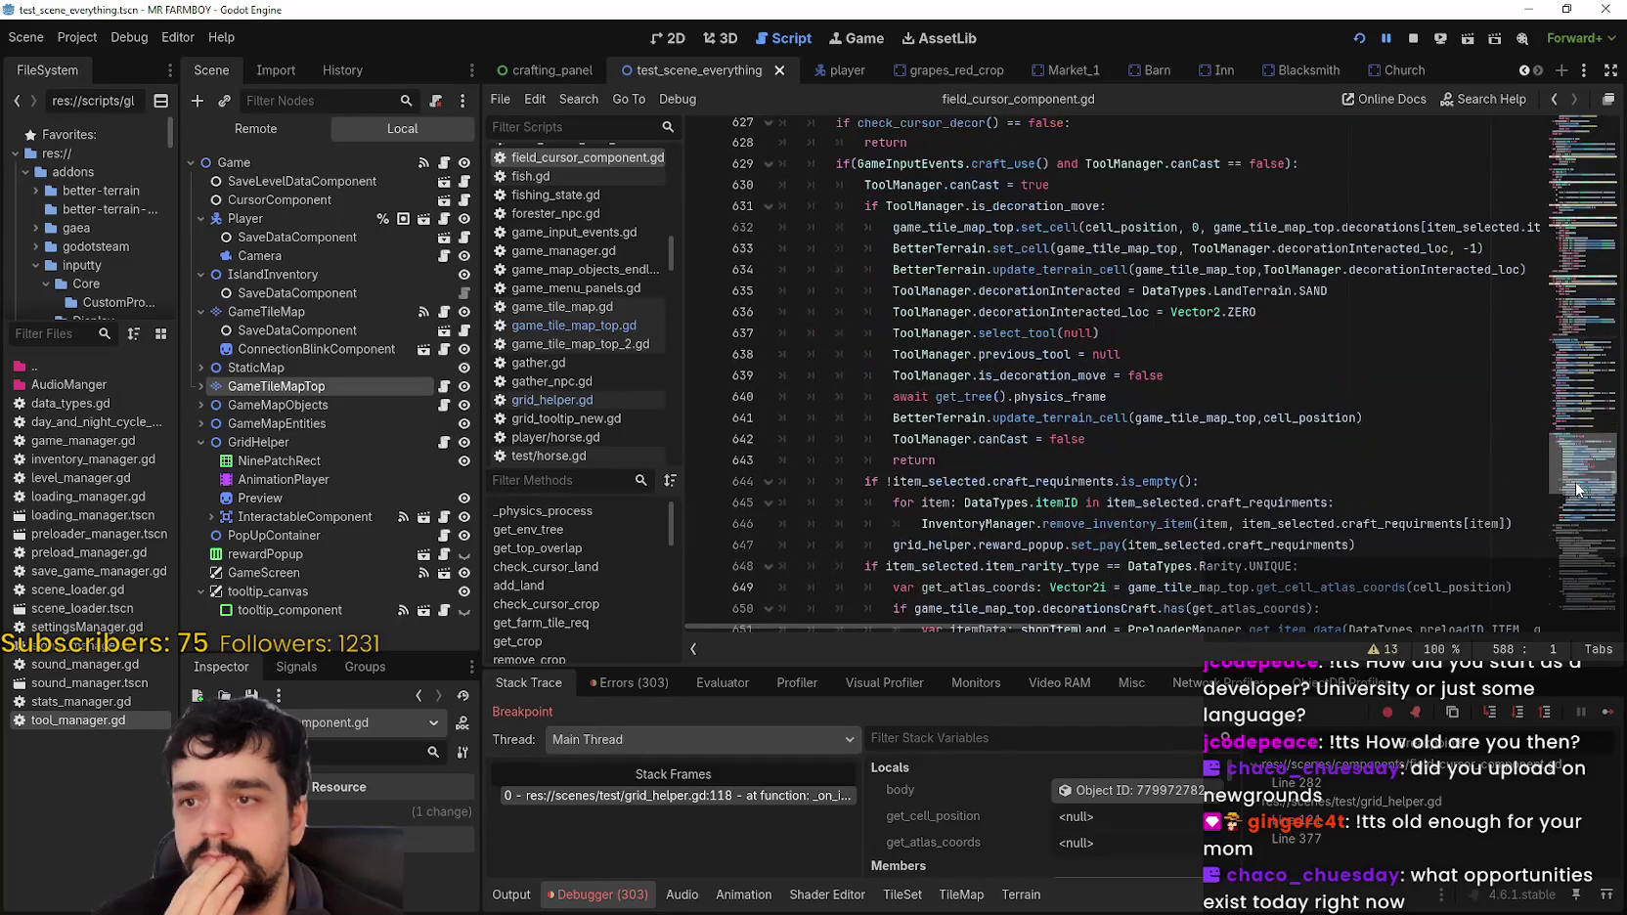
Step: Trace the is_decoration_move reset, canCast reset, terrain update, crafted-decoration inventory line and else branch (lines 639–655)
left_click(1169, 380)
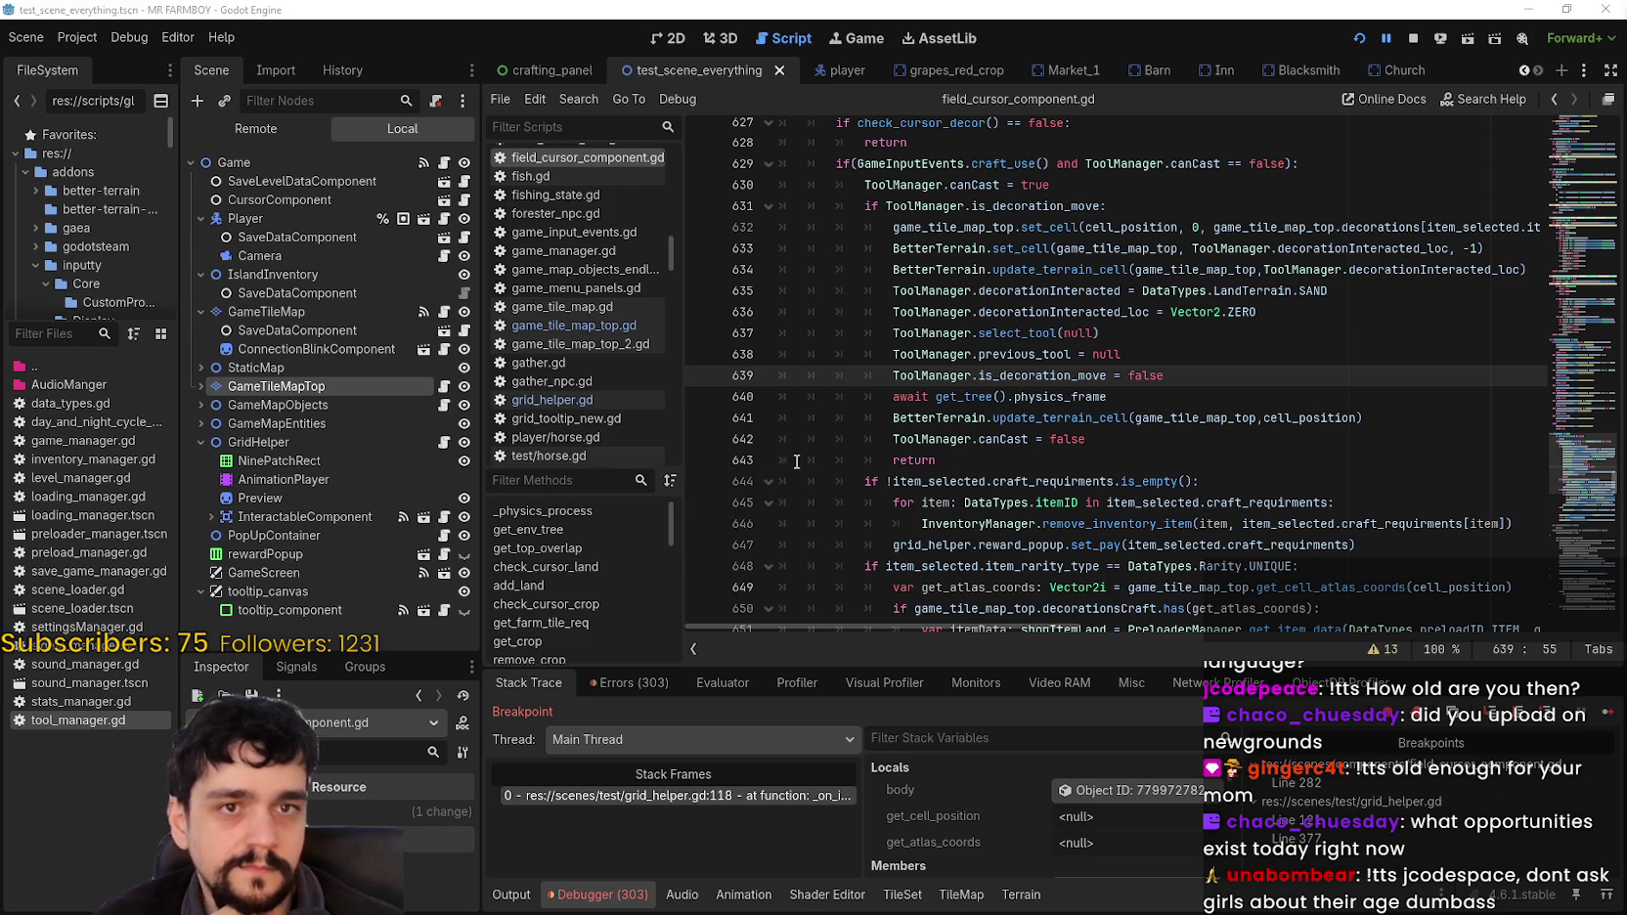
left_click(1046, 439)
scroll(1061, 435, "down", 1)
left_click(1164, 370)
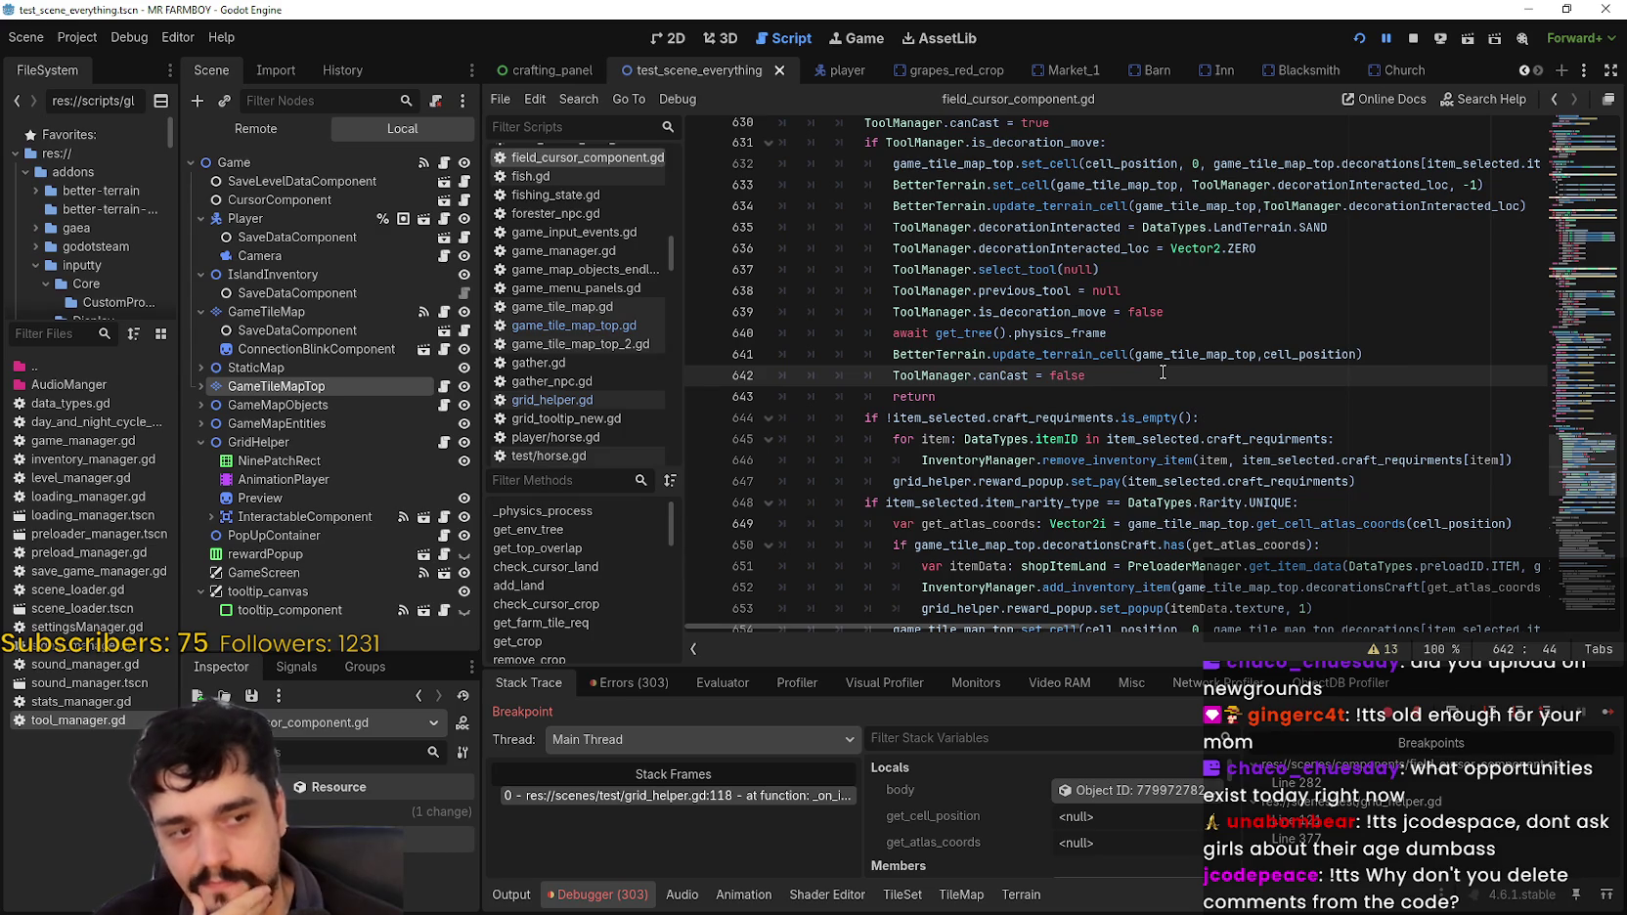
scroll(1160, 372, "down", 1)
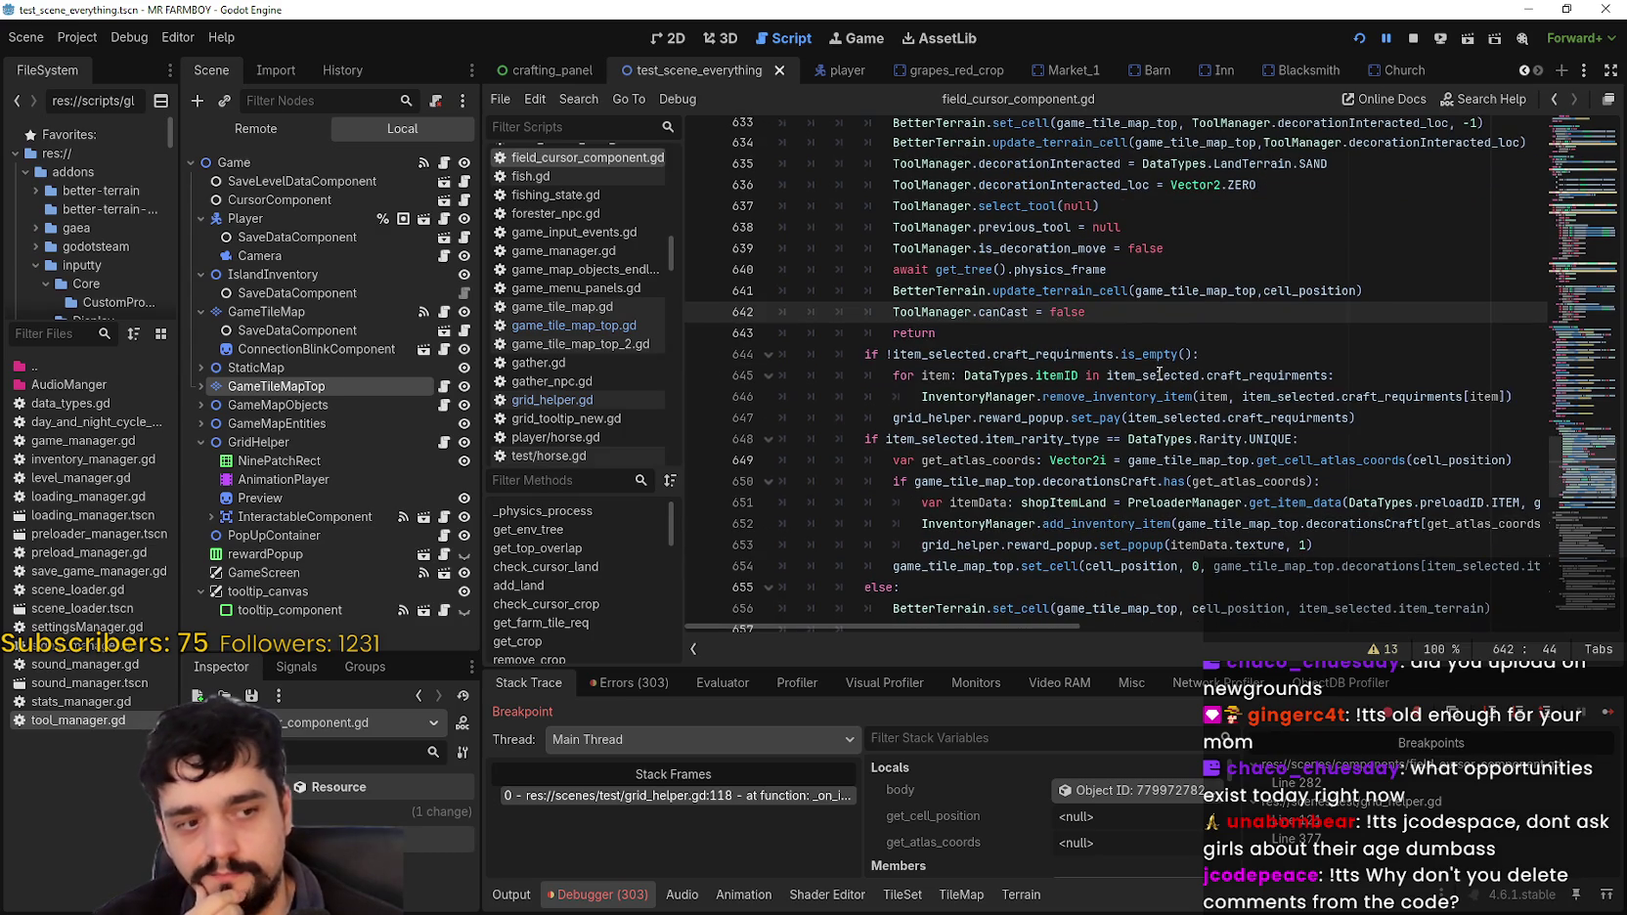
left_click(1064, 333)
scroll(1281, 356, "down", 3)
left_click(1208, 333)
left_click(1207, 395)
scroll(1174, 406, "up", 5)
left_click(1203, 418)
scroll(1213, 459, "up", 3)
scroll(1219, 476, "down", 3)
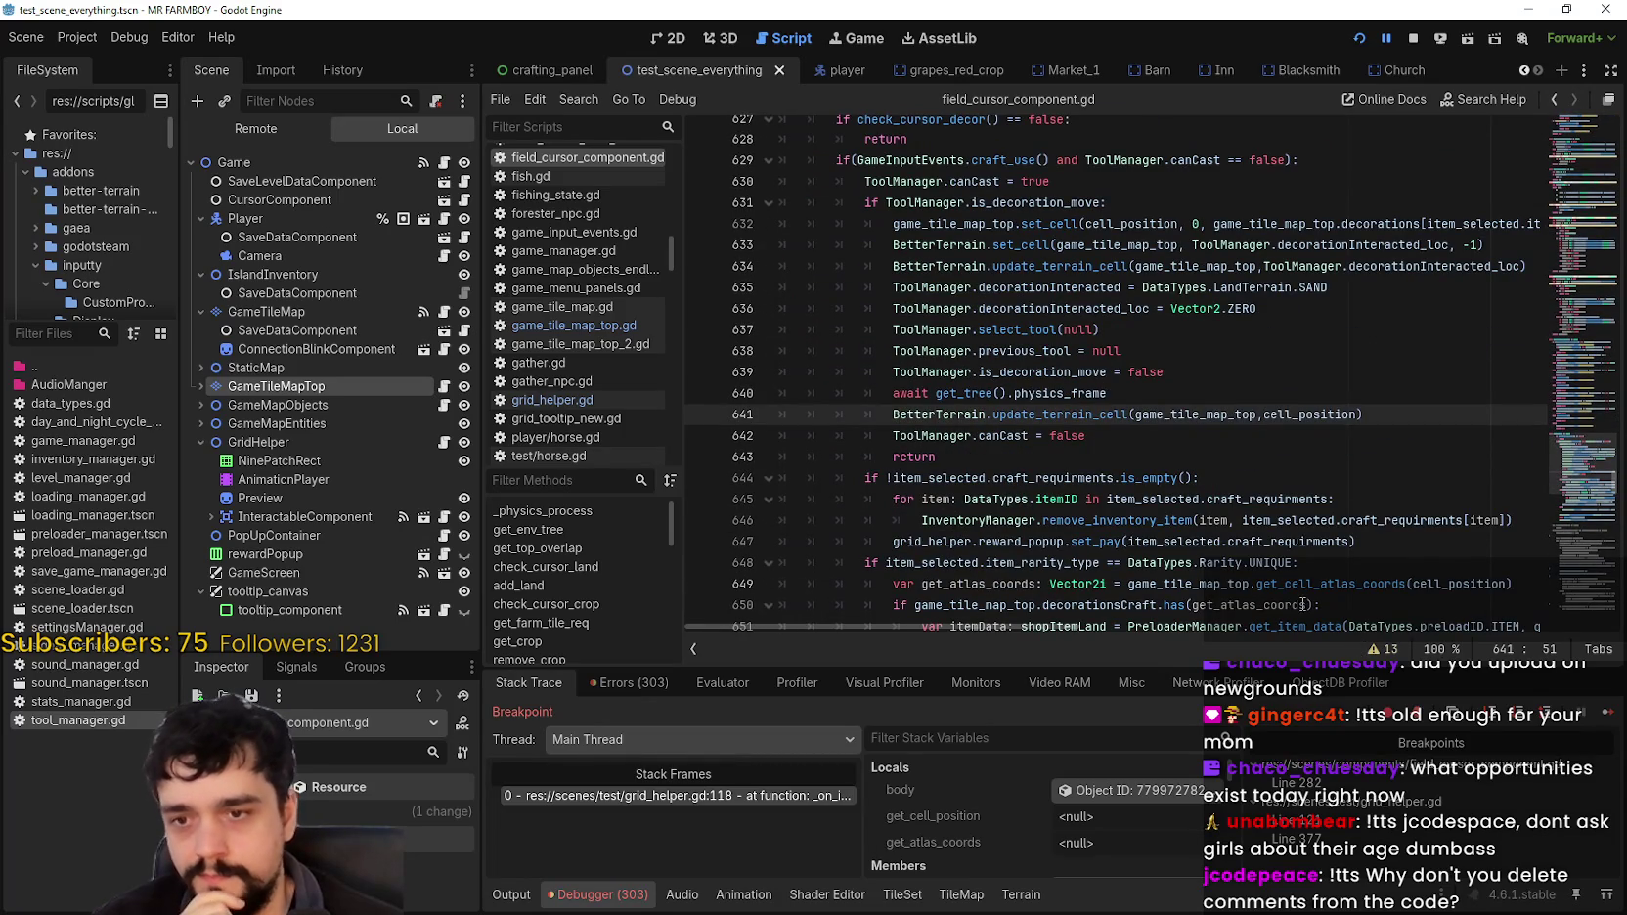
left_click(1038, 438)
scroll(1072, 435, "down", 3)
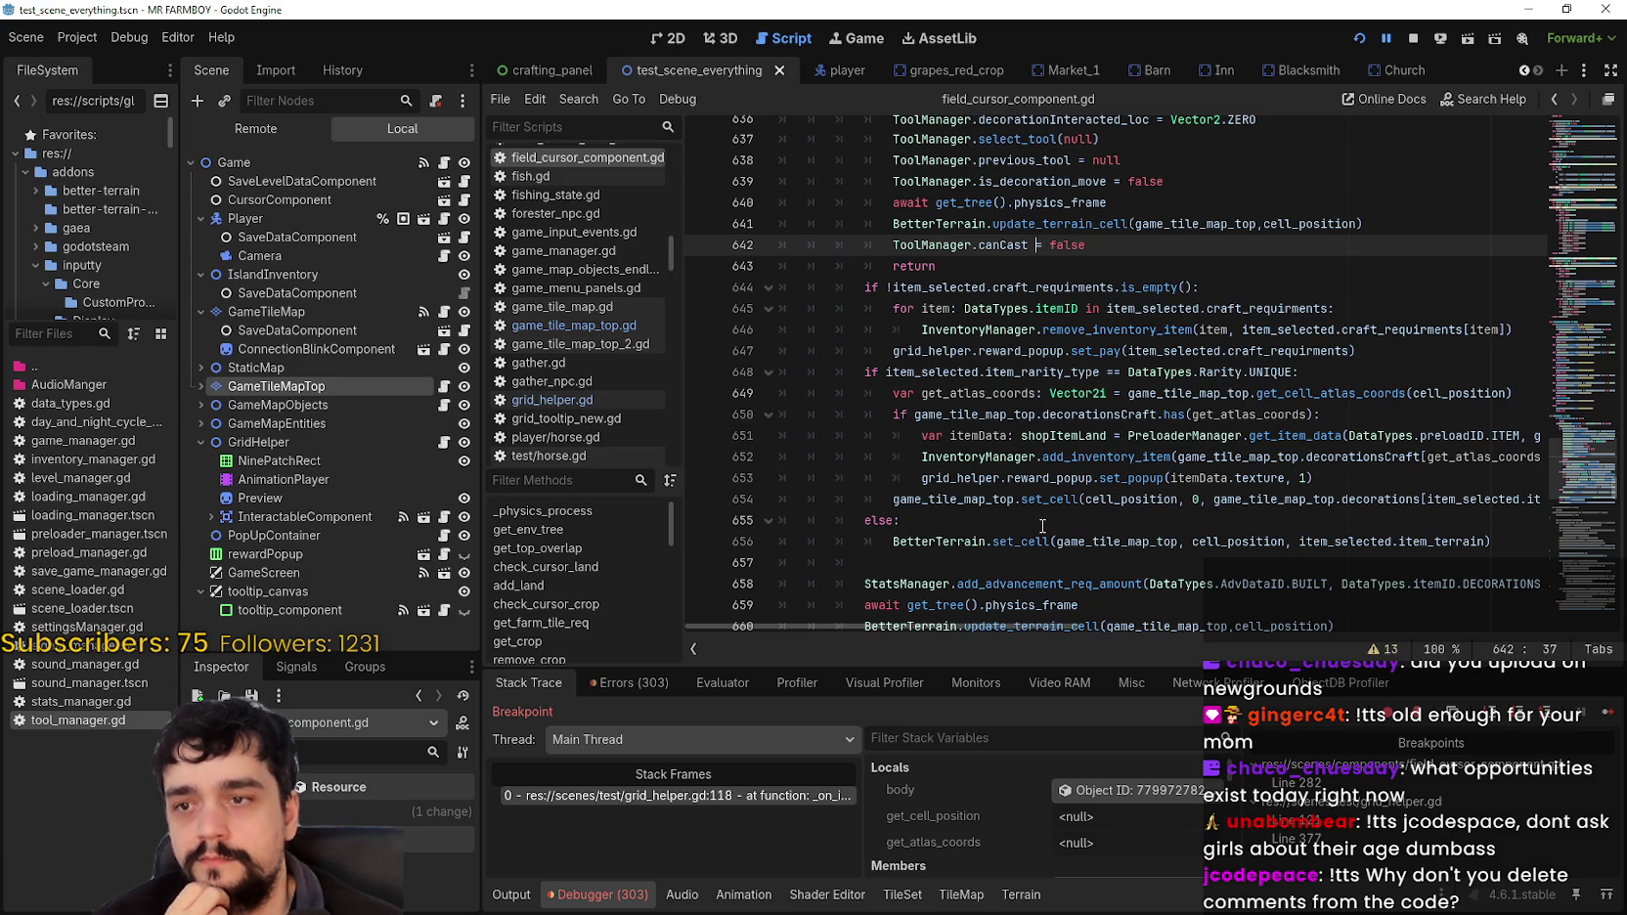
Step: Select decorationsCraft, the unique-rarity block (lines 648–655) and the set_cell call, then open crafting_panel
double_click(1093, 413)
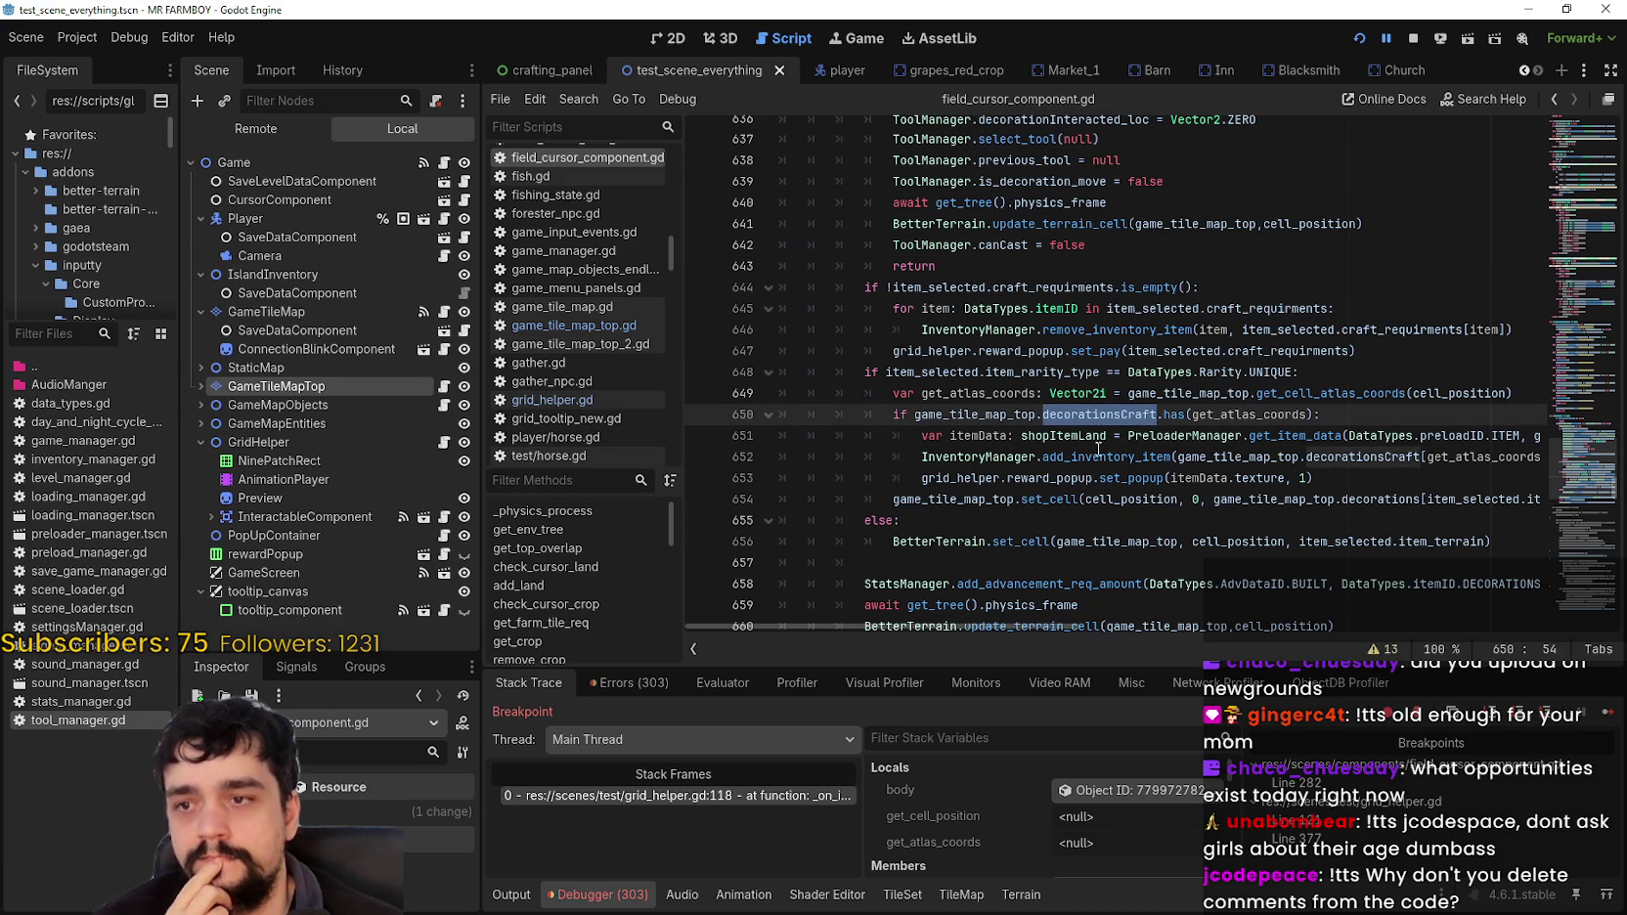
scroll(978, 467, "down", 1)
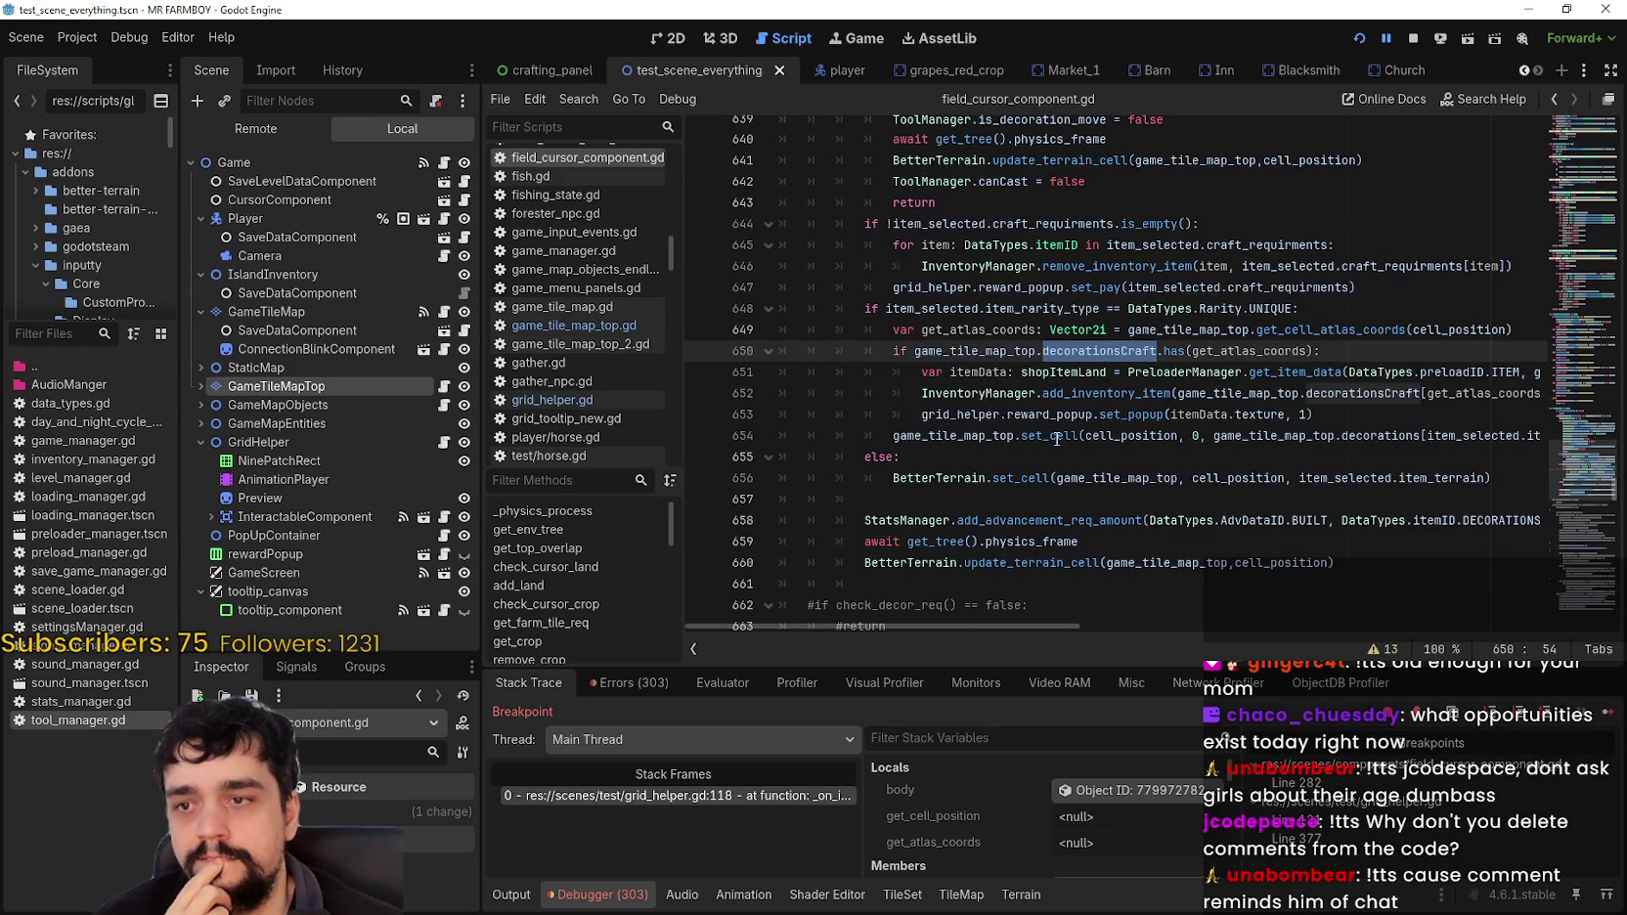
left_click_drag(890, 313, 893, 462)
double_click(1022, 478)
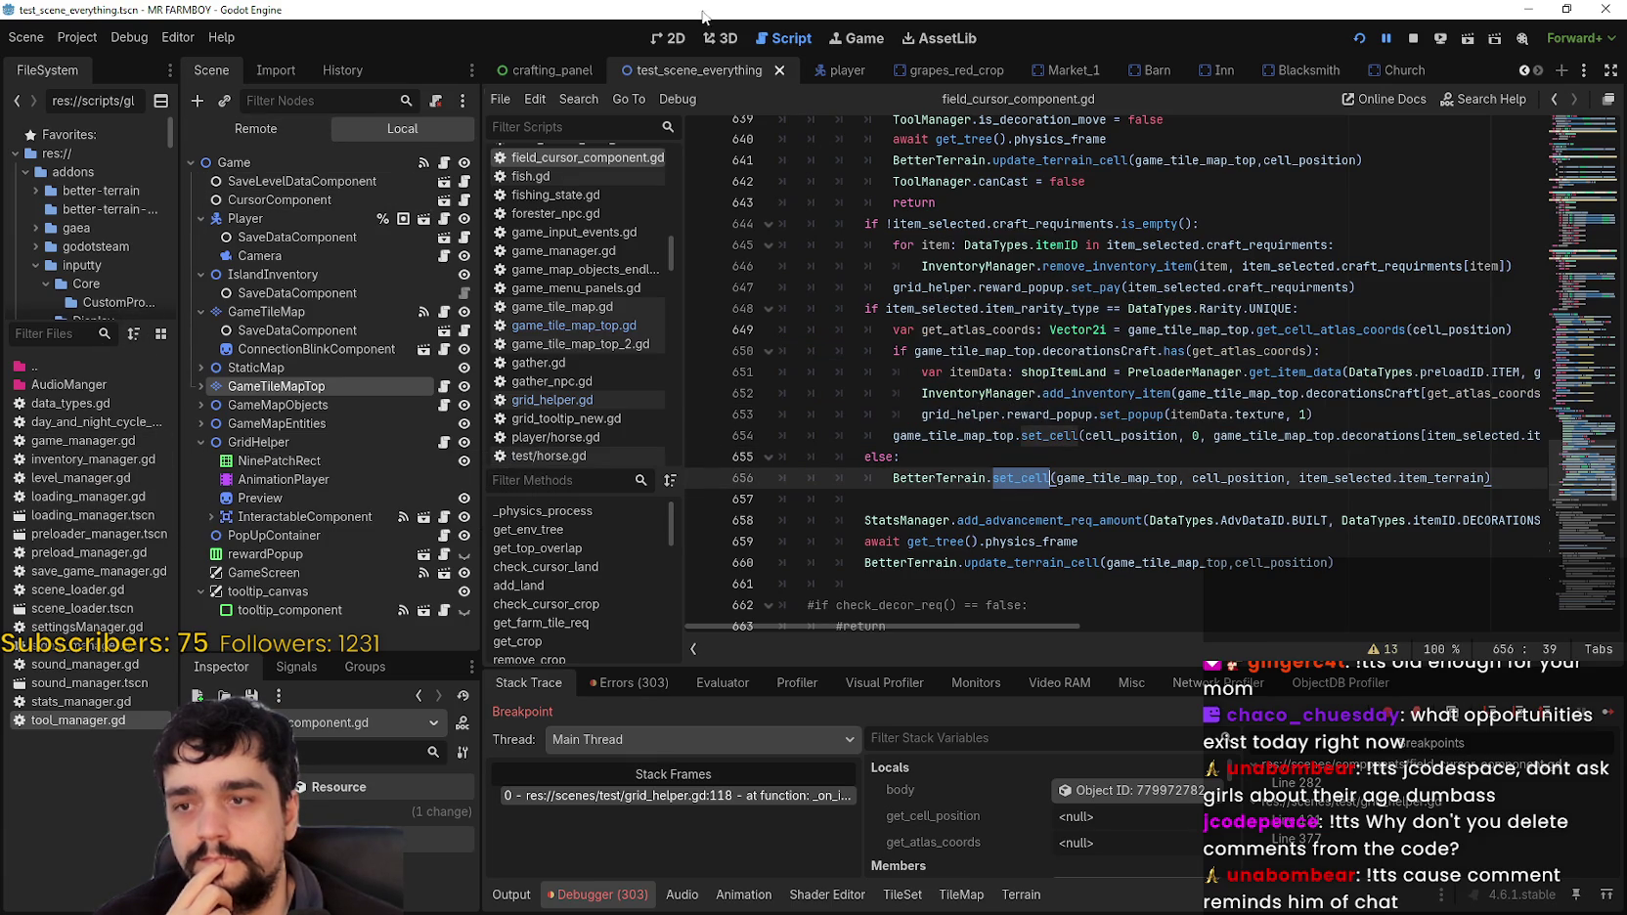
left_click(552, 68)
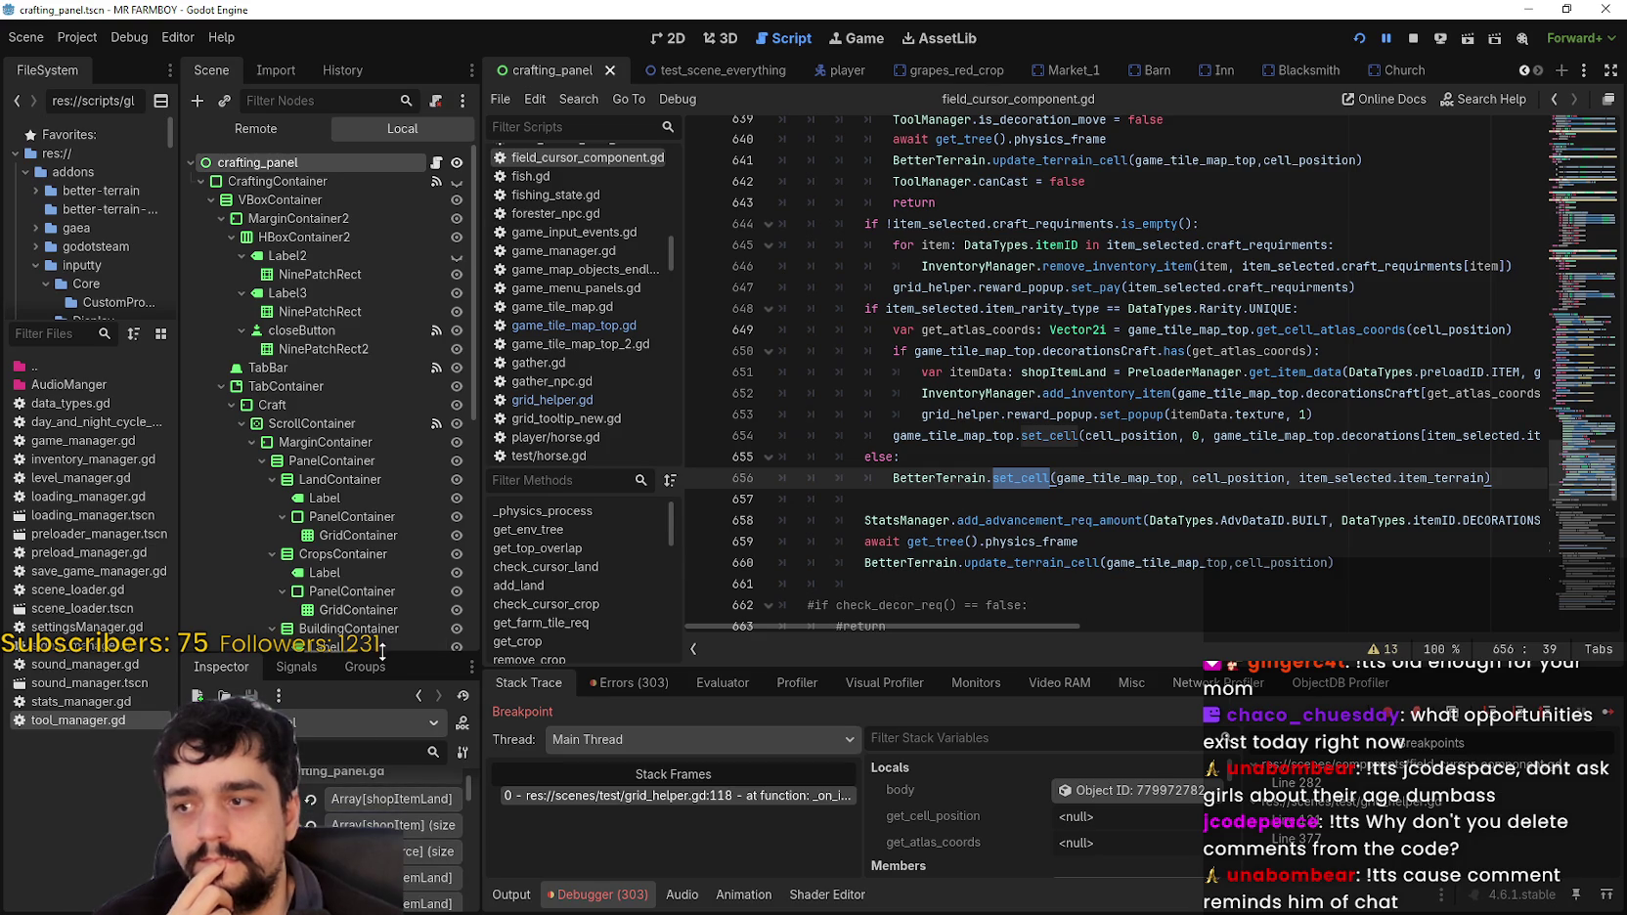
Step: Enlarge the Inspector and inspect DecorationData entries 1 Hay Tile, 7 Fountain, 15 Small Stone 2 and 2 Hedge Tile
left_click_drag(387, 653, 376, 304)
left_click(393, 523)
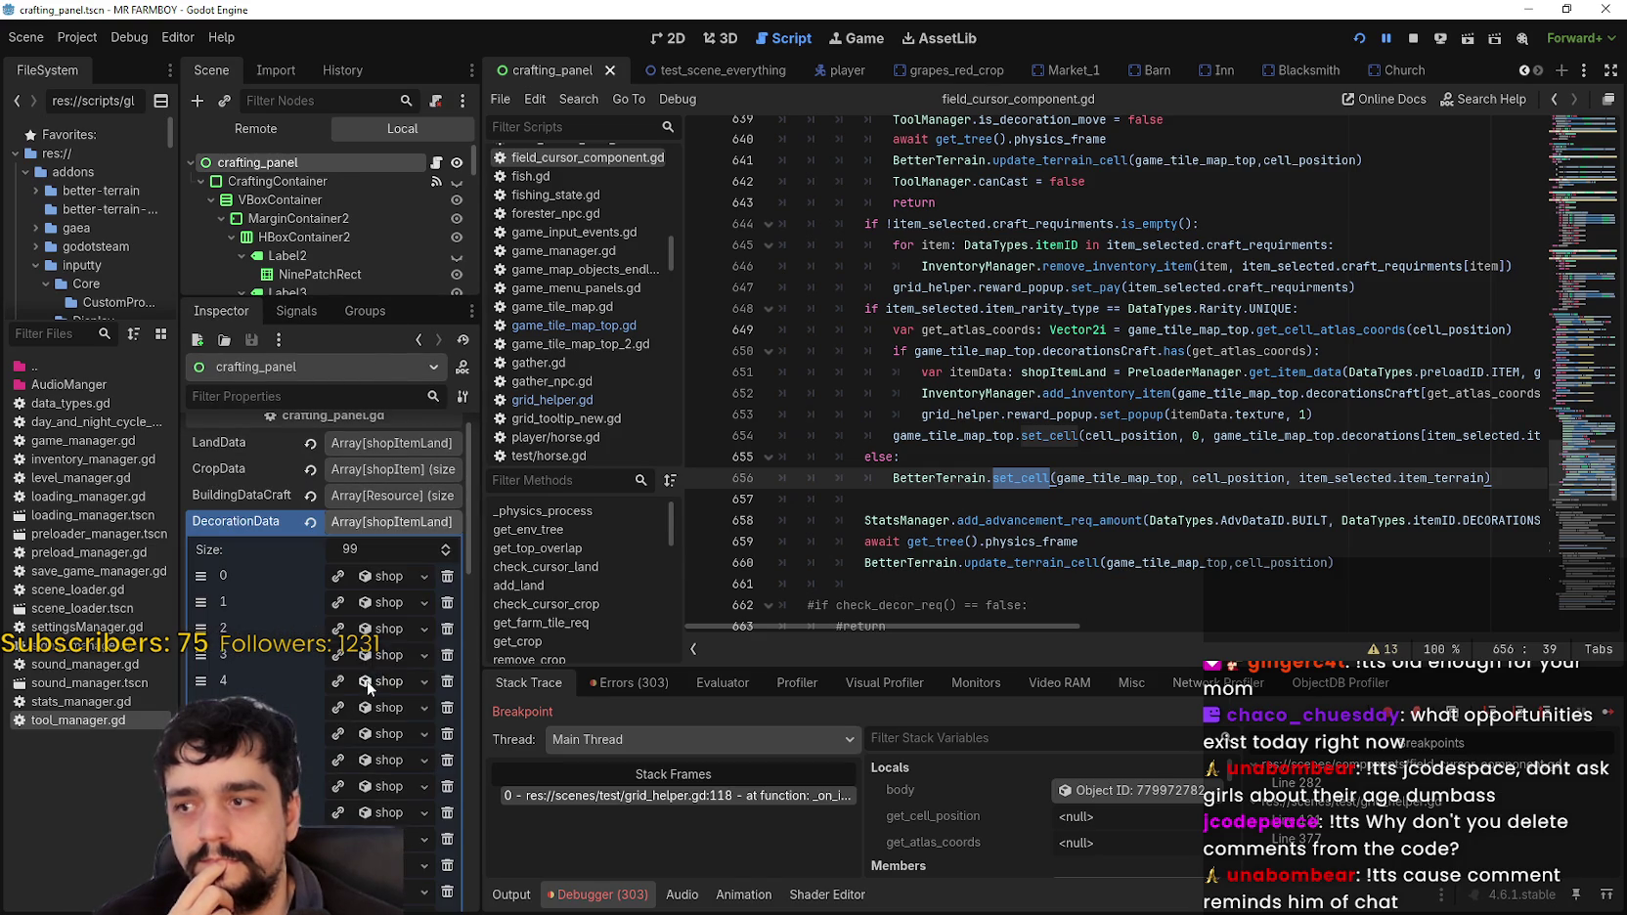
left_click(388, 602)
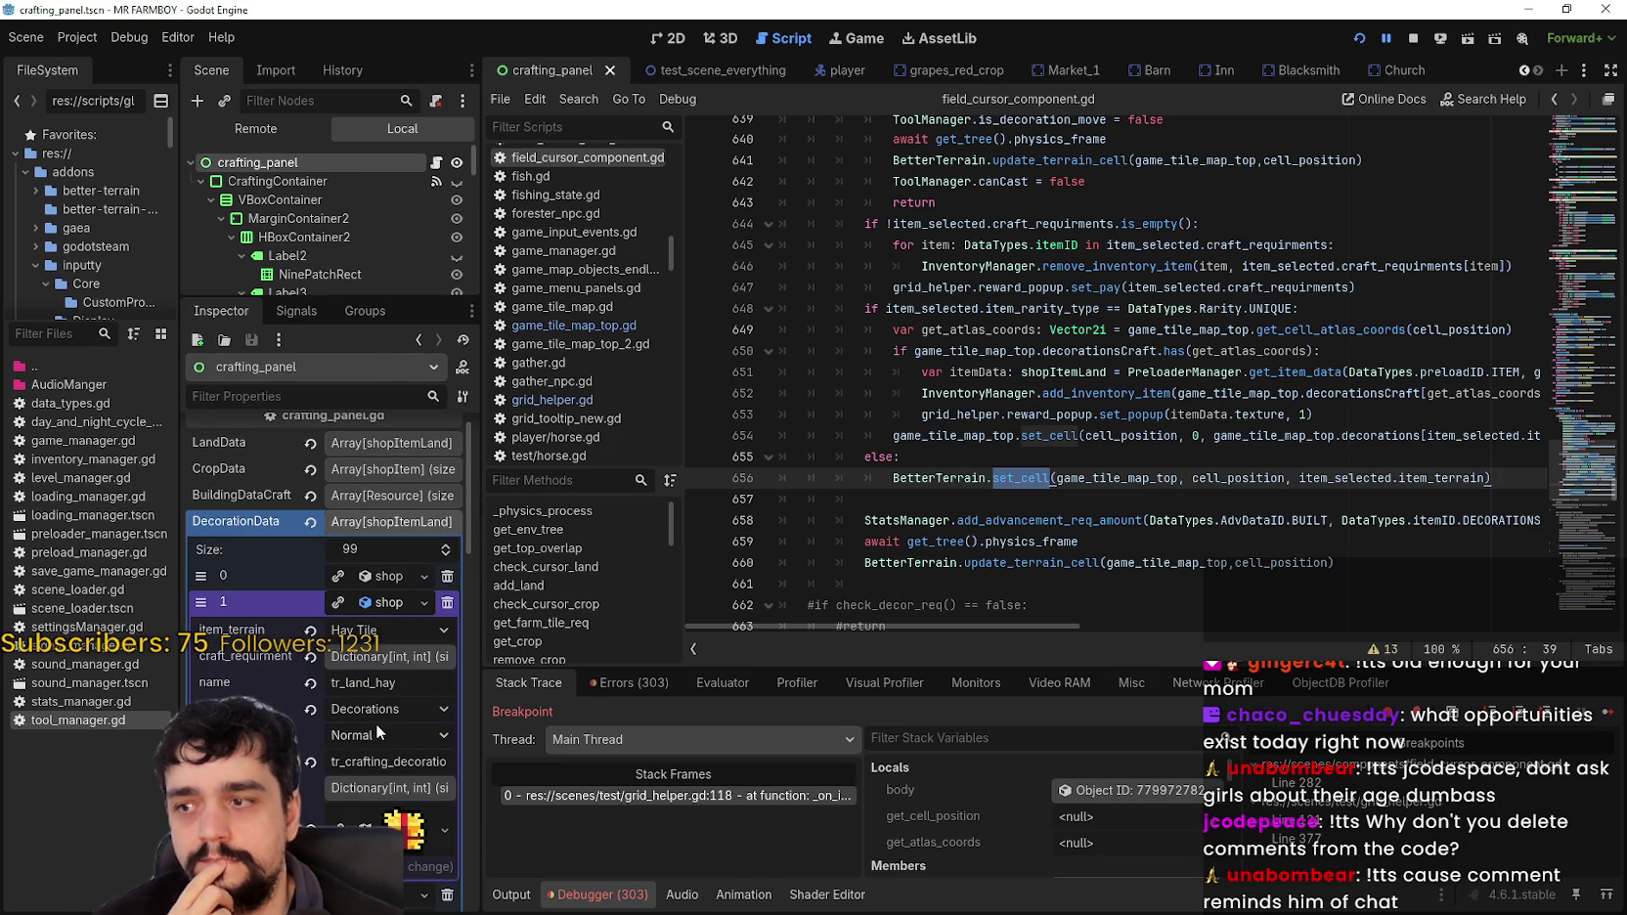
left_click(376, 520)
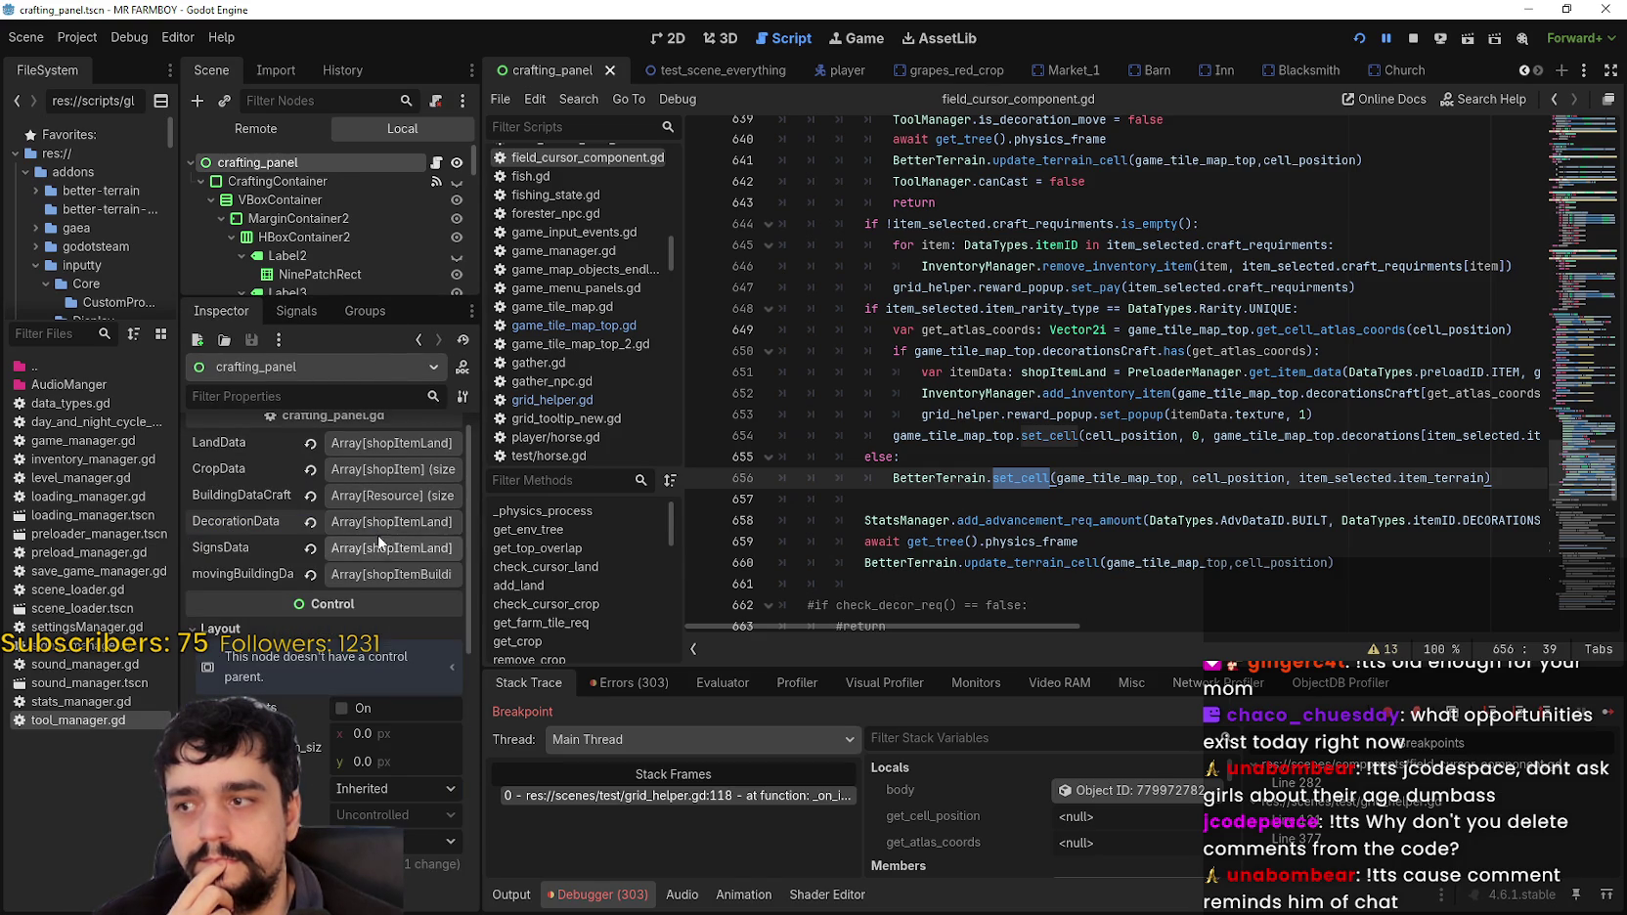
left_click(377, 522)
left_click(383, 609)
left_click(386, 749)
scroll(387, 738, "down", 3)
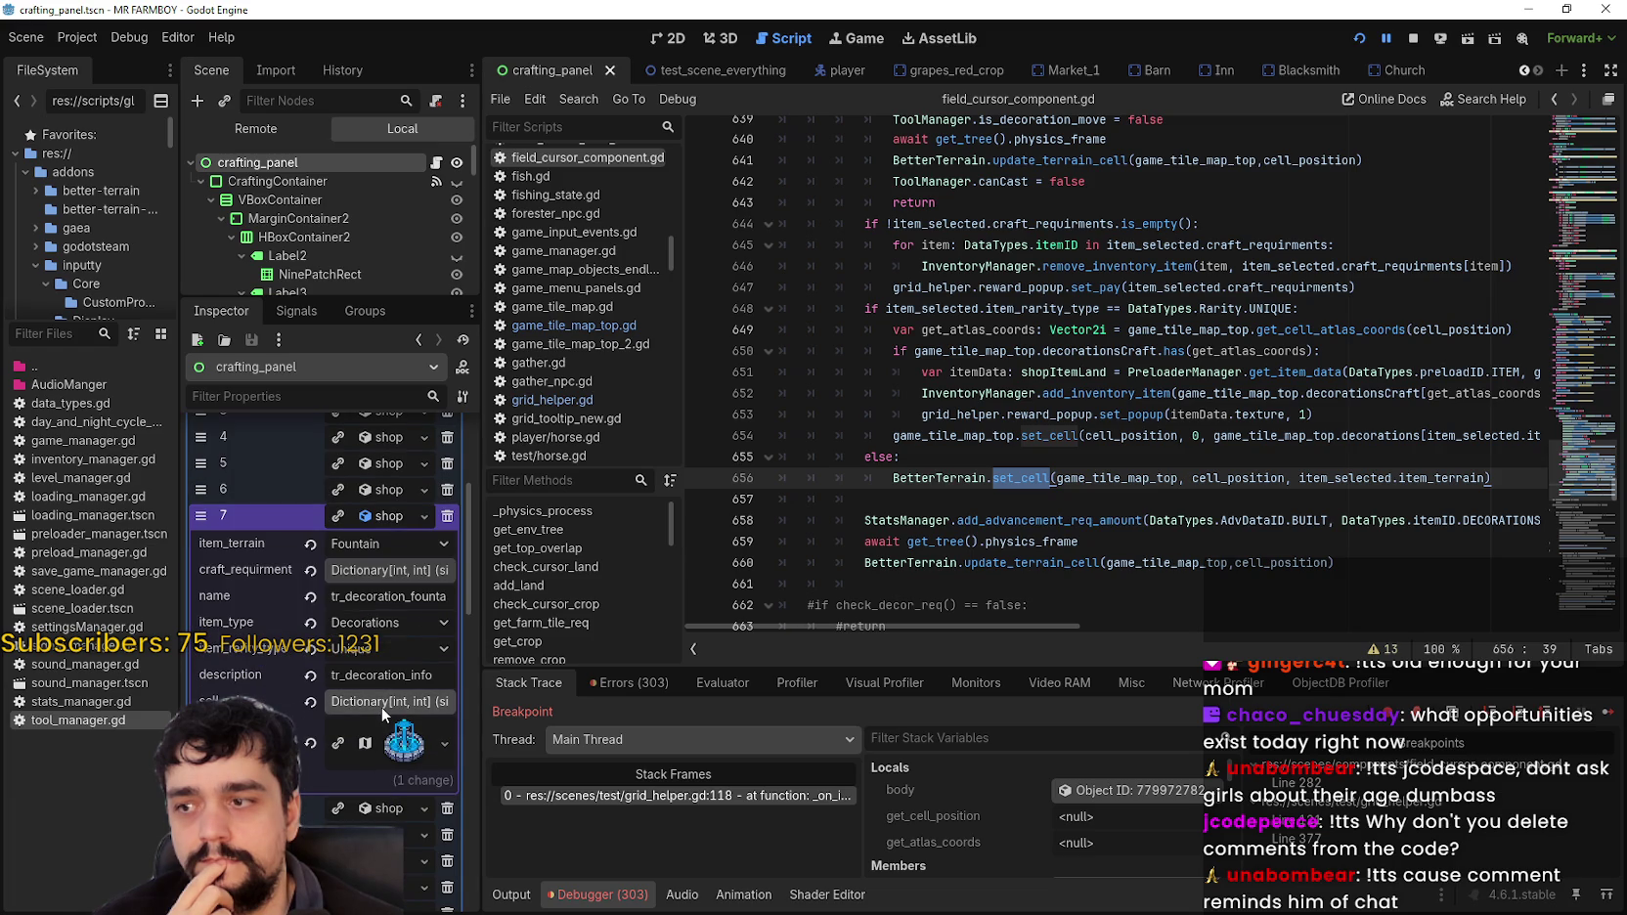
left_click(386, 515)
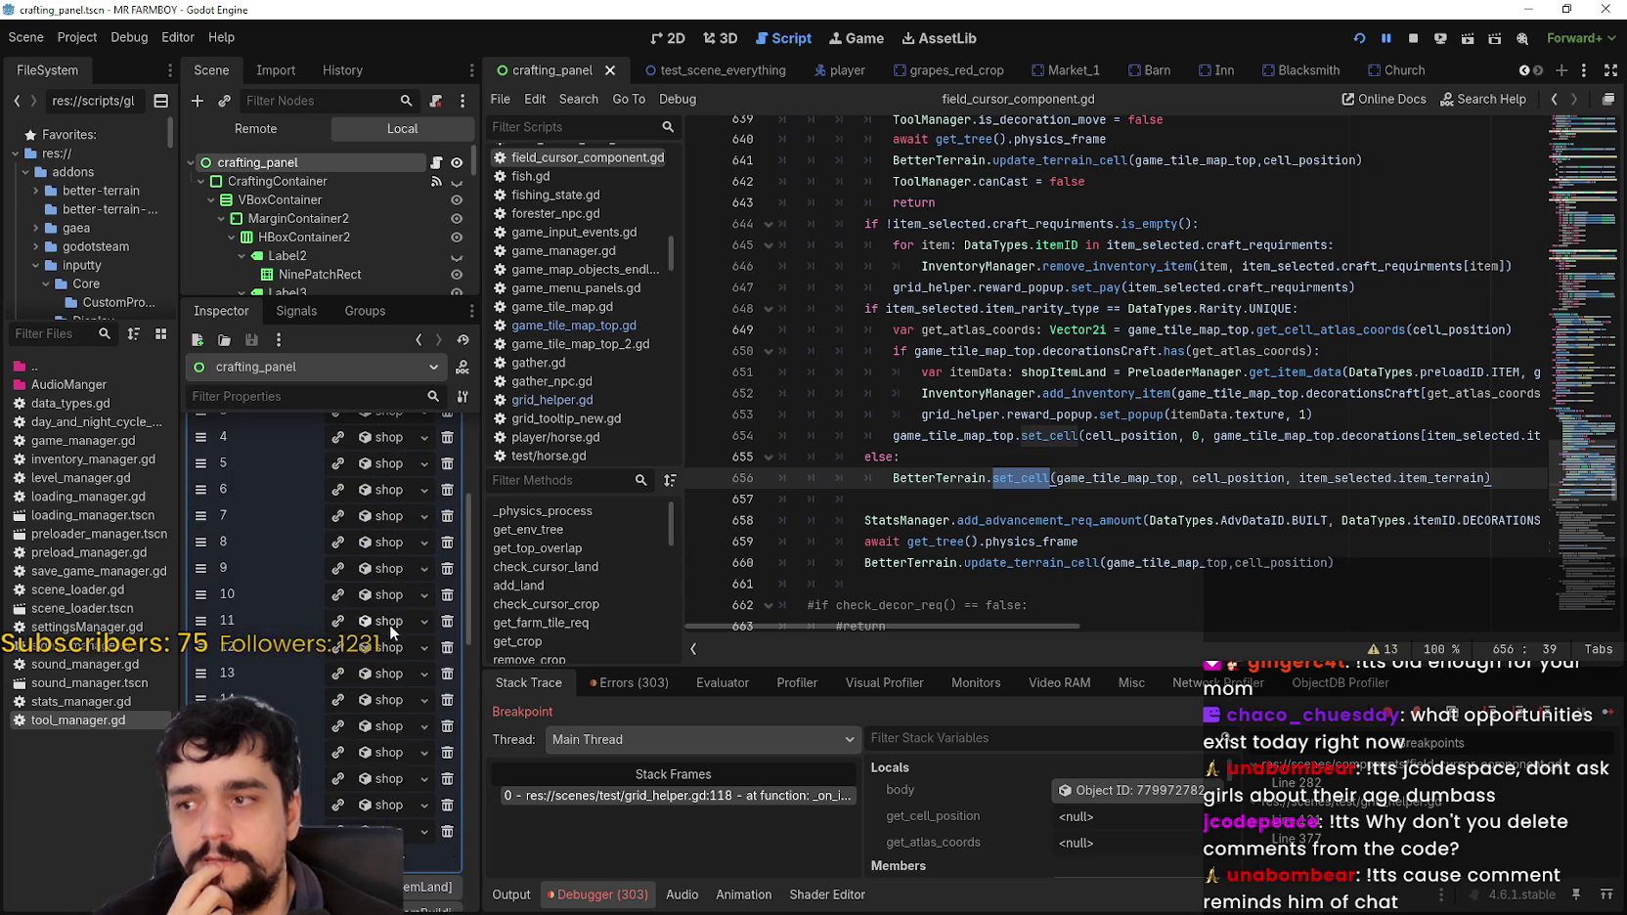
scroll(390, 623, "down", 2)
left_click(388, 604)
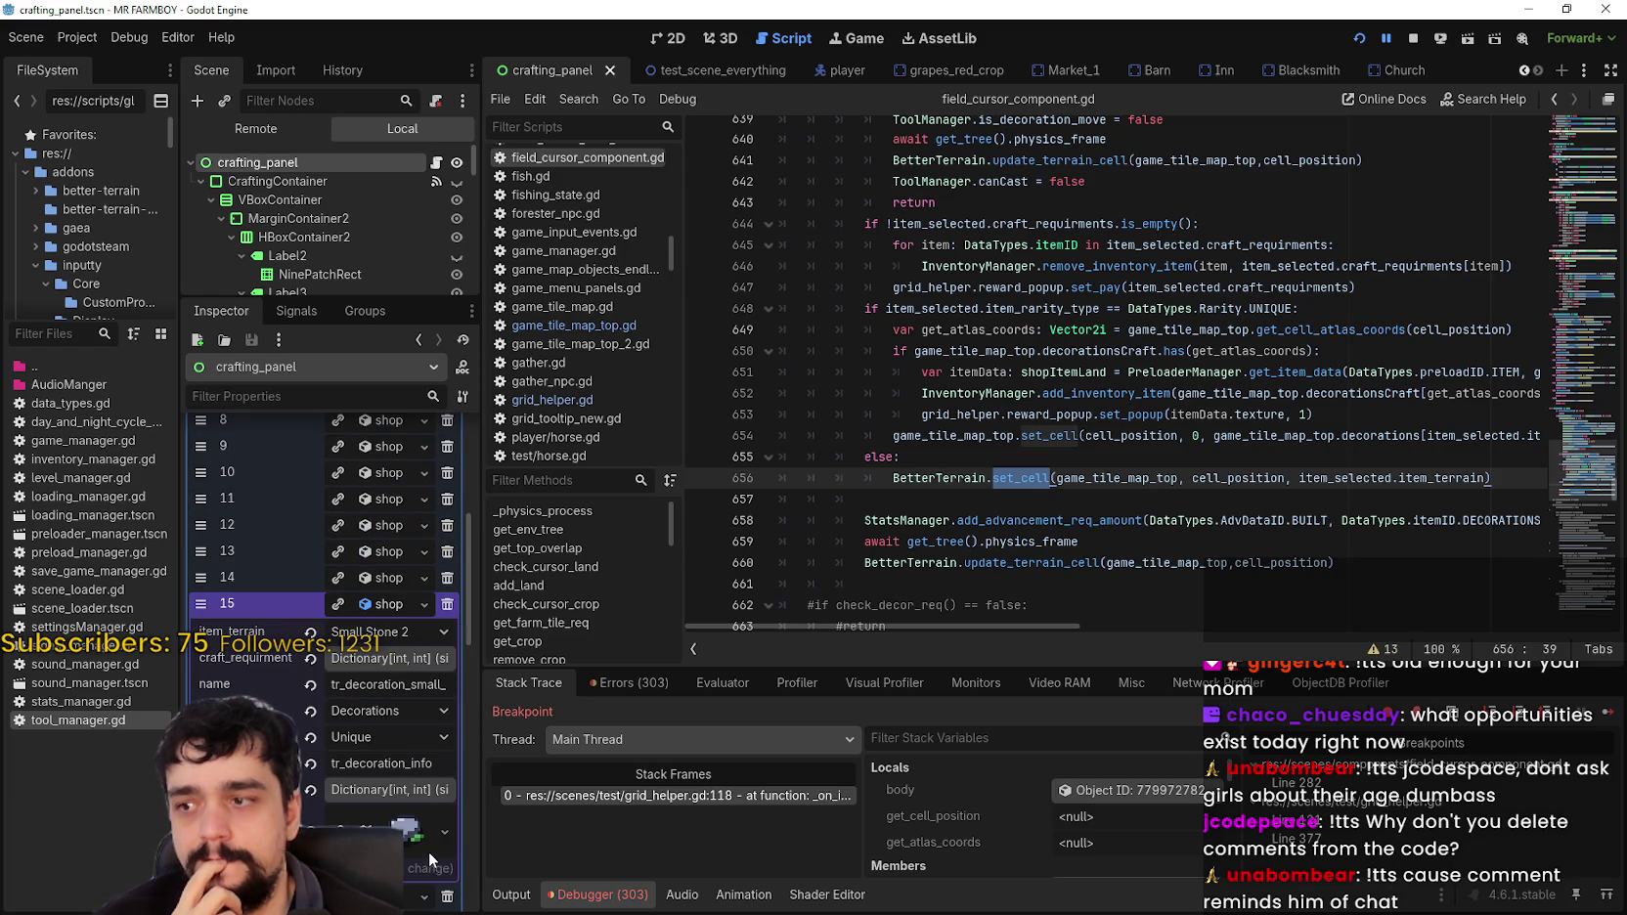
left_click(387, 607)
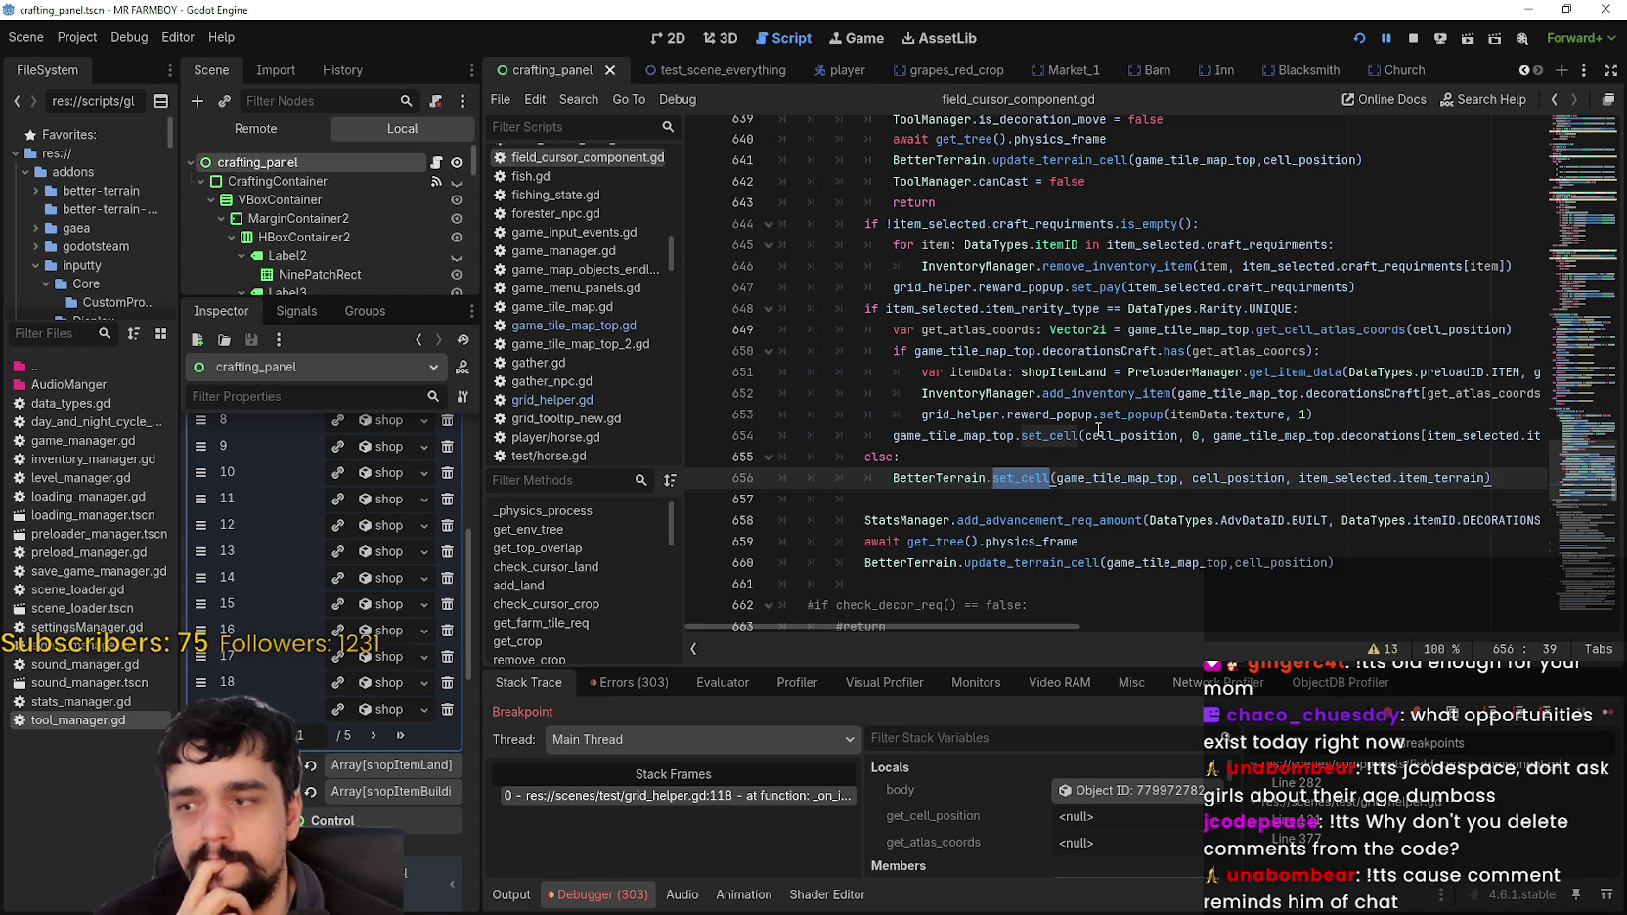
scroll(401, 626, "up", 2)
scroll(401, 619, "up", 5)
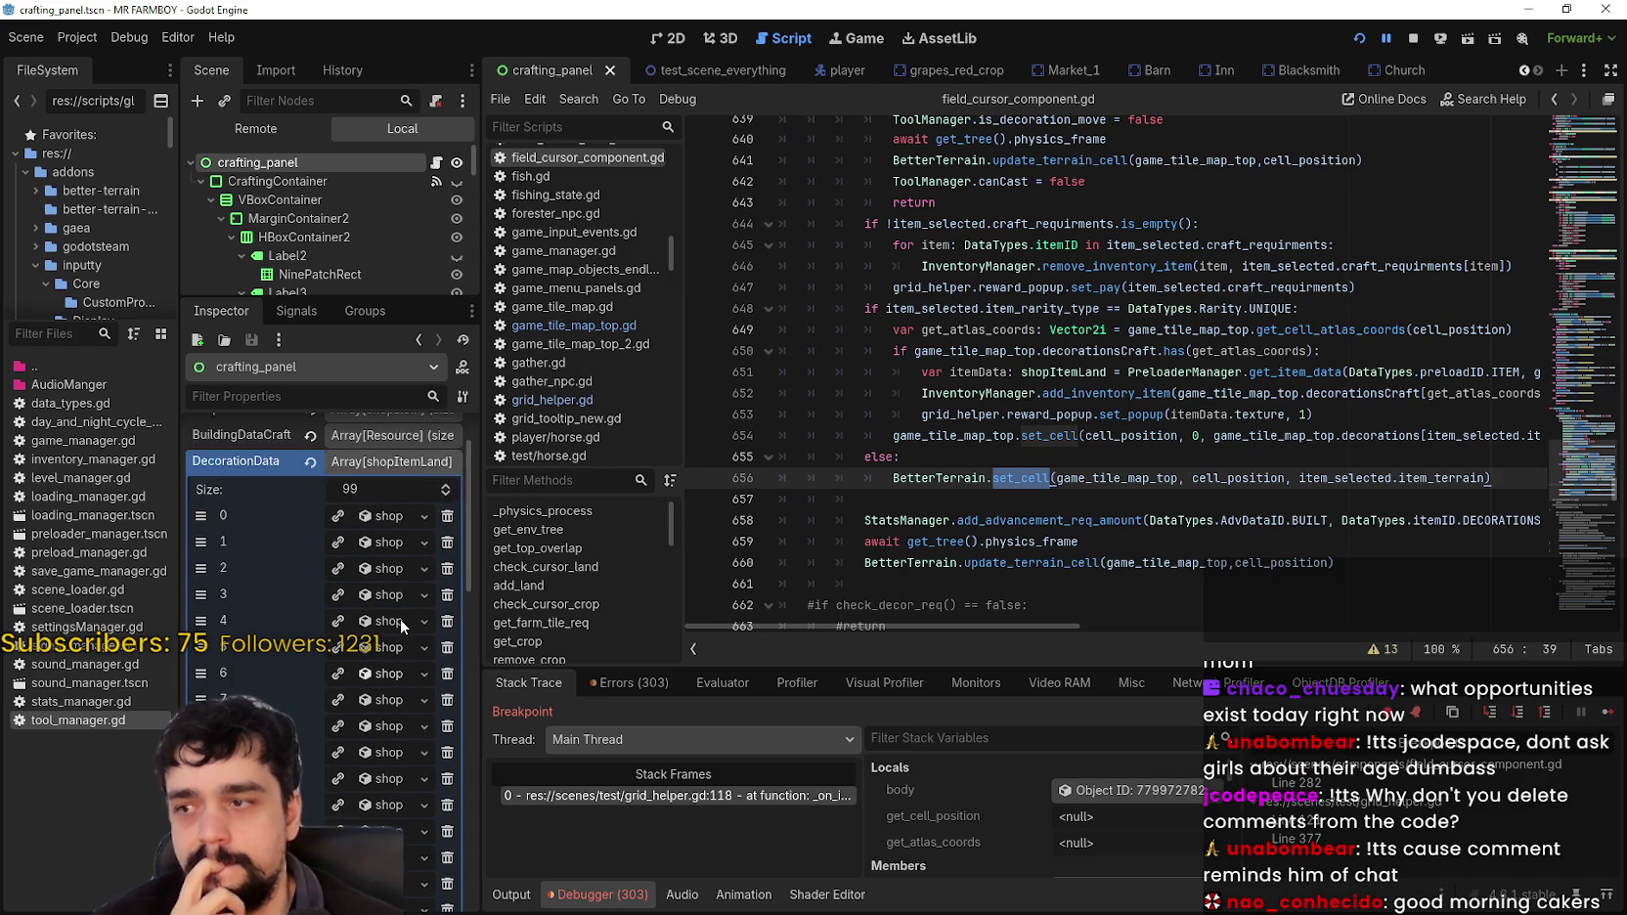
left_click(391, 610)
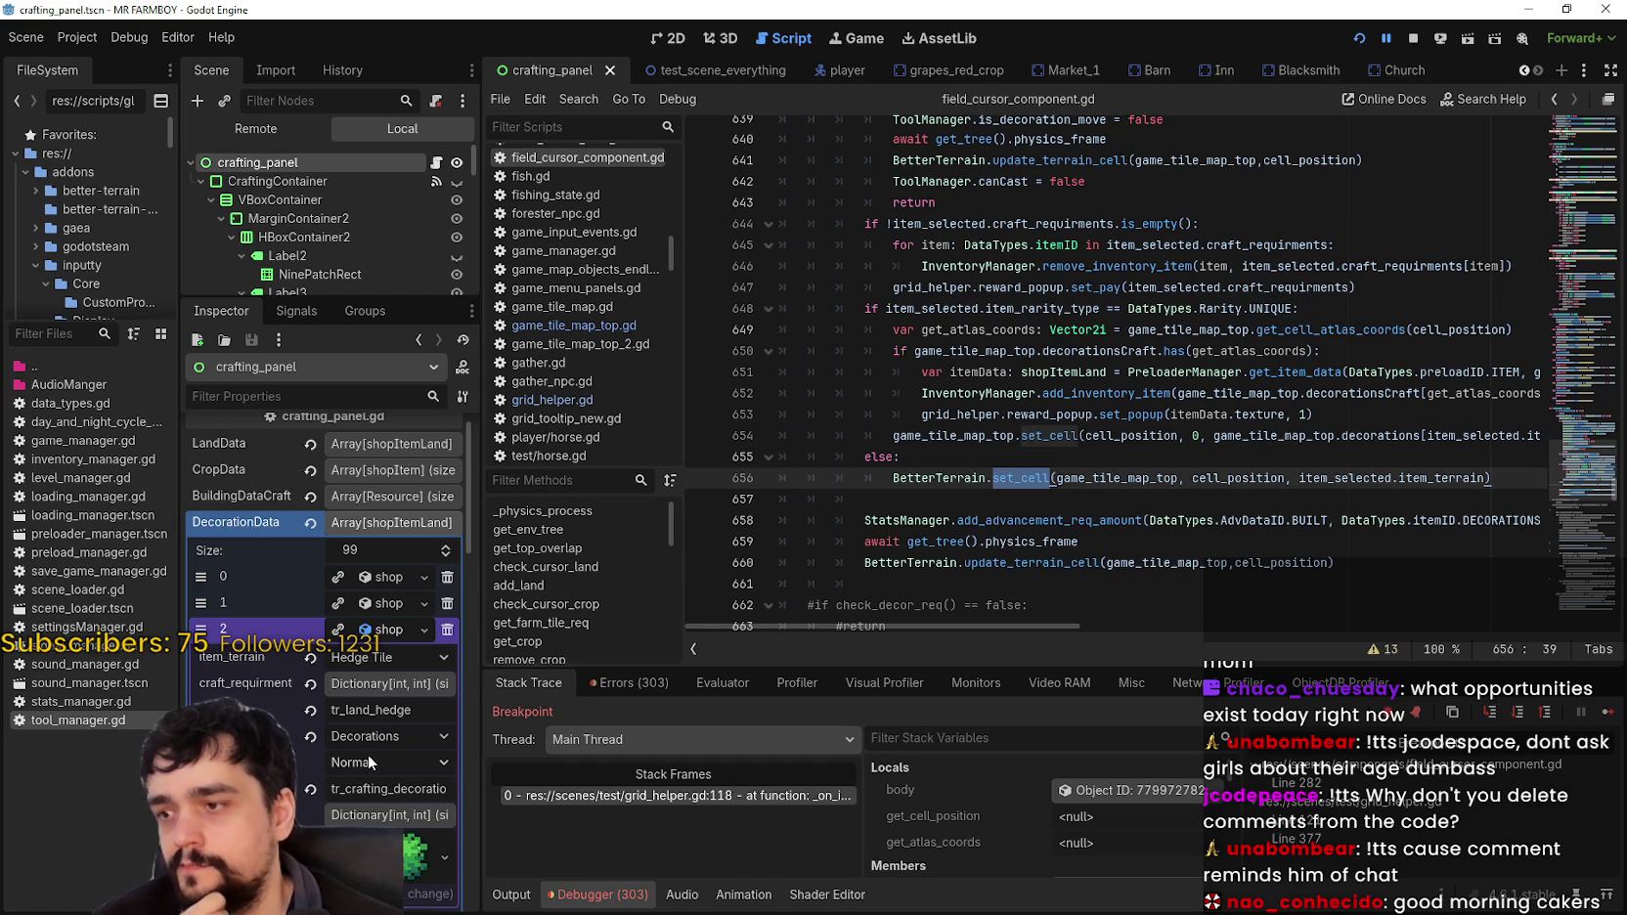
Step: Review the else branch and set_cell call on line 656, undoing an accidental deletion in item_selected
left_click(983, 450)
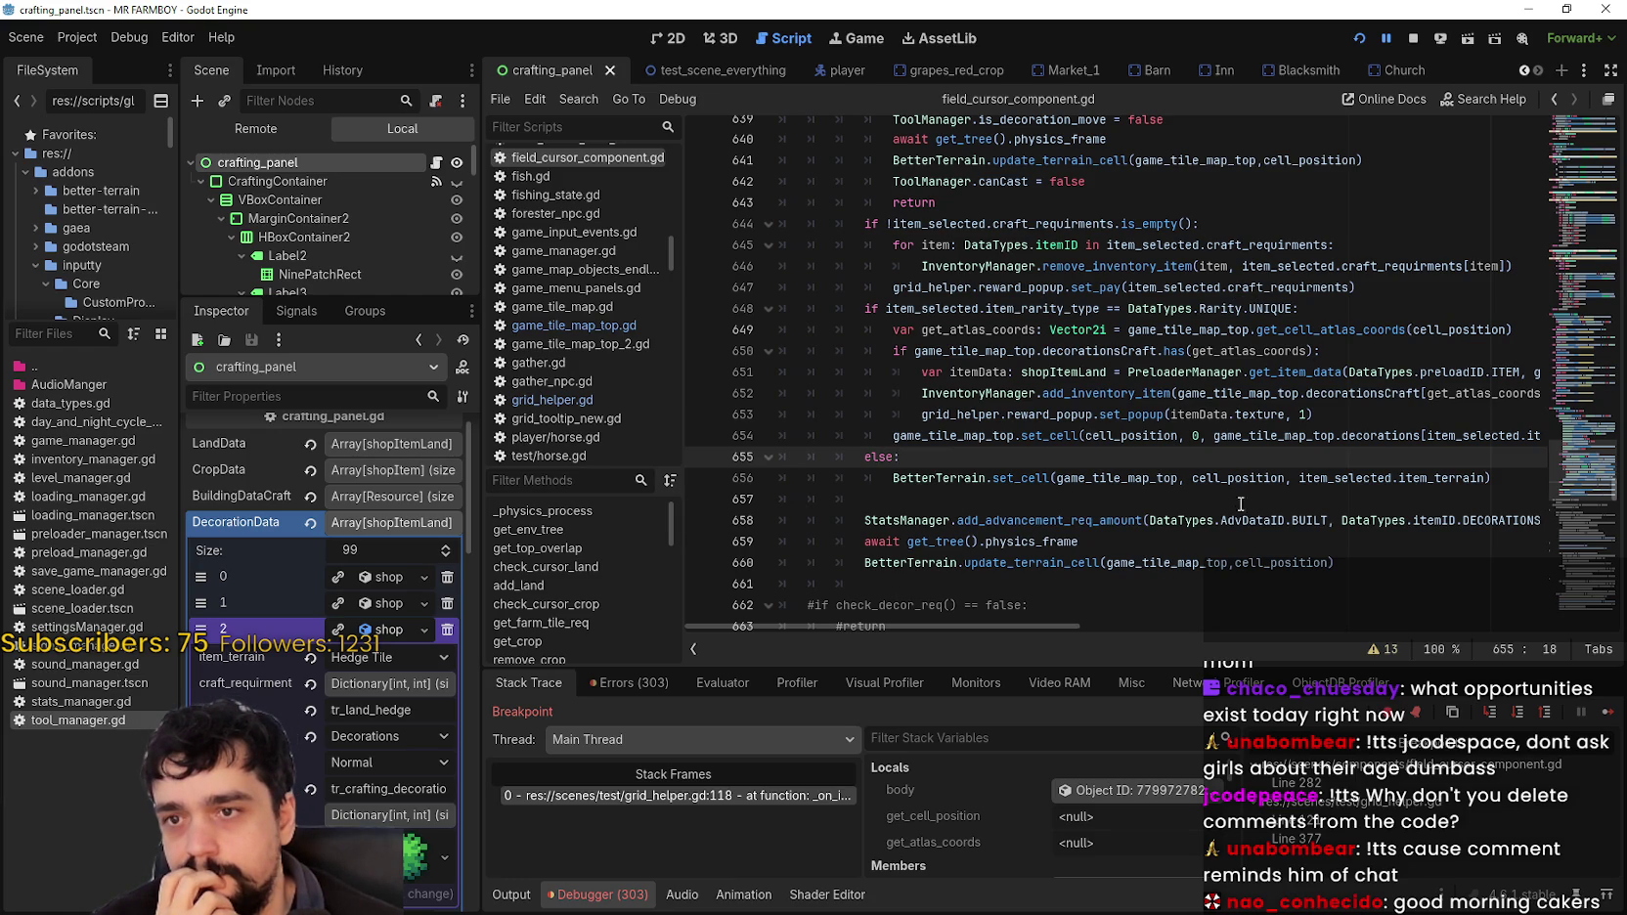
left_click(1079, 542)
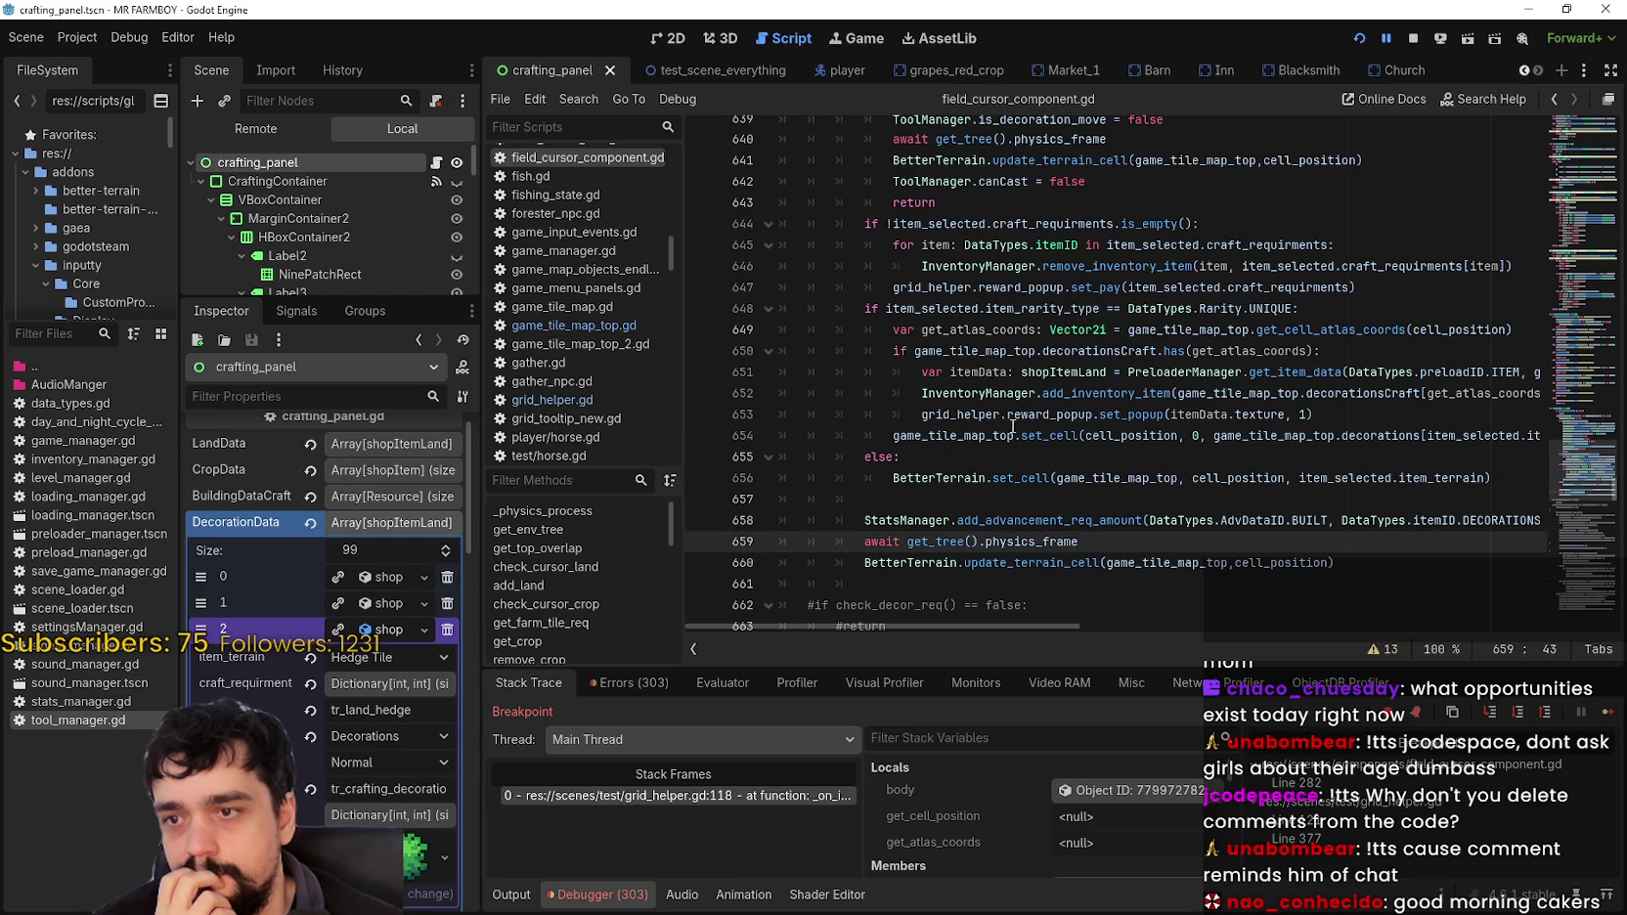
left_click(1023, 477)
left_click(1392, 478)
key("BackSpace")
left_click(1434, 478)
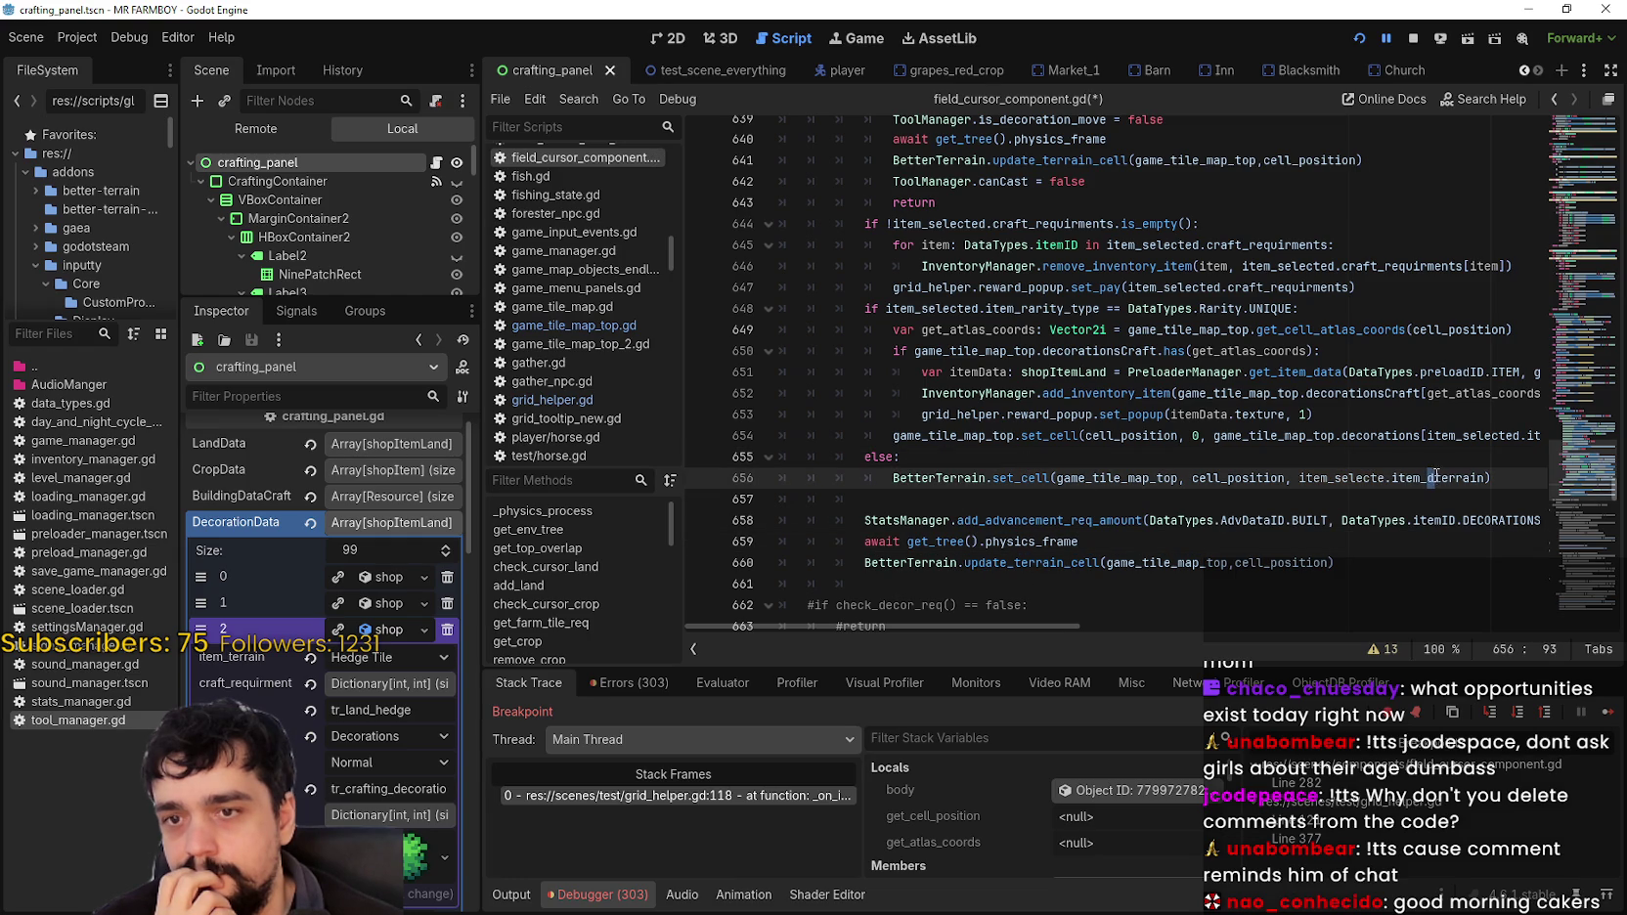
left_click(1393, 477)
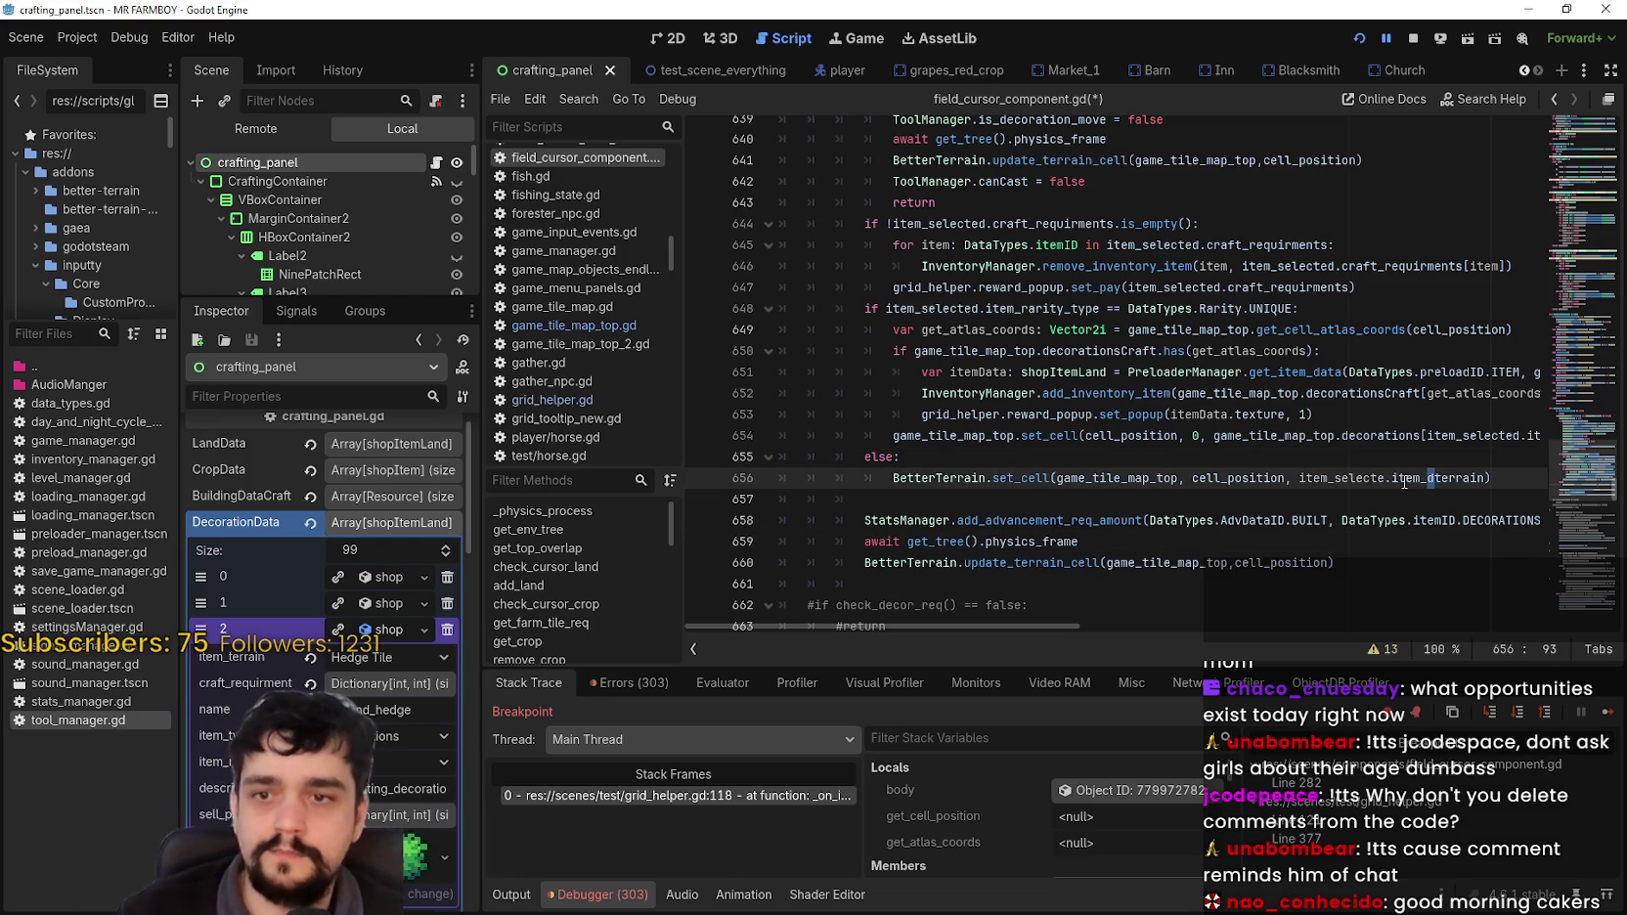
type("d")
key("ctrl+z")
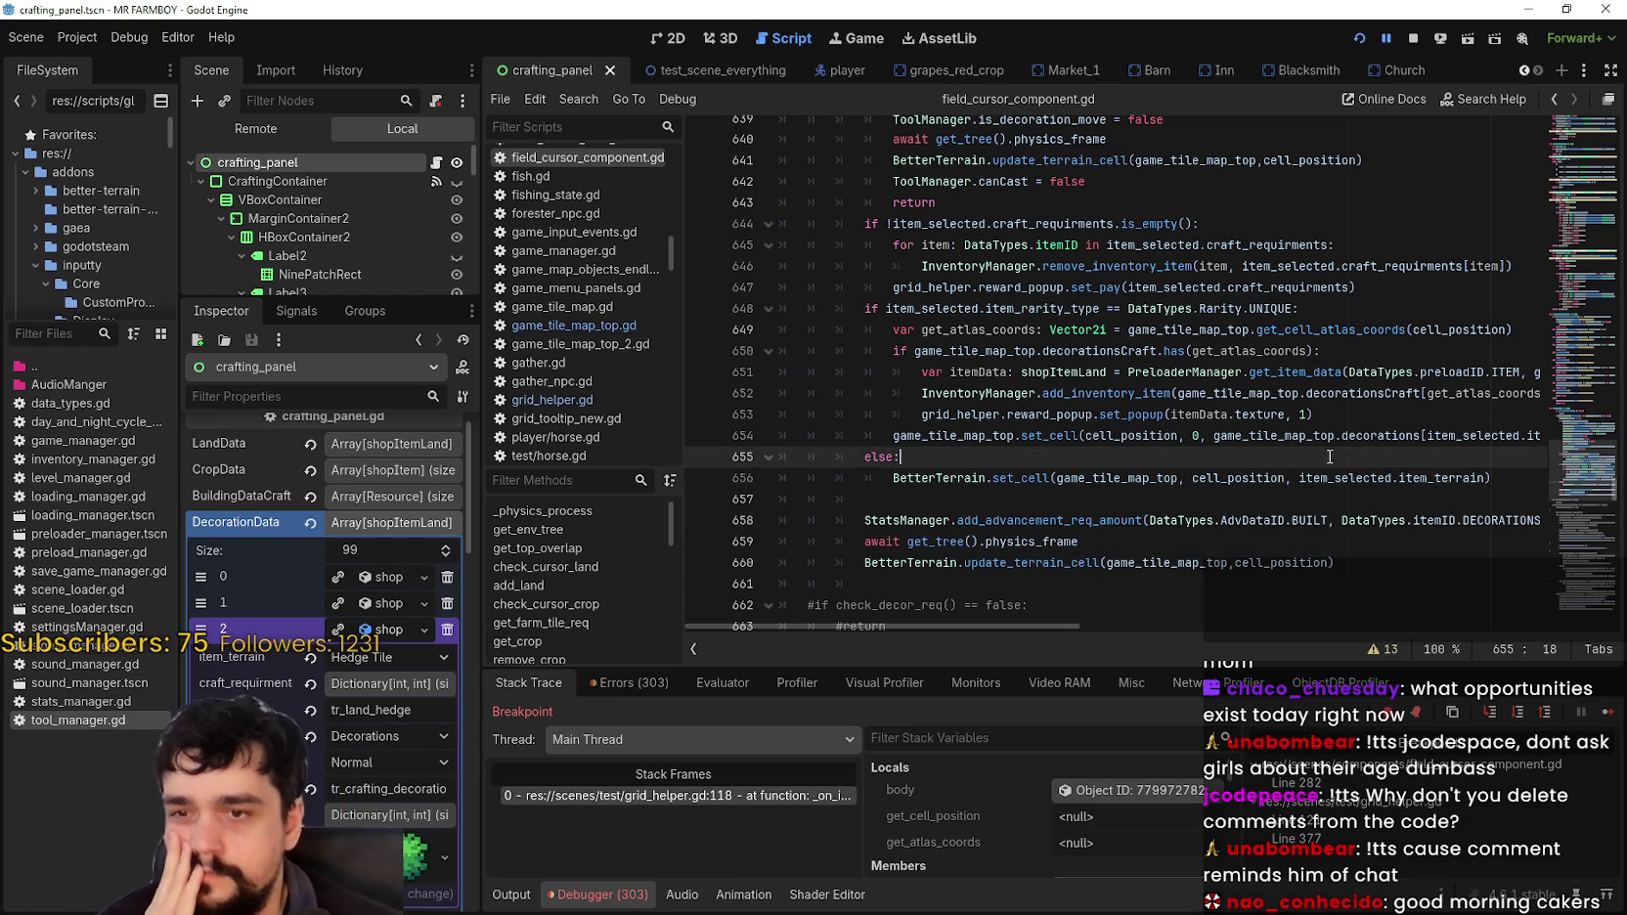
left_click(1426, 477)
left_click(978, 457)
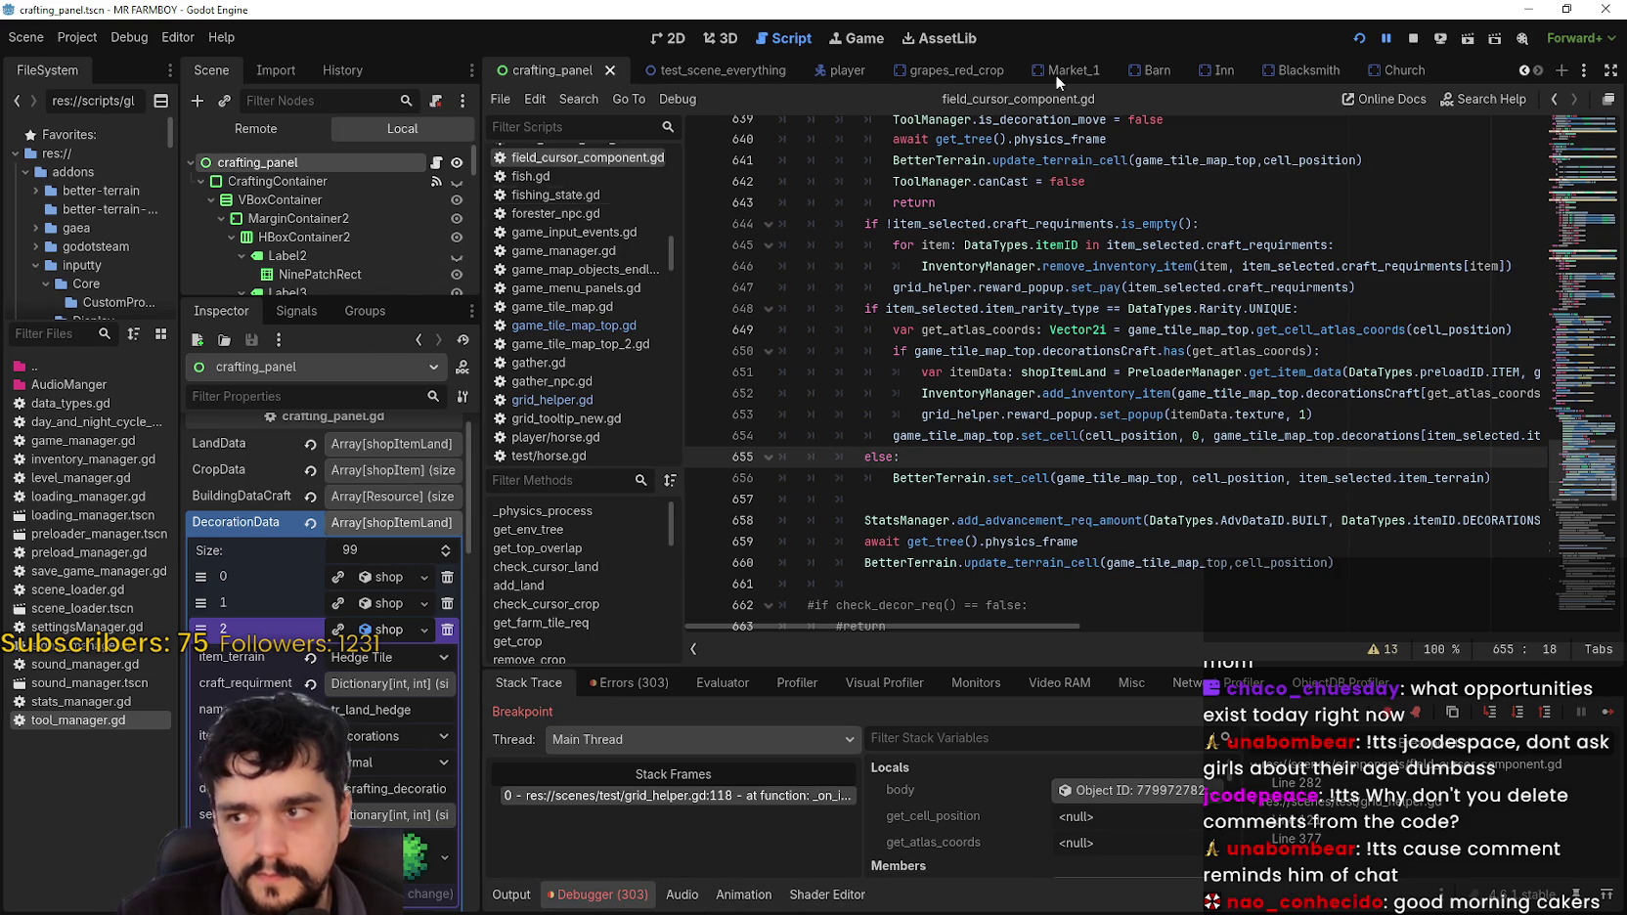
Step: Switch to test_scene_everything, scroll through field_cursor_component.gd, and drag the splitter down to enlarge the script editor
left_click(661, 70)
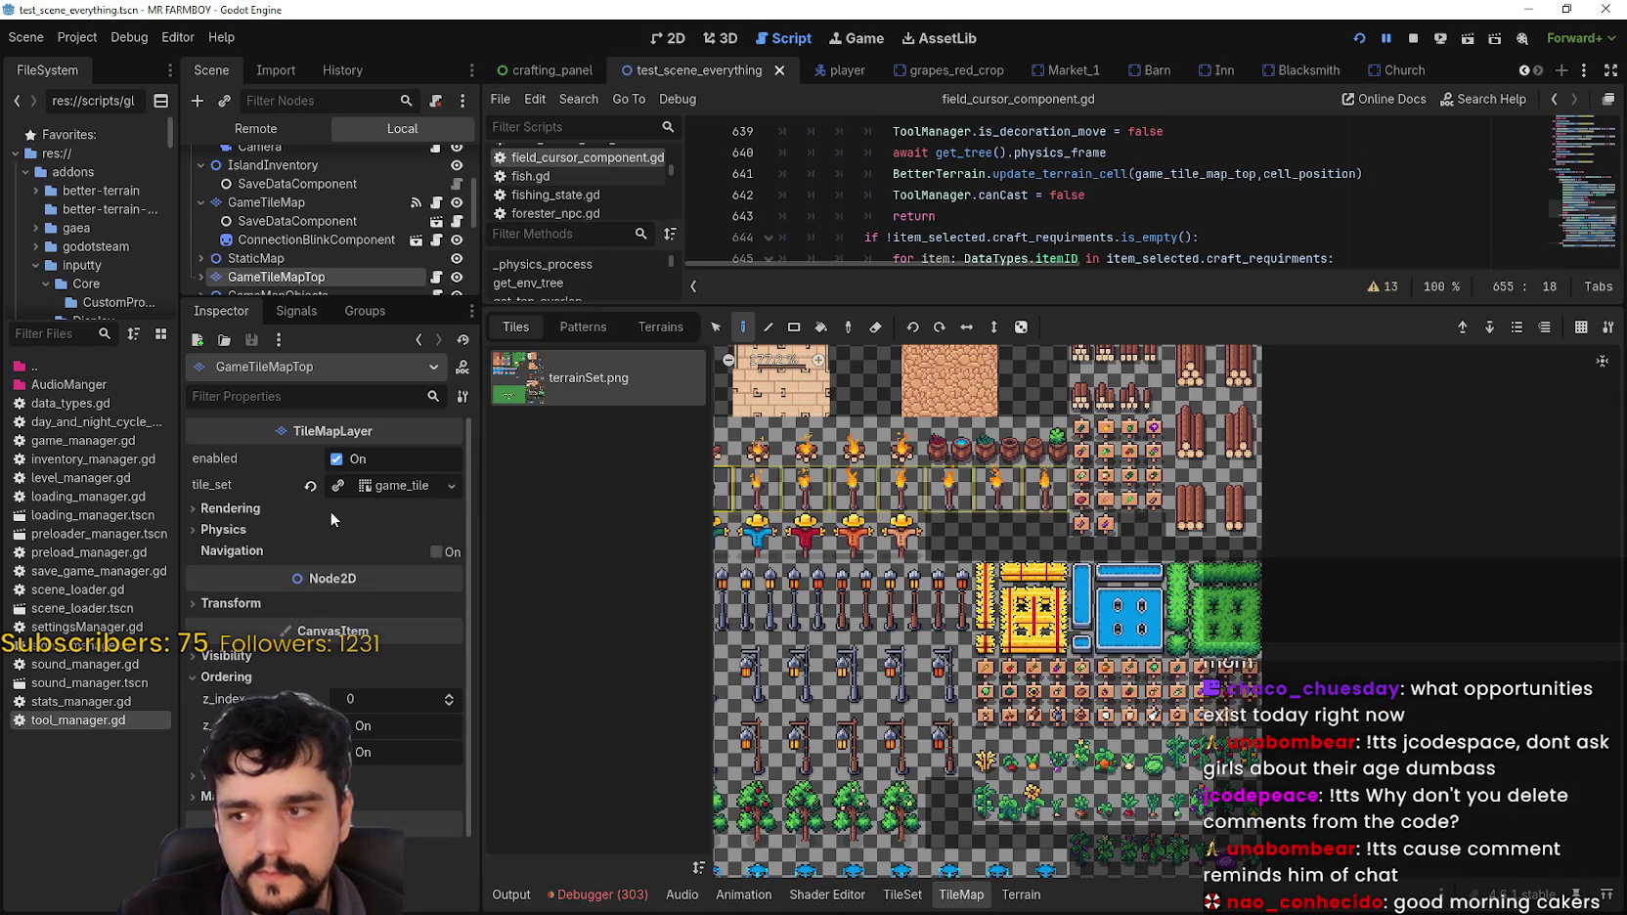
scroll(1010, 617, "up", 2)
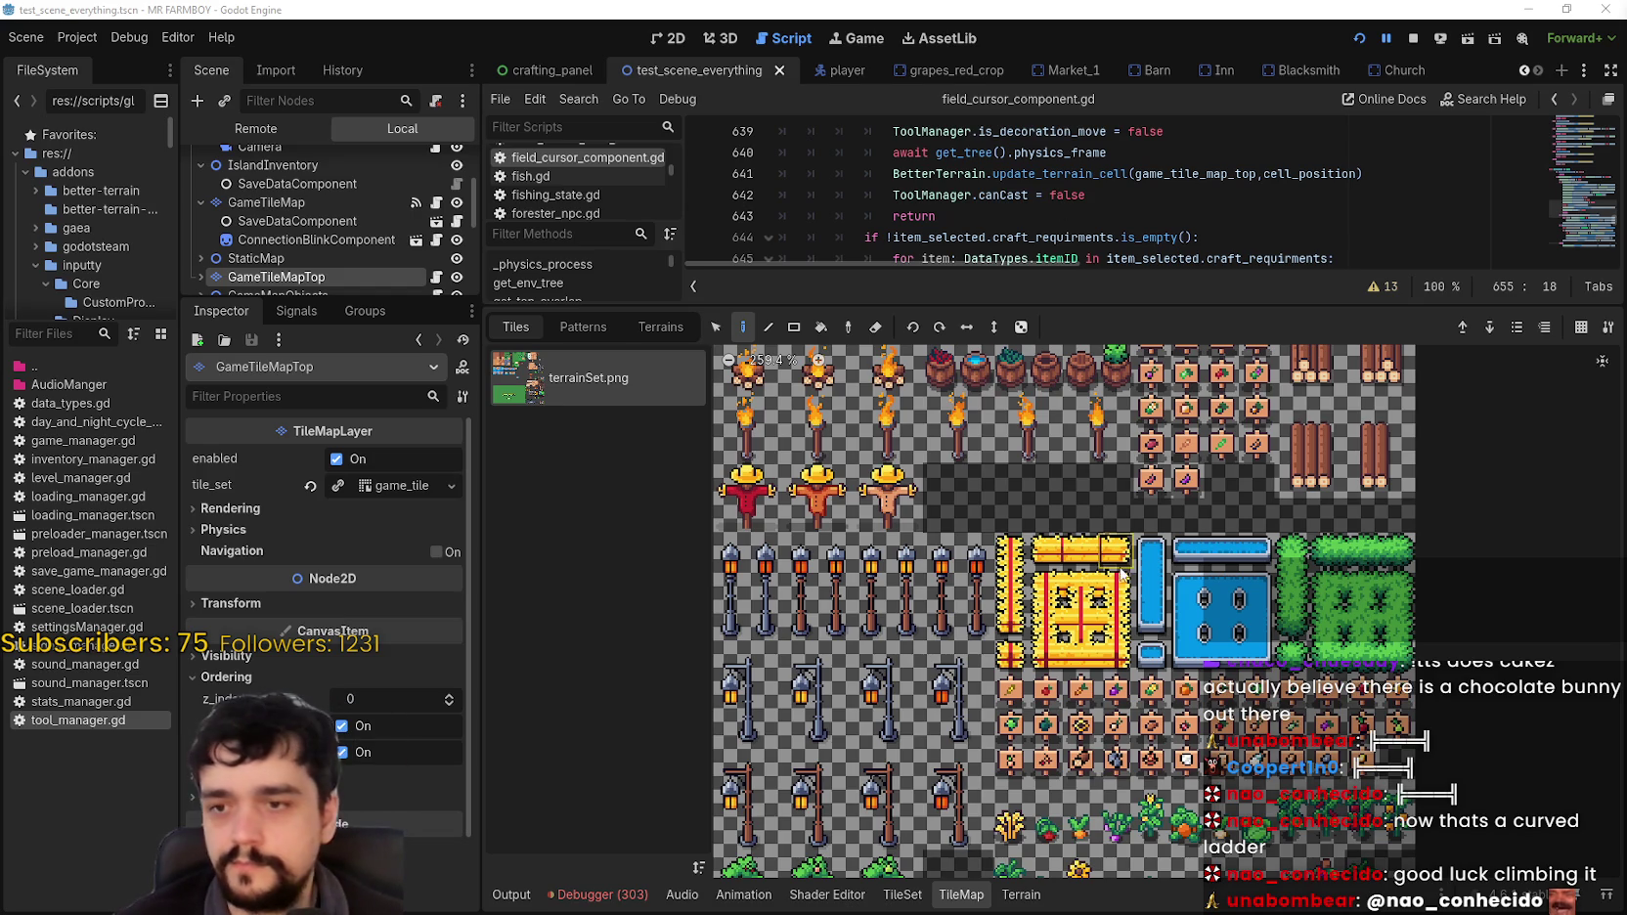
scroll(976, 636, "up", 2)
scroll(1038, 689, "up", 2)
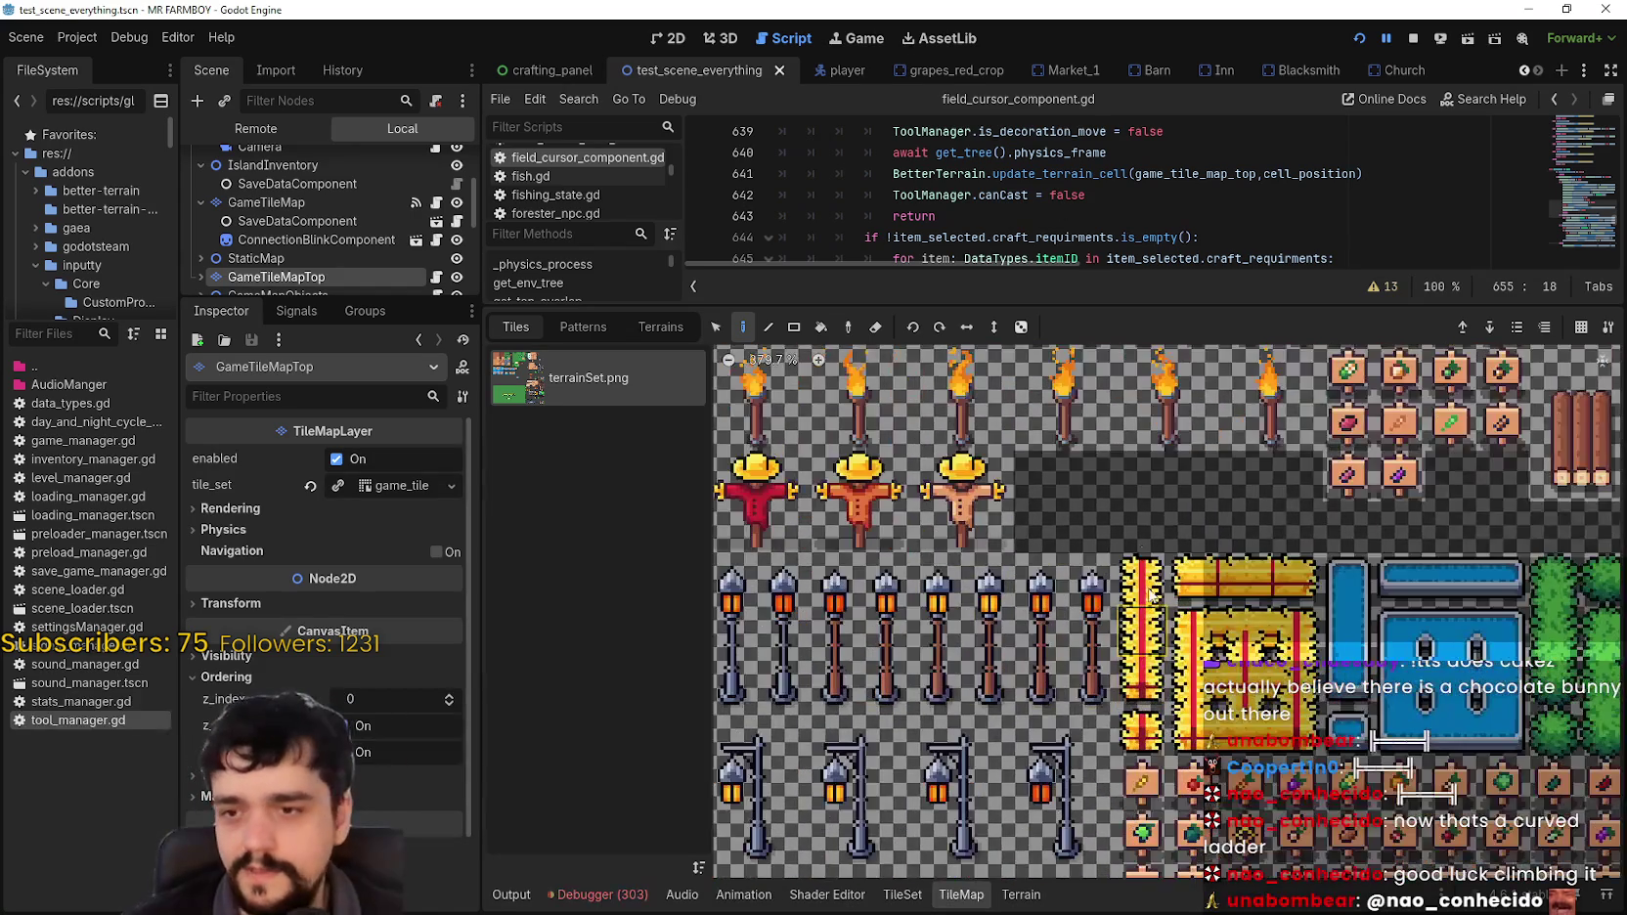
scroll(1159, 587, "down", 2)
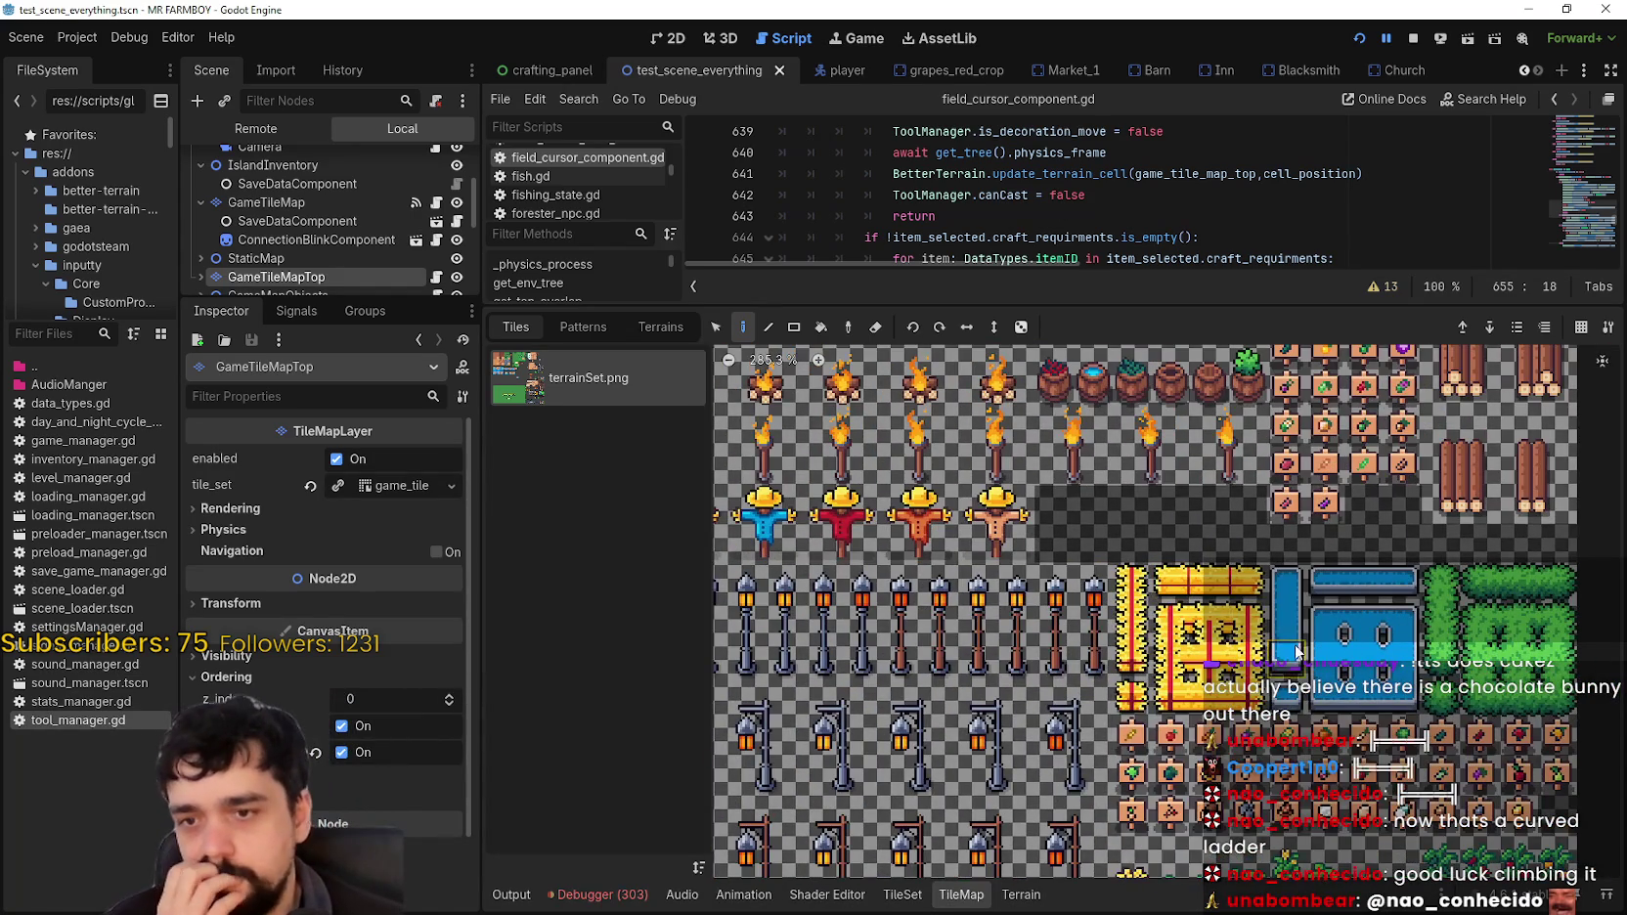
scroll(1286, 709, "down", 2)
scroll(1234, 709, "up", 2)
scroll(1164, 713, "down", 2)
scroll(1135, 729, "up", 2)
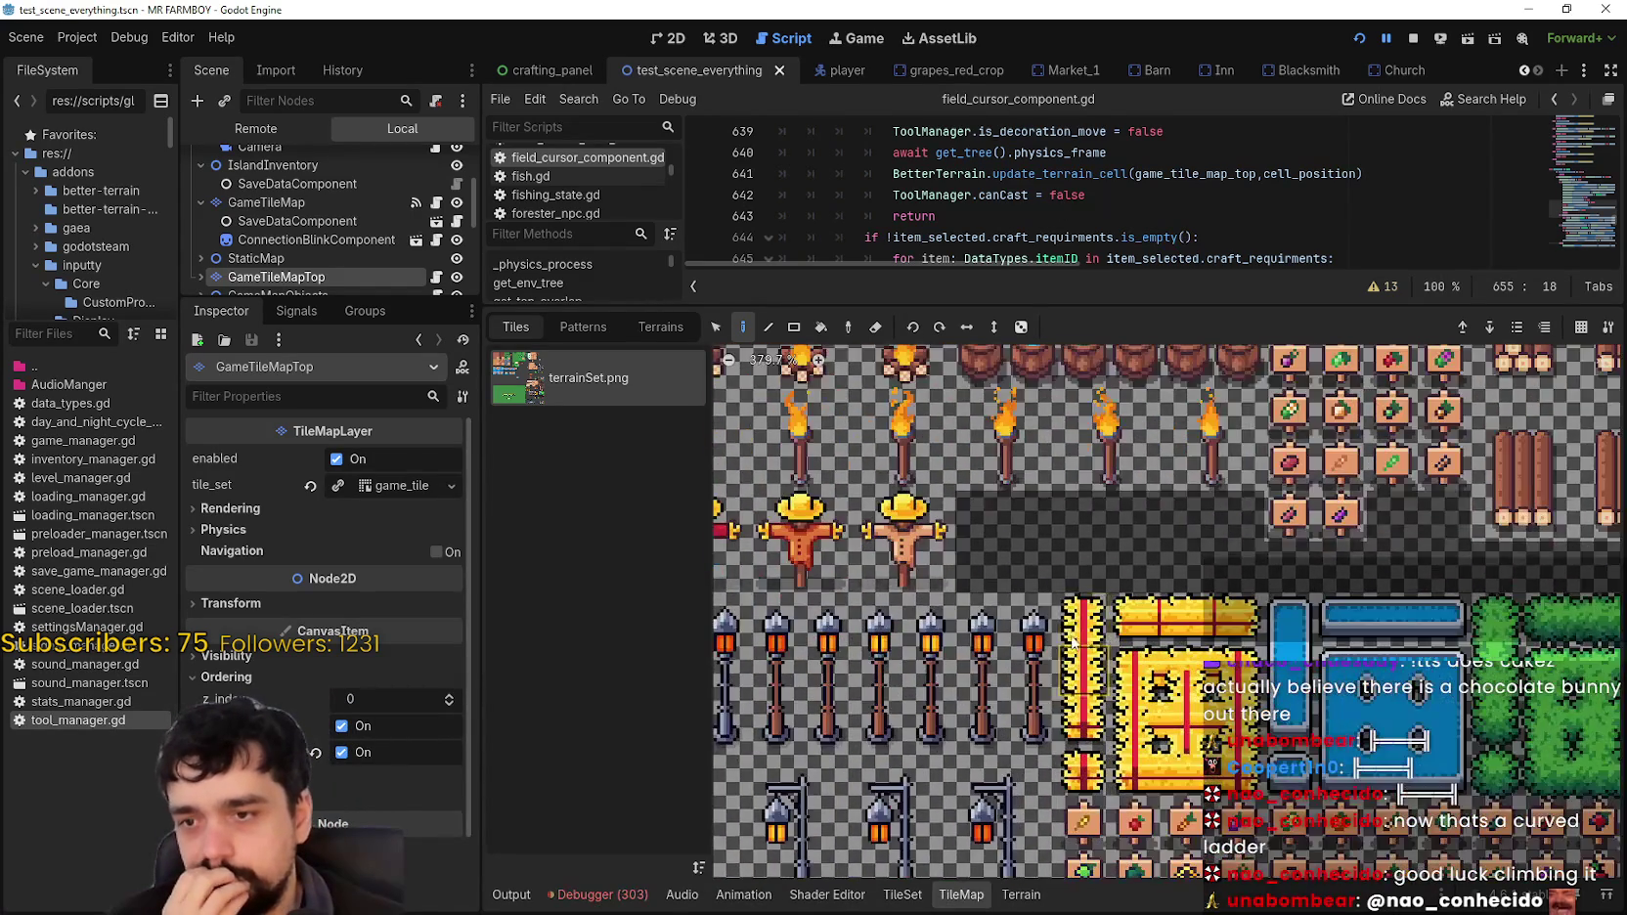
scroll(1117, 744, "up", 1)
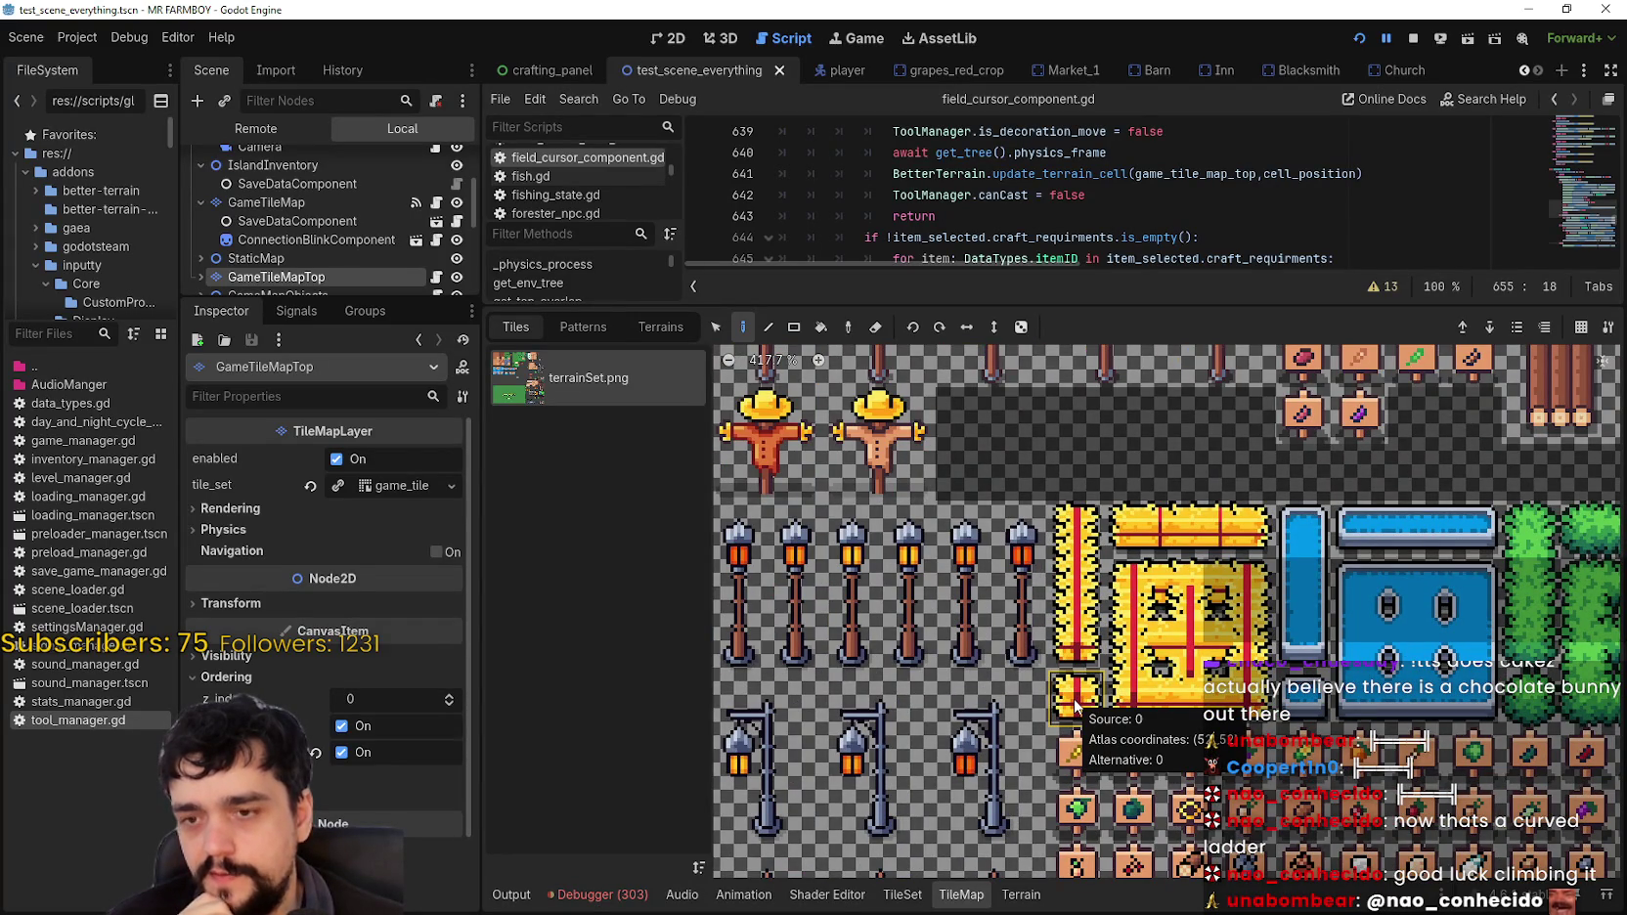
left_click_drag(982, 305, 685, 636)
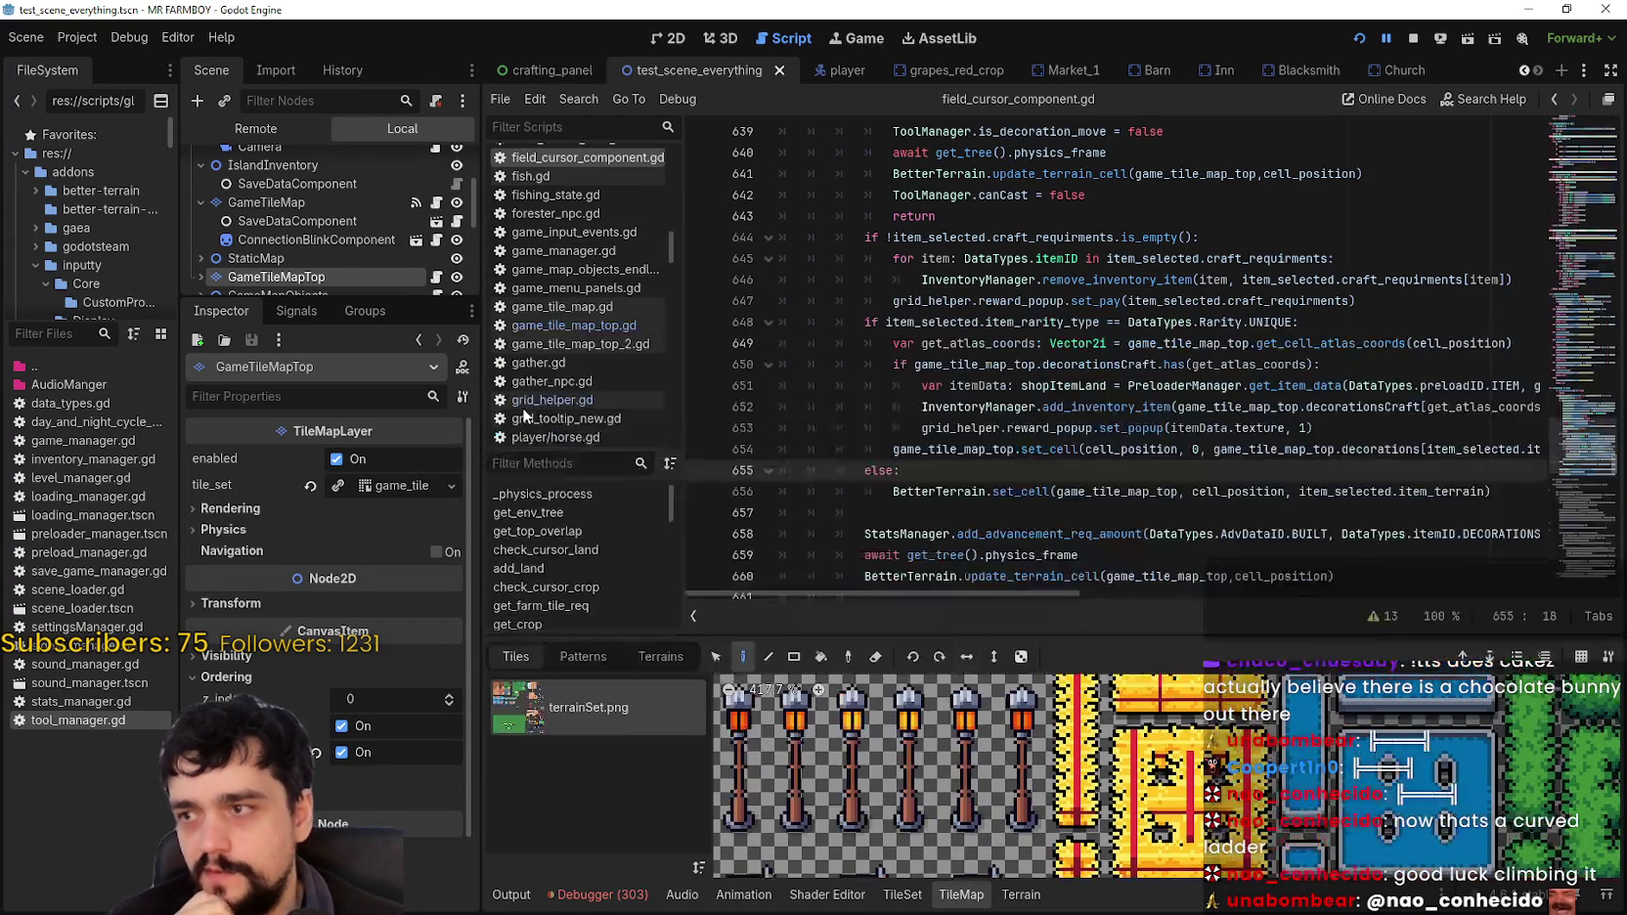
Step: Open game_tile_map_top.gd from the GameTileMapTop node and scroll to the dictionary's end
left_click_drag(342, 294, 342, 536)
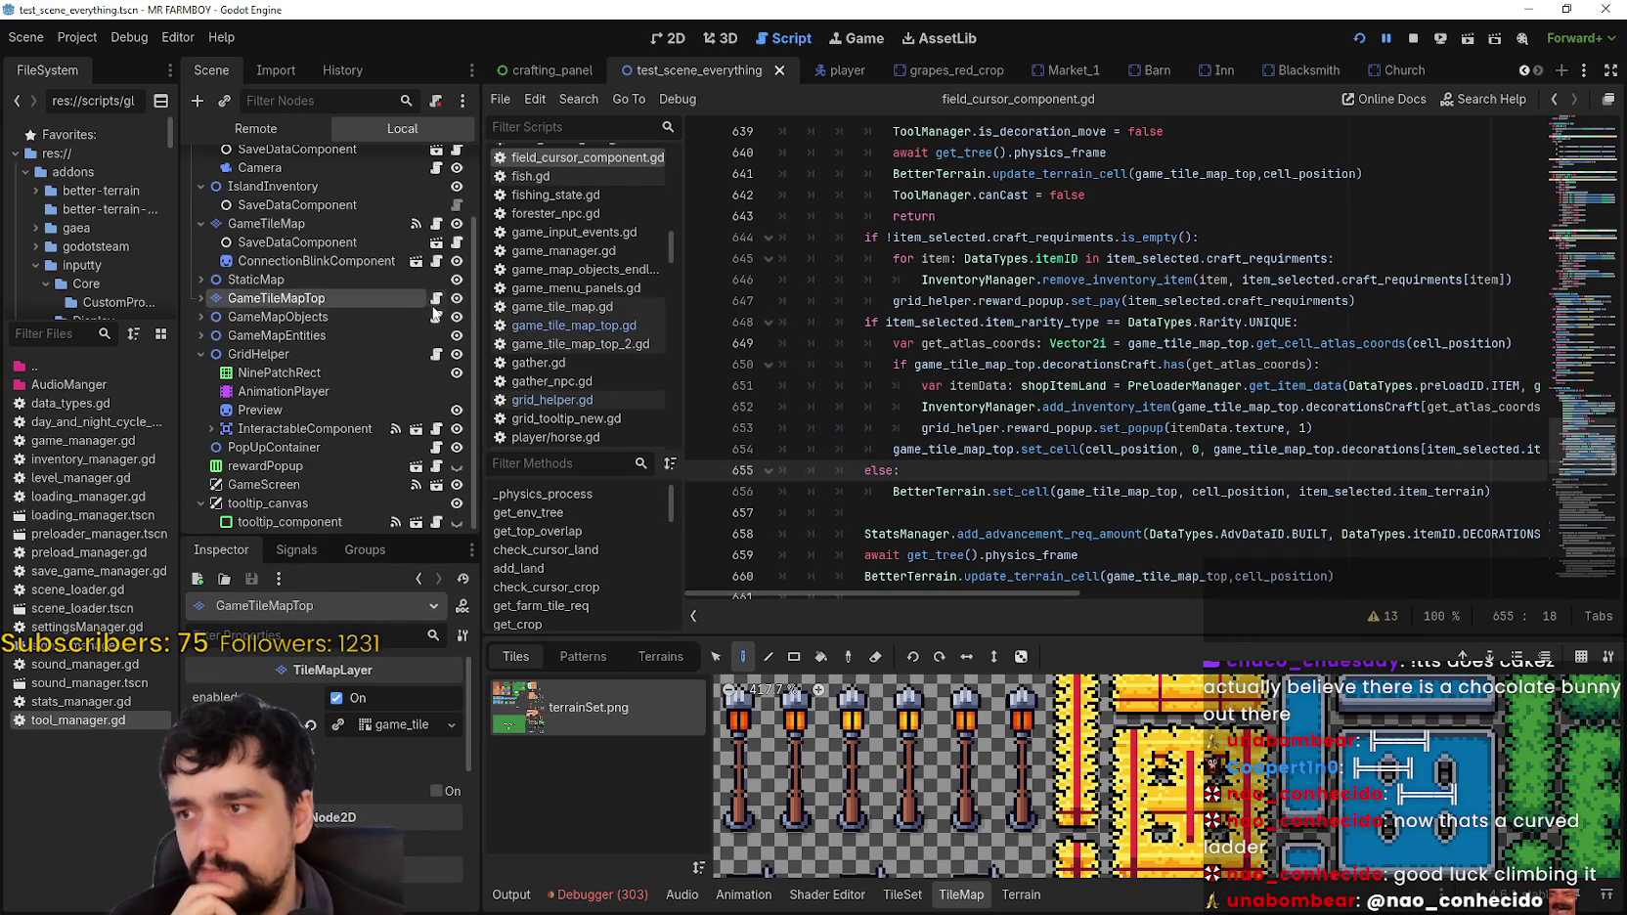
left_click(437, 298)
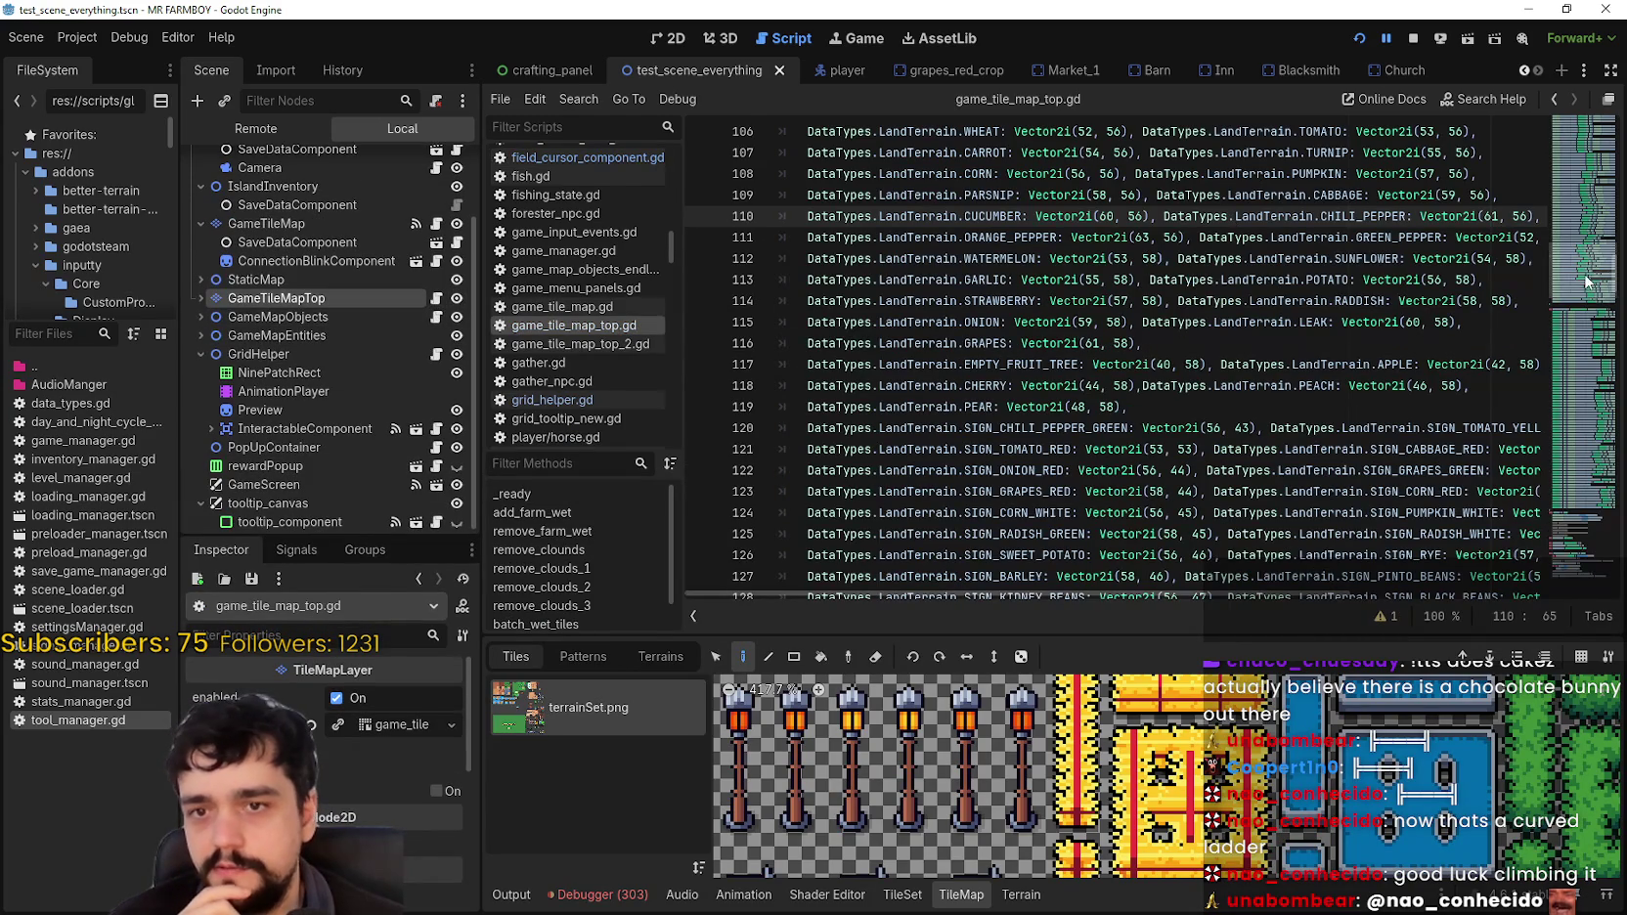
scroll(1579, 306, "down", 4)
scroll(1577, 290, "up", 4)
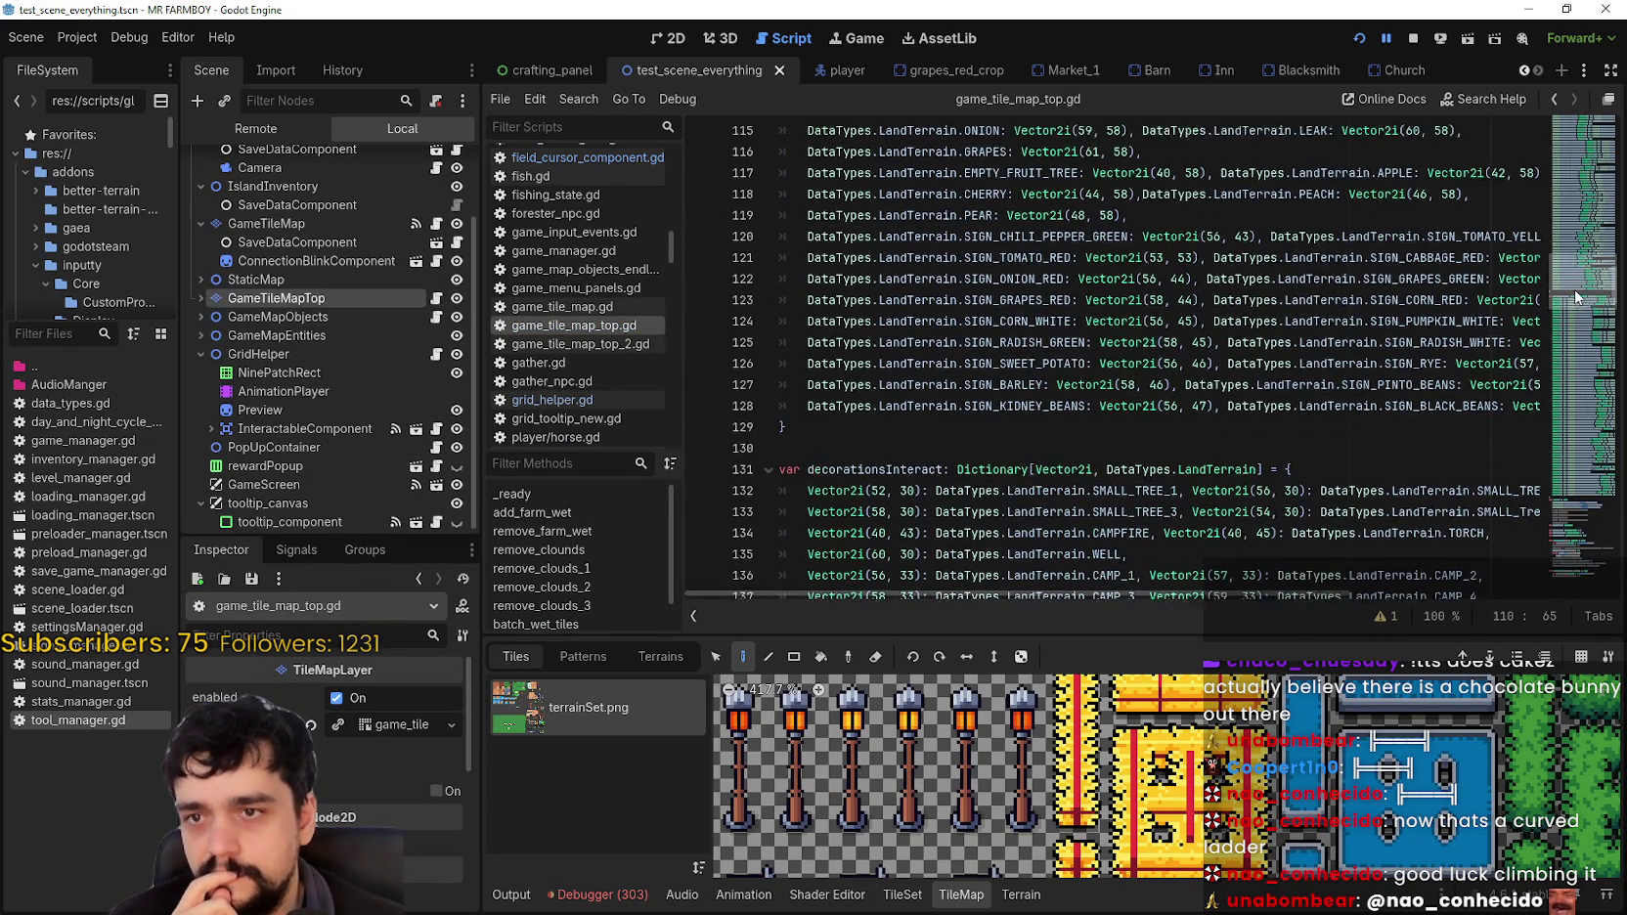
mouse_move(1575, 287)
left_mouse_down()
mouse_move(1555, 419)
mouse_move(1560, 401)
left_mouse_up()
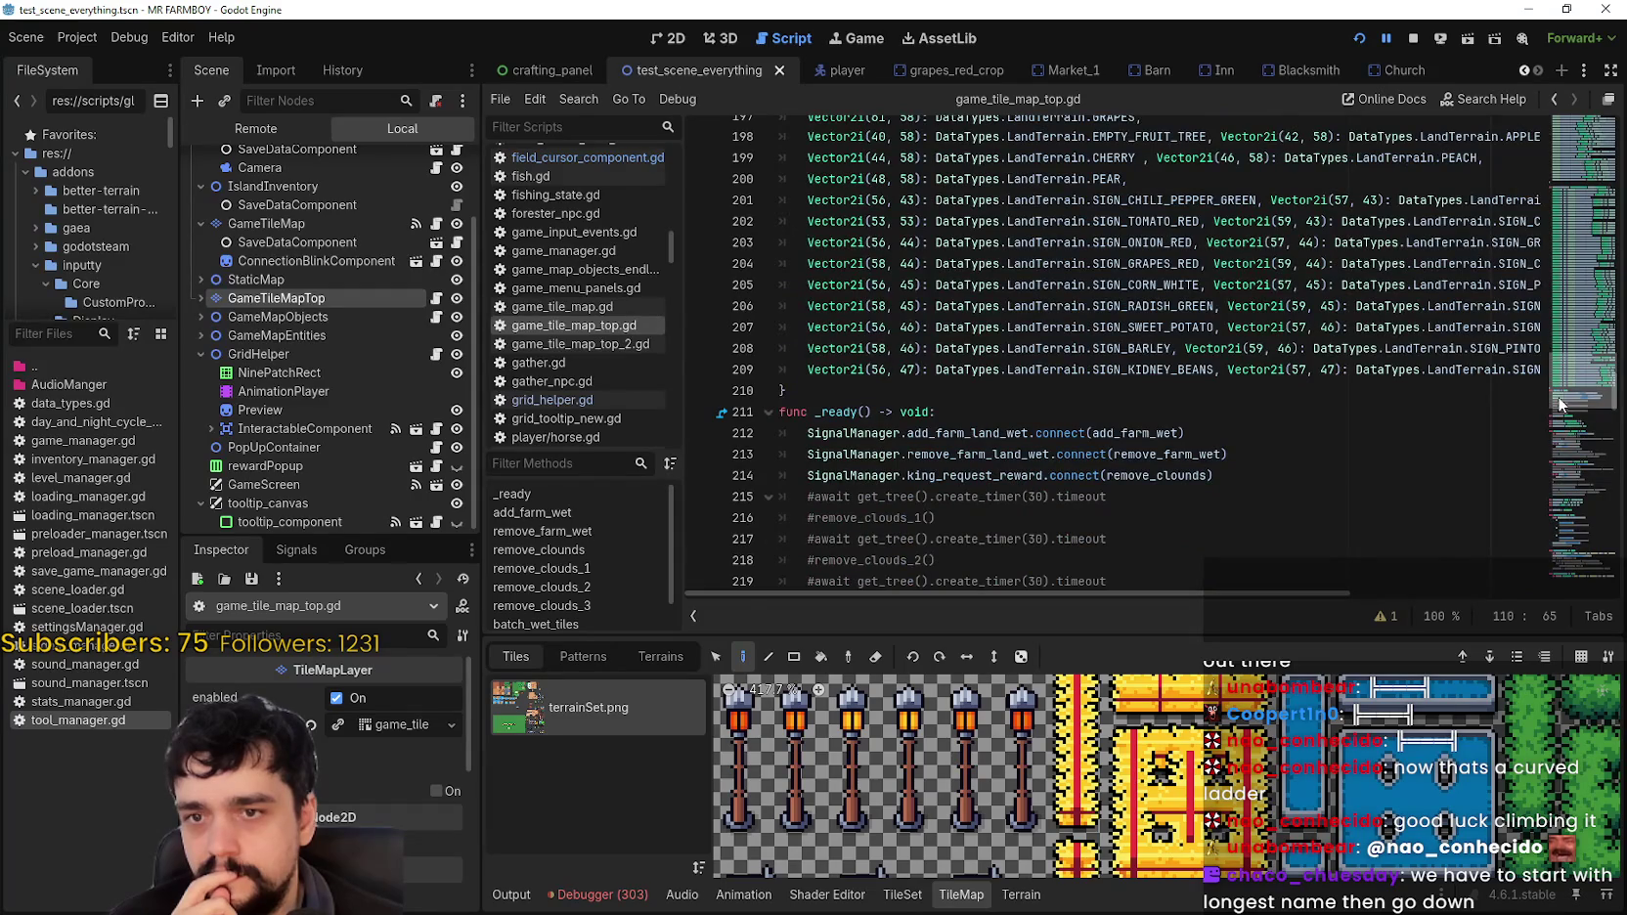
scroll(1562, 405, "up", 1)
Step: Add a comma and new line 210, then copy the SIGN_KIDNEY_BEANS entry onto it
left_click(1525, 426)
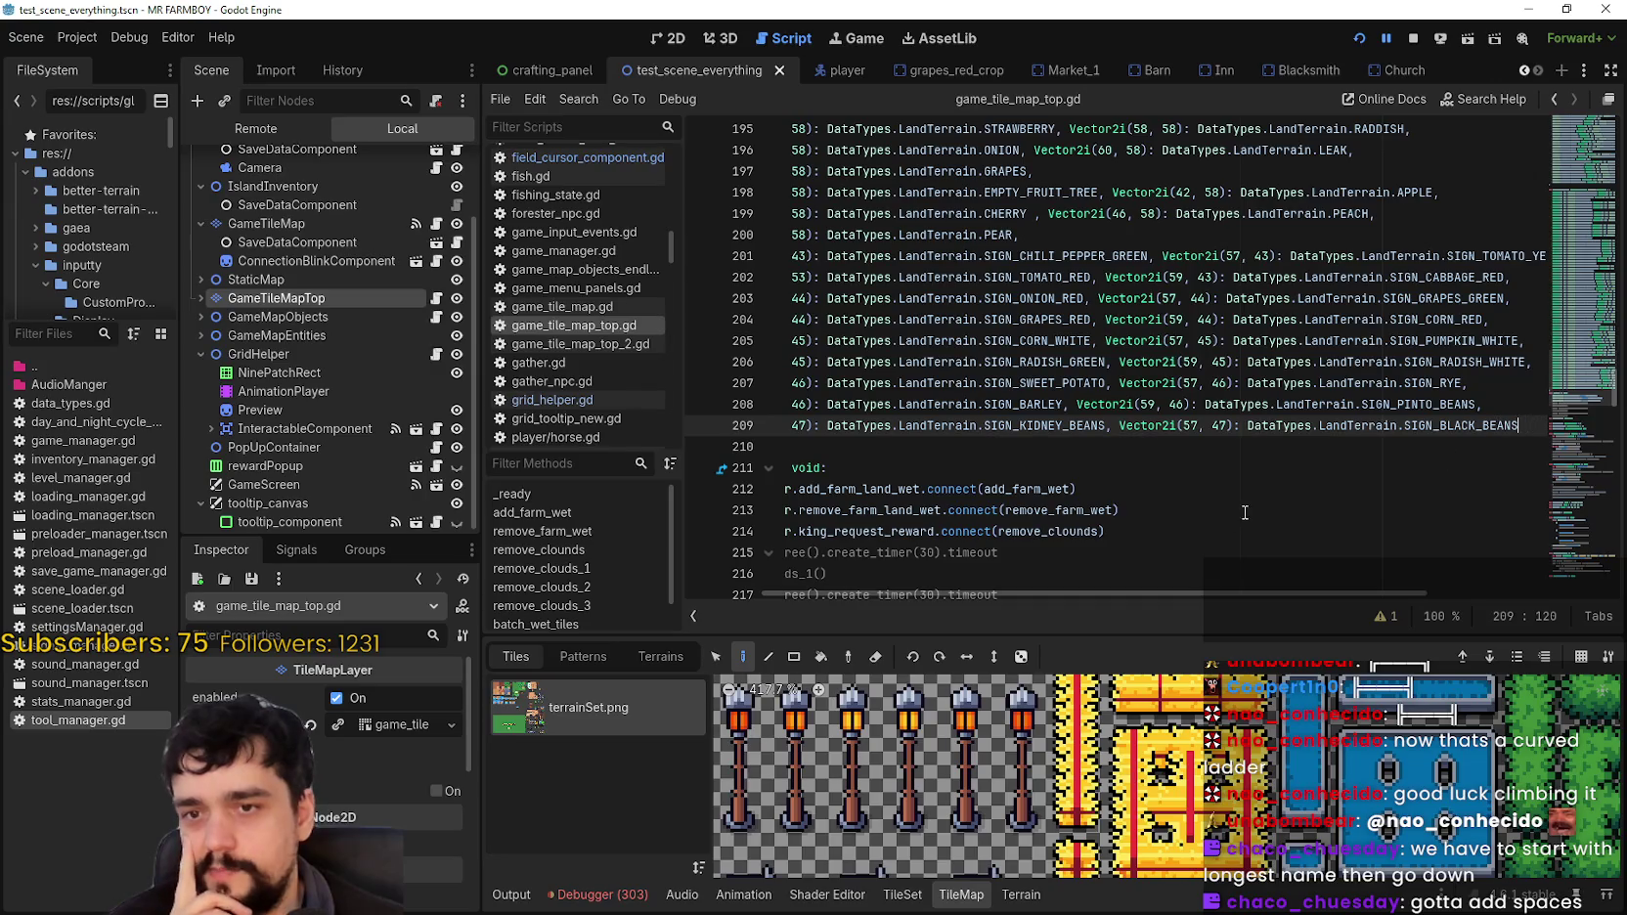
type(",")
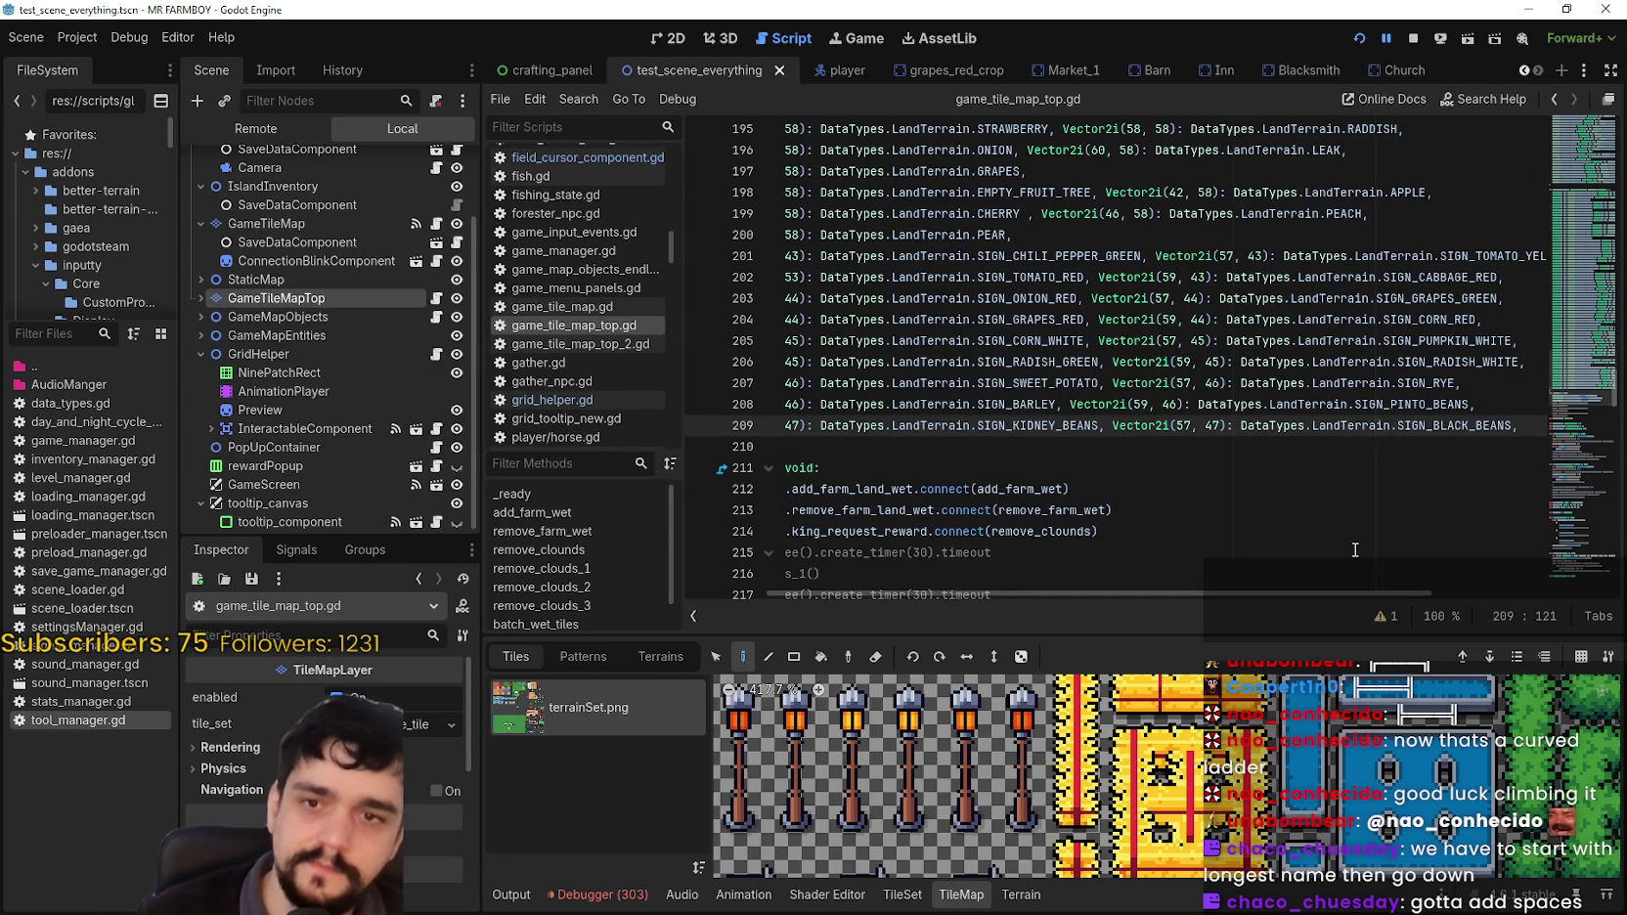
key("Return")
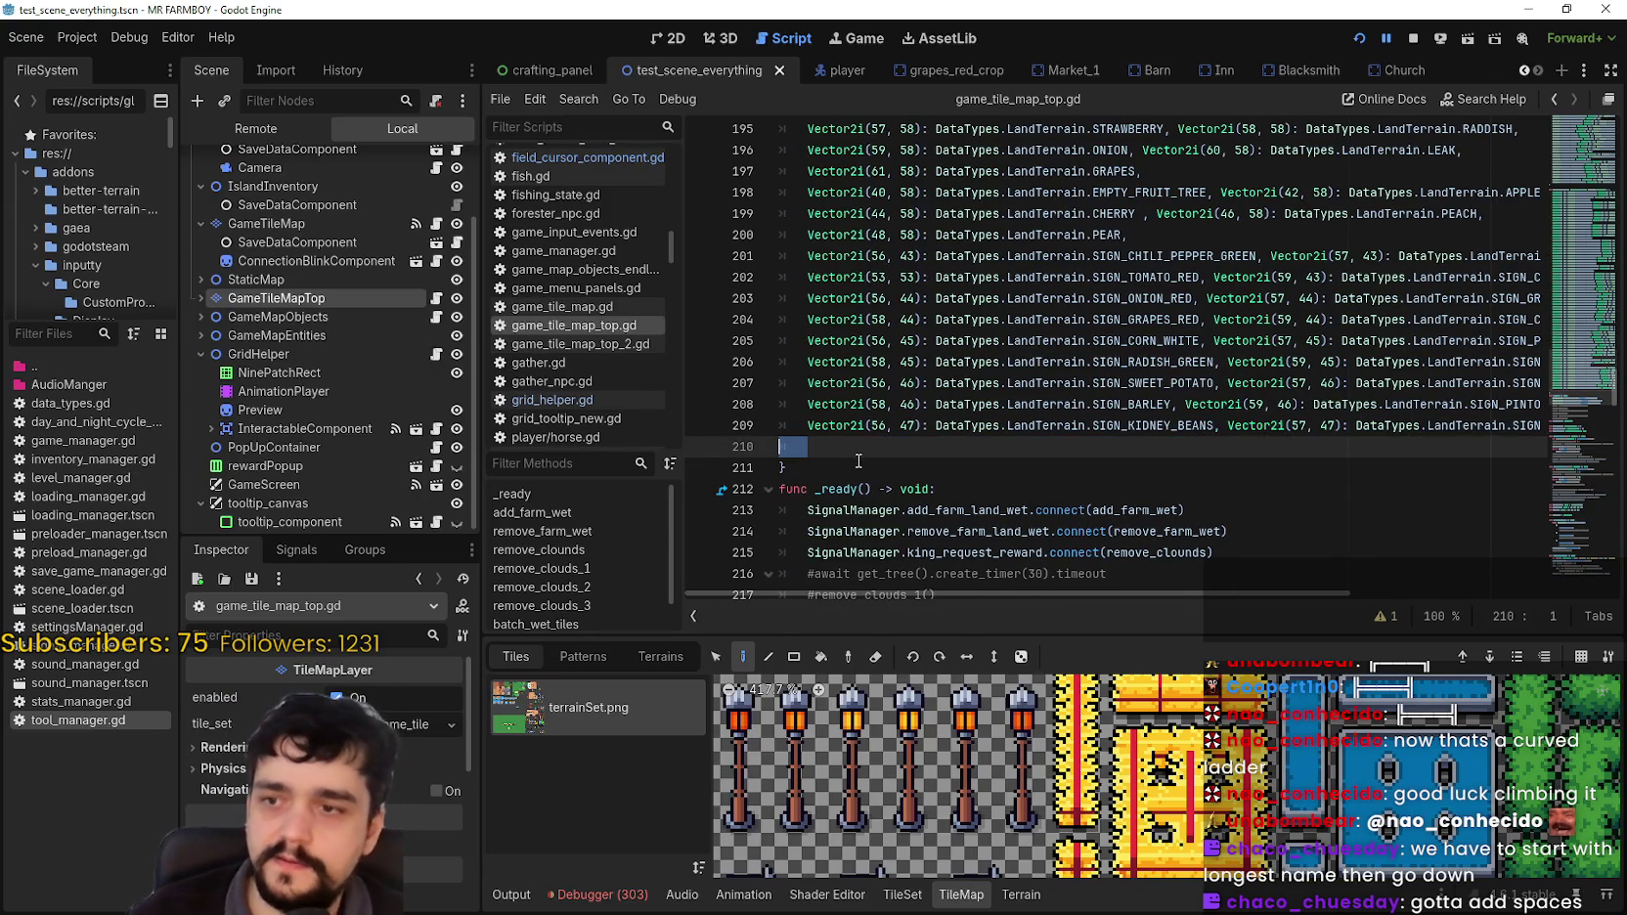
double_click(864, 428)
left_click_drag(865, 427, 1212, 427)
left_click(902, 442)
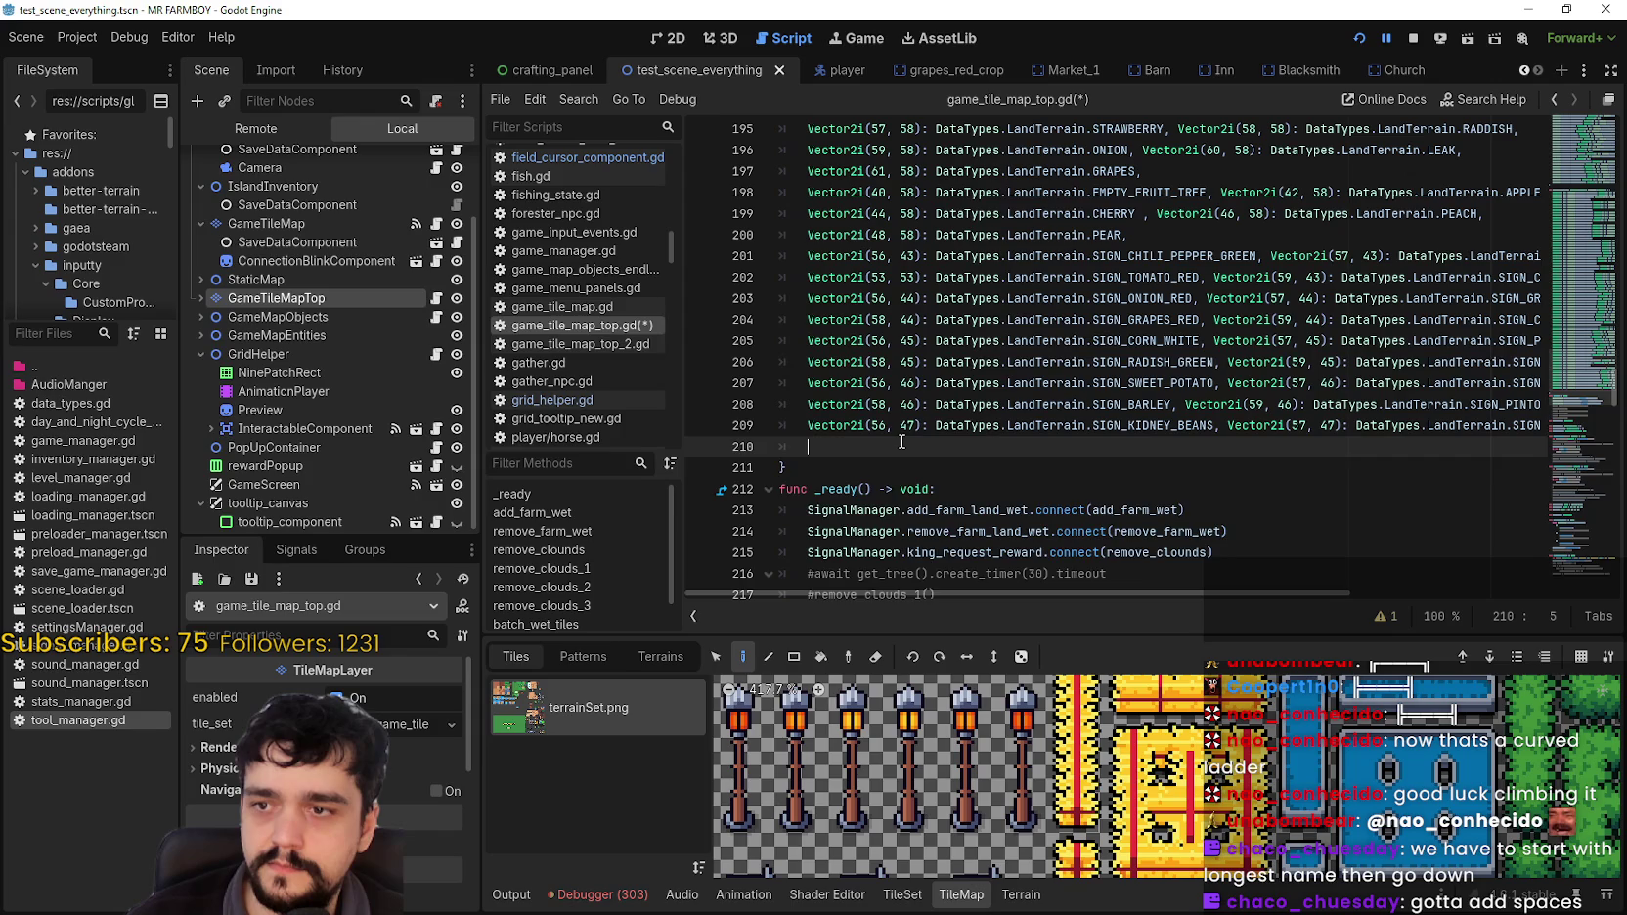
double_click(864, 427)
left_click_drag(877, 421, 1213, 427)
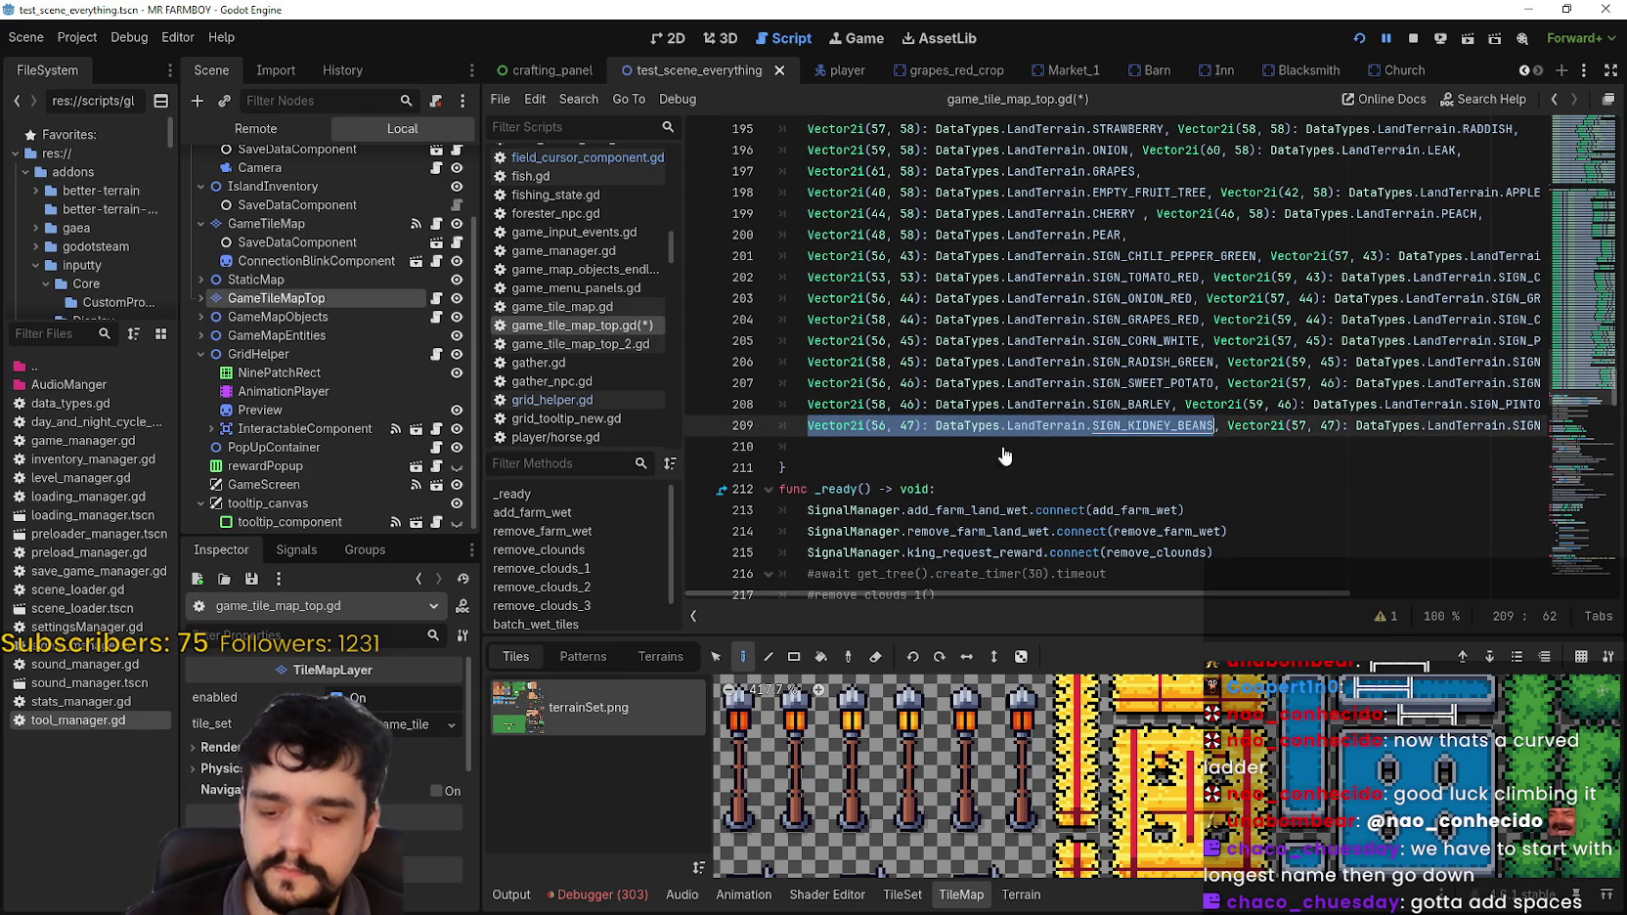
key("ctrl+c")
left_click(895, 446)
key("ctrl+v")
Step: Change the copied entry to Vector2i(52, 52): DataTypes.LandTerrain.HAY_TILE
left_click(887, 449)
key("BackSpace")
type("2")
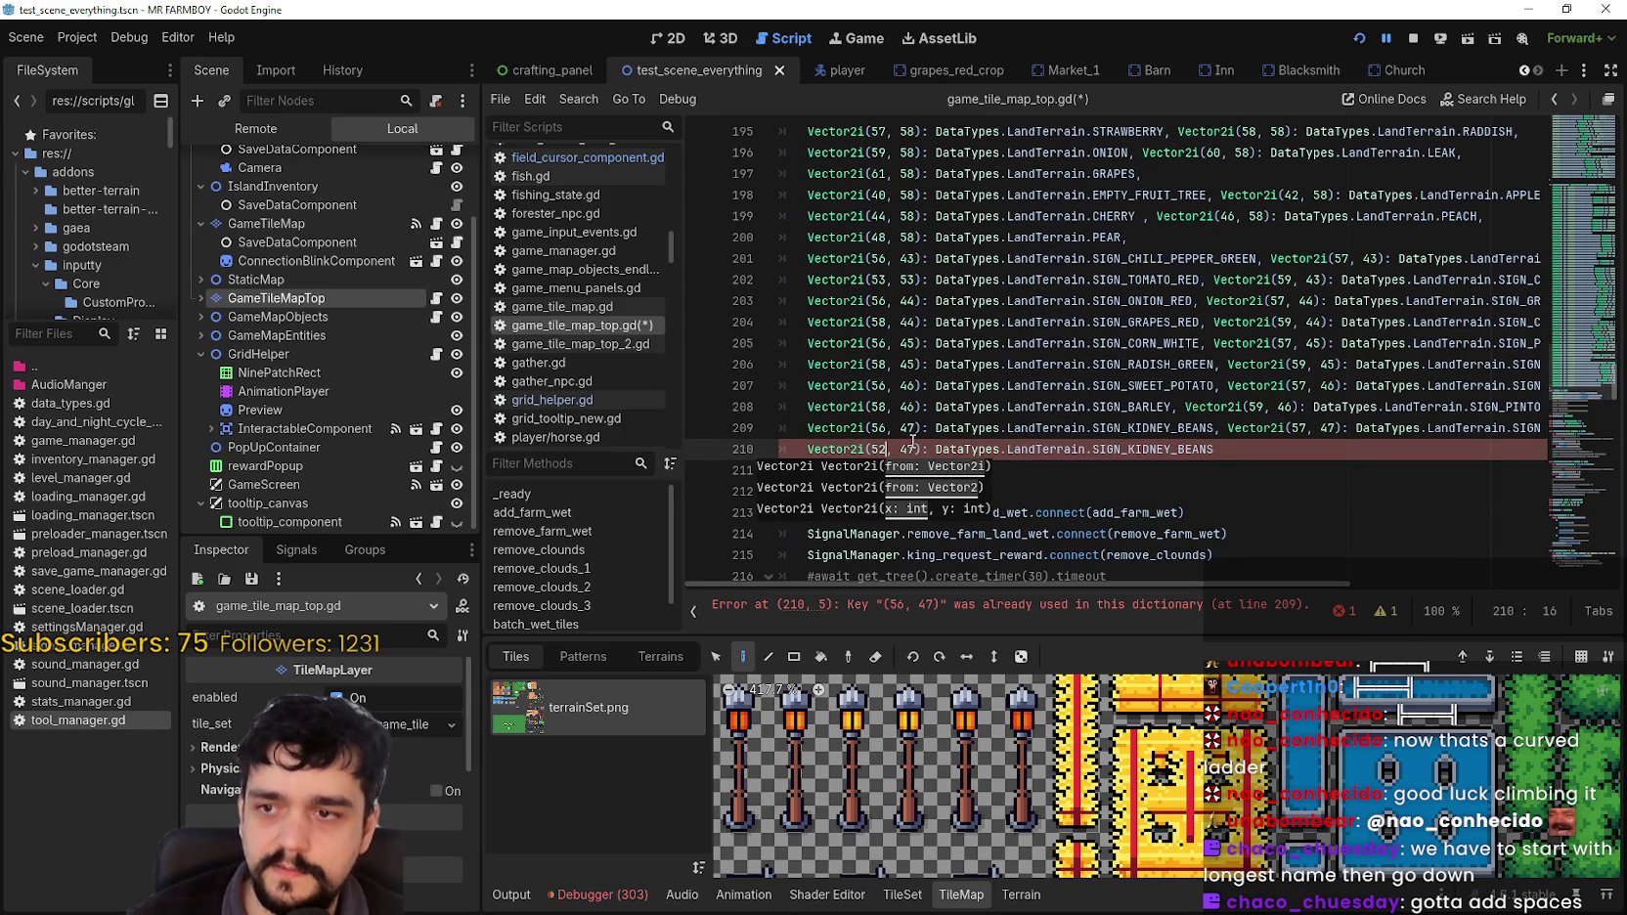
double_click(909, 449)
type("52")
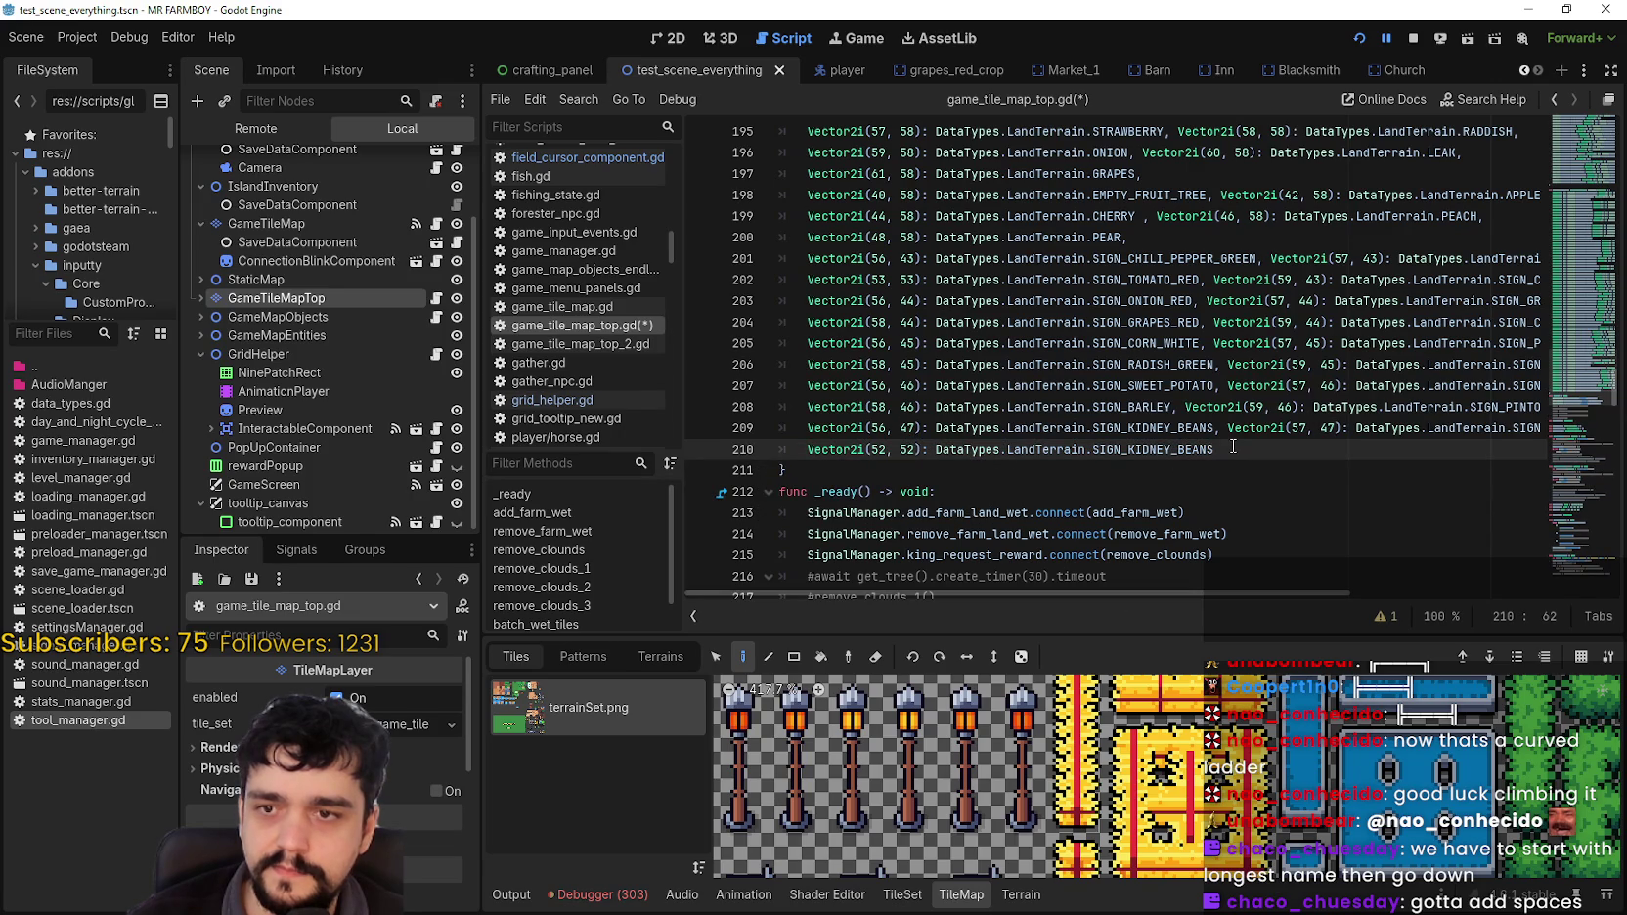
left_click(1467, 593)
left_click_drag(1394, 593, 1134, 593)
double_click(1181, 449)
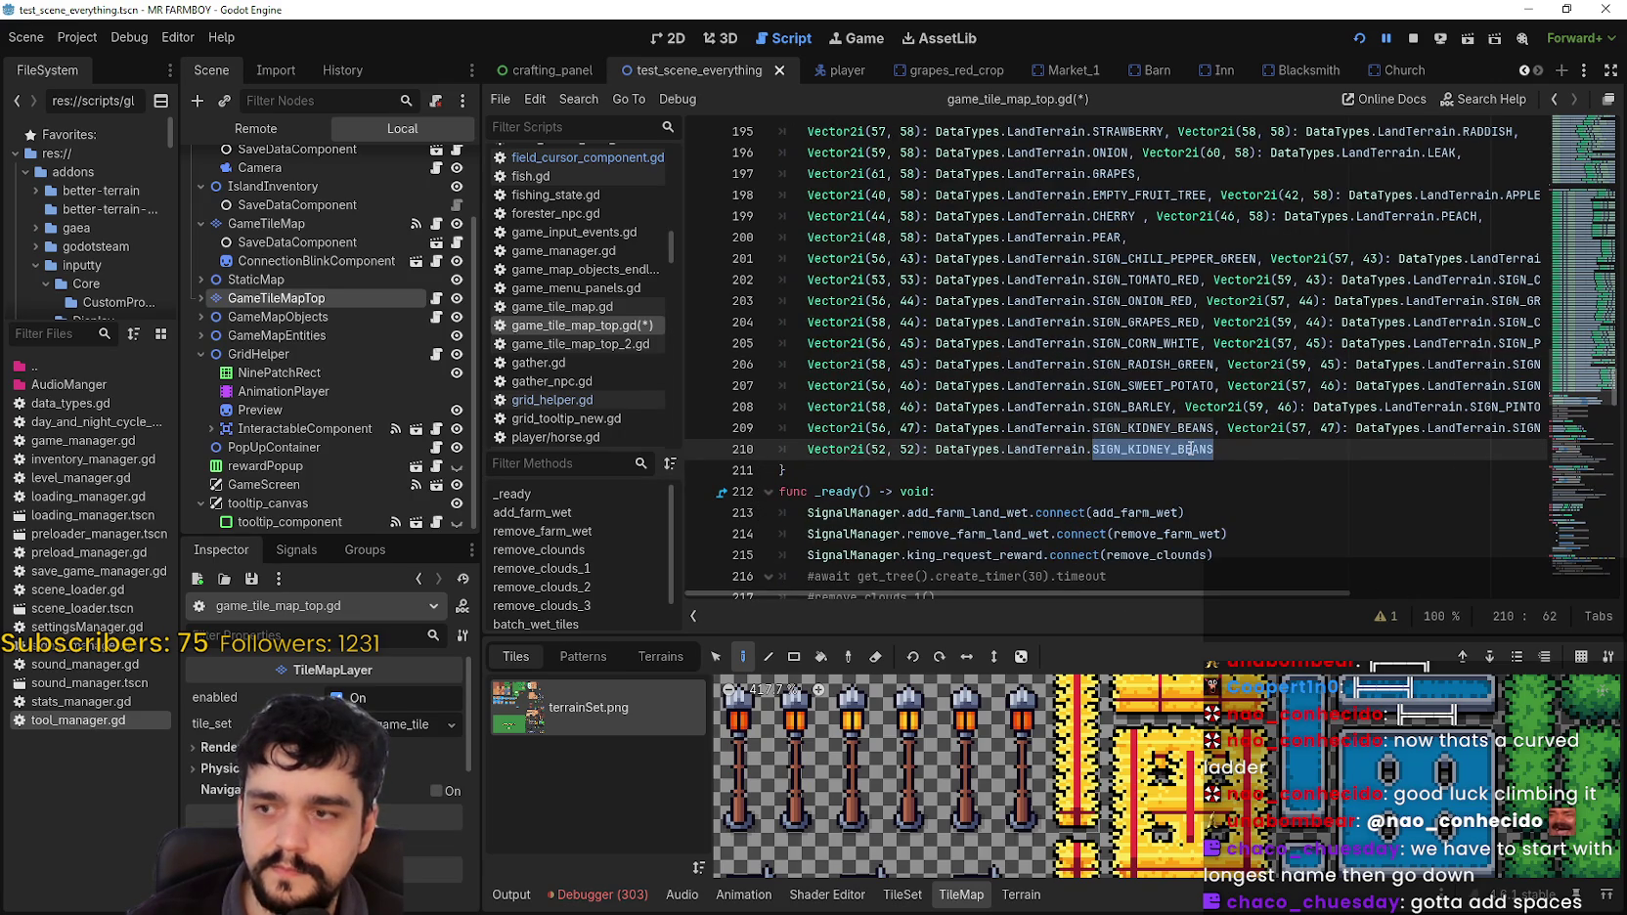
type("Hay")
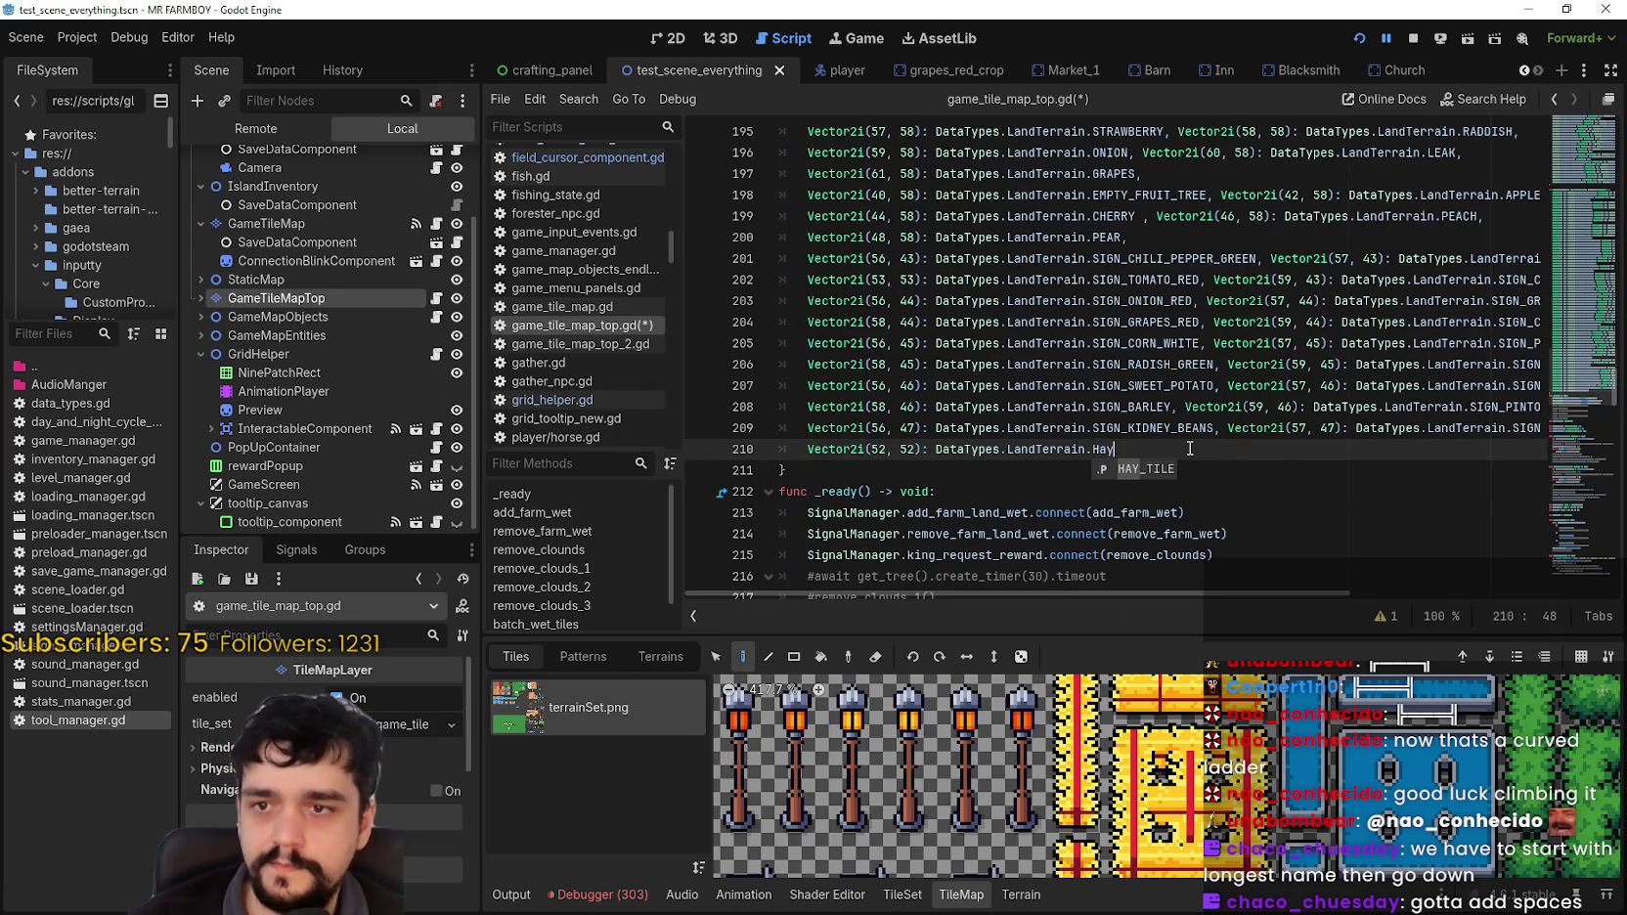
left_click(1145, 470)
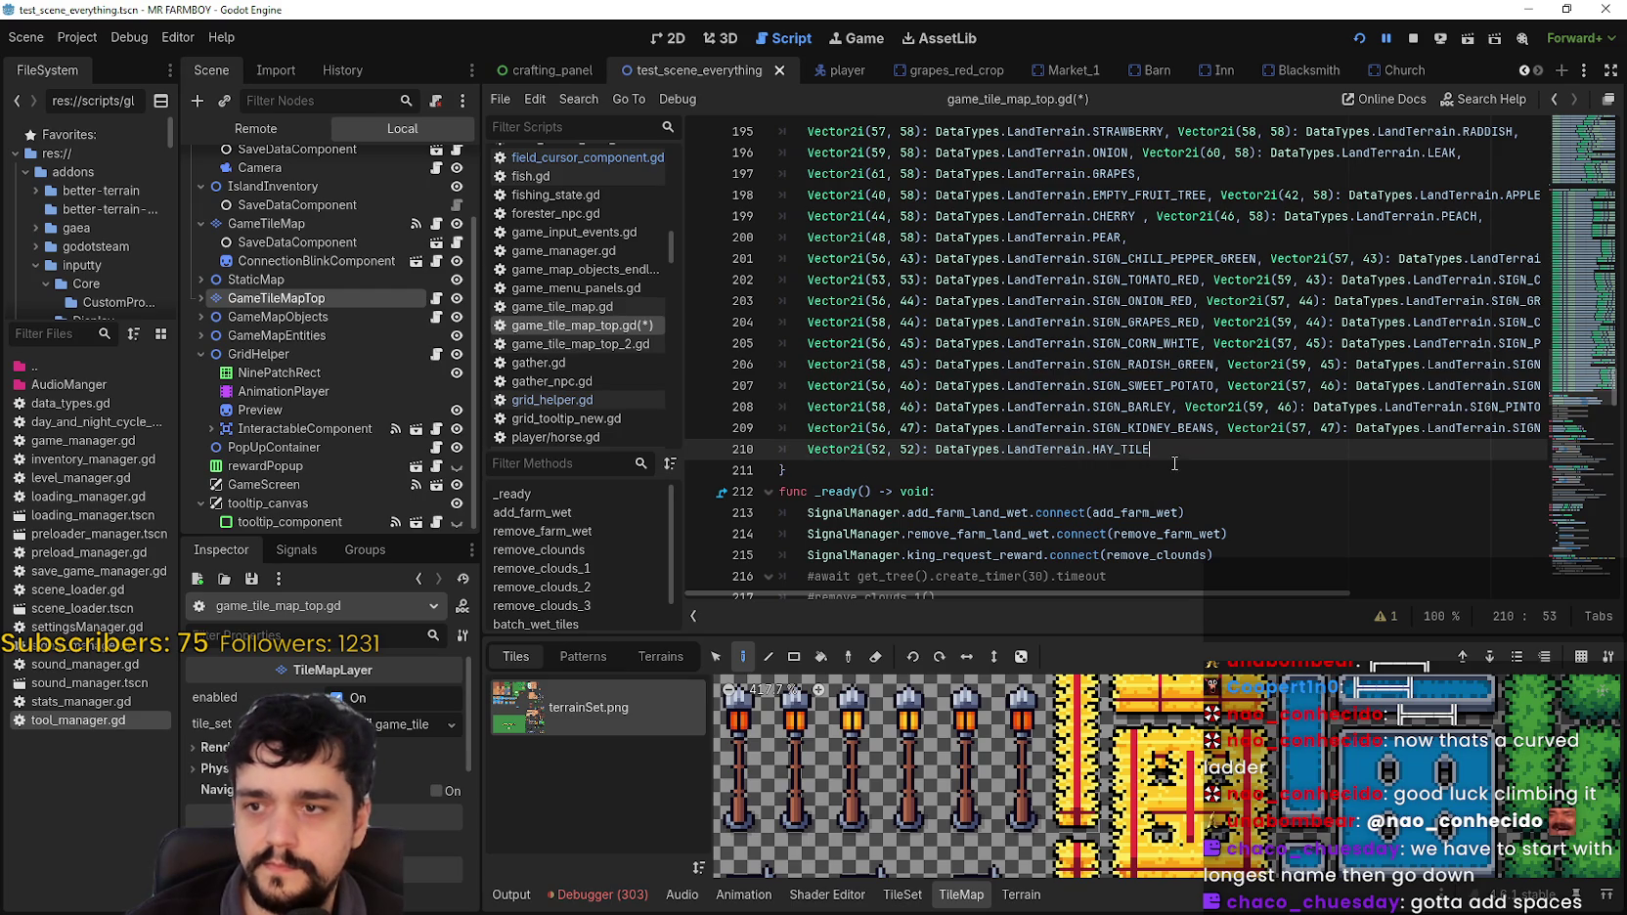
Step: Select the new HAY_TILE entry and compare it with the hay tile in the tile atlas
scroll(1124, 499, "down", 1)
left_click_drag(922, 386, 805, 385)
left_click_drag(1151, 386, 808, 386)
scroll(1115, 803, "down", 3)
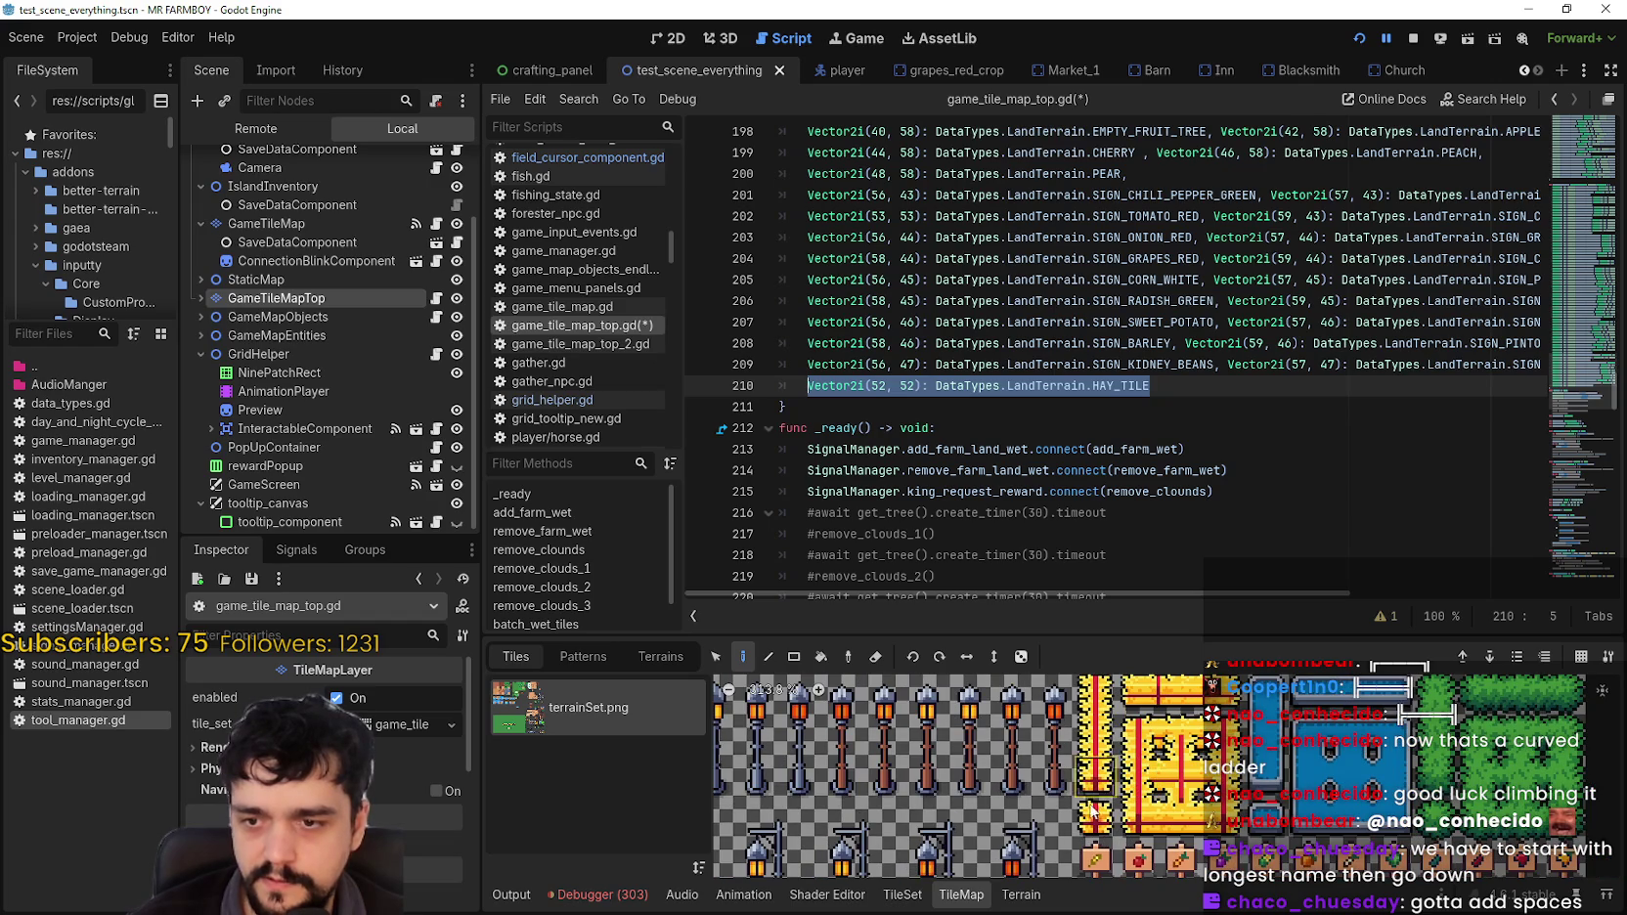
left_click(1134, 821)
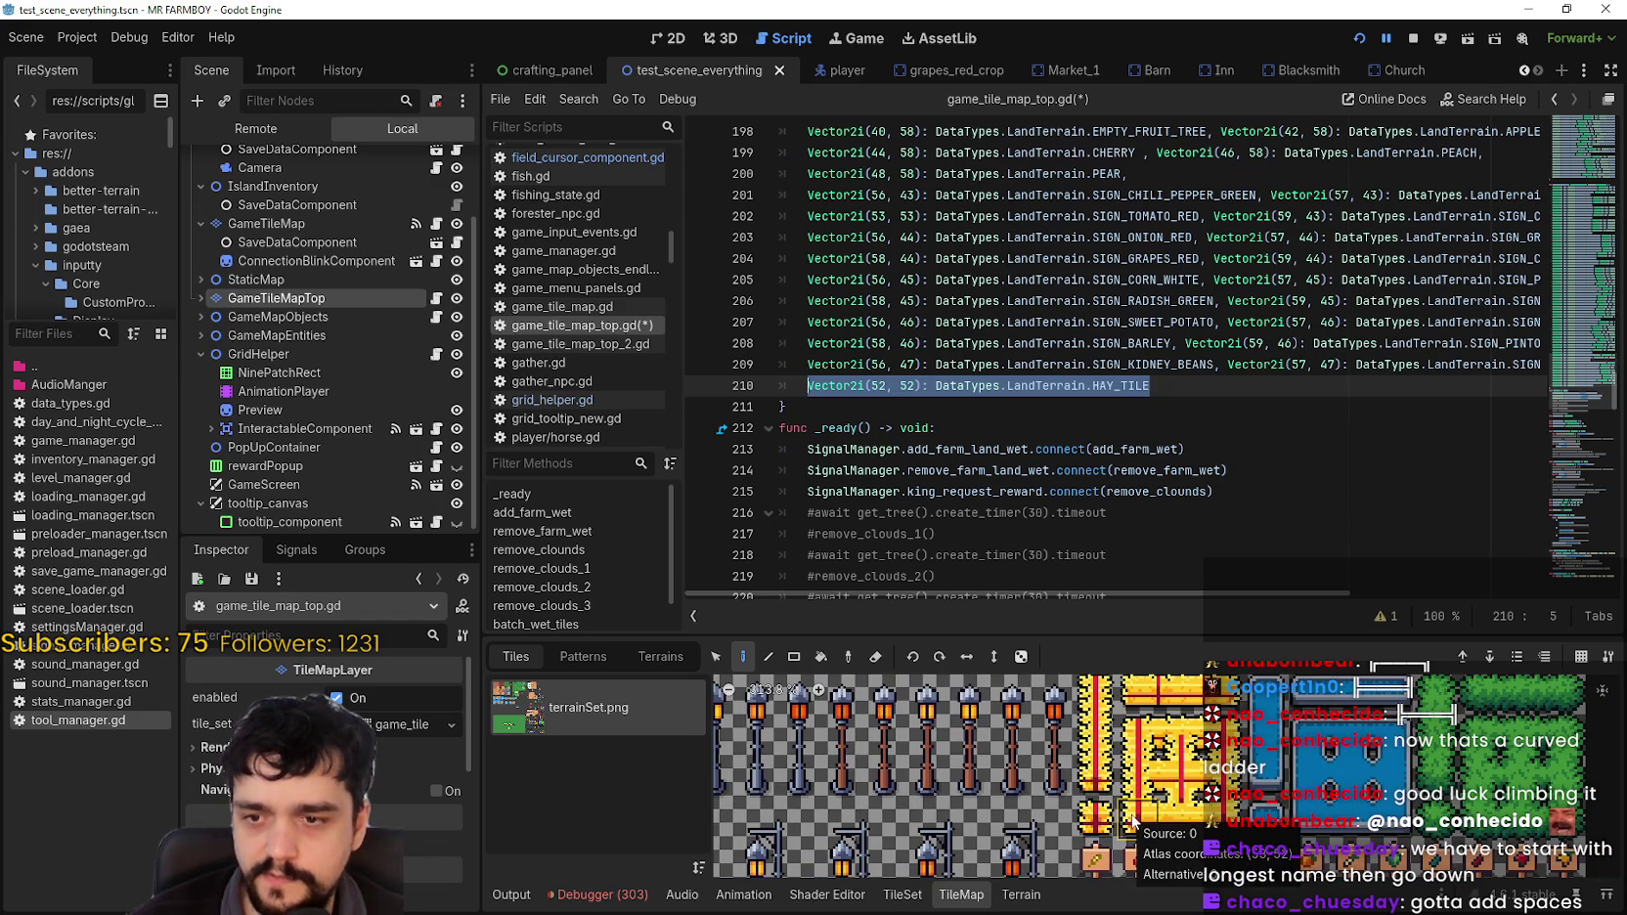
scroll(1123, 755, "up", 1)
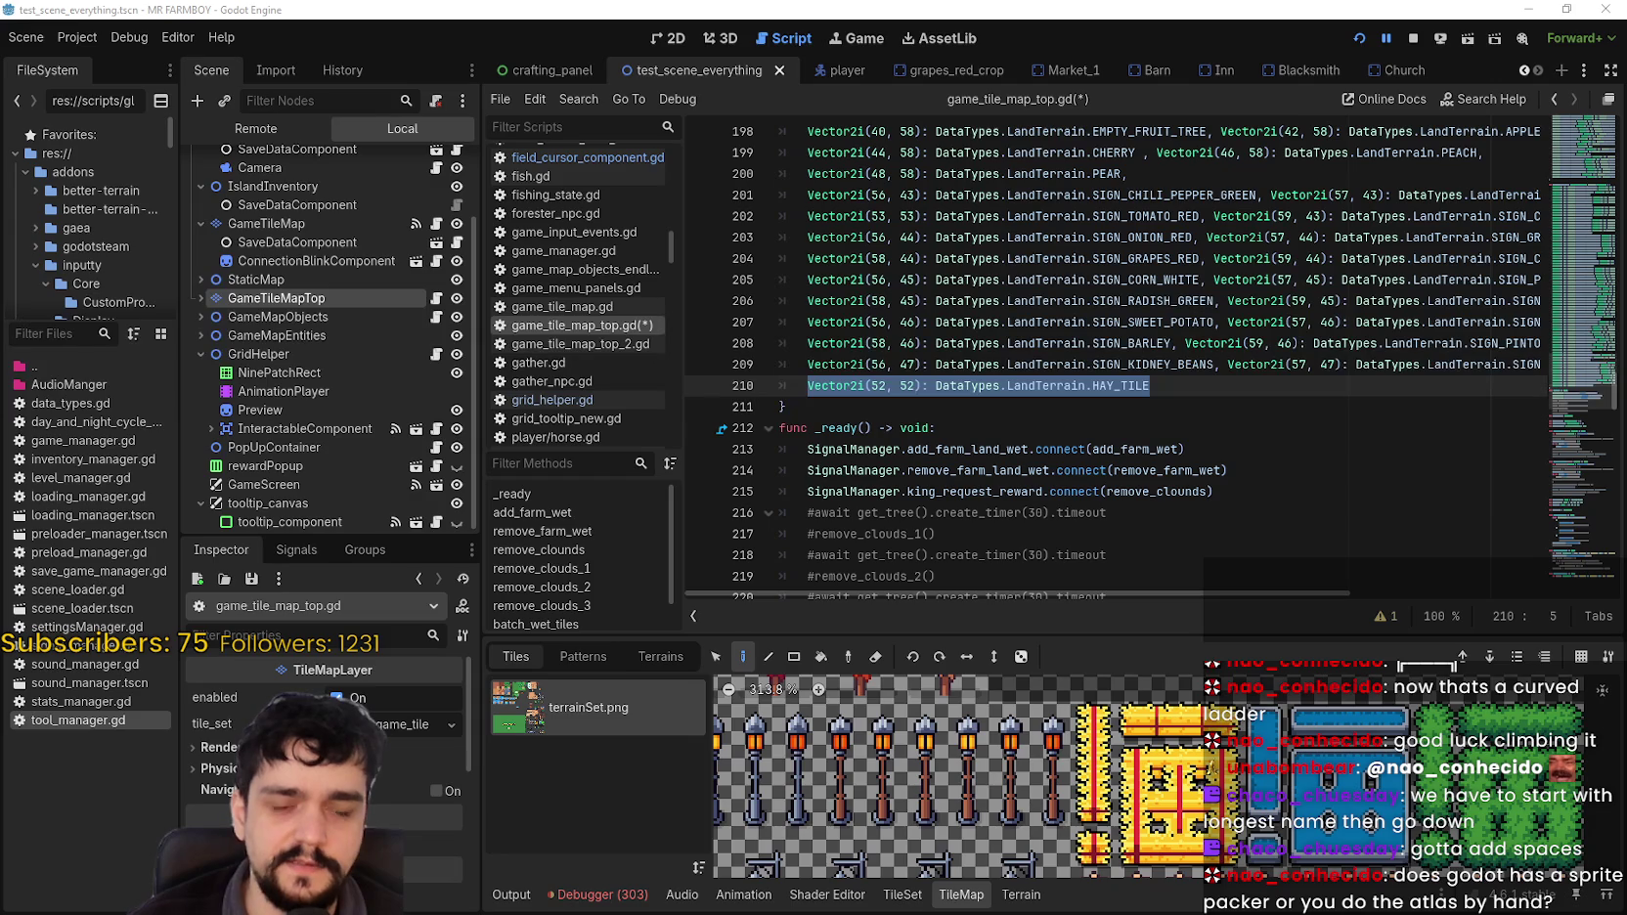
Step: Compute 4 × 4 = 16 in Calculator, close it, and reselect the HAY_TILE entry on line 210
key("XF86Calculator")
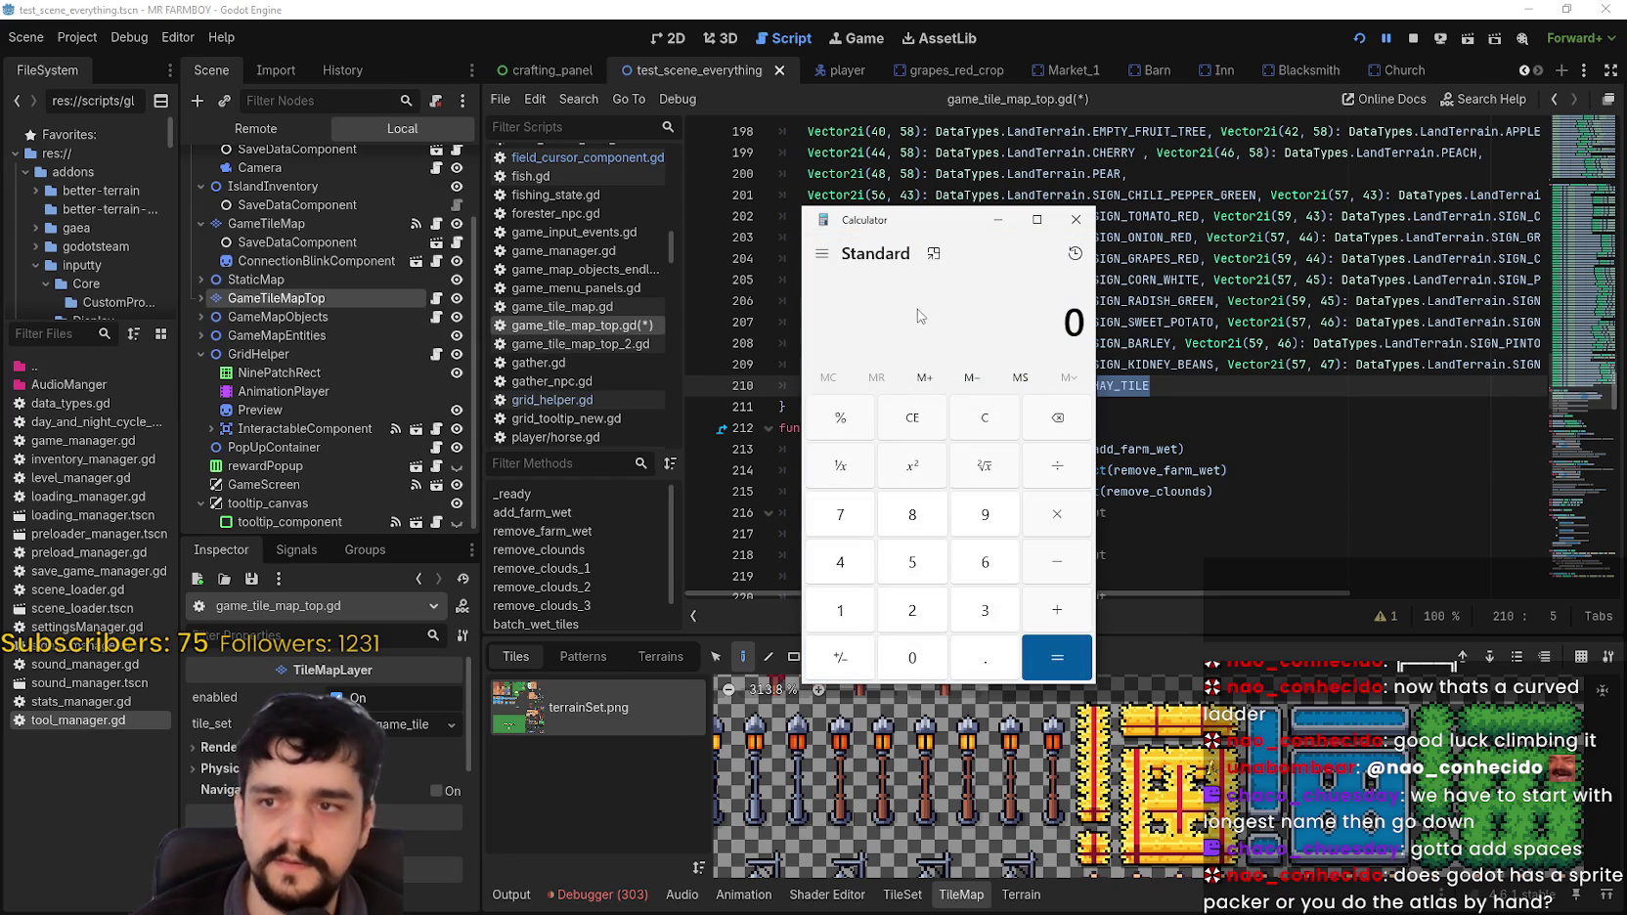
type("4")
left_click(1056, 518)
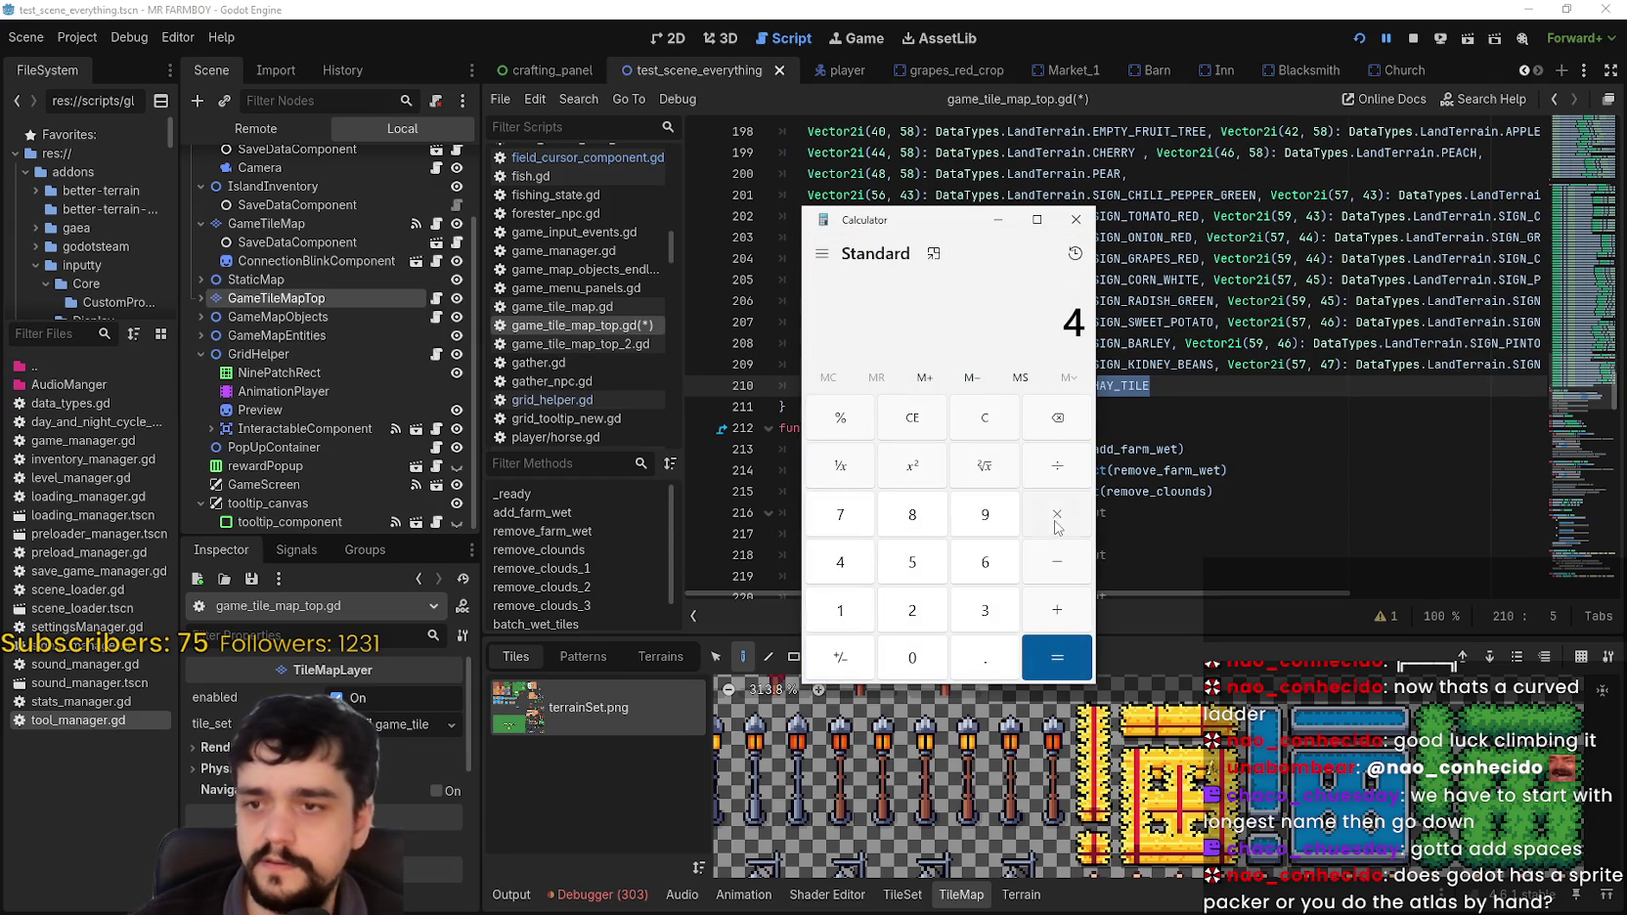
left_click(1056, 657)
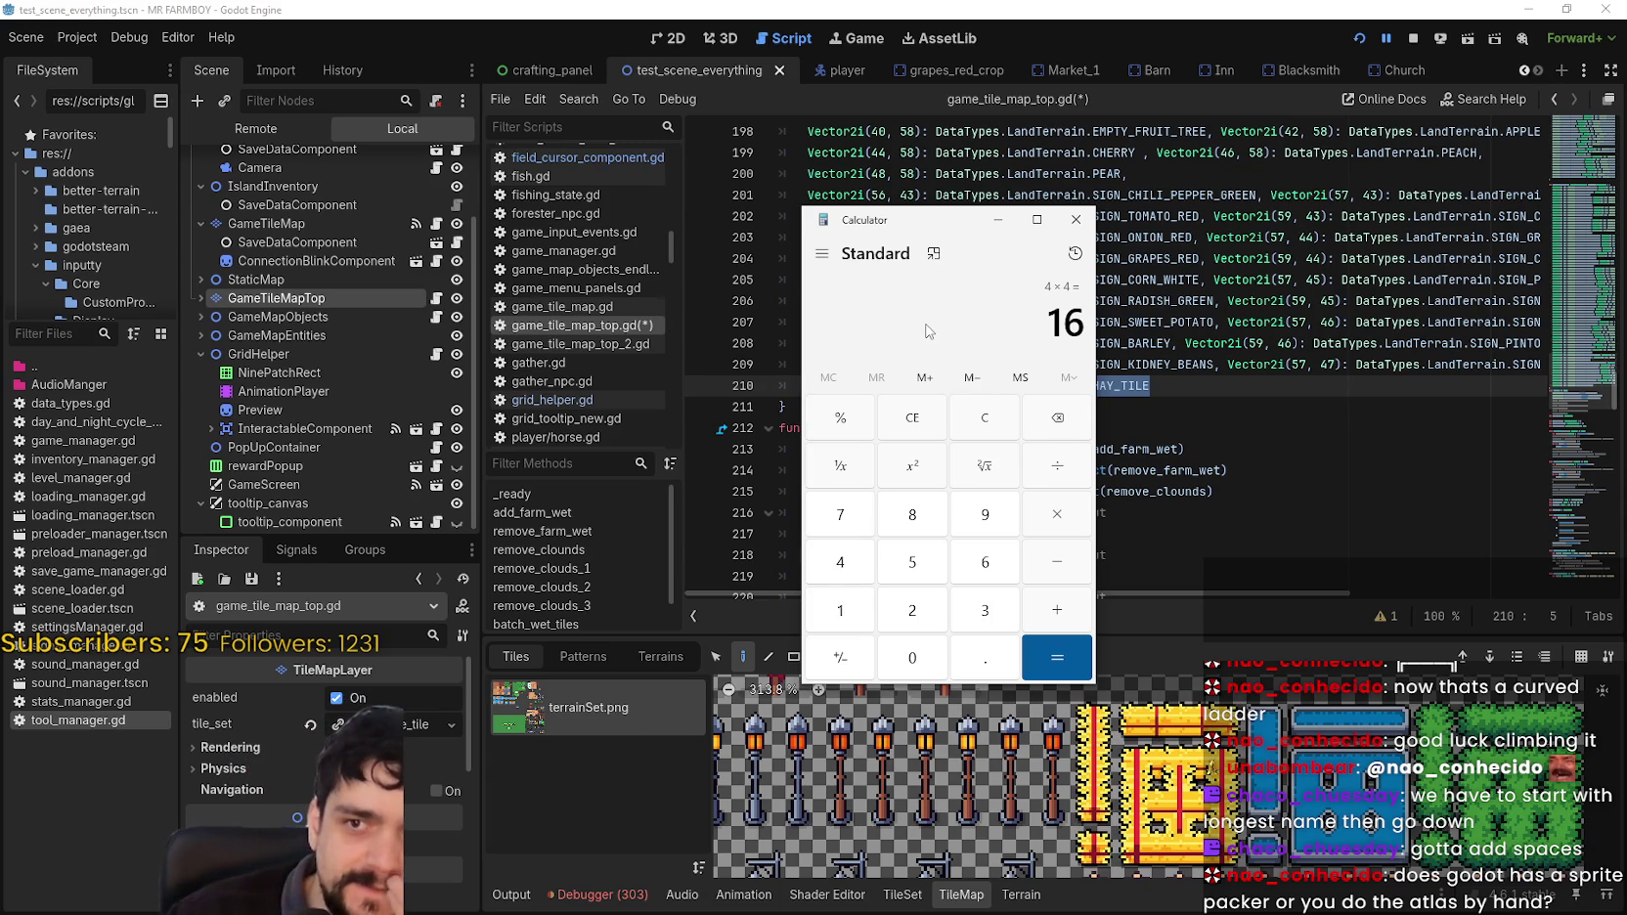
left_click(1075, 219)
left_click(1189, 391)
left_click_drag(1190, 390, 808, 387)
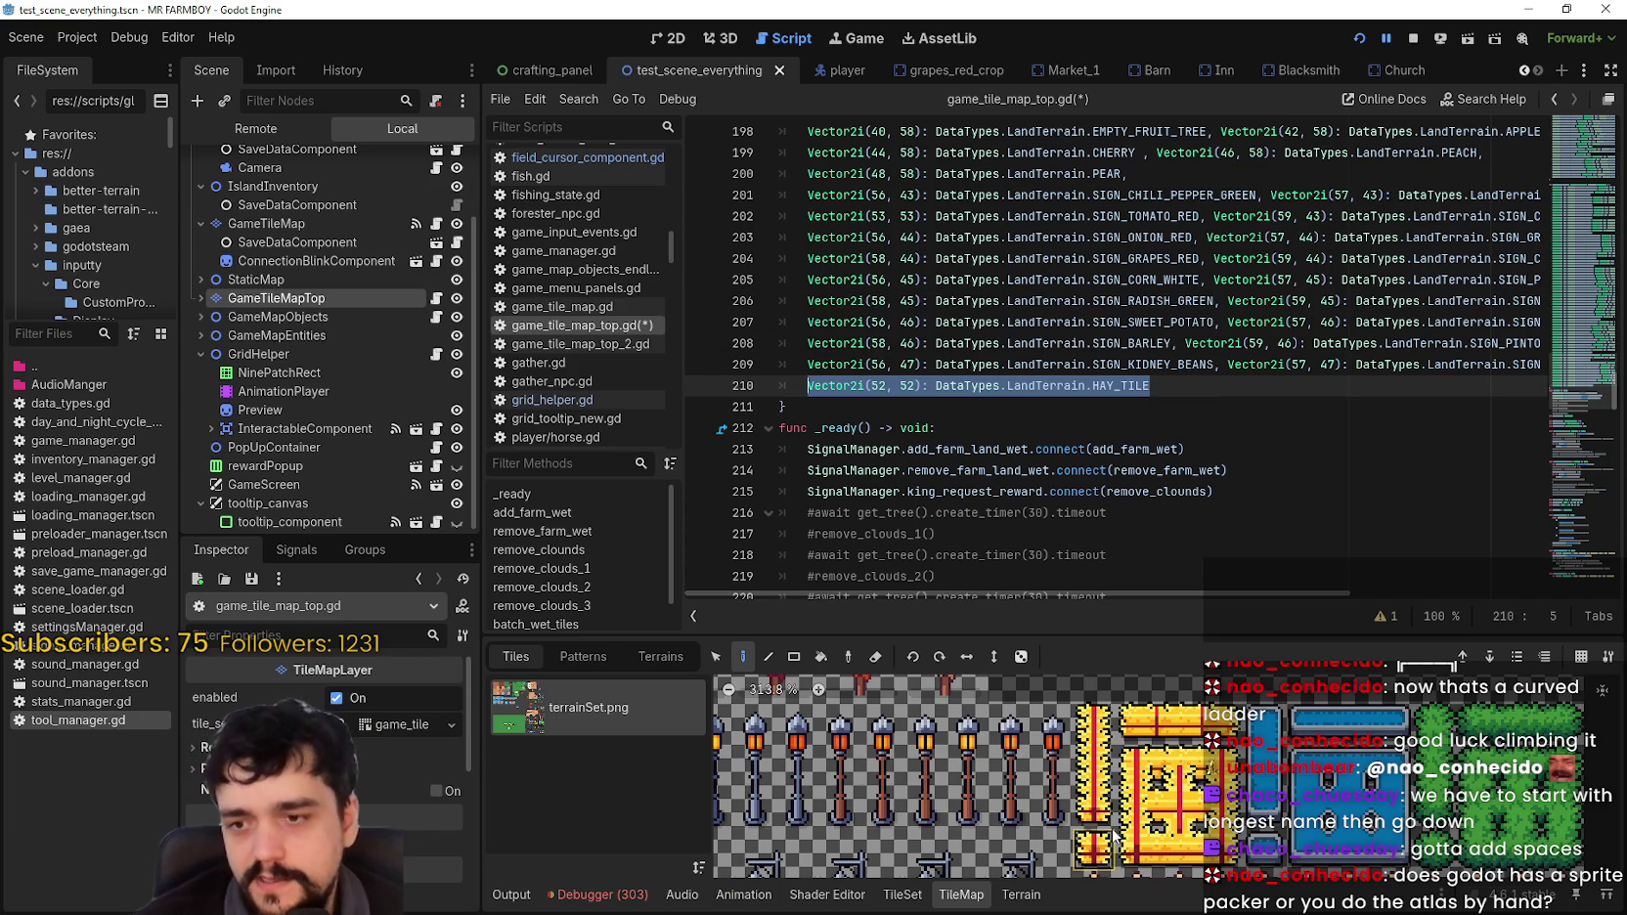
mouse_move(1097, 857)
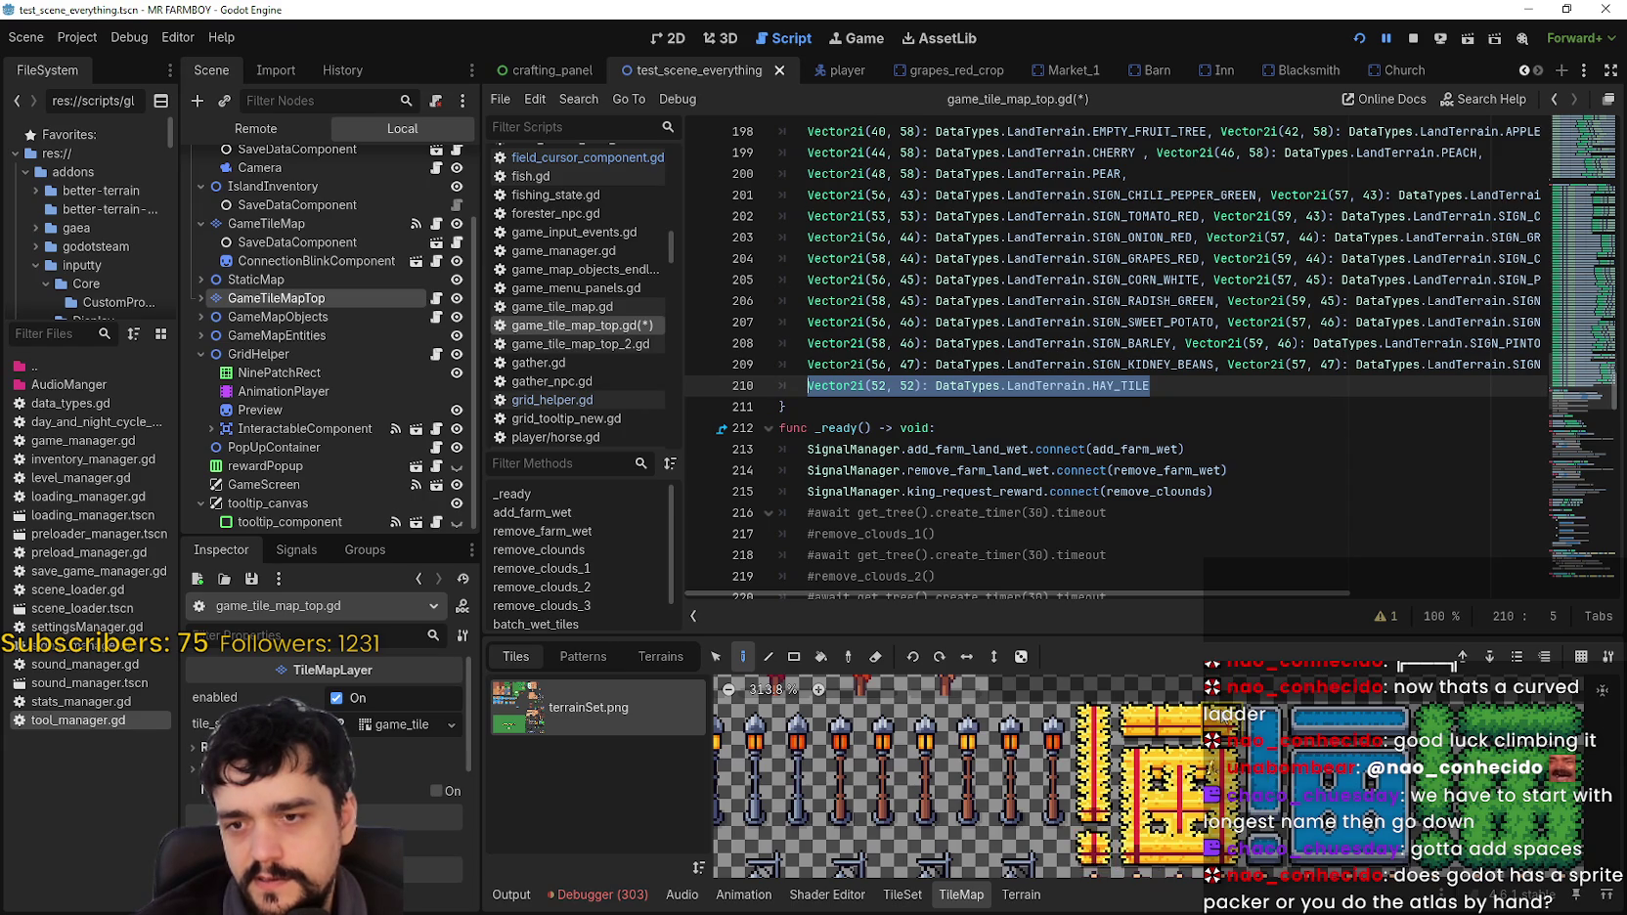
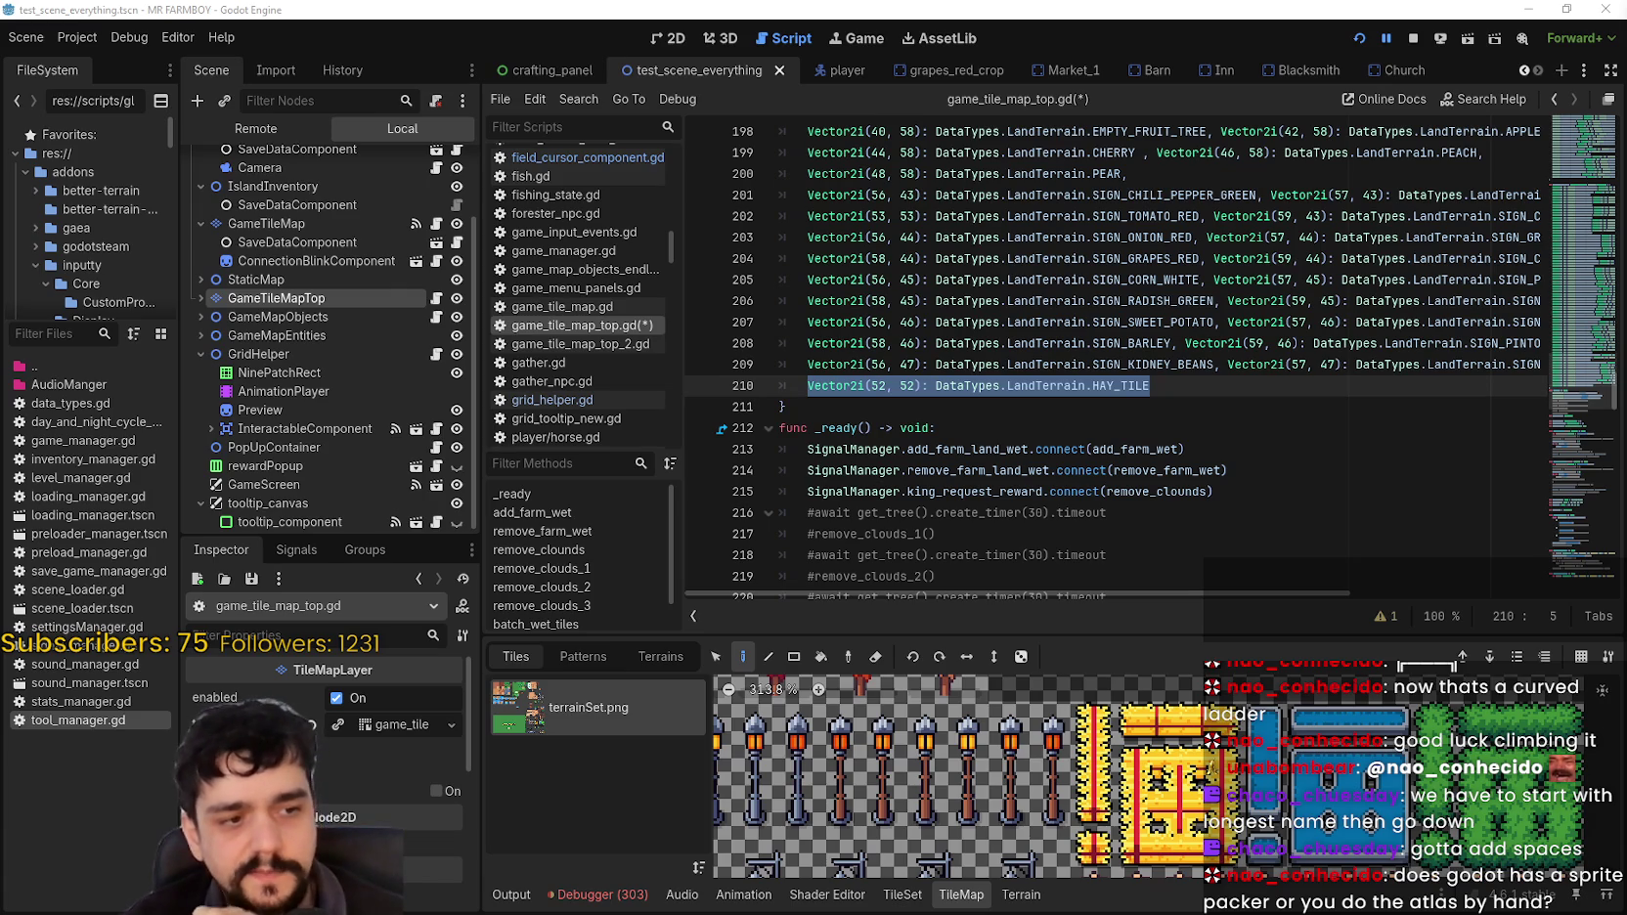
Step: Raise the splitter to enlarge the TileMap atlas panel beneath the script
scroll(1144, 804, "up", 2)
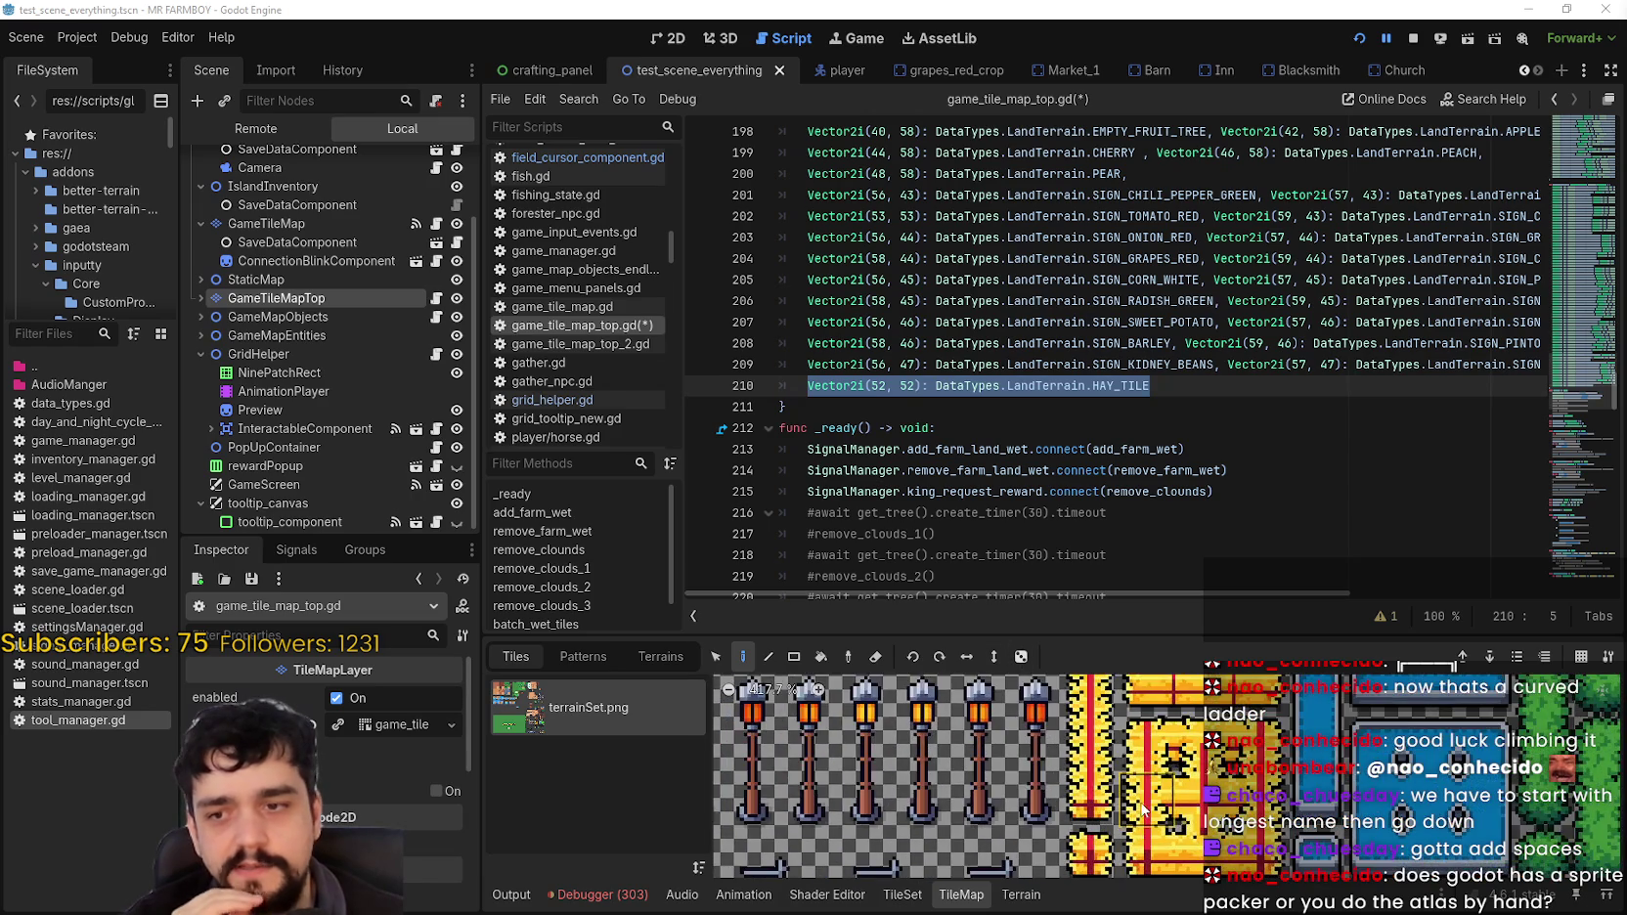
scroll(1144, 804, "up", 2)
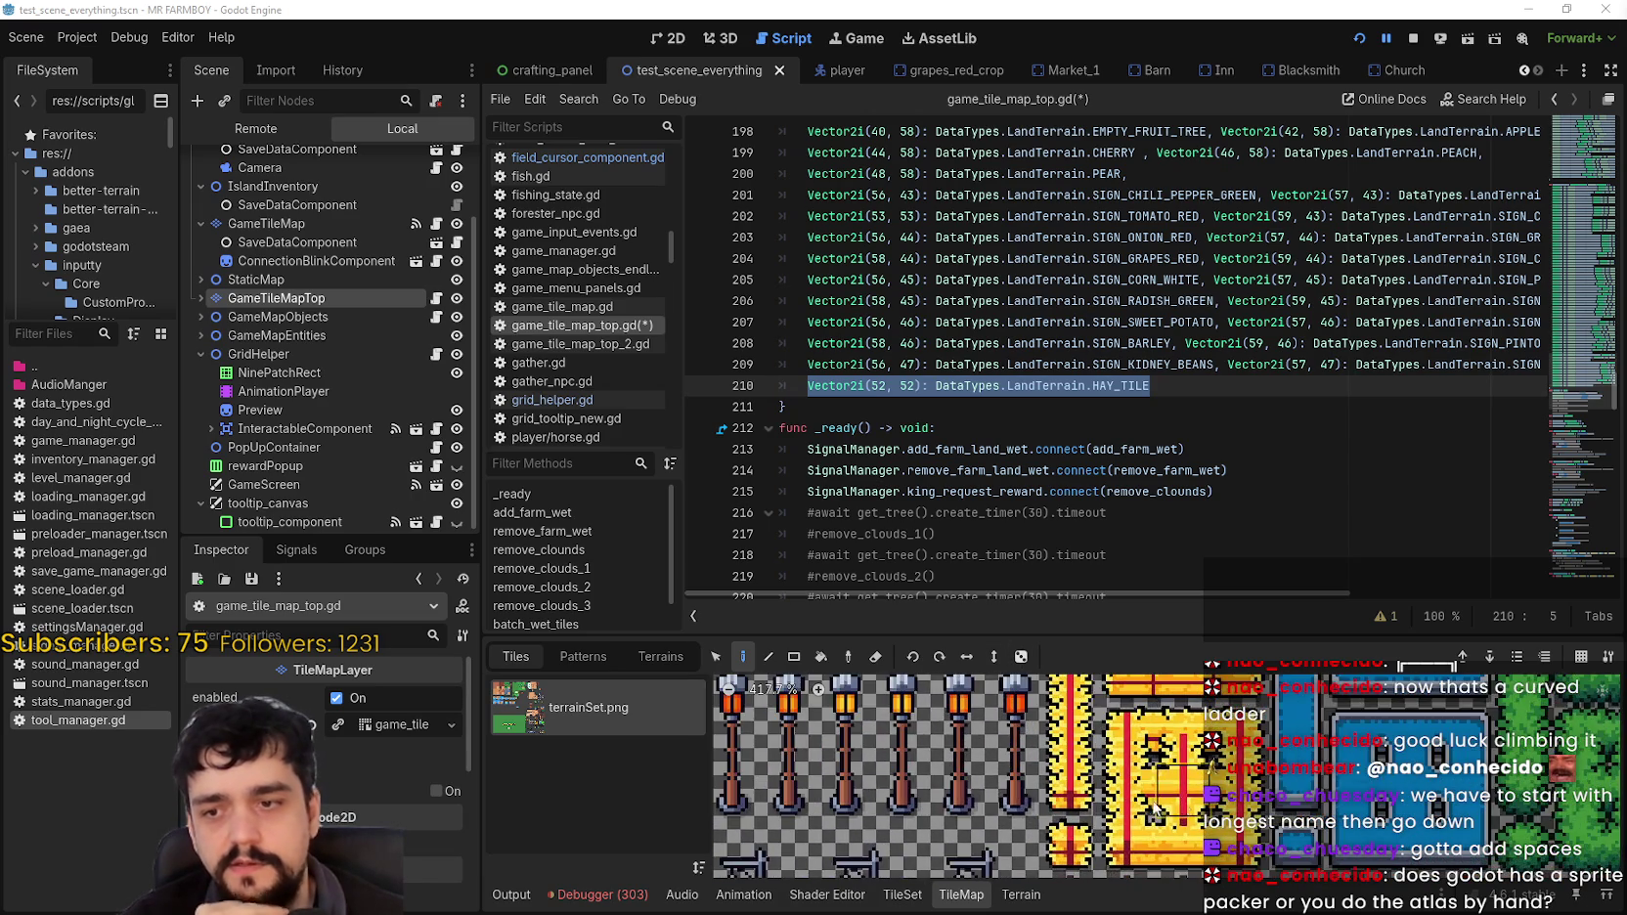
scroll(1141, 804, "down", 3)
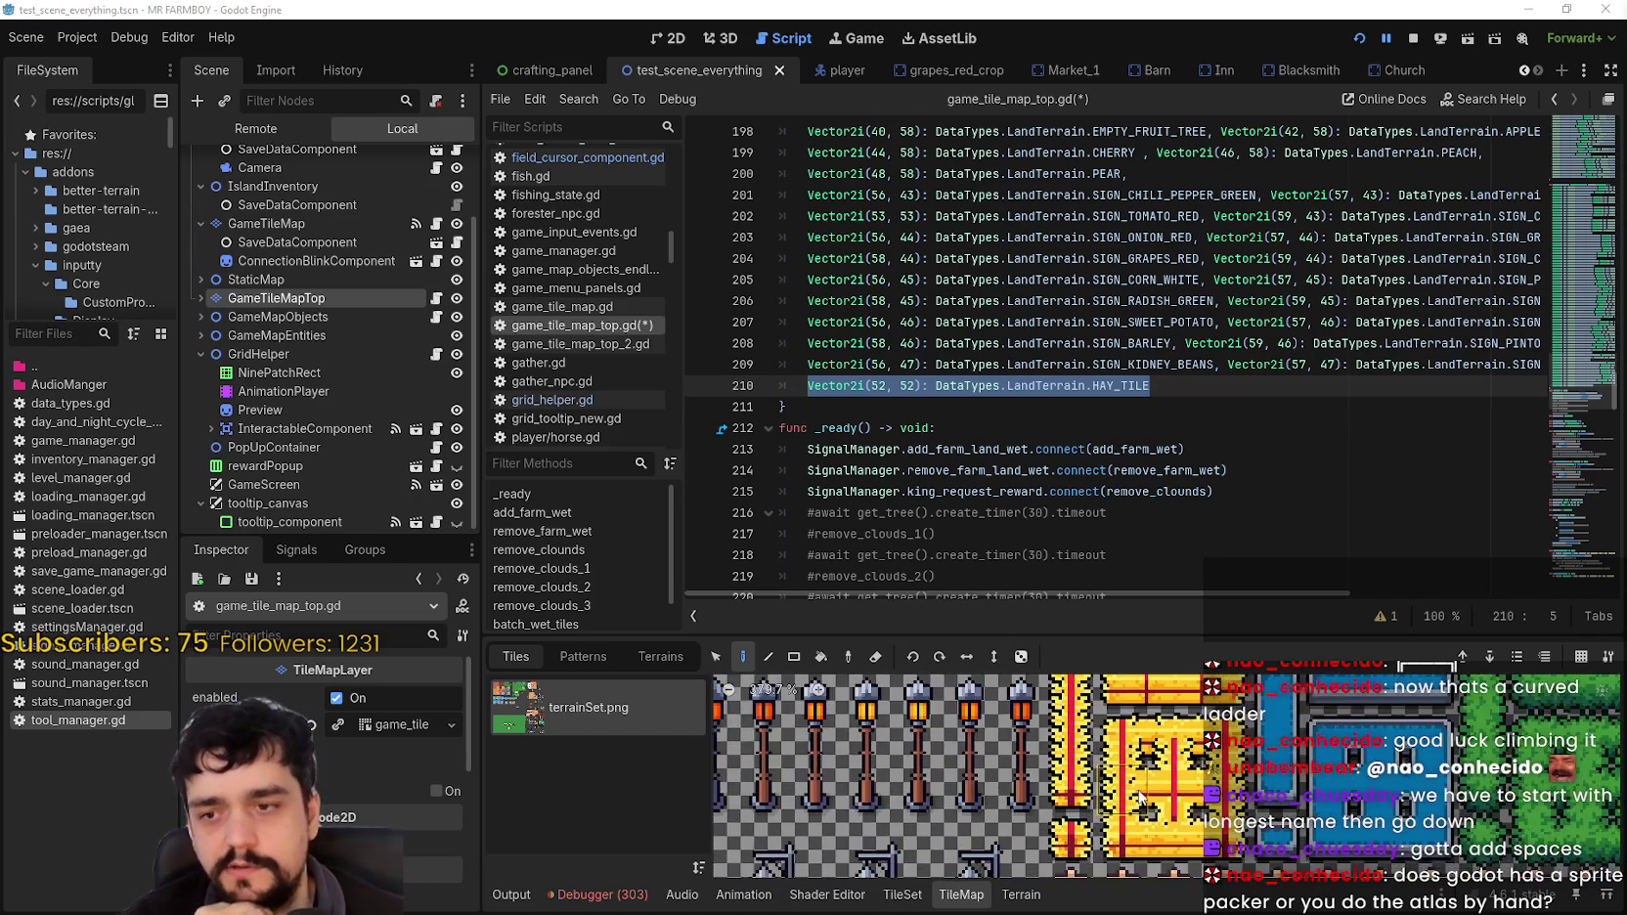
scroll(1140, 797, "up", 1)
scroll(1115, 807, "right", 3)
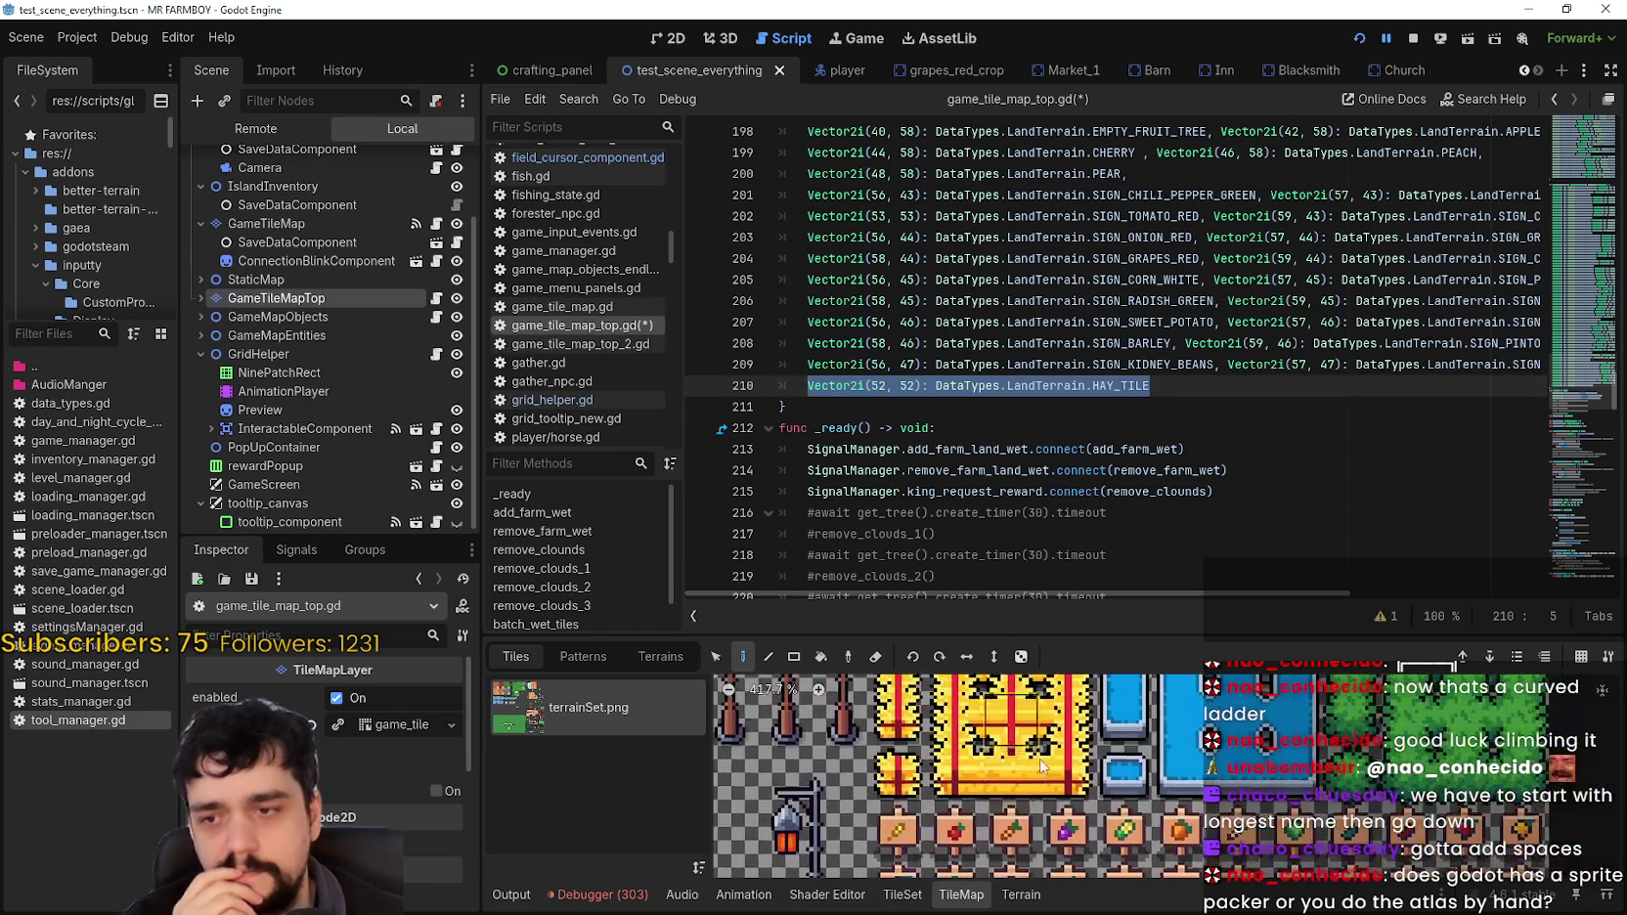
scroll(1093, 818, "down", 2)
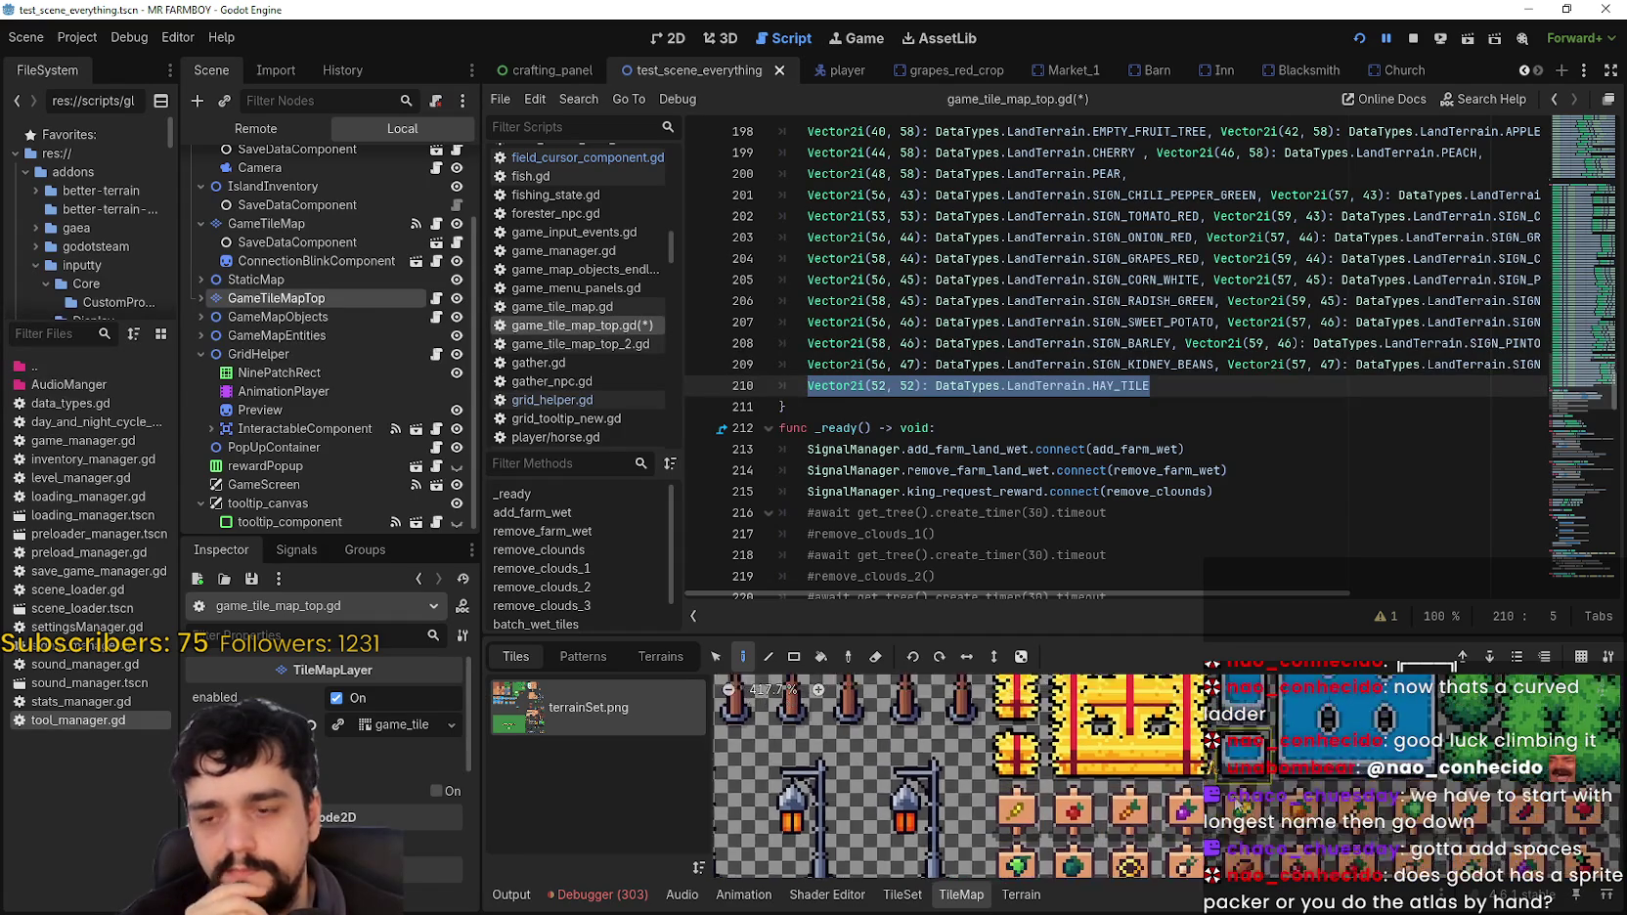
scroll(1053, 796, "up", 1)
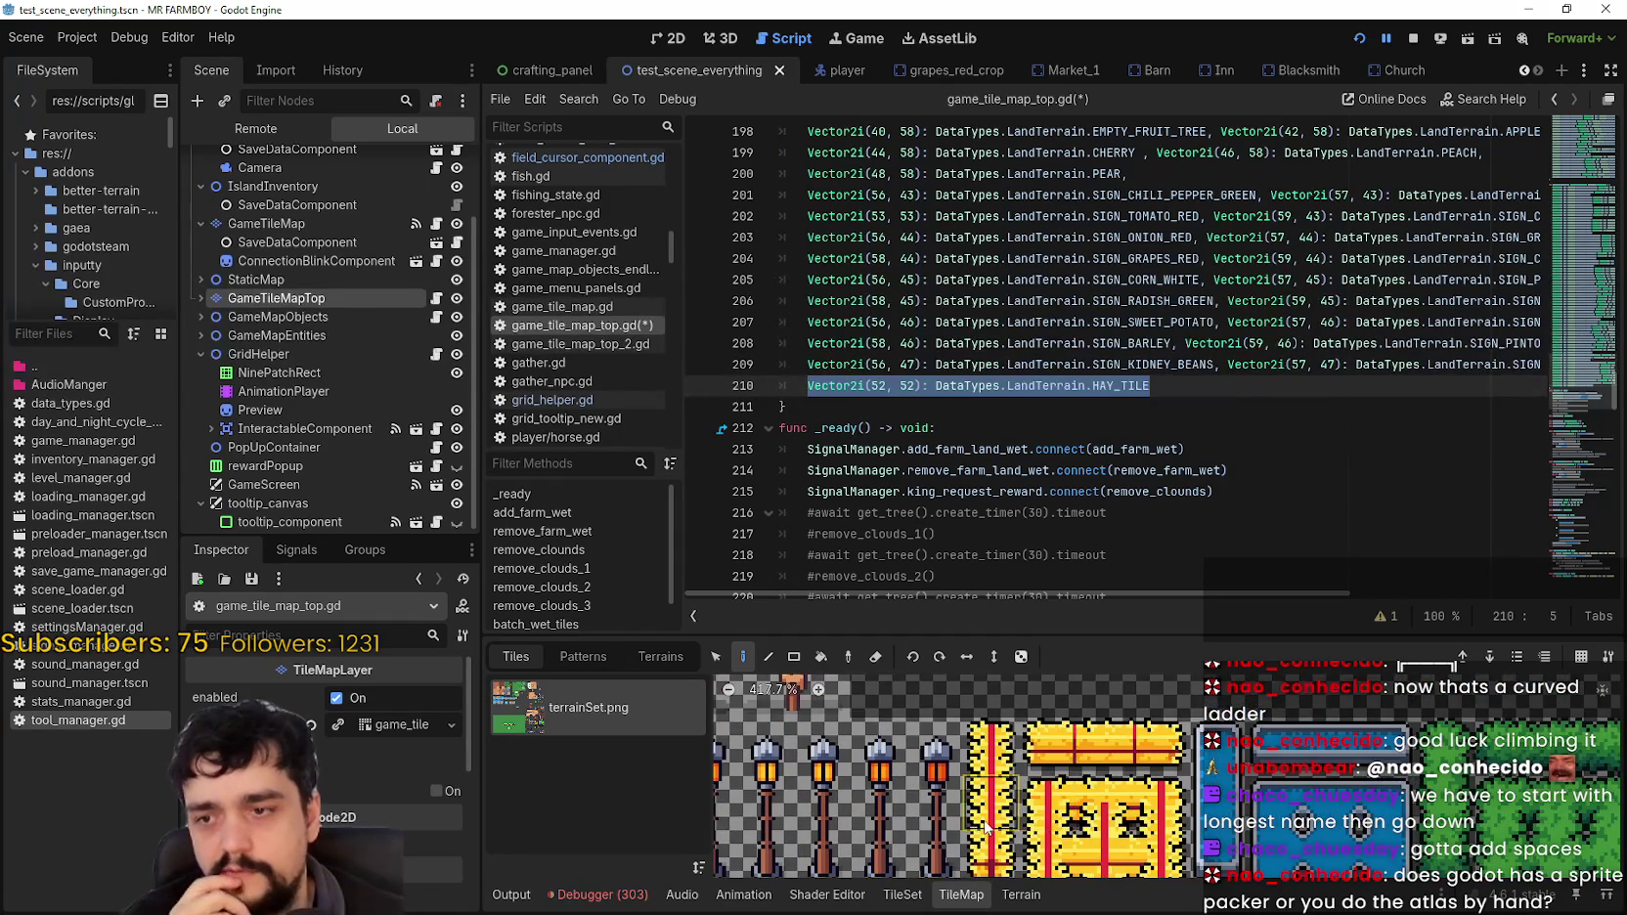
scroll(1017, 753, "left", 2)
scroll(1017, 749, "up", 1)
scroll(1125, 763, "left", 3)
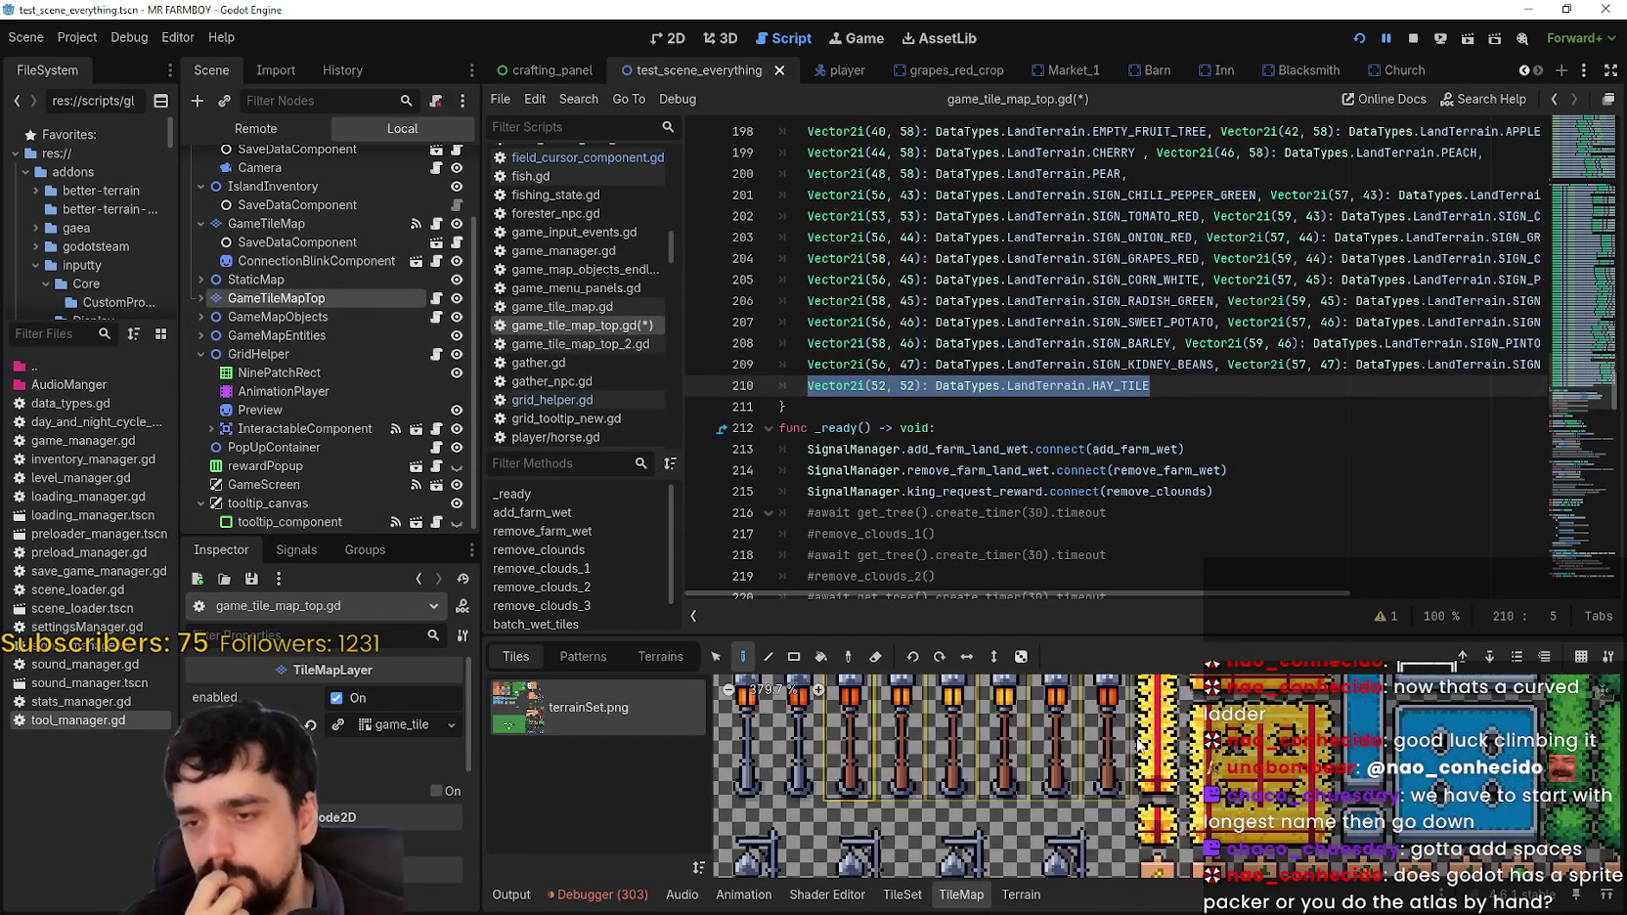
scroll(1259, 778, "up", 2)
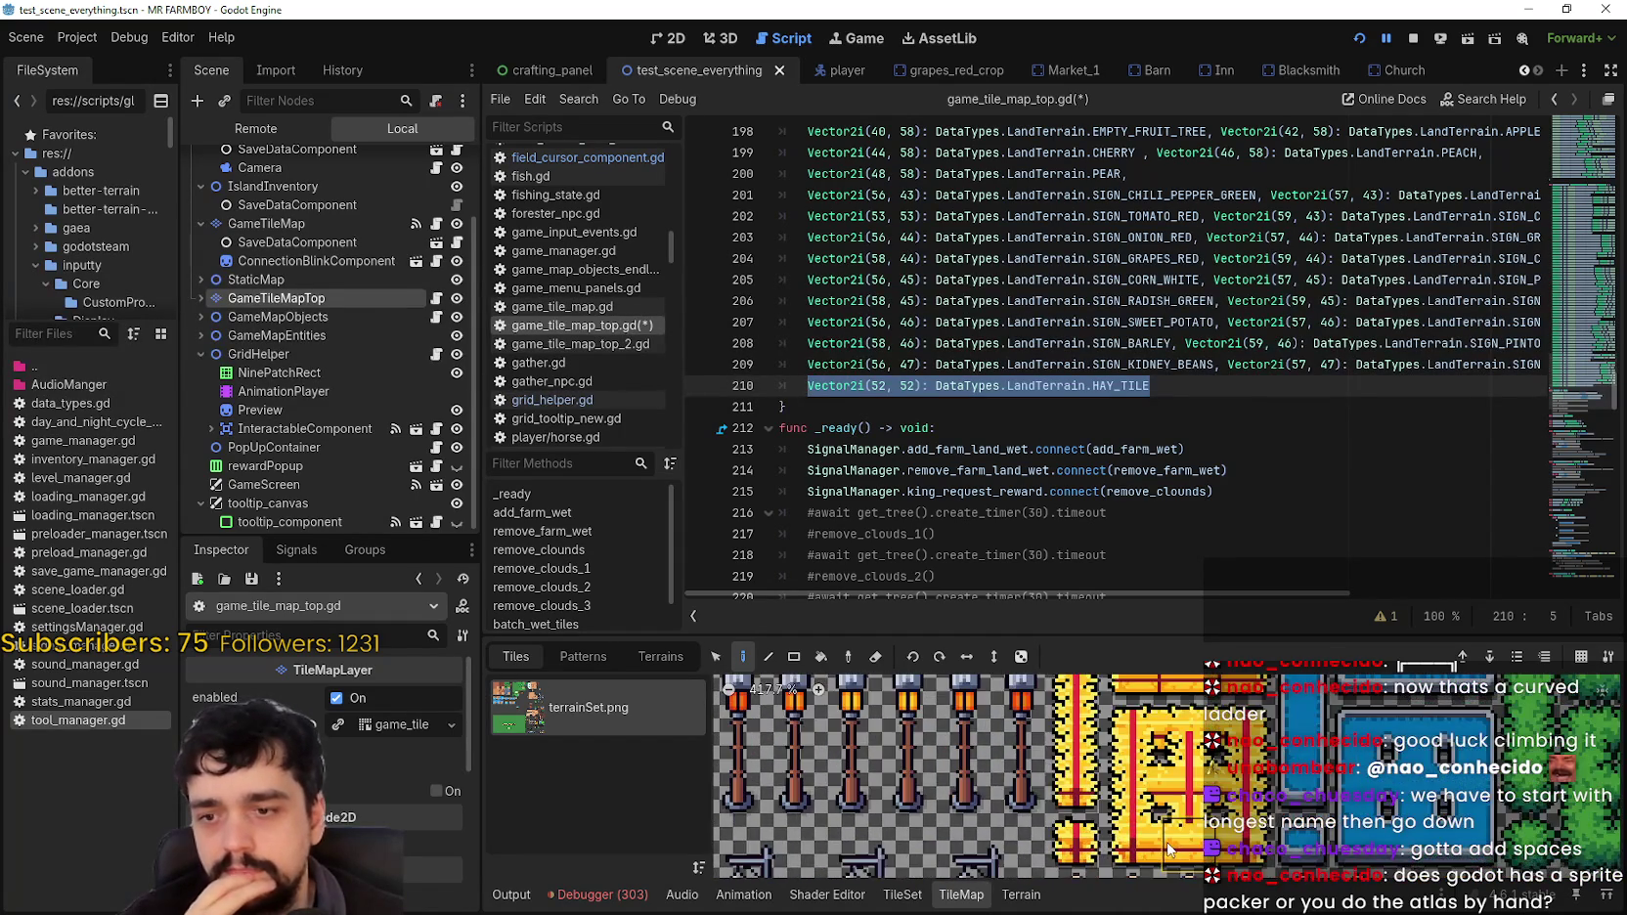
scroll(1110, 744, "down", 2)
mouse_move(1122, 635)
left_mouse_down()
mouse_move(1141, 417)
mouse_move(1133, 495)
left_mouse_up()
Step: Read the hay tiles' atlas coordinates, then return to the end of the HAY_TILE line
scroll(1073, 756, "down", 1)
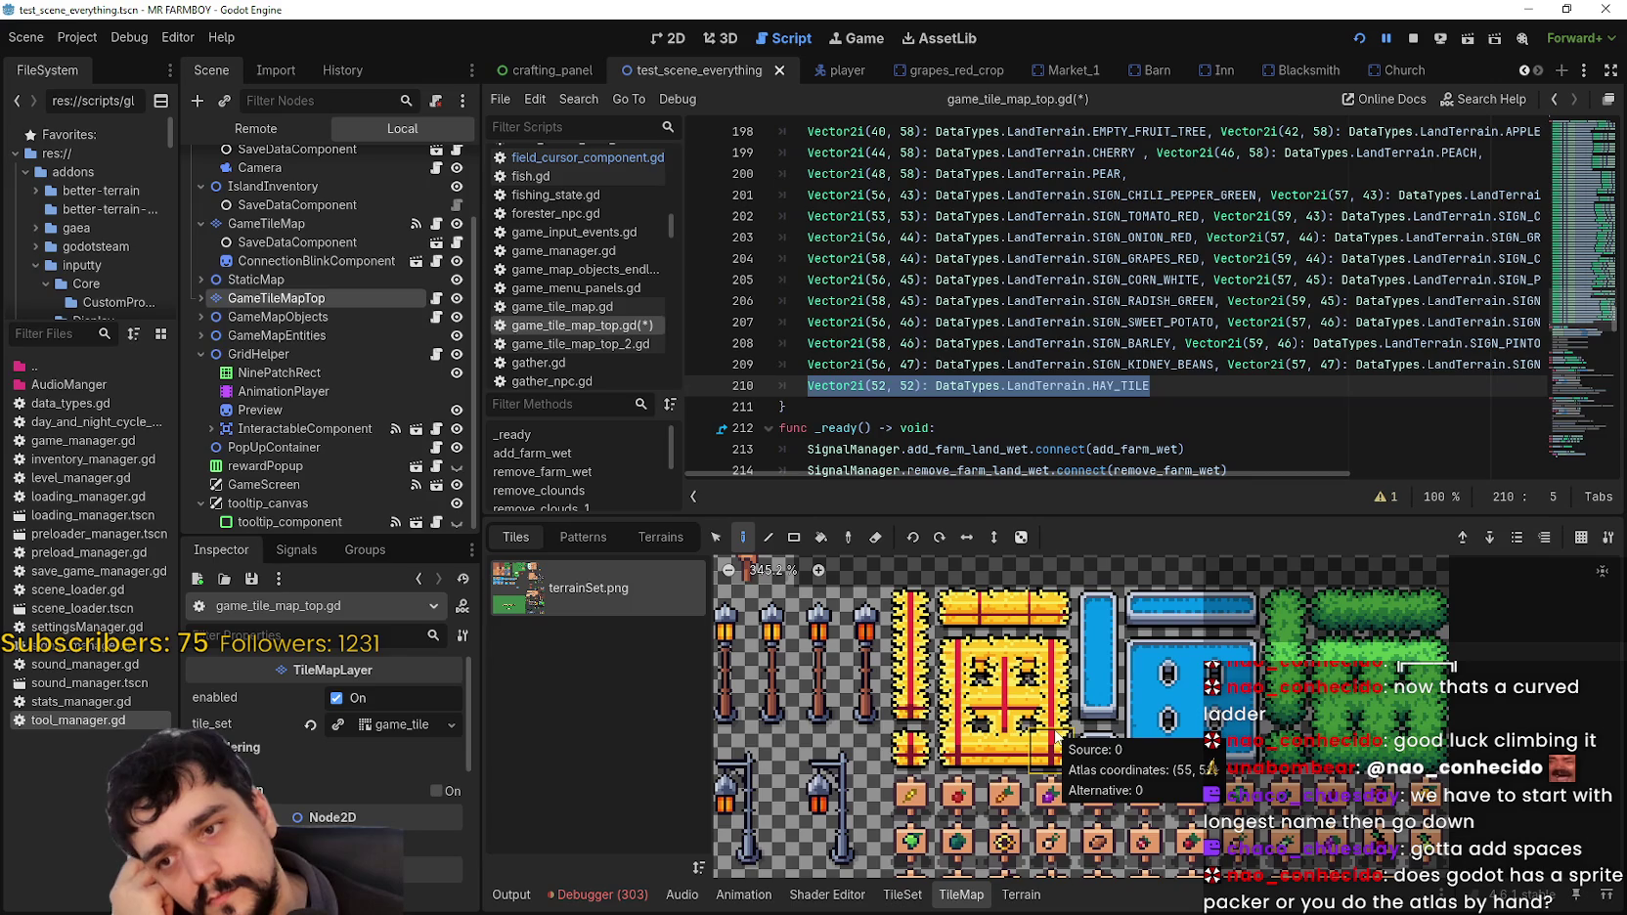
mouse_move(904, 749)
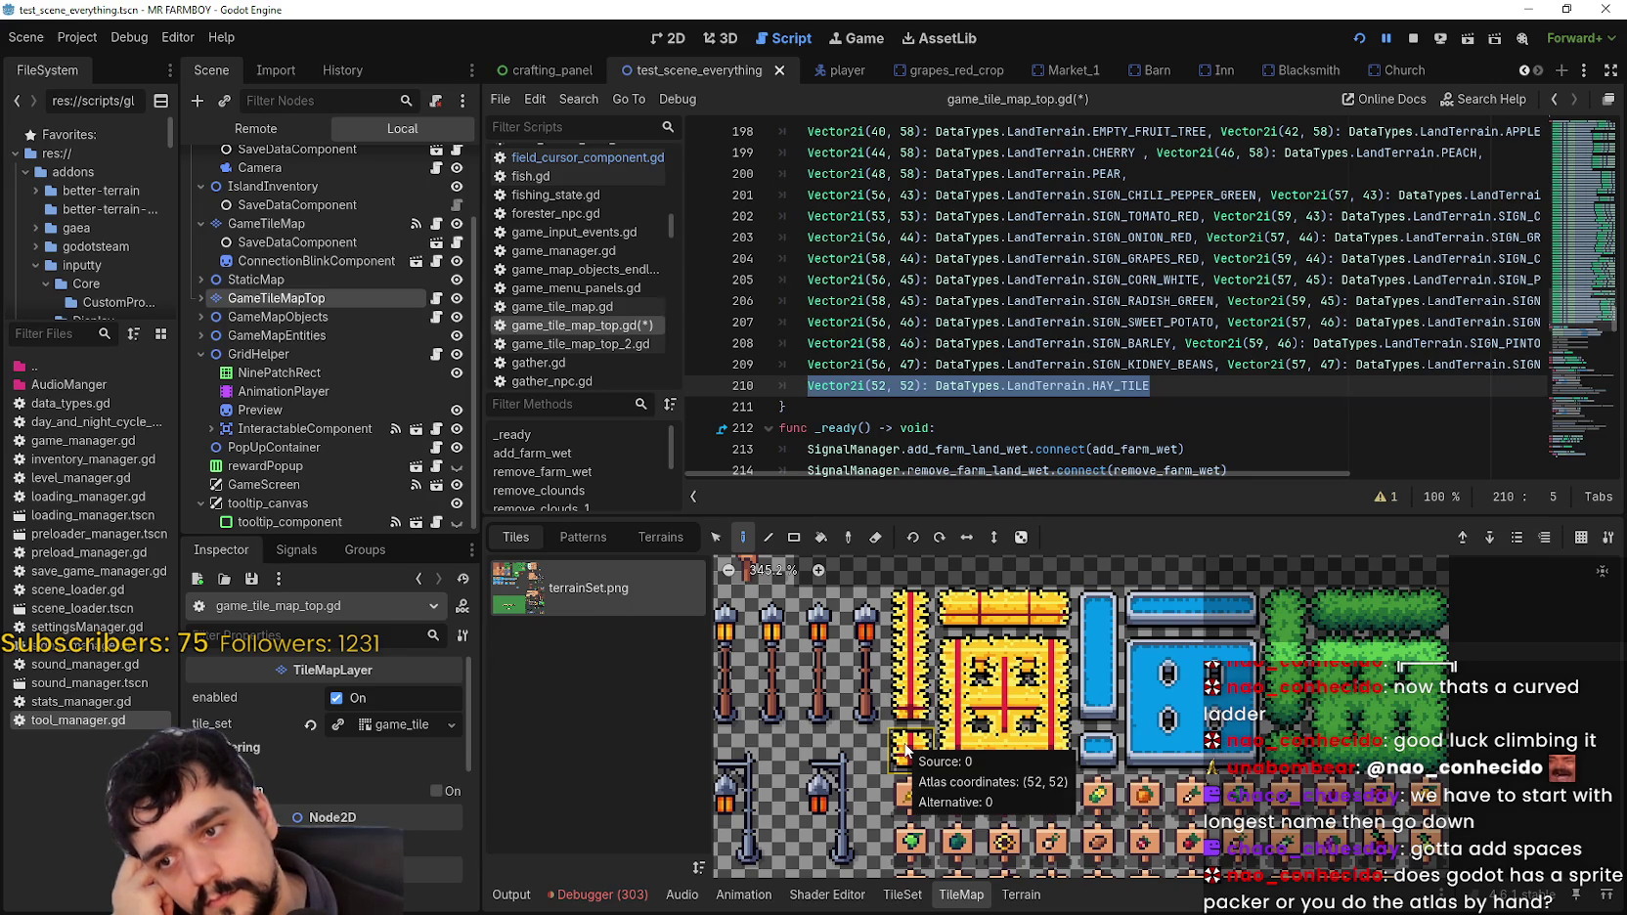
mouse_move(1032, 768)
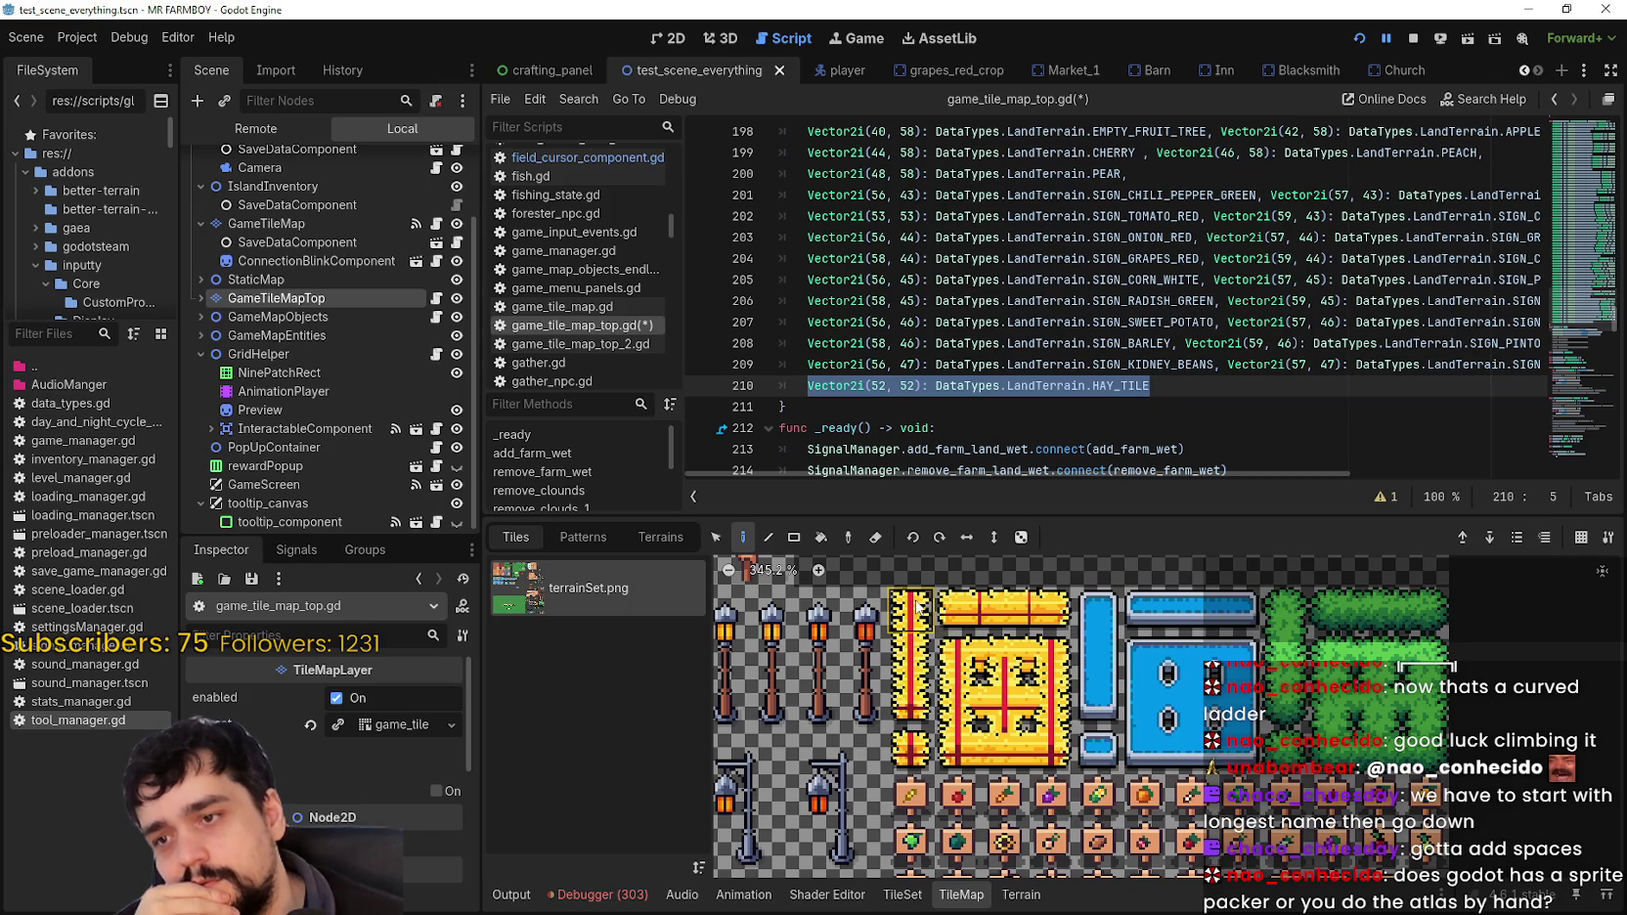
mouse_move(918, 606)
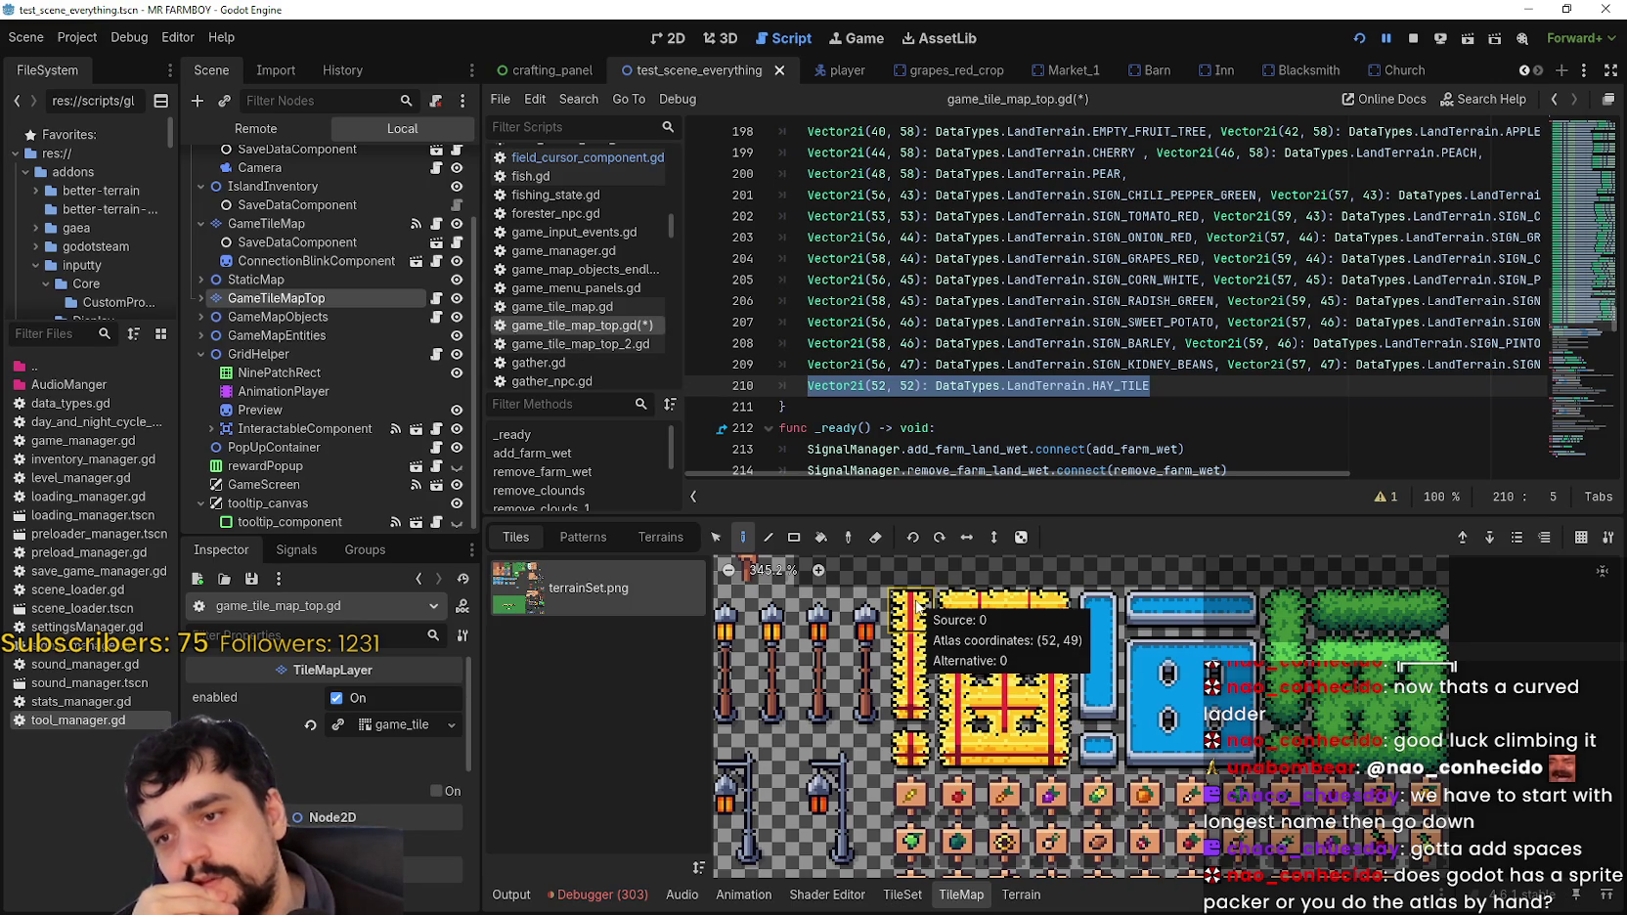
mouse_move(1070, 613)
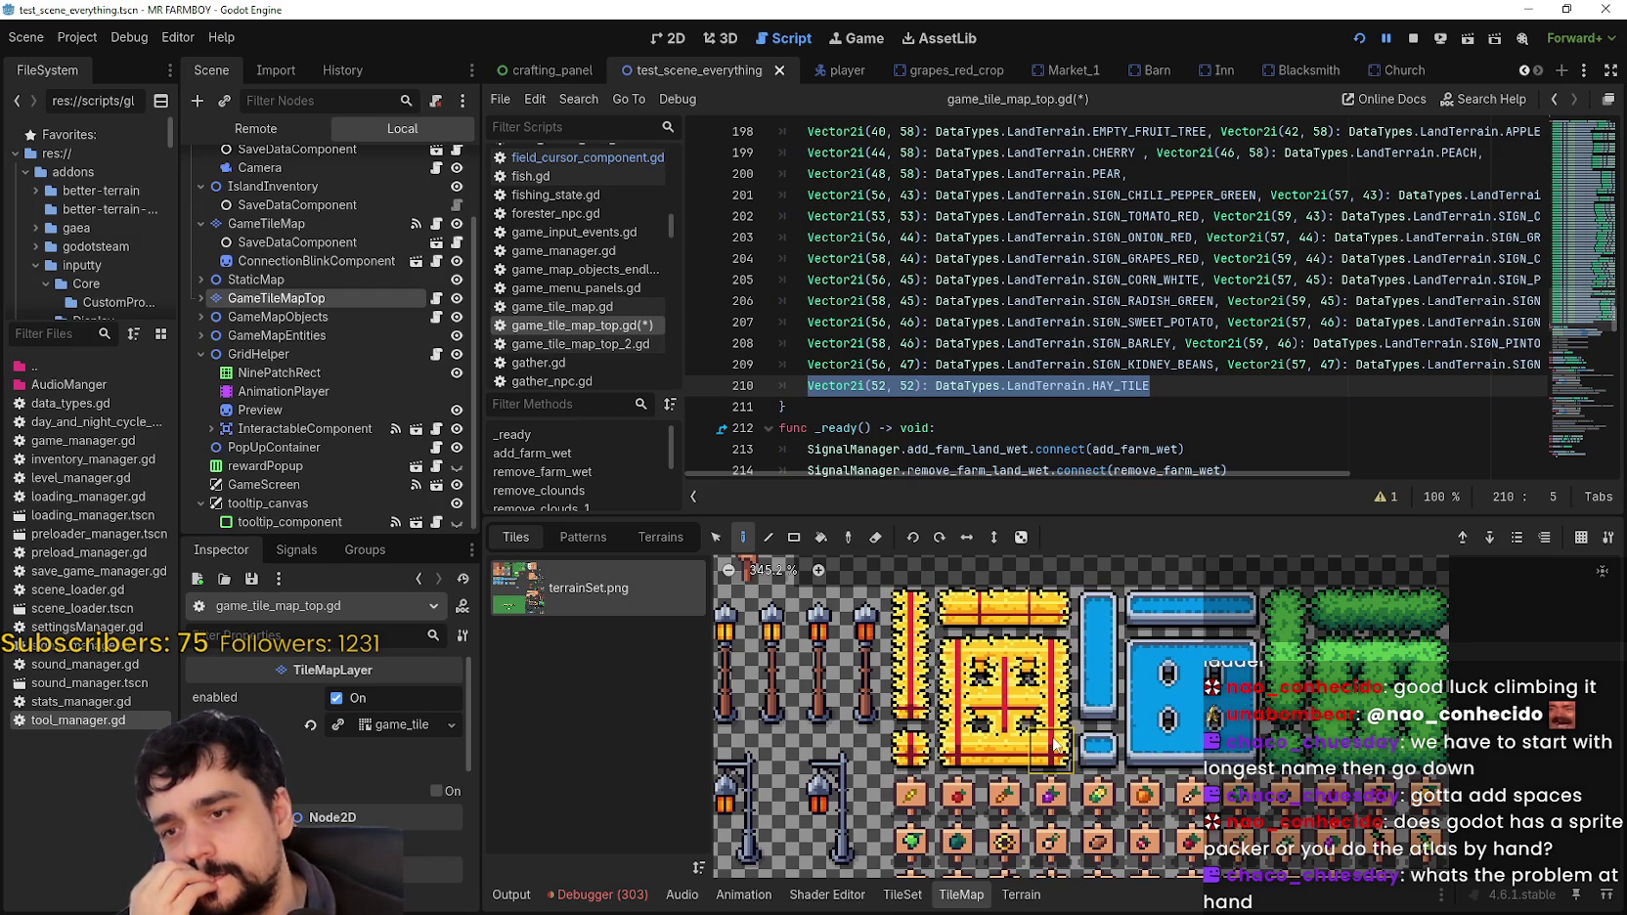
mouse_move(1049, 721)
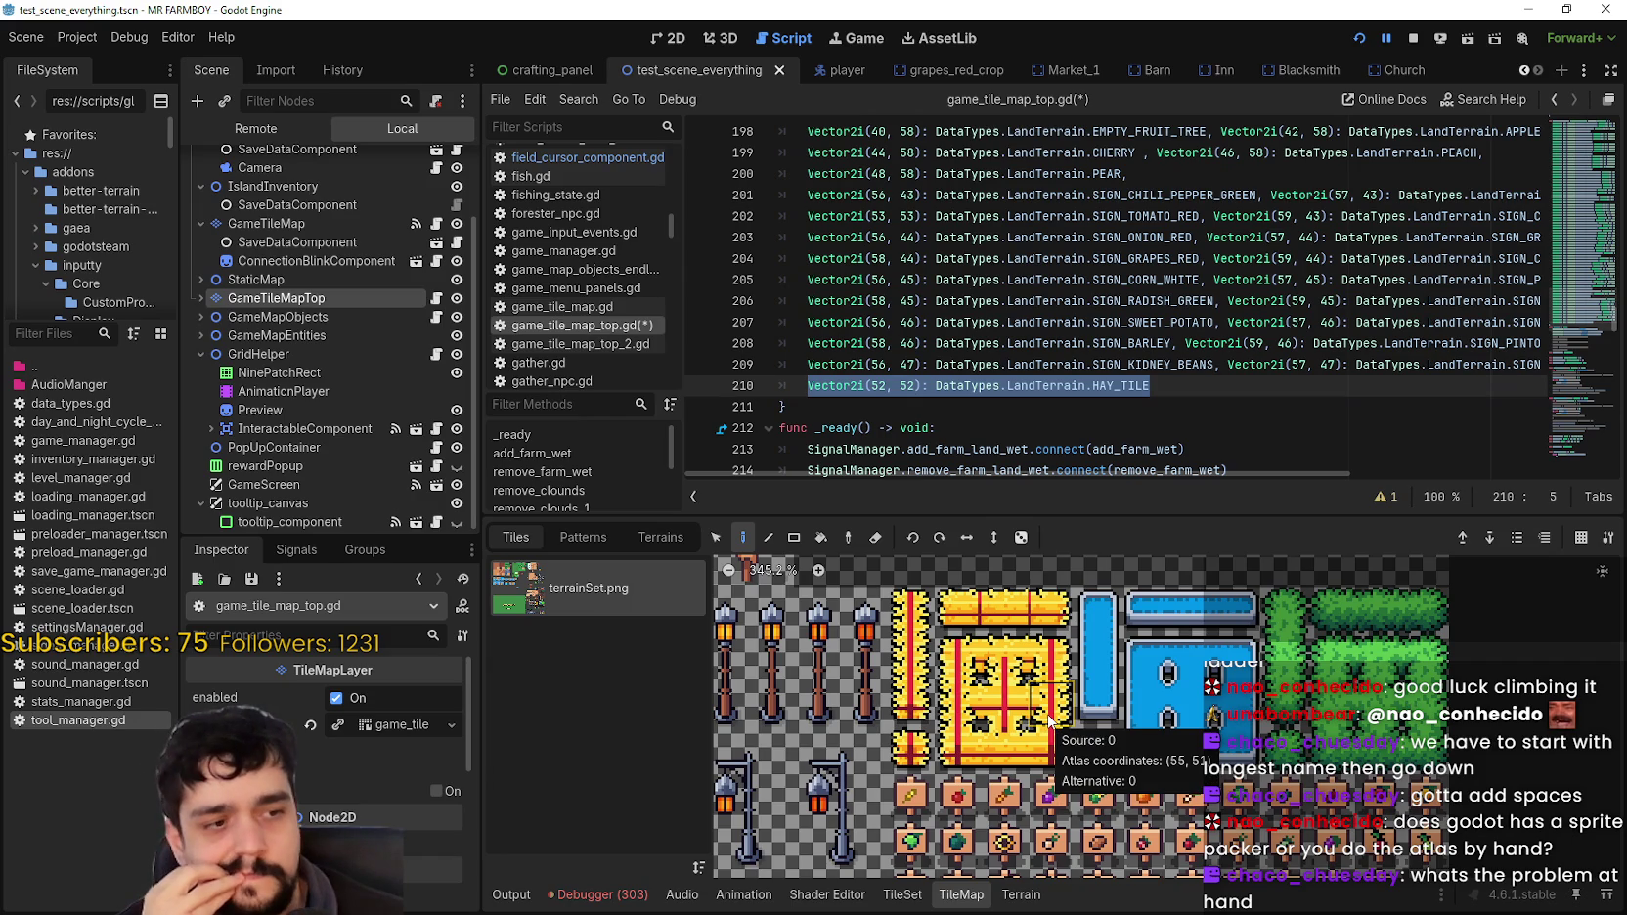
scroll(1050, 721, "up", 1)
scroll(1049, 721, "down", 1)
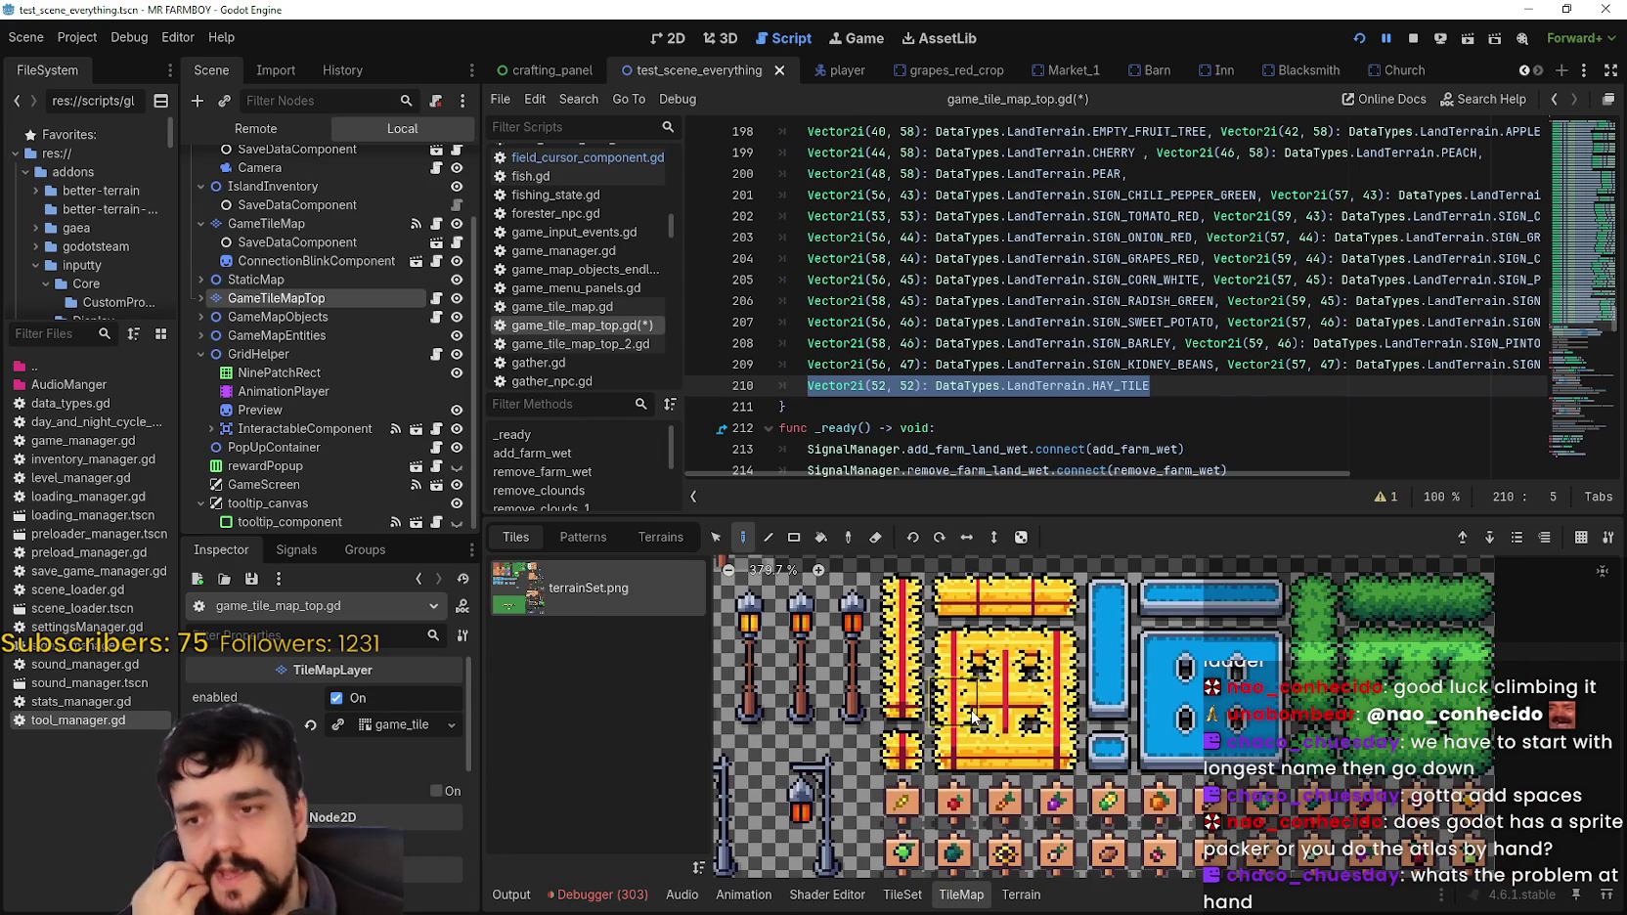
left_click(1198, 387)
scroll(1203, 384, "down", 2)
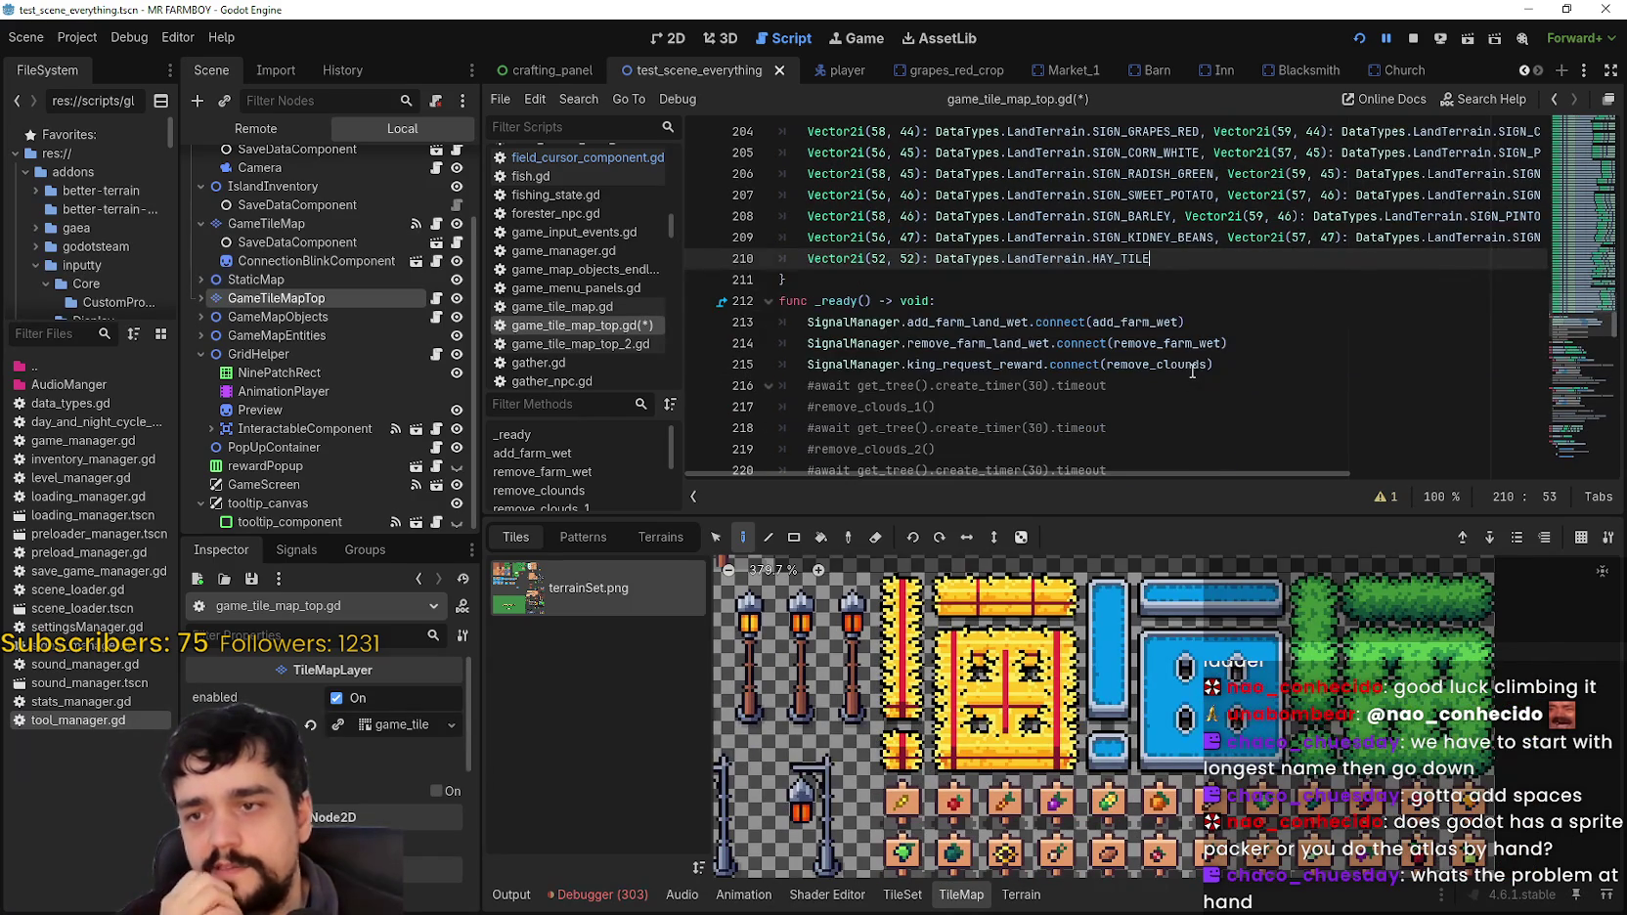
scroll(1195, 381, "up", 1)
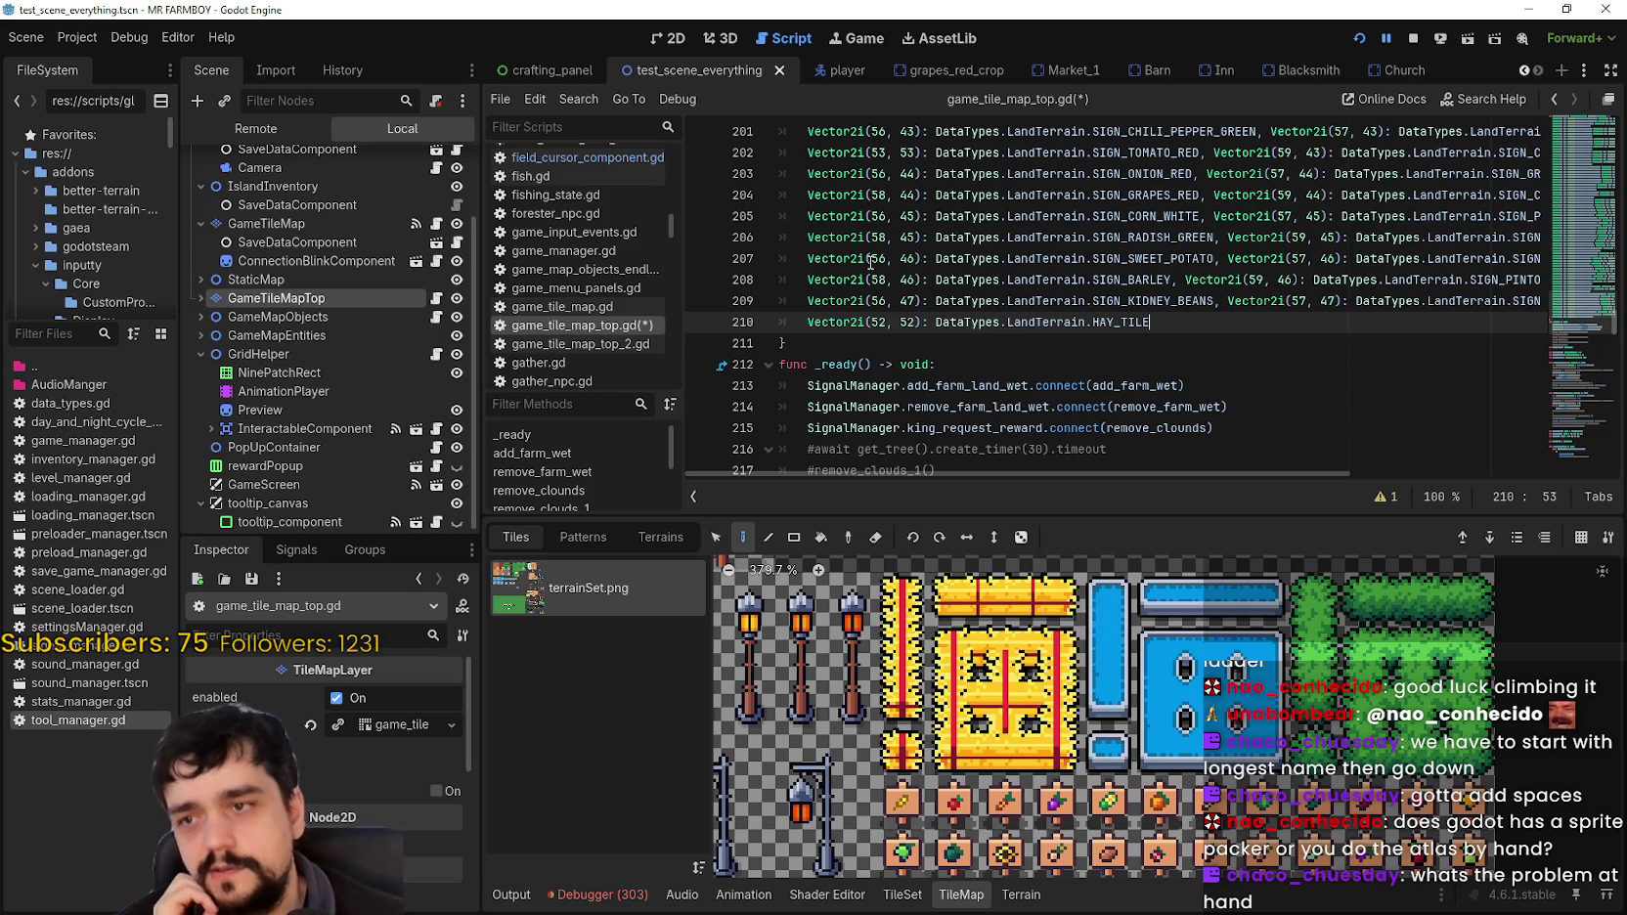
double_click(839, 322)
left_click(923, 322, "shift")
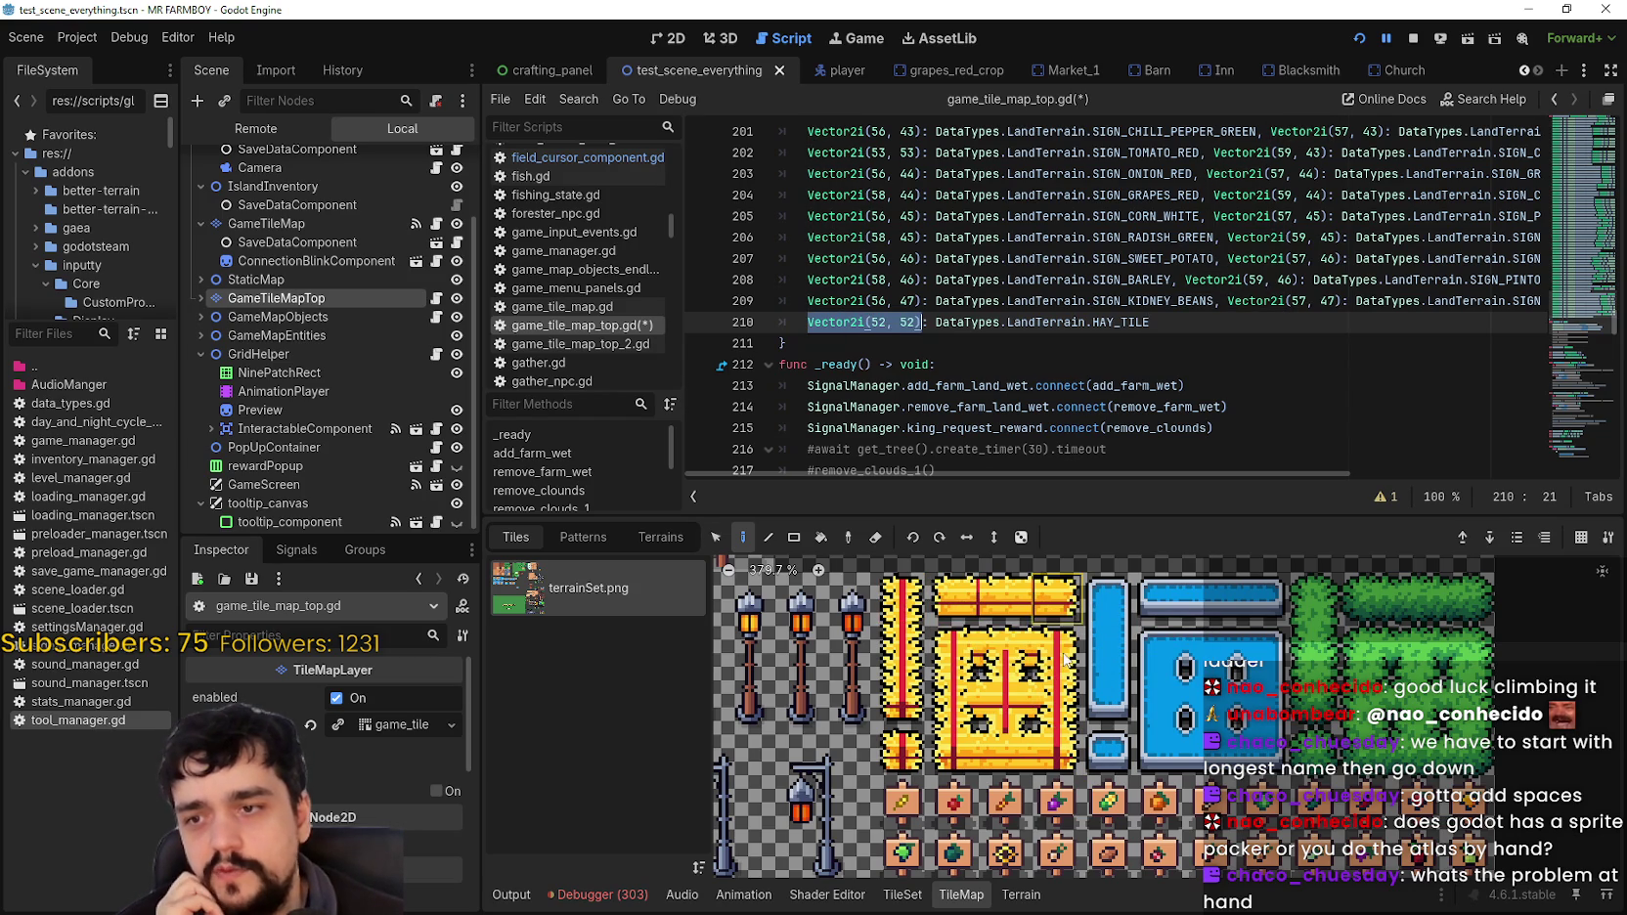
left_click_drag(1171, 323, 808, 321)
left_click_drag(1313, 280, 851, 122)
left_click(1183, 363)
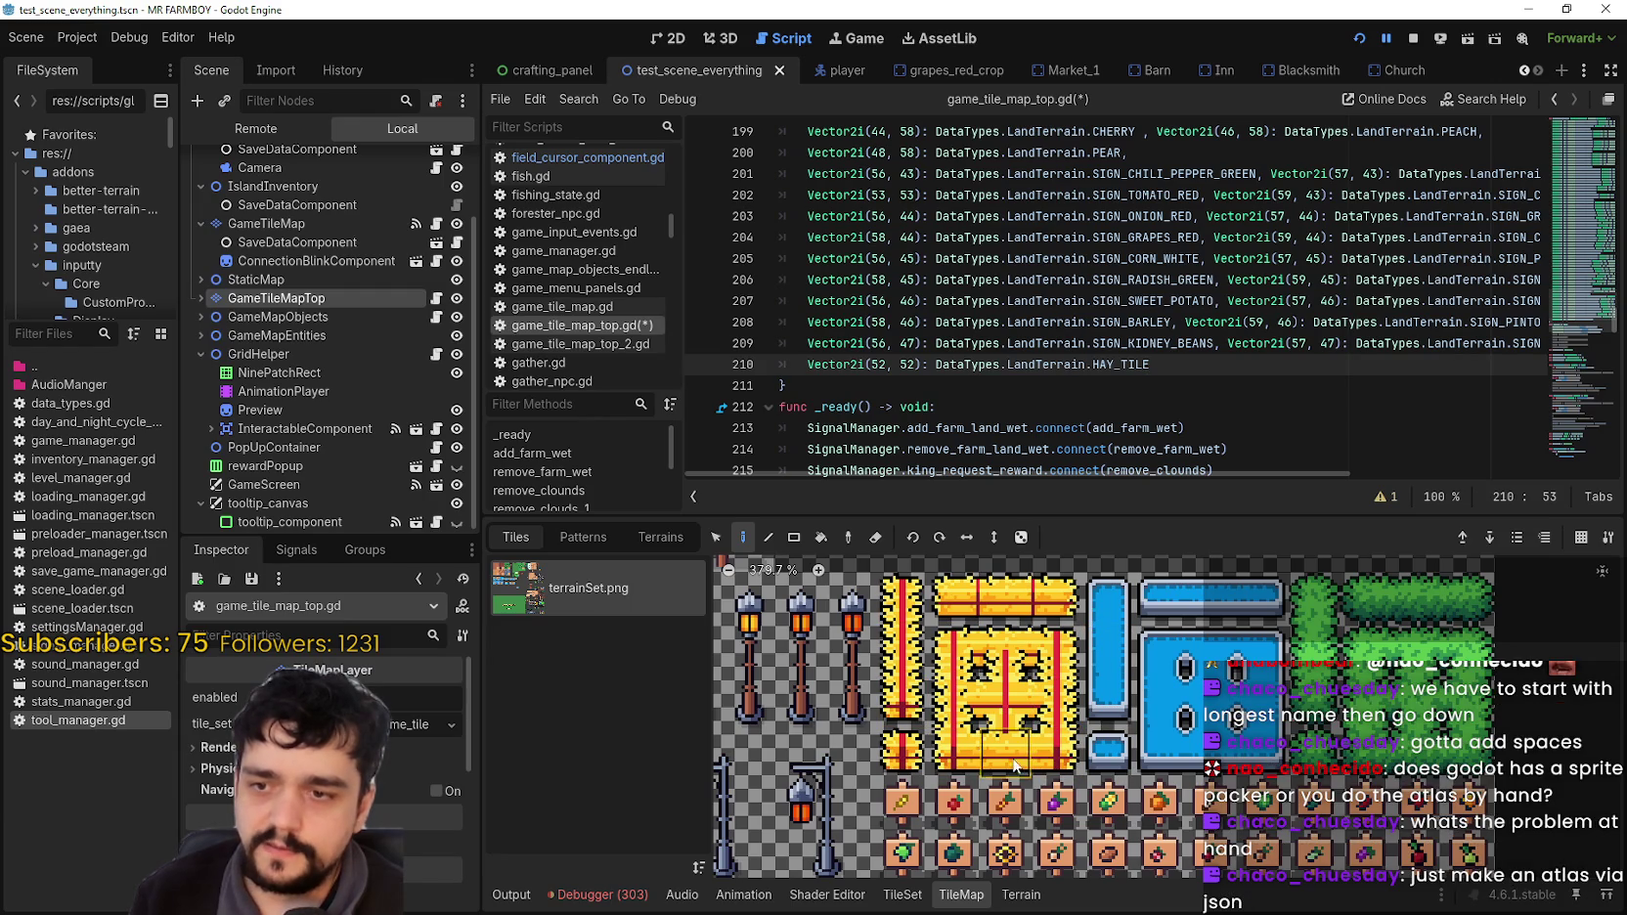
scroll(1014, 748, "left", 2)
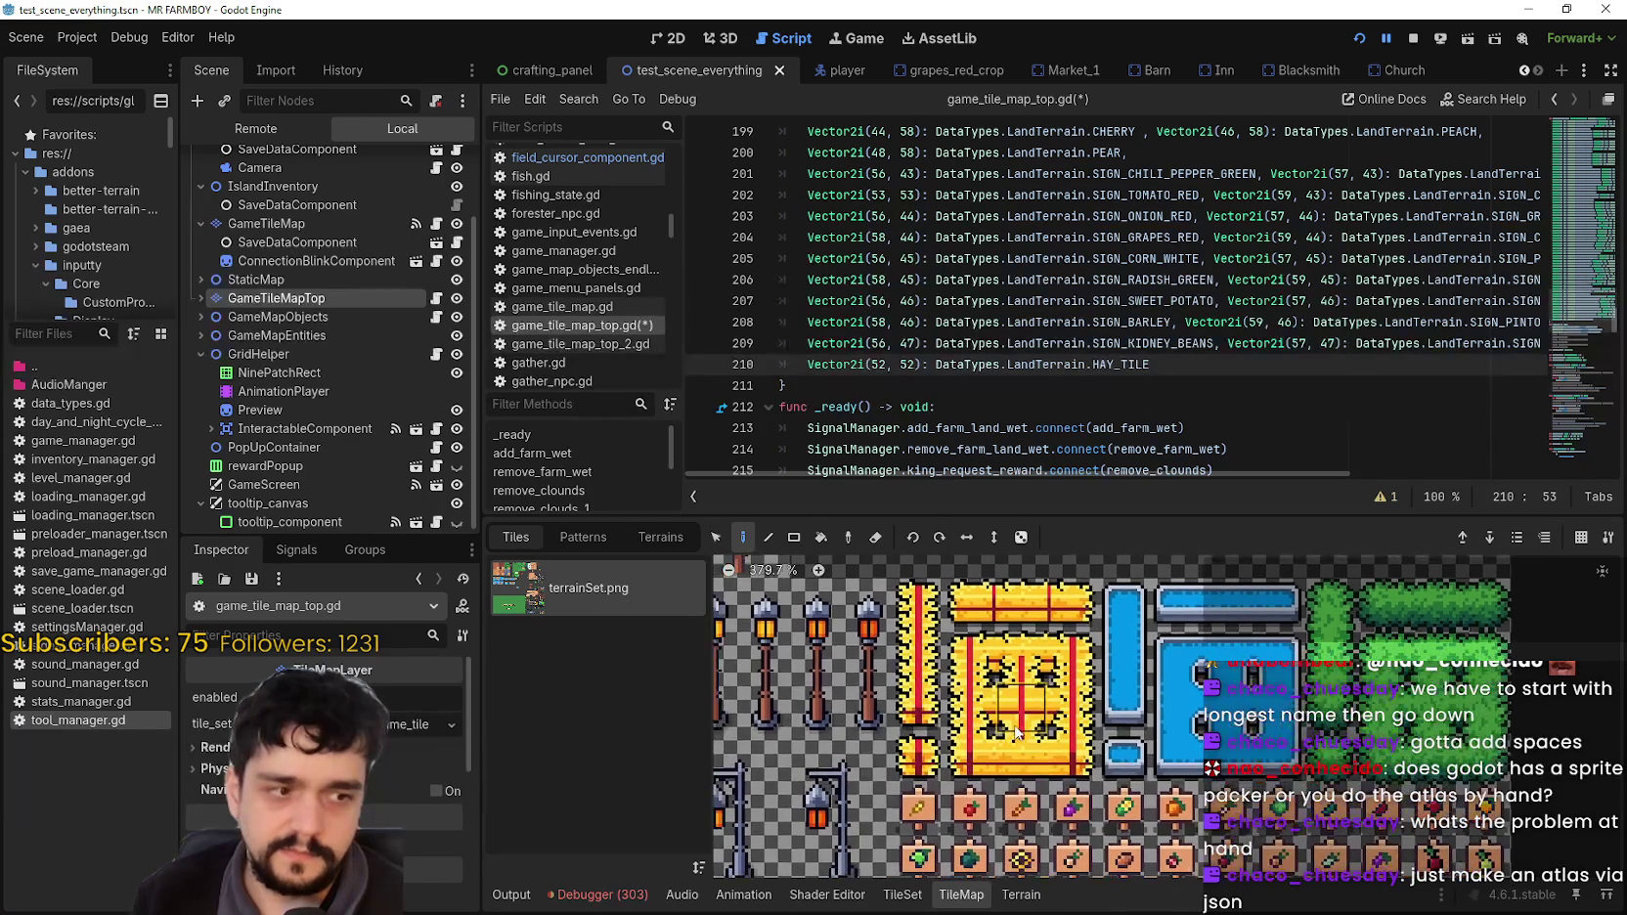
mouse_move(1014, 723)
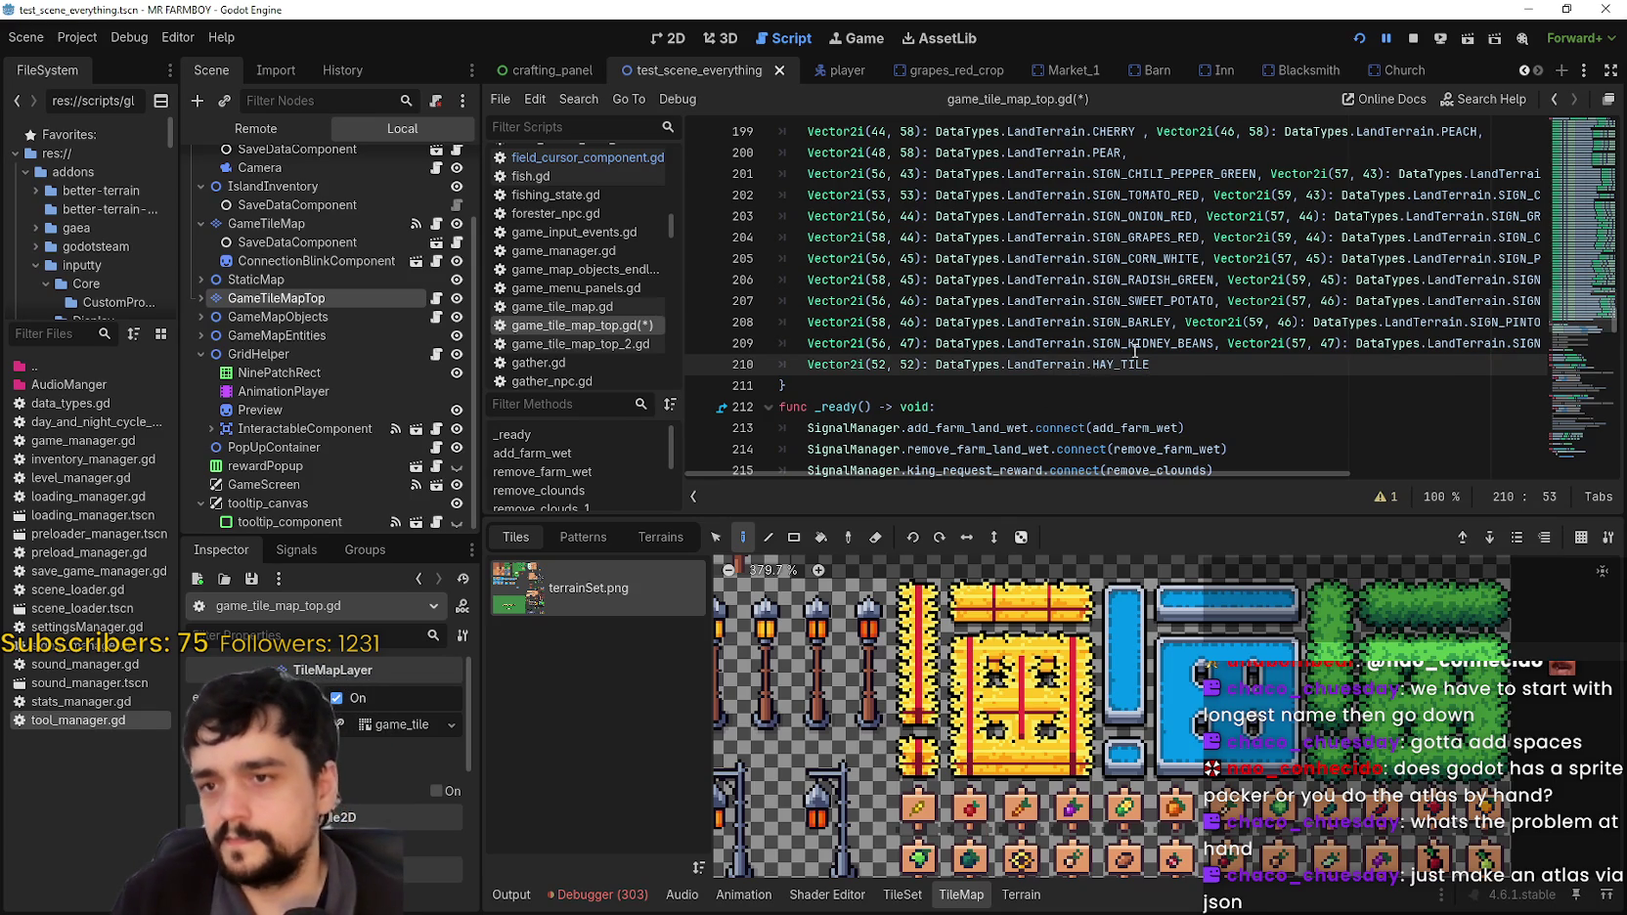
key("Up")
scroll(936, 760, "up", 1)
scroll(936, 760, "up", 1)
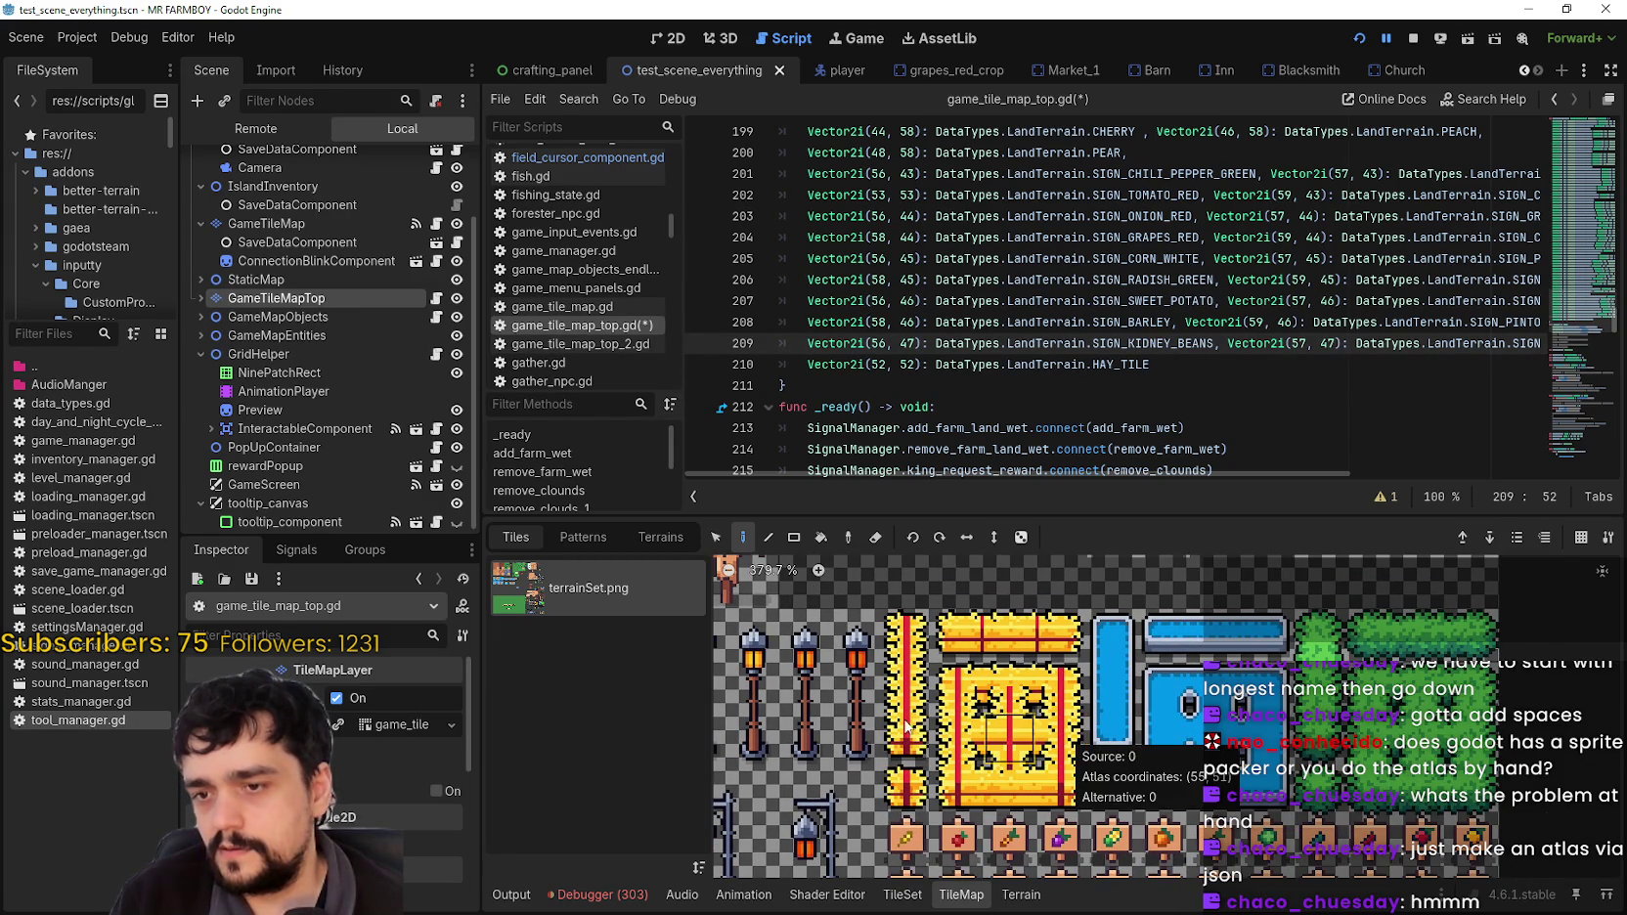
mouse_move(905, 733)
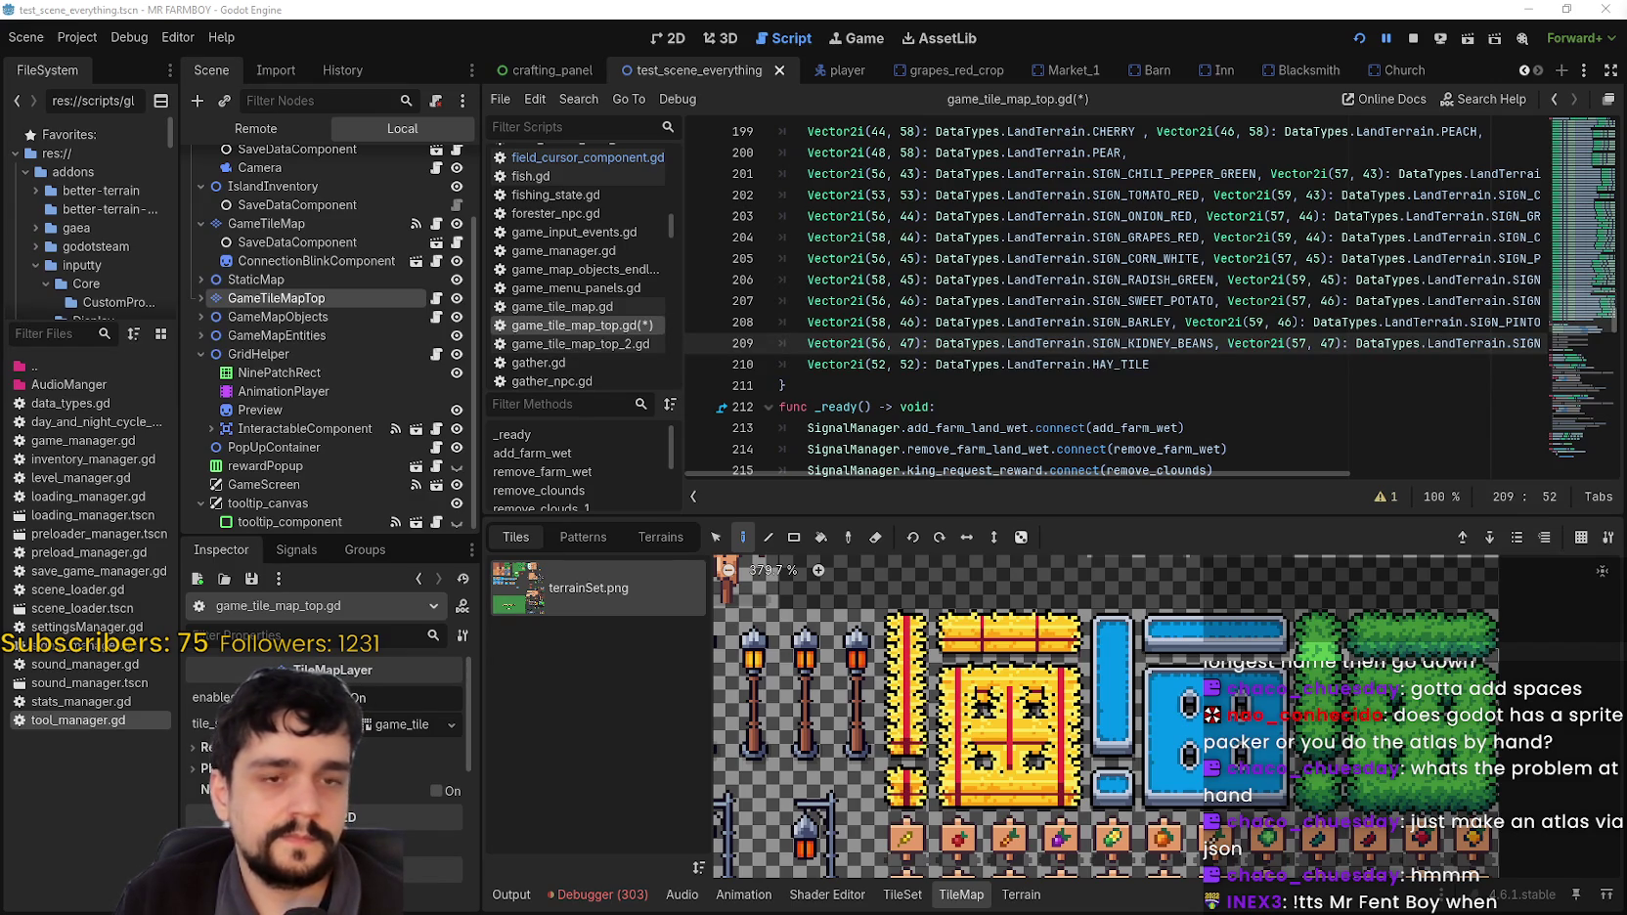
left_click(1076, 387)
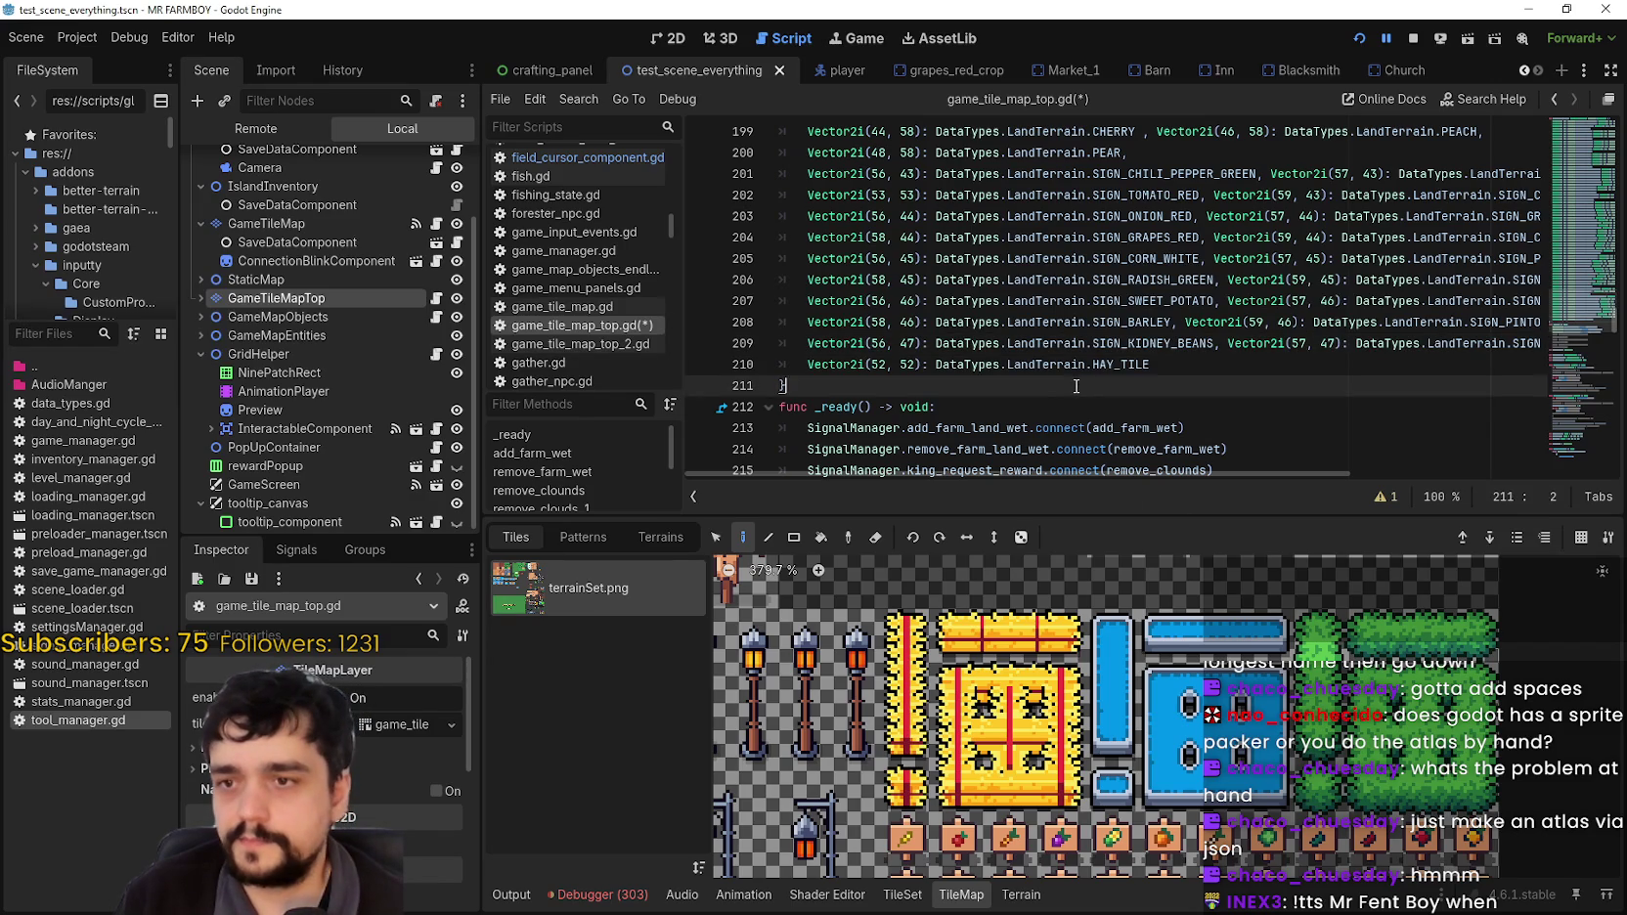
left_click(1301, 367)
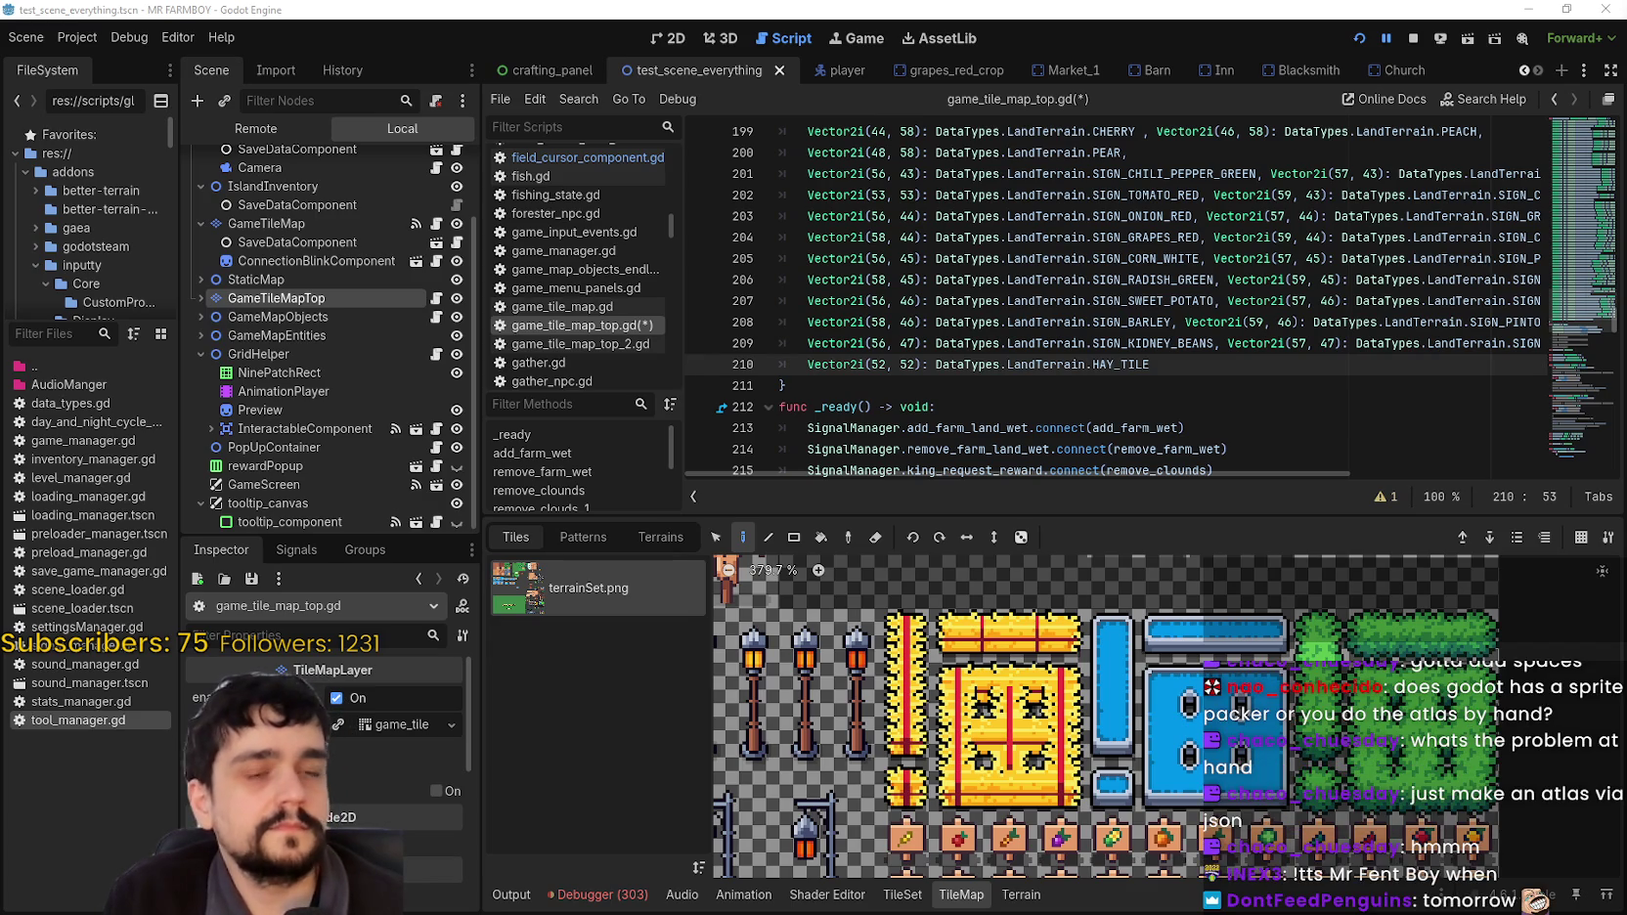
left_click(1093, 322)
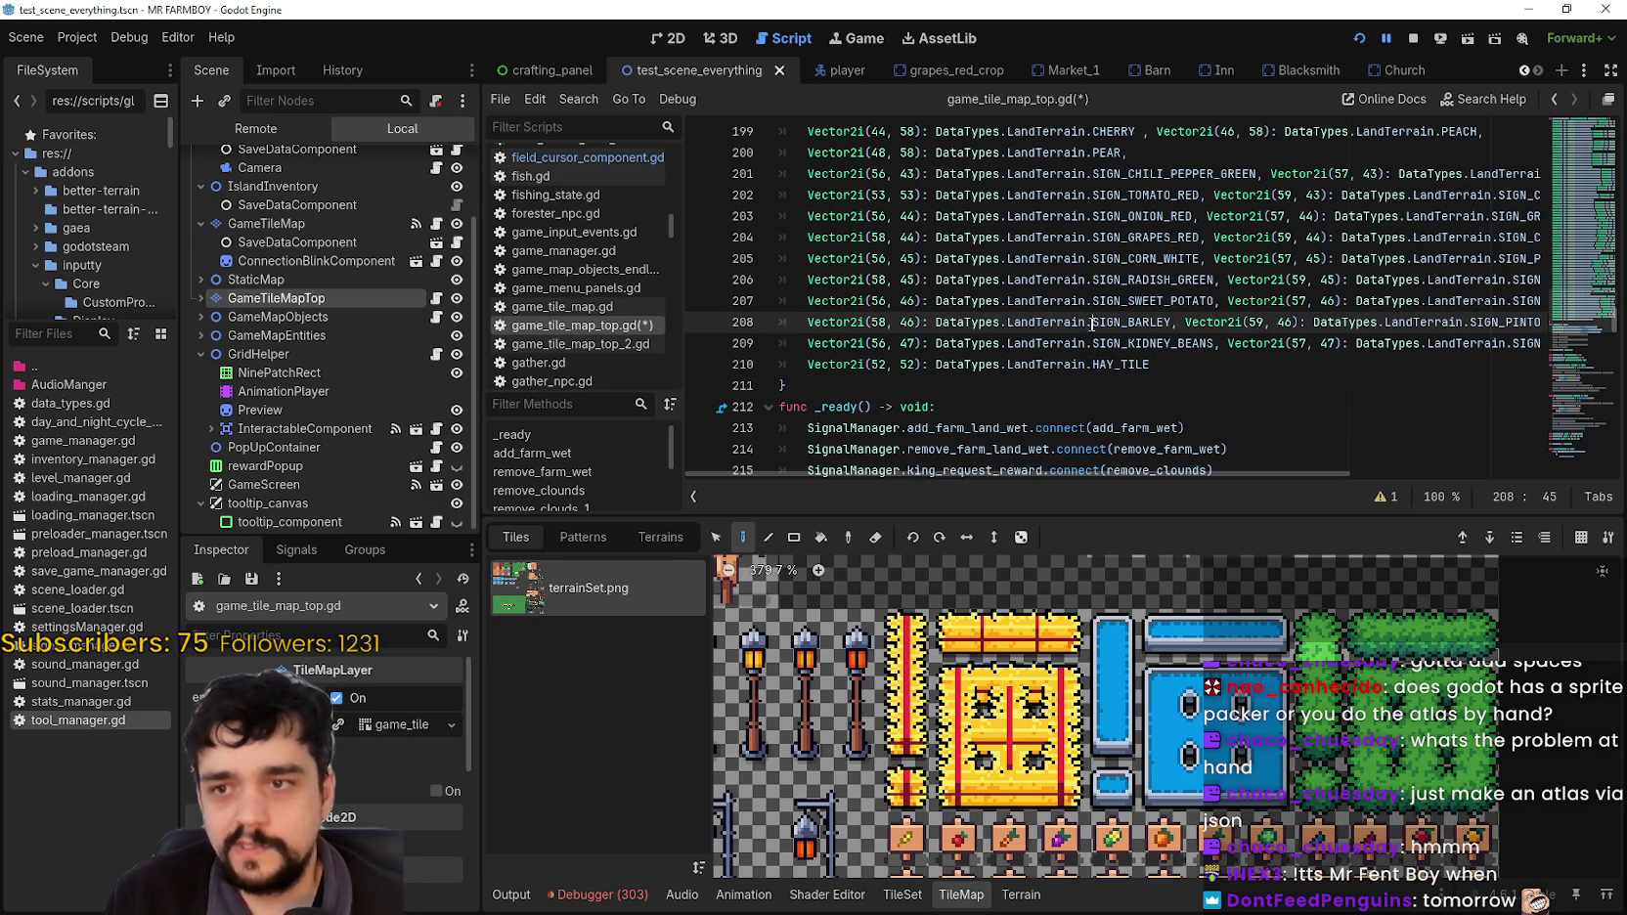
mouse_move(1087, 326)
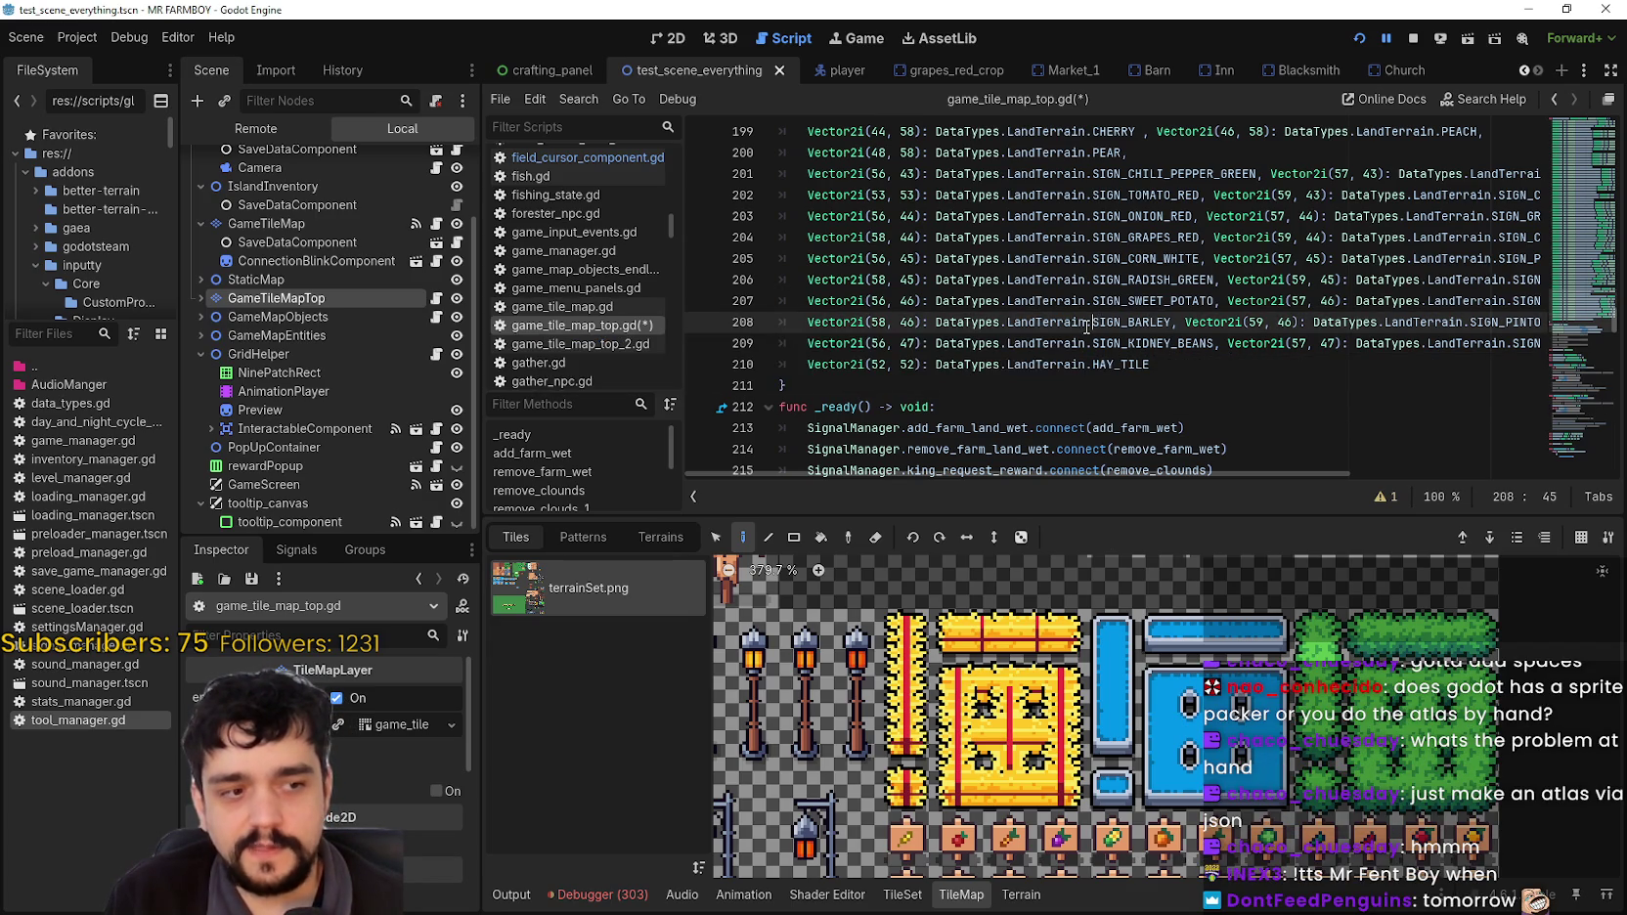
left_click(1164, 363)
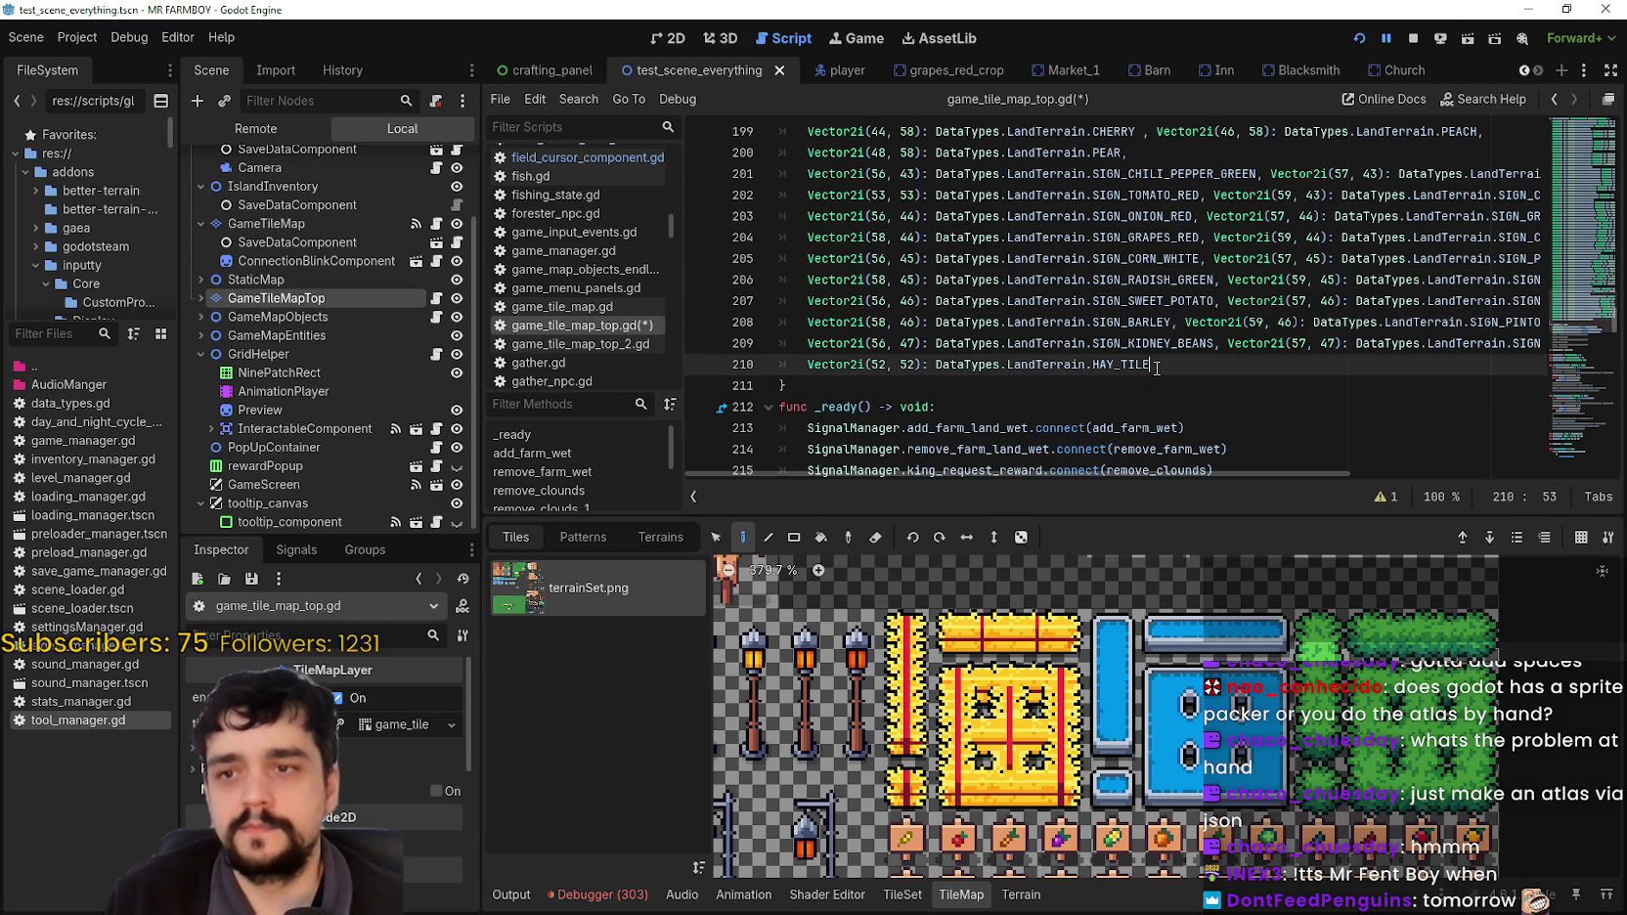
scroll(1181, 807, "down", 1)
scroll(1181, 808, "down", 3)
scroll(1183, 772, "up", 4)
scroll(1183, 743, "down", 2)
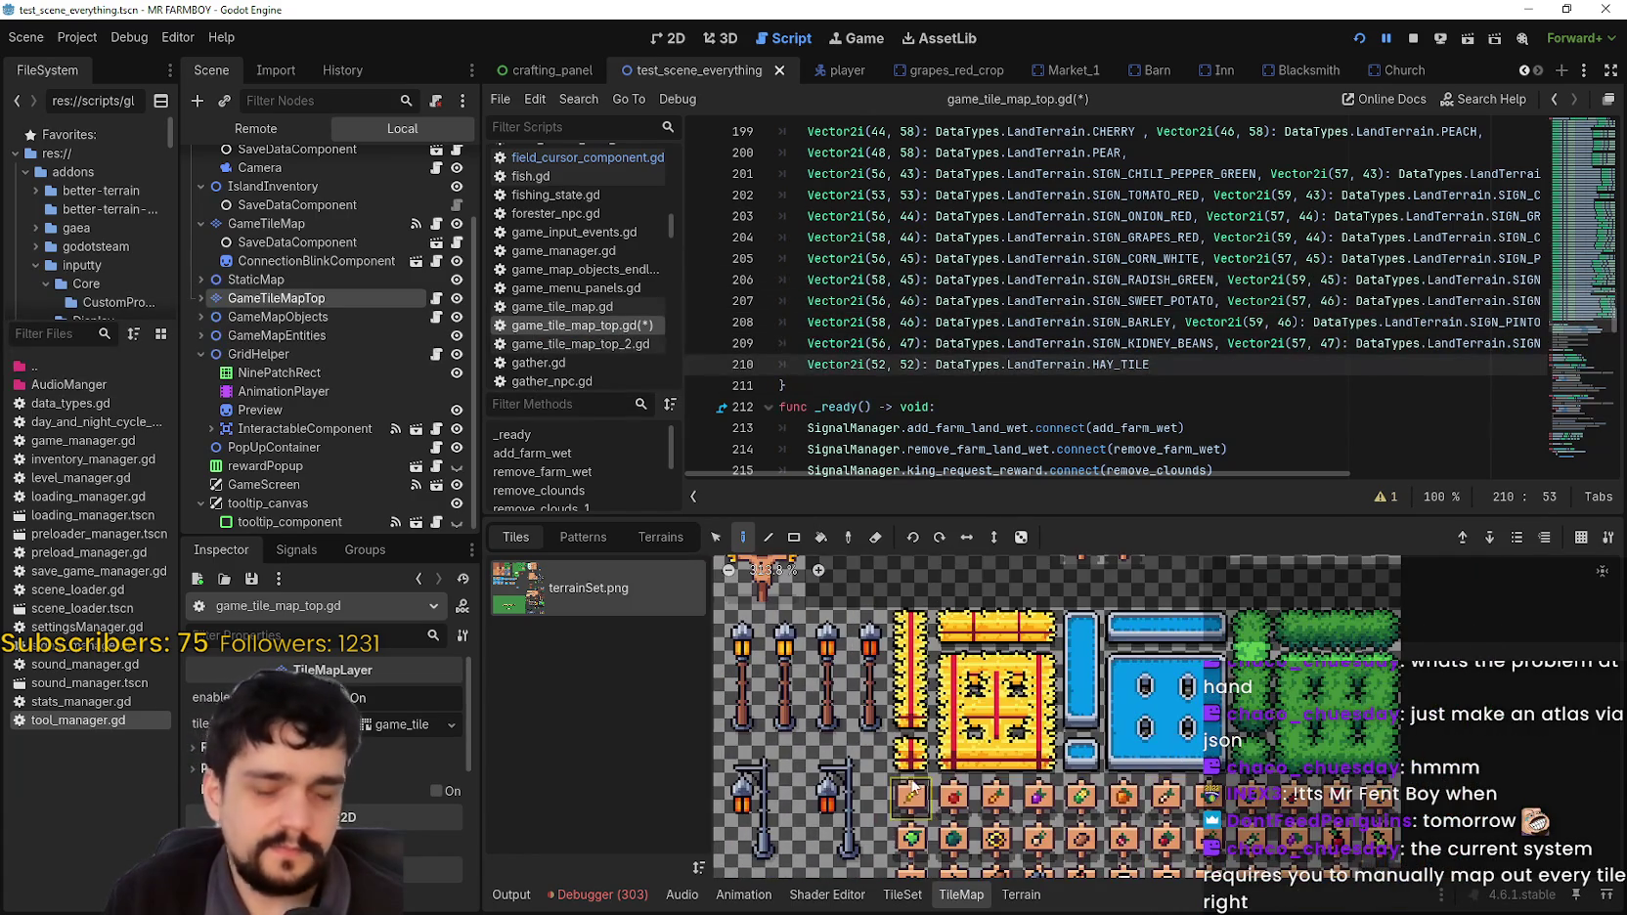
scroll(1194, 773, "up", 2)
scroll(1174, 743, "down", 1)
scroll(1144, 684, "up", 1)
scroll(1138, 665, "down", 2)
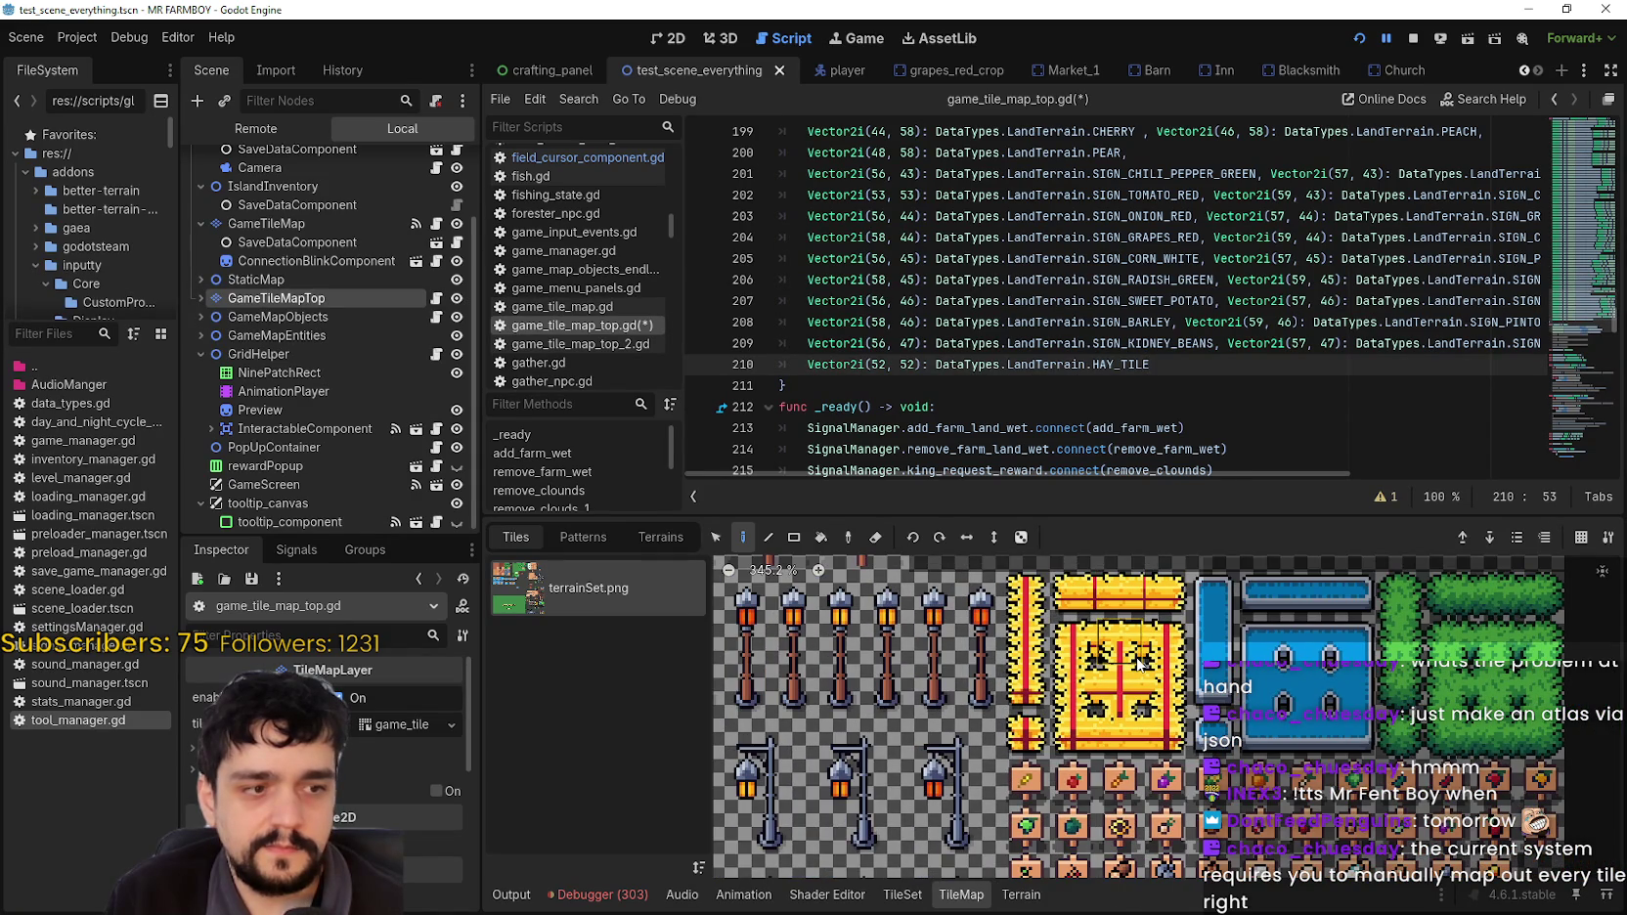
scroll(1139, 675, "up", 2)
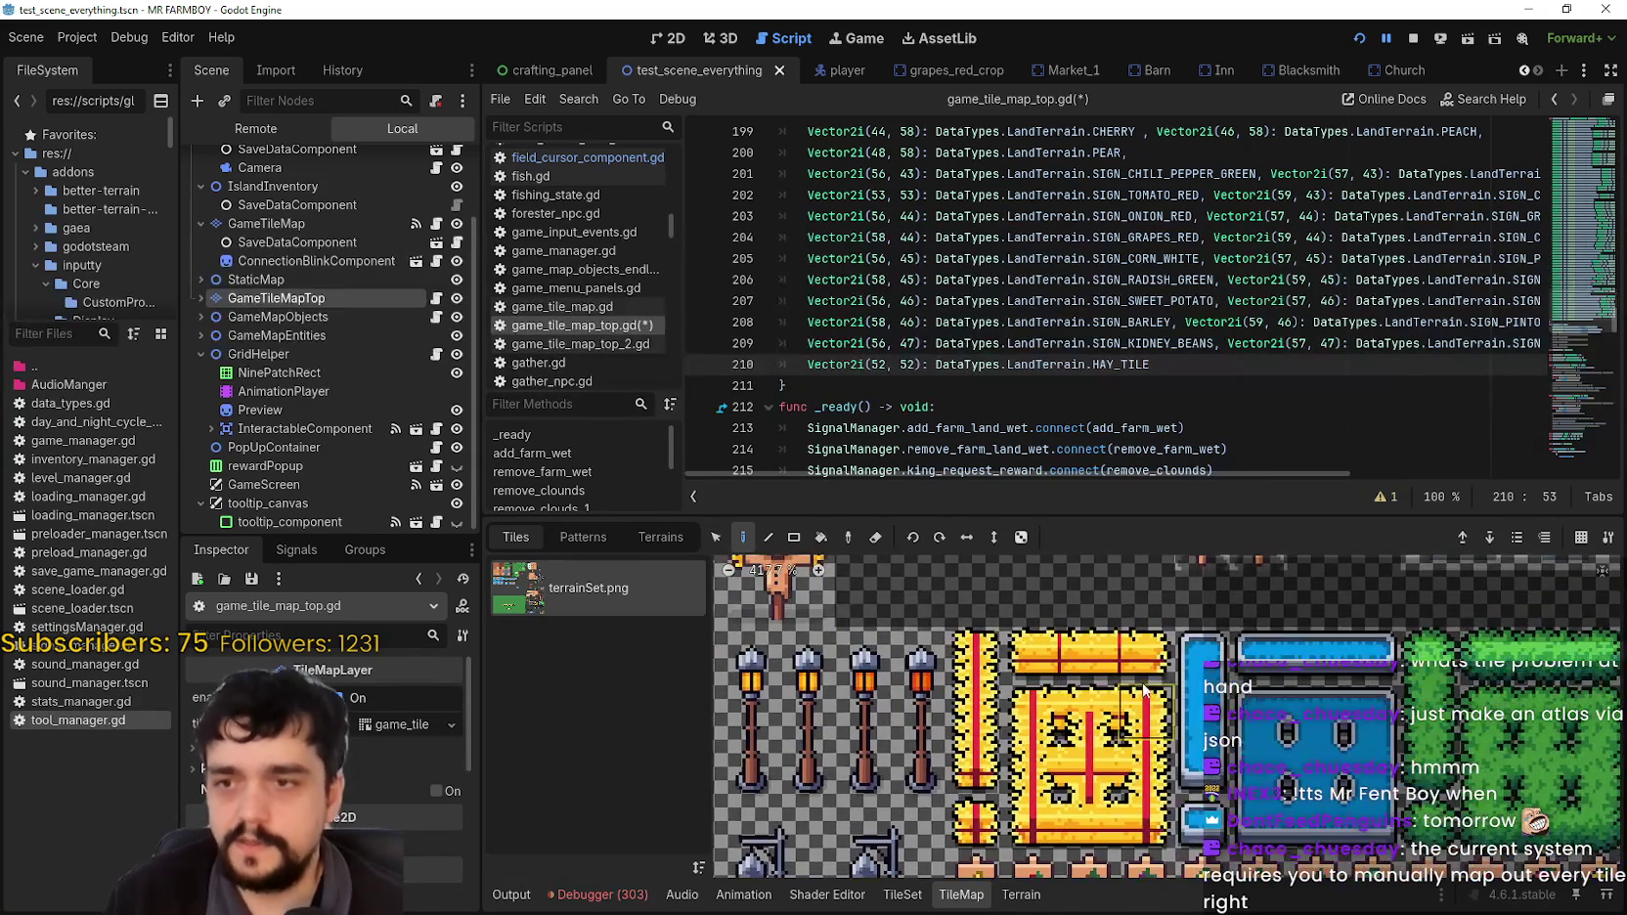
left_click(1193, 355)
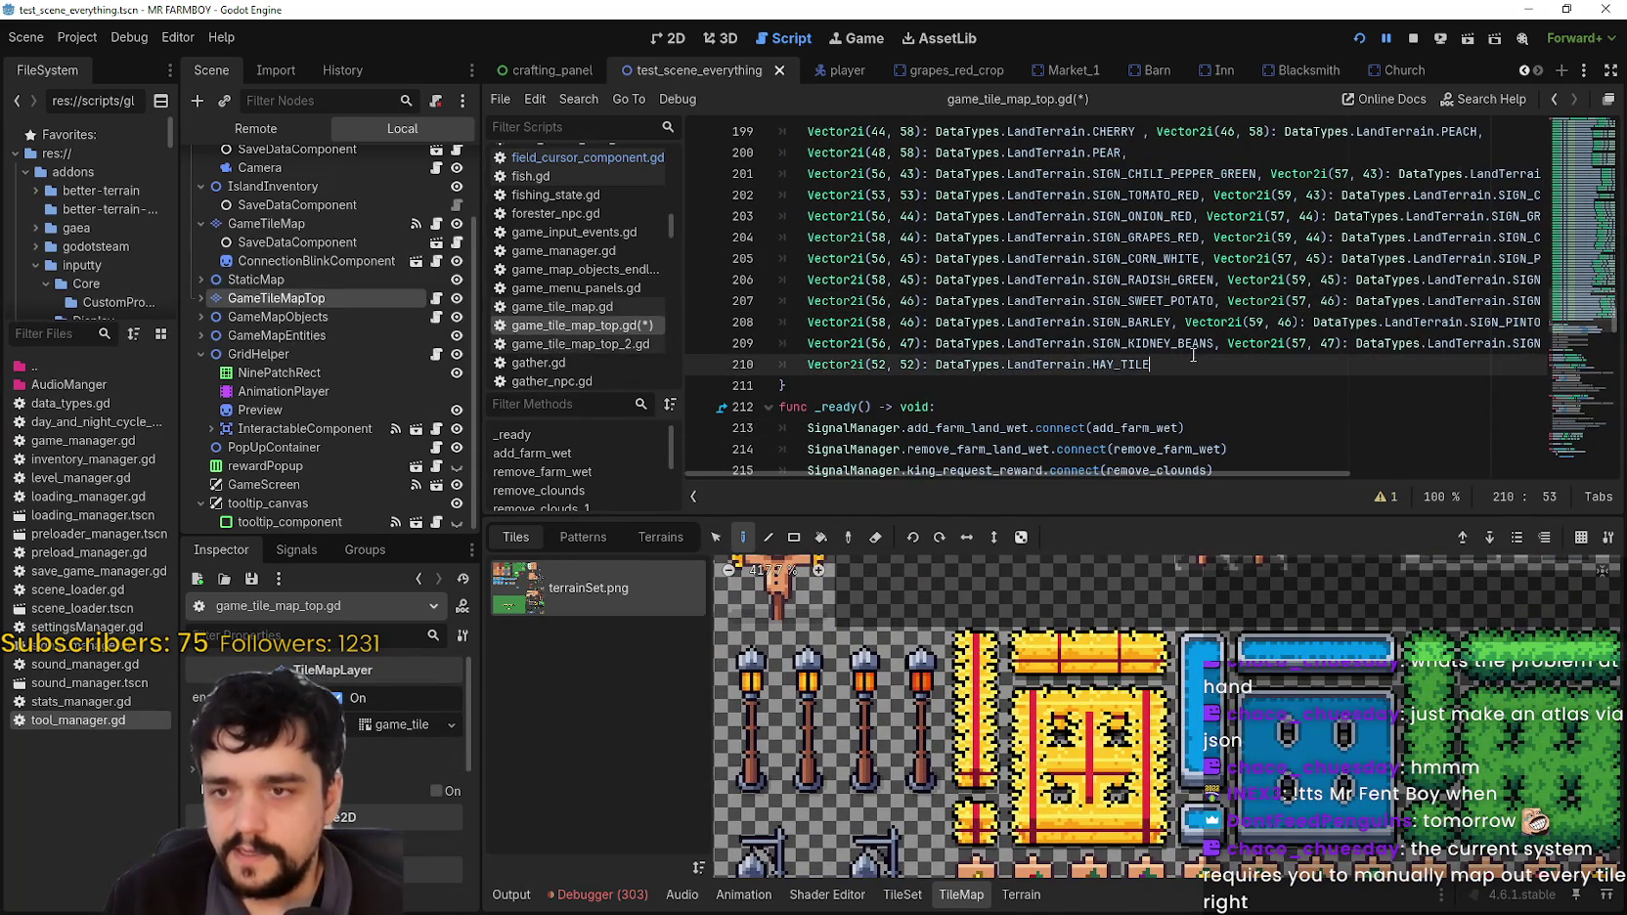
triple_click(1190, 355)
mouse_move(808, 364)
left_mouse_down()
mouse_move(1002, 364)
mouse_move(915, 364)
mouse_move(929, 364)
left_mouse_up()
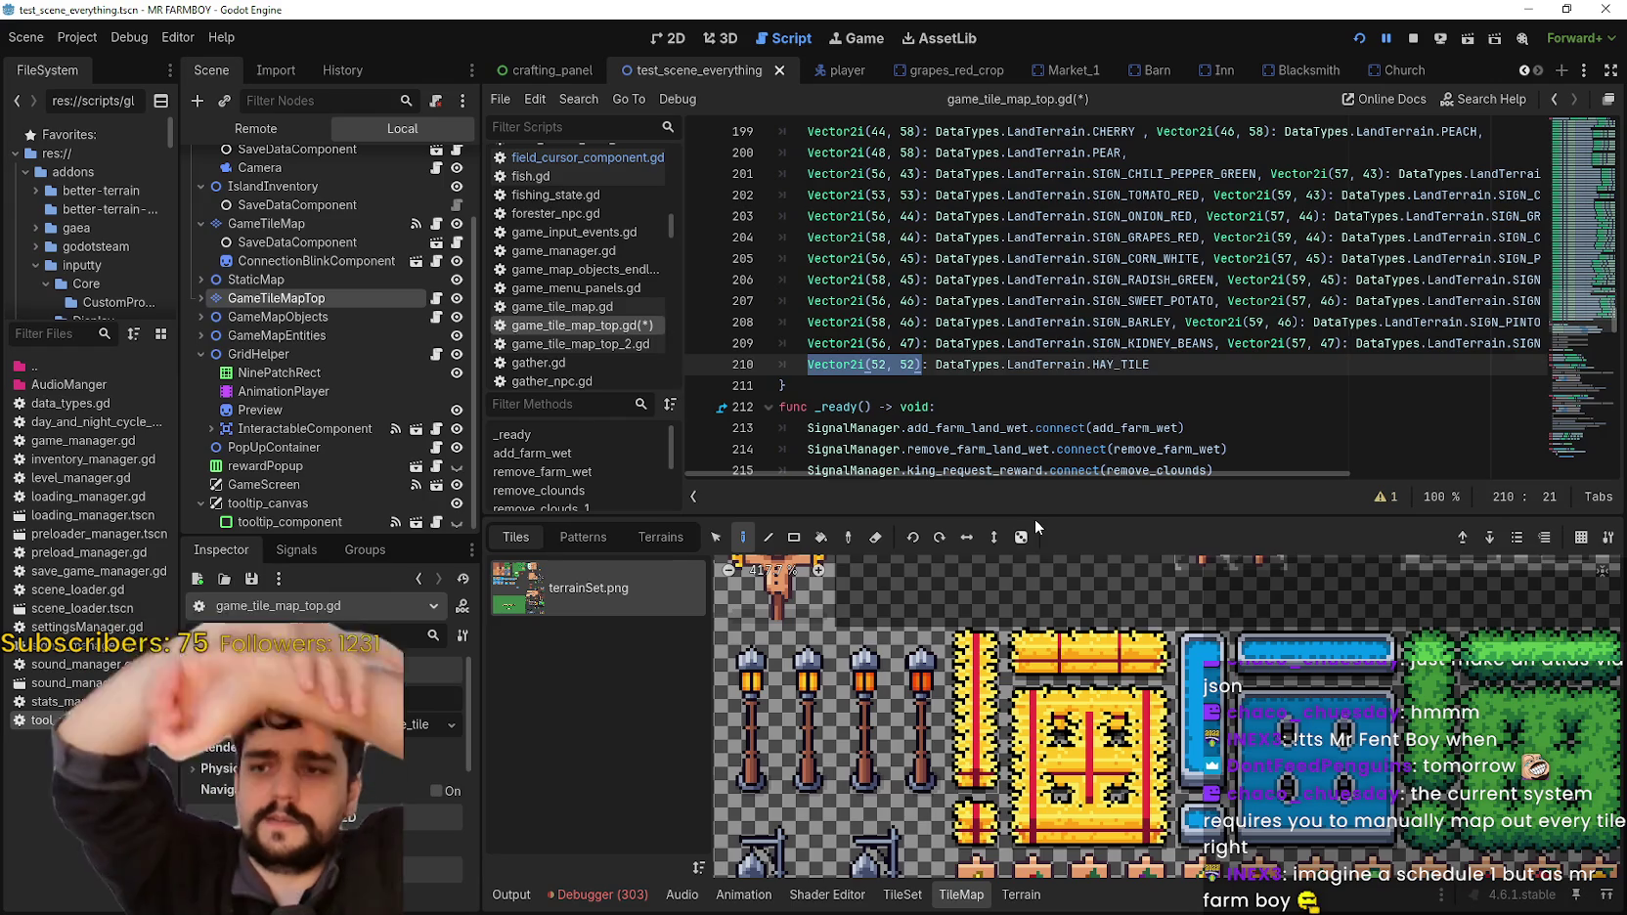
Step: End line 210 with a comma and paste a copy of Vector2i(52, 52): HAY_TILE onto line 211
left_click(1160, 364)
type(",")
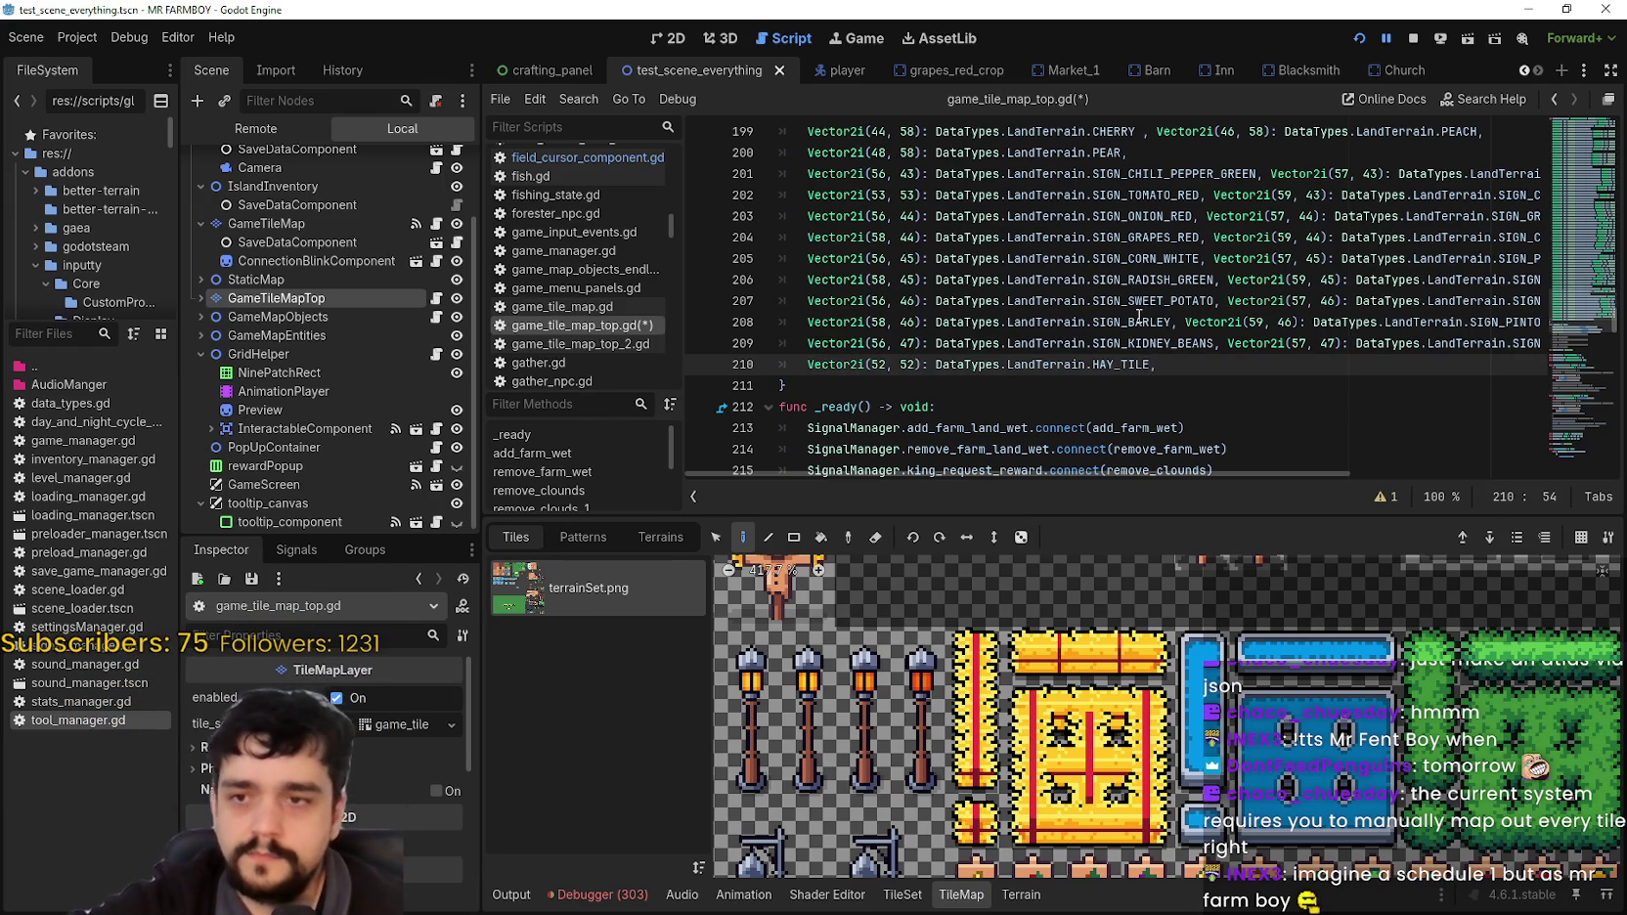
key("BackSpace")
type(",")
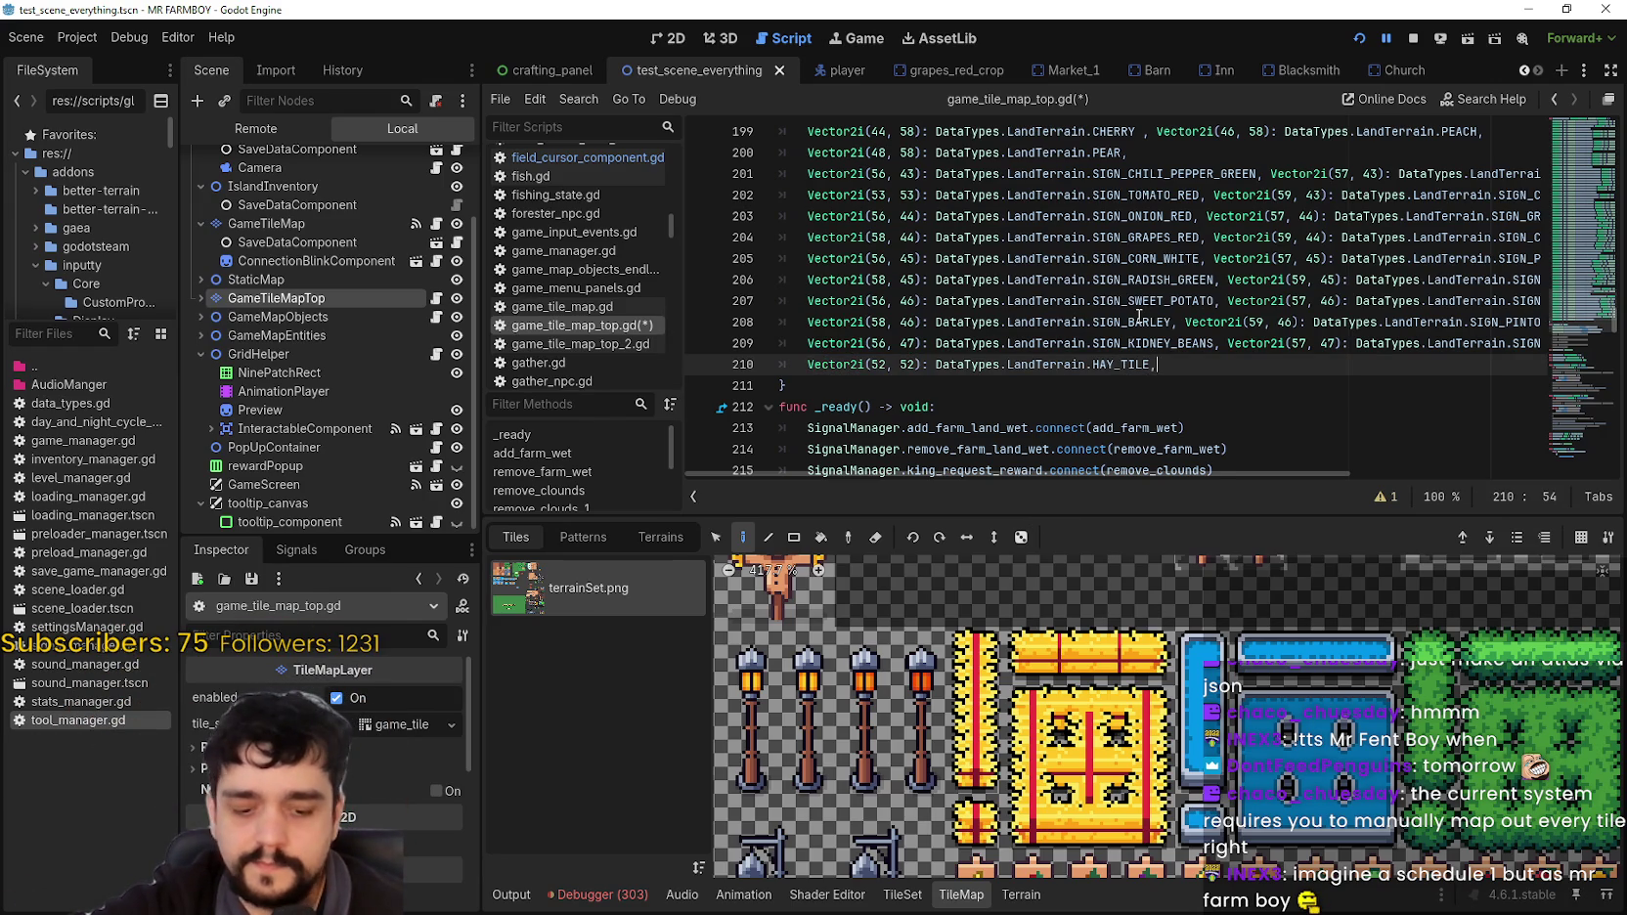
key("Return")
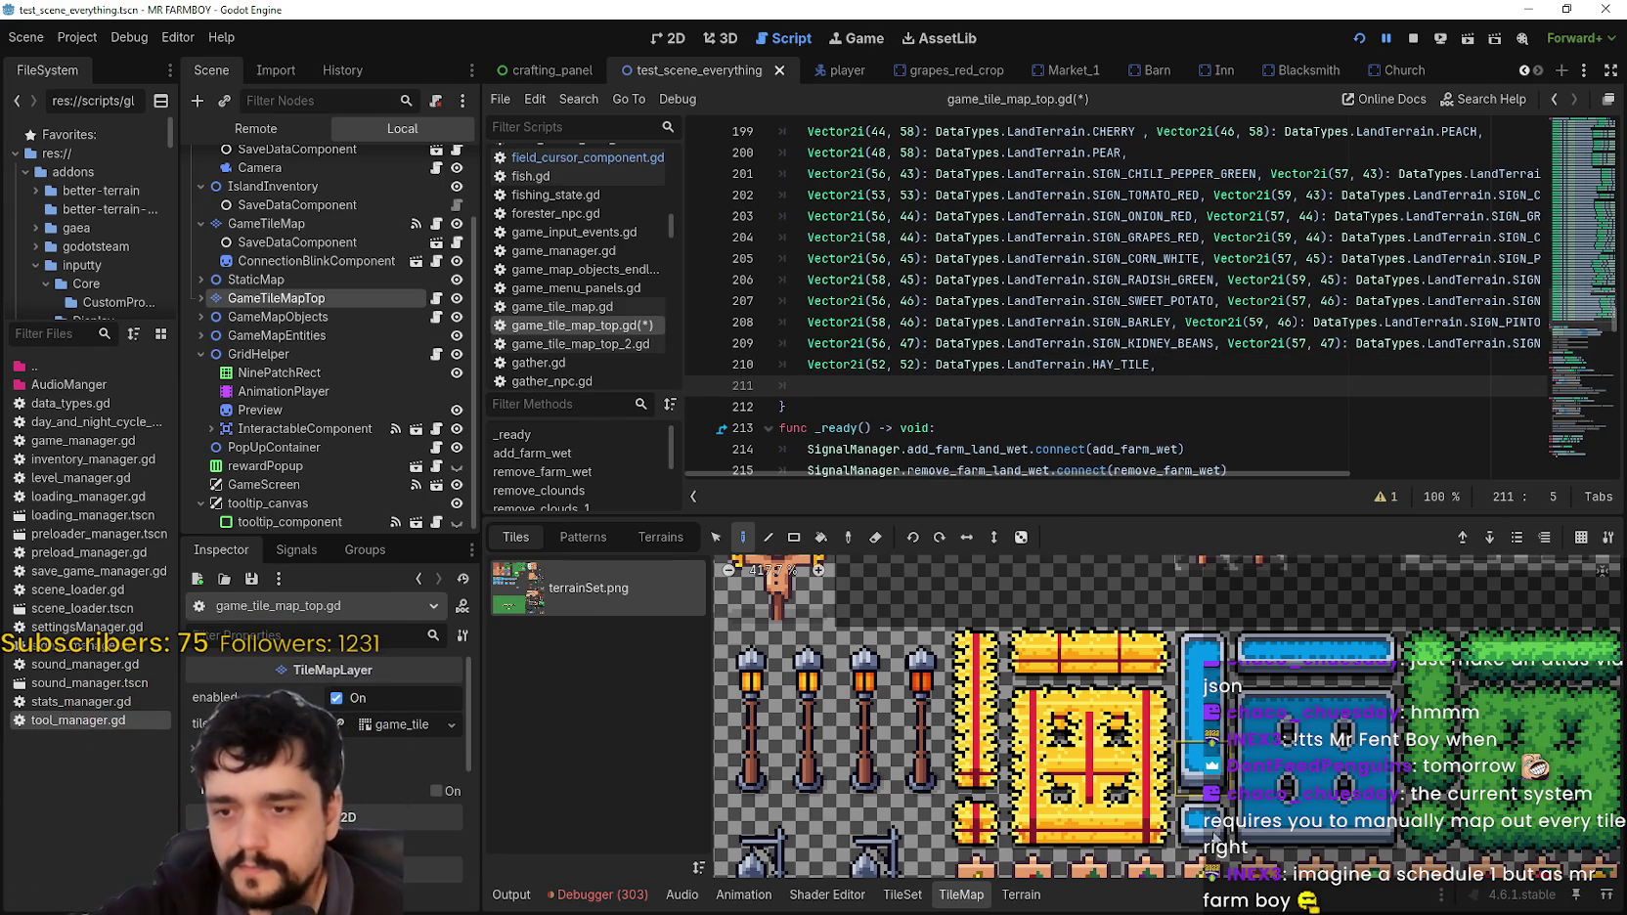
mouse_move(1209, 830)
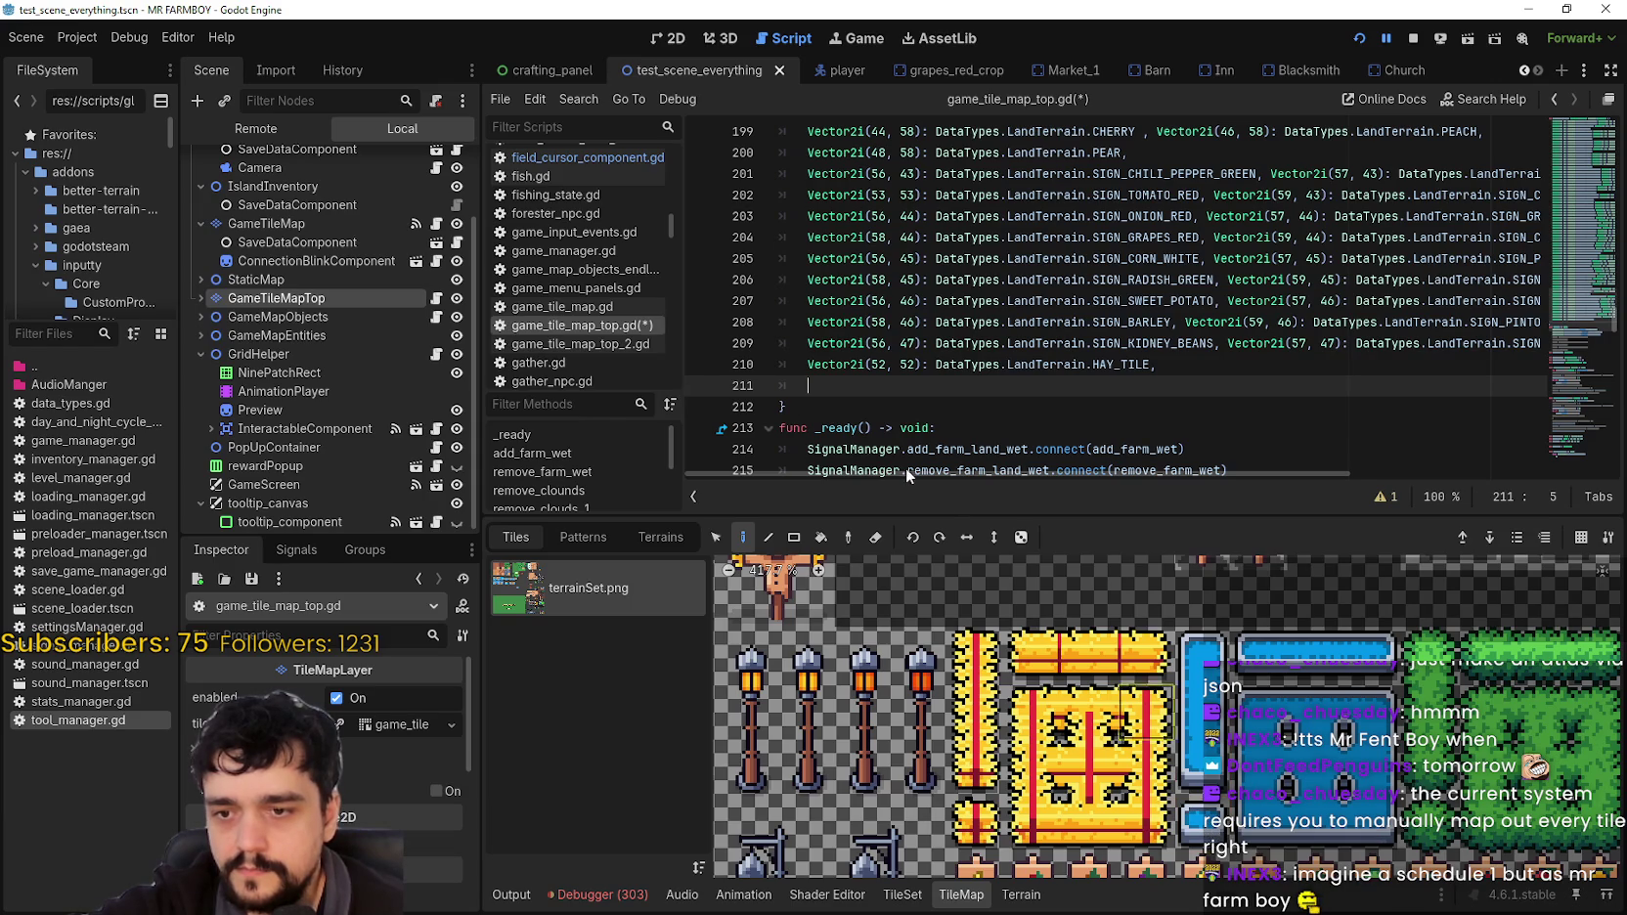
left_click_drag(808, 365, 1156, 367)
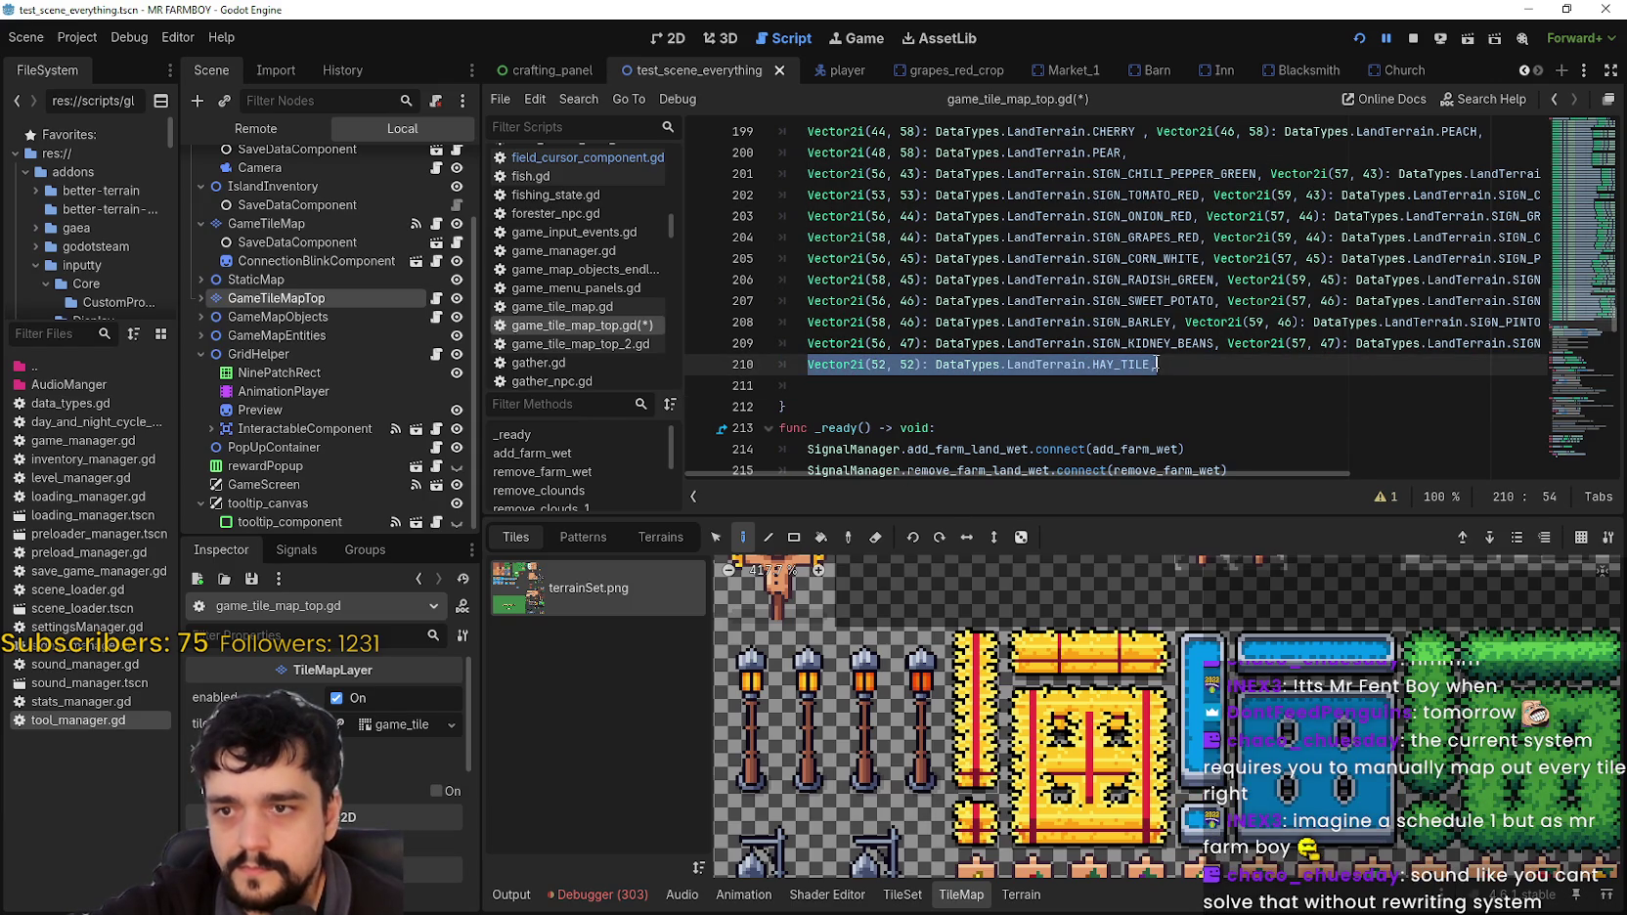
key("ctrl+c")
left_click(926, 386)
key("ctrl+v")
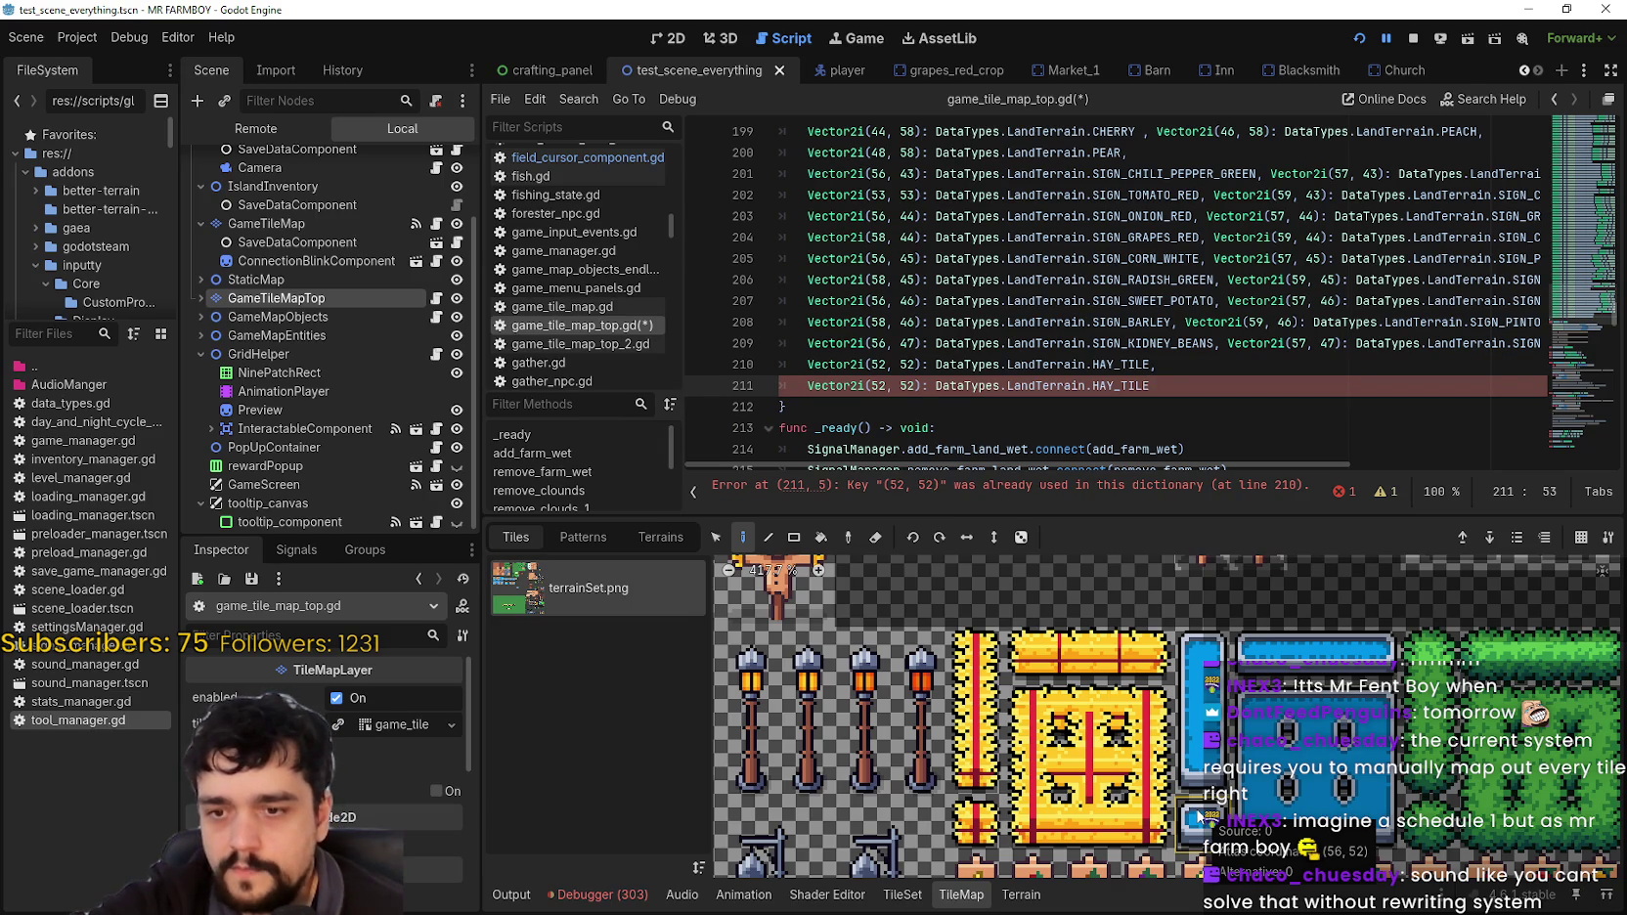
Step: Change line 211's x coordinate and terrain to WATER_THROUGHT, ending it with a comma
left_click(881, 388)
key("BackSpace")
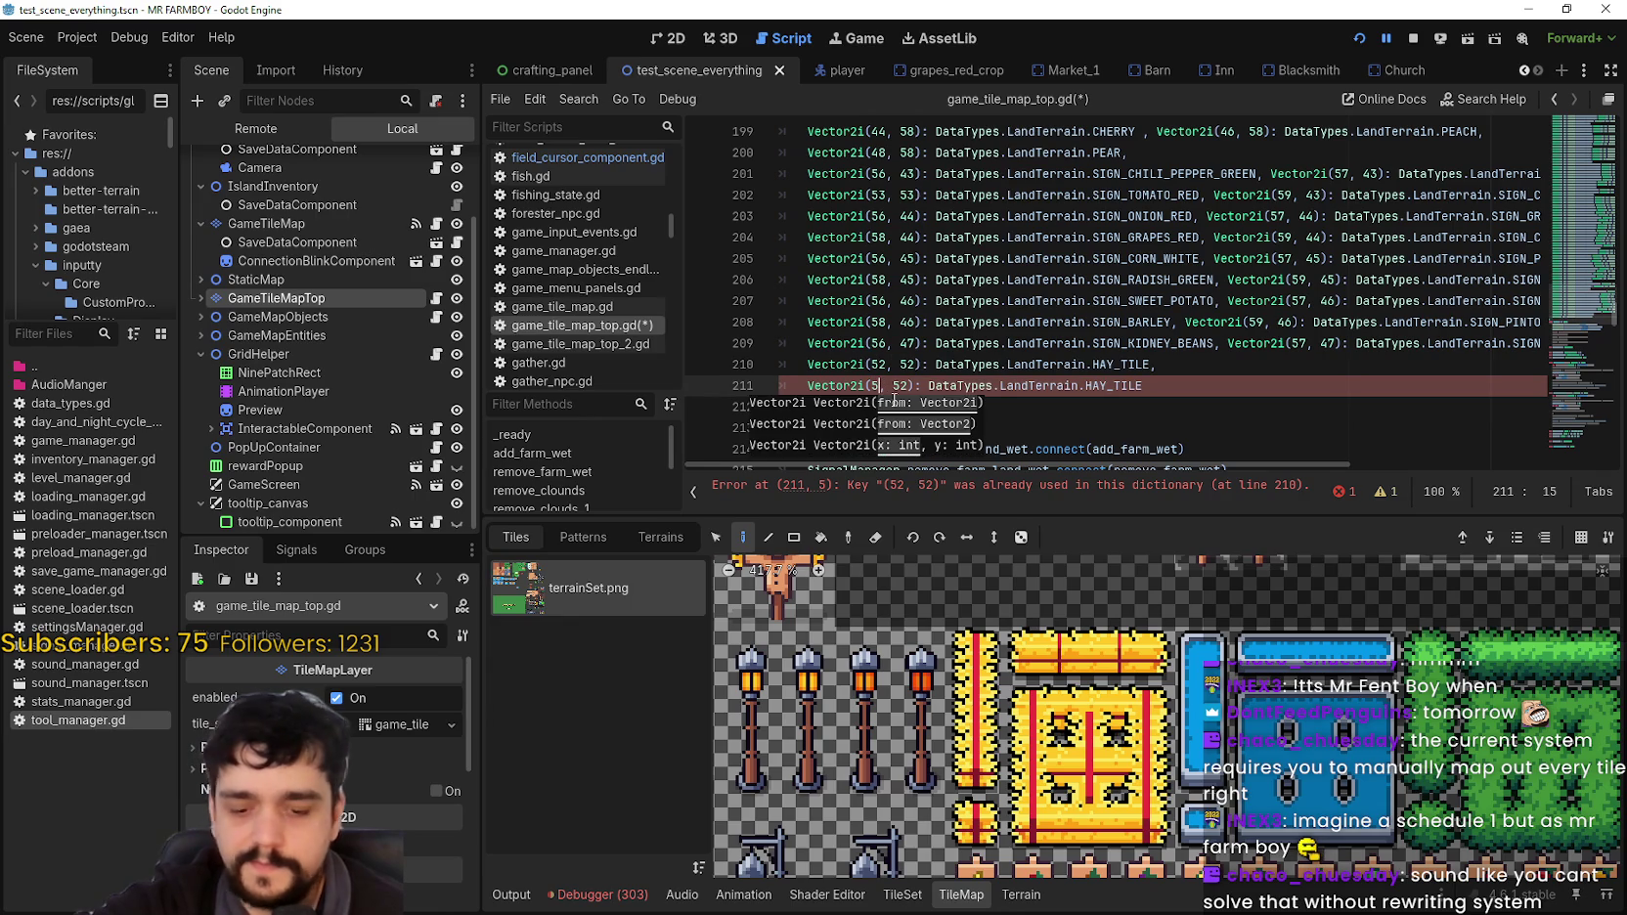
type("6")
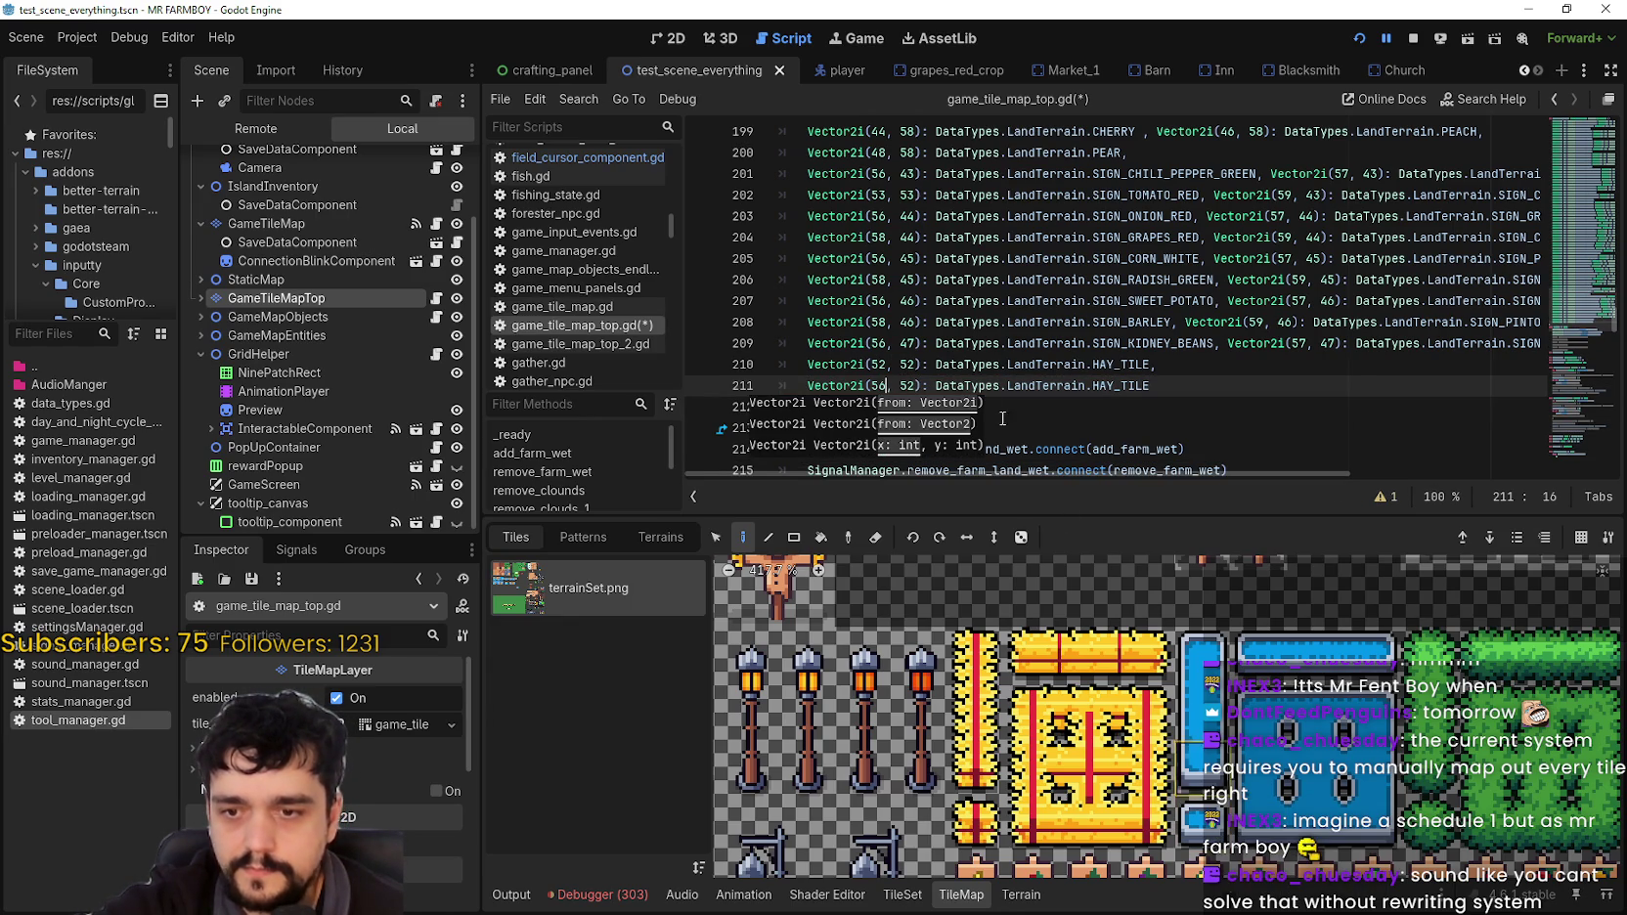
double_click(1182, 377)
type("Water")
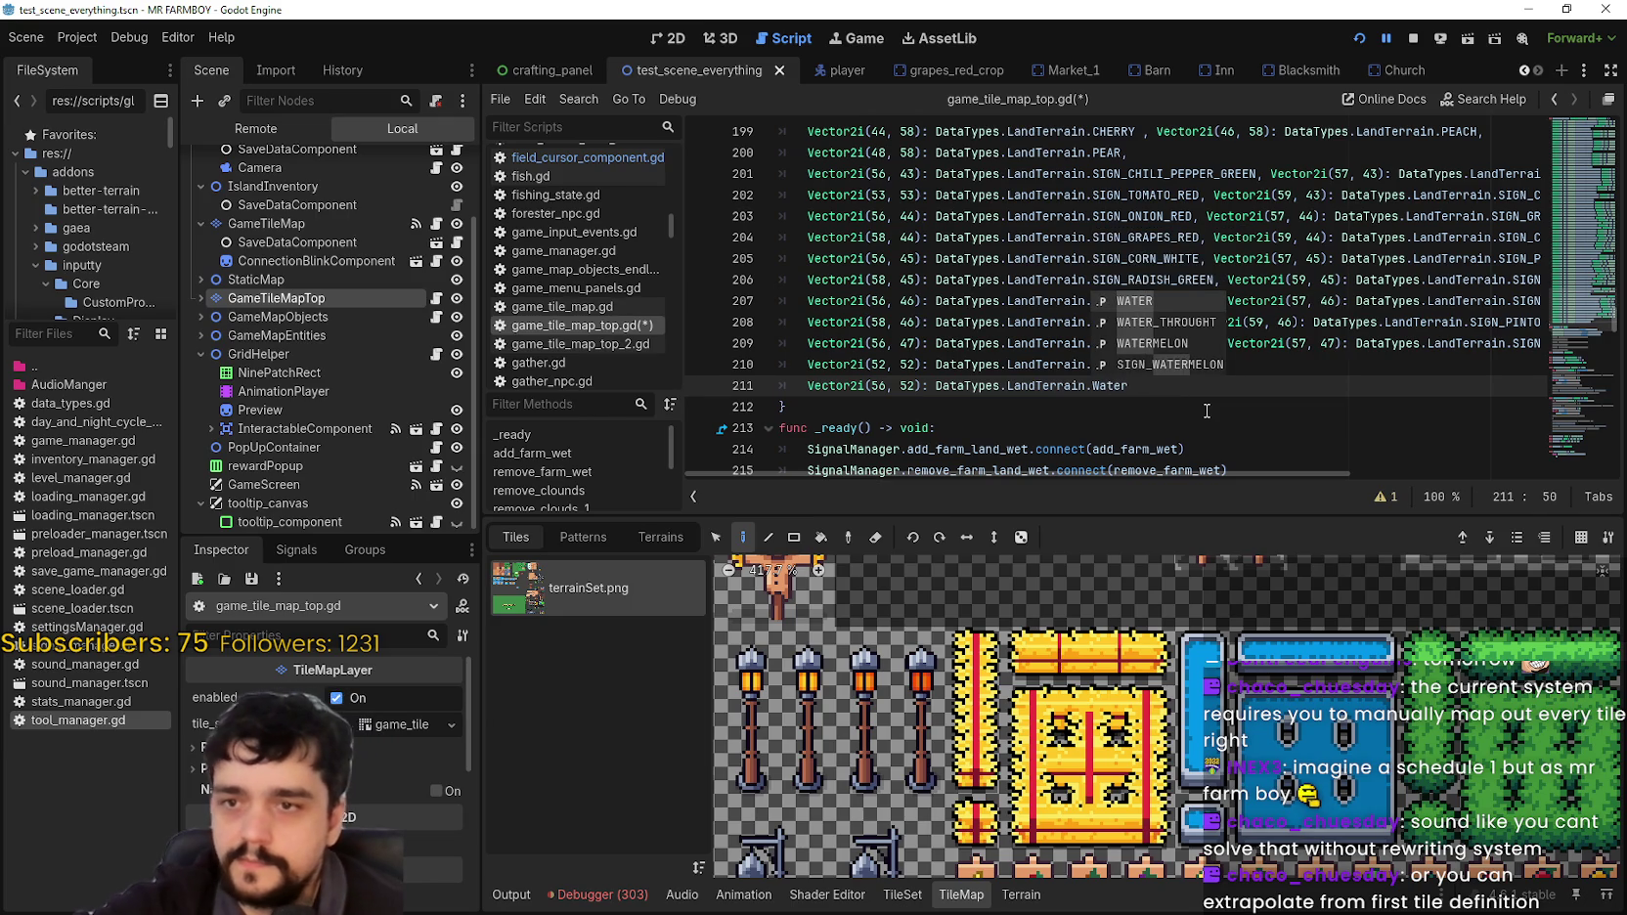
key("Down")
key("Return")
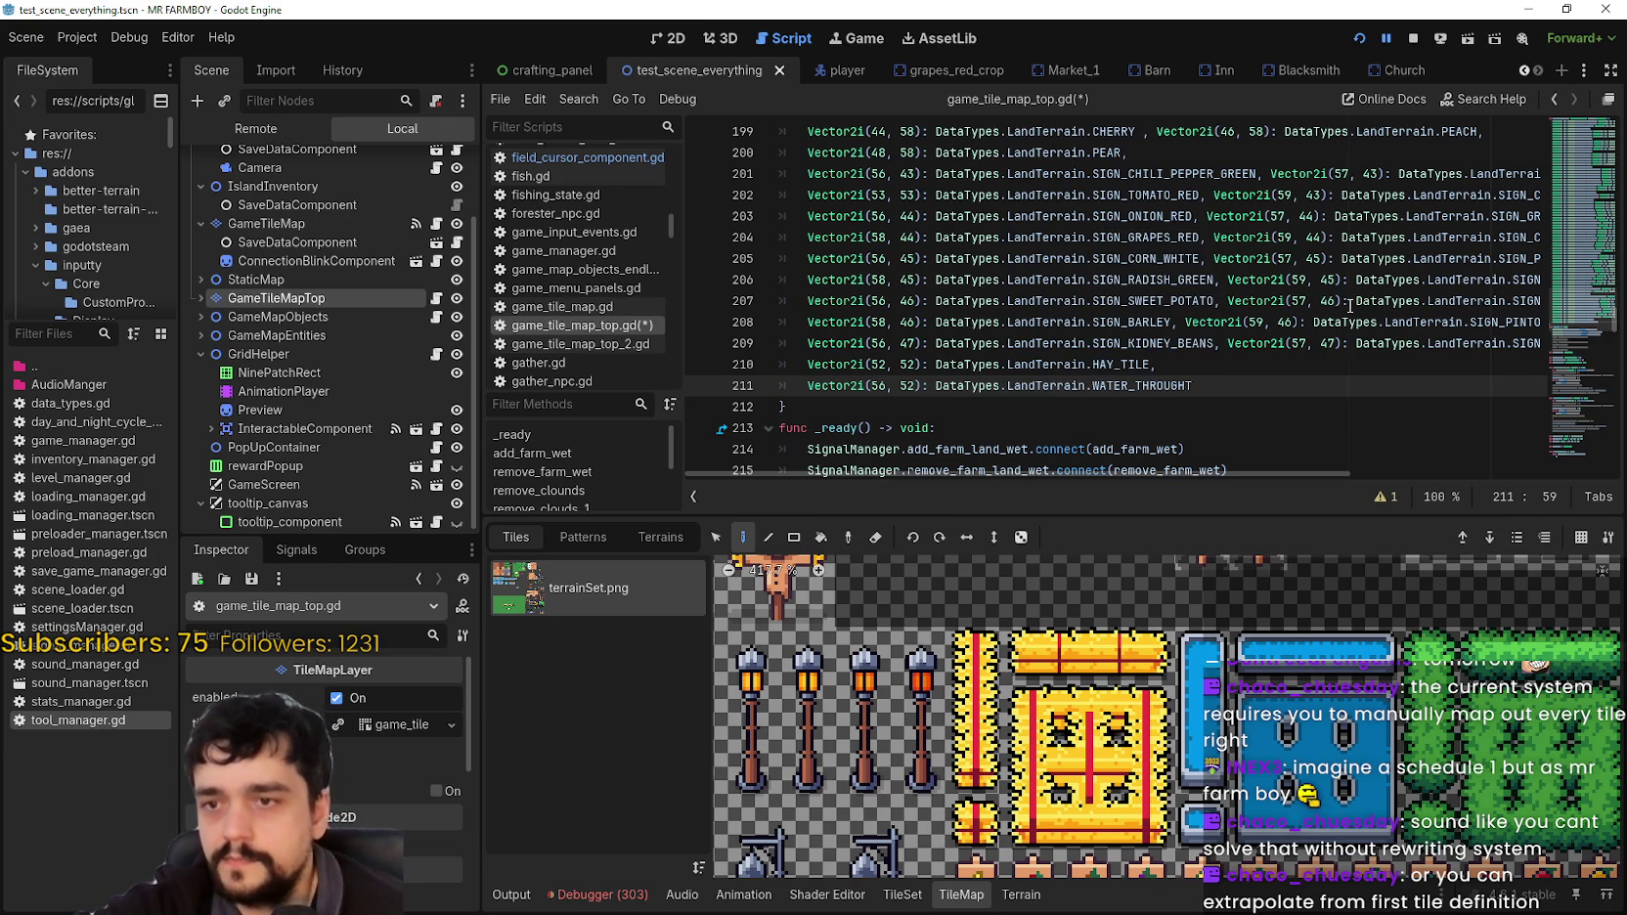
type(",")
key("Return")
Step: Copy the water entry to line 212 and change it to x 60 with HEDGE_TILE
scroll(1154, 714, "down", 1)
scroll(1324, 798, "right", 2)
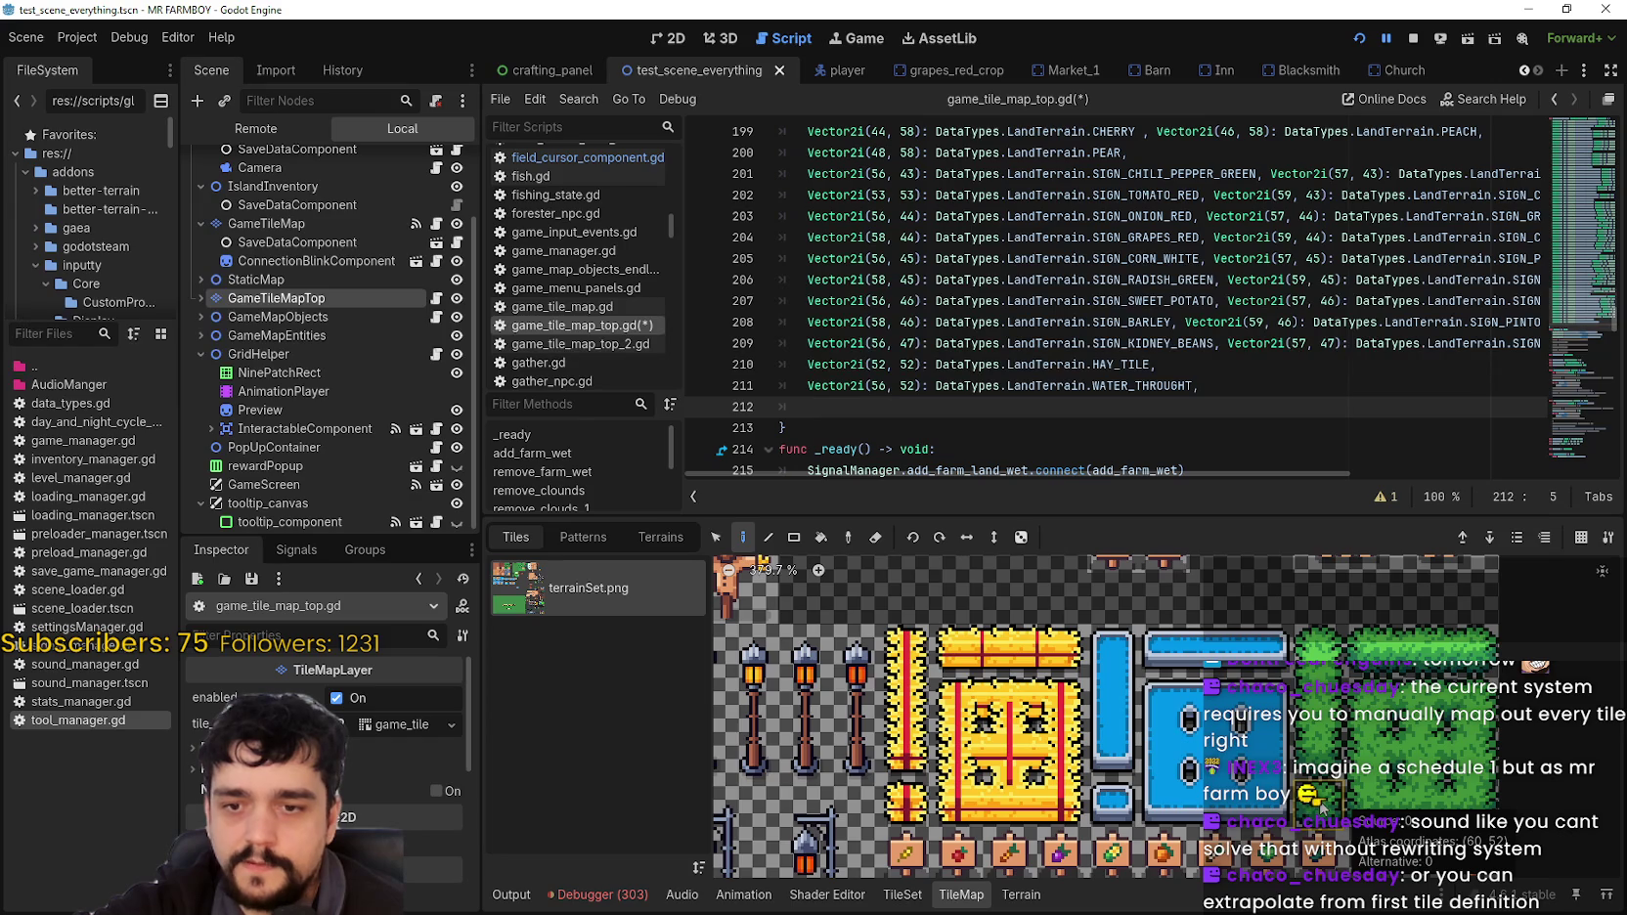
left_click_drag(1200, 386, 810, 386)
key("ctrl+c")
left_click(831, 407)
key("ctrl+v")
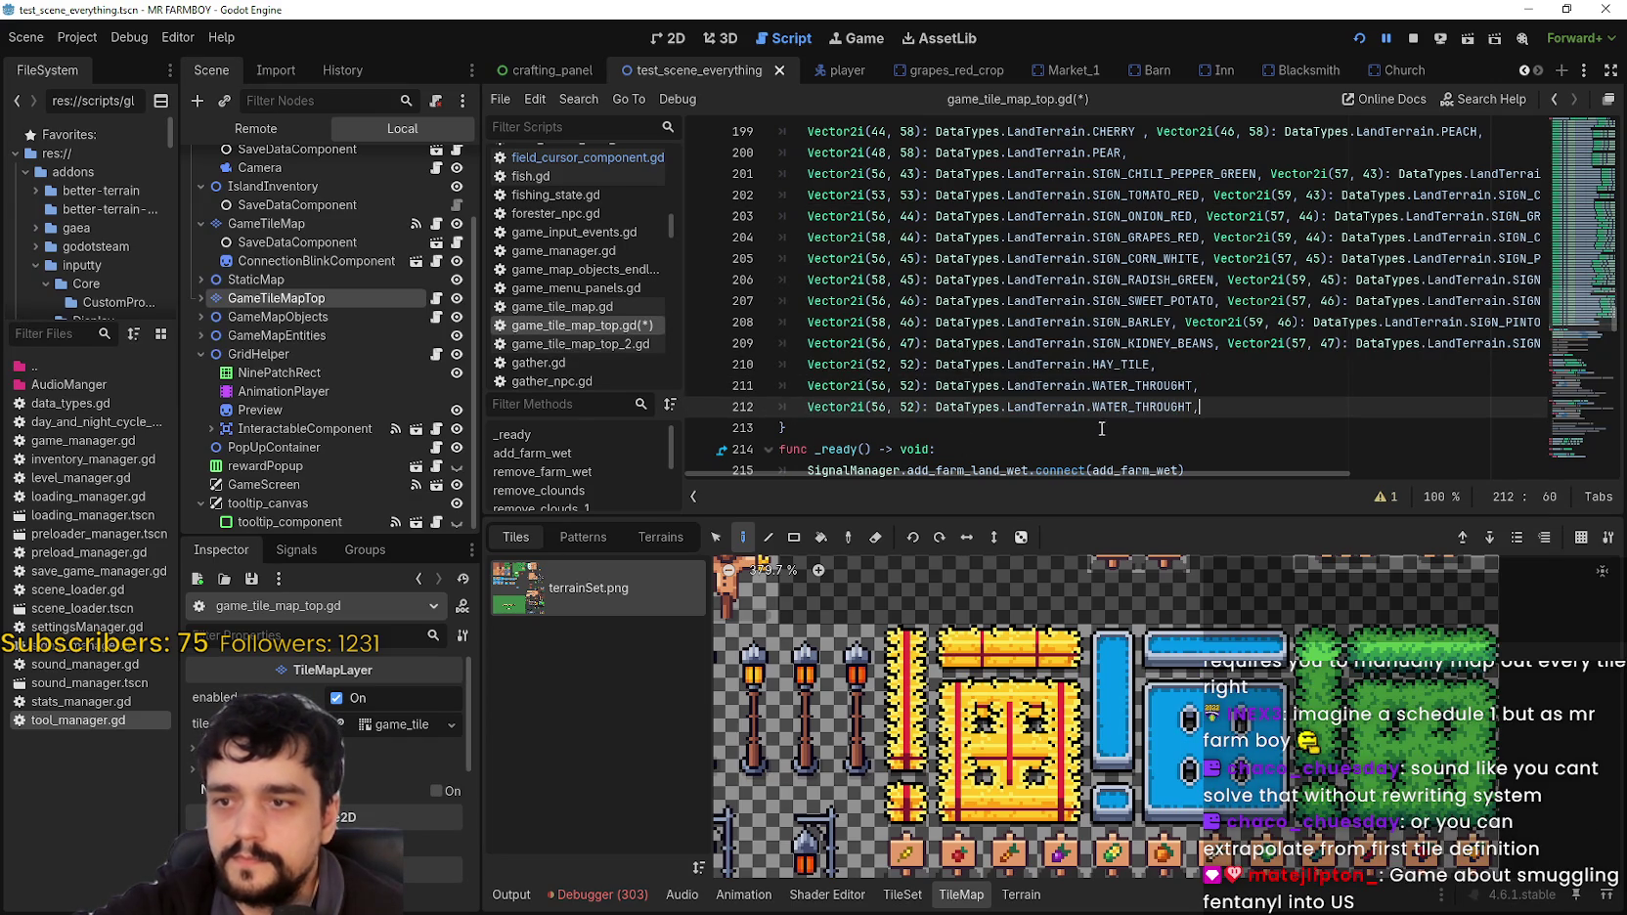
double_click(878, 406)
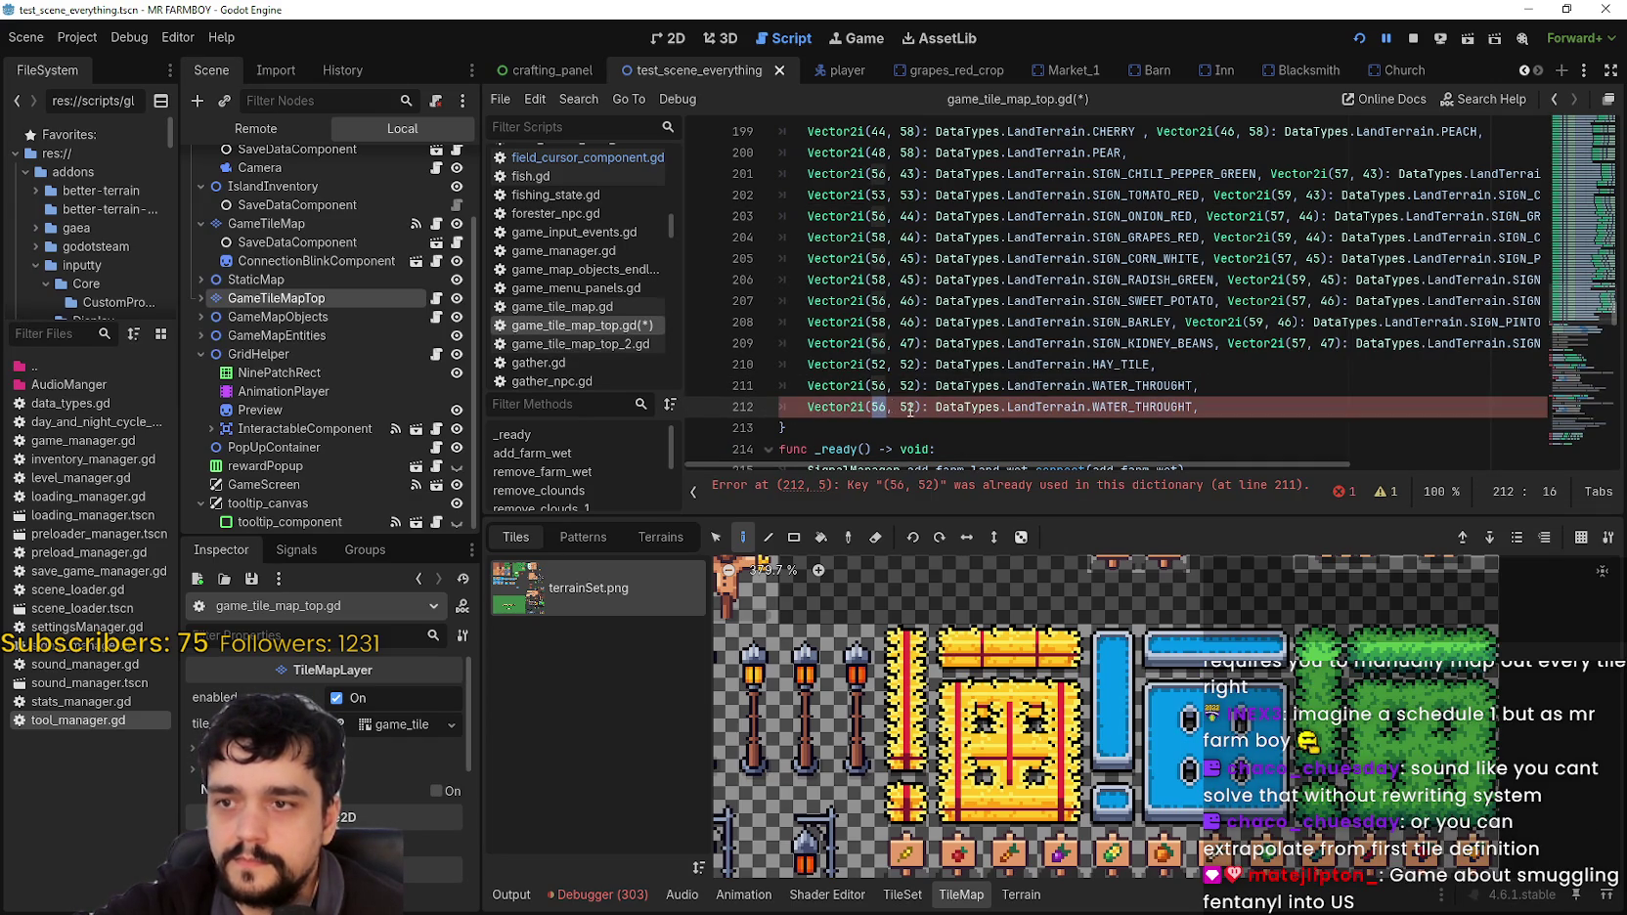
mouse_move(1328, 808)
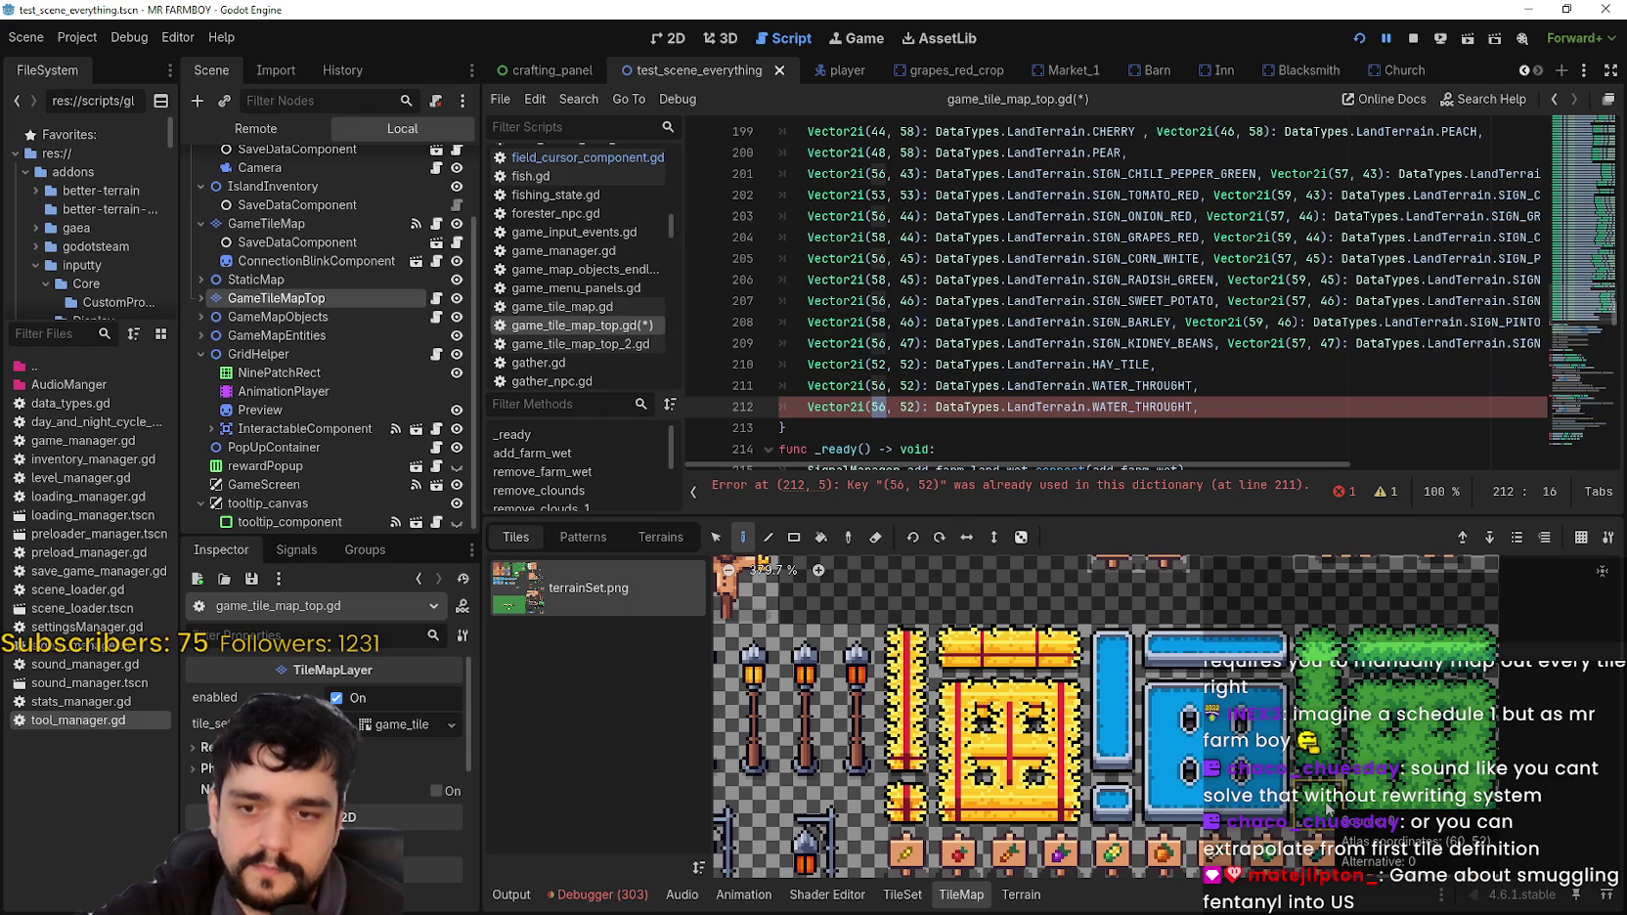
type("60")
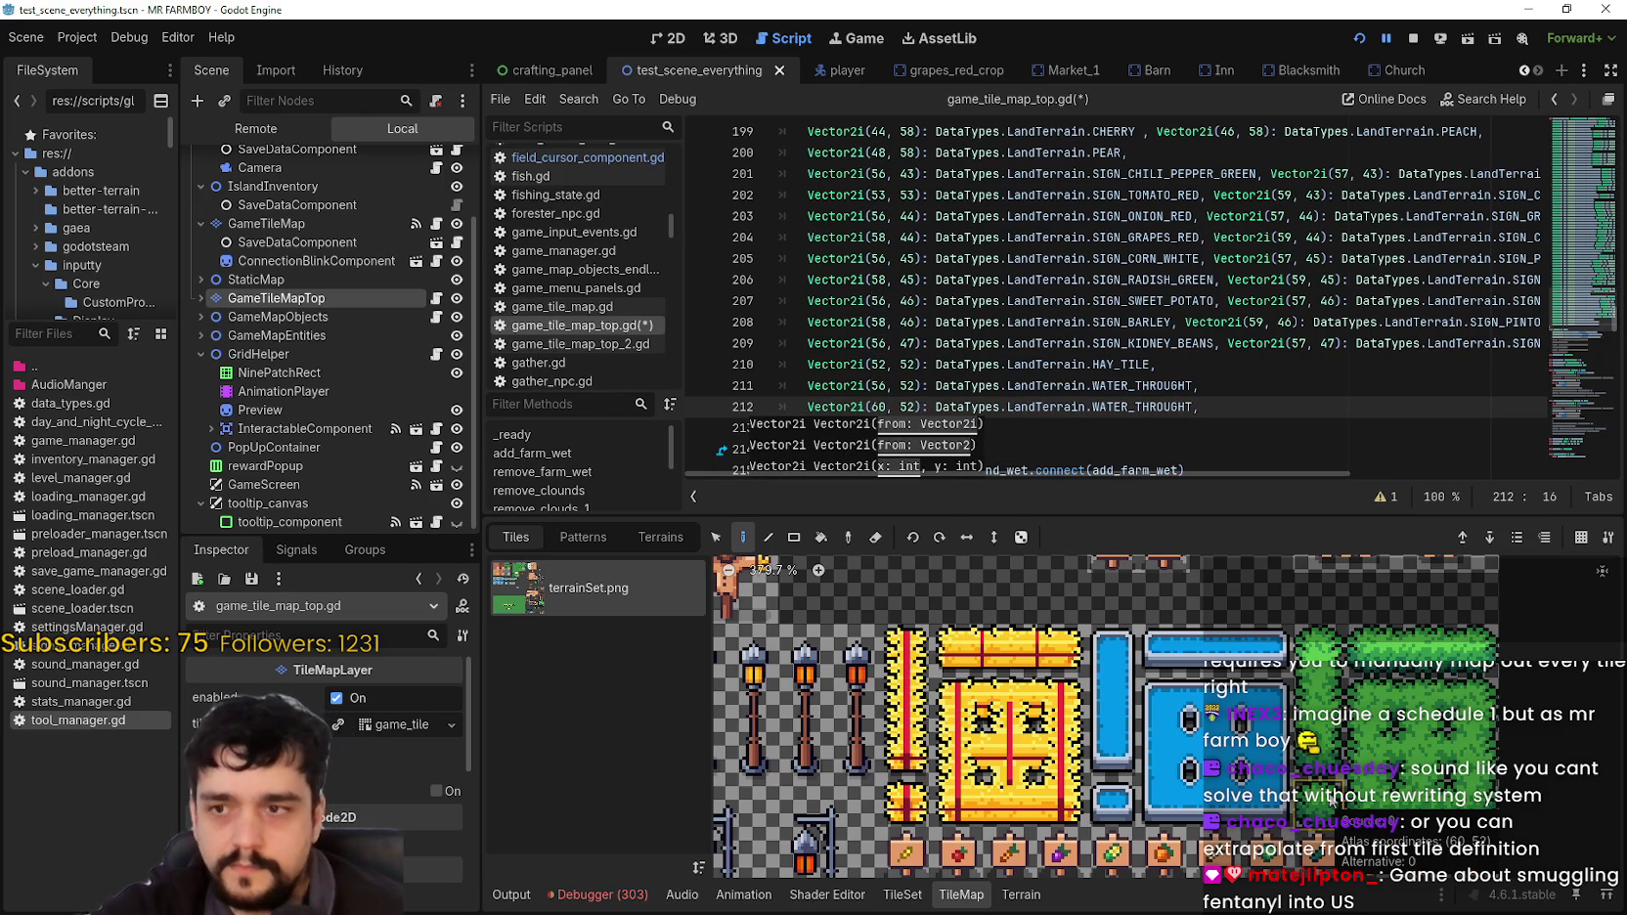
double_click(1150, 407)
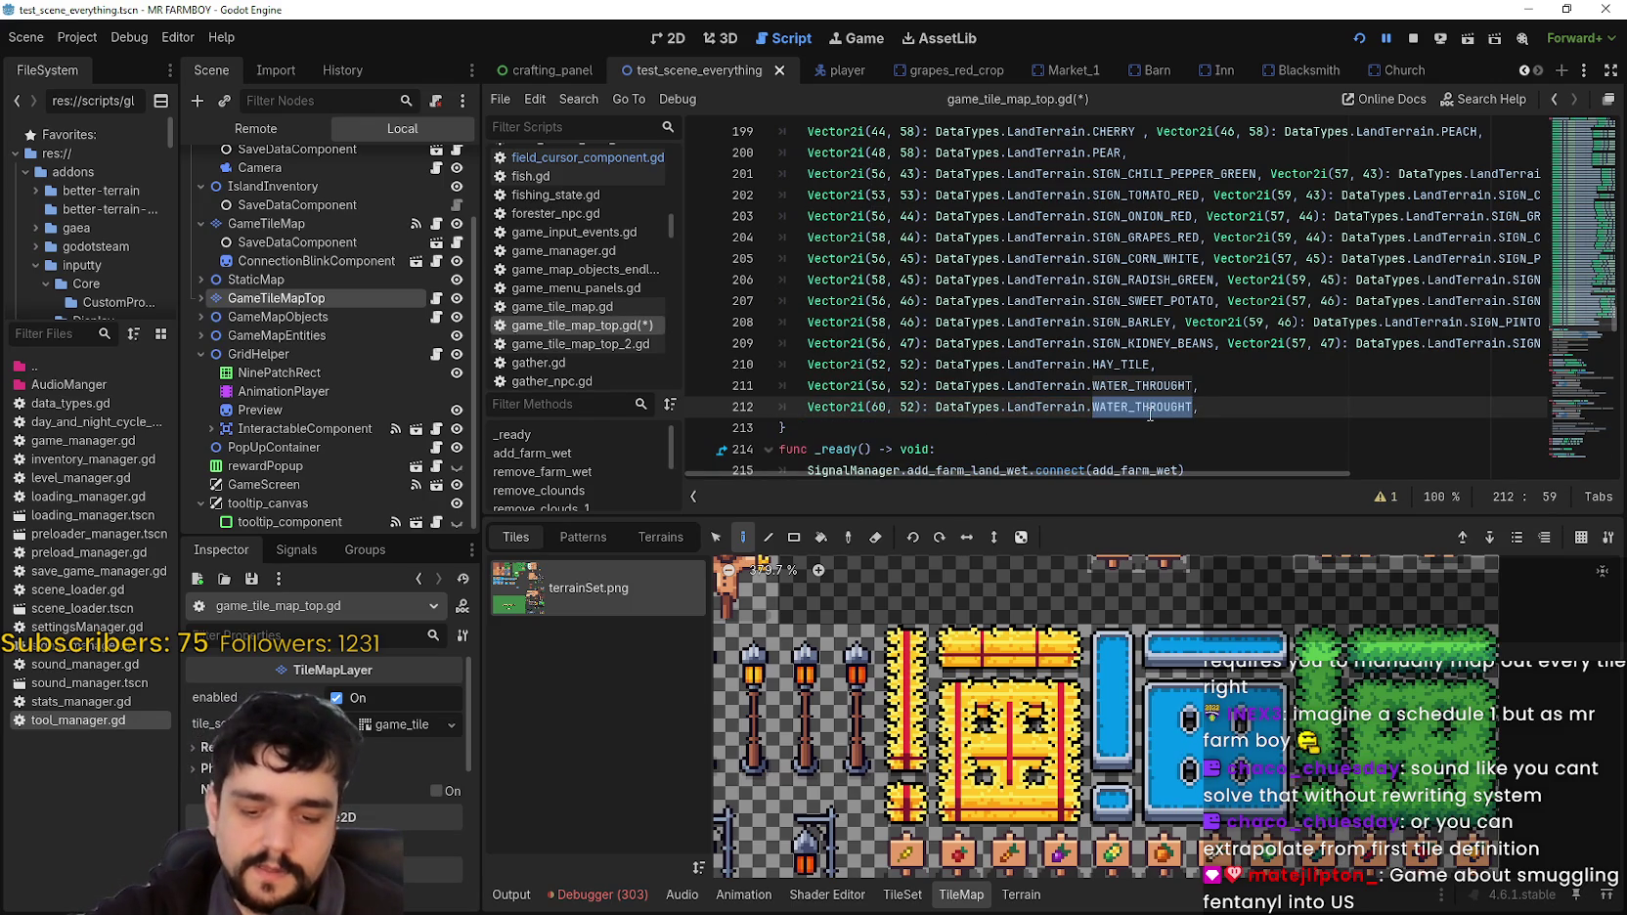
type("Gra")
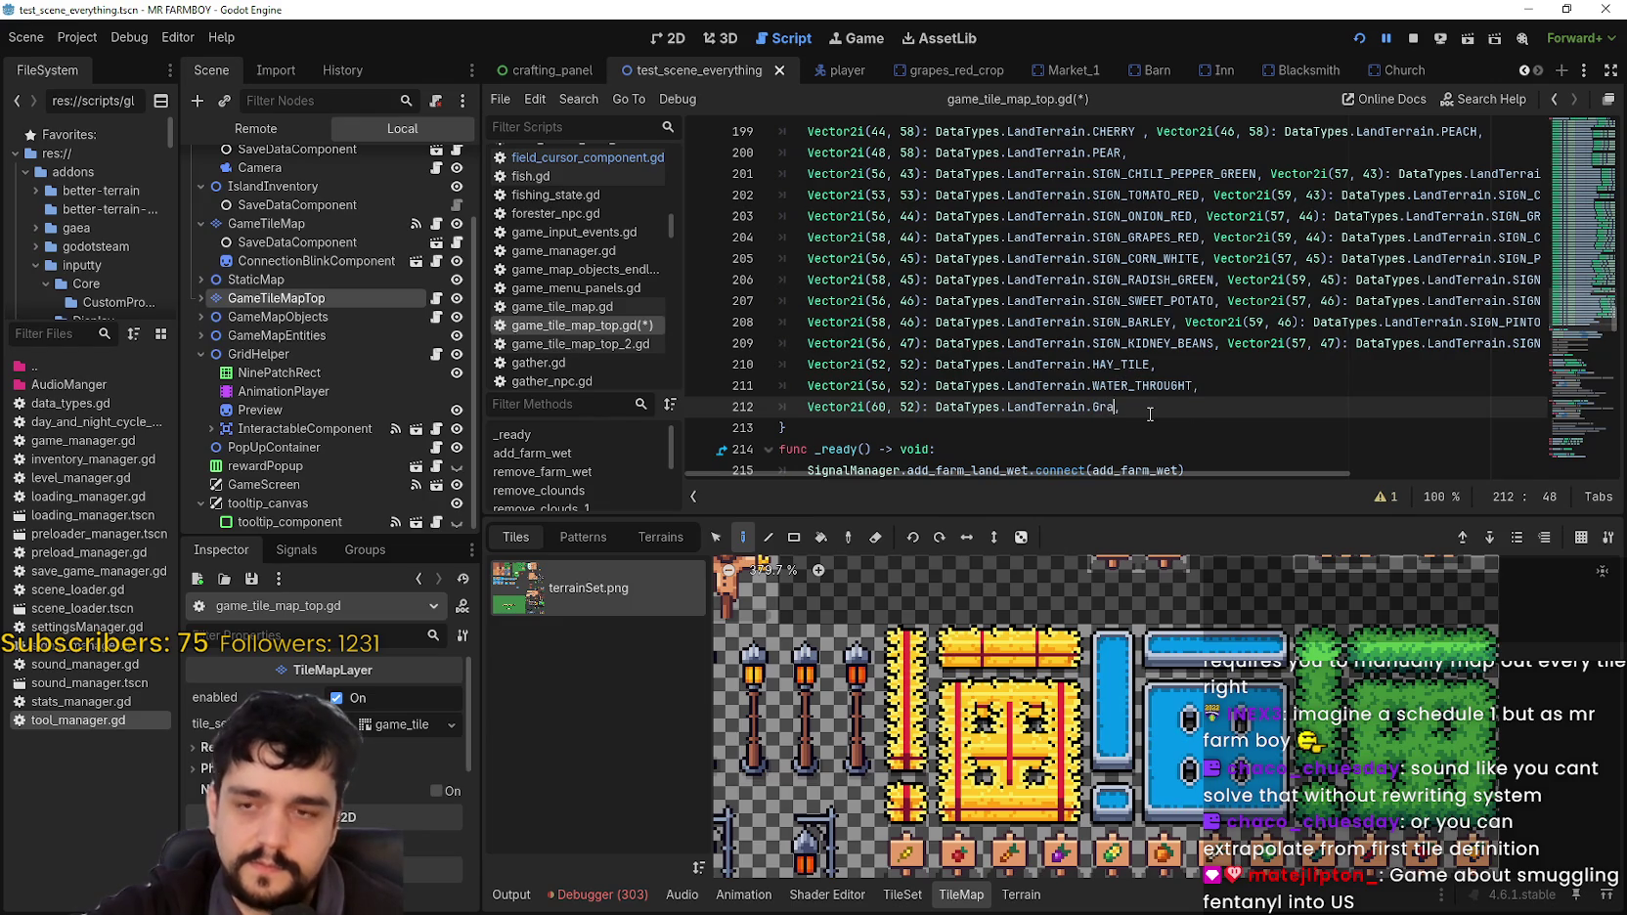
type("ss")
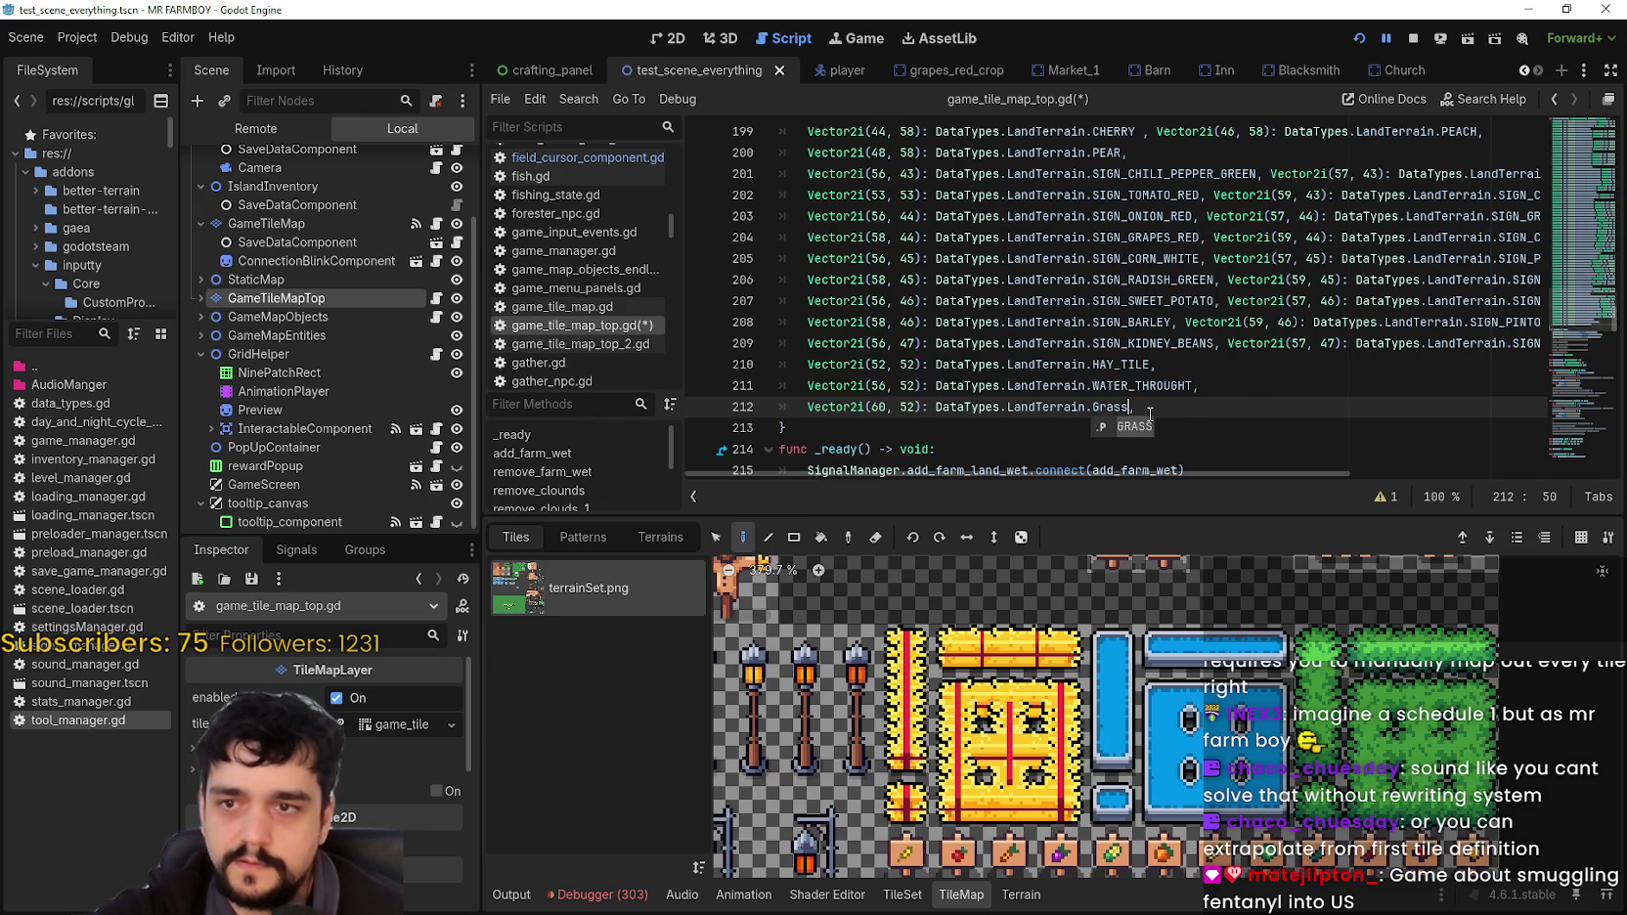
key("BackSpace")
key("BackSpace")
key("BackSpace")
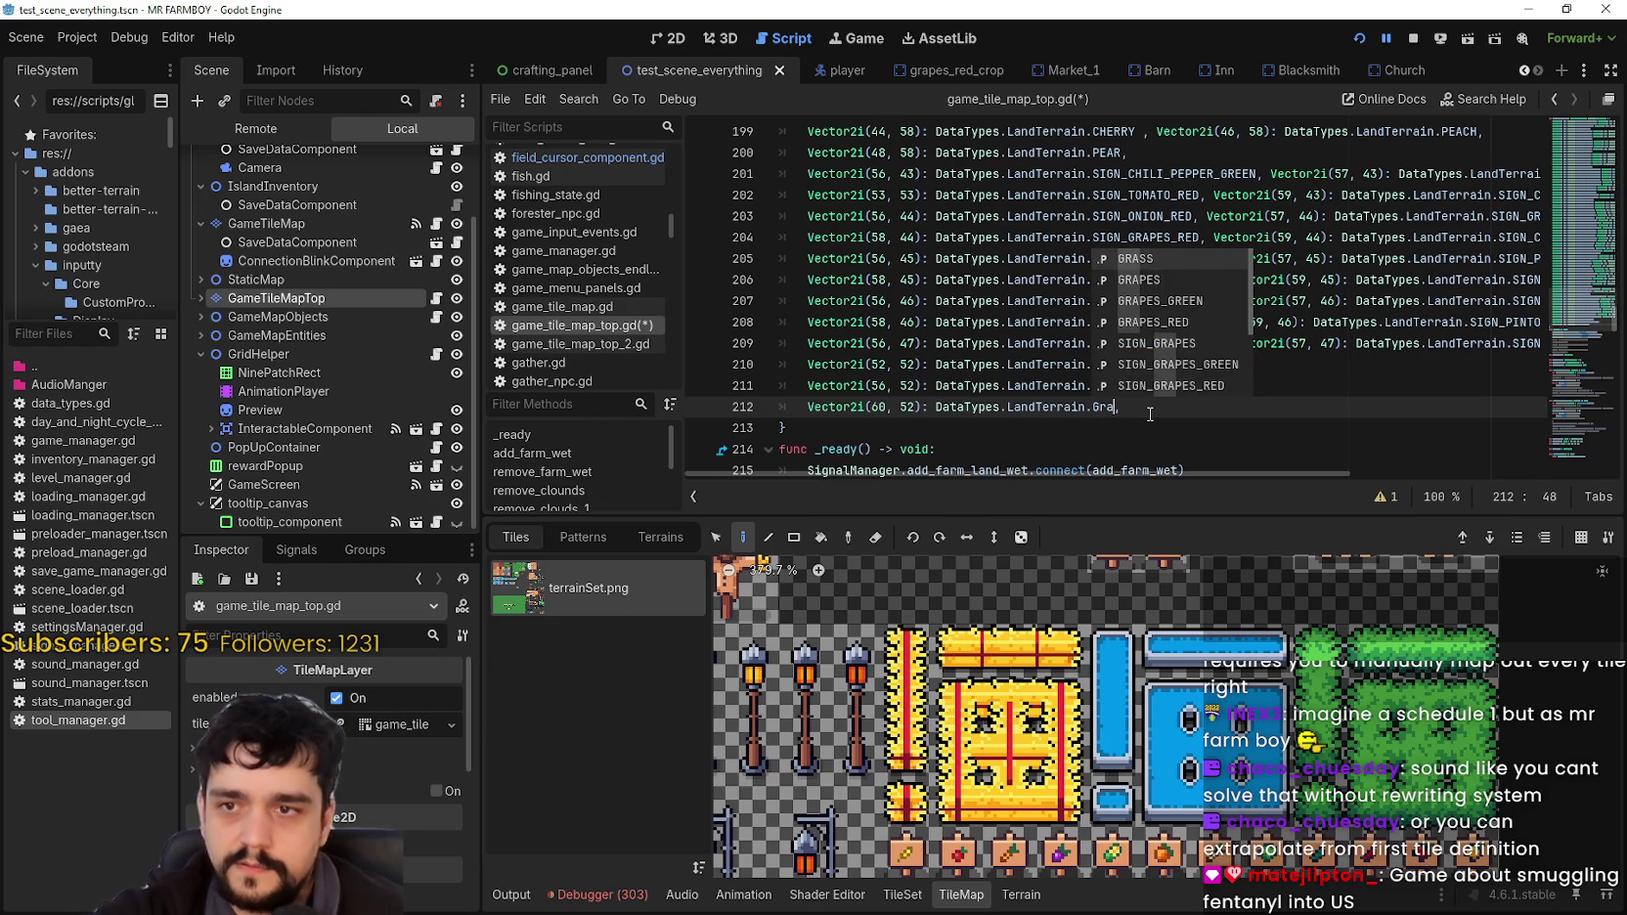
type("He")
key("Return")
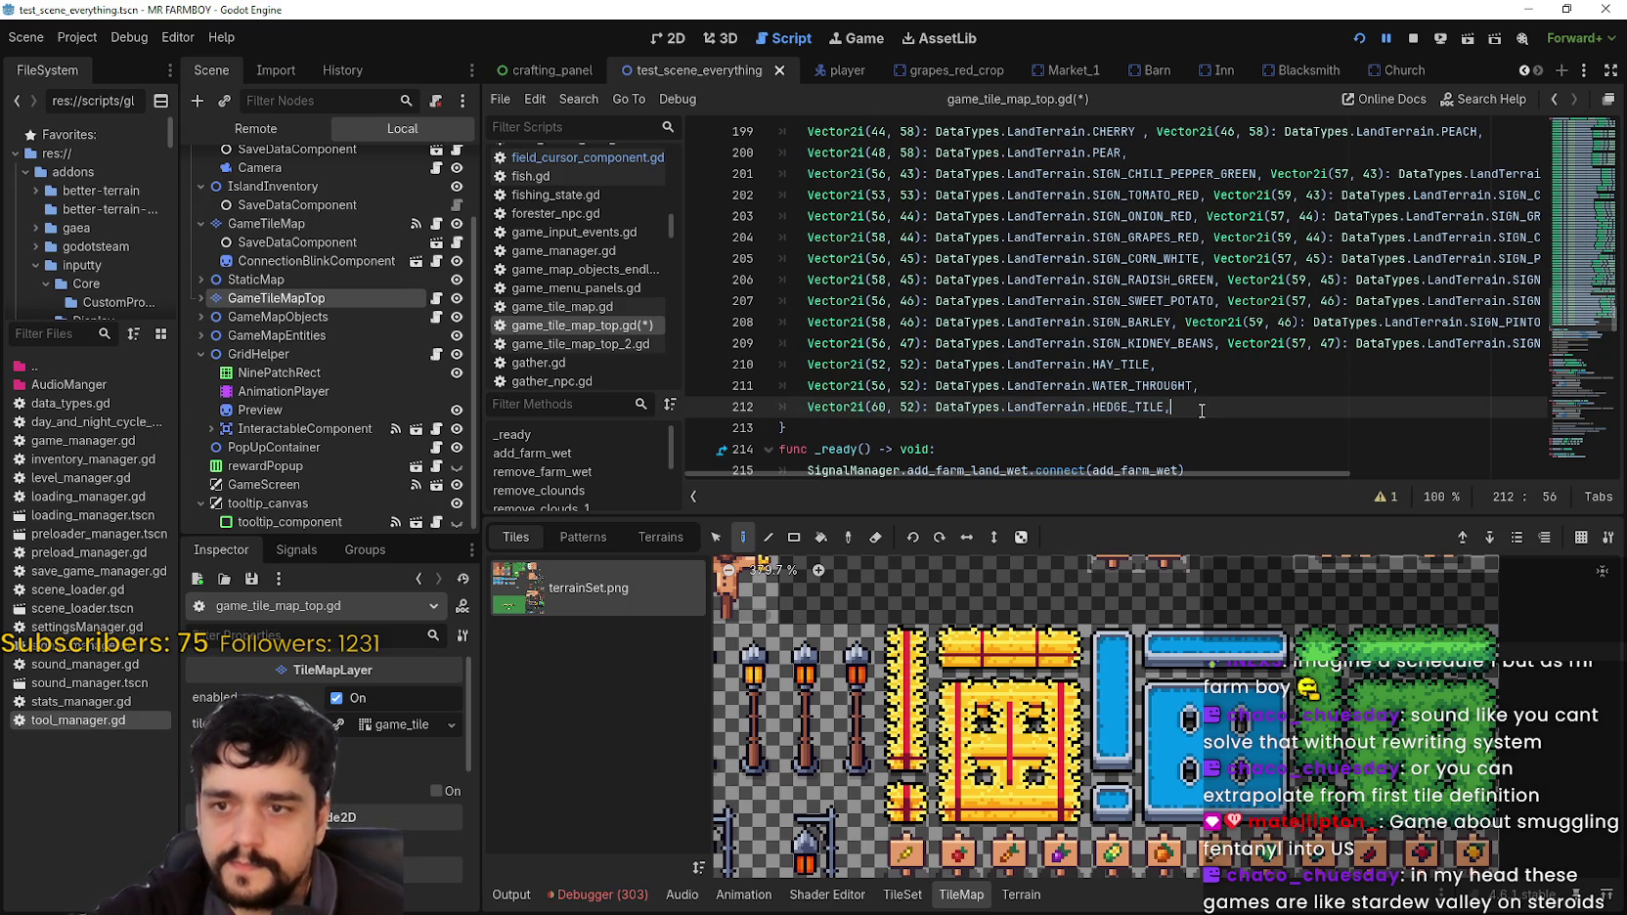
Step: Duplicate the HEDGE_TILE line and change the copy's terrain to FENCE
key("ctrl+shift+d")
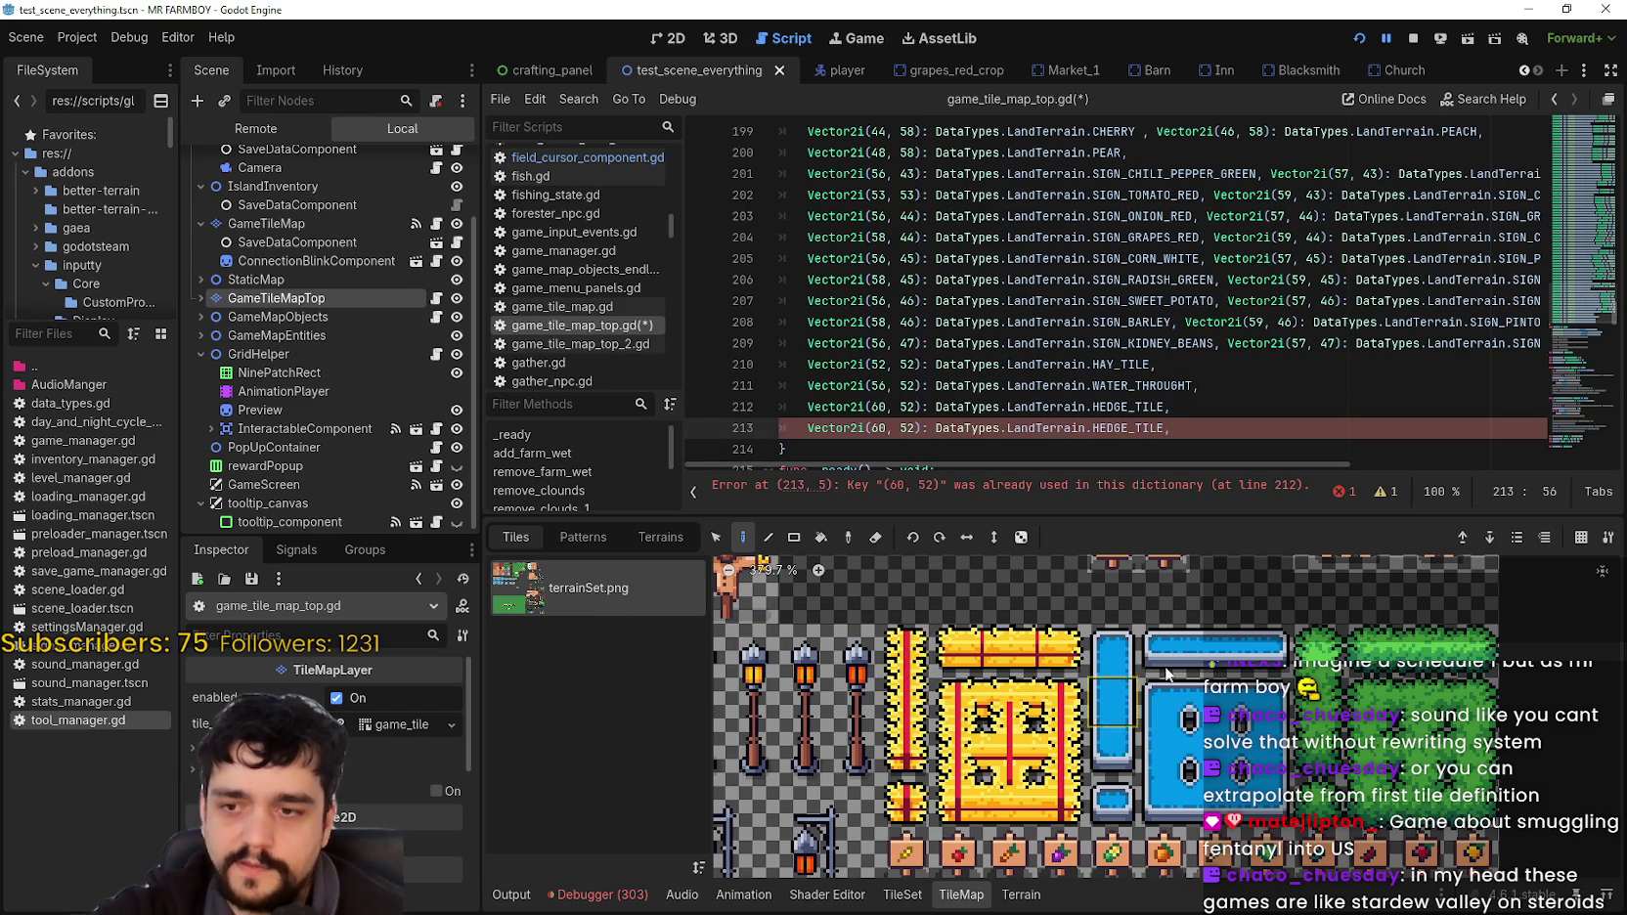
double_click(1139, 428)
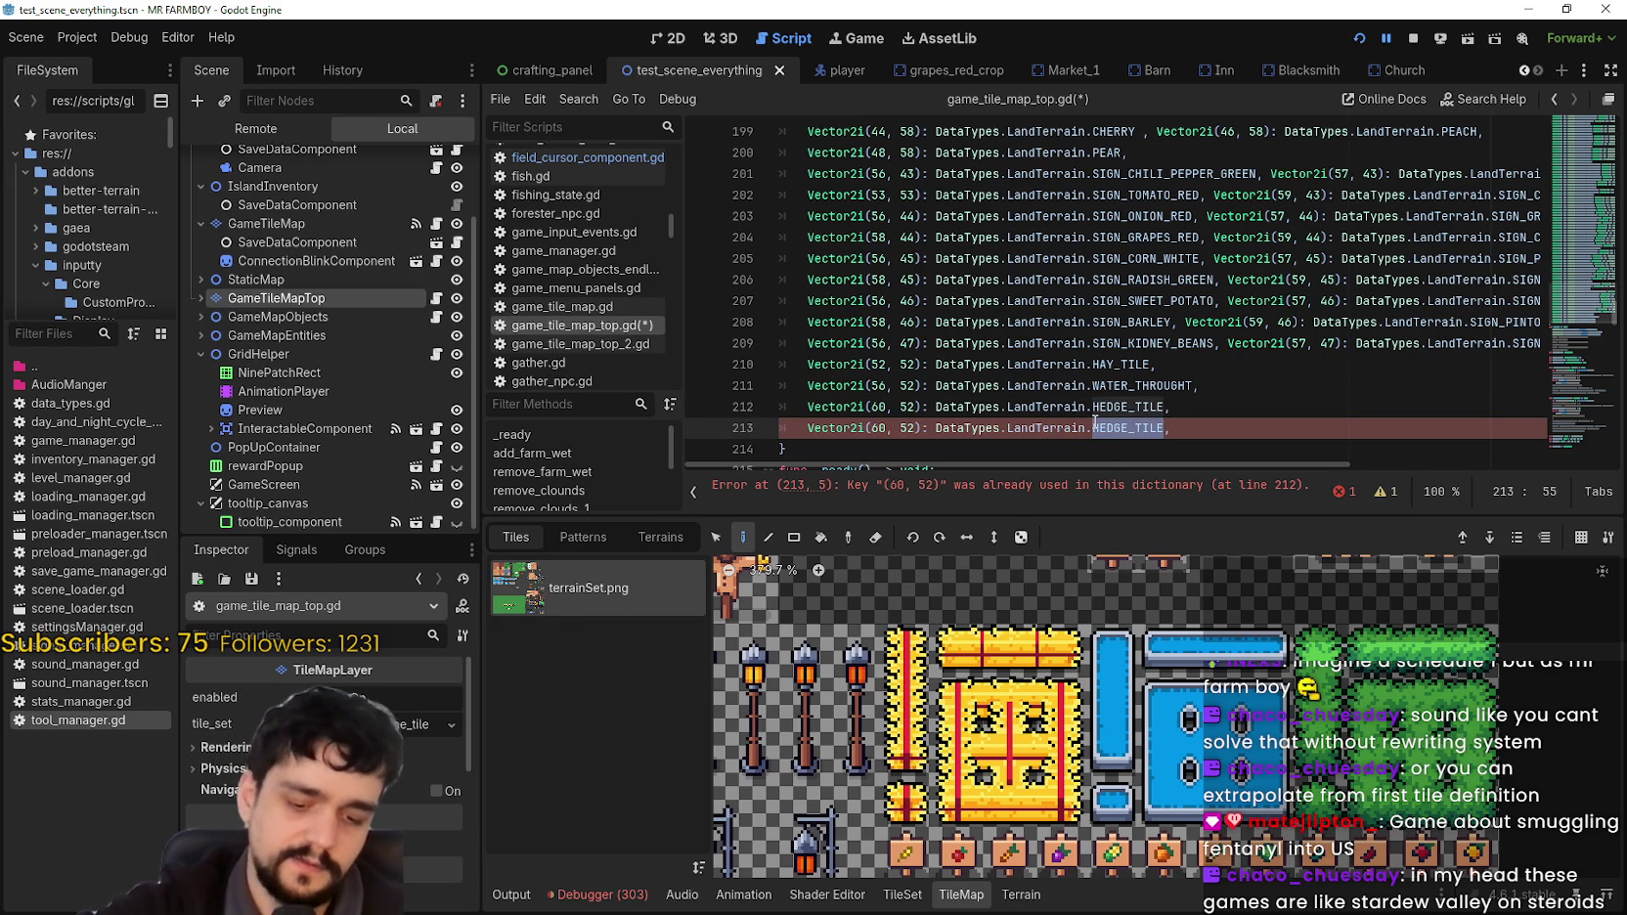
type("Fence")
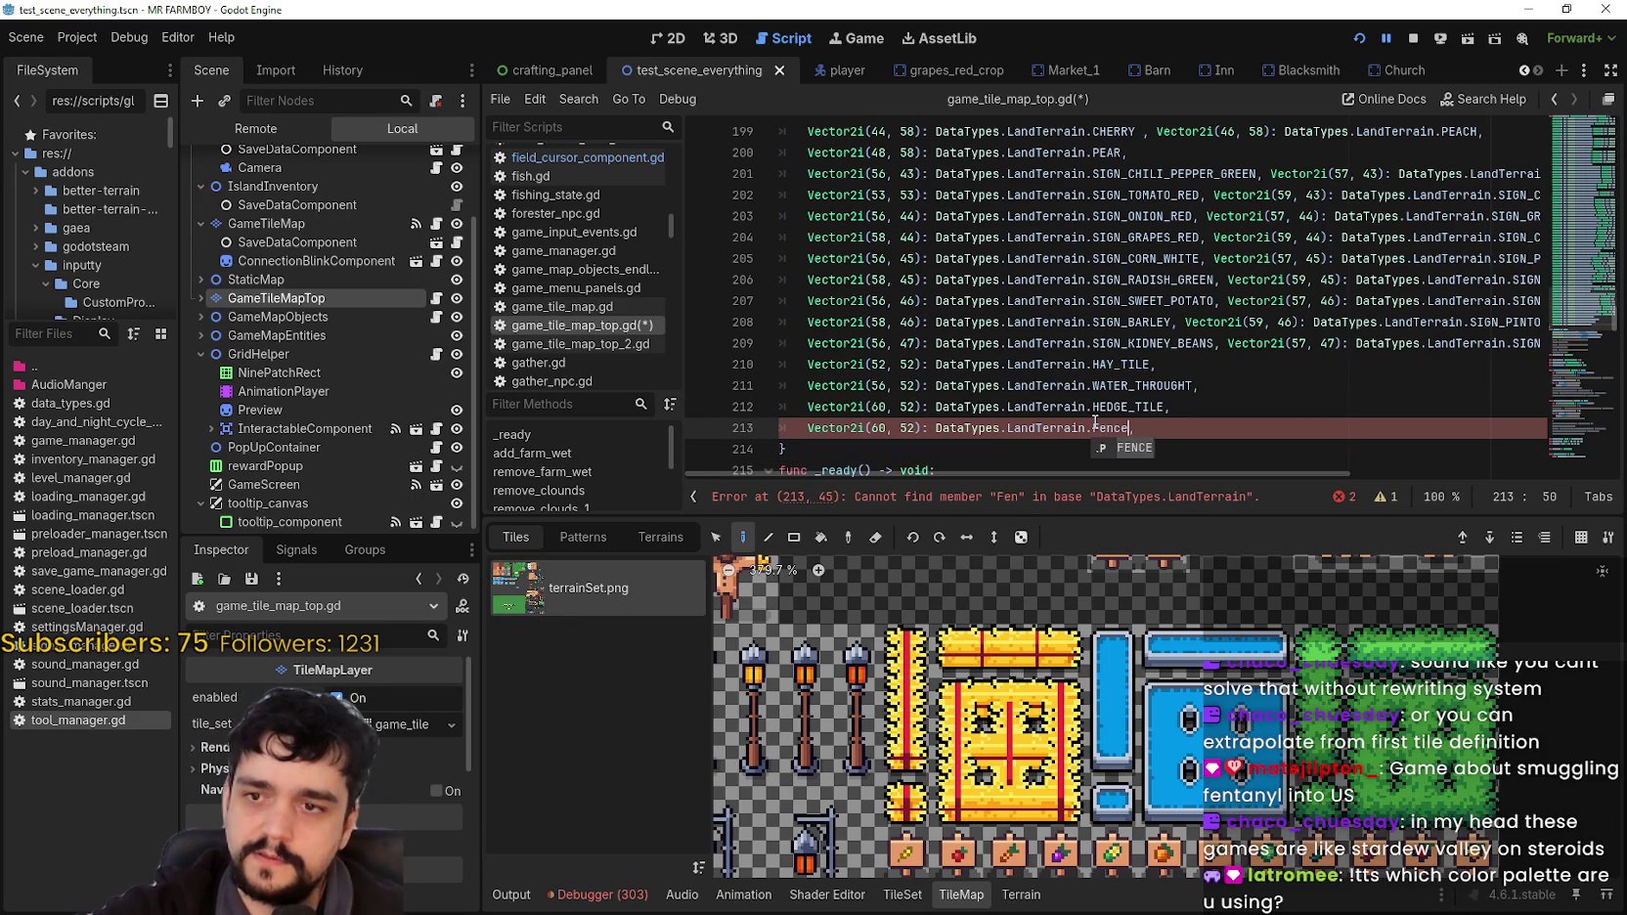
key("Return")
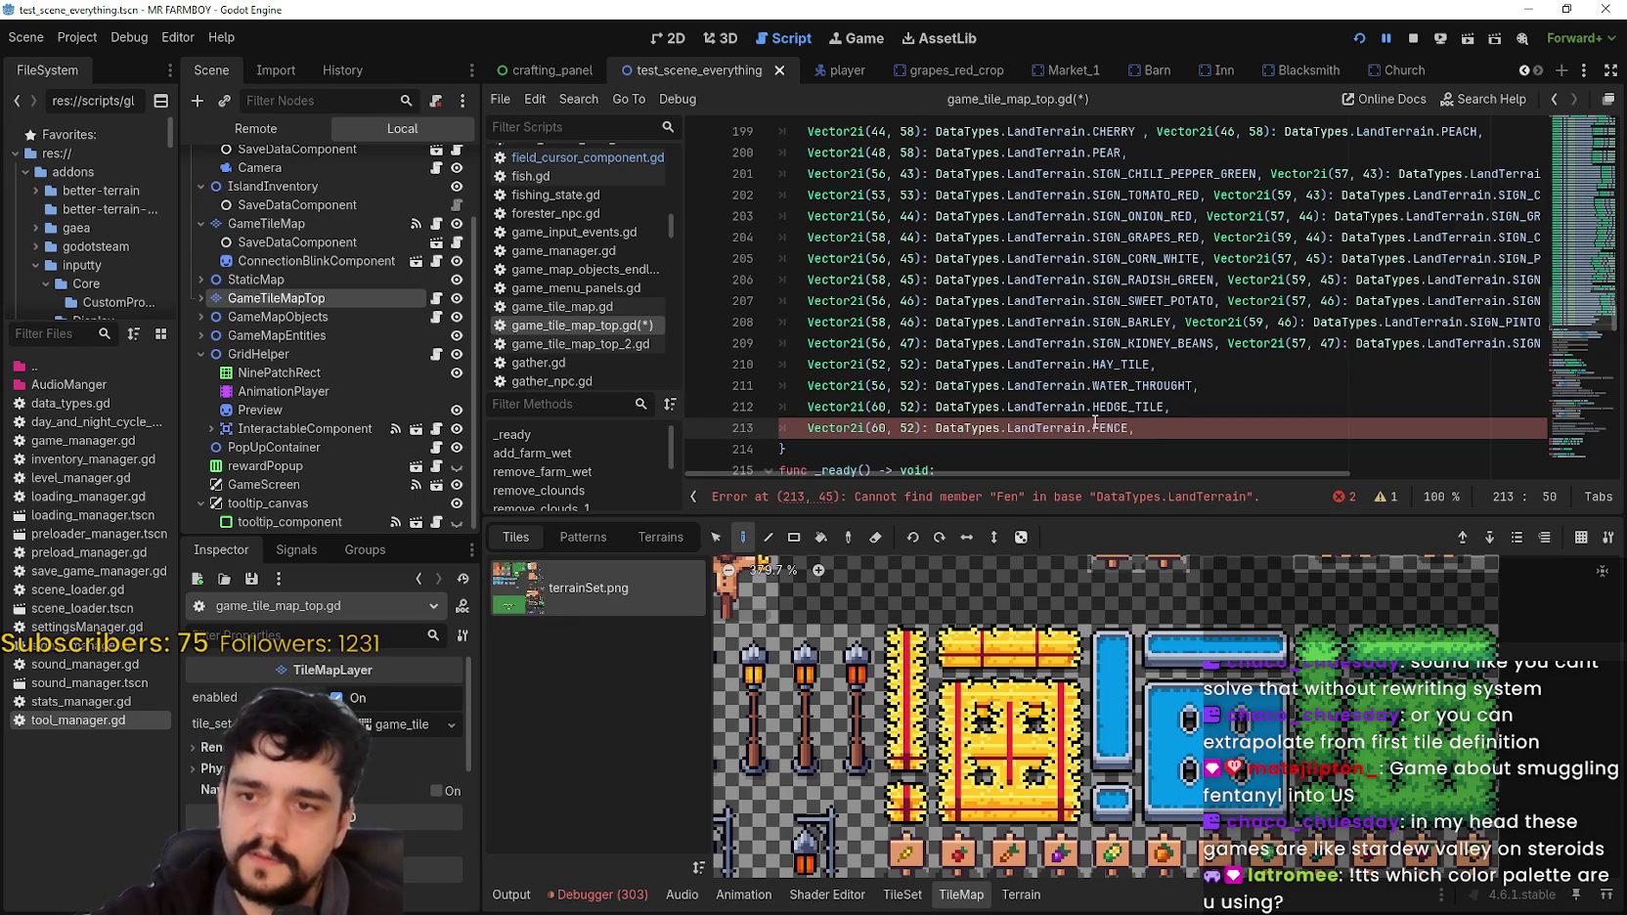
Step: Set line 213's coordinates to Vector2i(21, 7) after locating the fence tile in the atlas
double_click(880, 427)
scroll(1177, 780, "down", 4)
scroll(1176, 781, "up", 6)
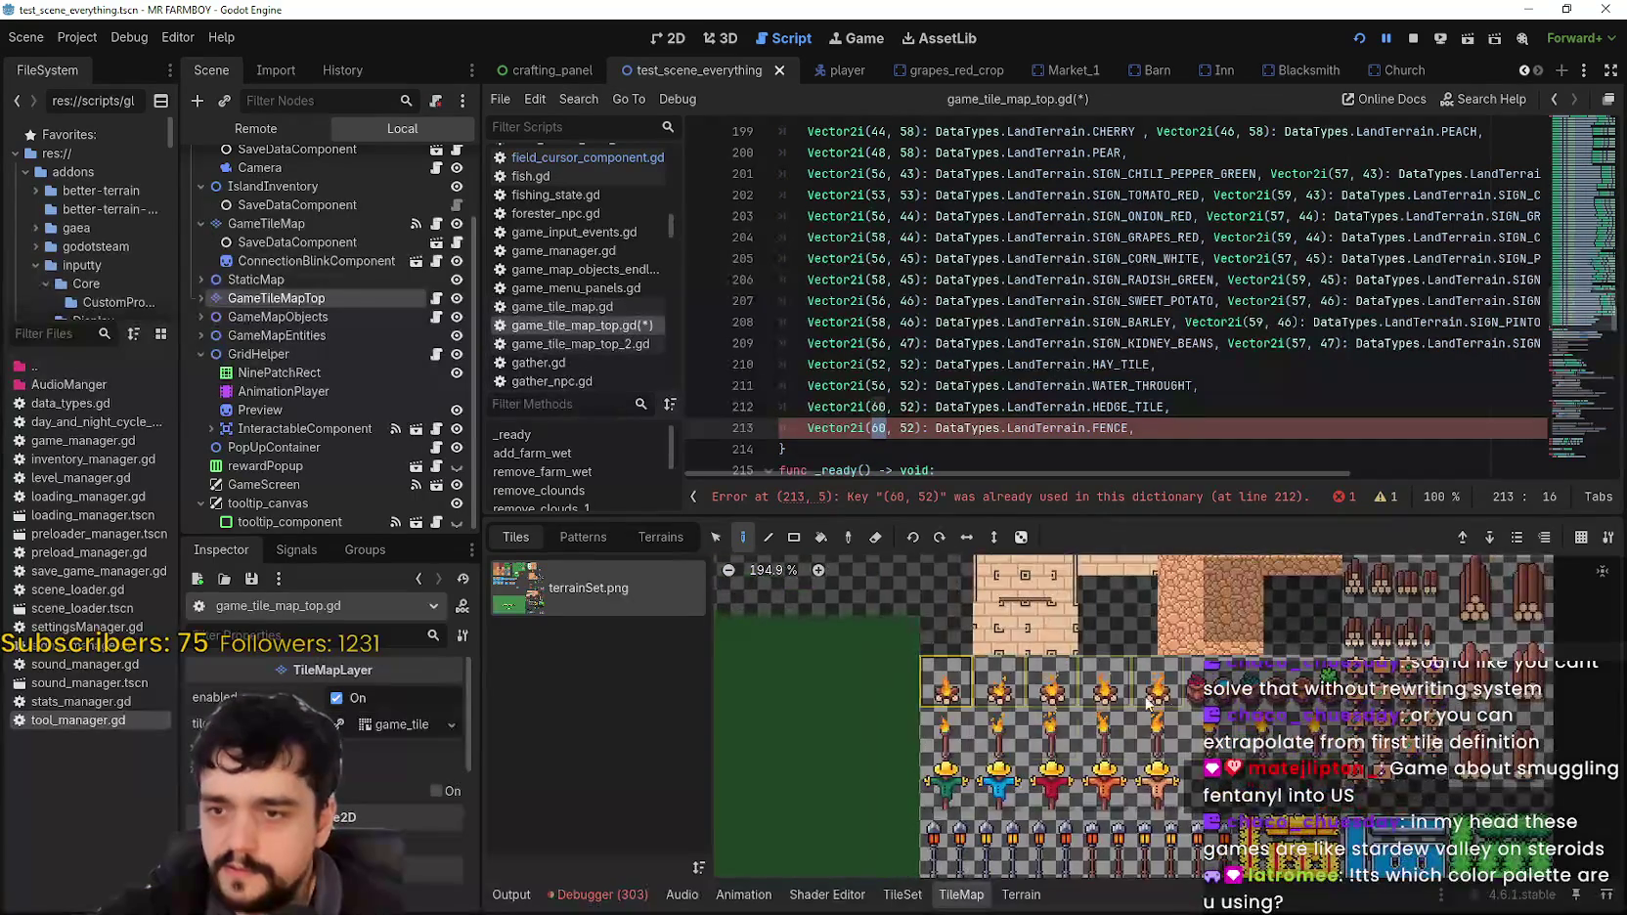
scroll(1109, 817, "down", 5)
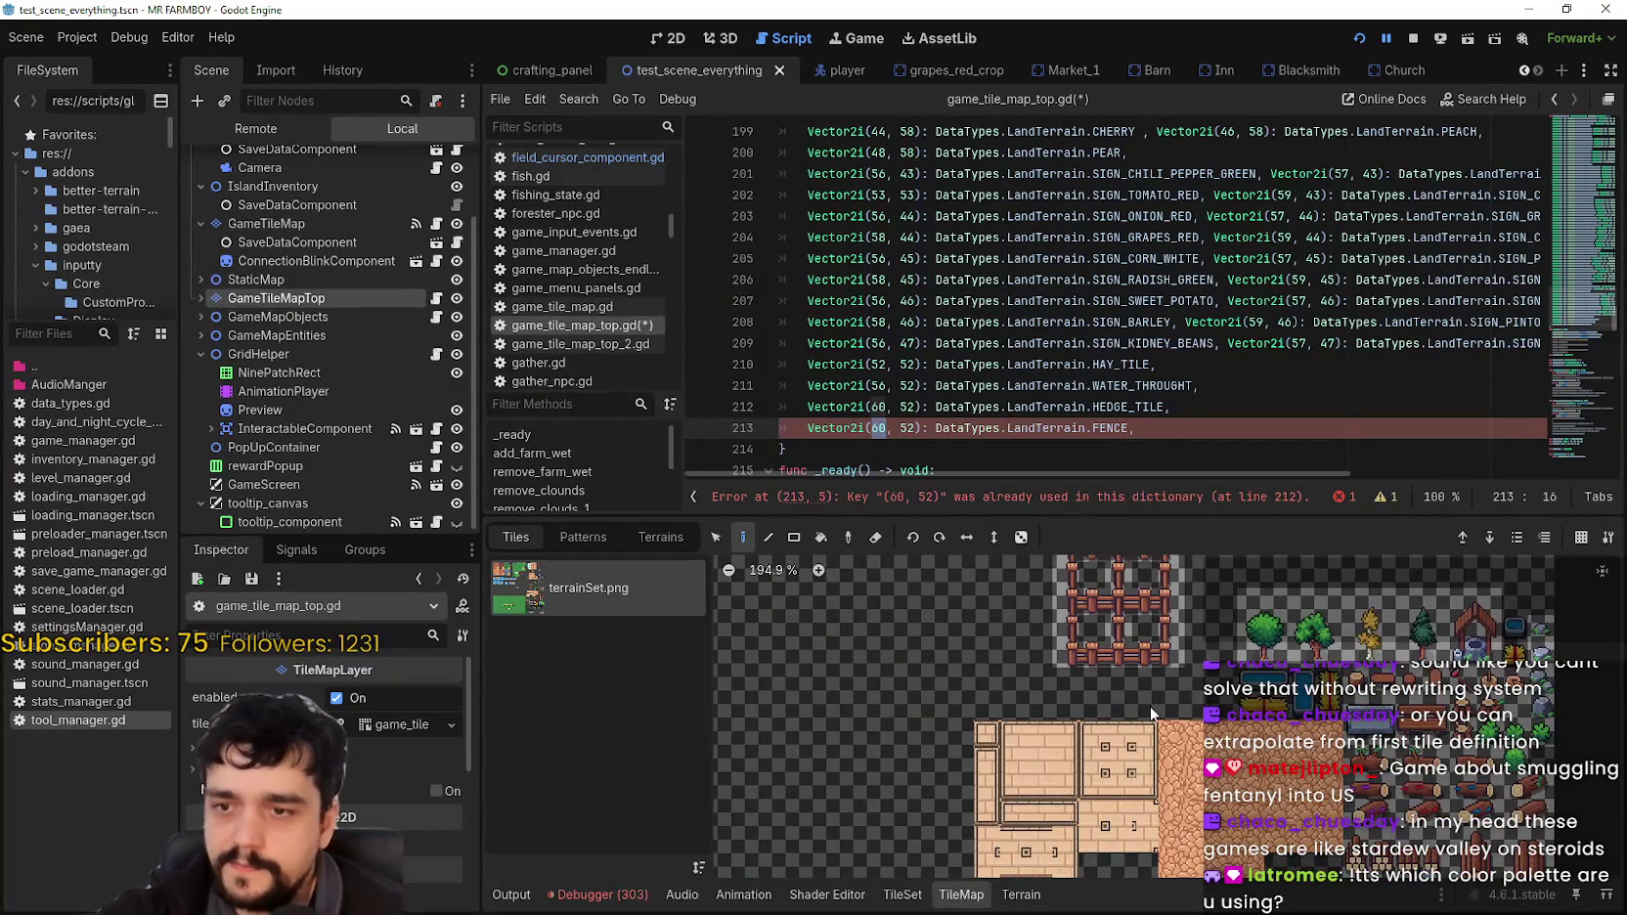
scroll(1021, 608, "up", 4)
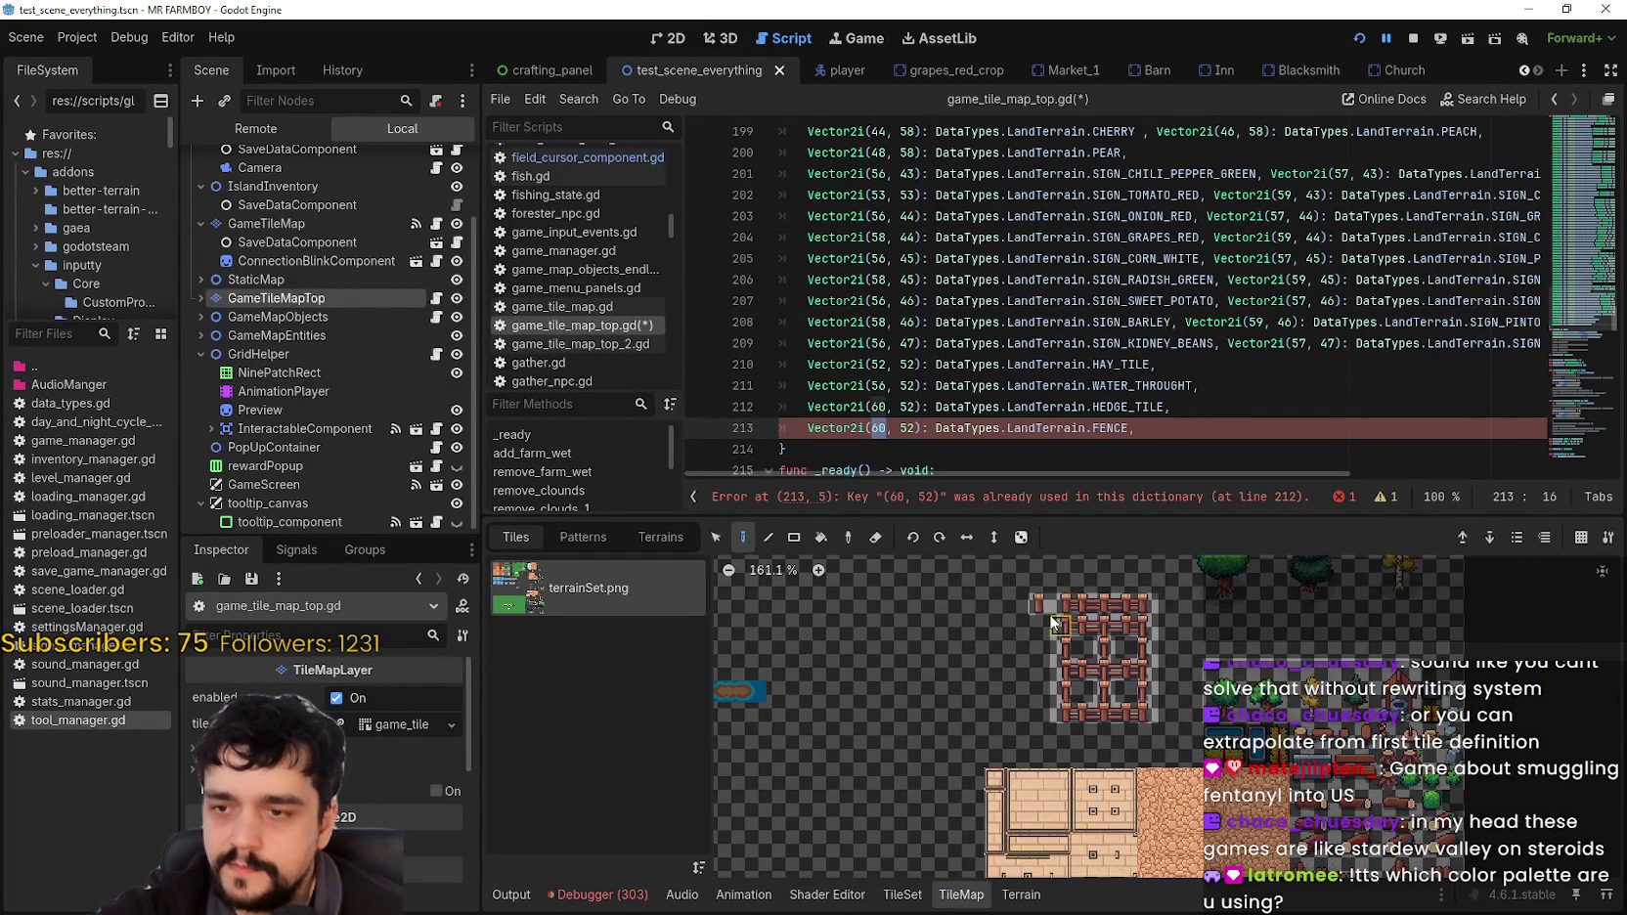
scroll(1061, 598, "down", 8)
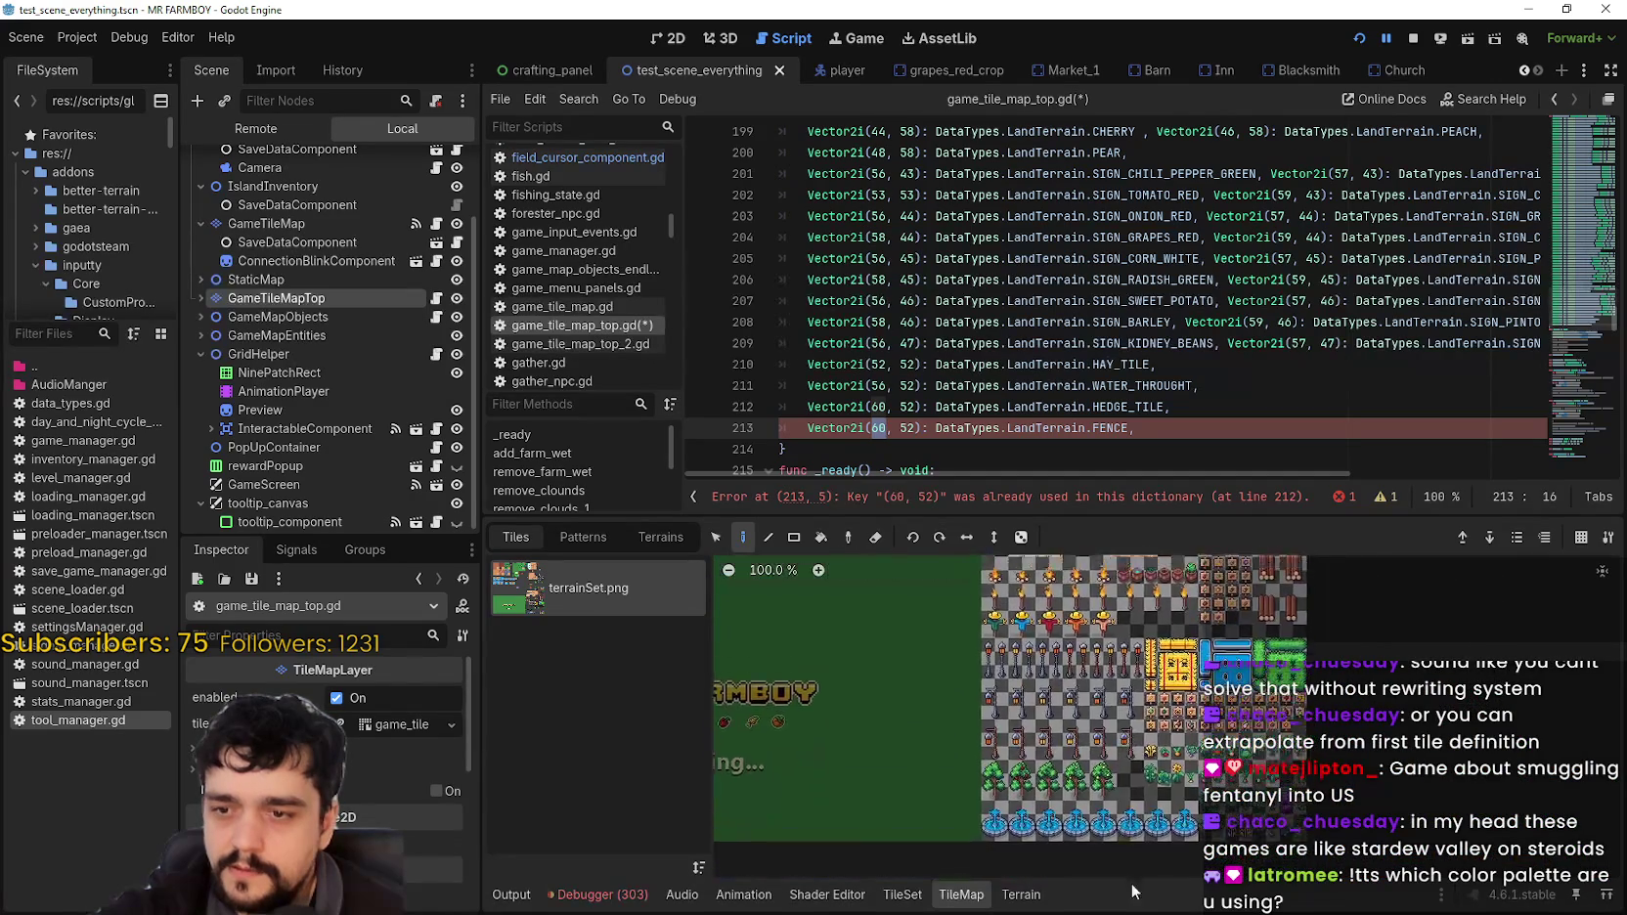
scroll(1027, 391, "down", 3)
scroll(998, 633, "down", 3)
scroll(998, 633, "down", 1)
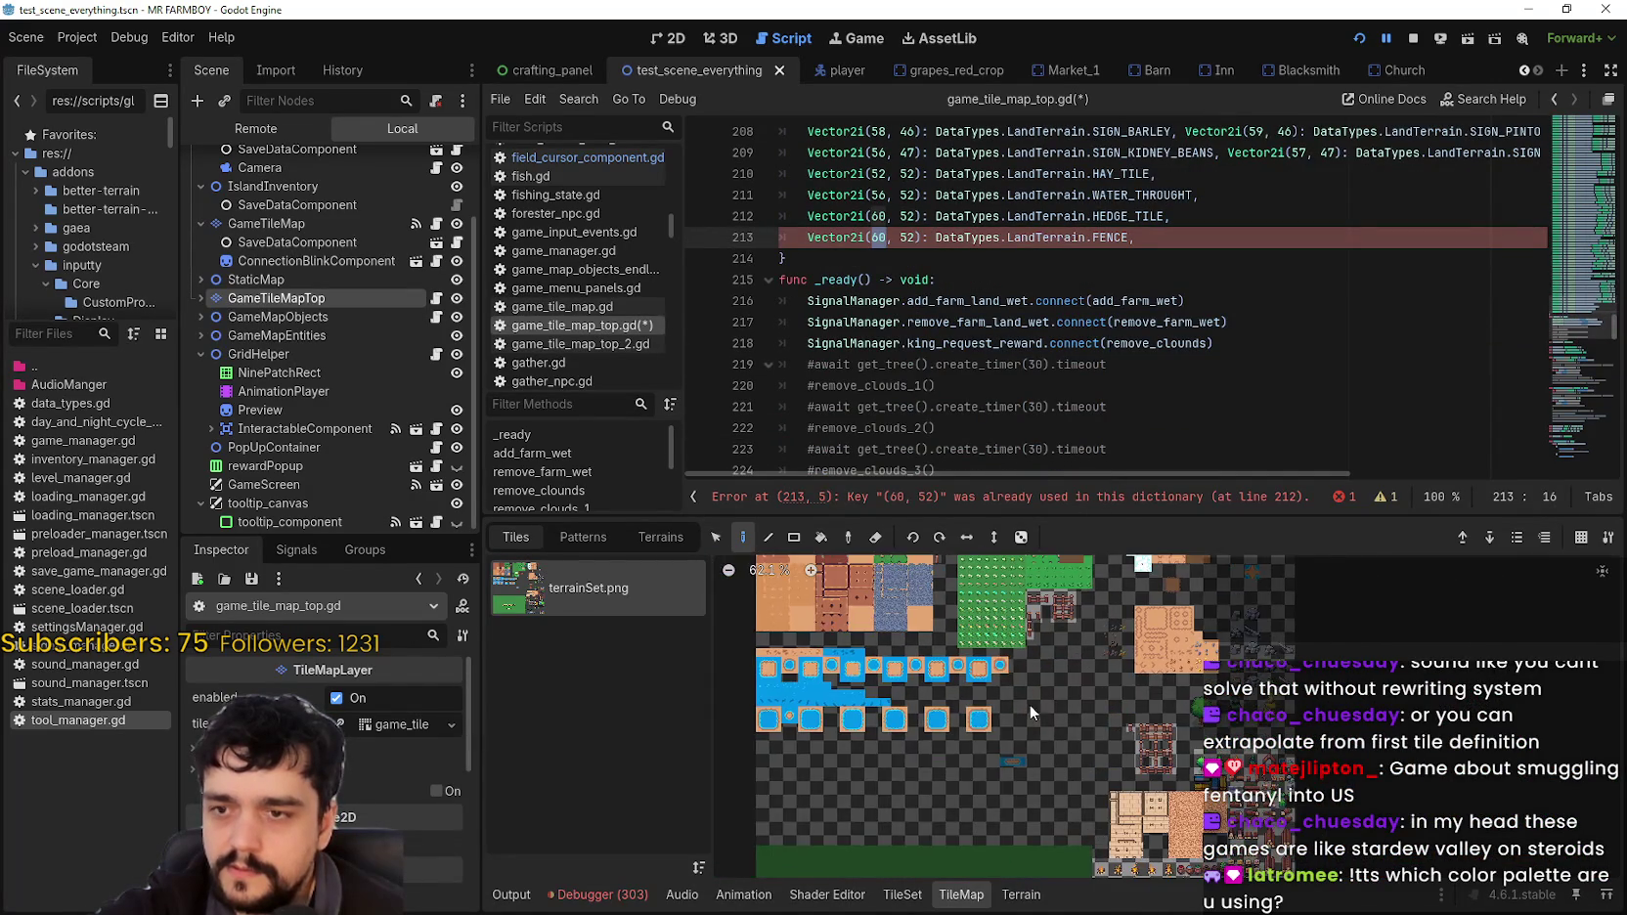
scroll(1042, 773, "up", 8)
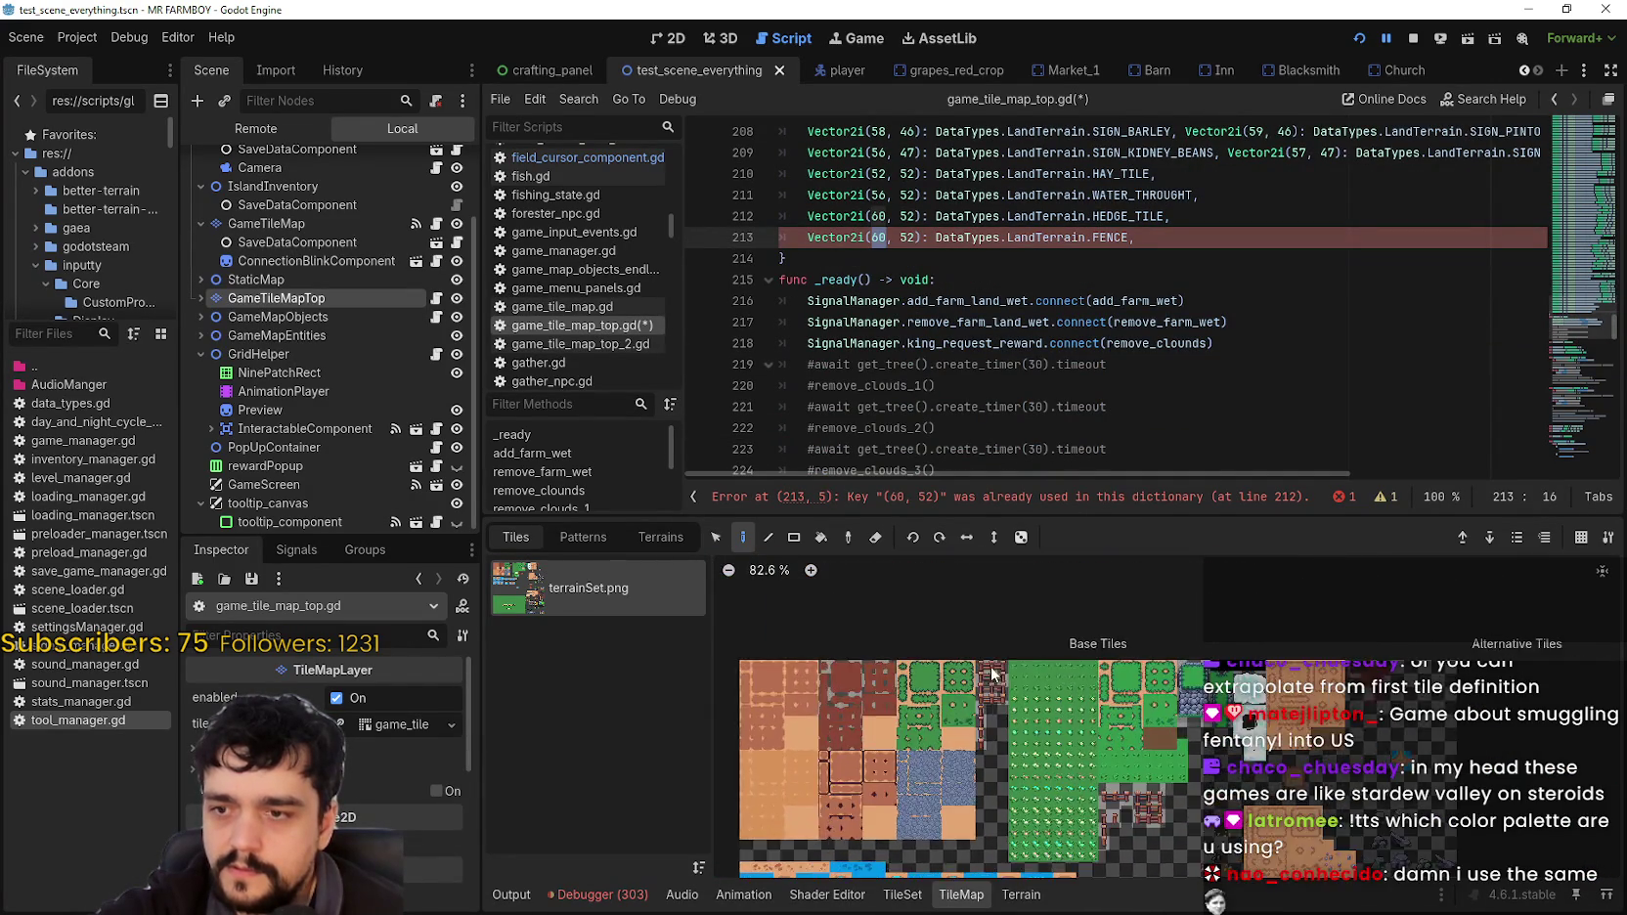
scroll(1038, 627, "up", 1)
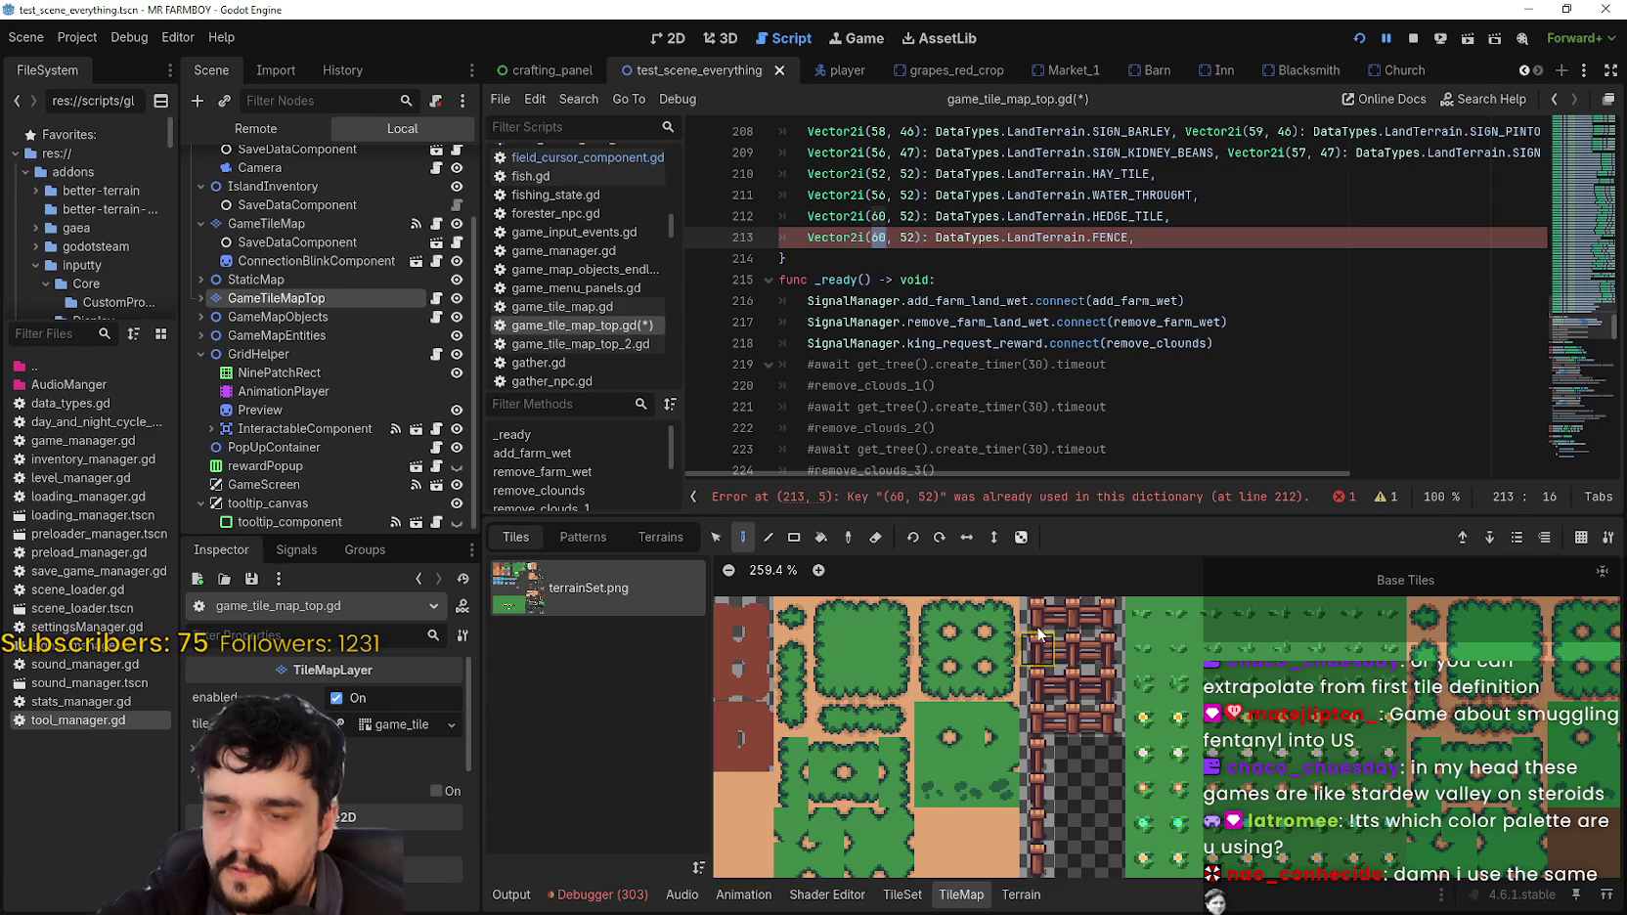
scroll(1054, 760, "up", 5)
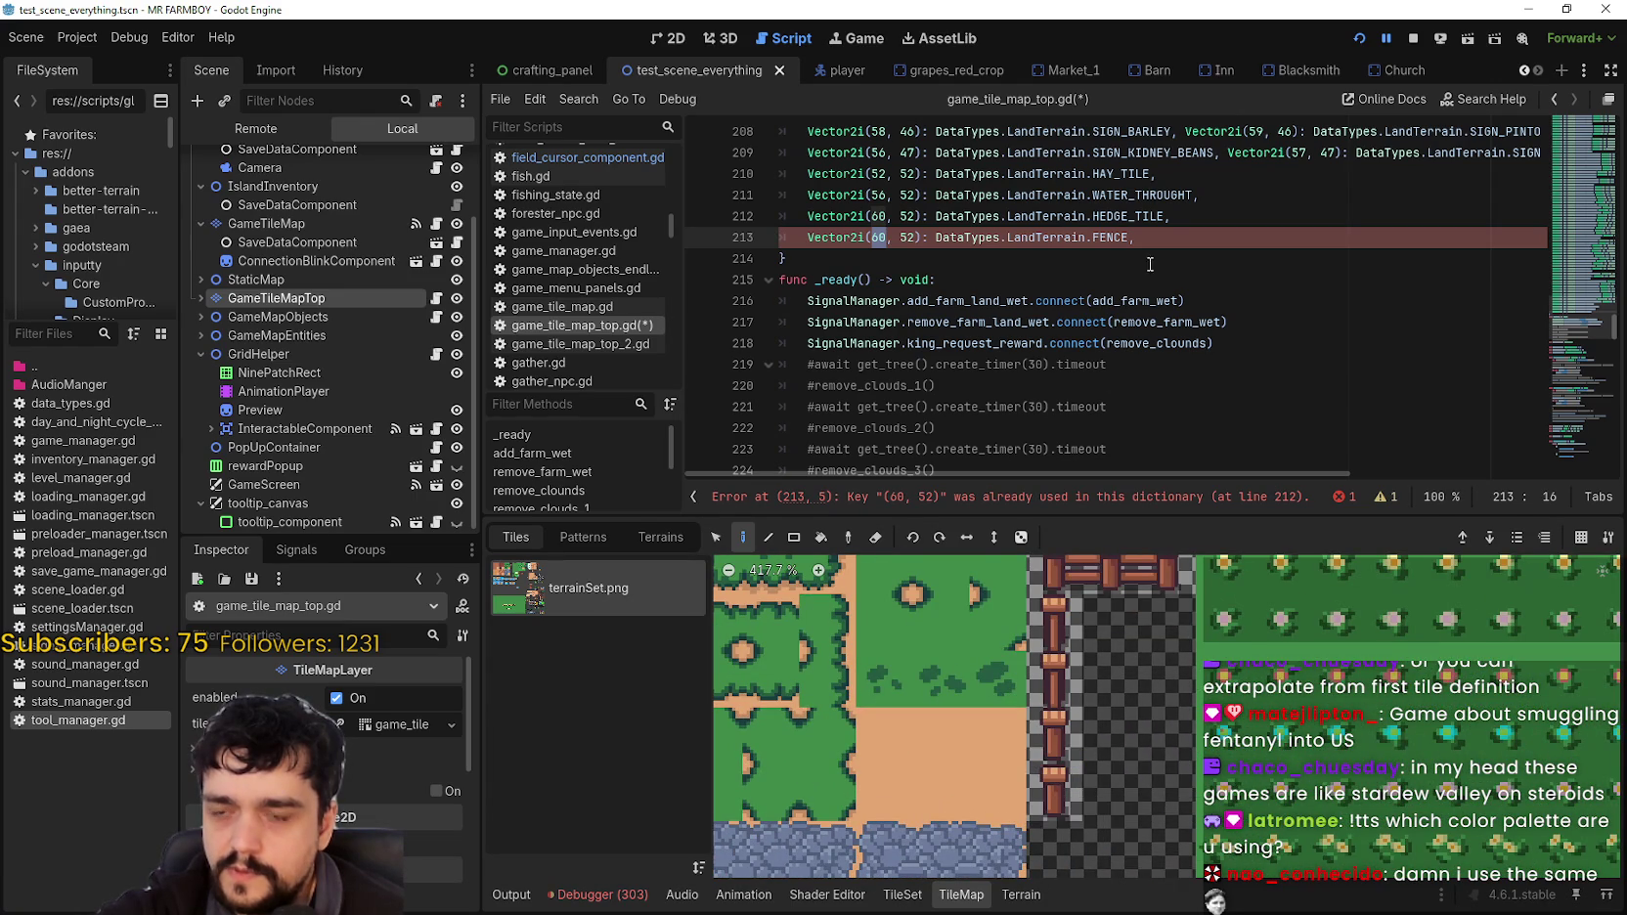
type("21")
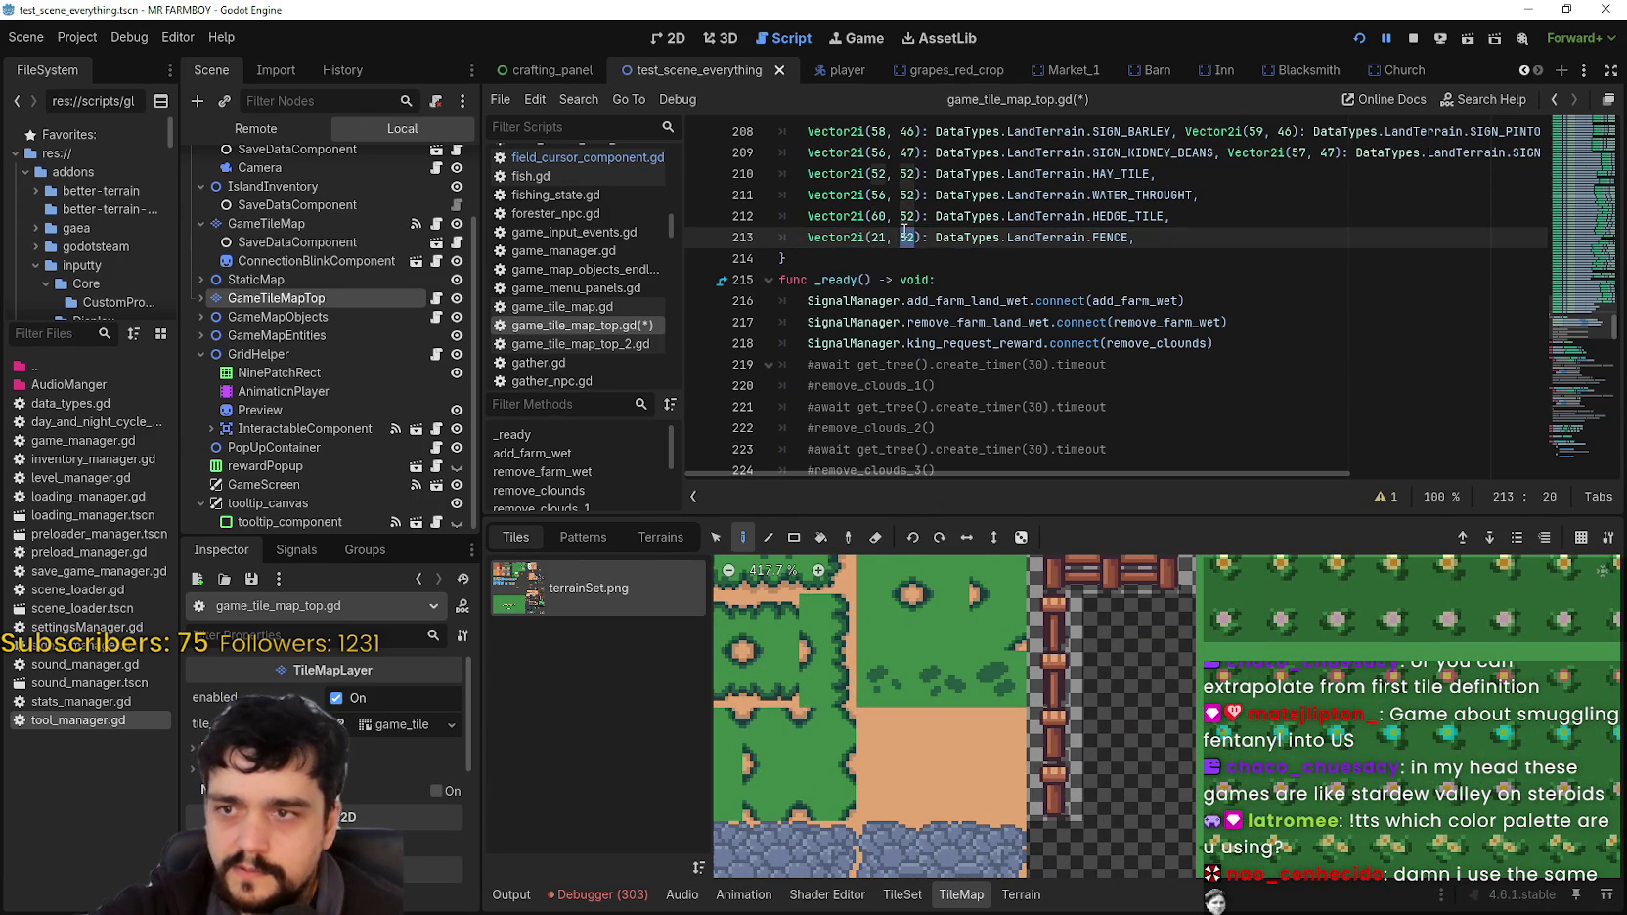
double_click(912, 236)
type("7")
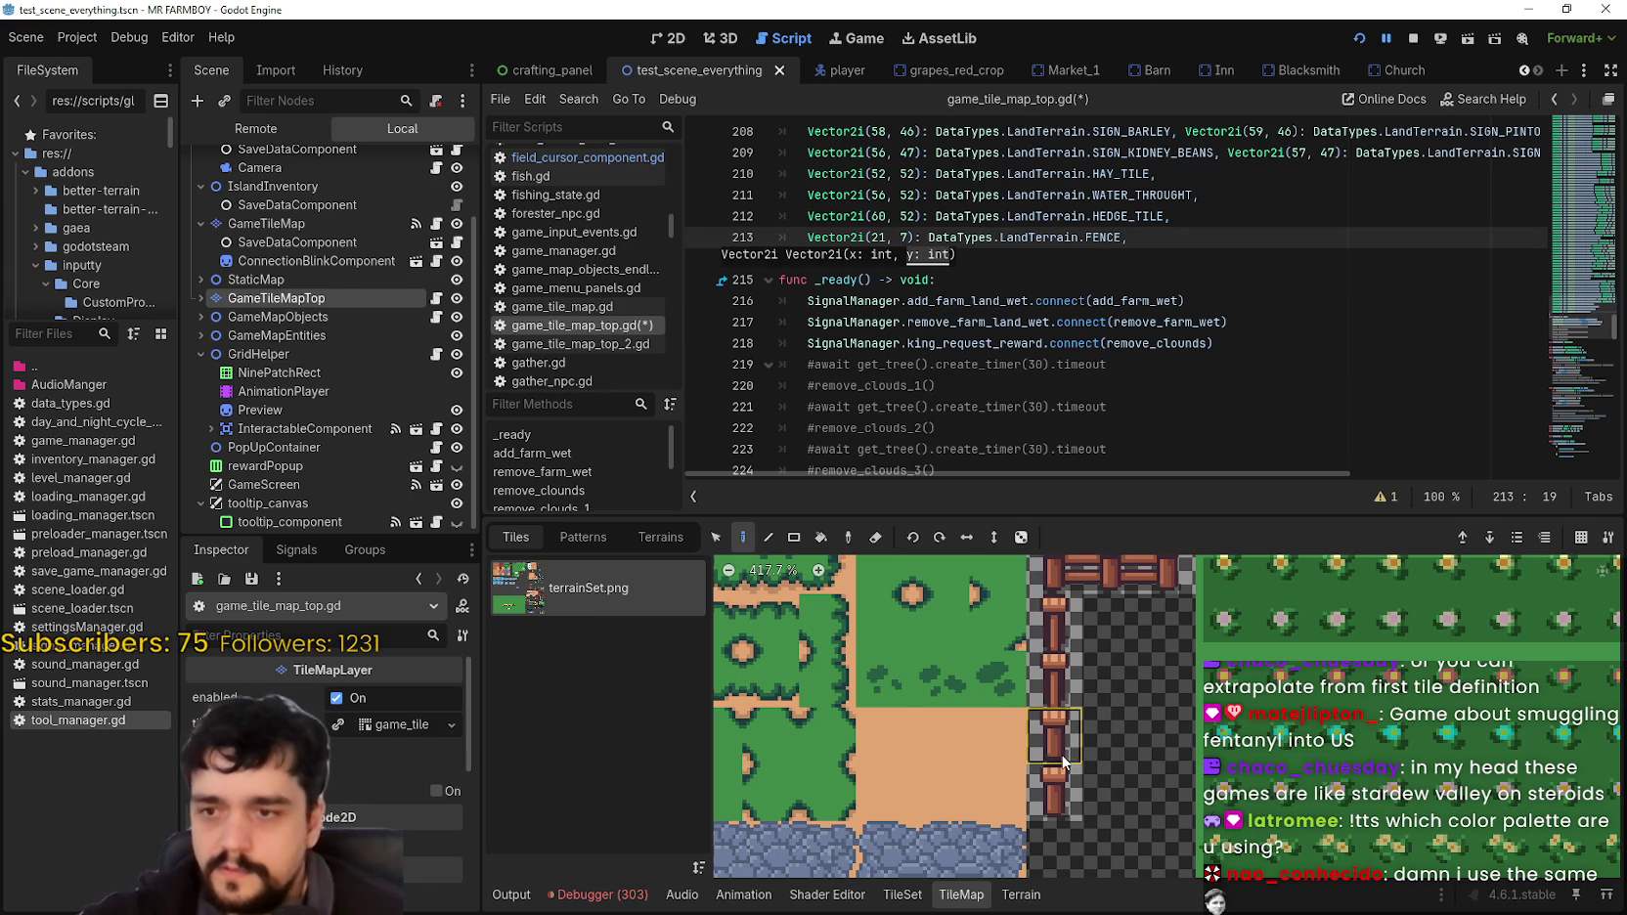
mouse_move(1059, 776)
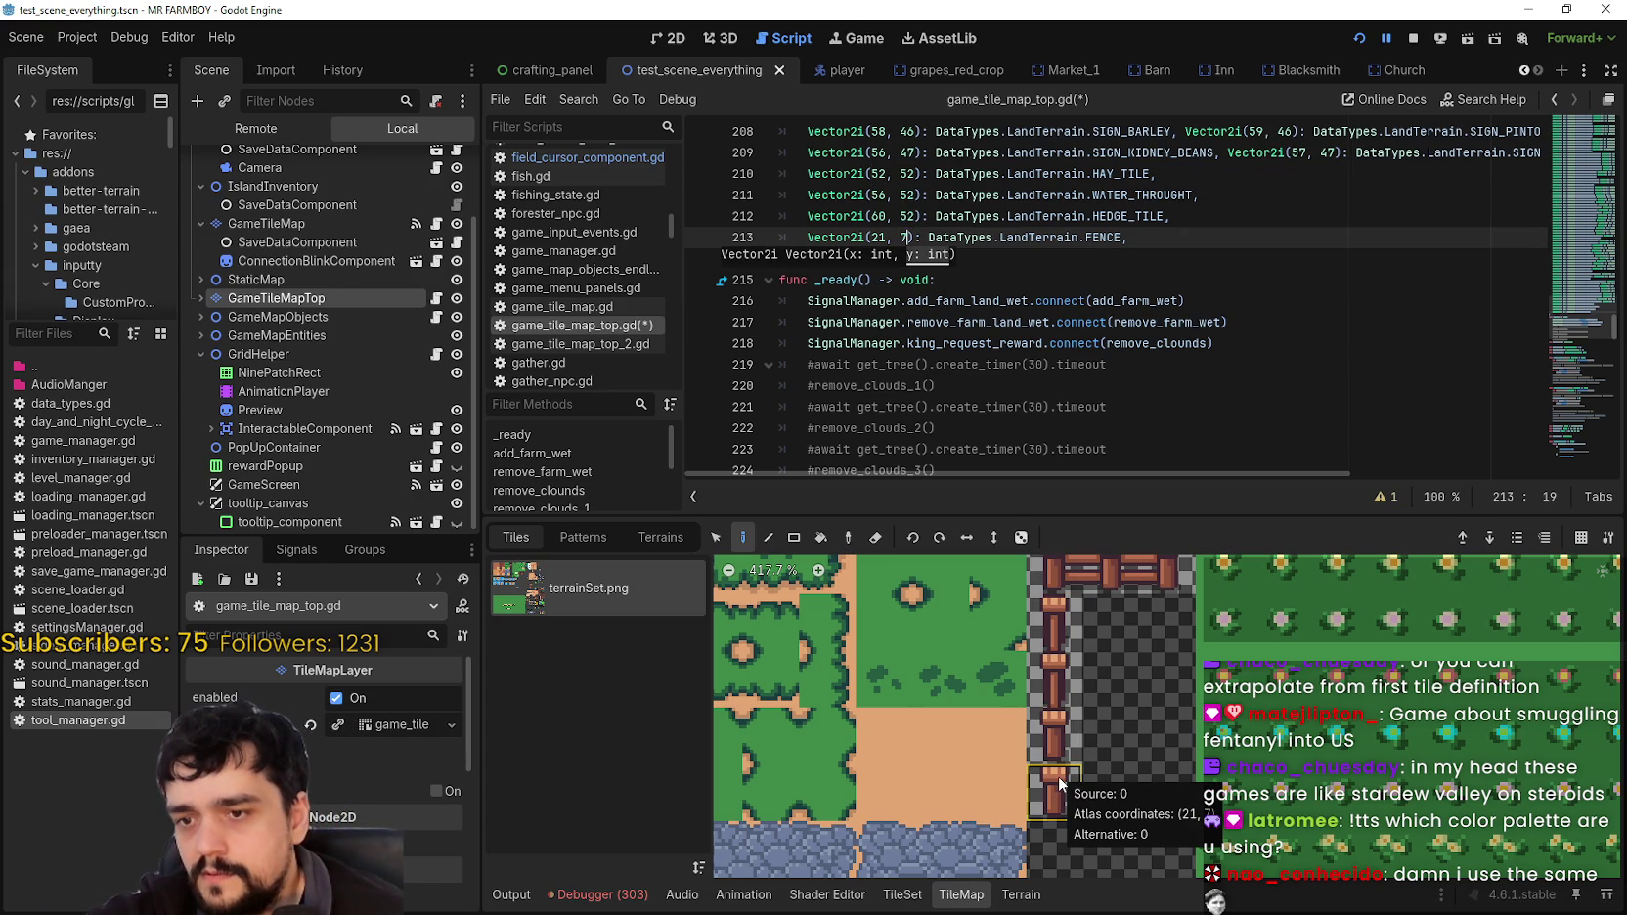
left_click(1064, 280)
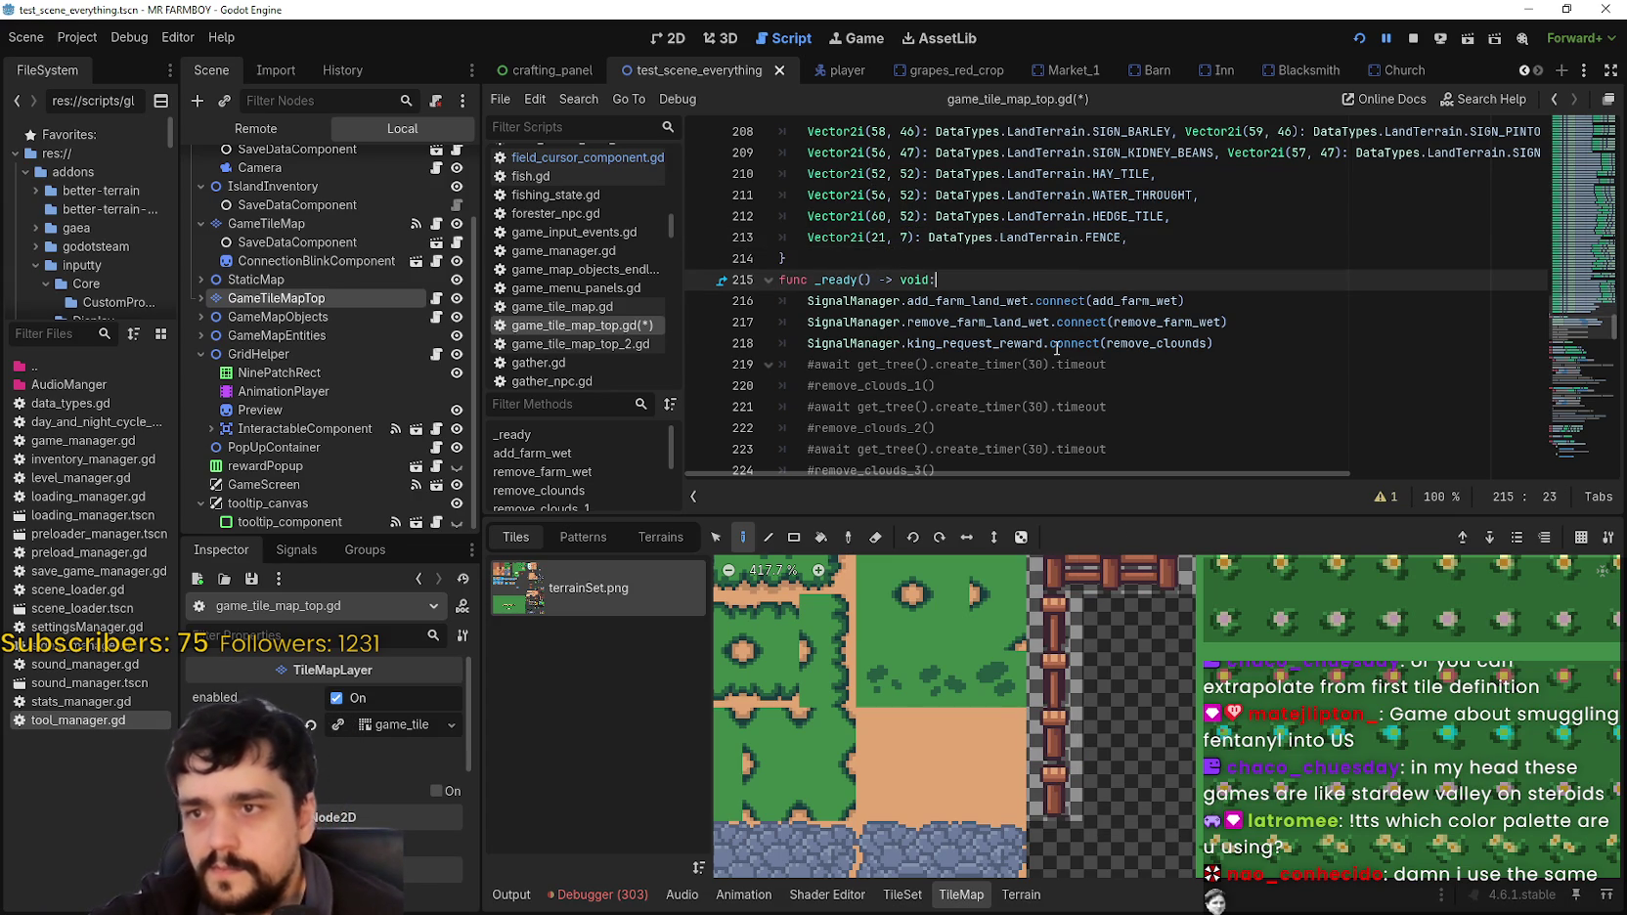
left_click(1025, 897)
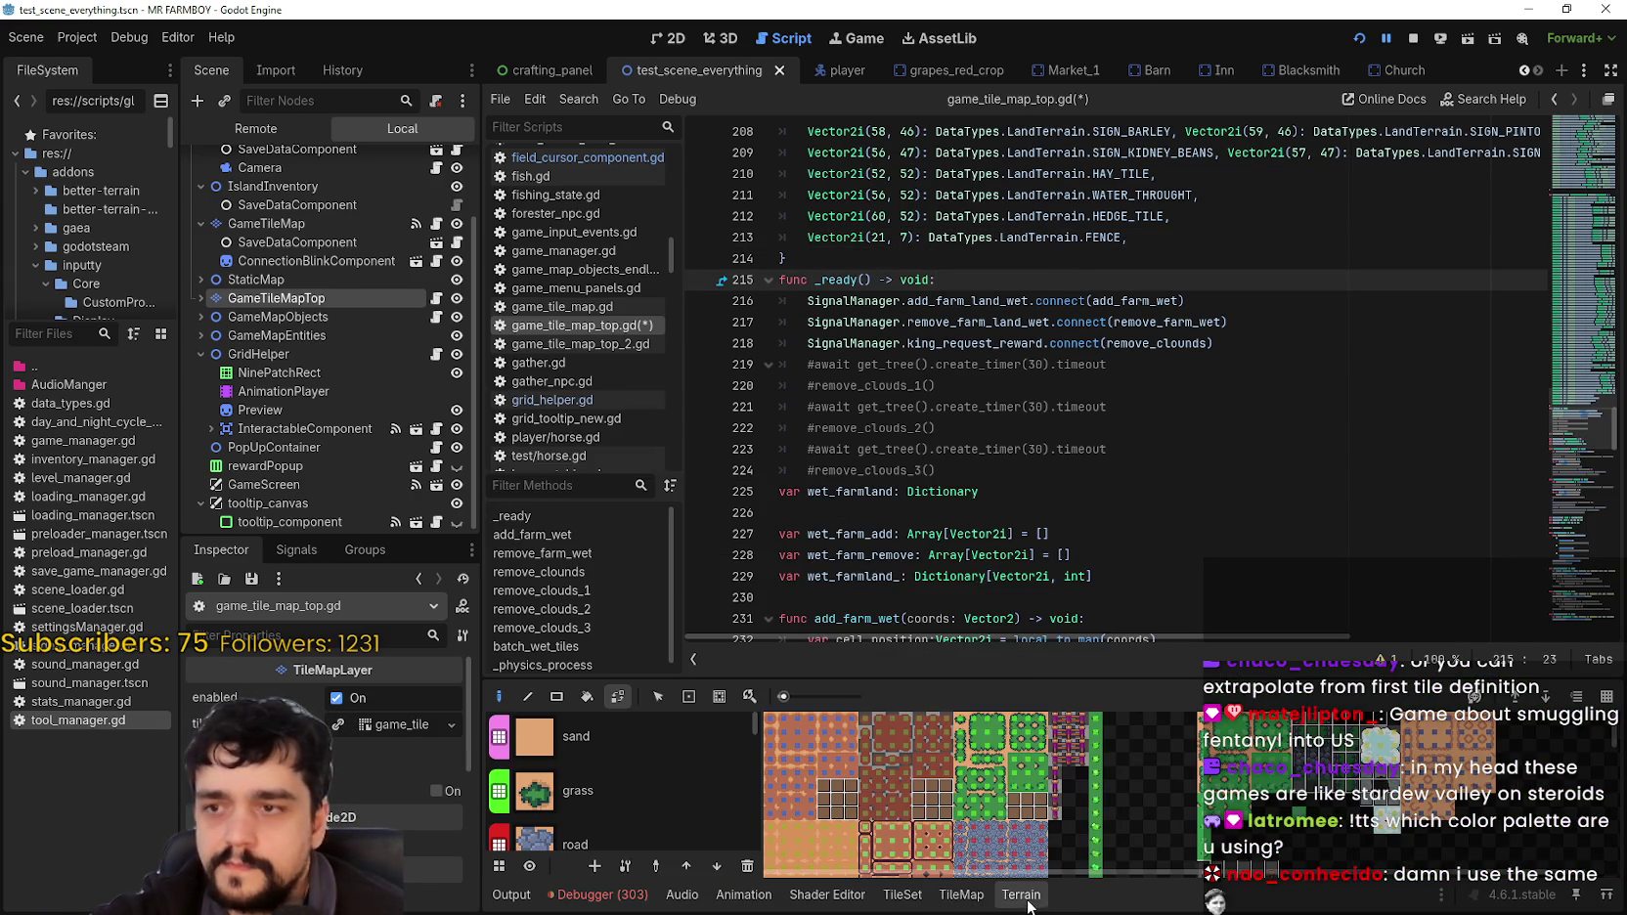
Step: Inspect the fence terrain's tiles, then save game_tile_map_top.gd with Ctrl+S
mouse_move(754, 724)
left_mouse_down()
mouse_move(746, 840)
mouse_move(754, 829)
left_mouse_up()
left_click(686, 806)
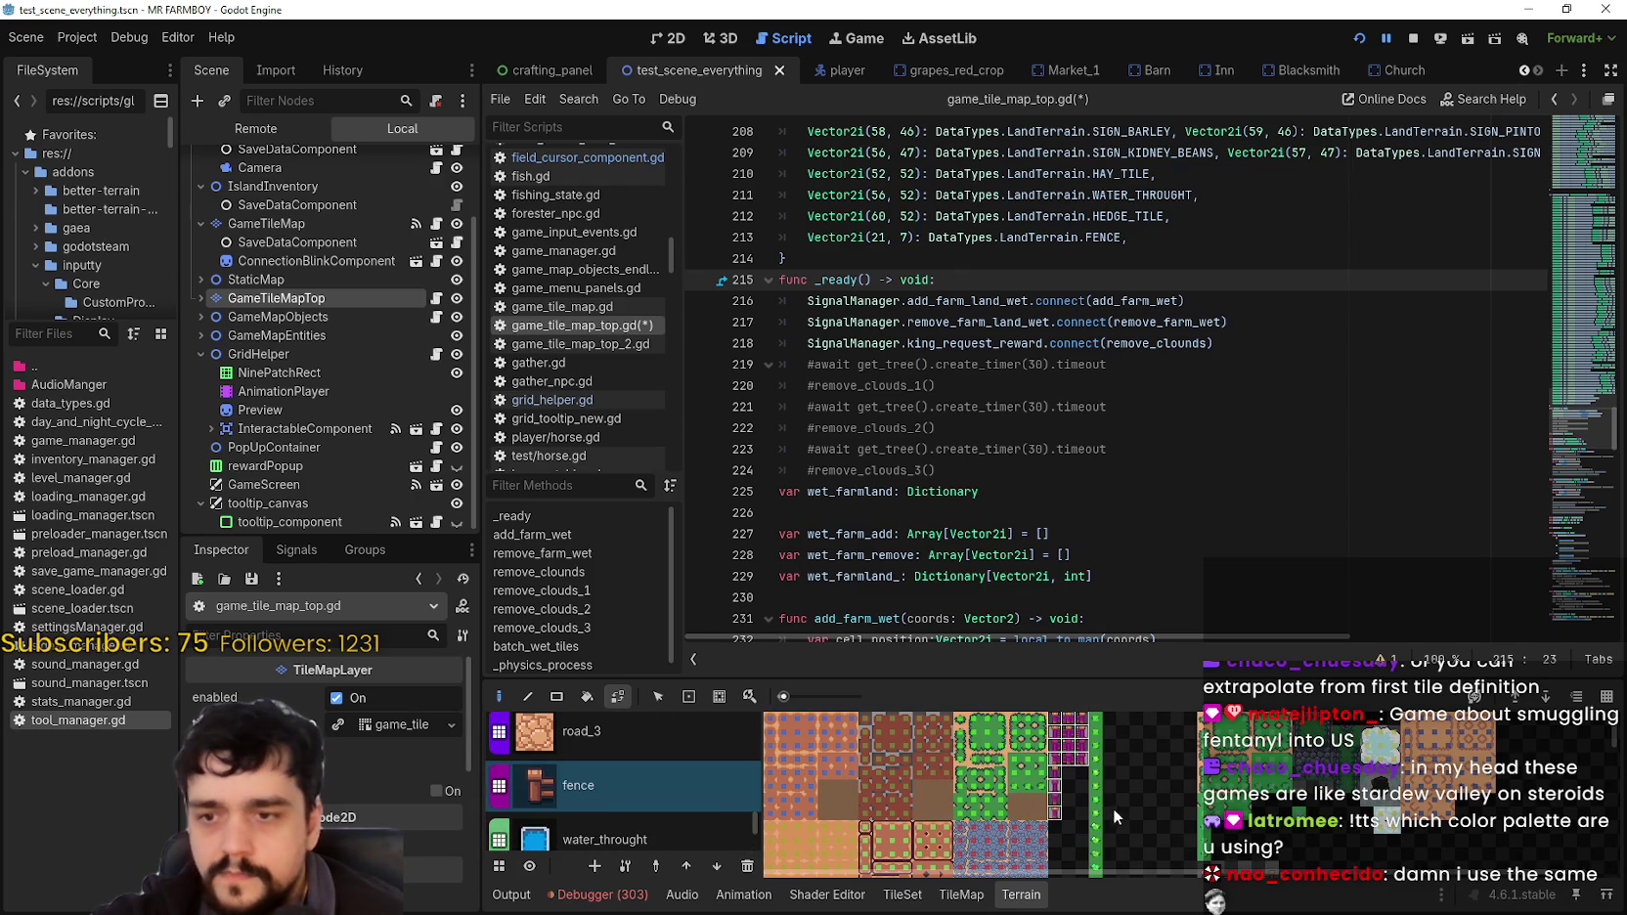
left_click(962, 895)
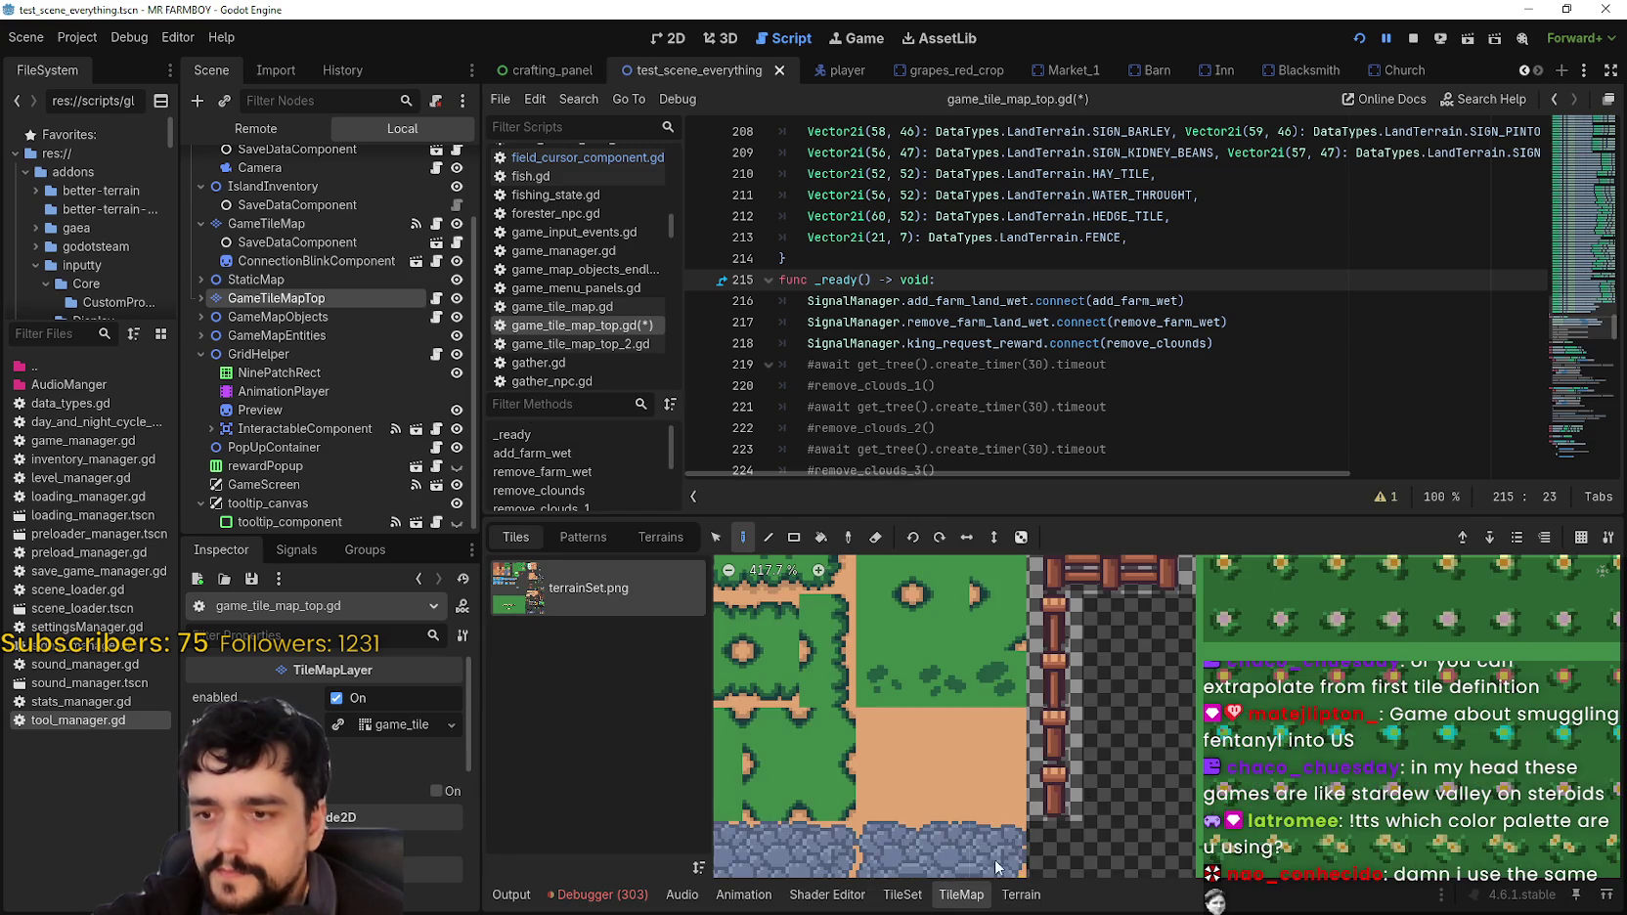
scroll(1293, 765, "down", 8)
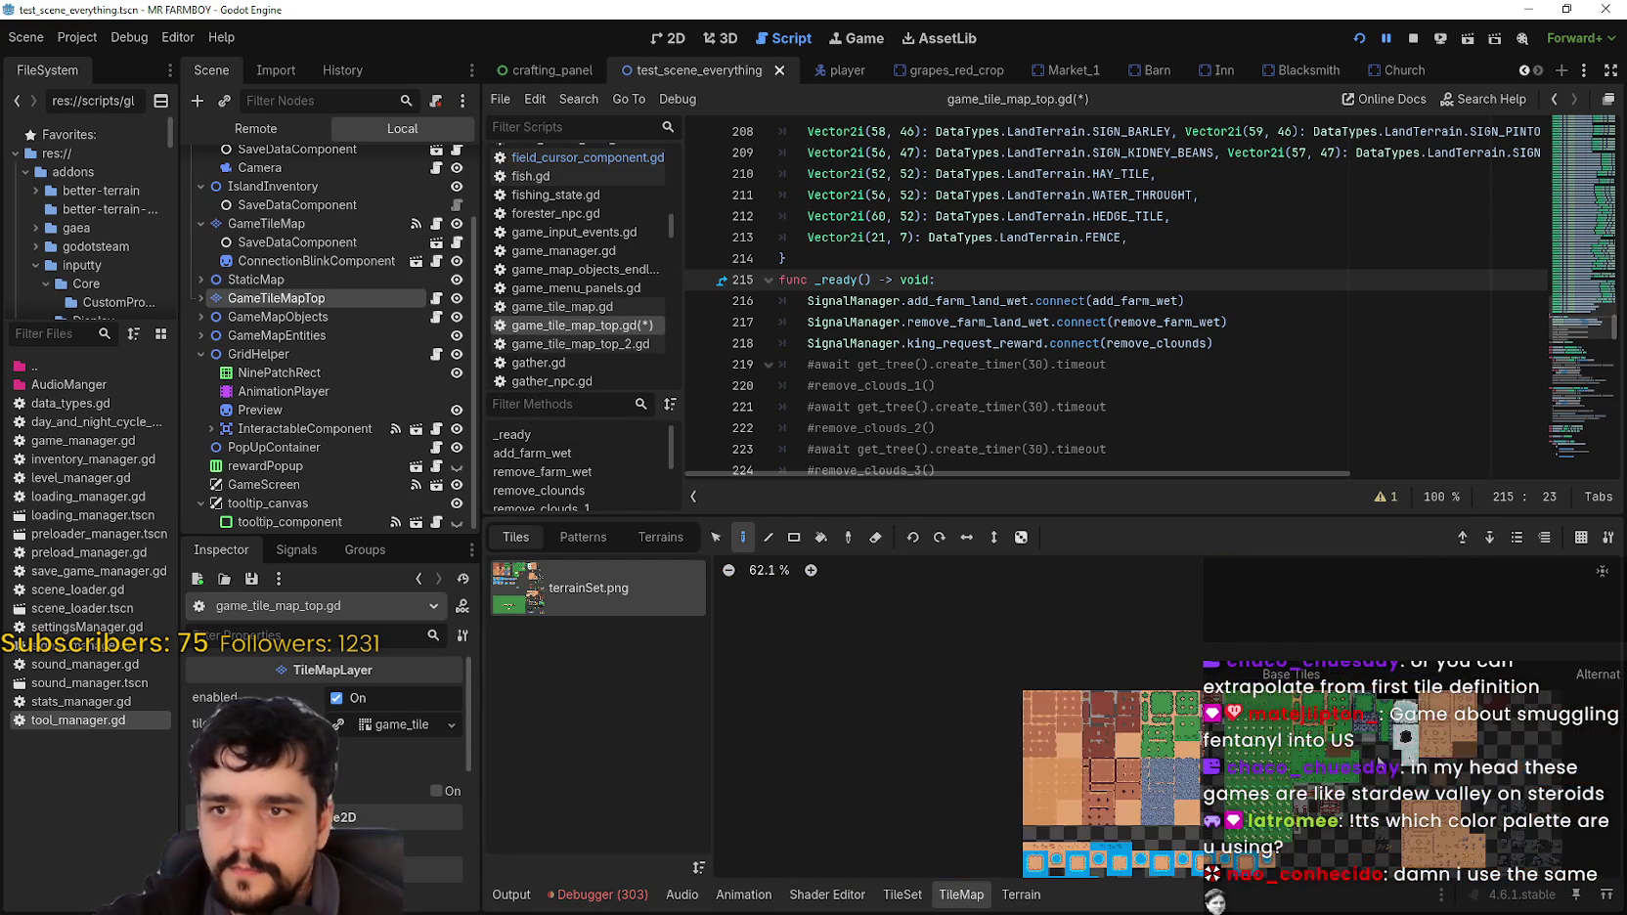
scroll(1234, 833, "up", 5)
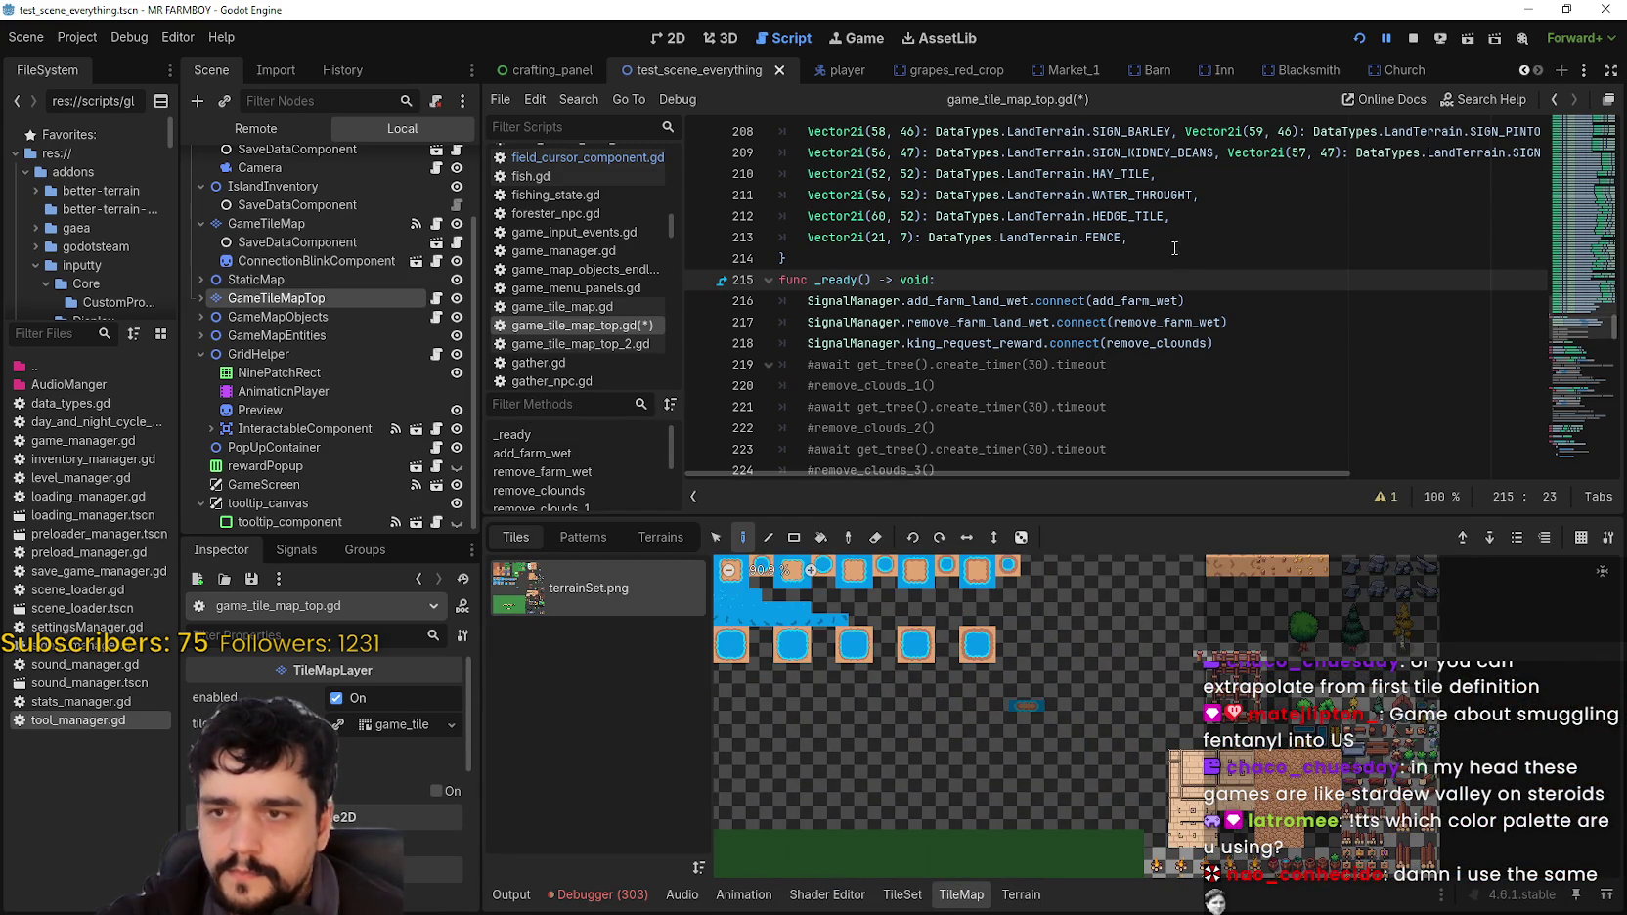
left_click(1175, 242)
key("ctrl+s")
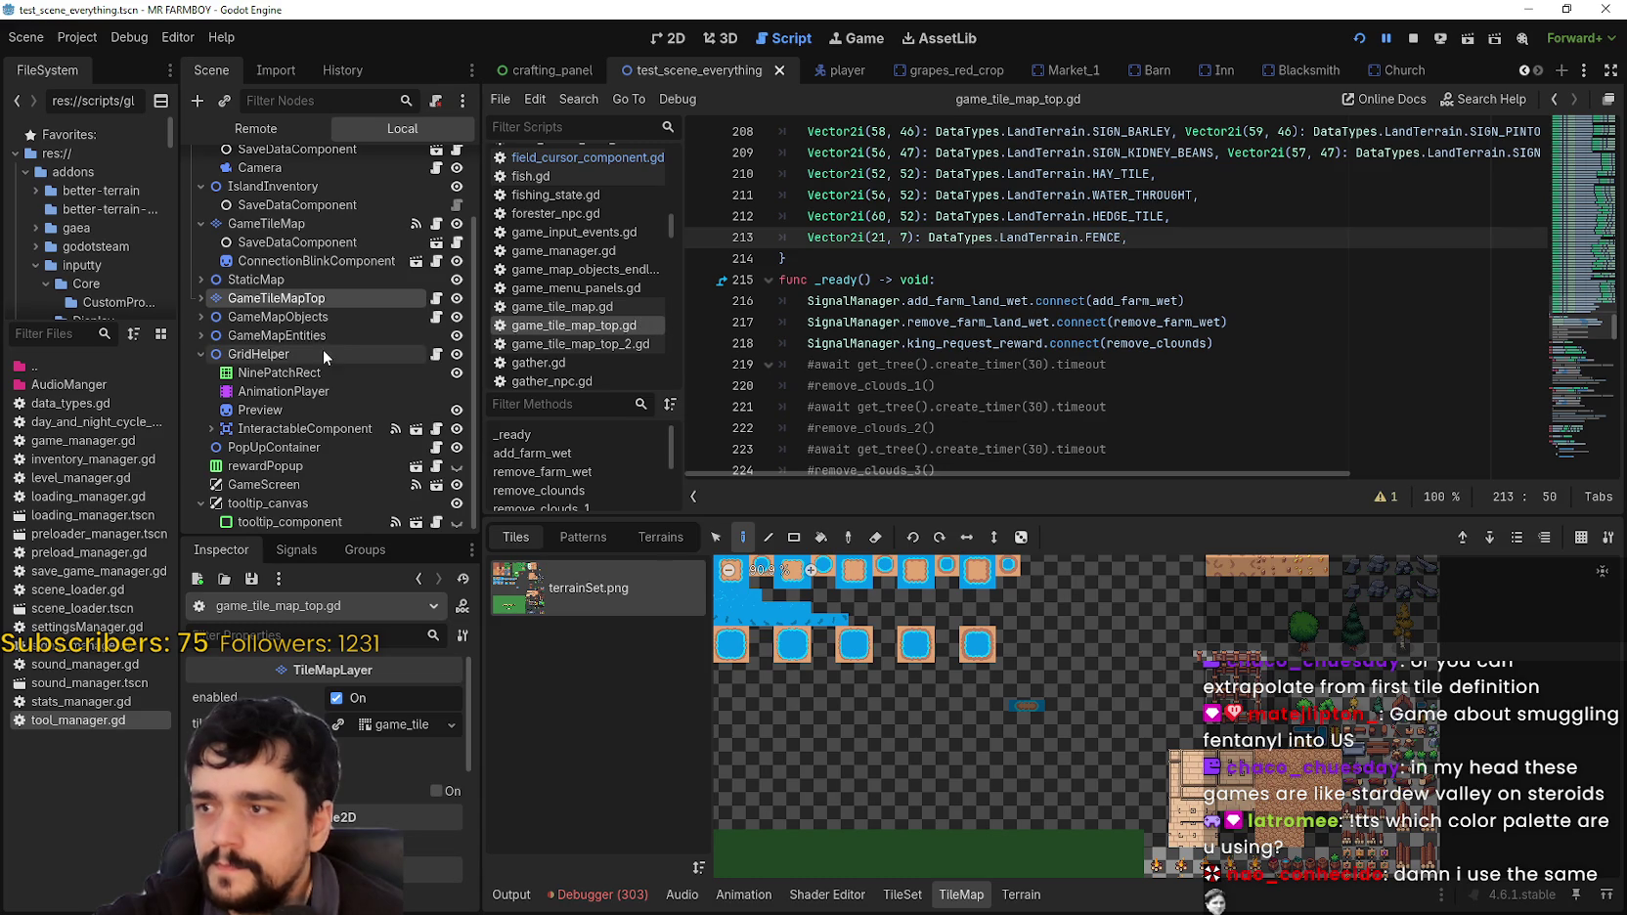
Step: Open the TileSet editor and navigate the terrainSet.png atlas toward the fence tiles
left_click(902, 894)
left_click(1053, 571)
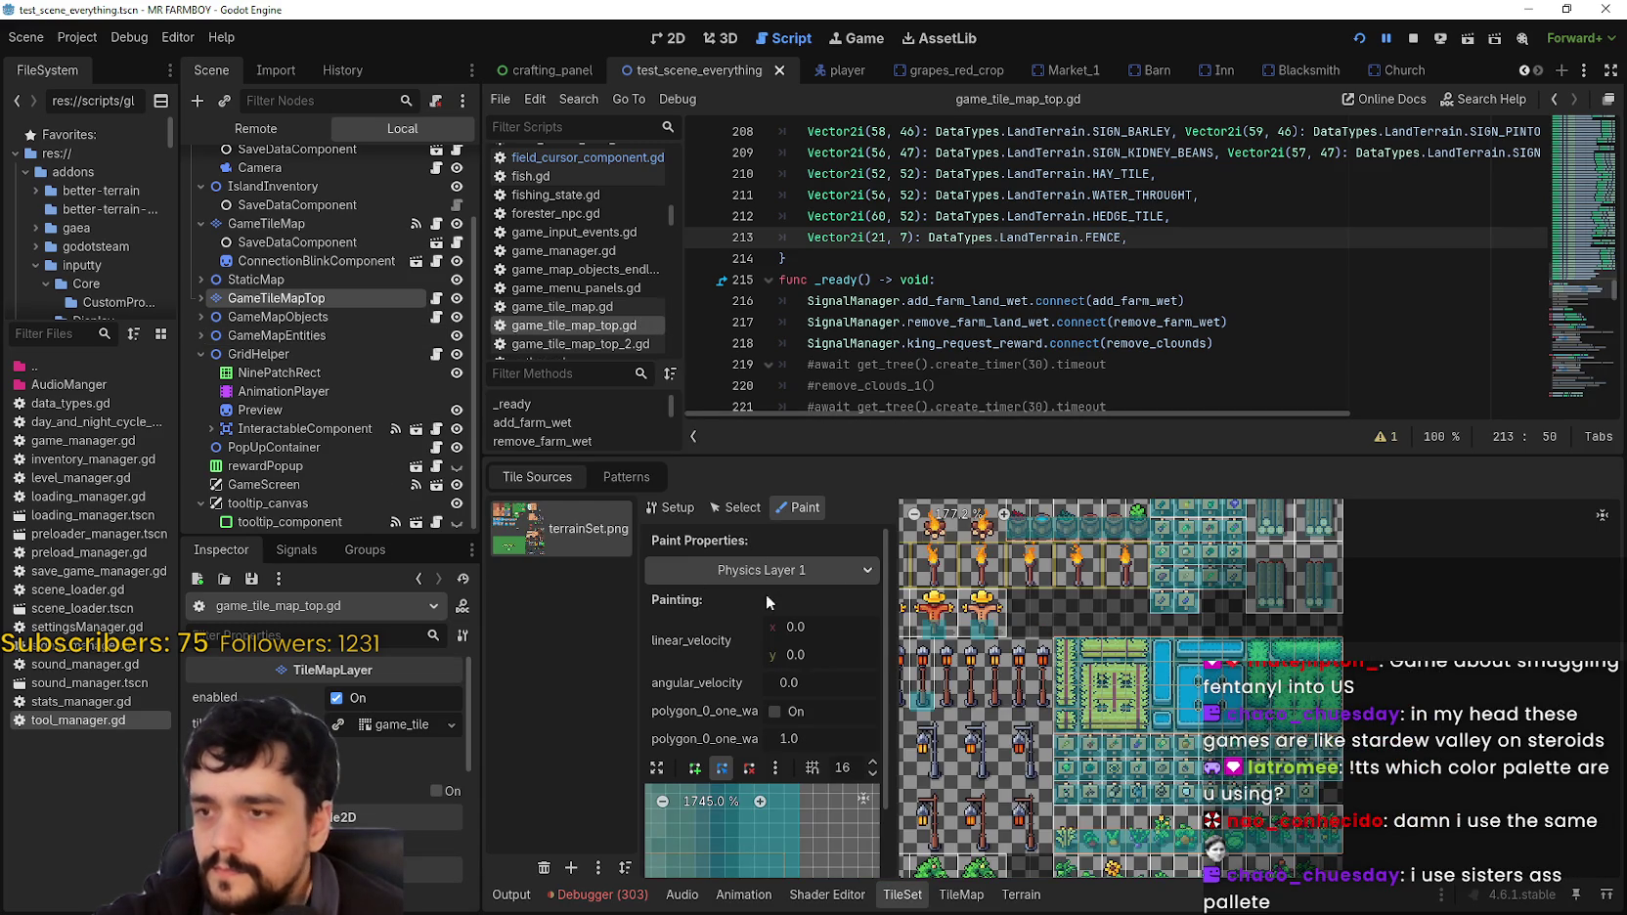
scroll(1075, 782, "up", 3)
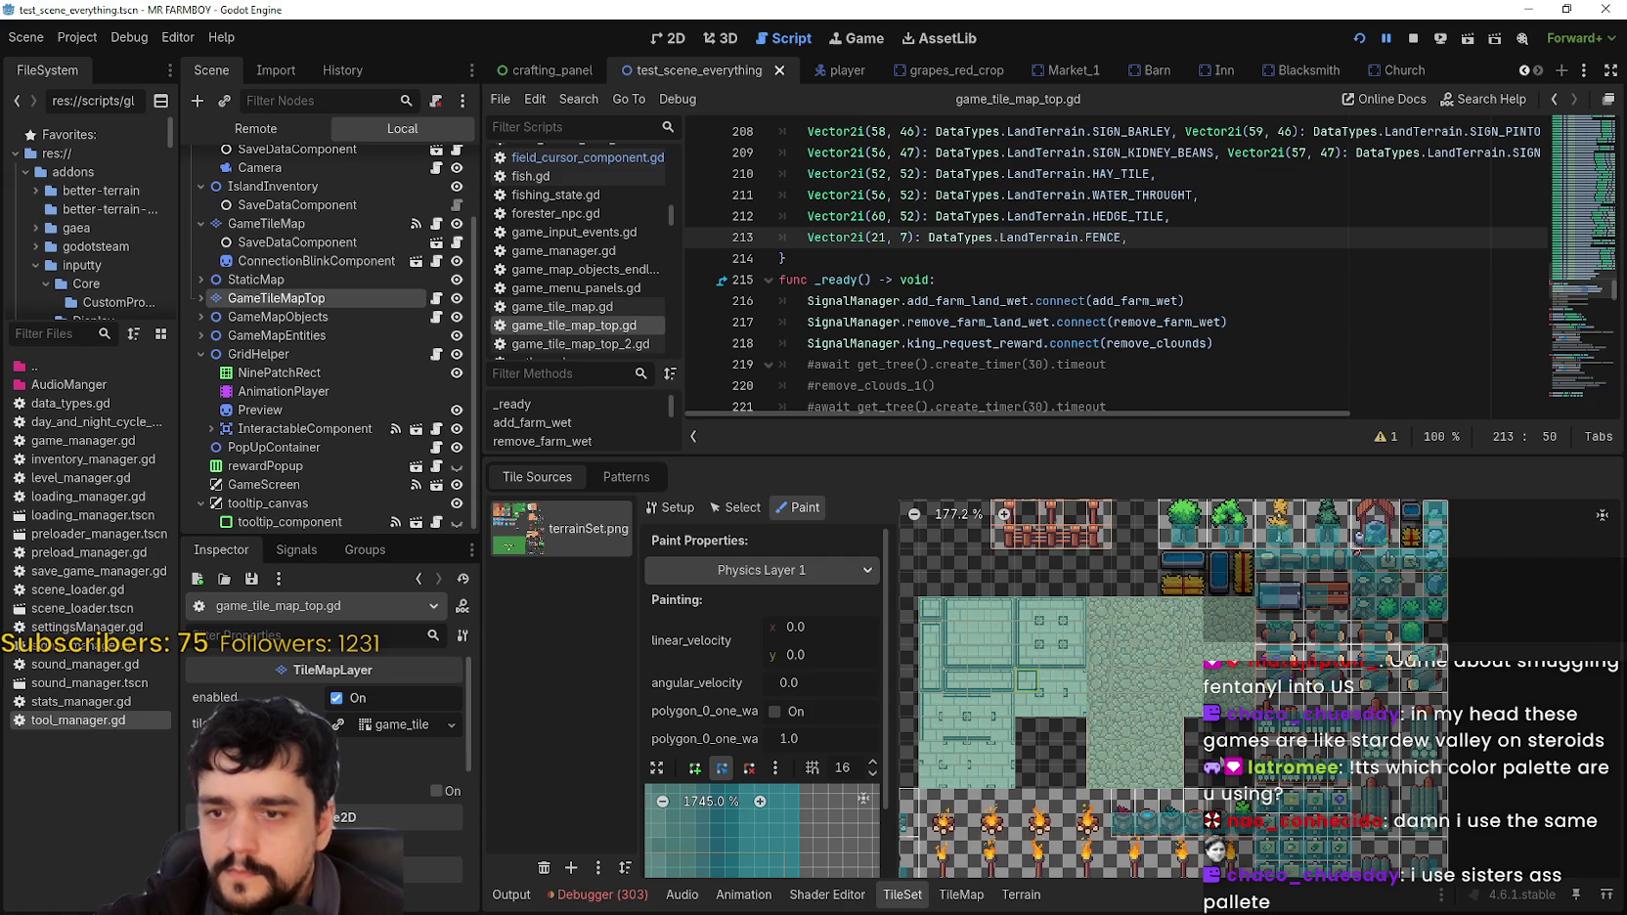
scroll(1284, 794, "up", 3)
scroll(1285, 794, "left", 2)
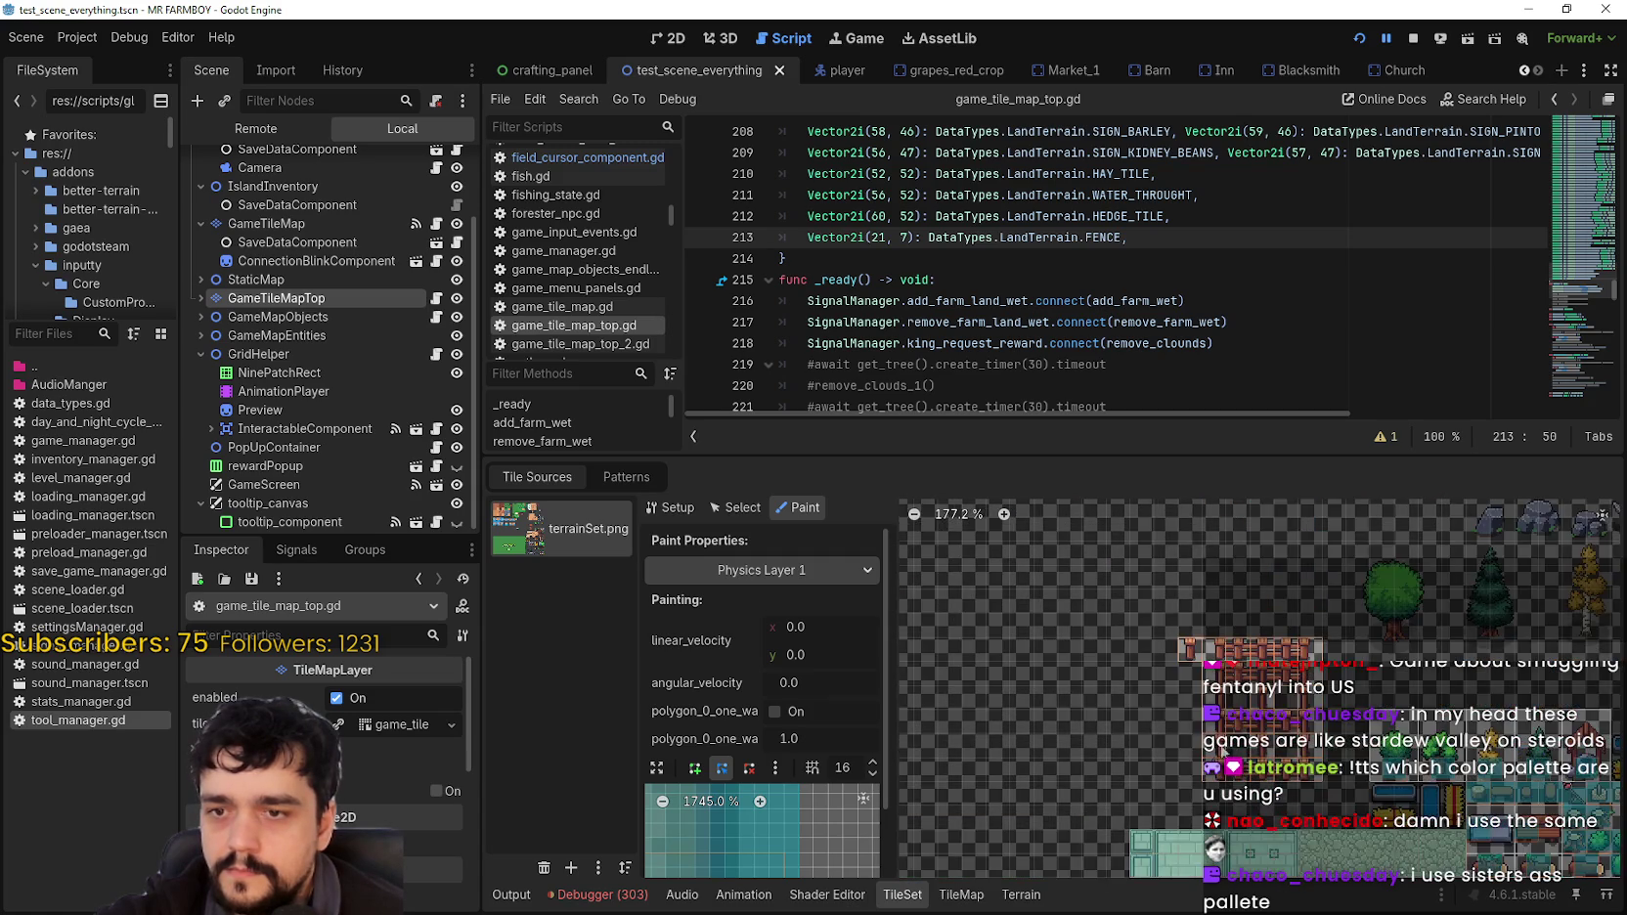
scroll(1287, 858, "down", 3)
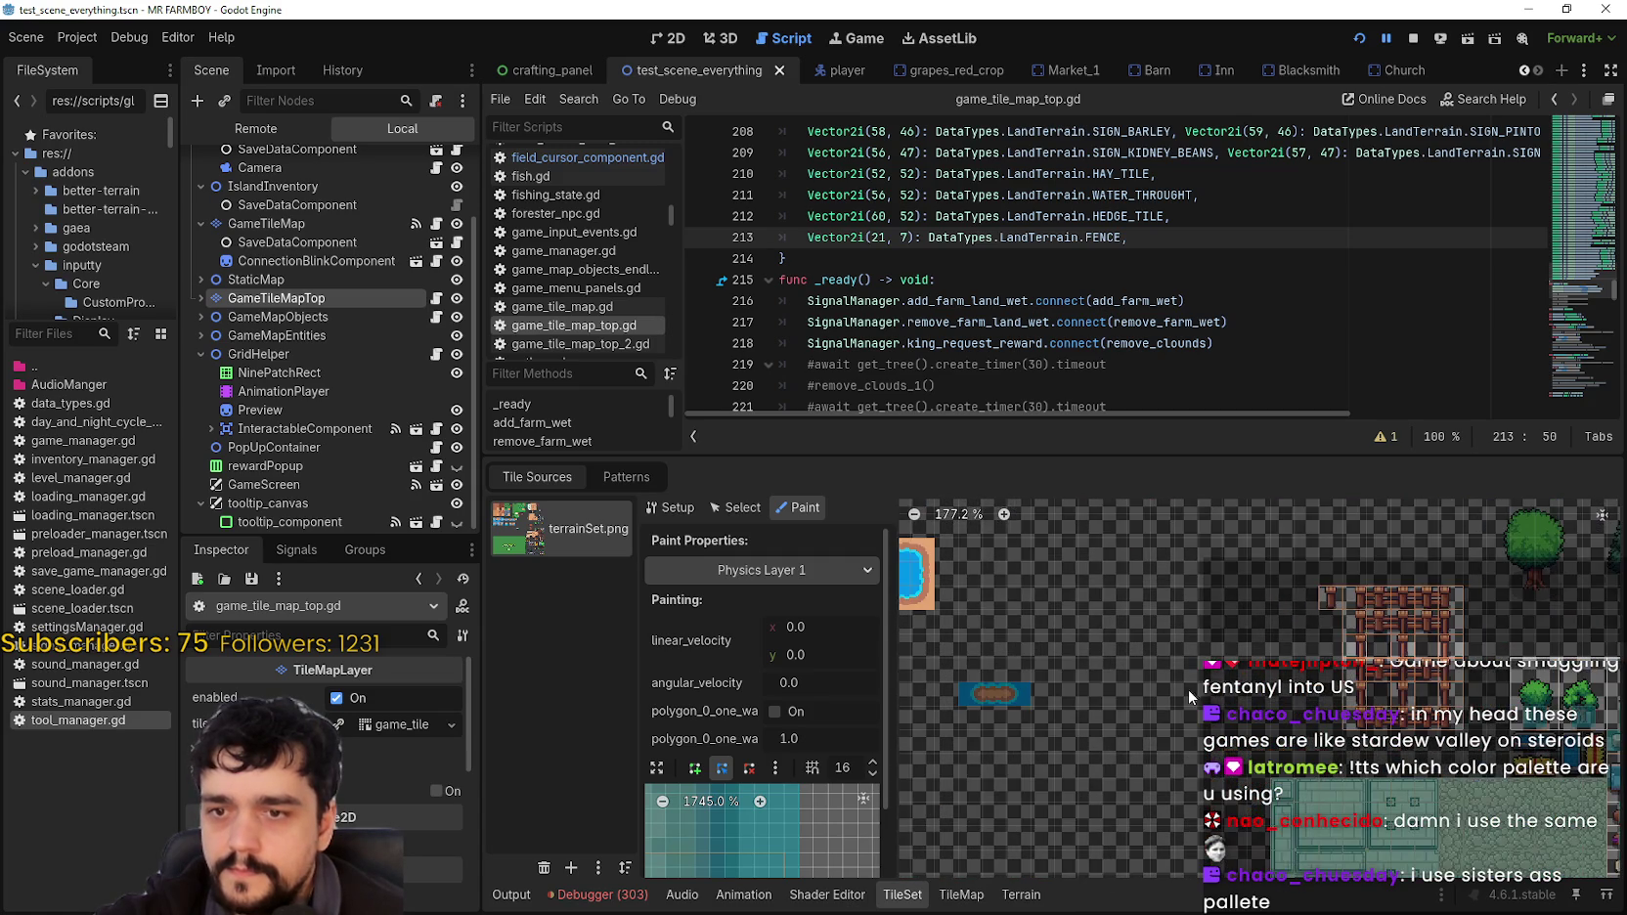
scroll(1119, 561, "left", 3)
scroll(1288, 781, "up", 5)
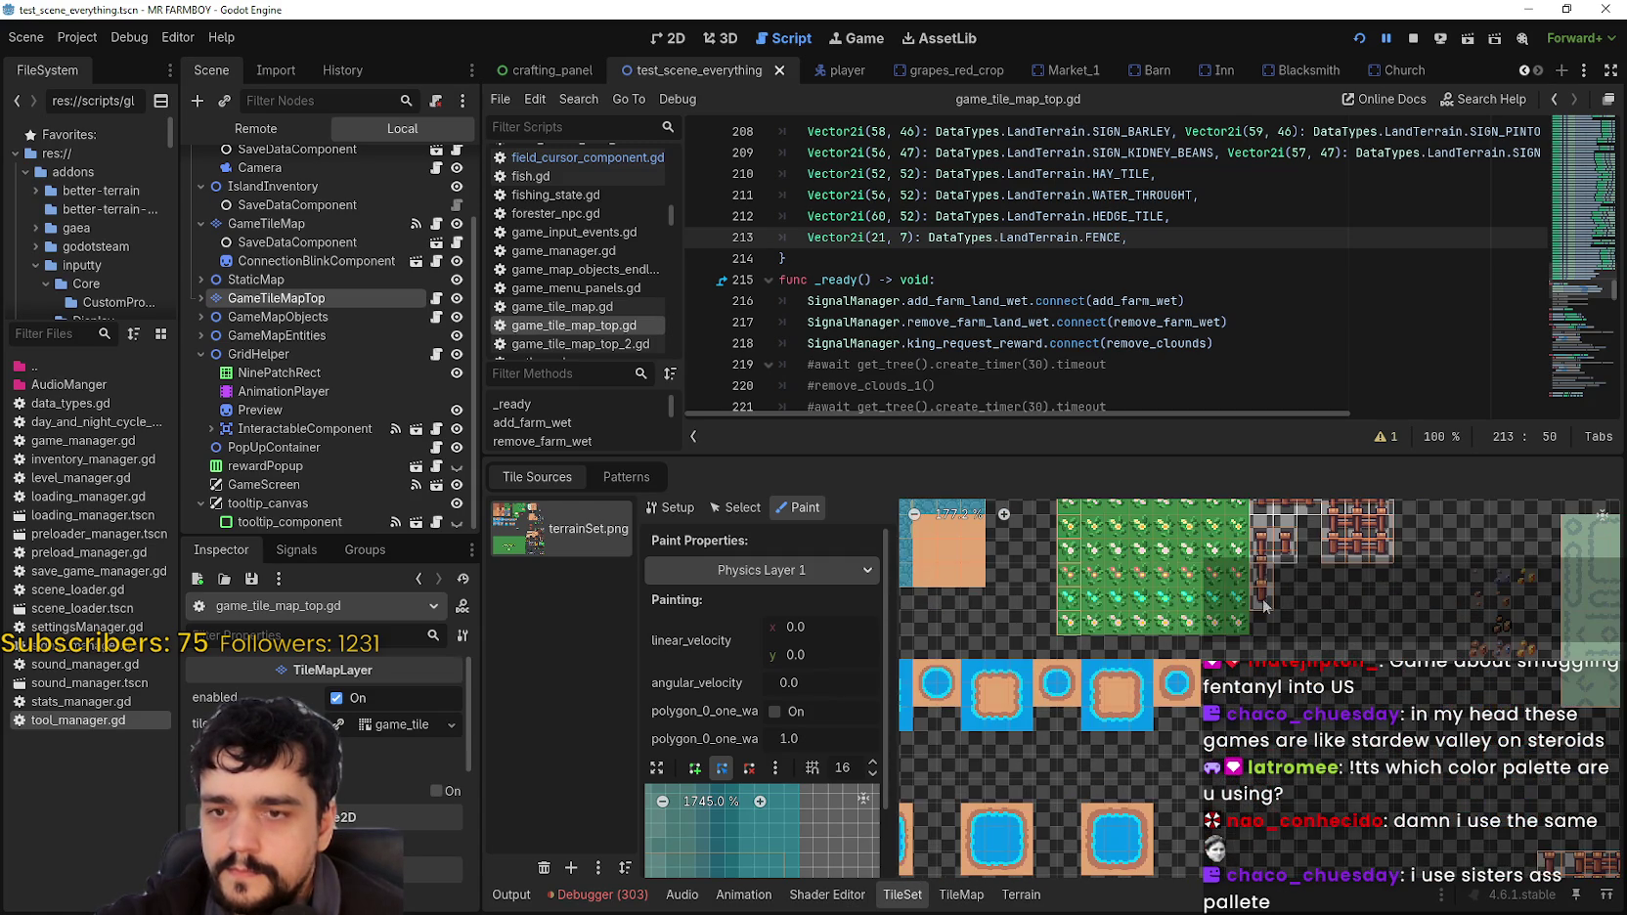
scroll(1310, 786, "up", 5)
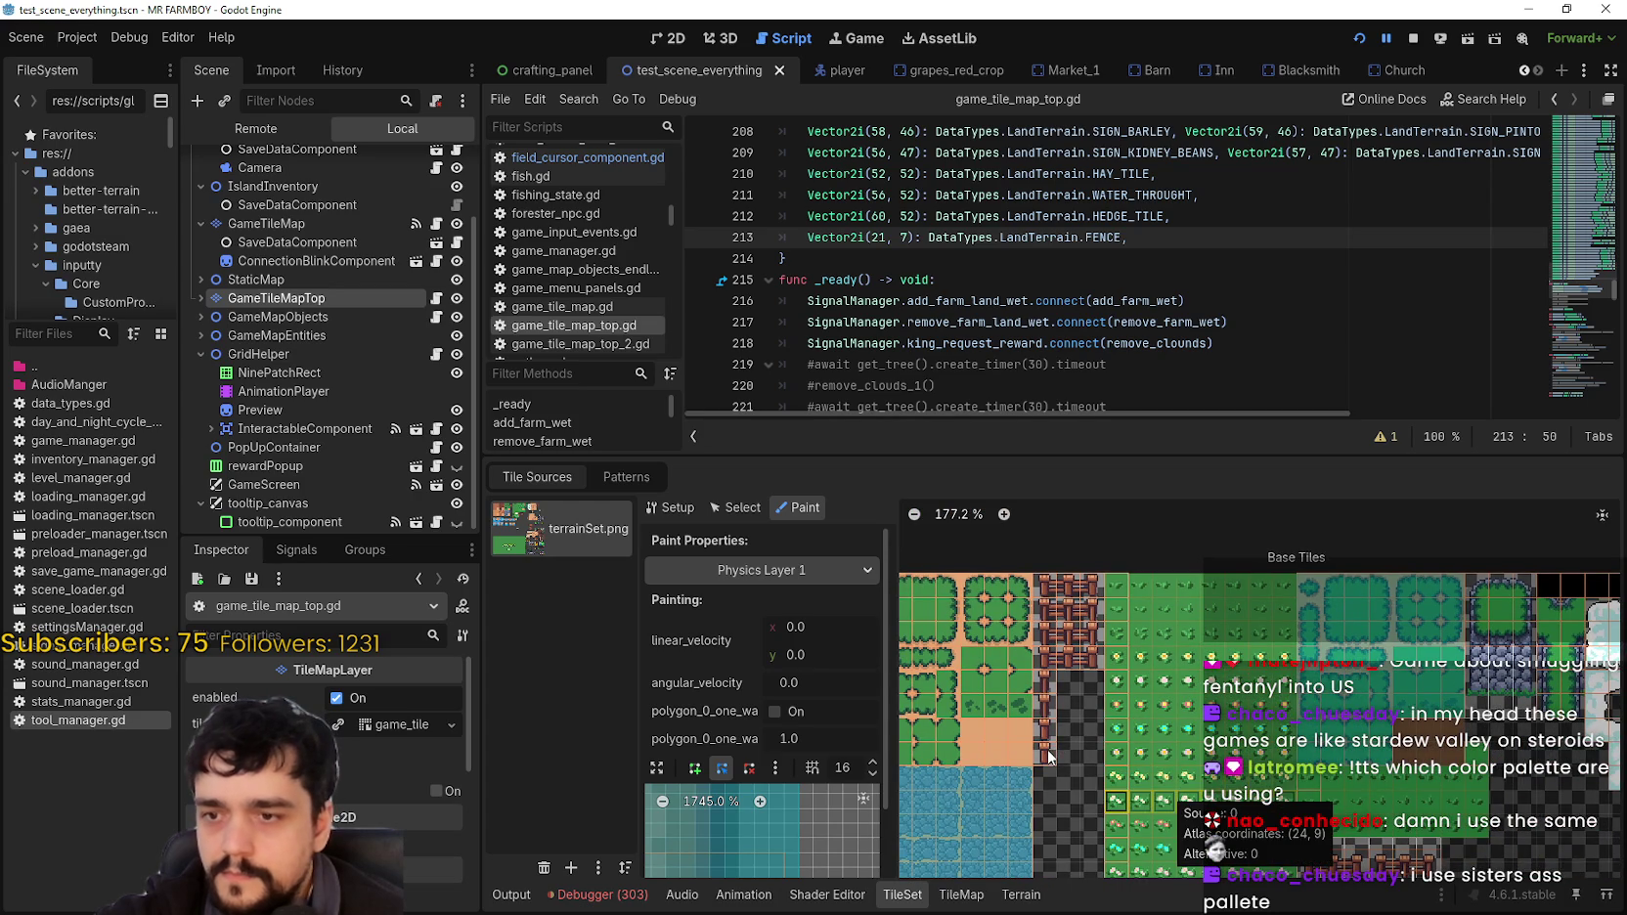
Step: Paint a Physics Layer 1 collision shape onto the fence tile
left_click(1048, 736)
left_click(1048, 734)
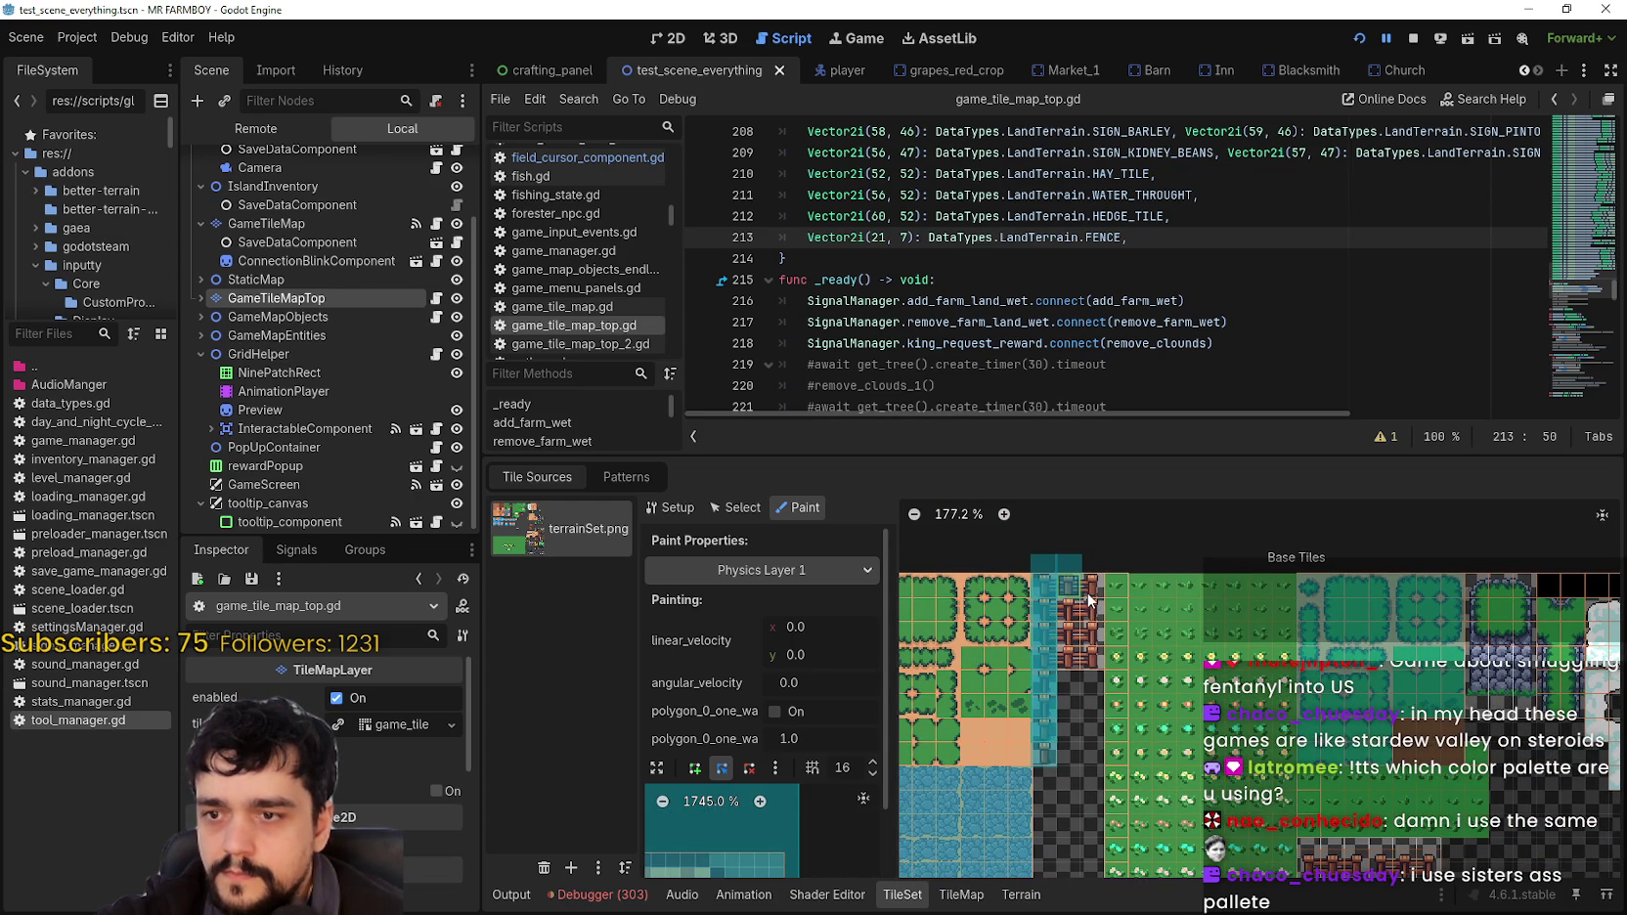
scroll(1079, 767, "up", 2)
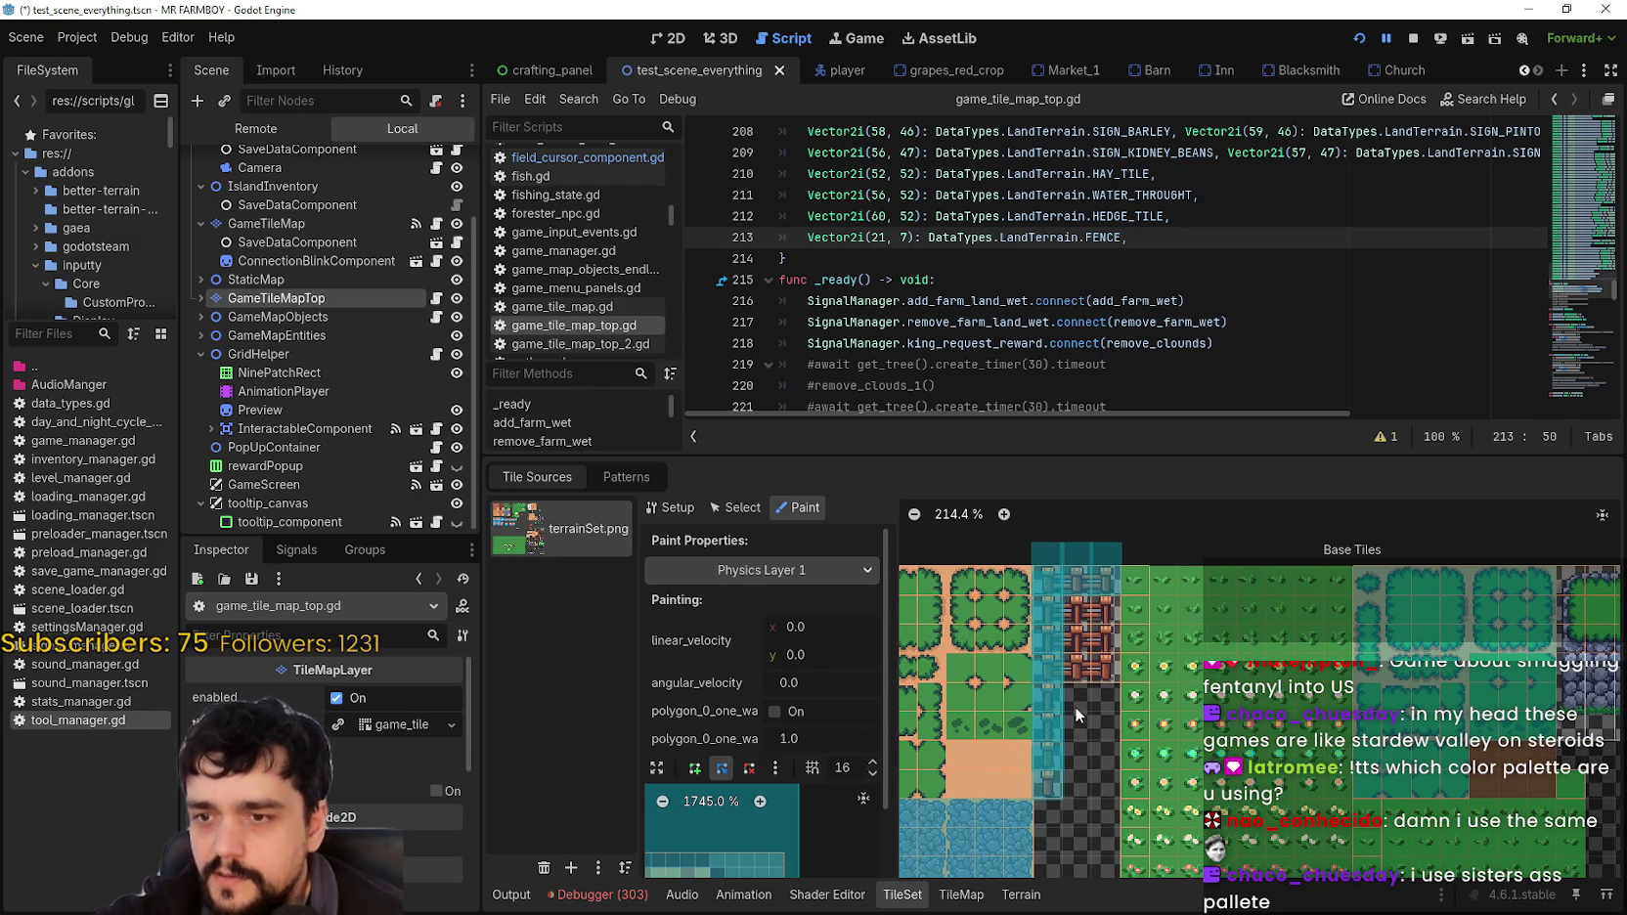
scroll(1188, 642, "down", 2)
scroll(1187, 641, "left", 2)
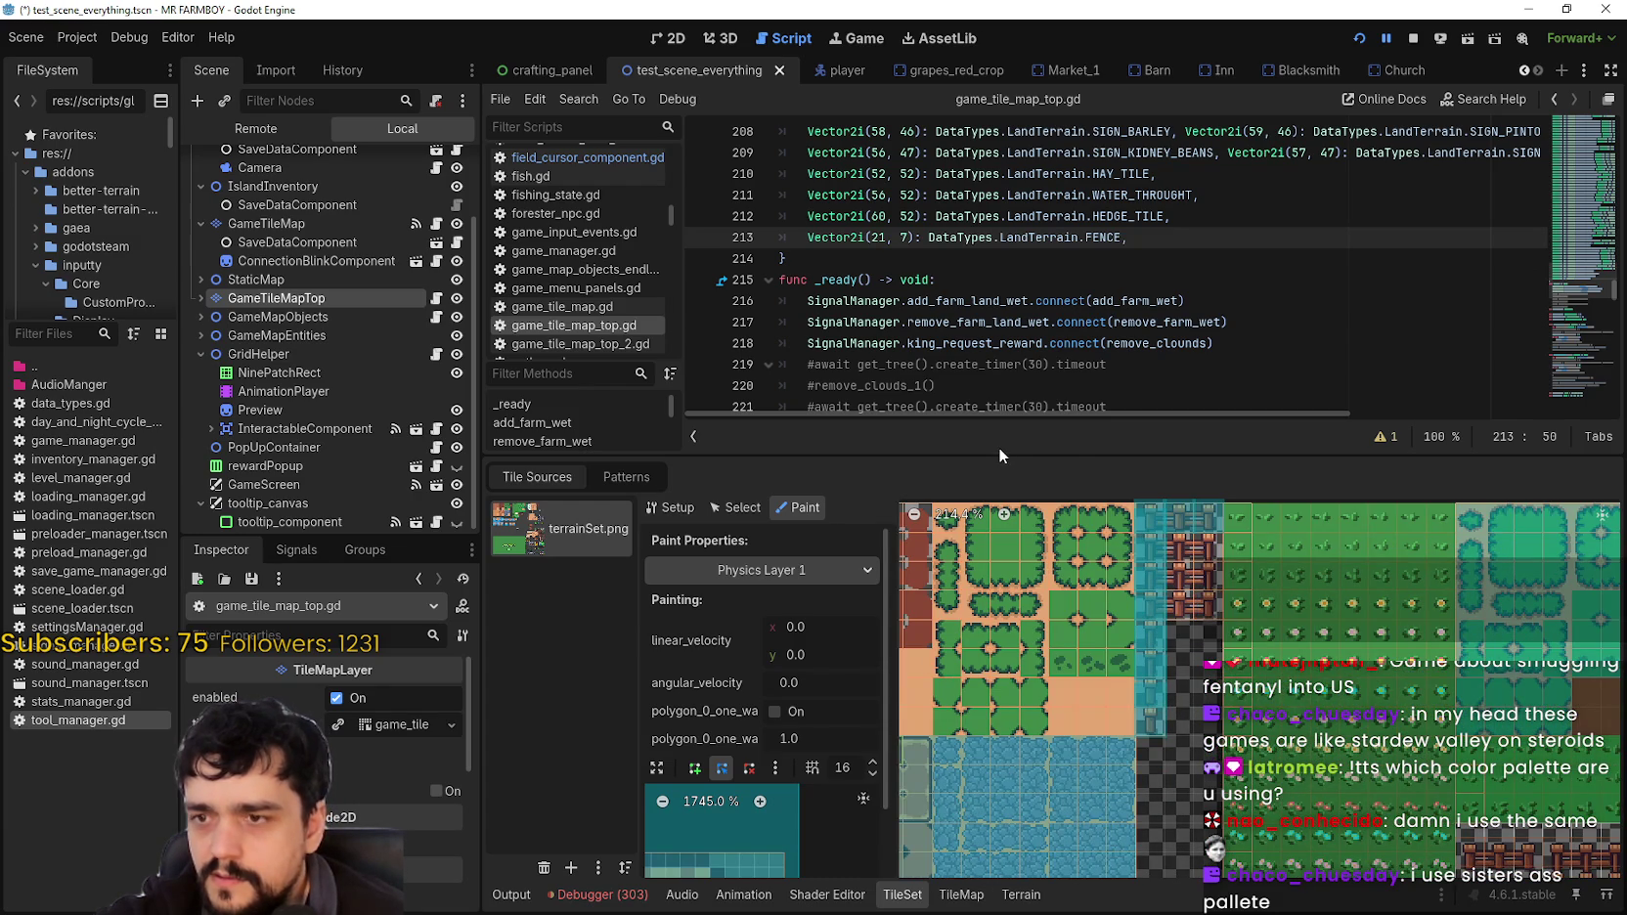
mouse_move(980, 455)
left_mouse_down()
mouse_move(1040, 358)
mouse_move(960, 319)
left_mouse_up()
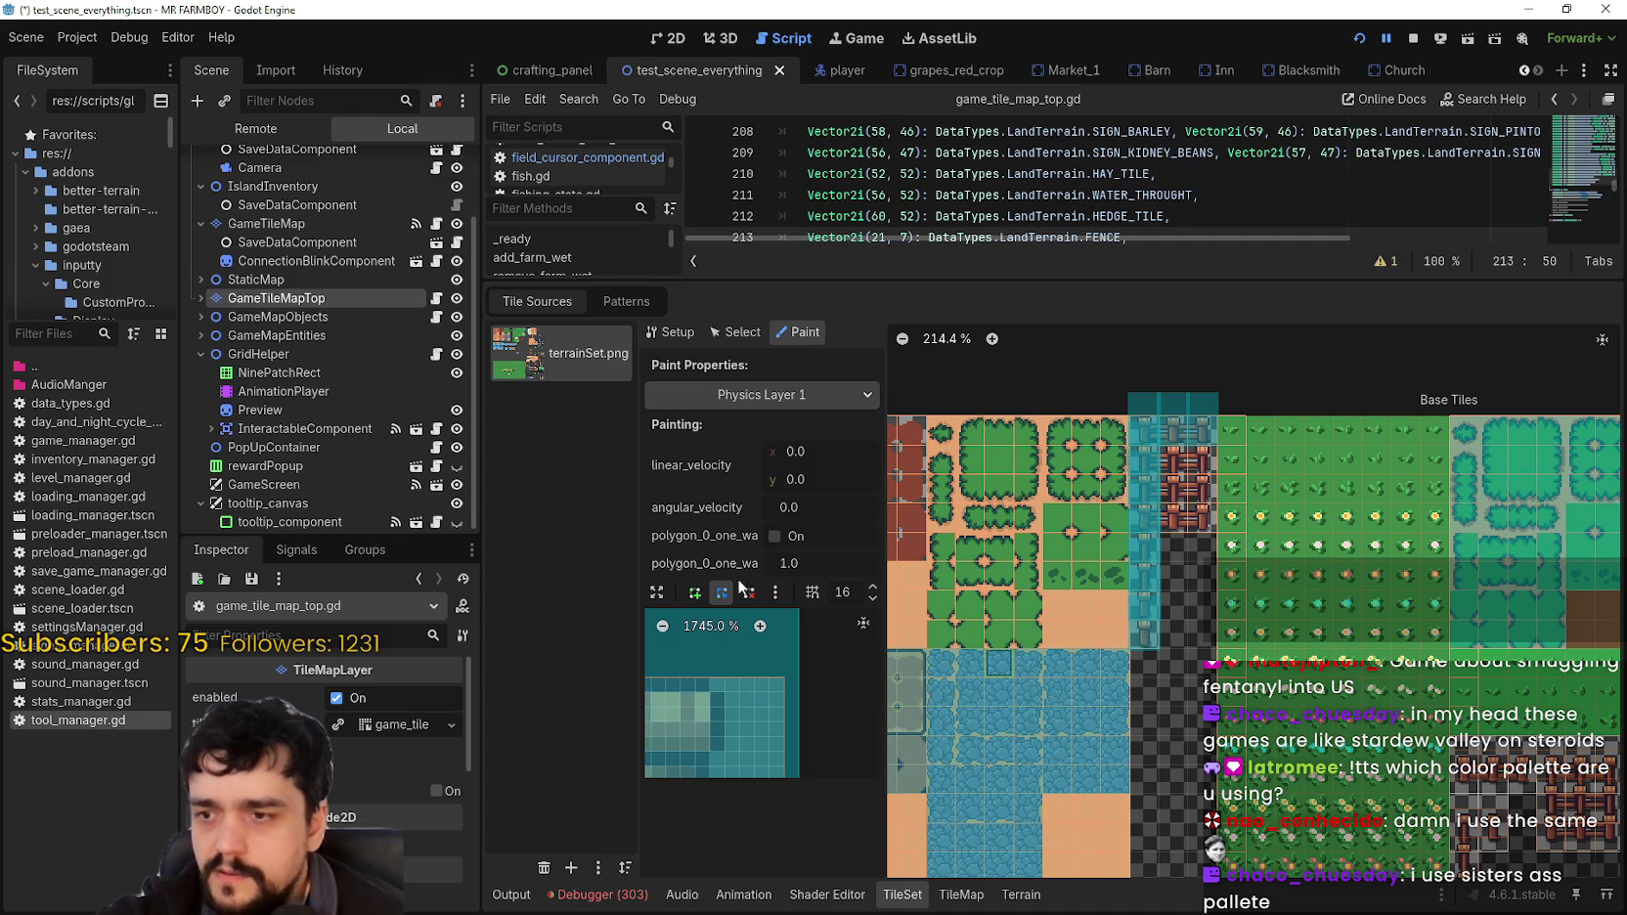
Step: Pull the four polygon corners inward into a smaller square, paint it up the fence column, and save
left_click(656, 591)
left_click_drag(1084, 392, 1075, 584)
left_click_drag(828, 398, 840, 579)
left_click_drag(822, 834, 838, 817)
left_click_drag(1091, 831, 1075, 818)
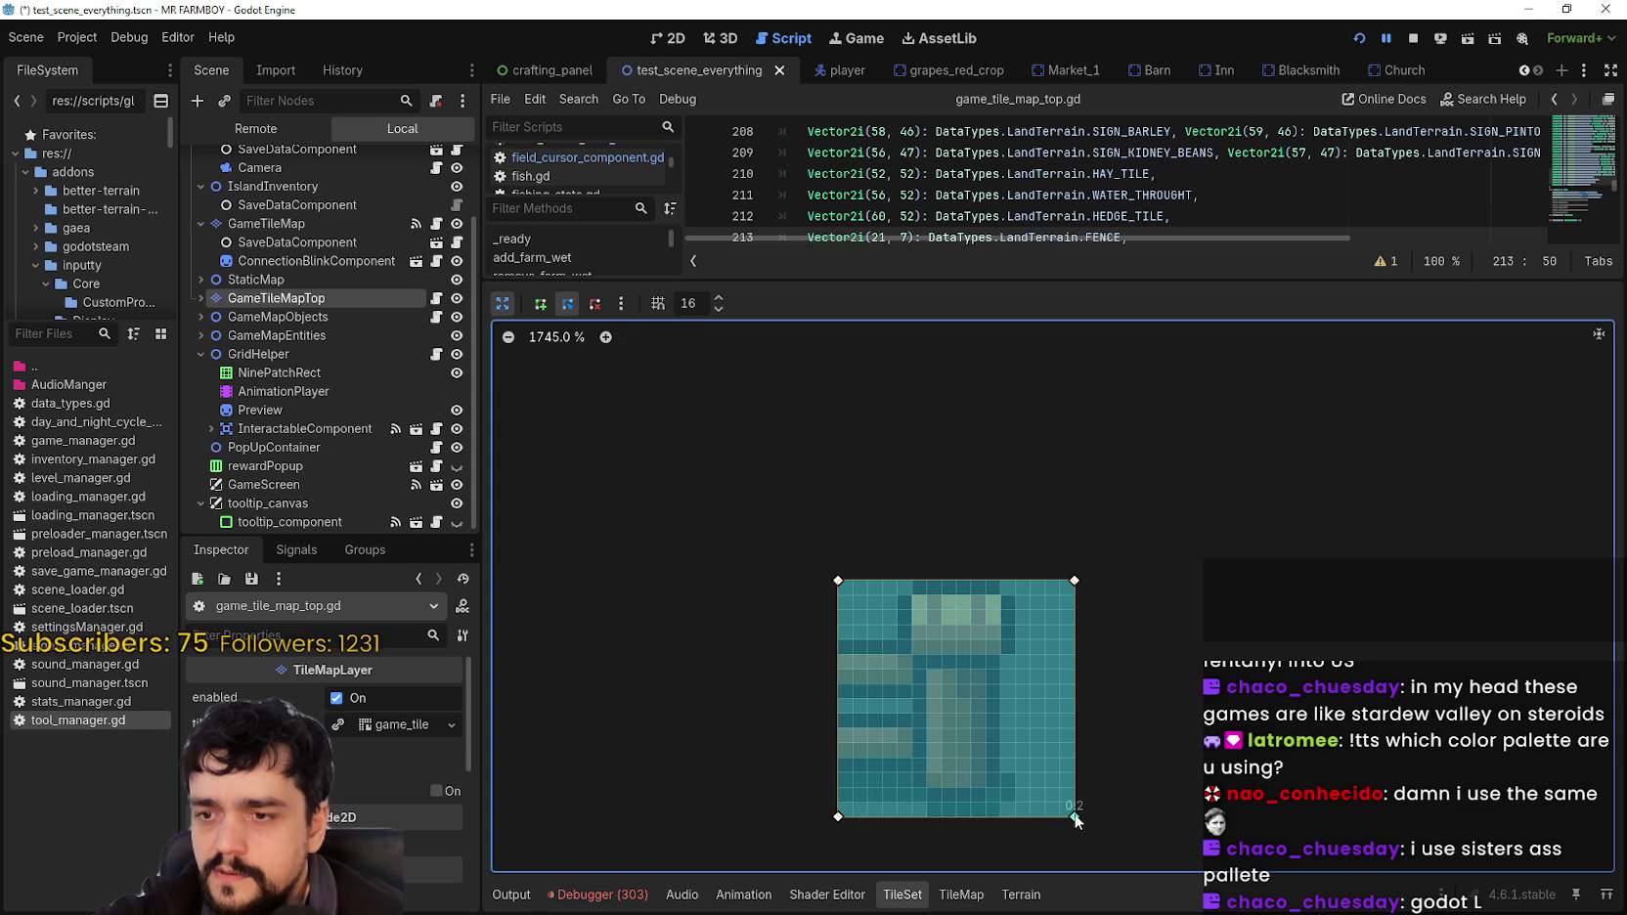
left_click(504, 305)
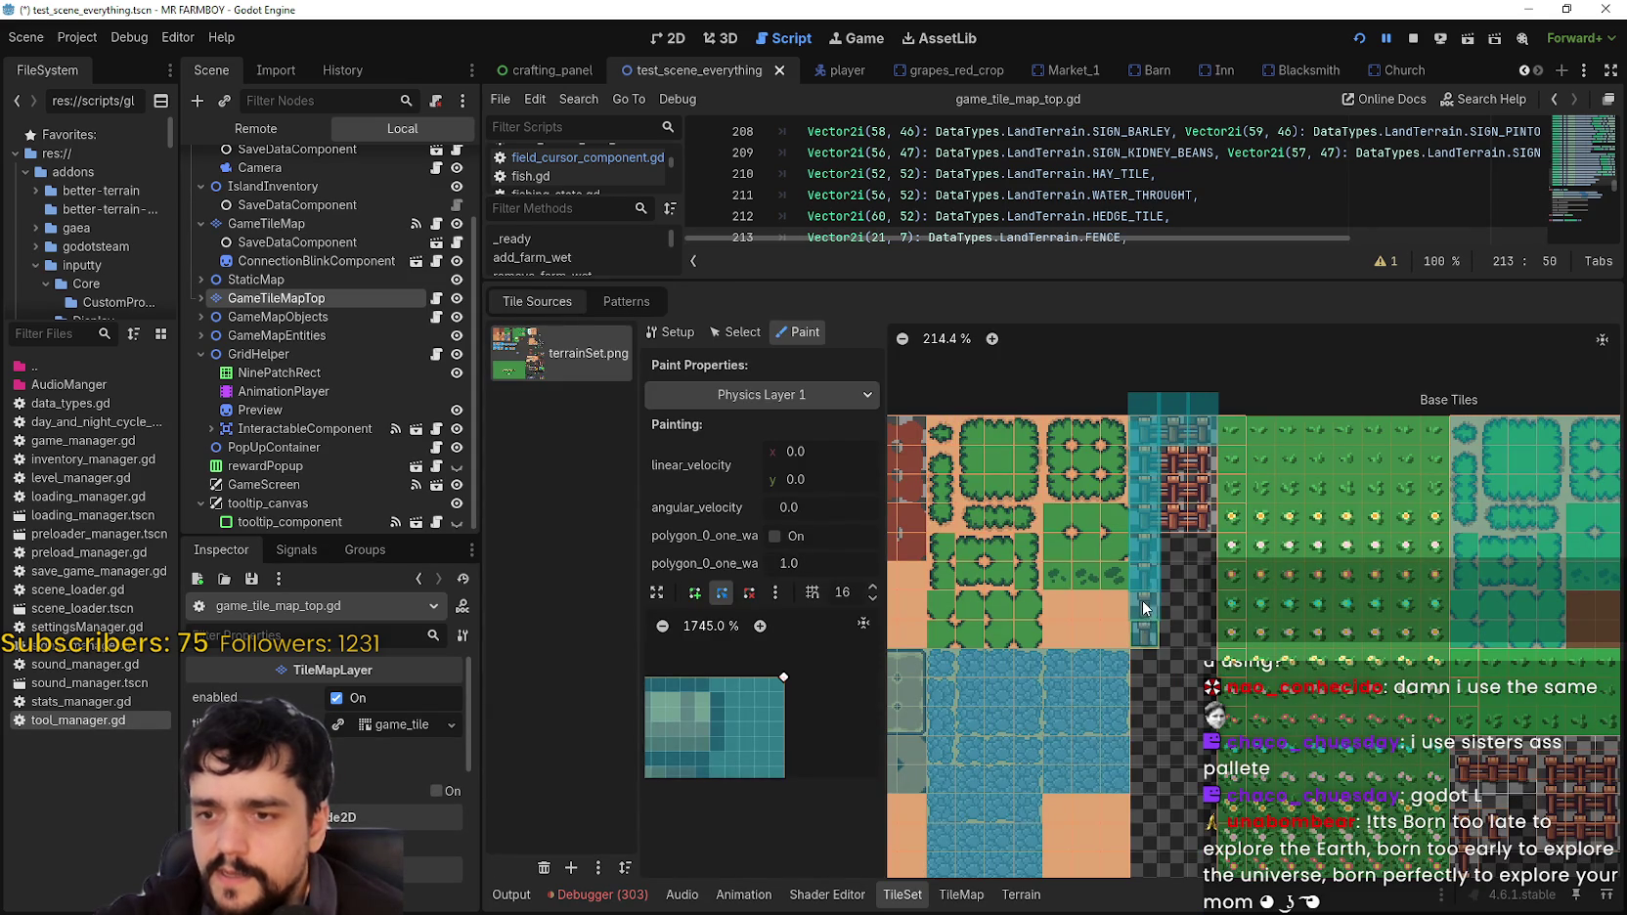
mouse_move(1143, 588)
left_mouse_down()
mouse_move(1141, 424)
mouse_move(1196, 433)
mouse_move(1172, 458)
mouse_move(1179, 494)
mouse_move(1199, 501)
mouse_move(1182, 526)
left_mouse_up()
key("ctrl+s")
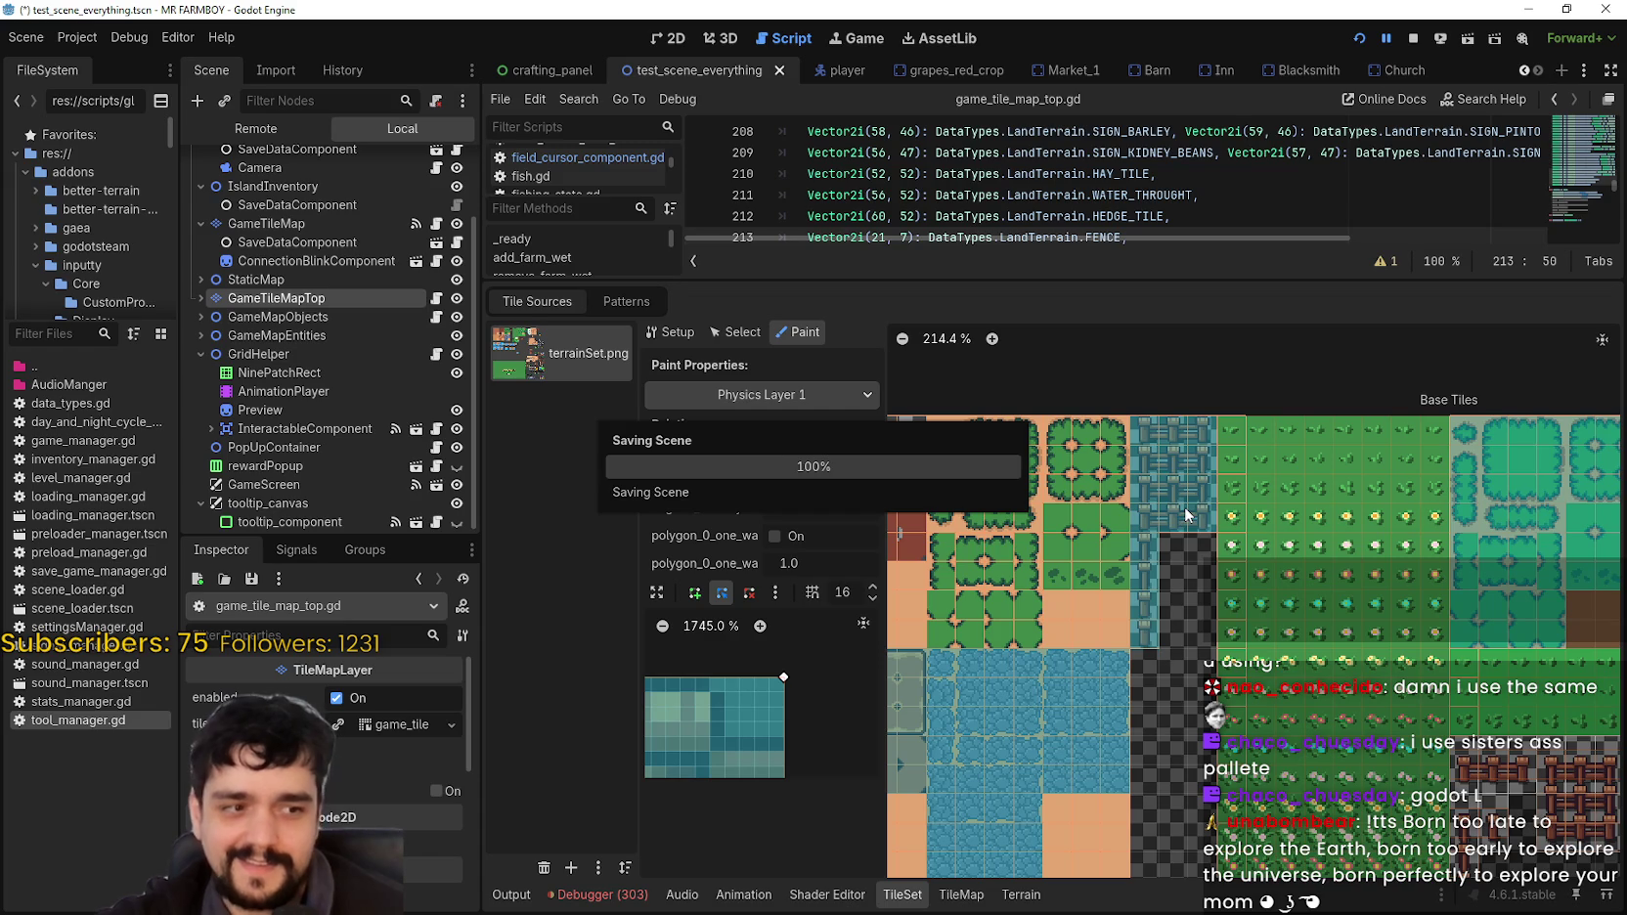
Step: Stop the running game and relaunch the project
left_click(1404, 35)
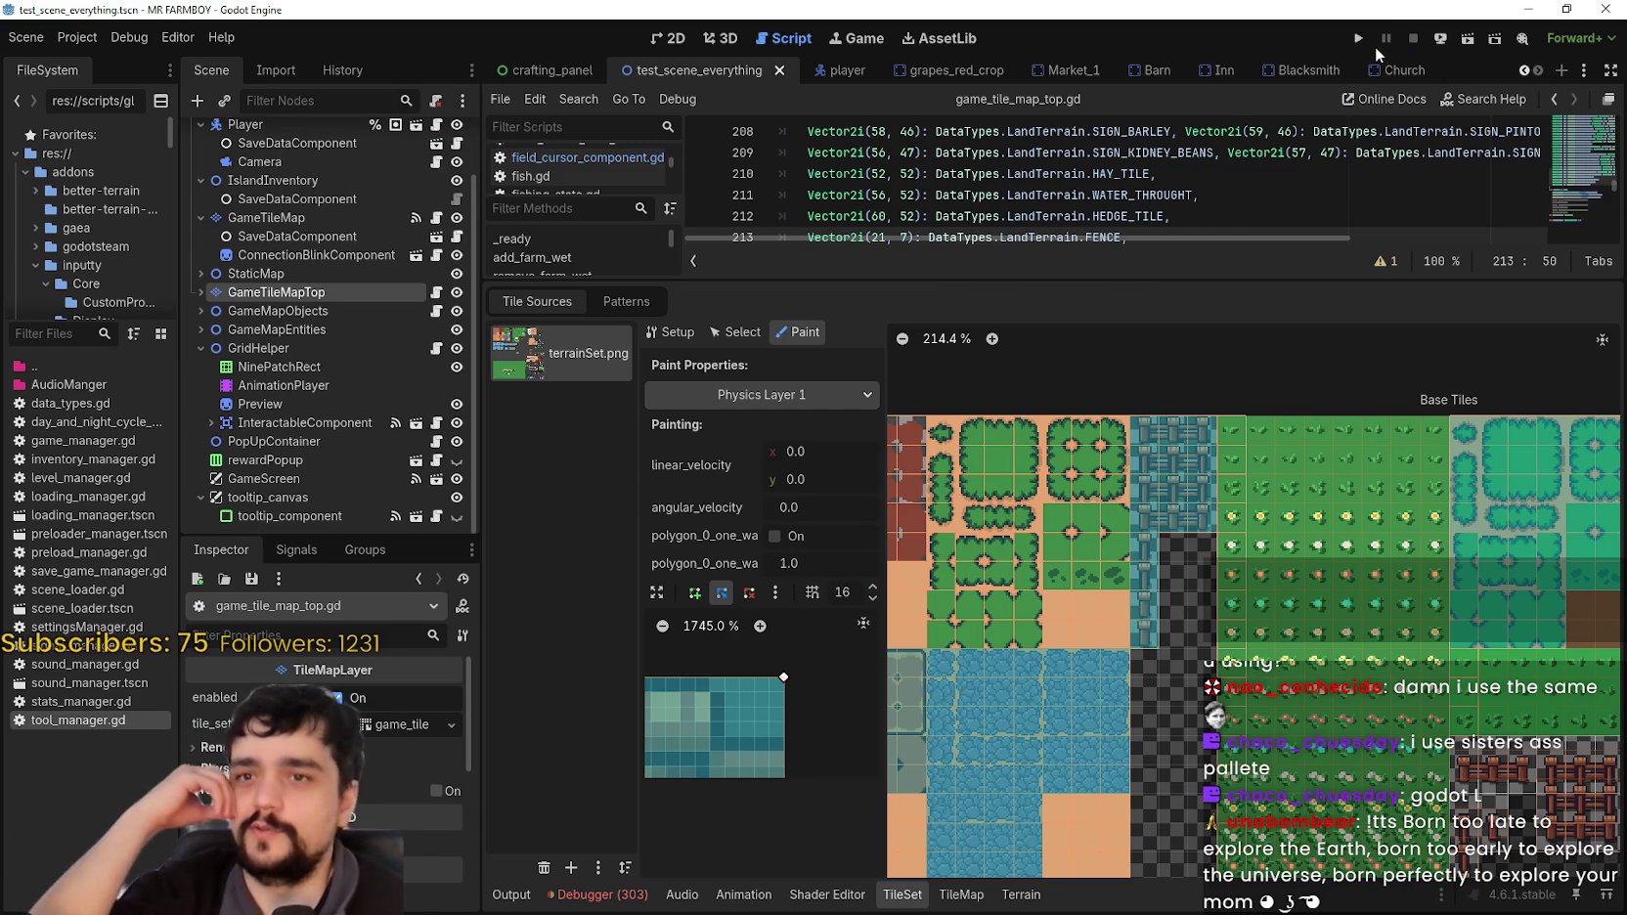
left_click(1358, 39)
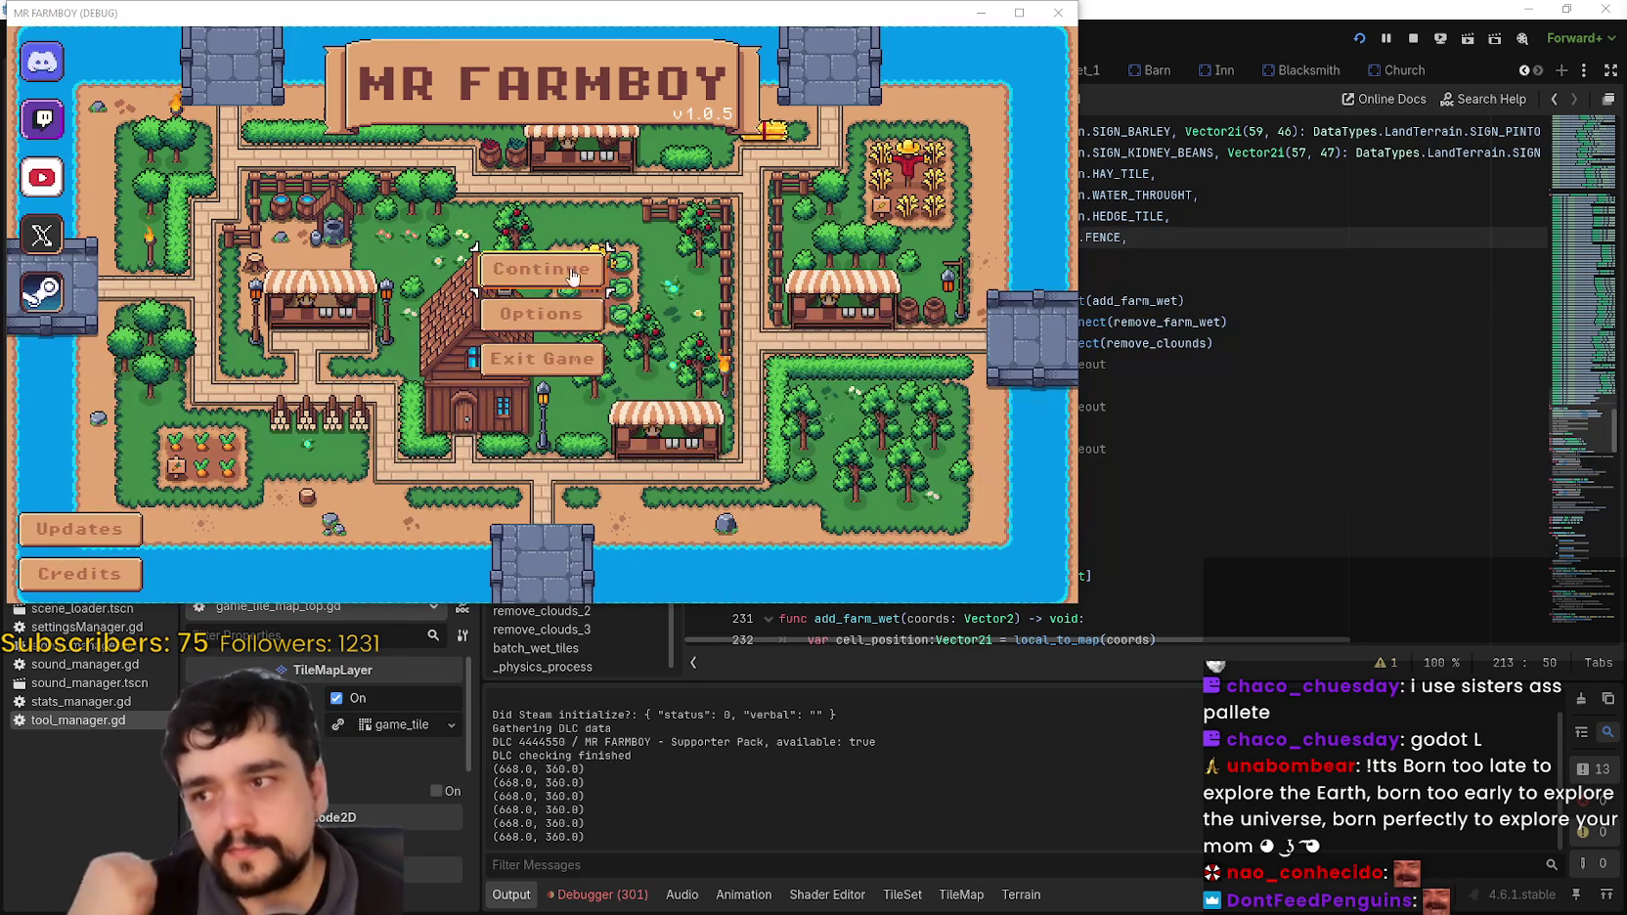
Step: Open Continue's save list, pick Save 1, and load it
left_click(566, 270)
scroll(867, 369, "down", 3)
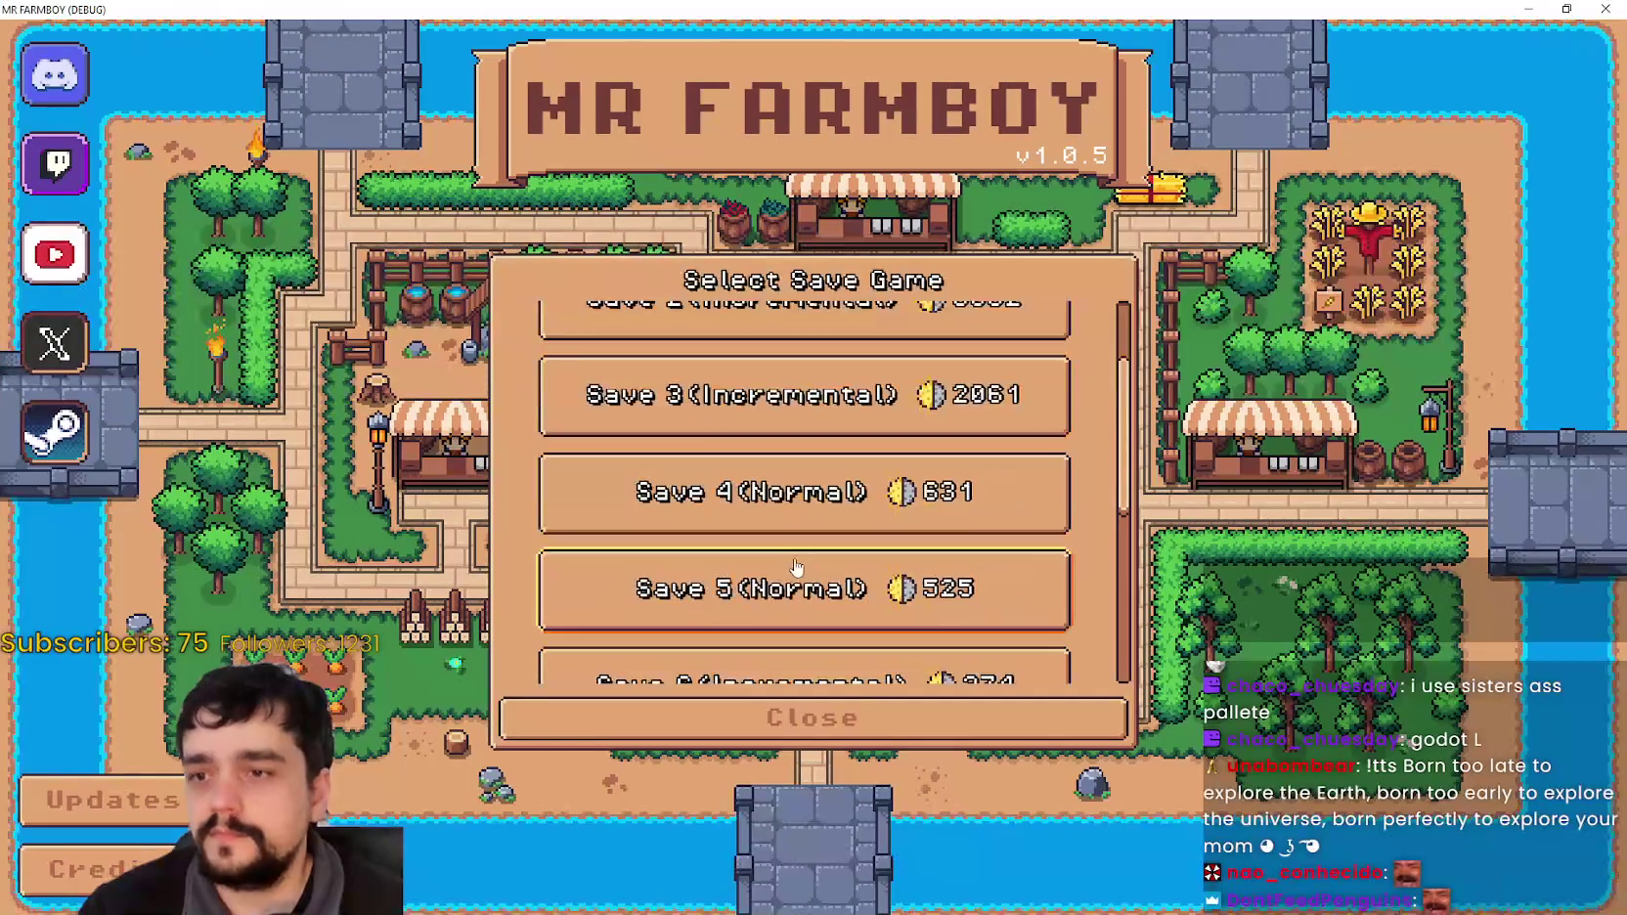
left_click(747, 416)
scroll(746, 442, "up", 3)
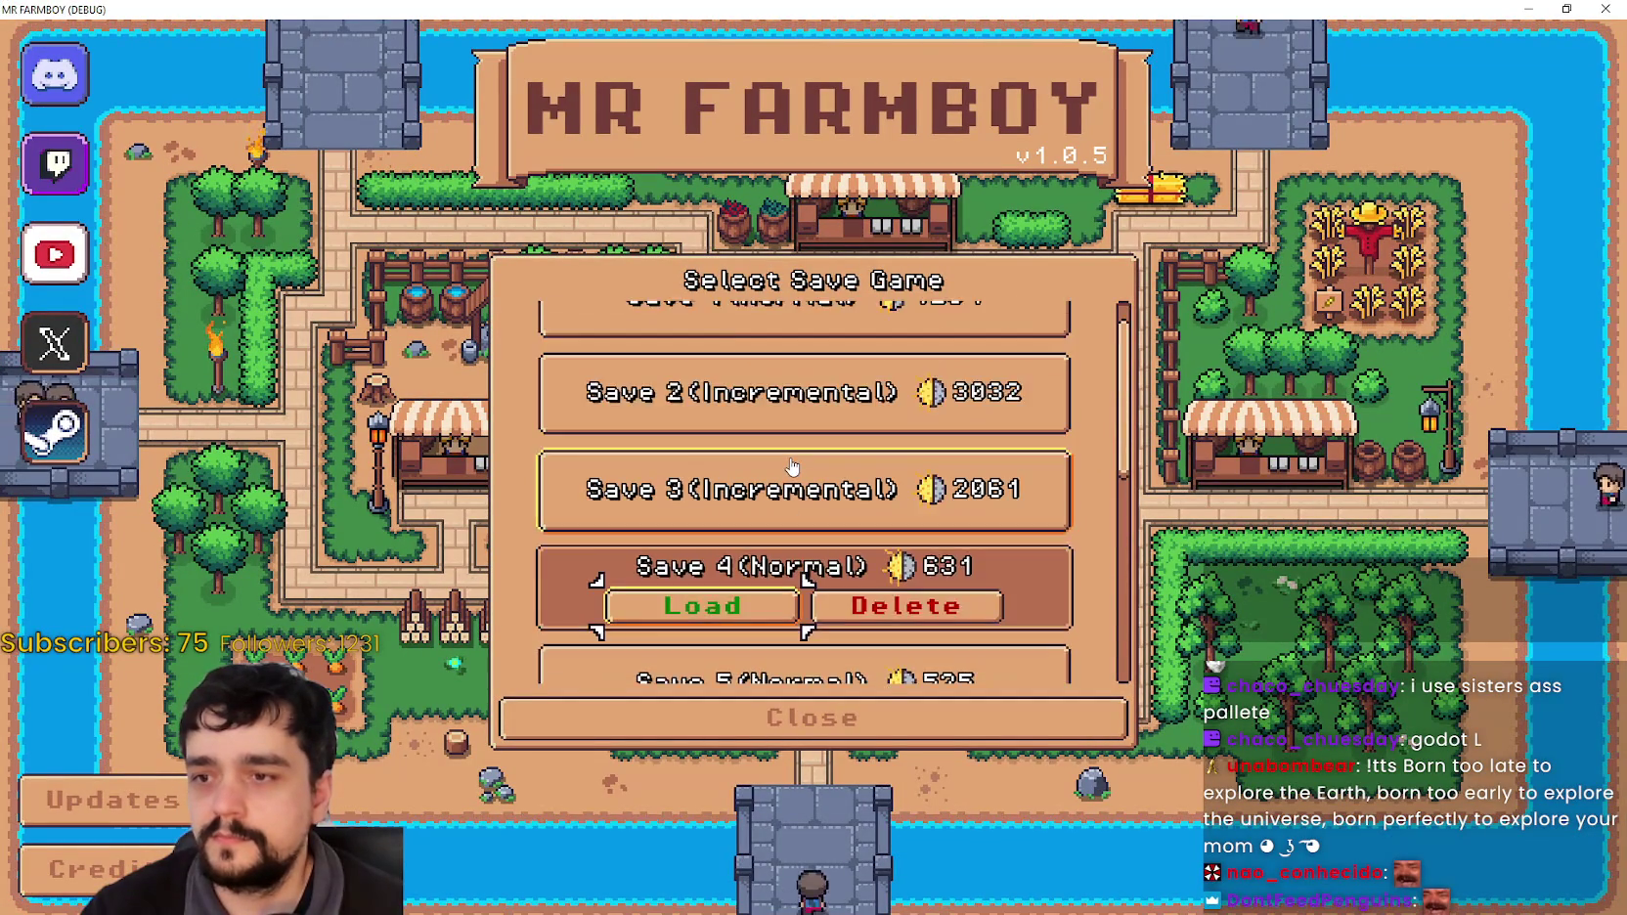
left_click(782, 386)
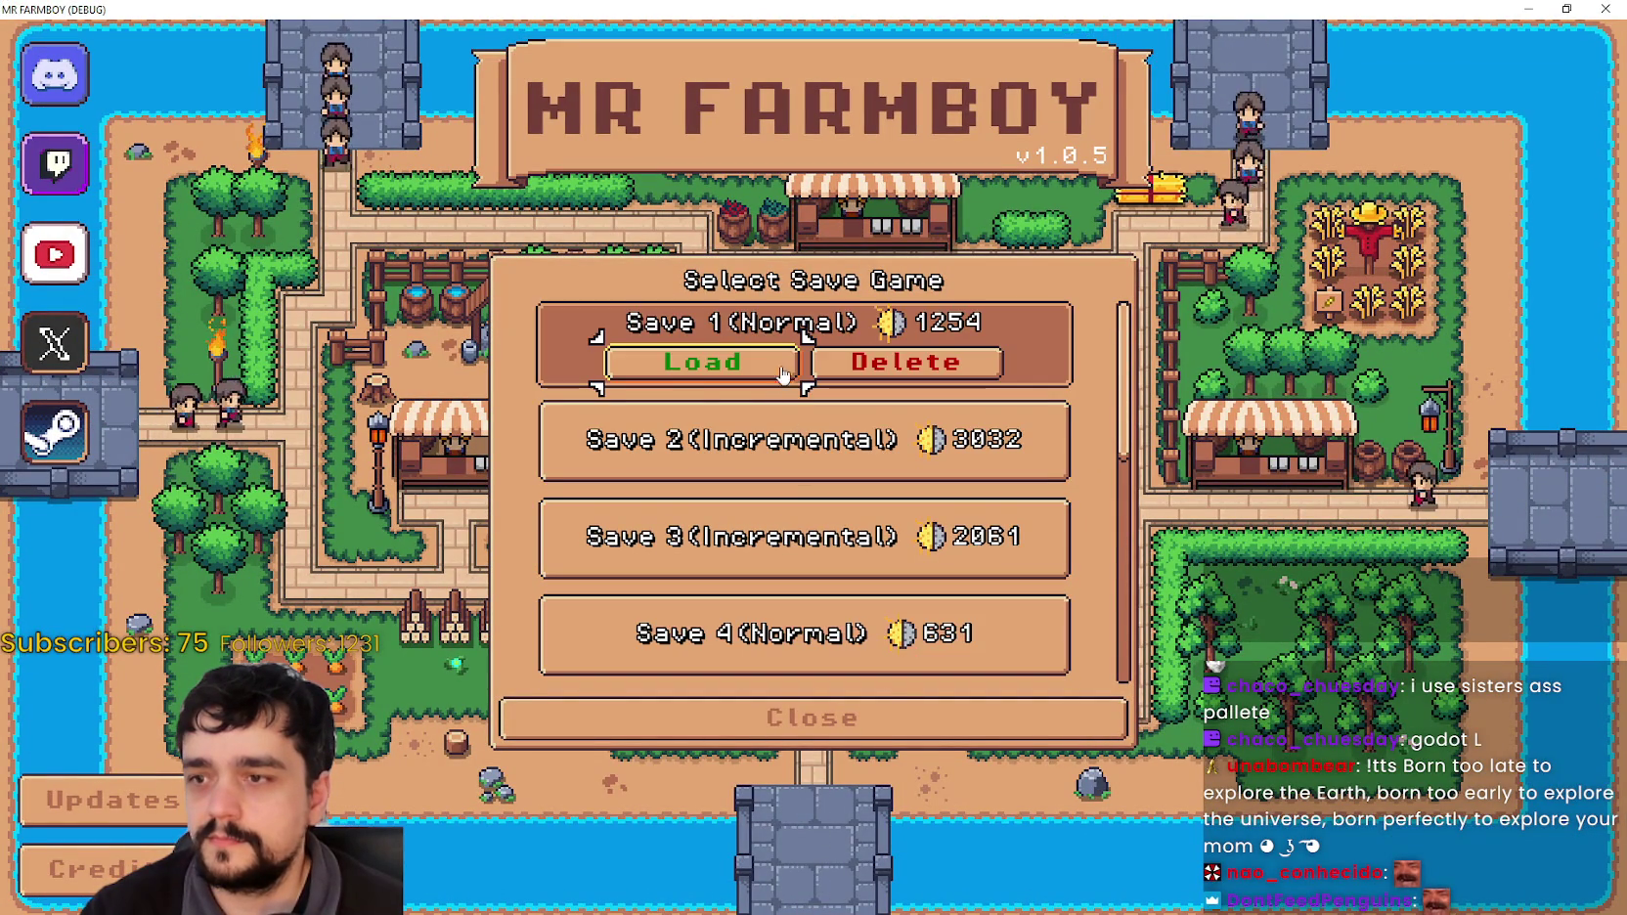
scroll(719, 437, "down", 3)
scroll(719, 437, "up", 5)
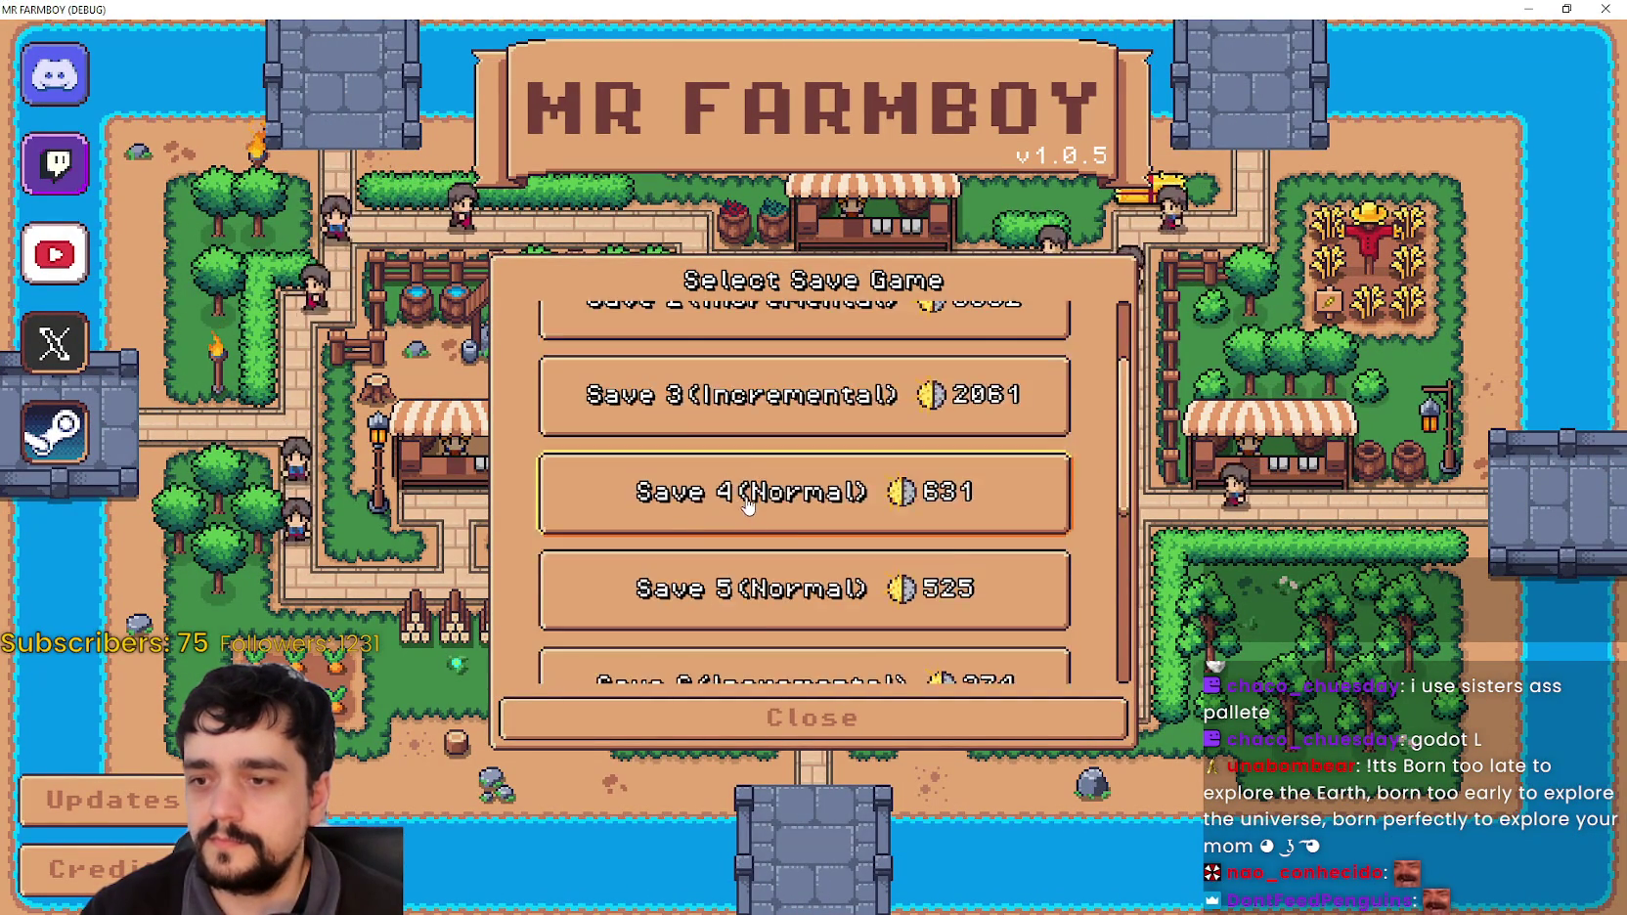
left_click(676, 360)
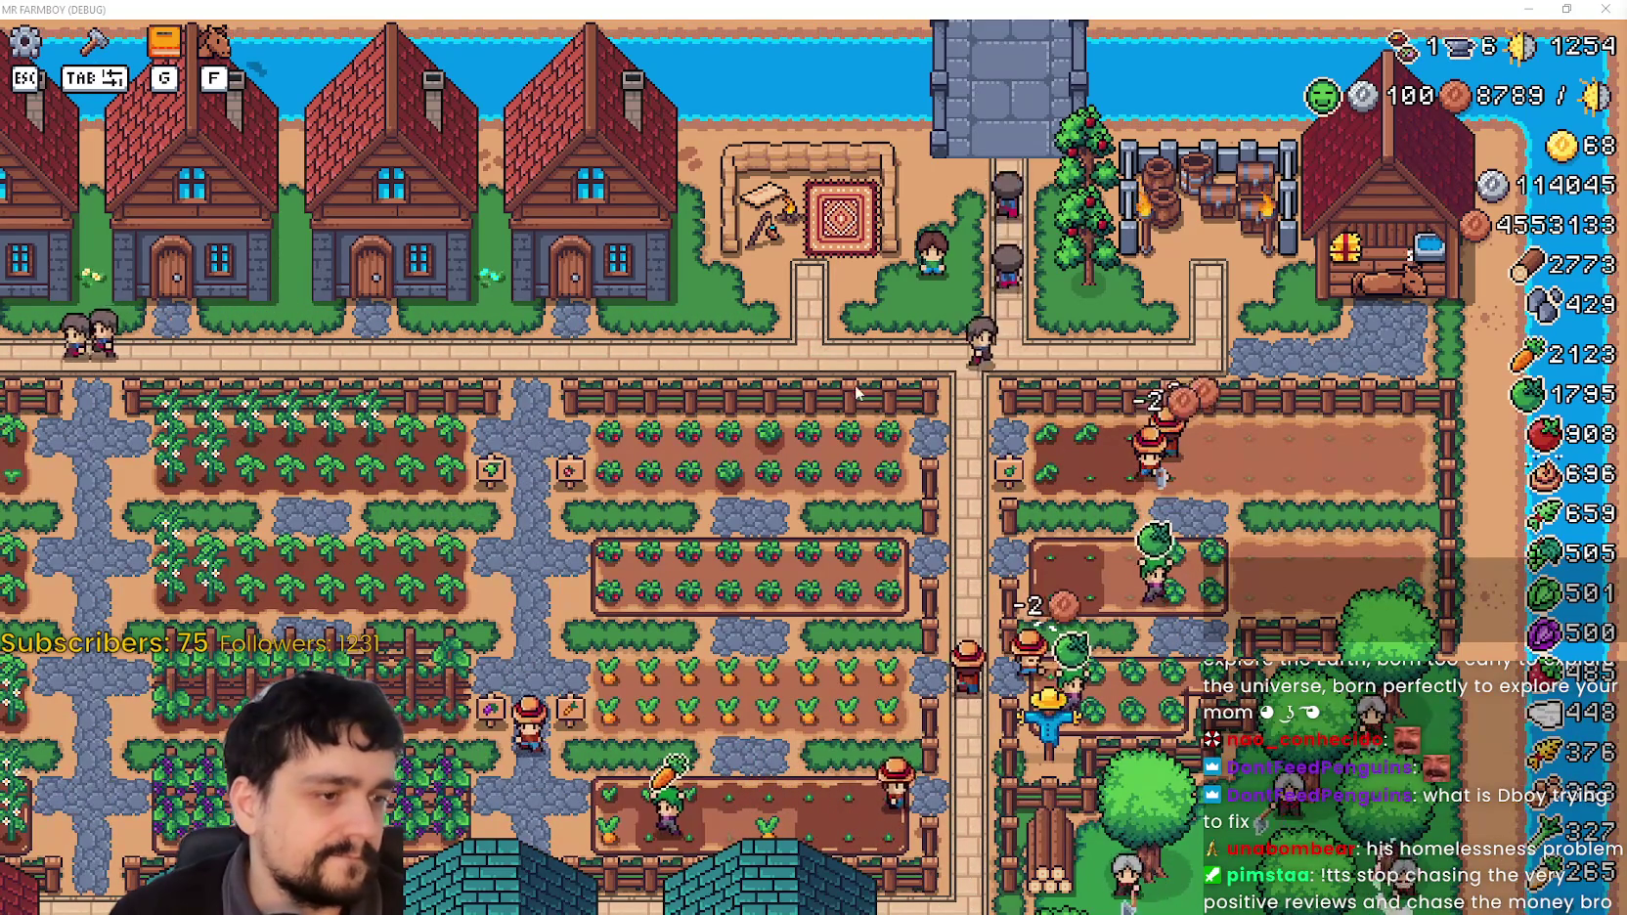
Step: Resume from the breakpoint with F12 and walk the farmer up to the road
scroll(966, 356, "up", 3)
scroll(966, 356, "up", 2)
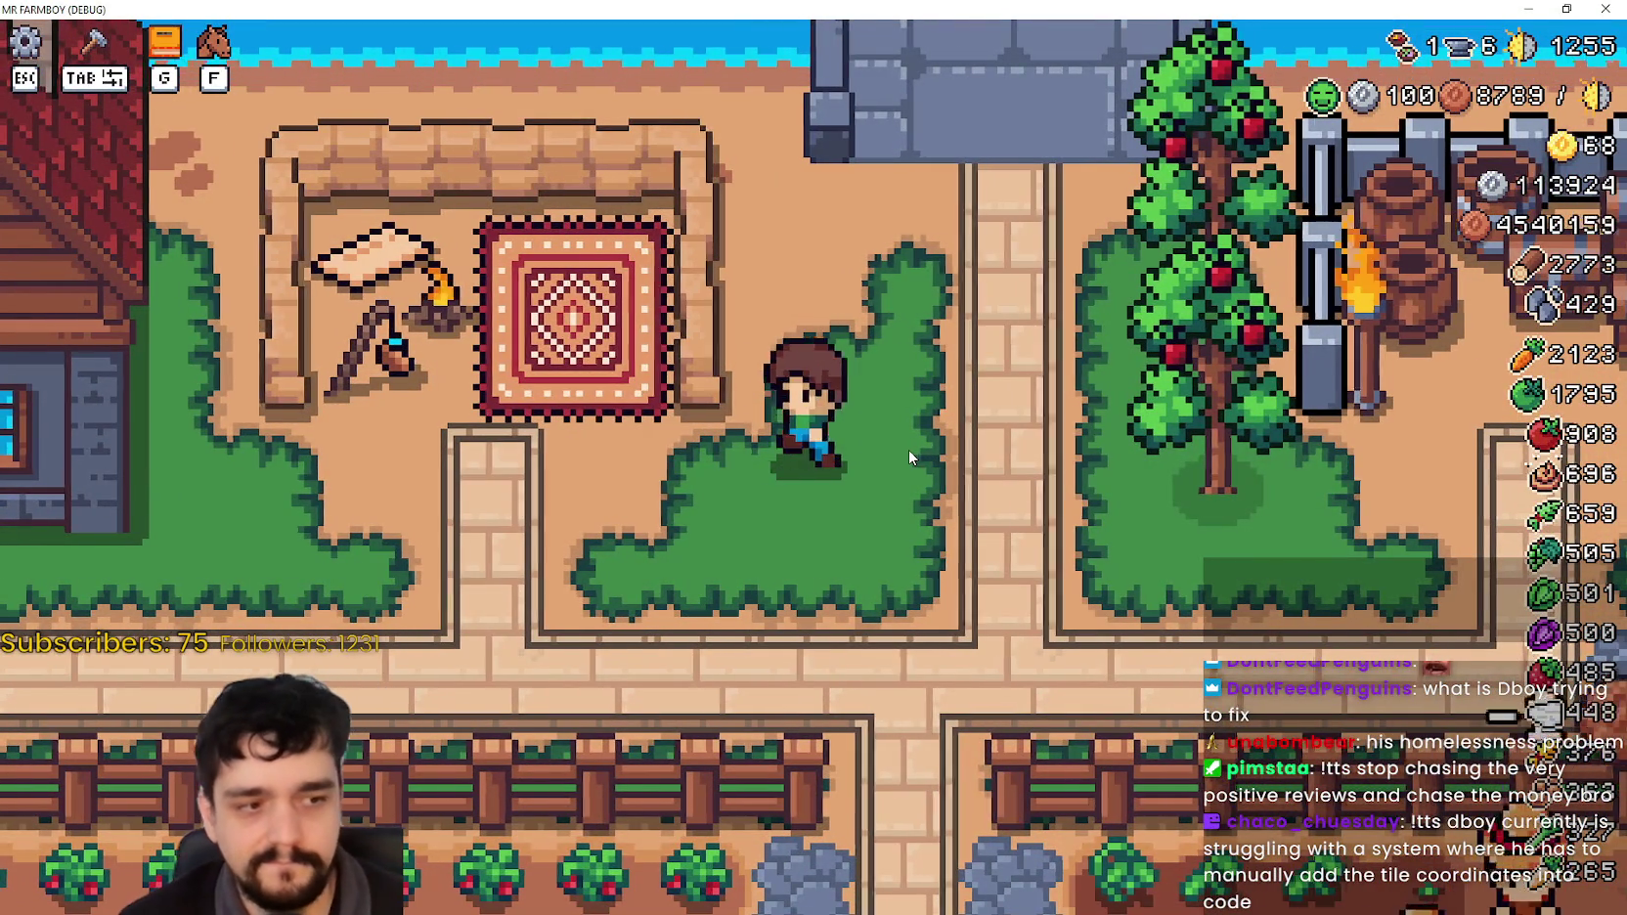
key("a")
key("s")
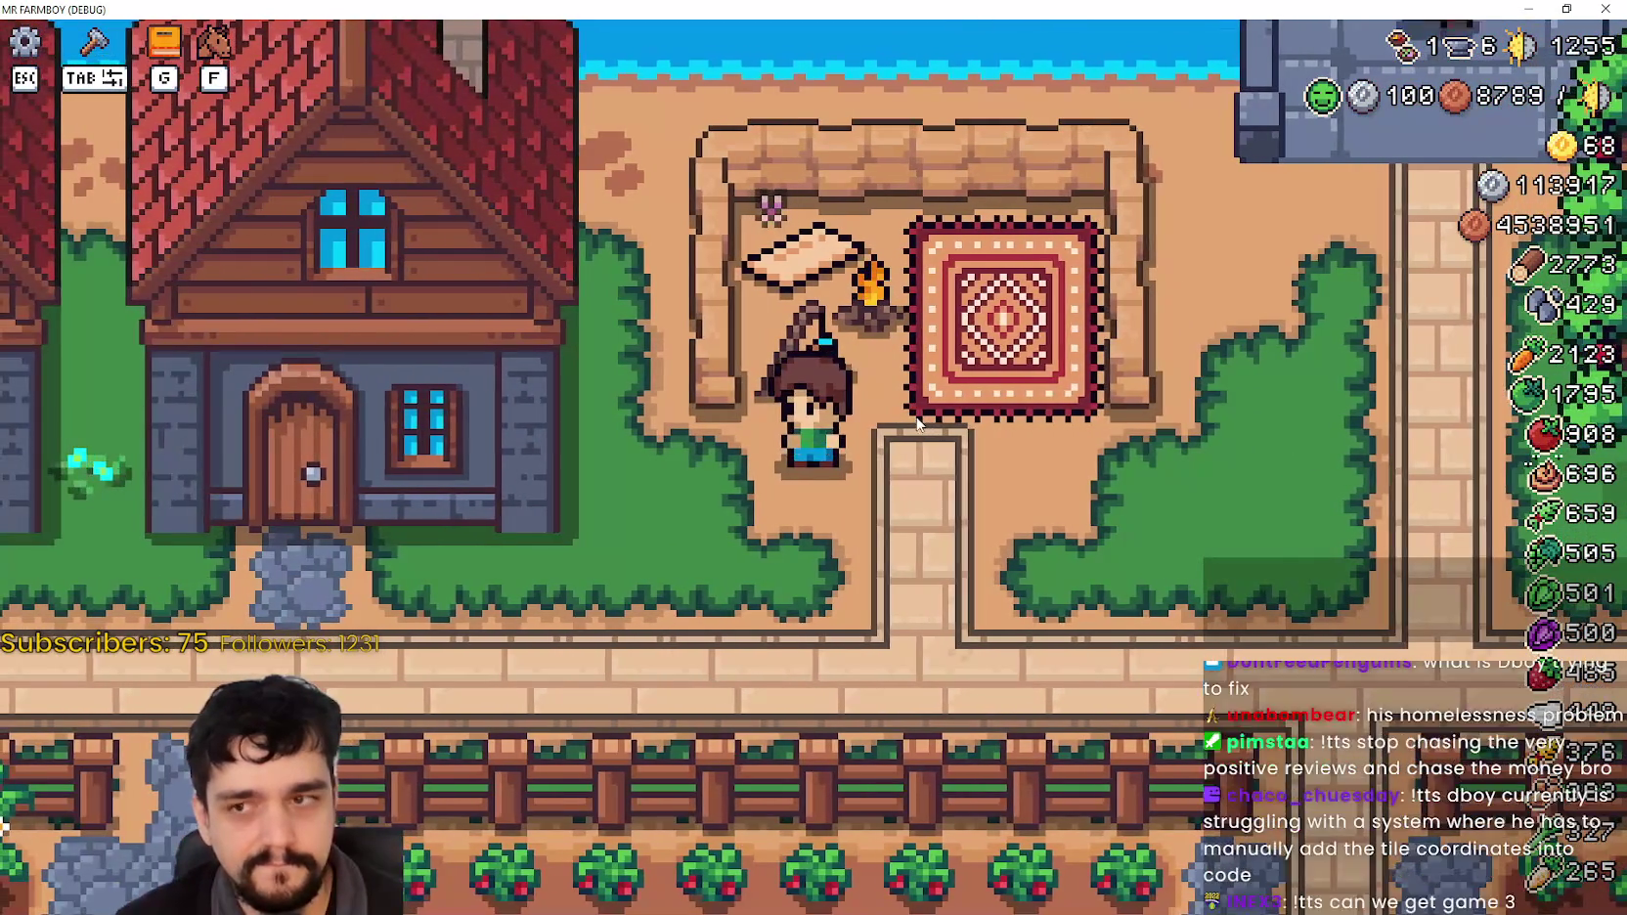
scroll(902, 398, "down", 3)
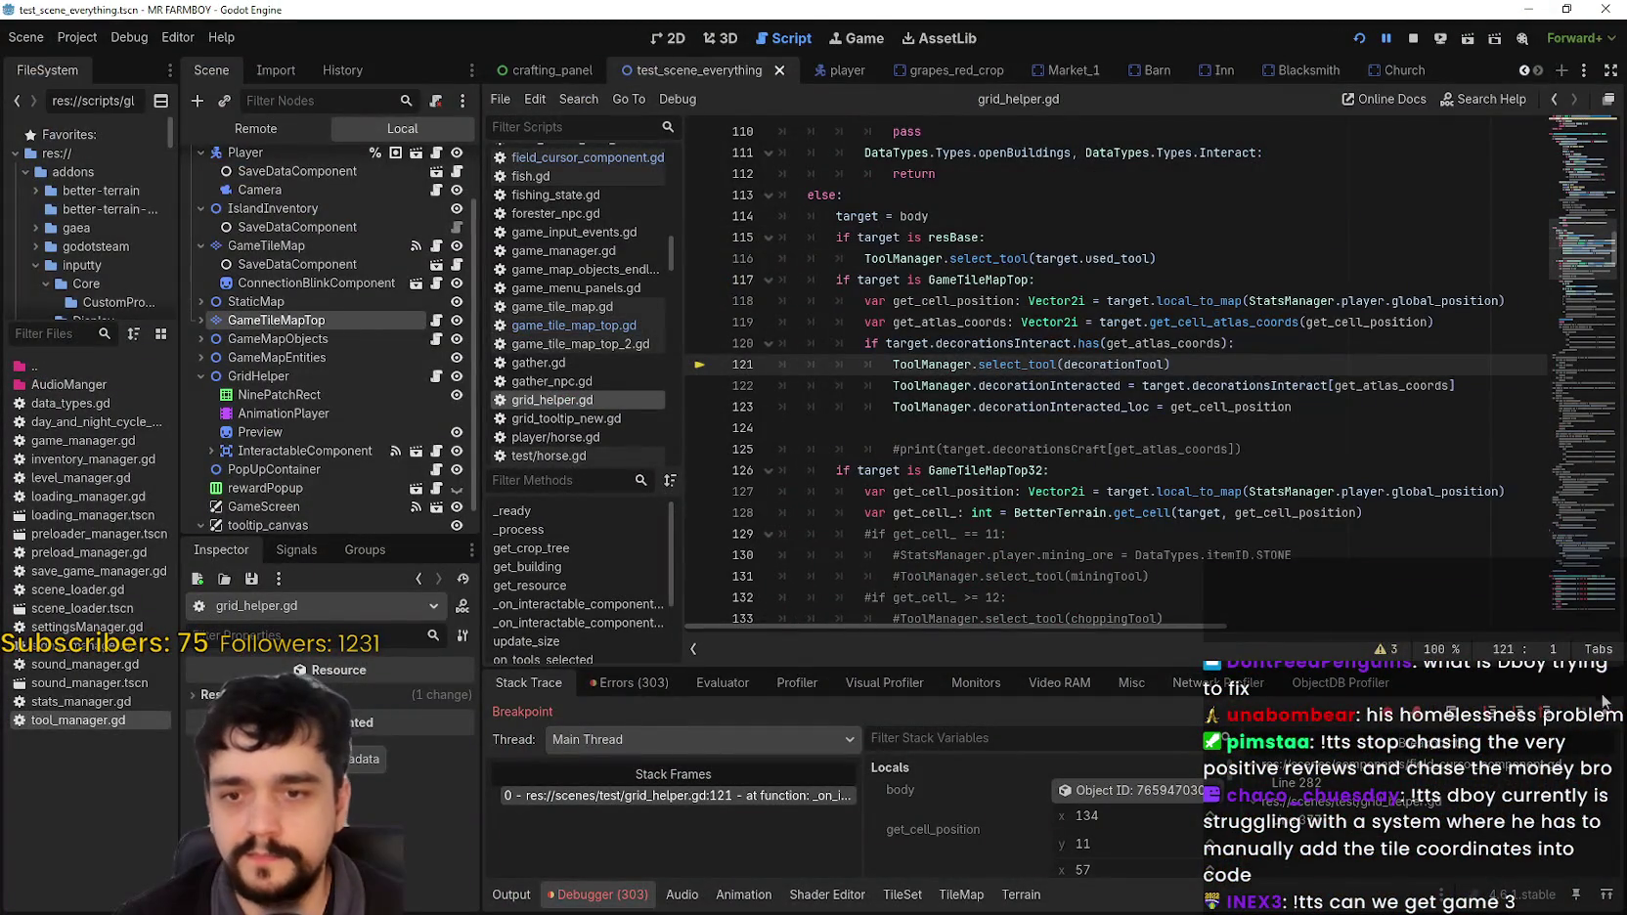
key("F12")
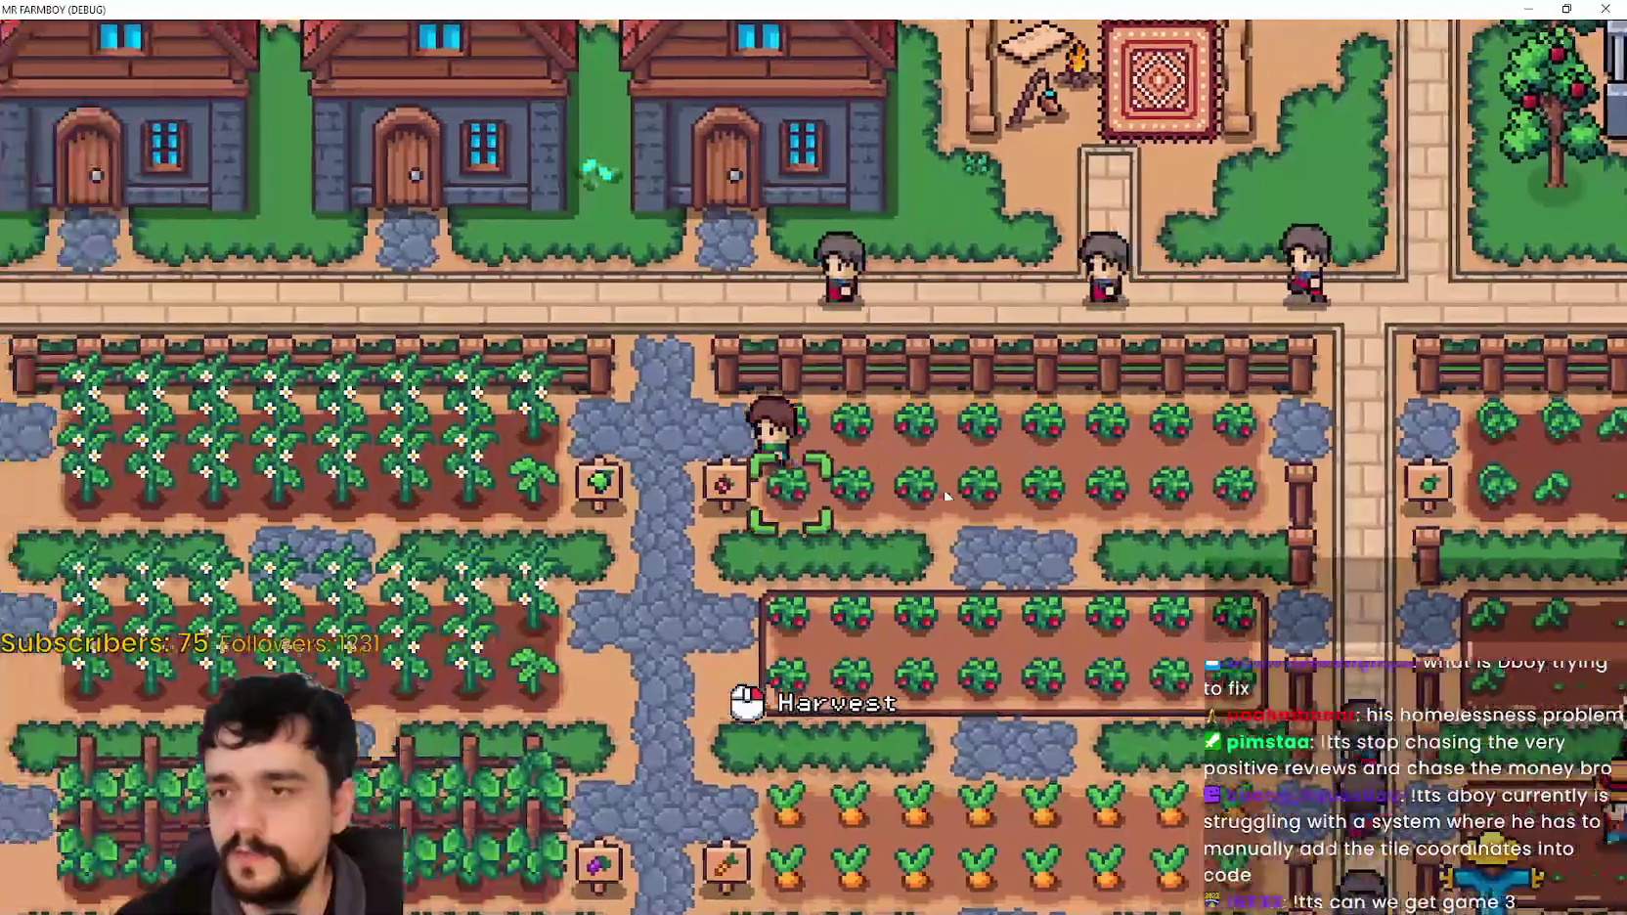
key("w")
key("d")
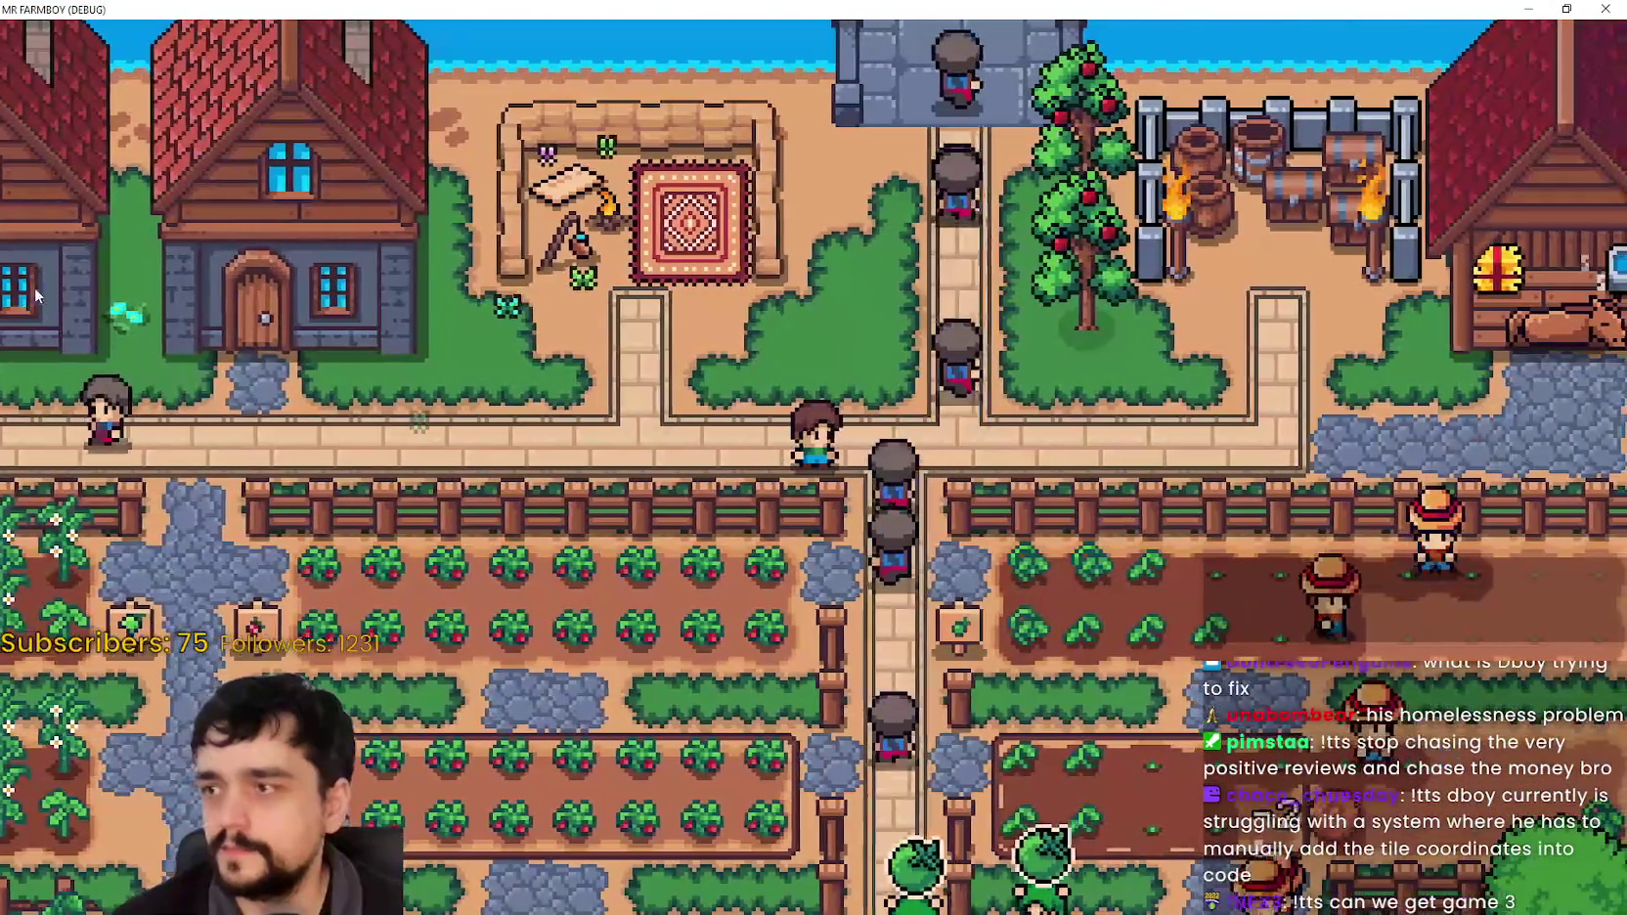
Step: Build a Wheat Hay from Crafting > Decorations and place it beside the farmer
key("c")
left_click(141, 211)
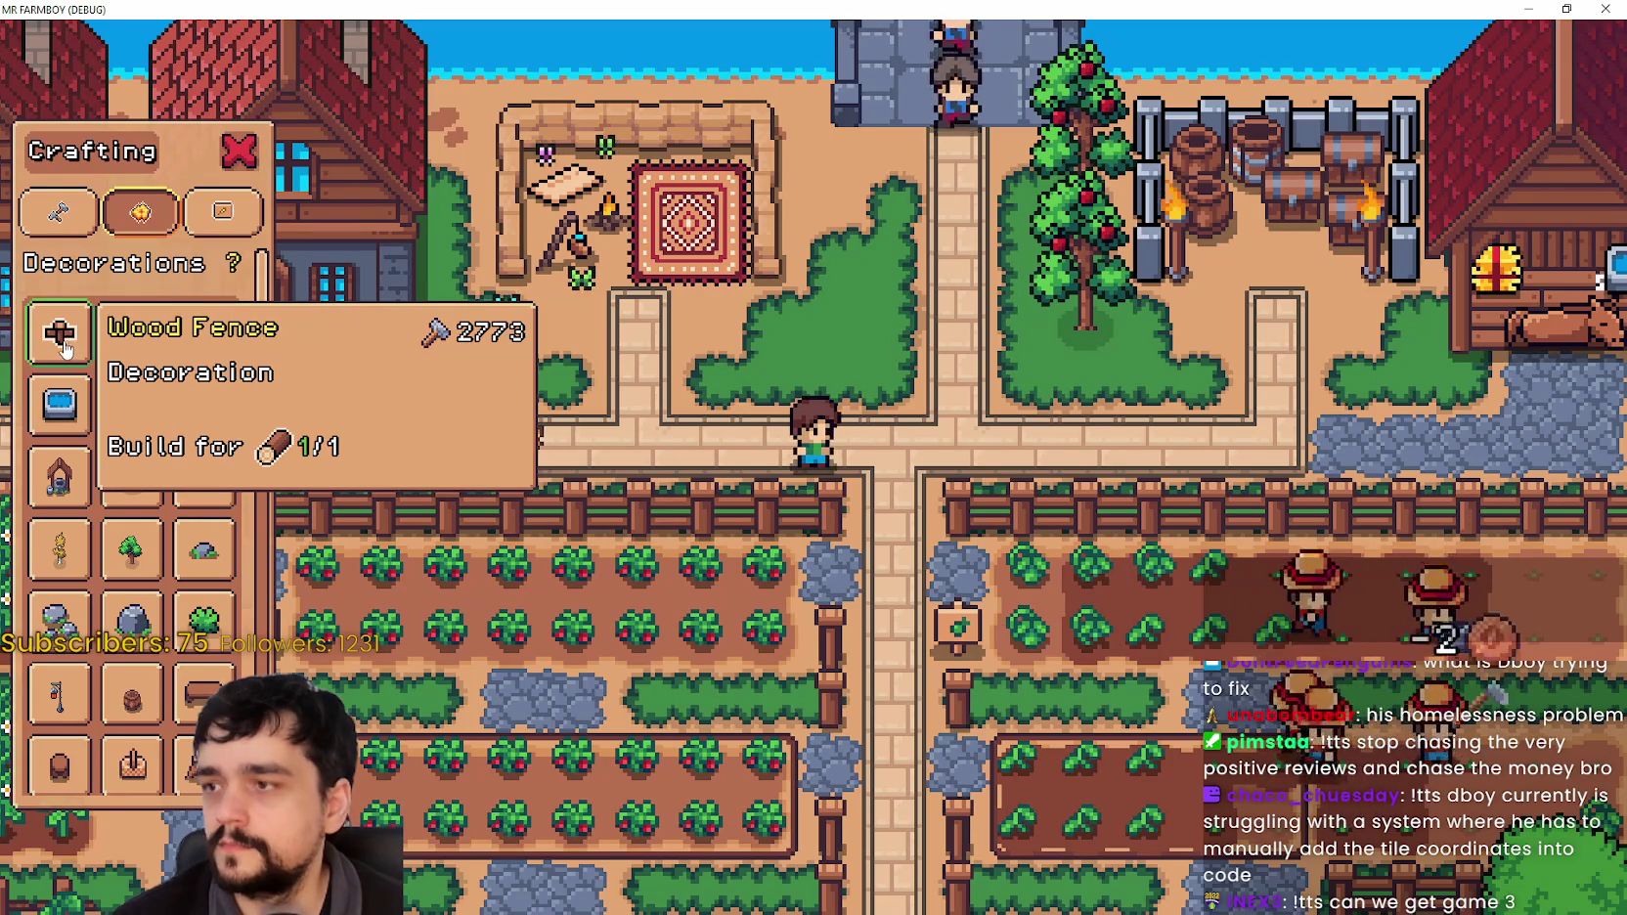
mouse_move(182, 358)
left_click(131, 332)
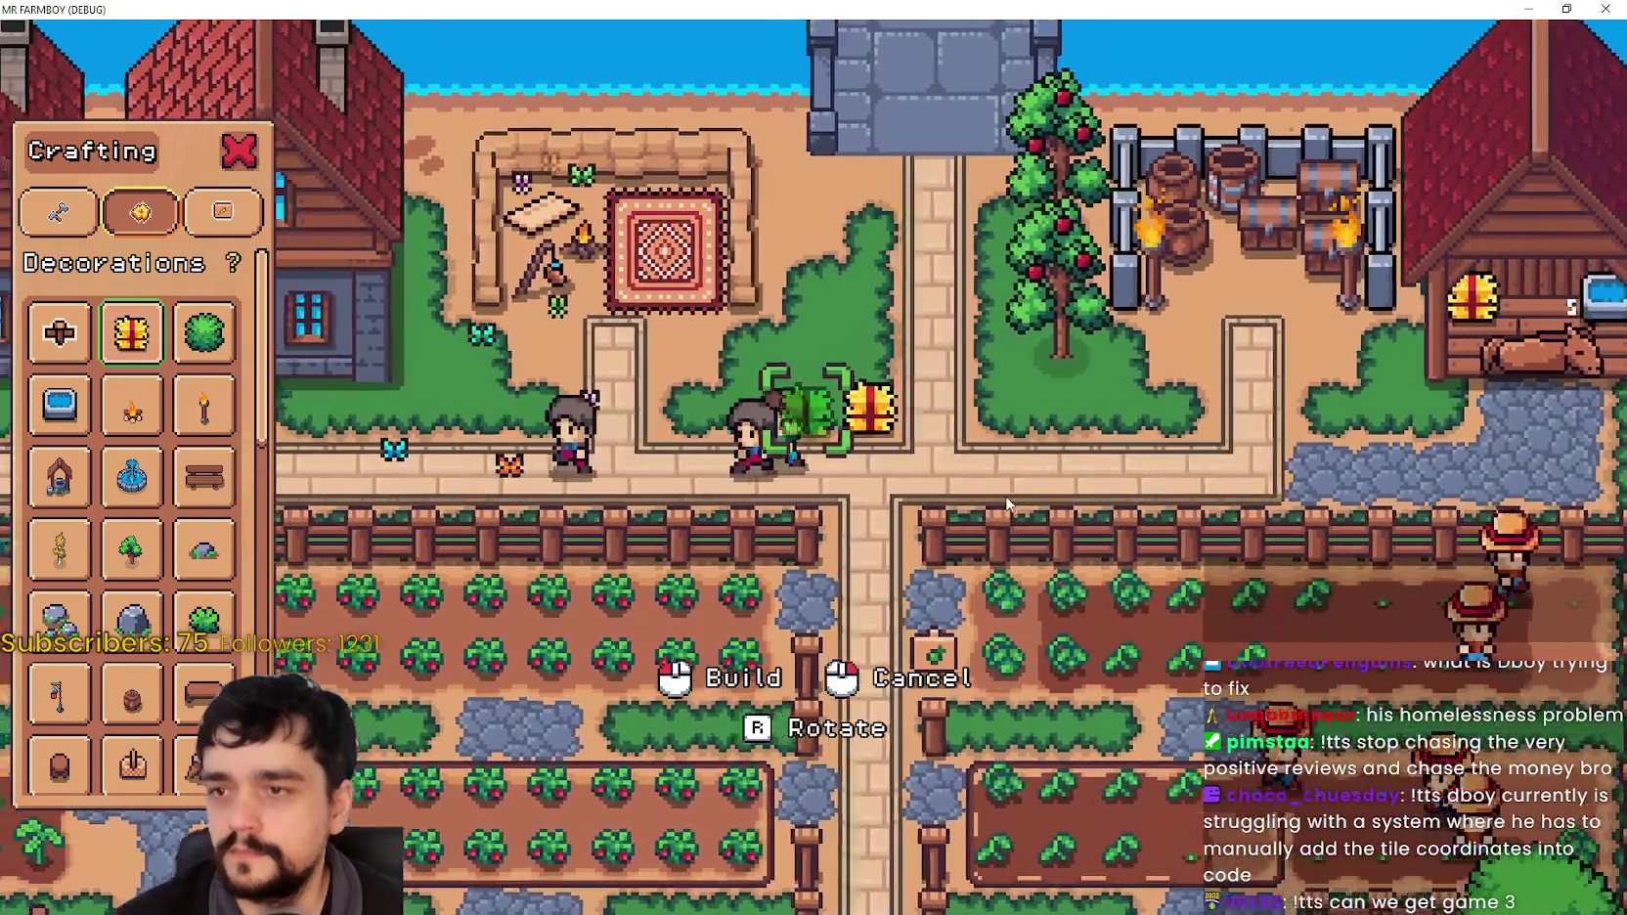
left_click(1017, 503)
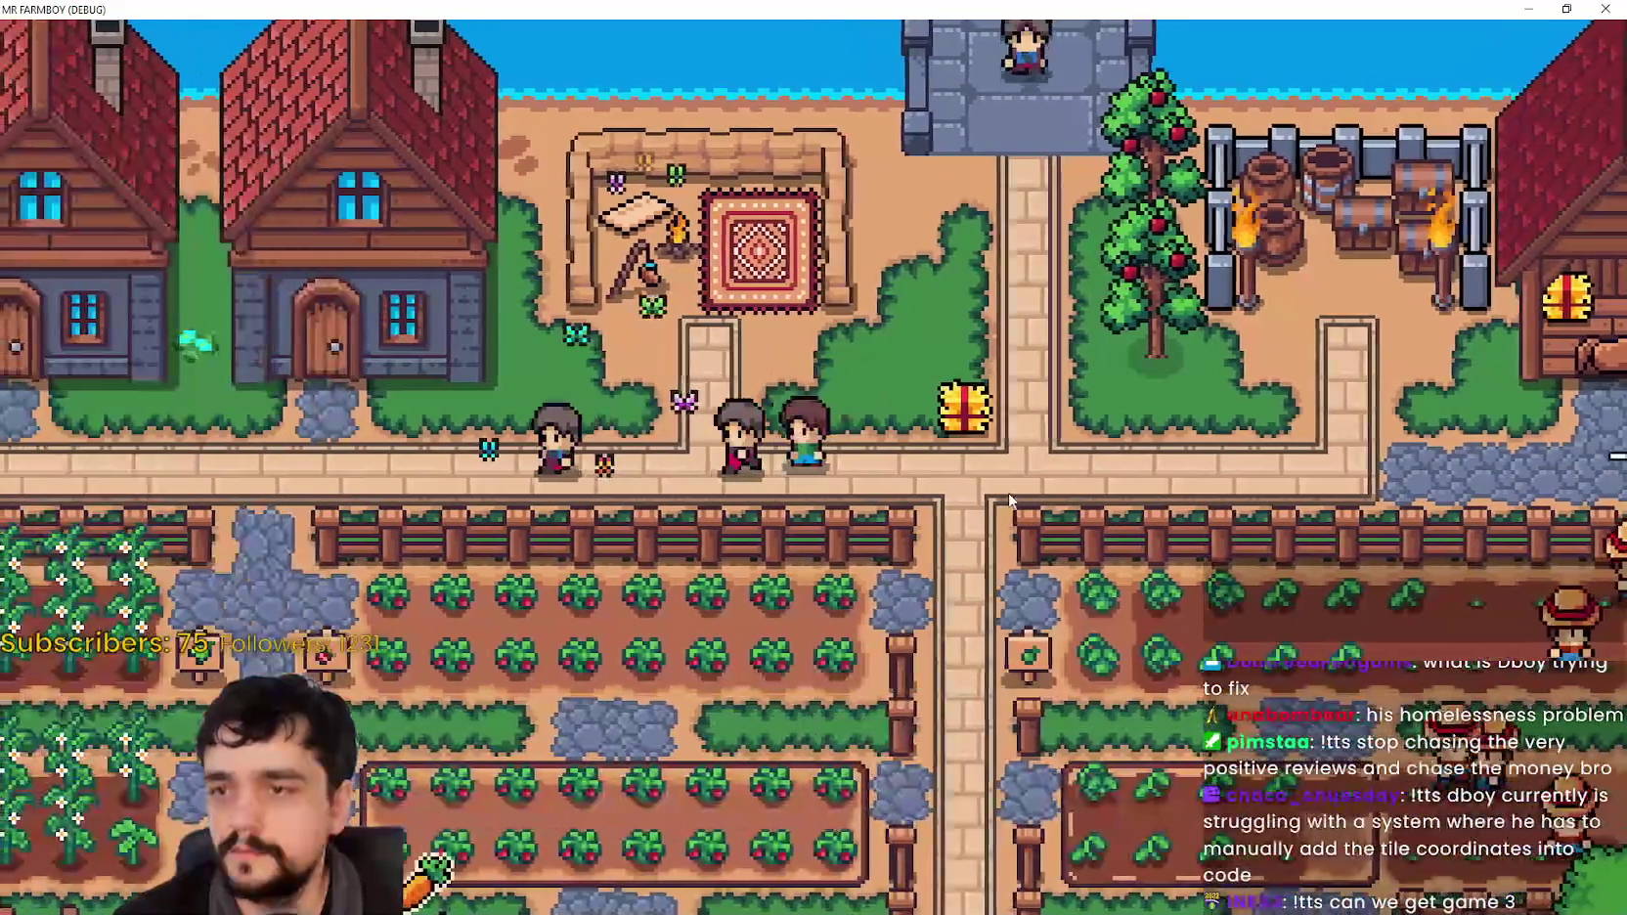
Step: Walk to the hay, pick it up with M, and drop it at a new spot
key("s")
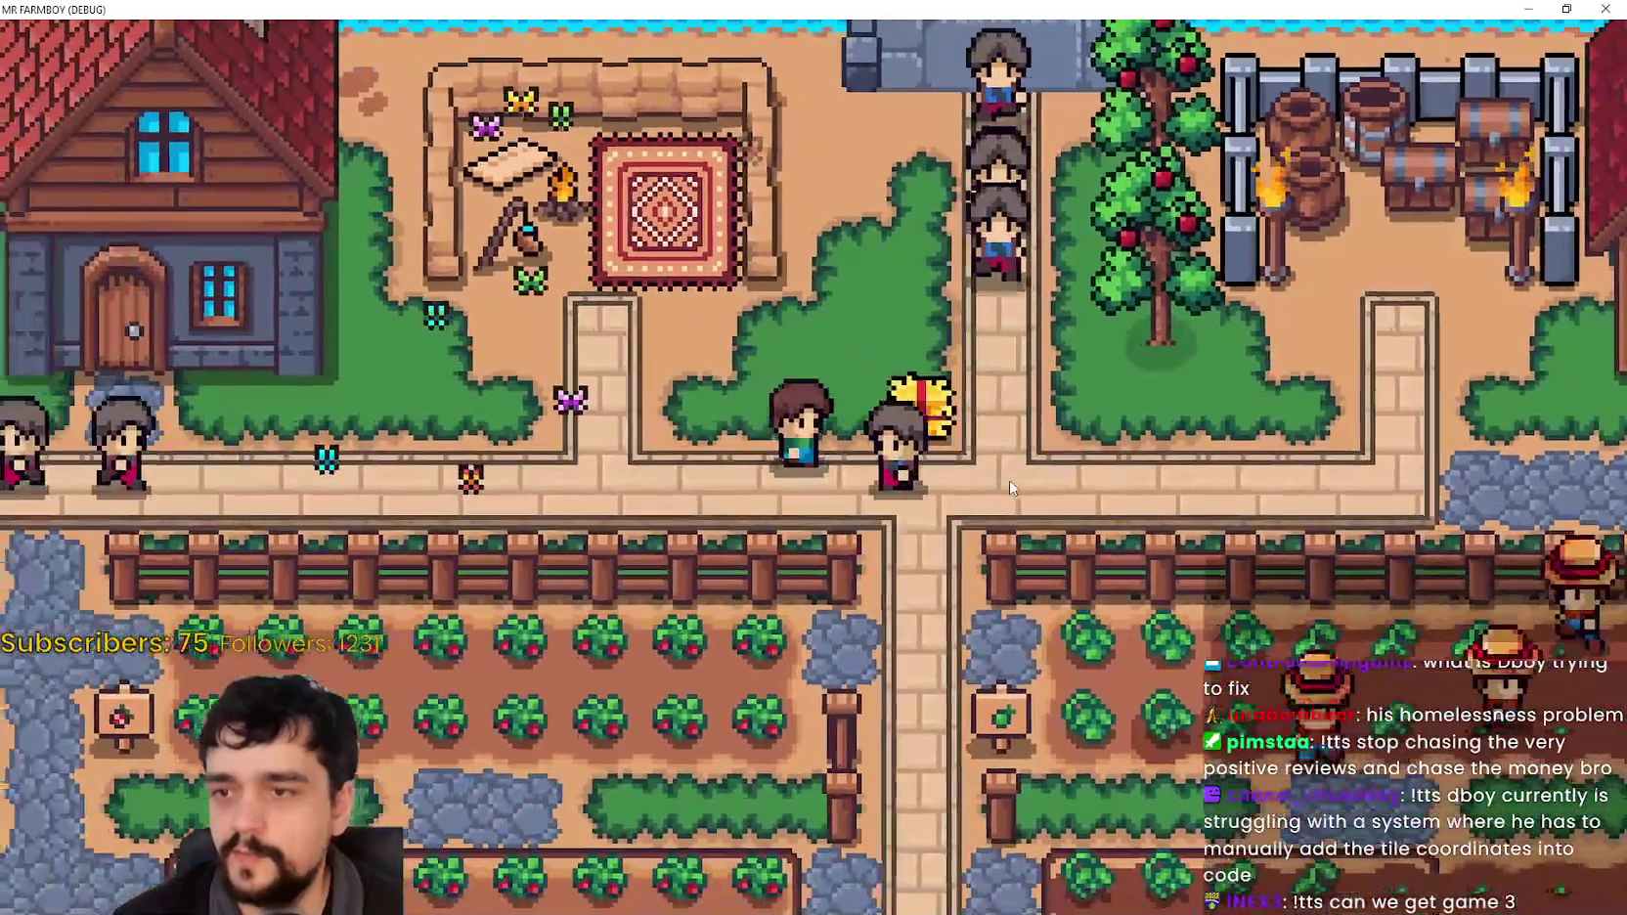
key("d")
key("w")
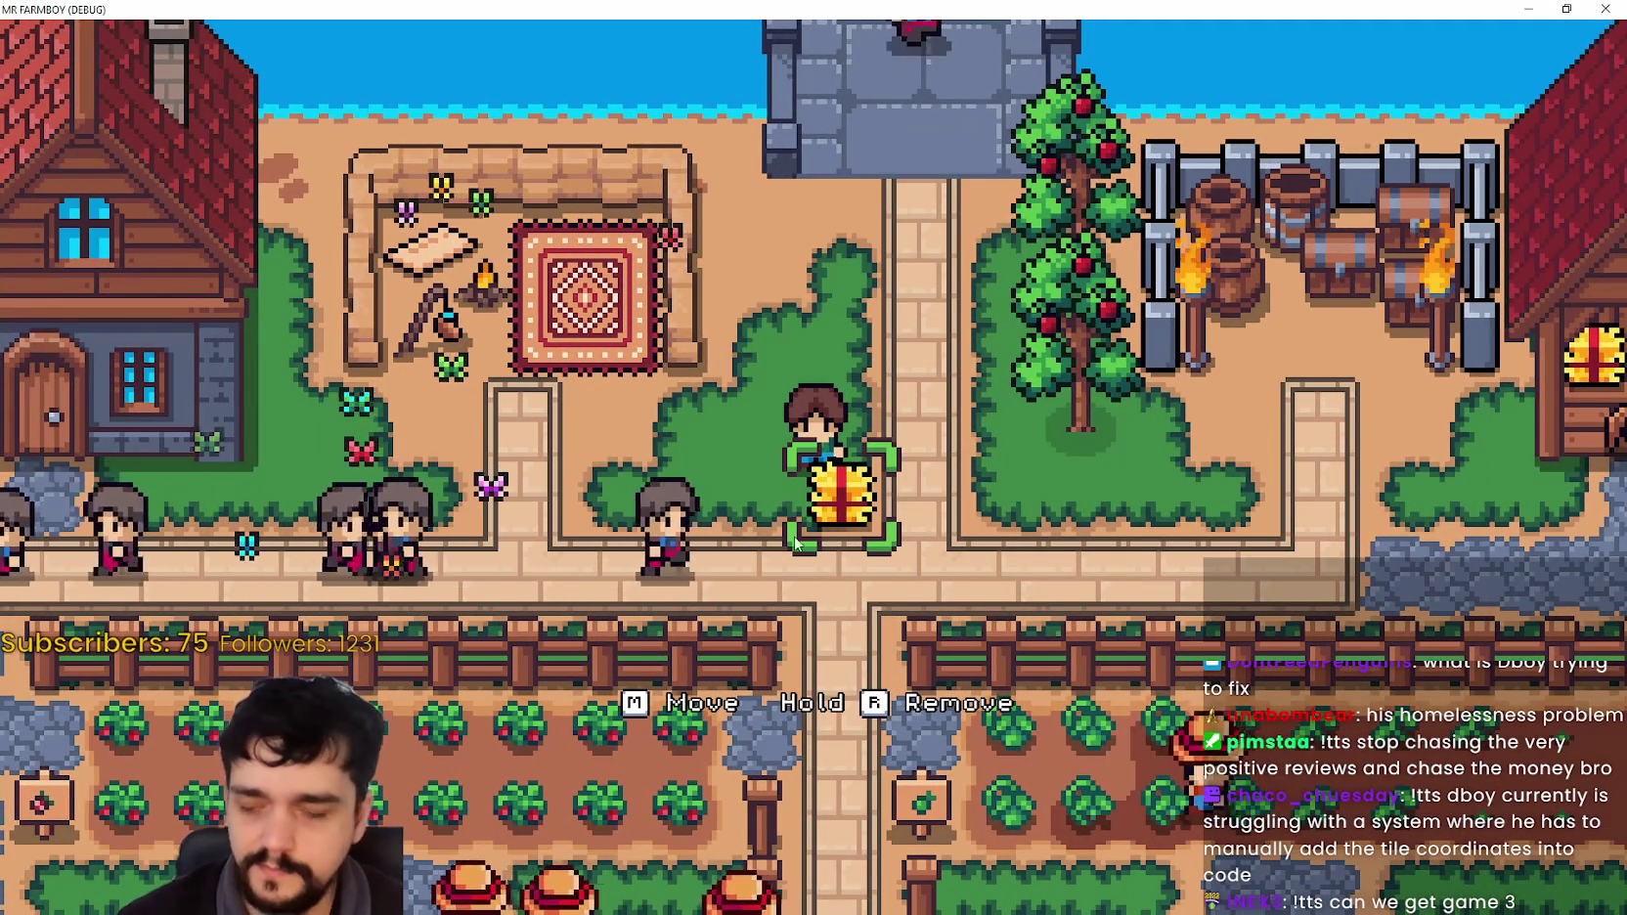
key("m")
key("a")
key("s")
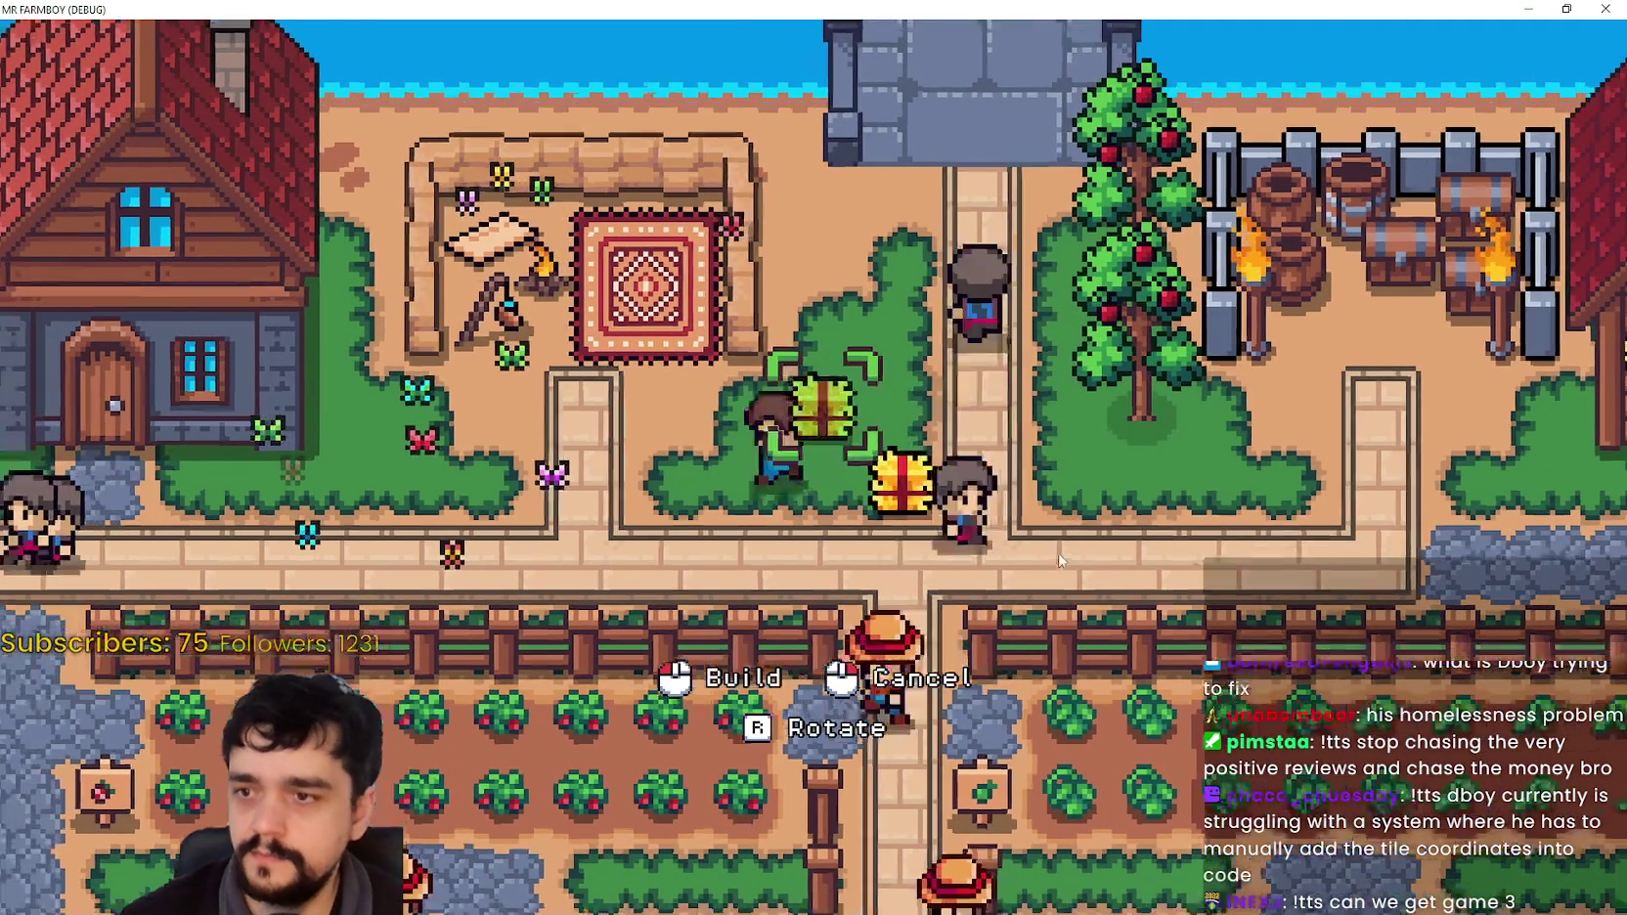
left_click(1065, 555)
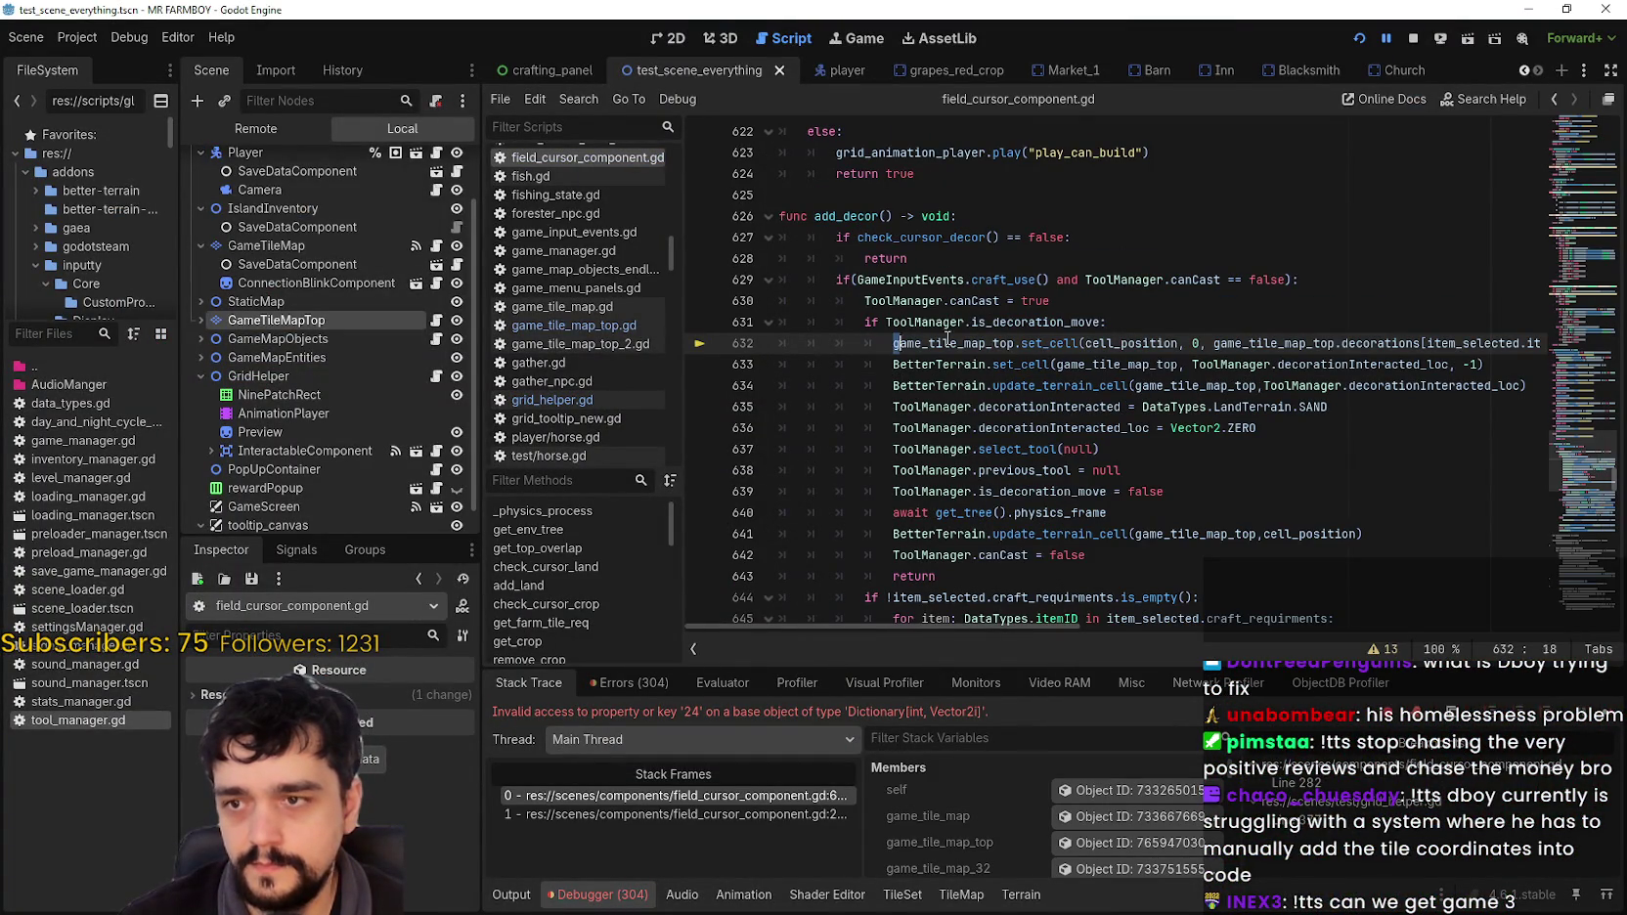
Step: Reselect the set_cell call on line 632, then switch to the crafting_panel scene
left_click_drag(901, 342, 1623, 338)
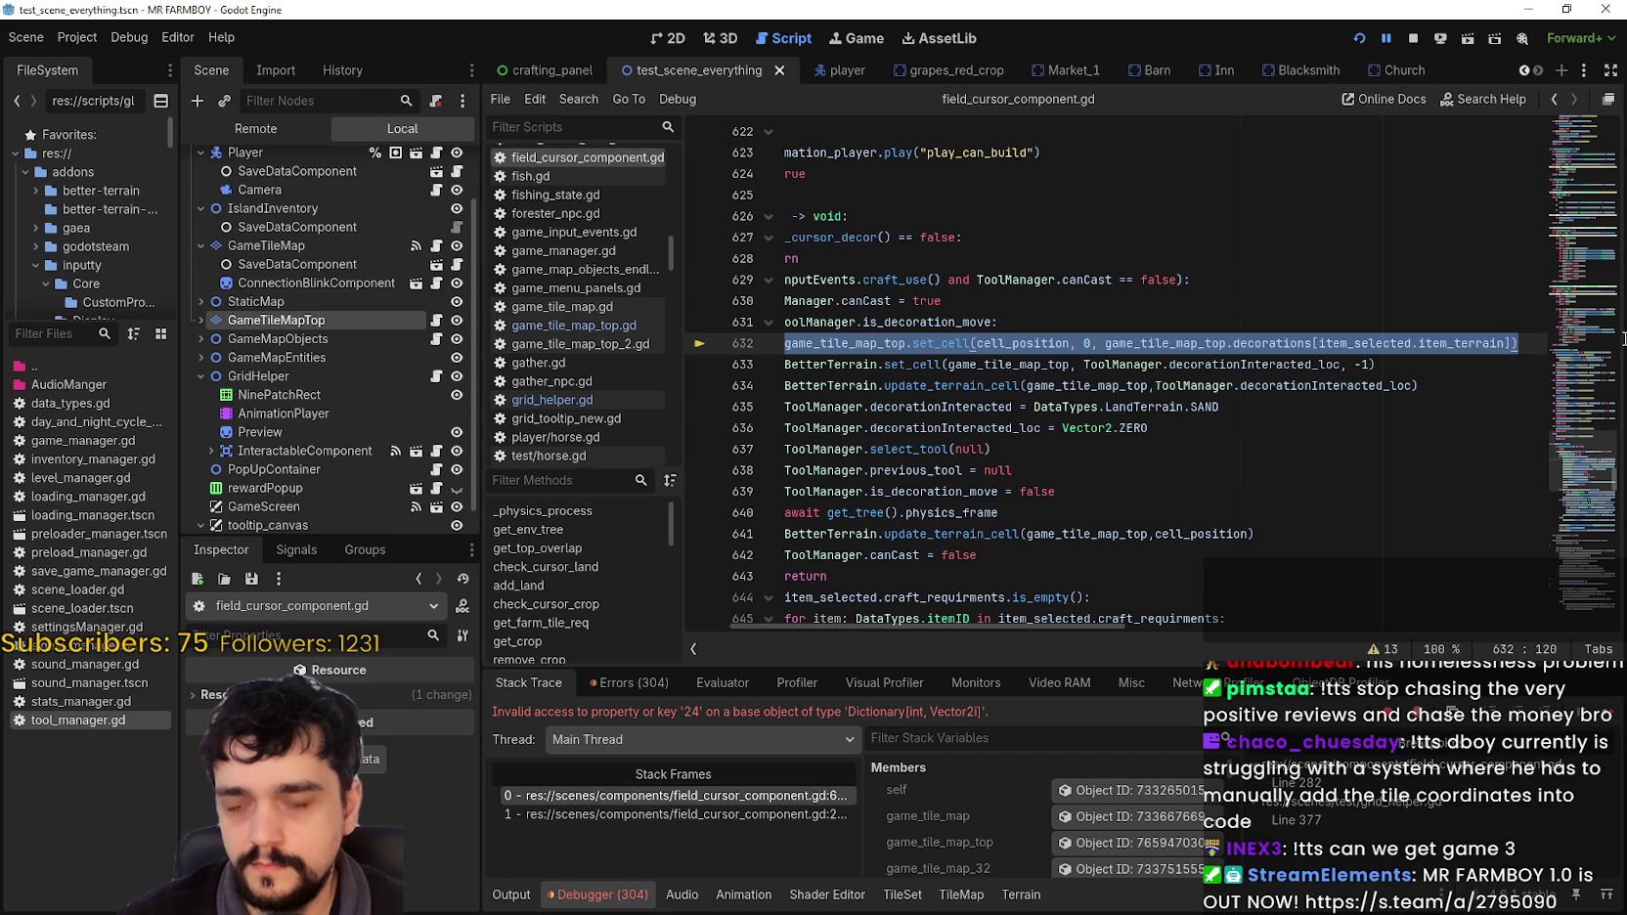
left_click_drag(784, 342, 1556, 335)
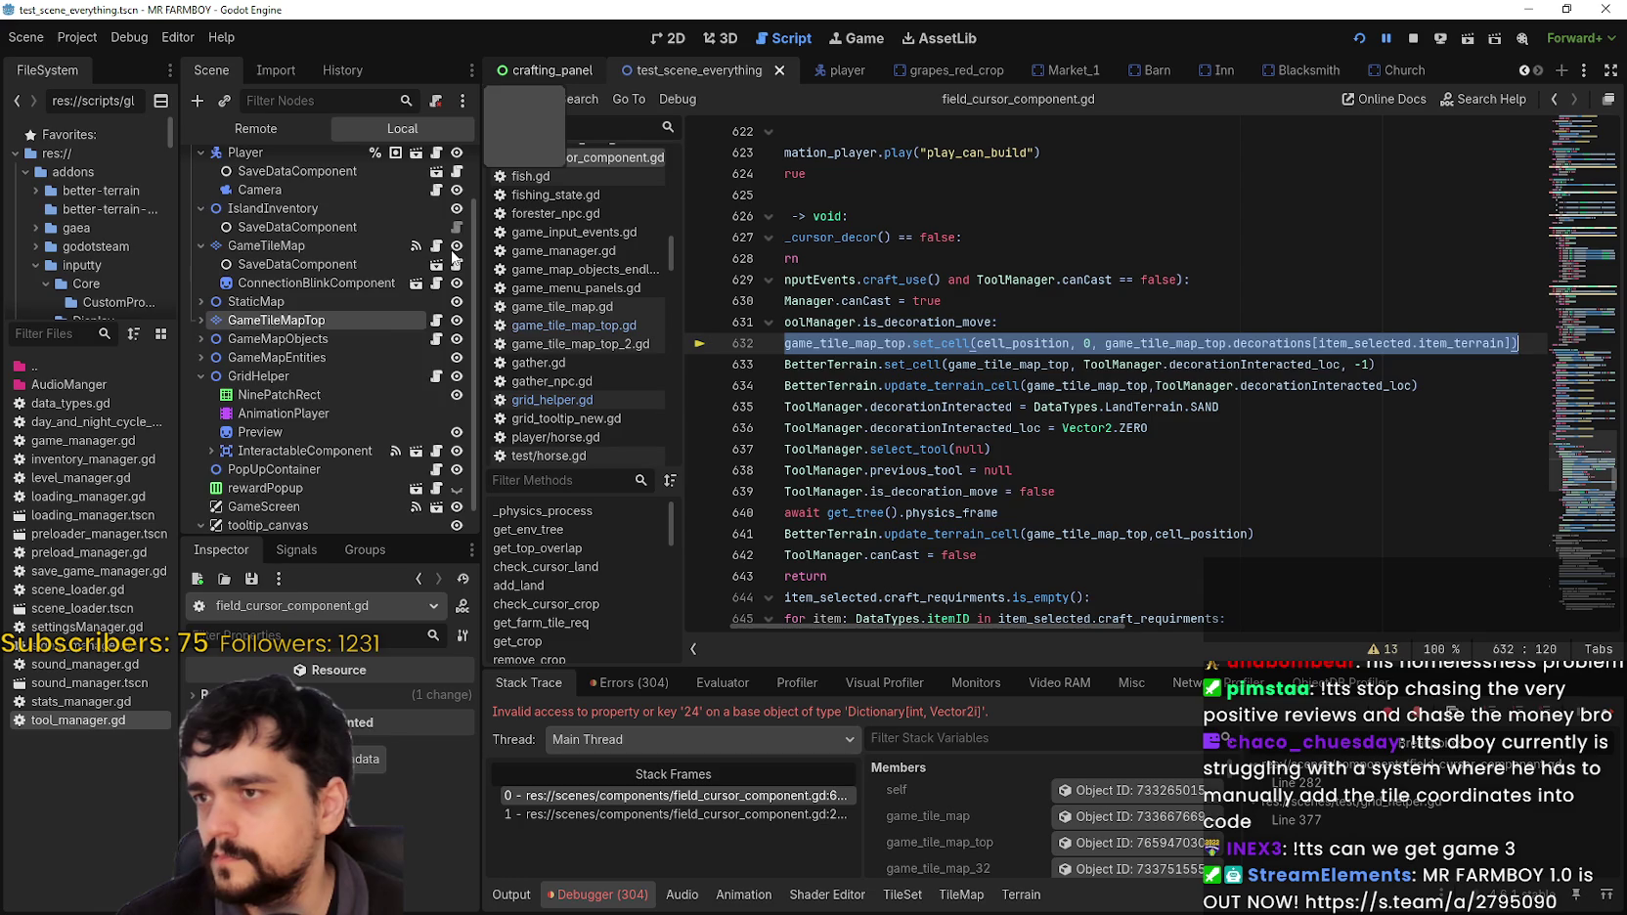
left_click(513, 77)
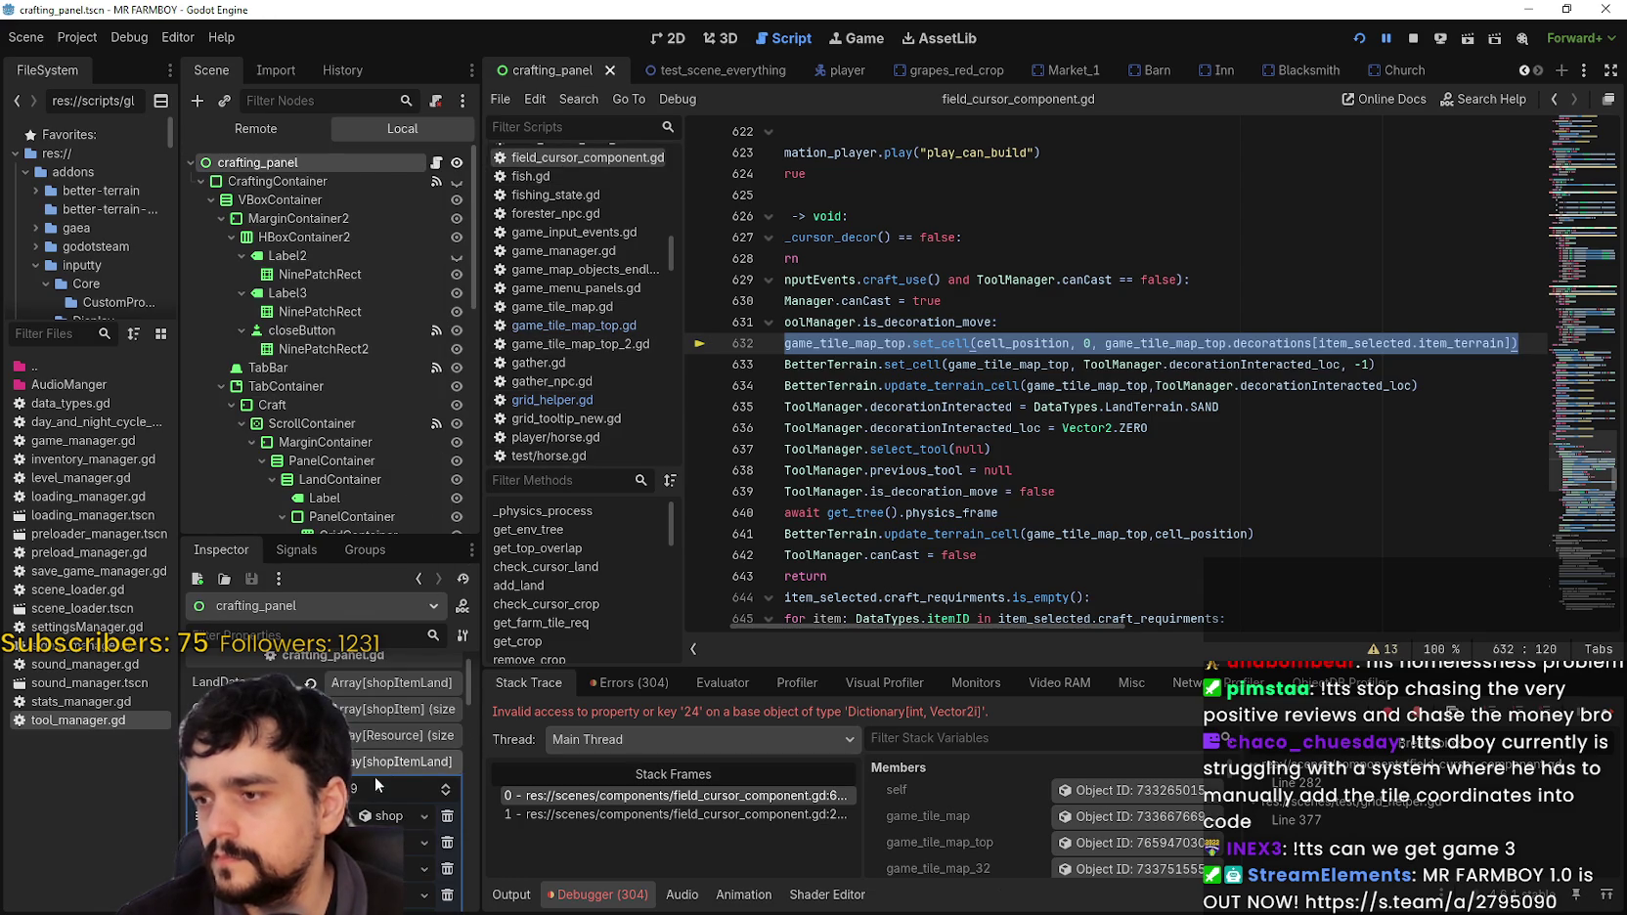
Step: Widen the left docks and expand the shop_hay.tres decoration entry to view its properties
left_click_drag(479, 792, 497, 792)
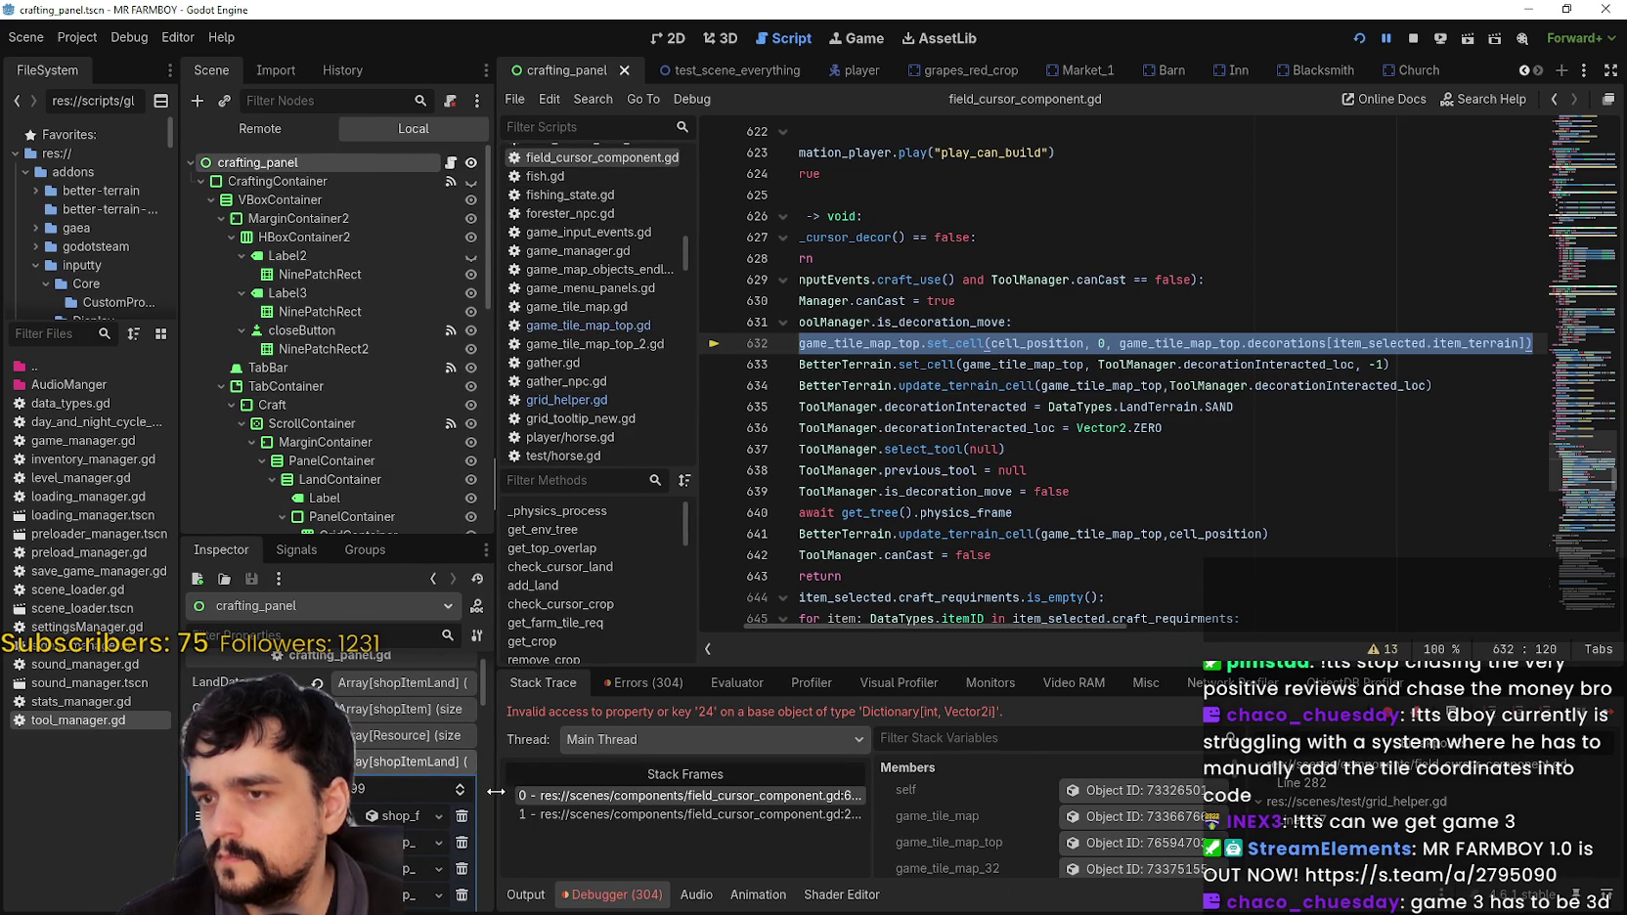
left_click_drag(497, 791, 714, 792)
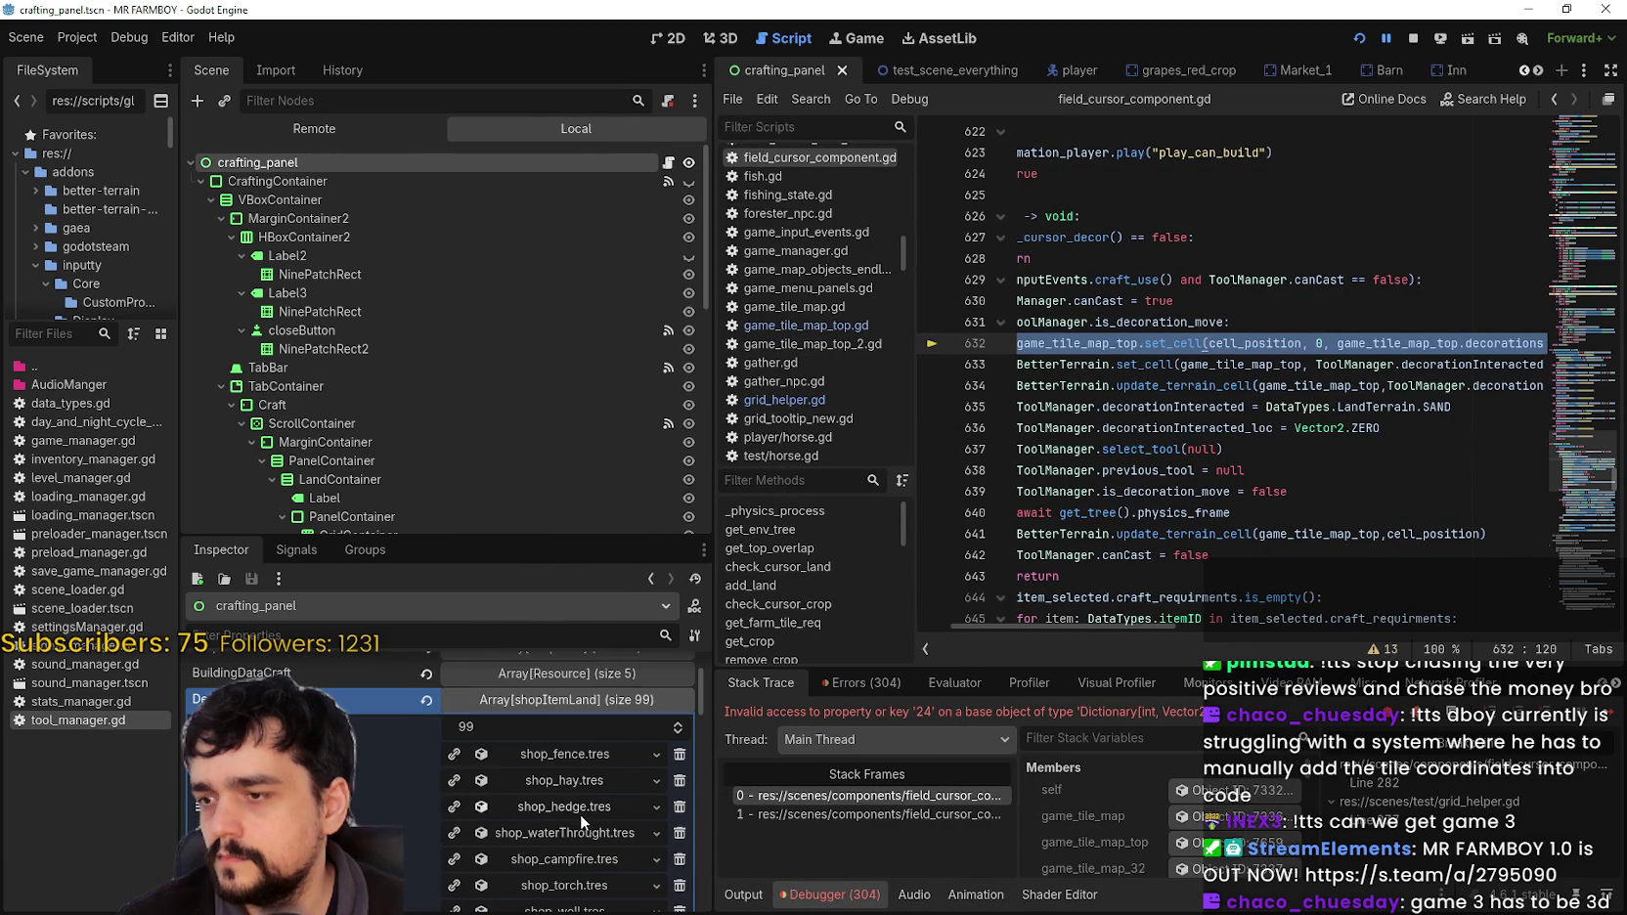
scroll(581, 808, "down", 1)
left_click(582, 783)
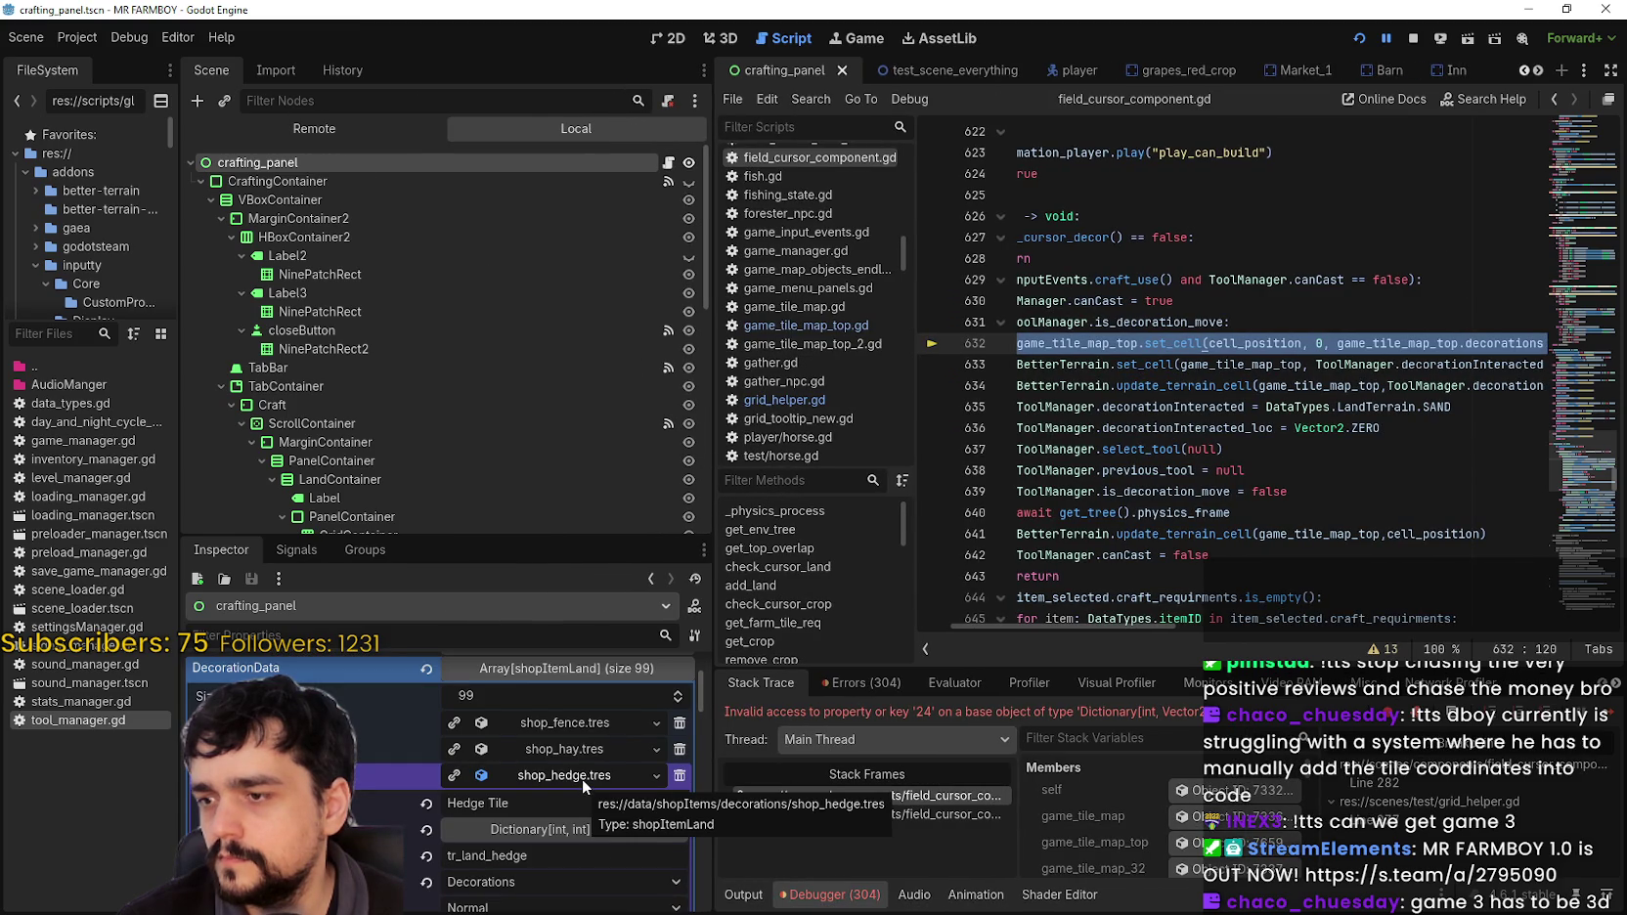
left_click(582, 777)
left_click(588, 747)
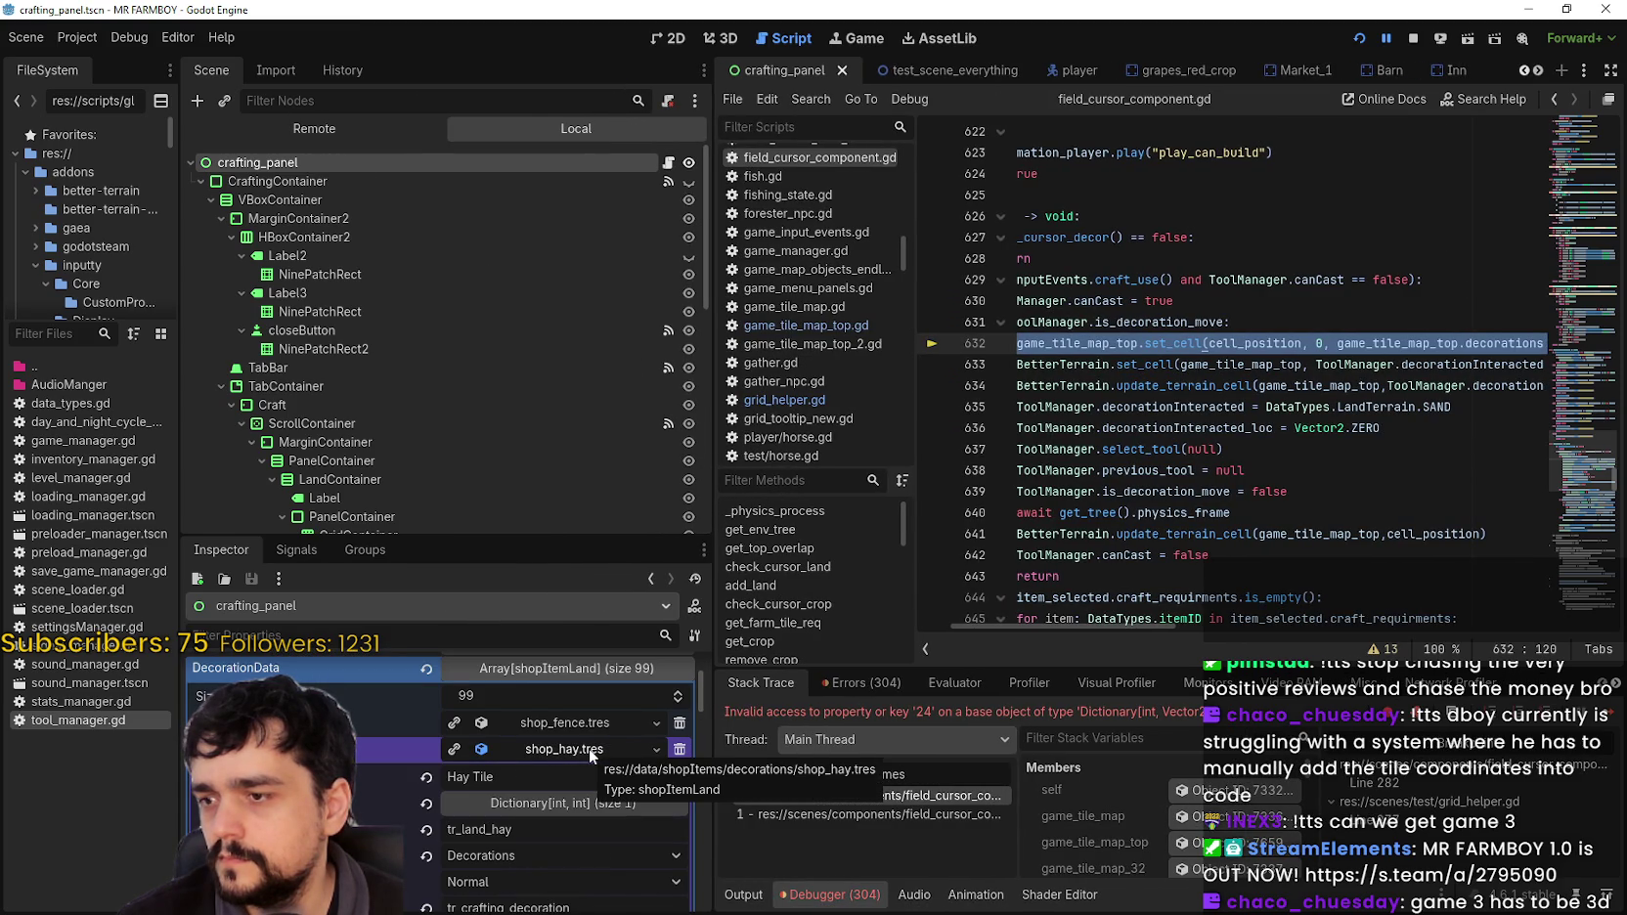
scroll(507, 839, "down", 3)
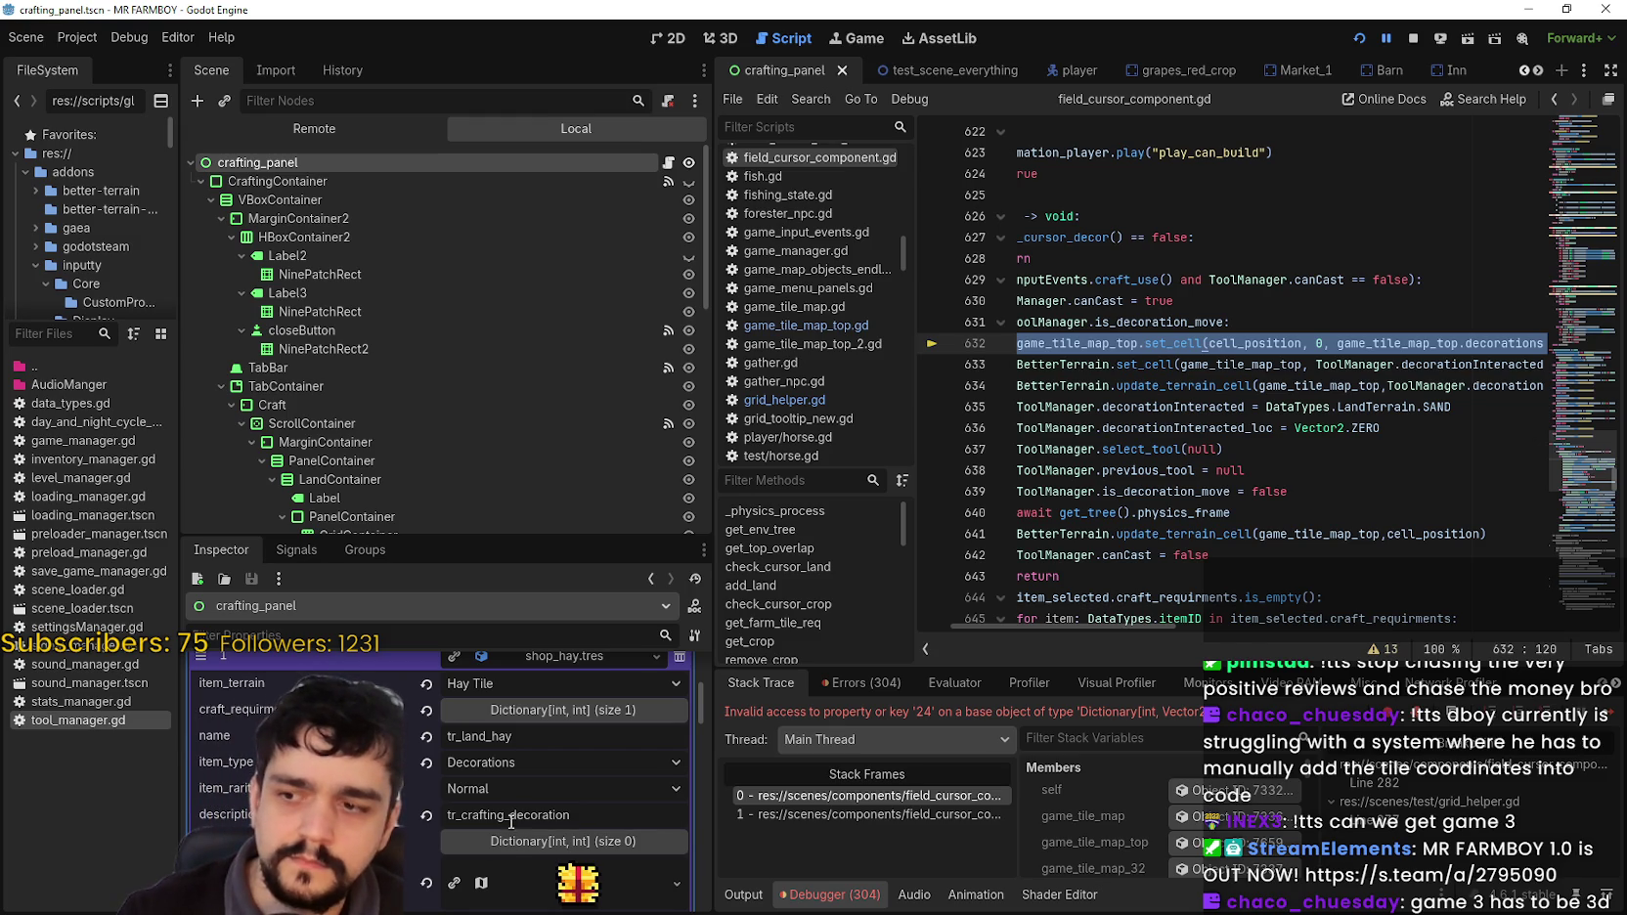
Step: Examine the set_cell call and its arguments on line 632 of field_cursor_component.gd
left_click(1086, 343)
left_click_drag(1317, 343, 1605, 341)
left_click_drag(1444, 352, 1010, 343)
key("Left")
key("Left")
key("Left")
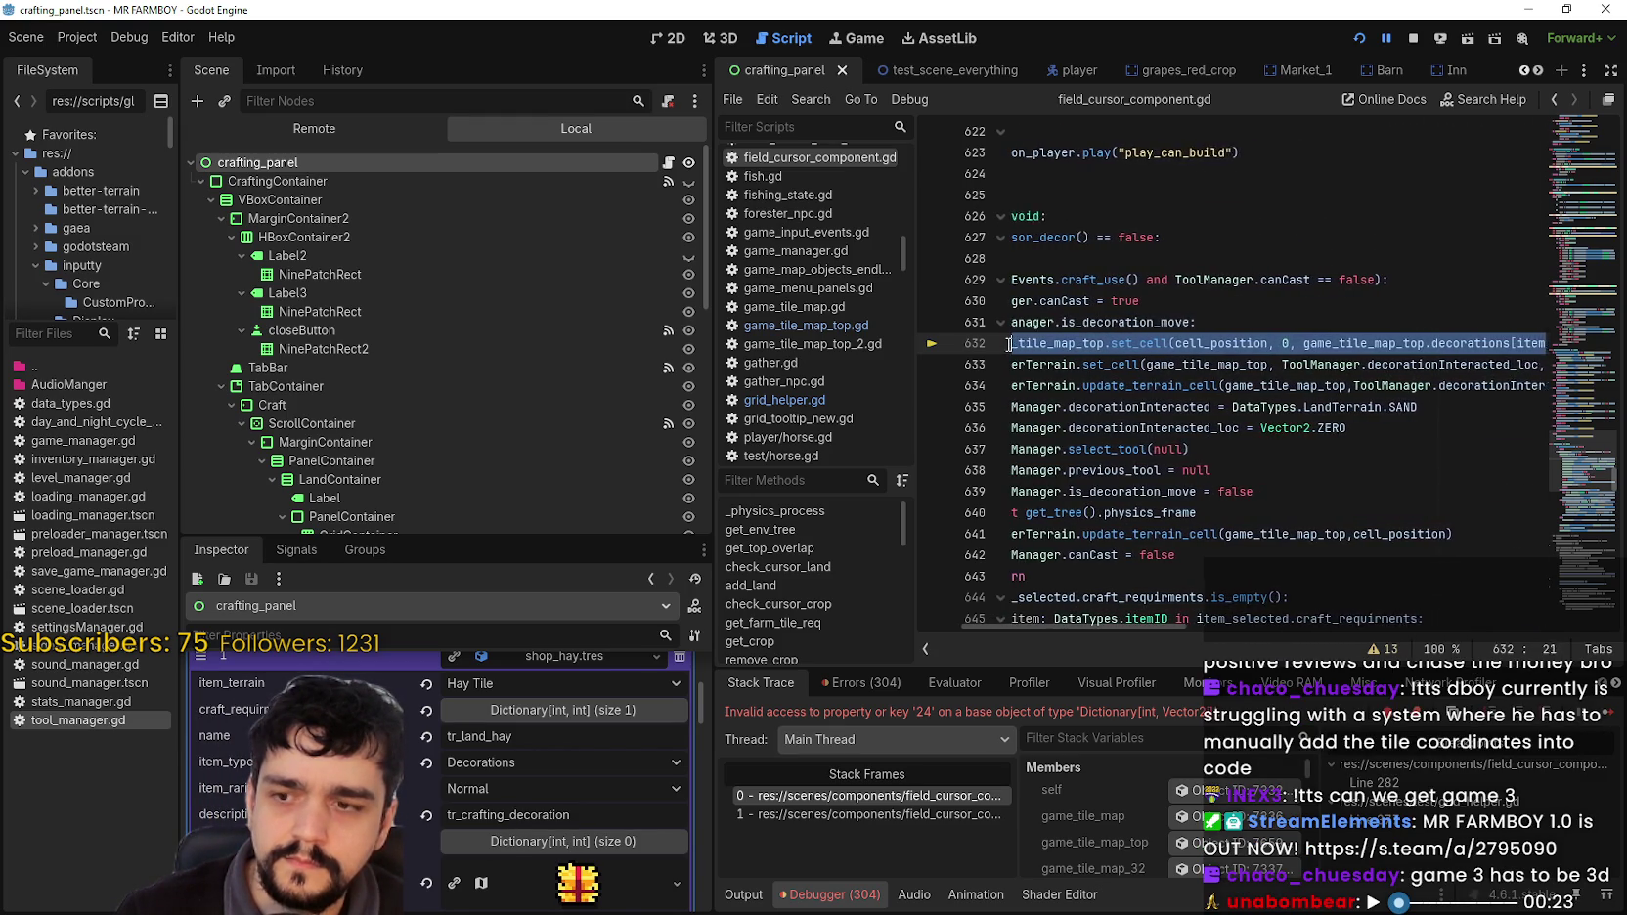
double_click(1151, 344)
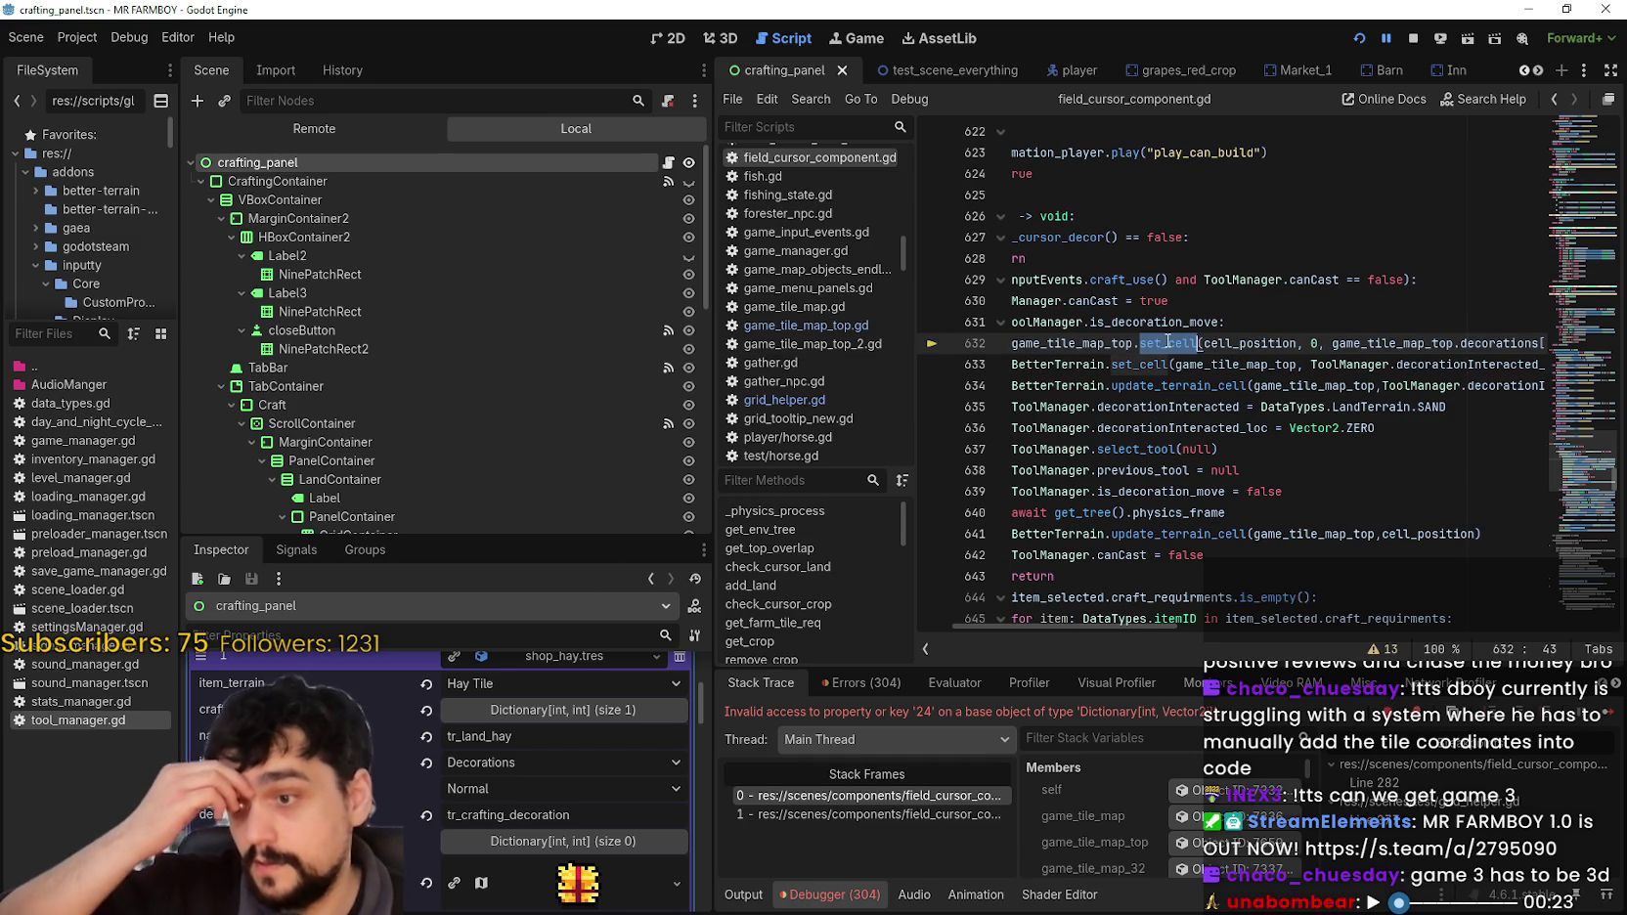
left_click(1268, 323)
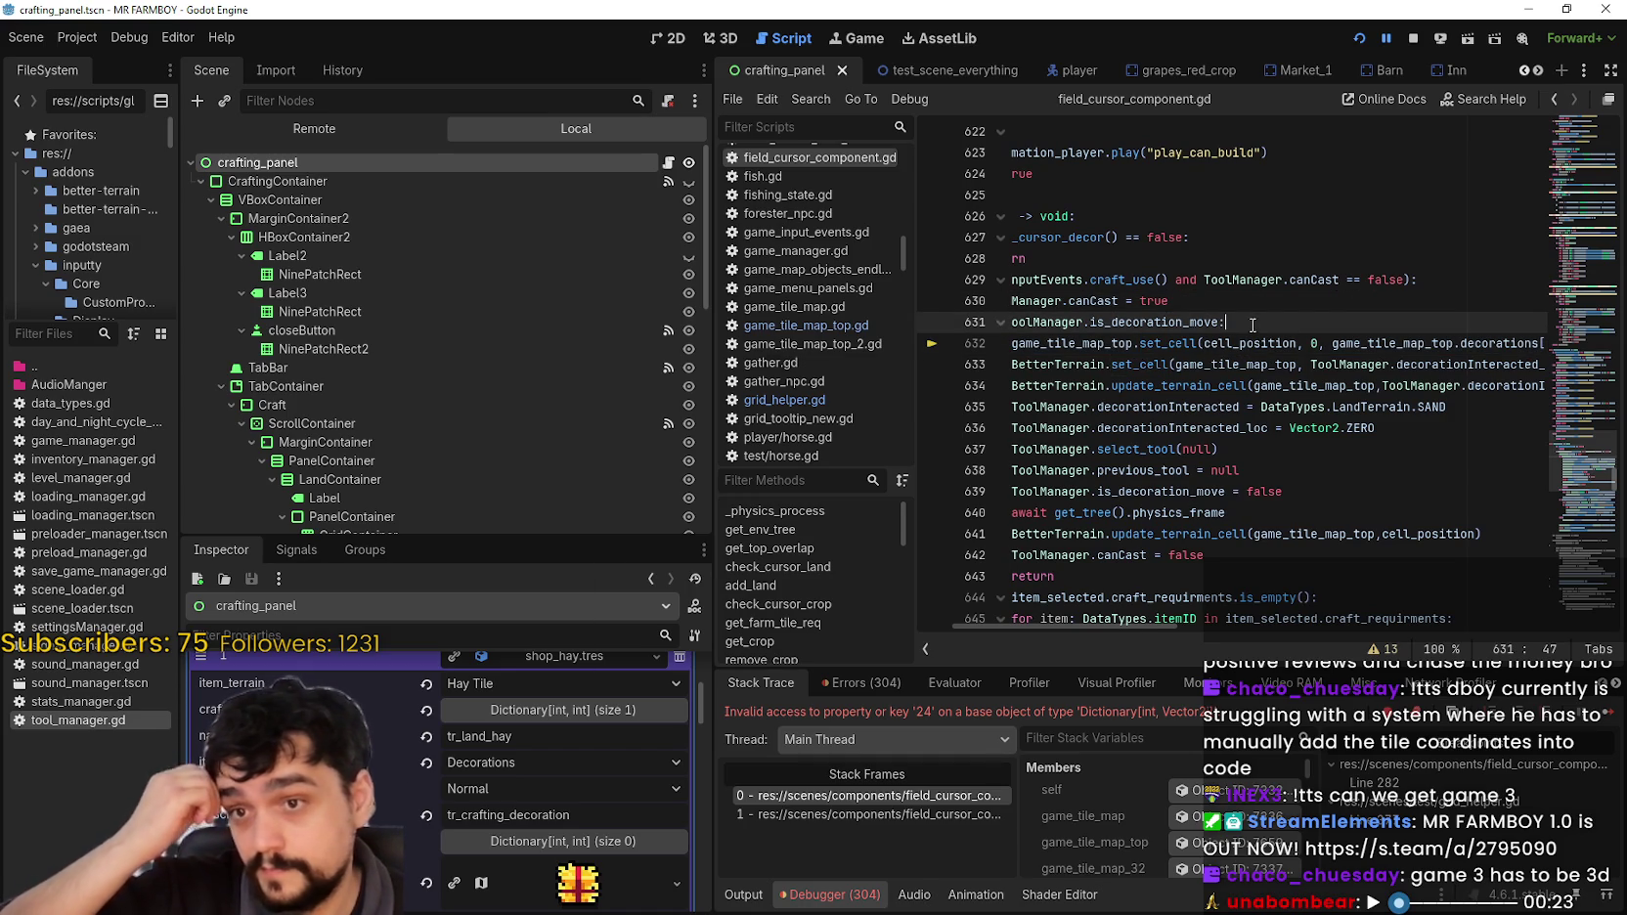
mouse_move(1278, 354)
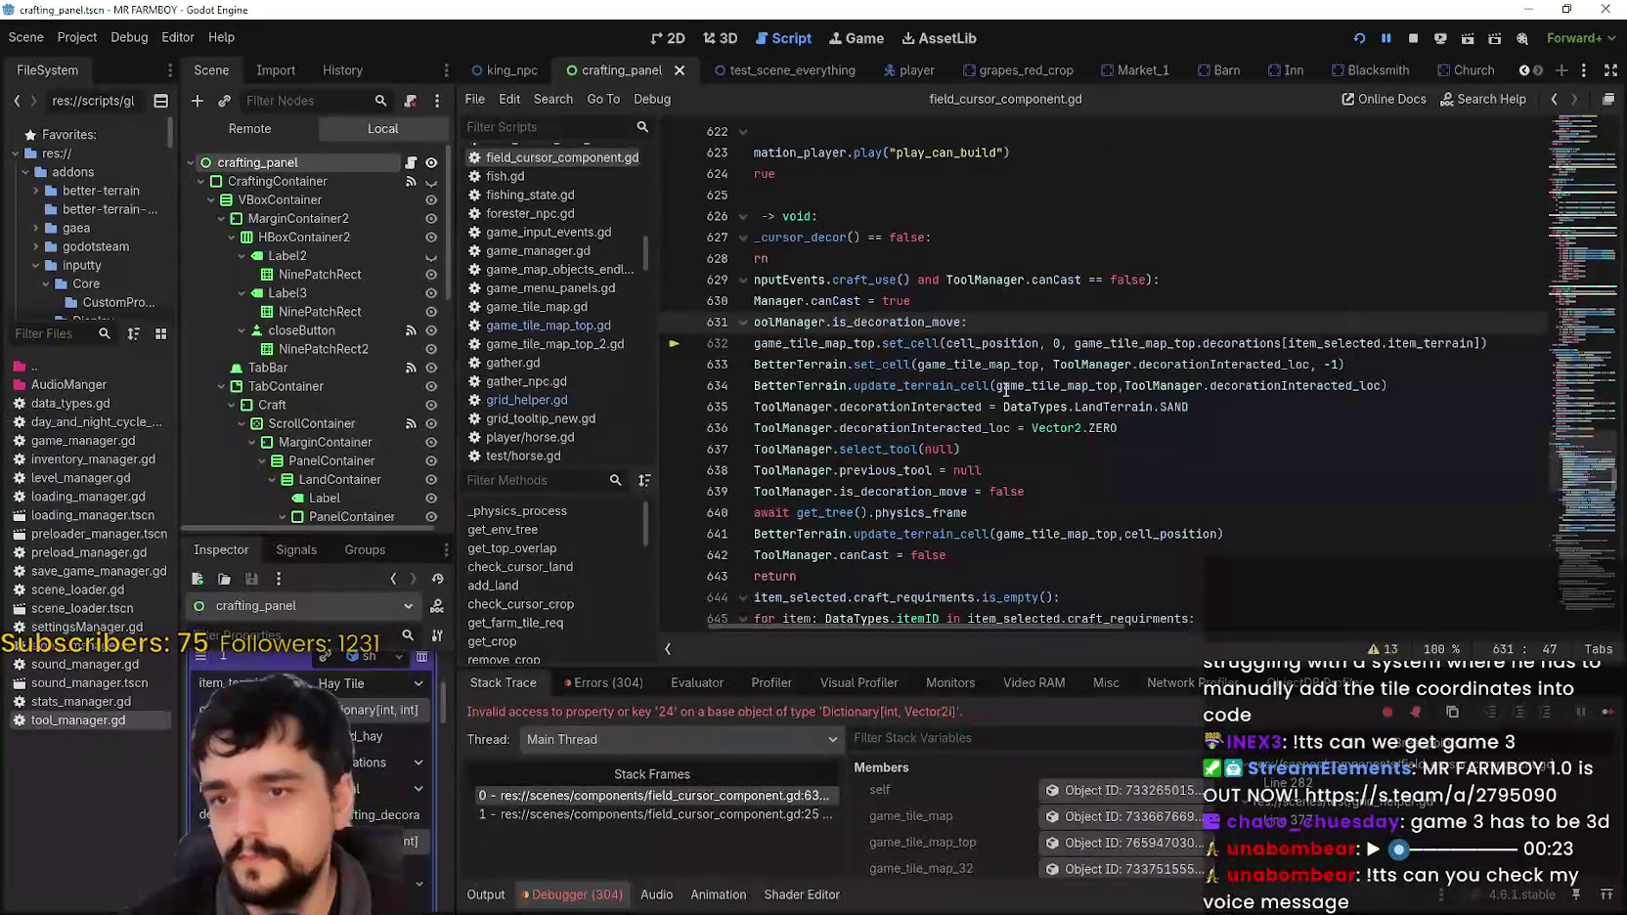
left_click(1007, 367)
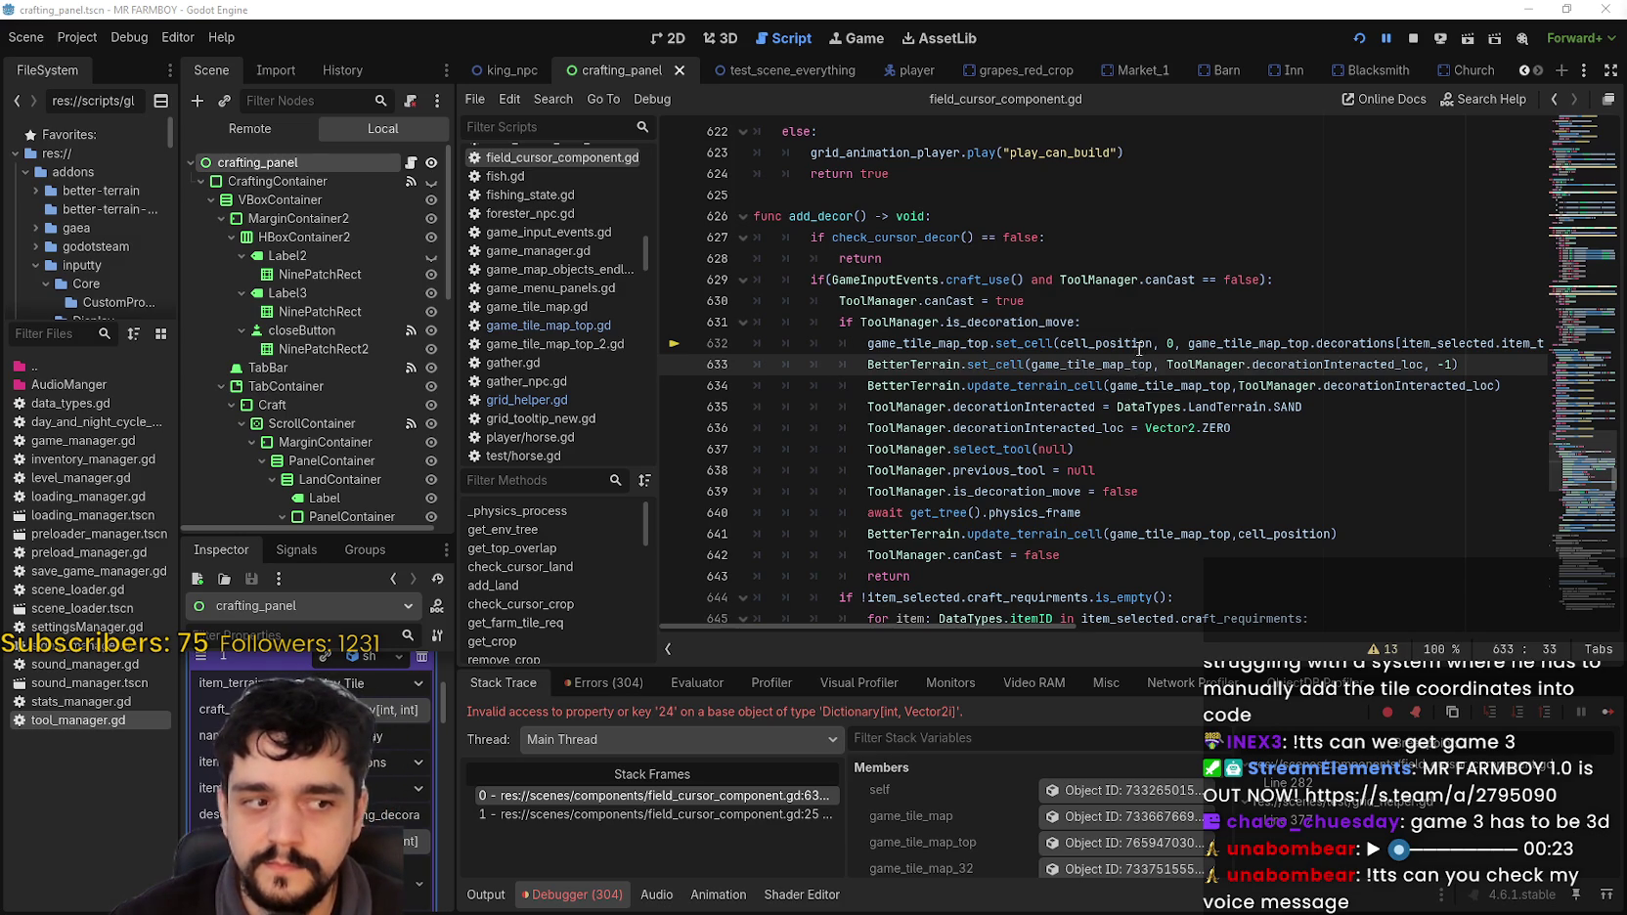
scroll(1139, 349, "up", 1)
left_click(1176, 425)
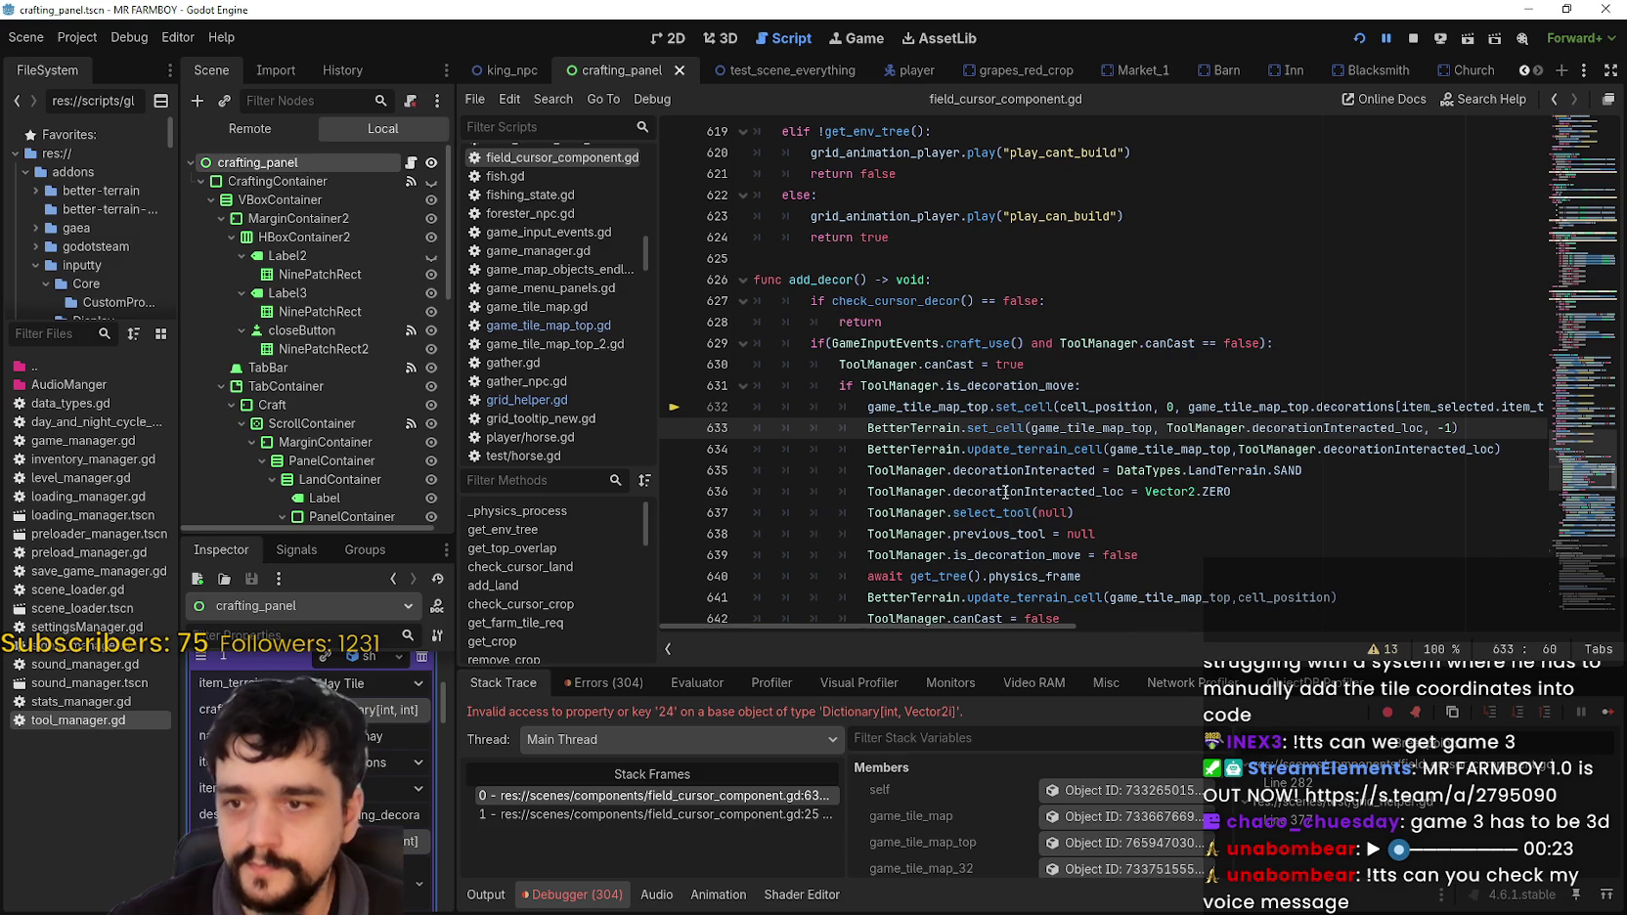
scroll(932, 518, "down", 2)
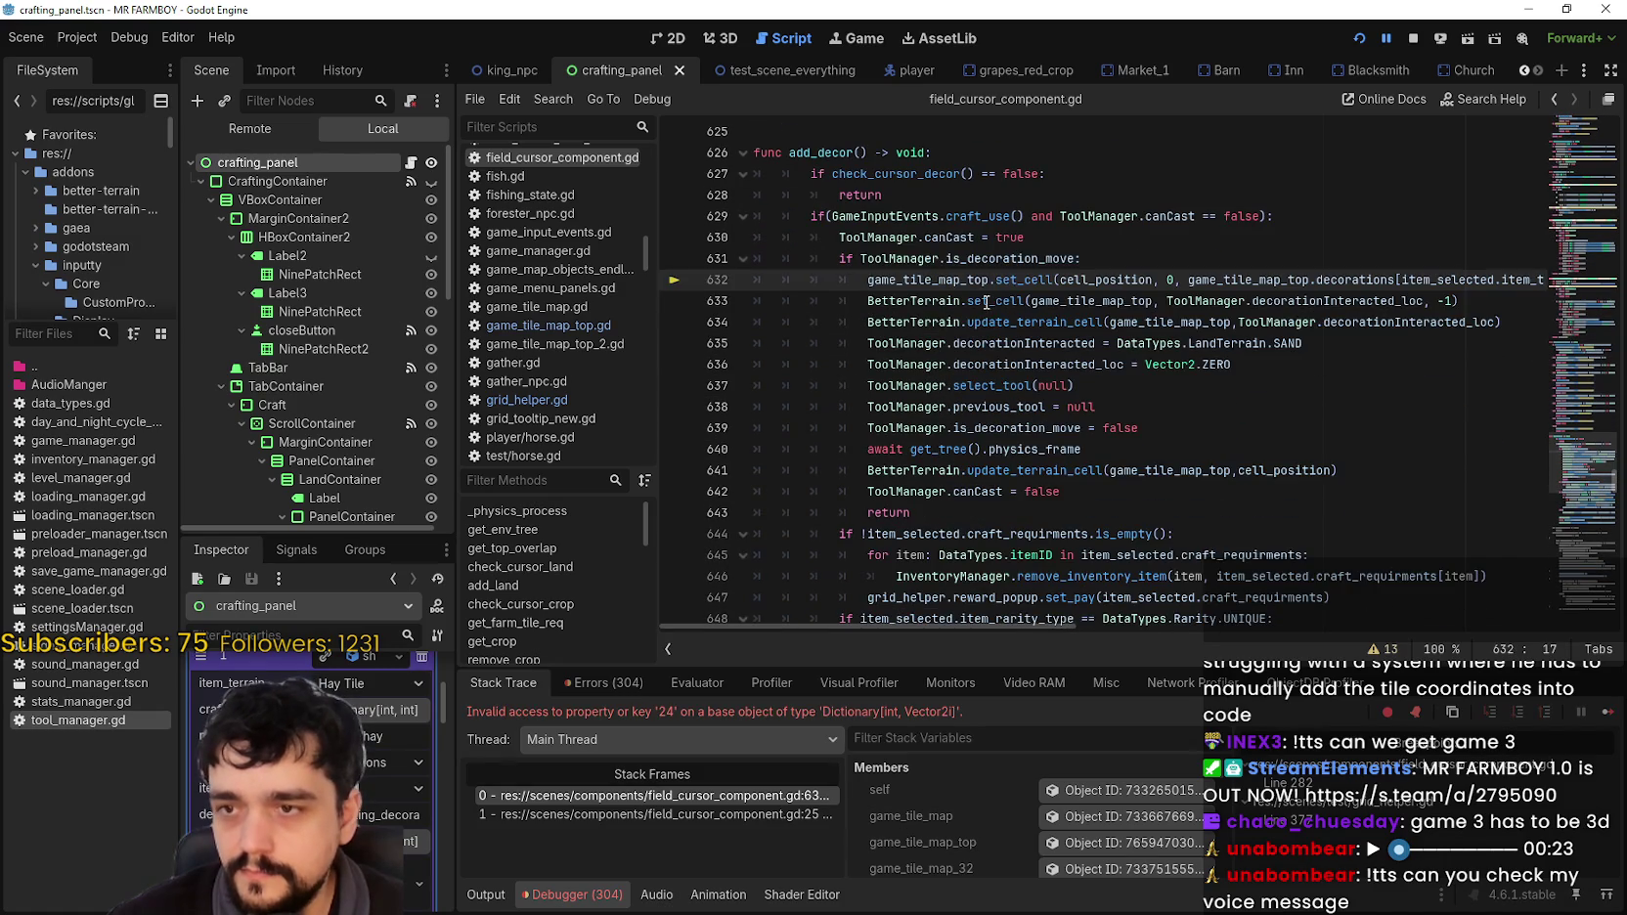
left_click(982, 302)
left_click(1008, 325)
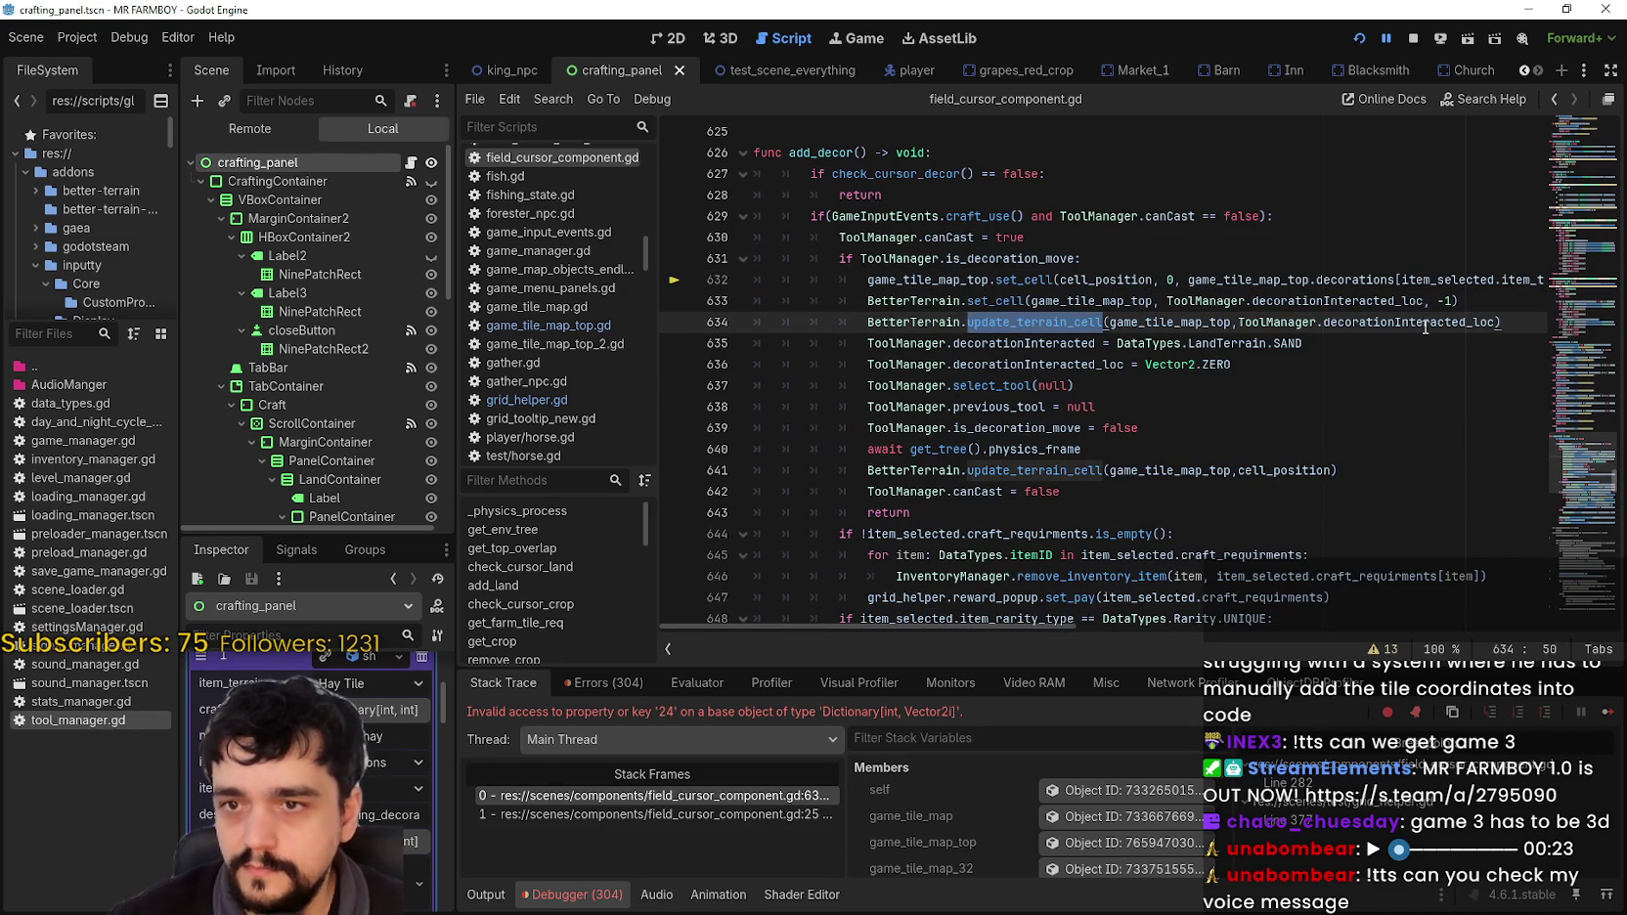
double_click(1433, 322)
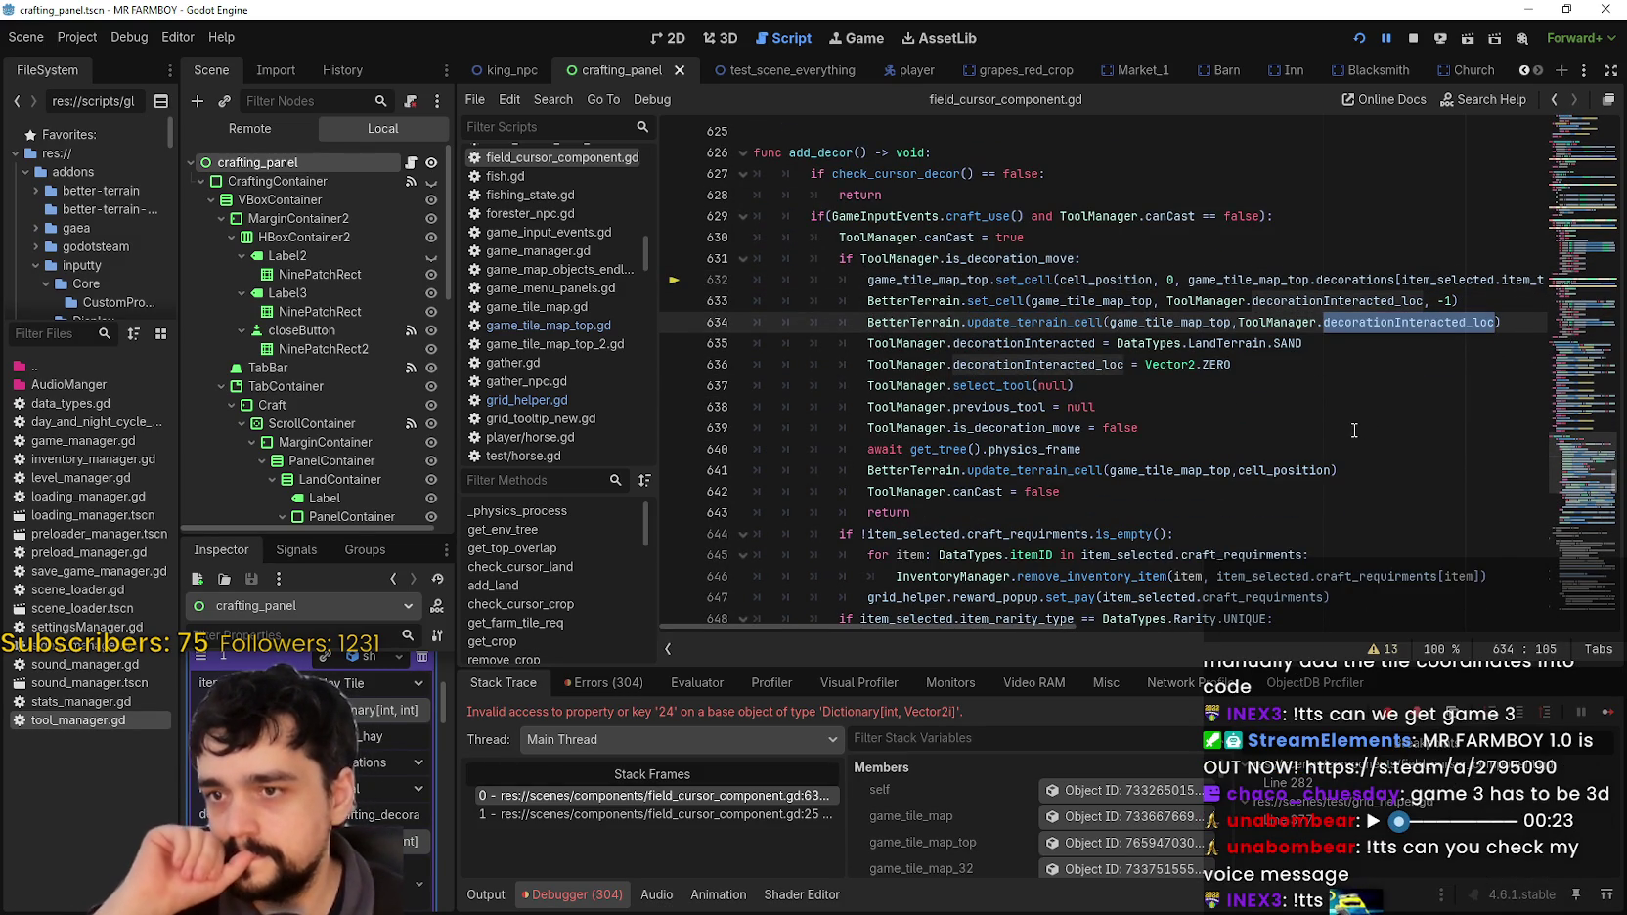
double_click(1022, 280)
scroll(1125, 411, "down", 2)
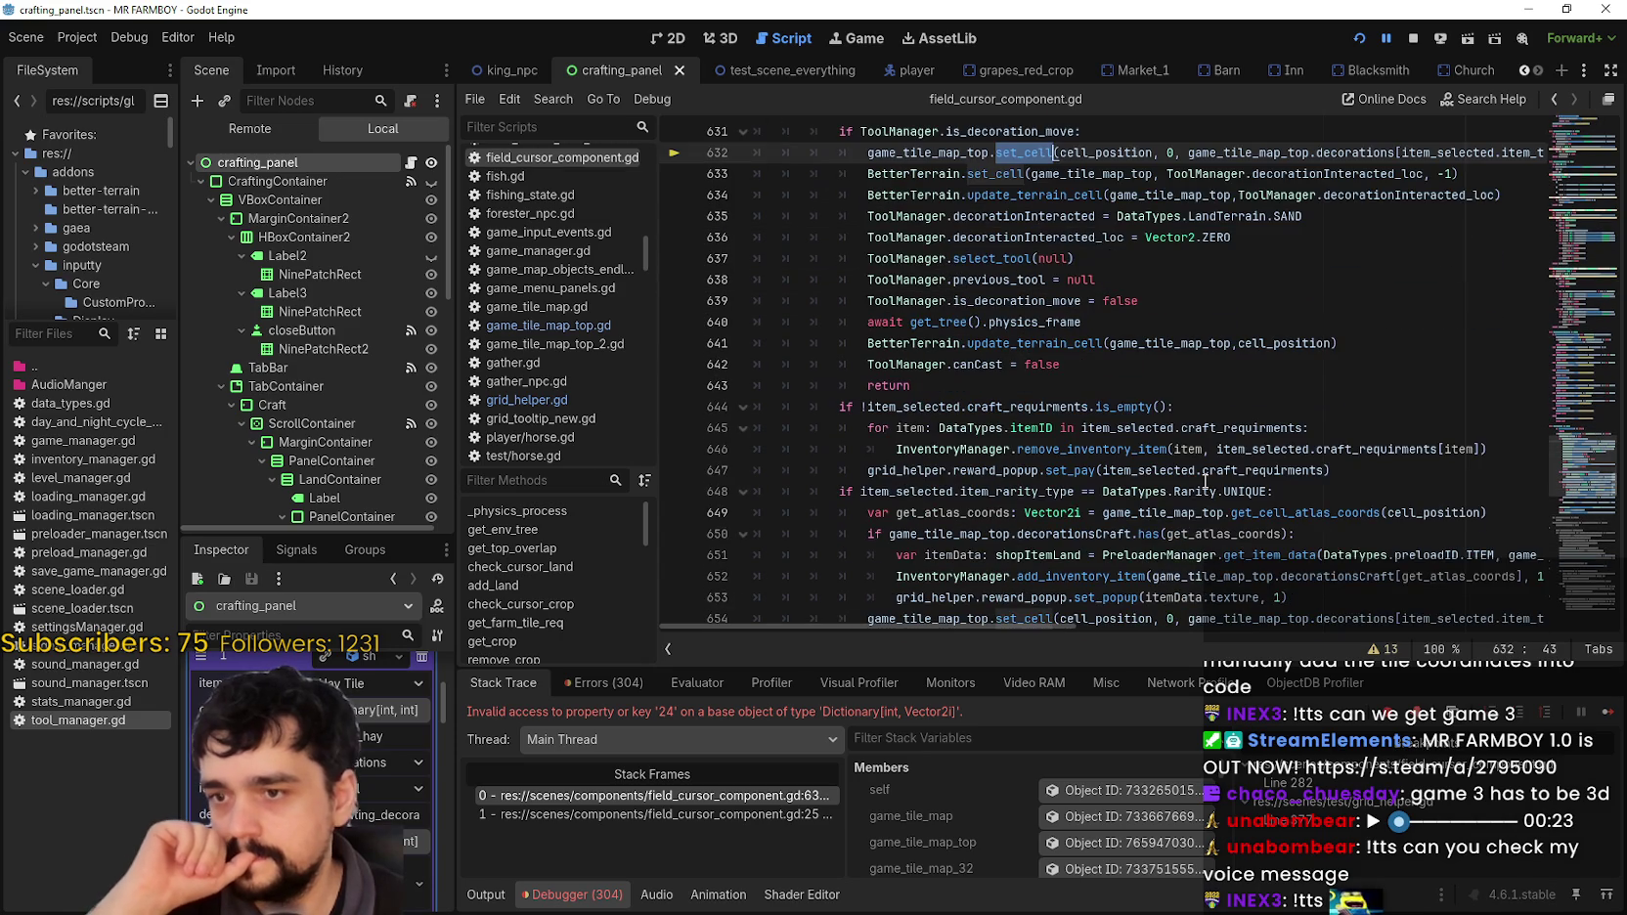
scroll(1205, 478, "up", 2)
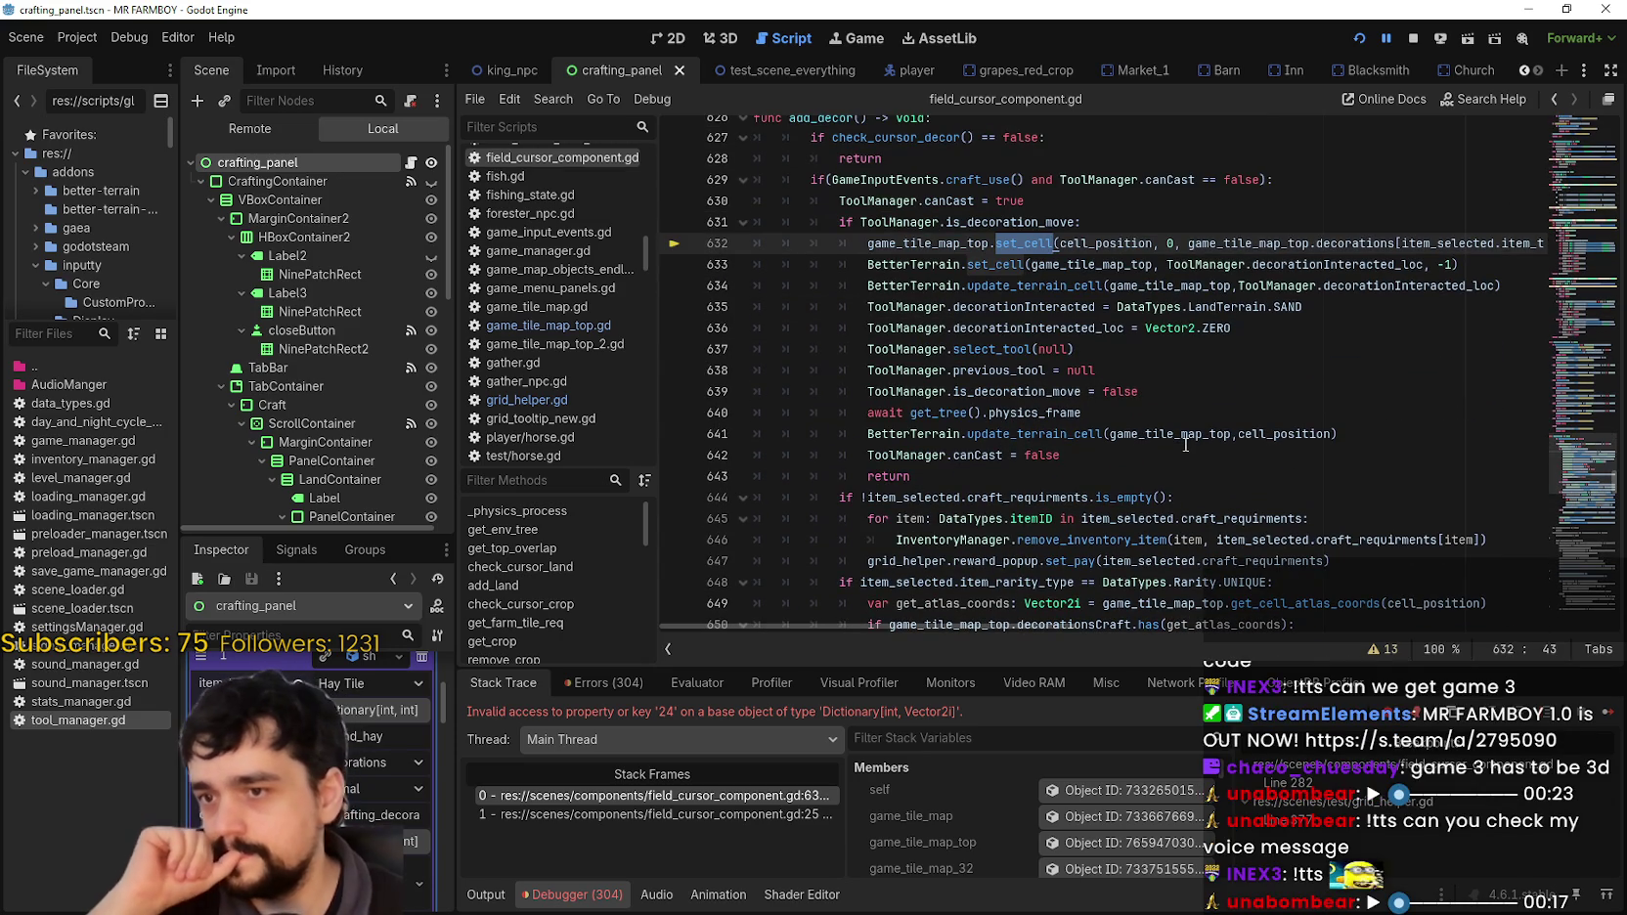
scroll(1223, 347, "up", 3)
left_click(1186, 412)
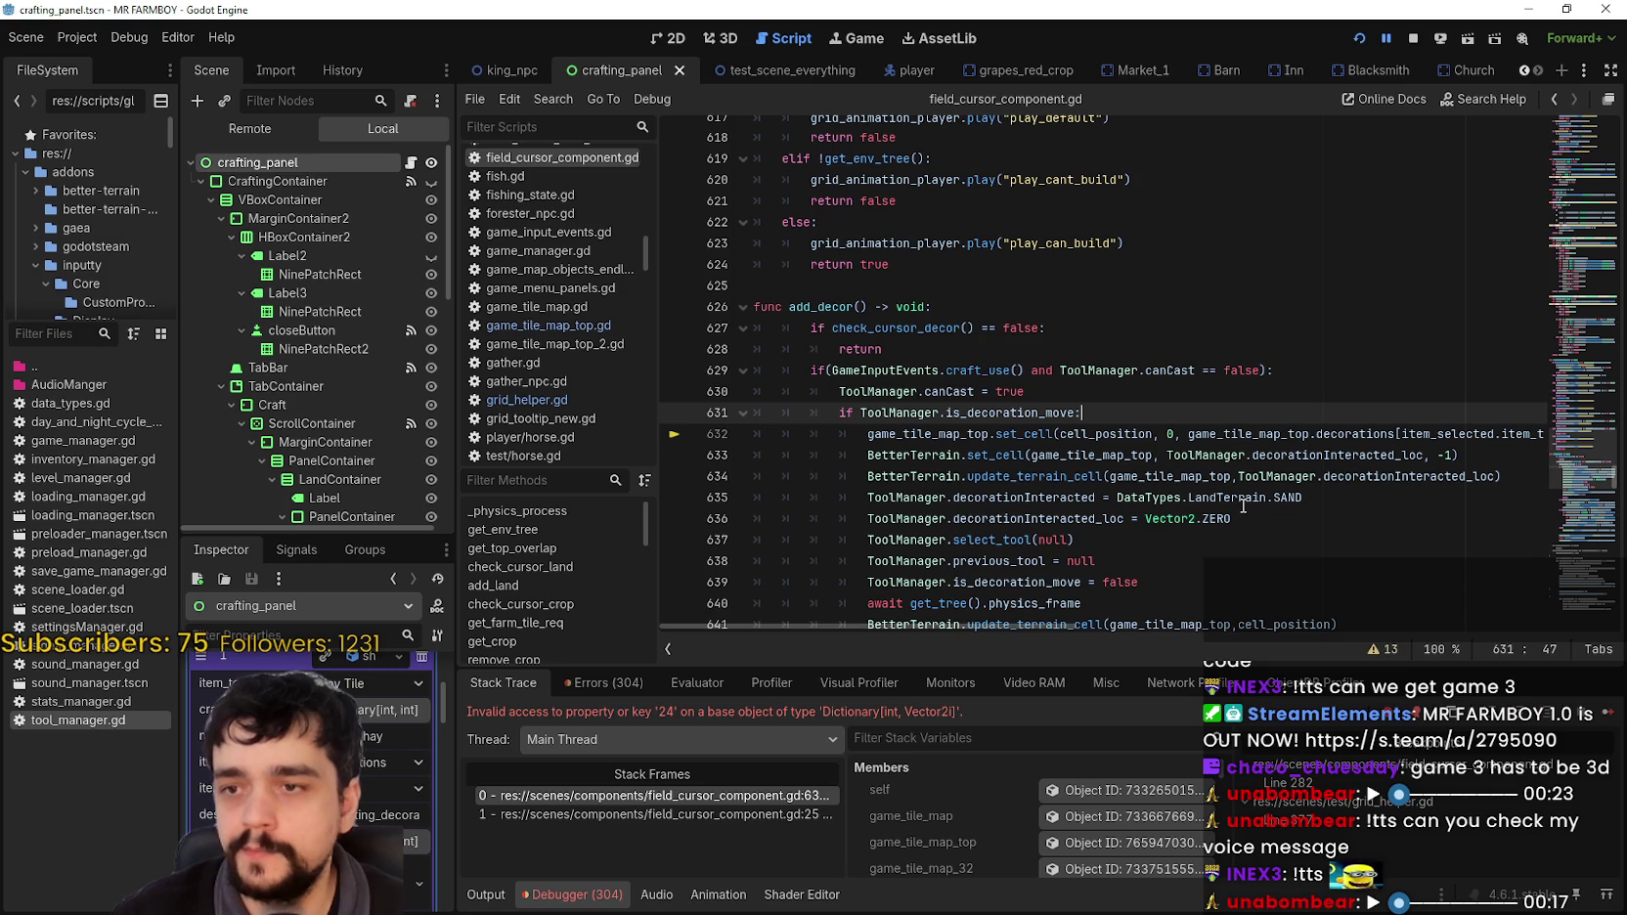
scroll(1255, 496, "down", 1)
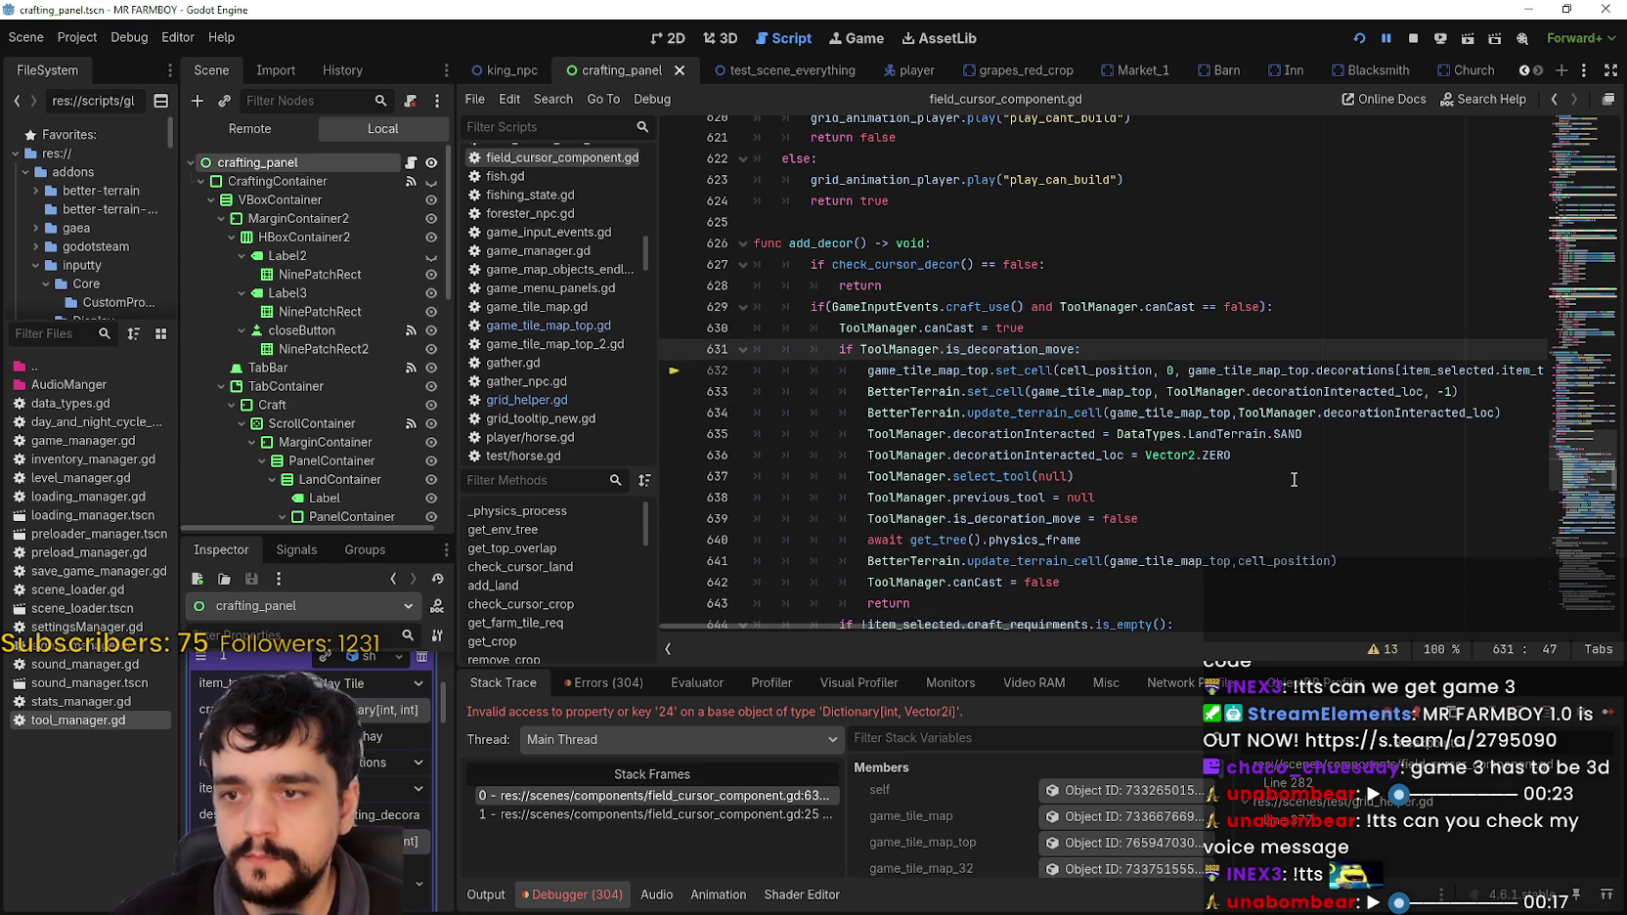
Step: Start an if on a new line 632 and inspect item_selected in the Stack Variables filtered by 'item'
key("Return")
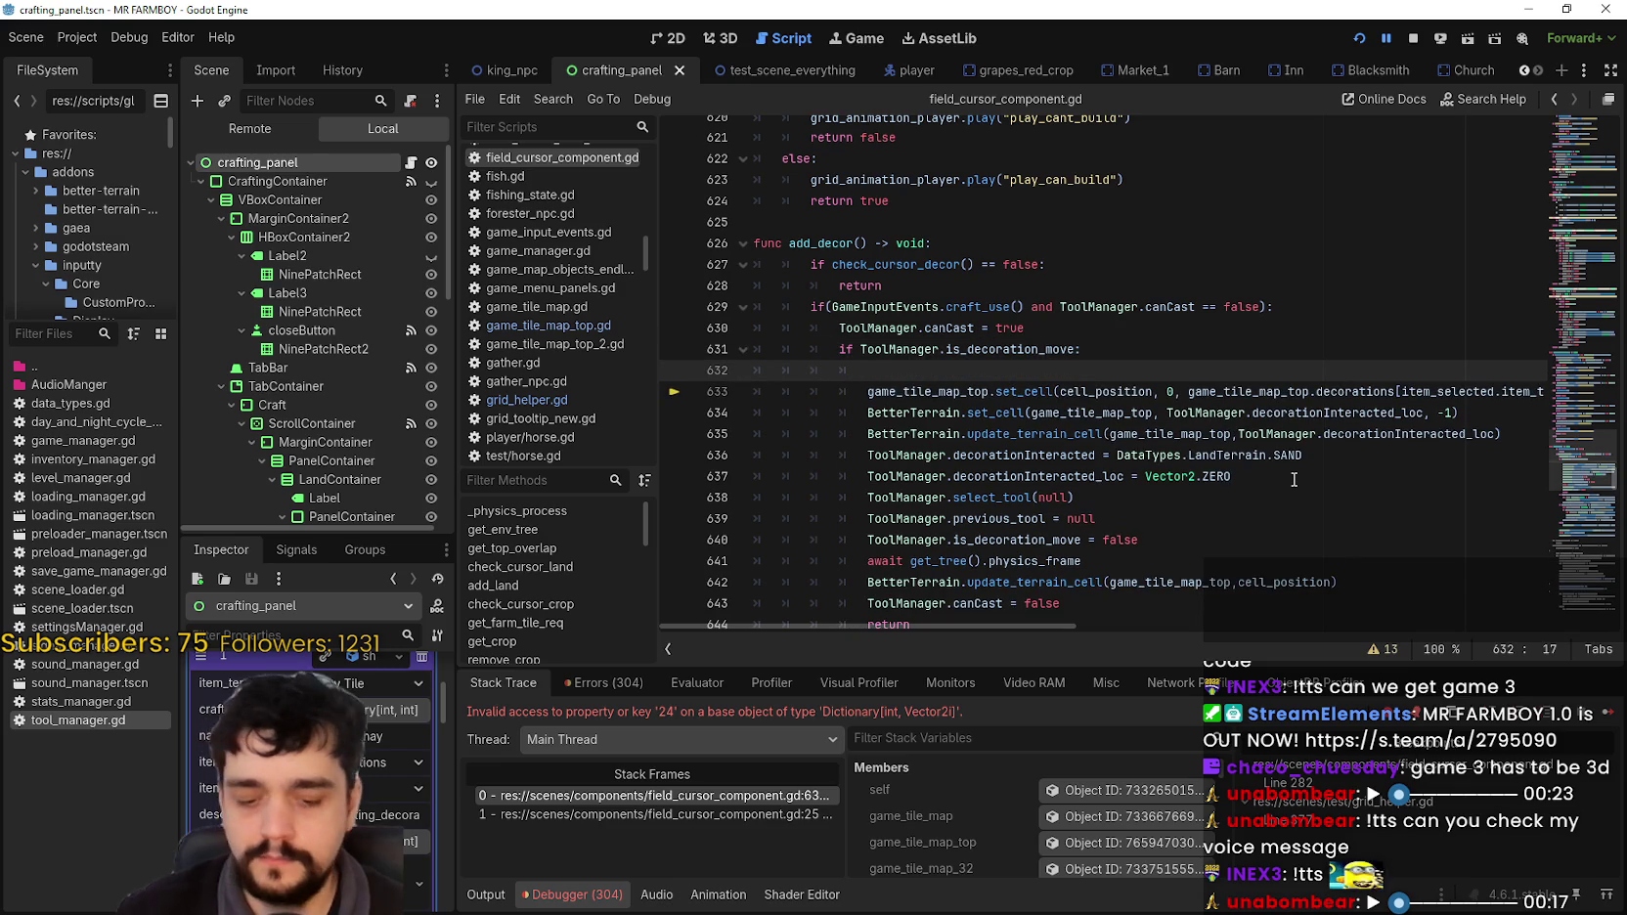
type("if i")
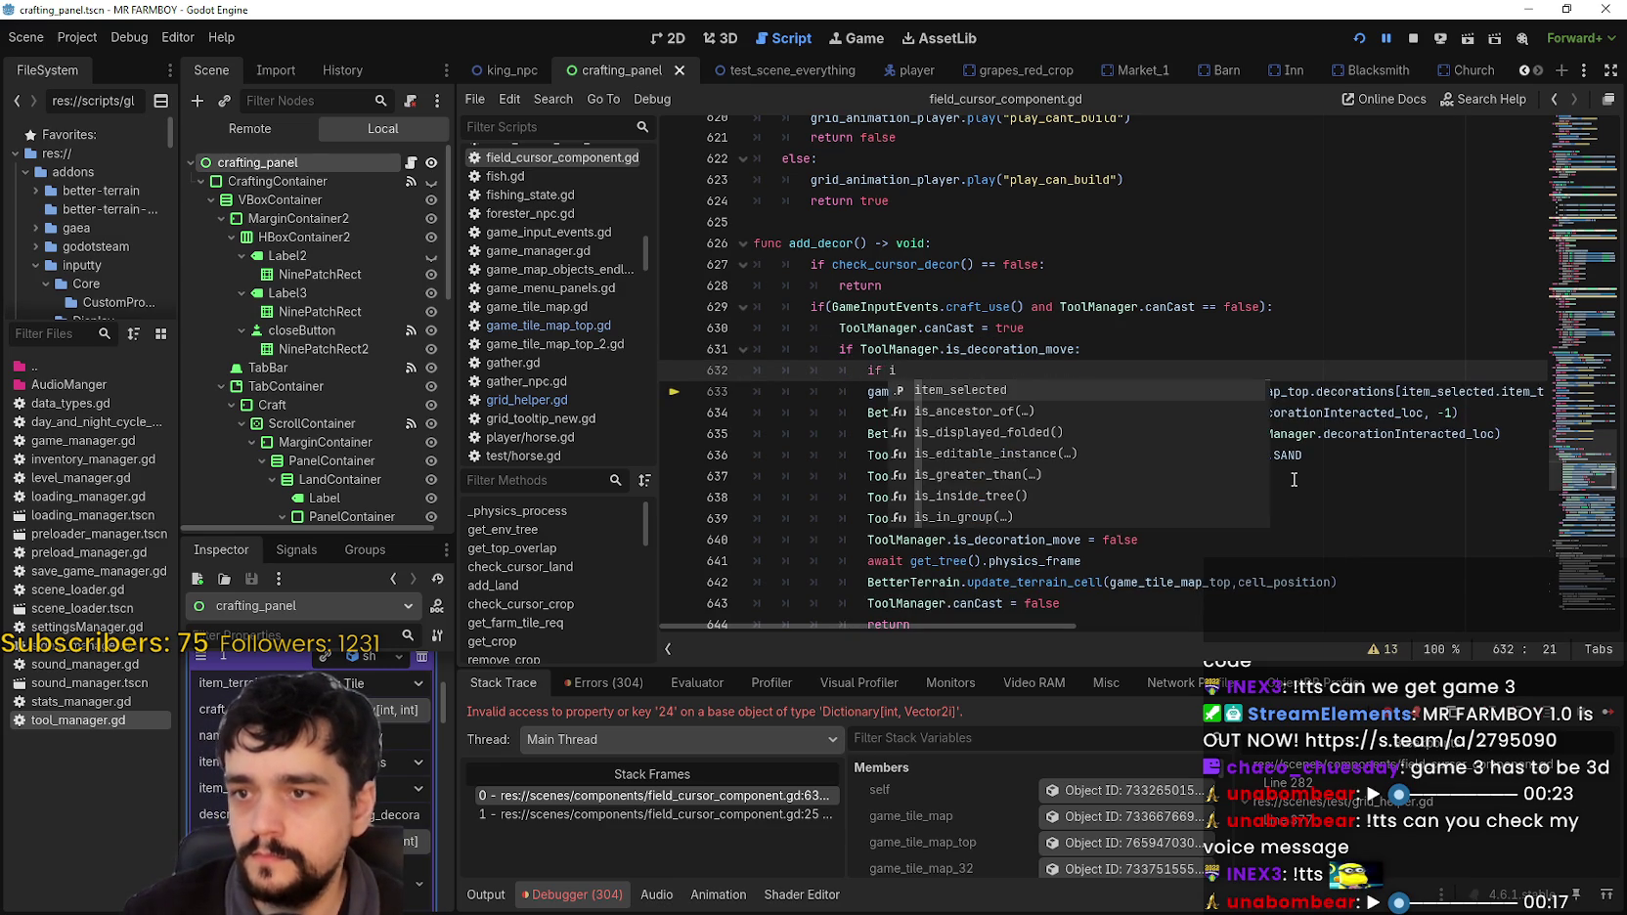
double_click(1503, 391)
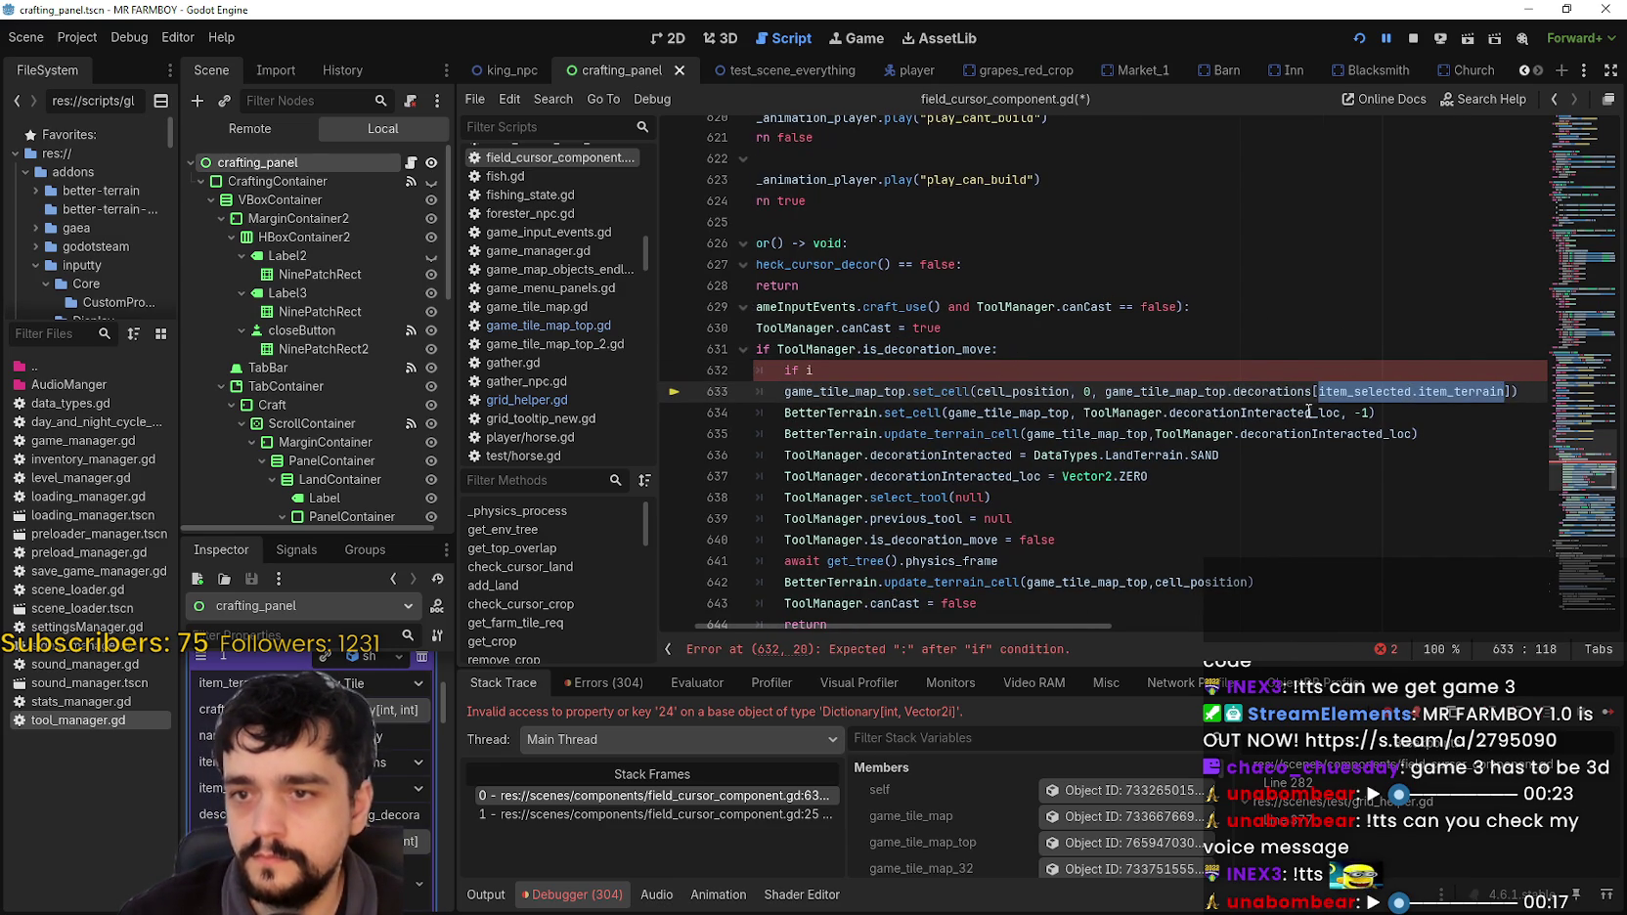
double_click(1383, 392)
scroll(1045, 829, "down", 5)
scroll(1045, 829, "down", 5)
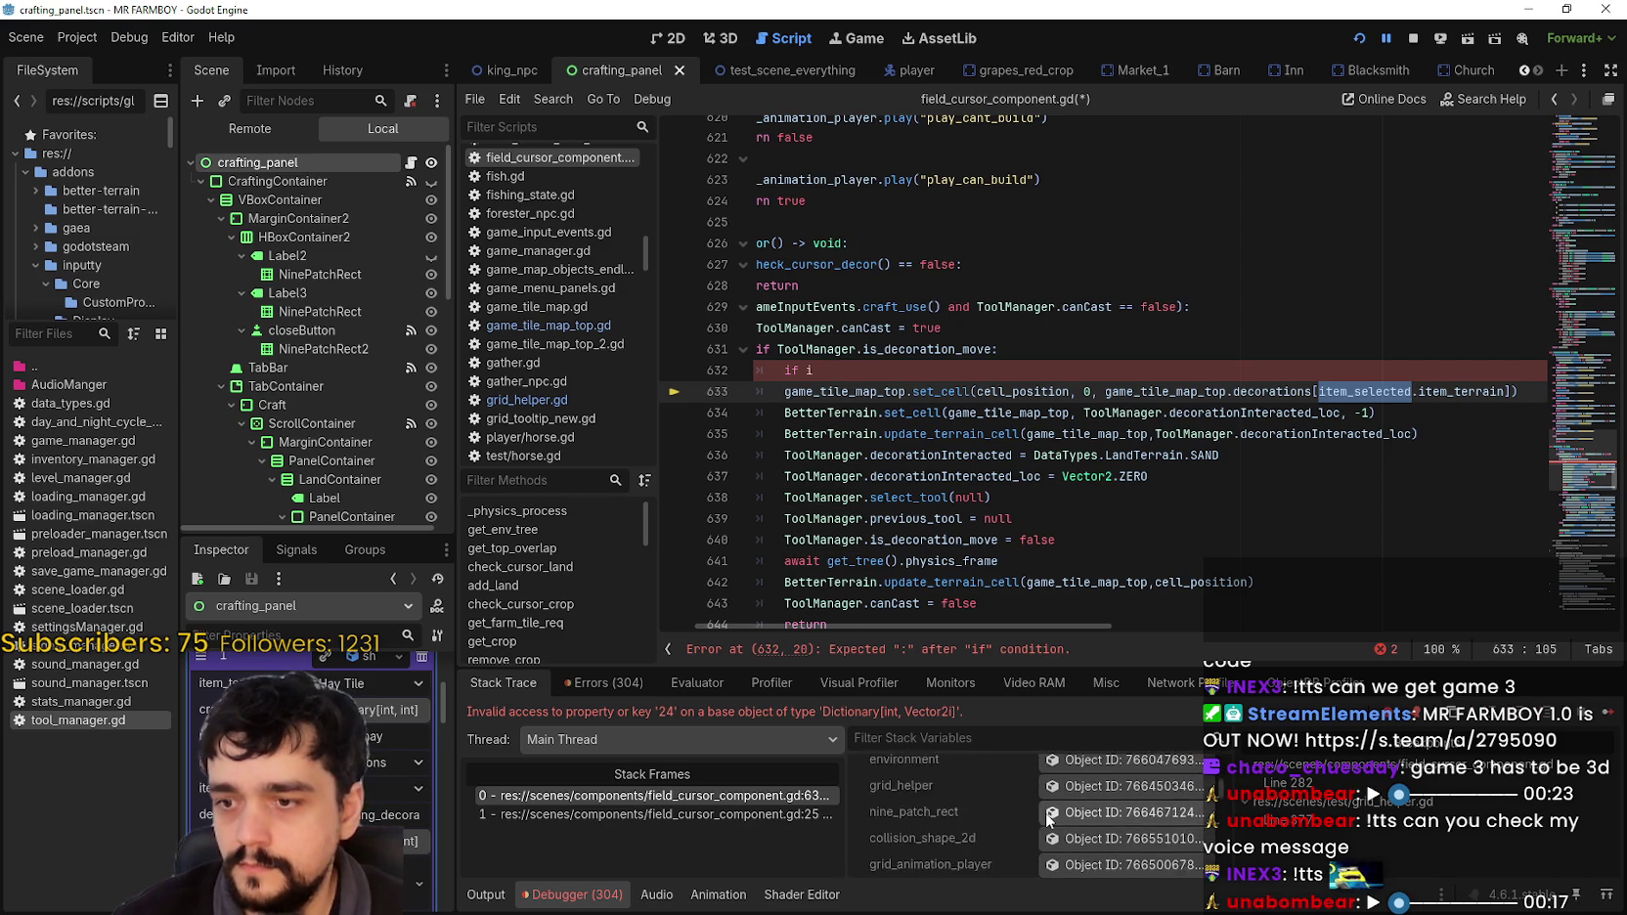
left_click(1045, 735)
type("item")
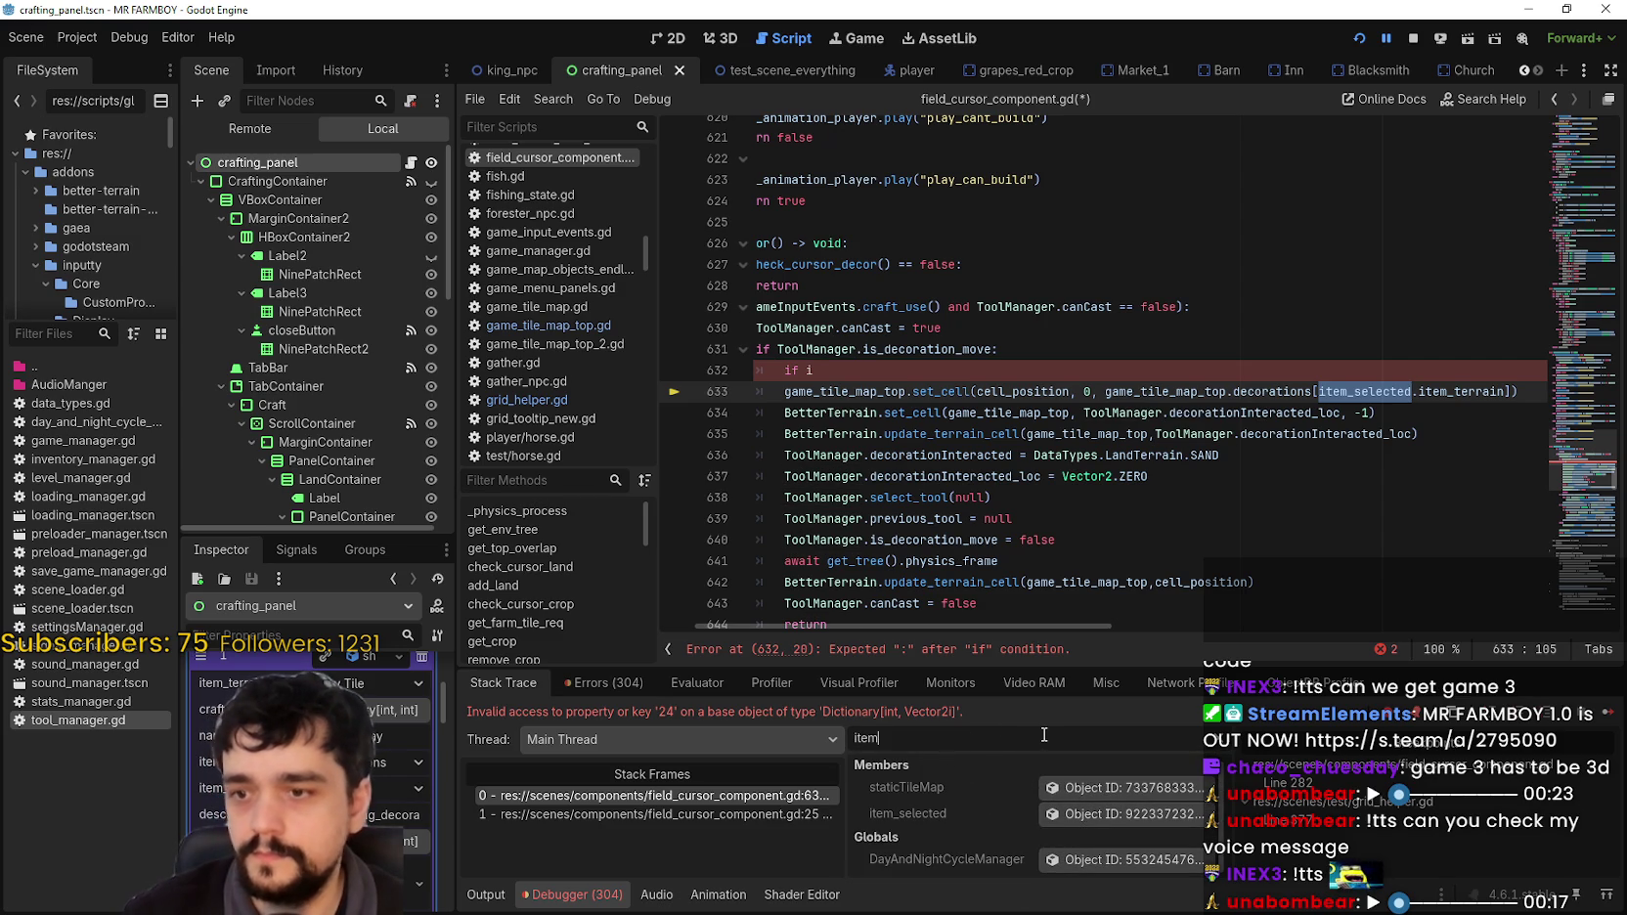
left_click(1129, 814)
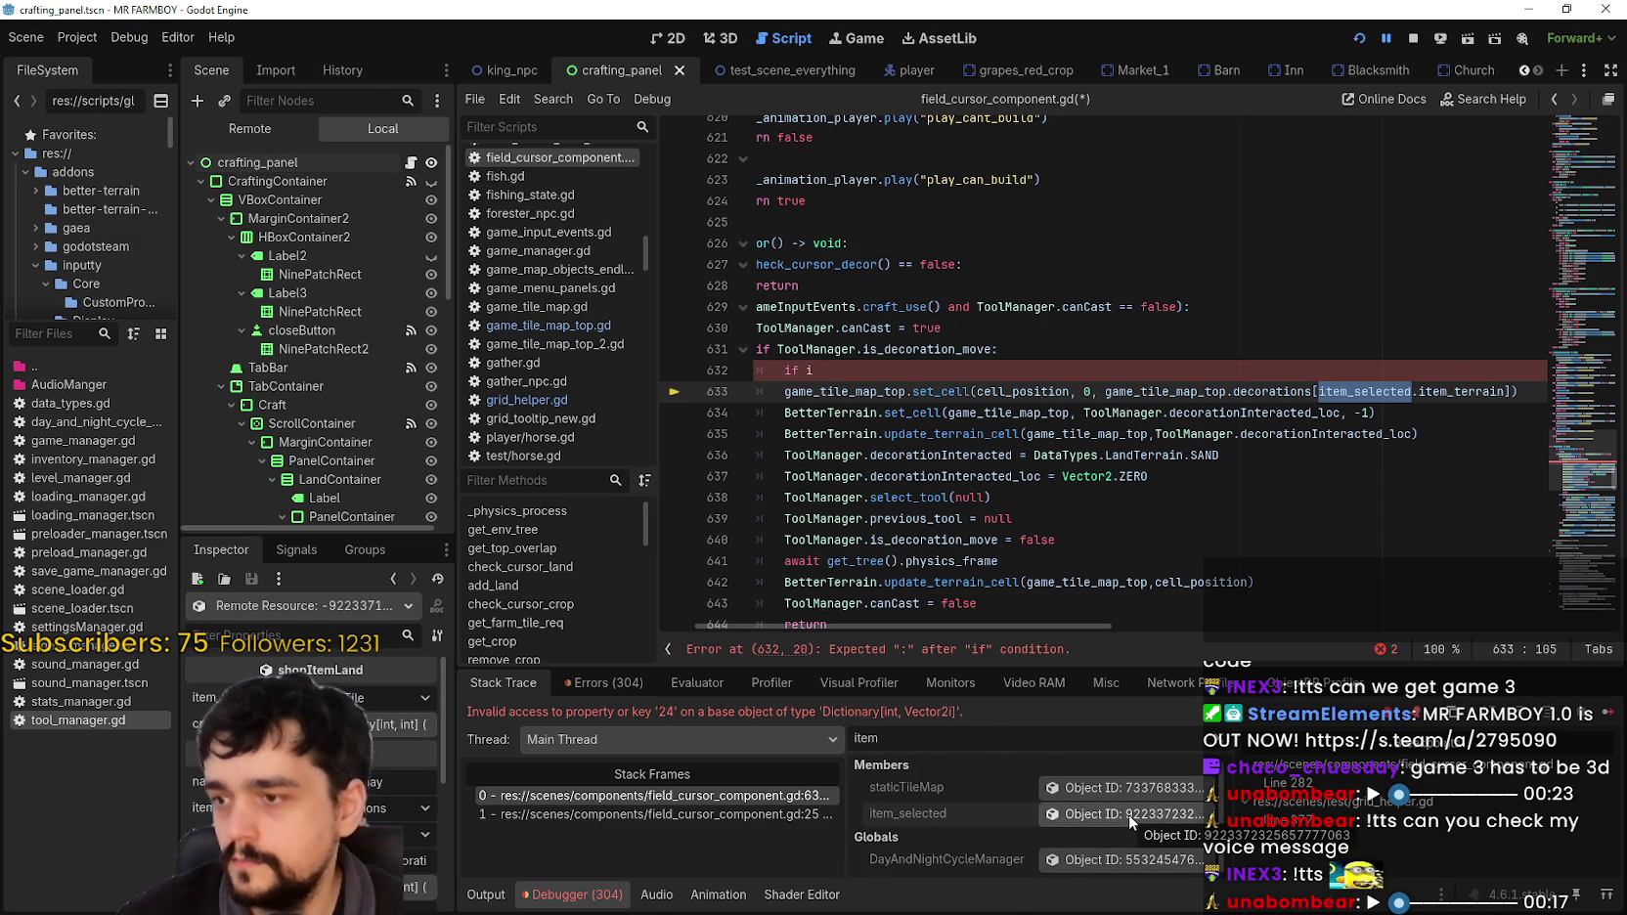
scroll(313, 762, "down", 1)
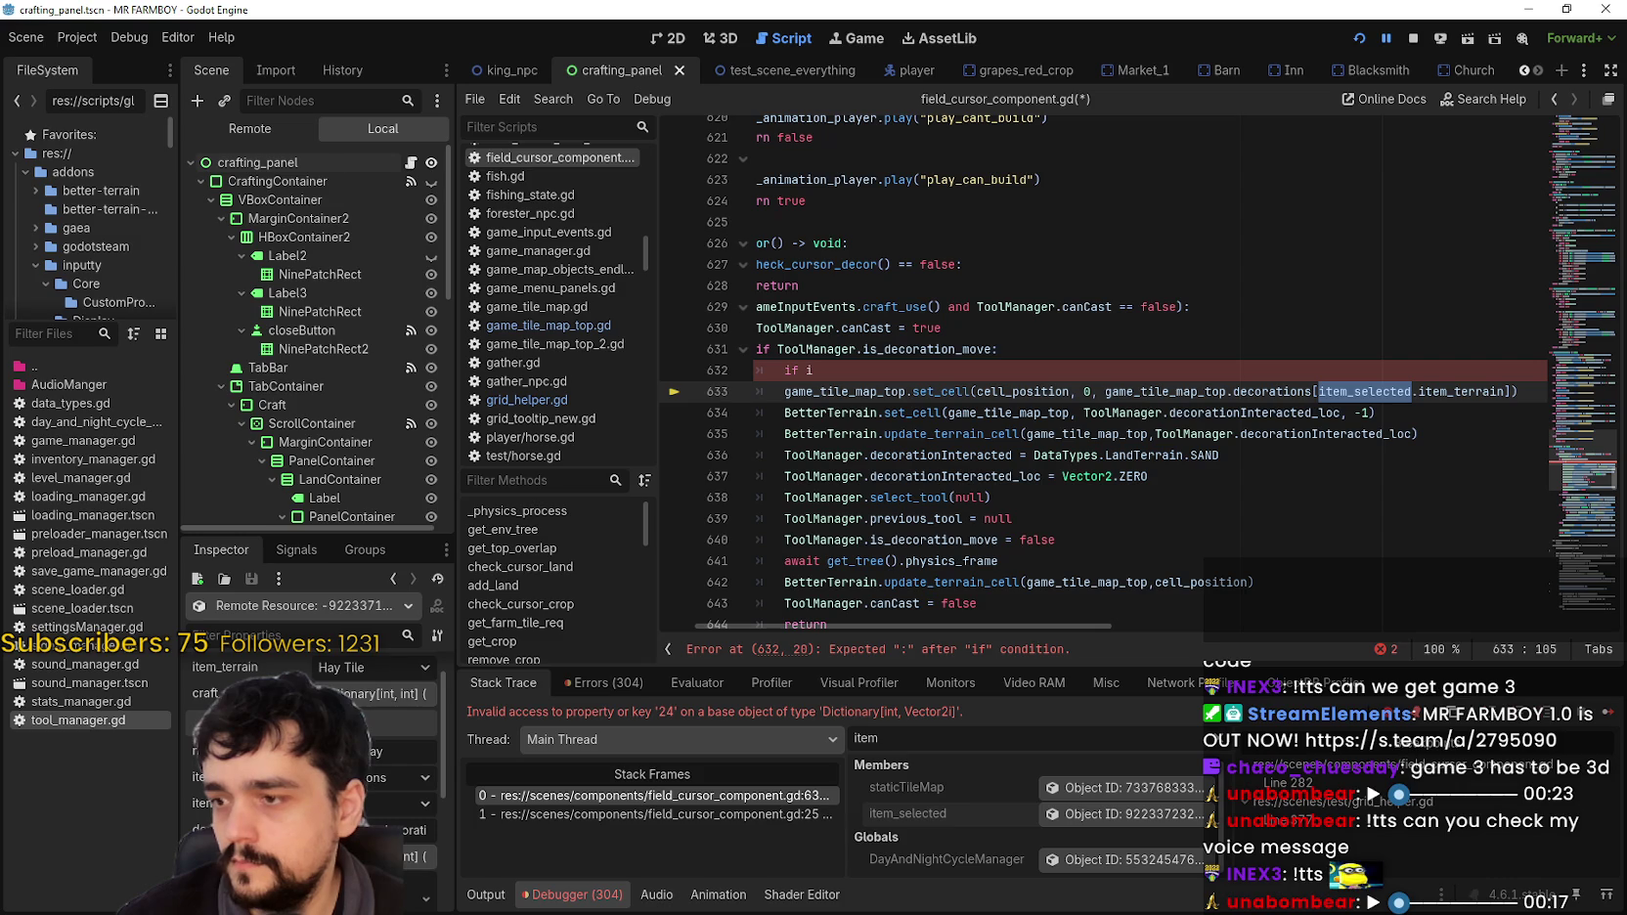
scroll(313, 763, "down", 1)
Step: Draft the condition on line 632 as item_selected.item_rarity
left_click(859, 368)
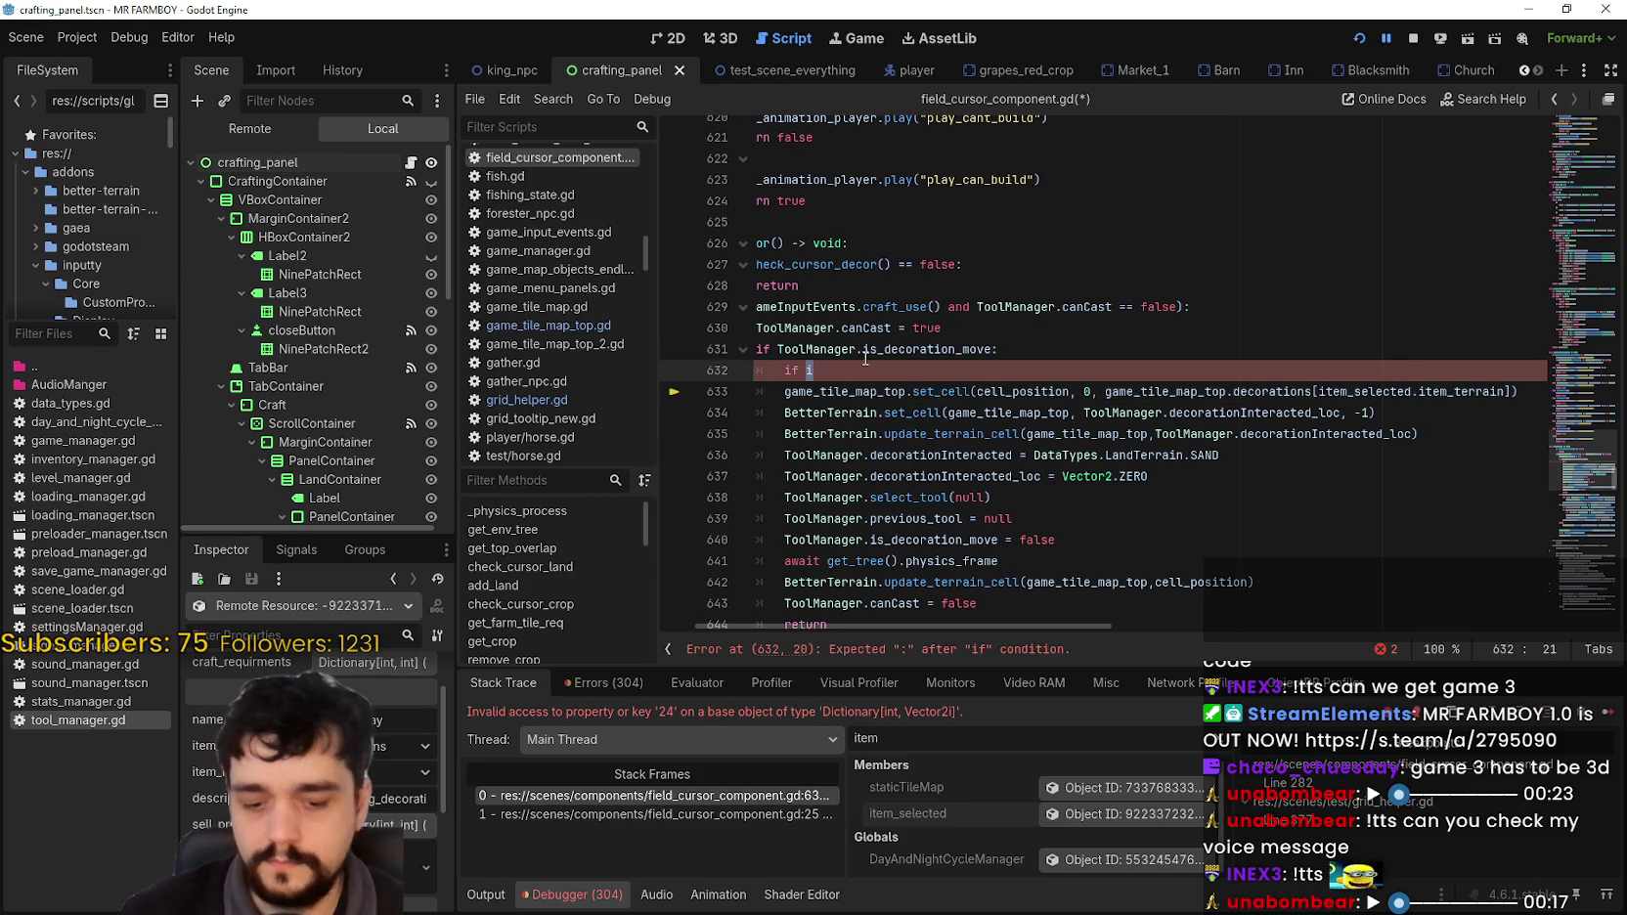
type("tem_")
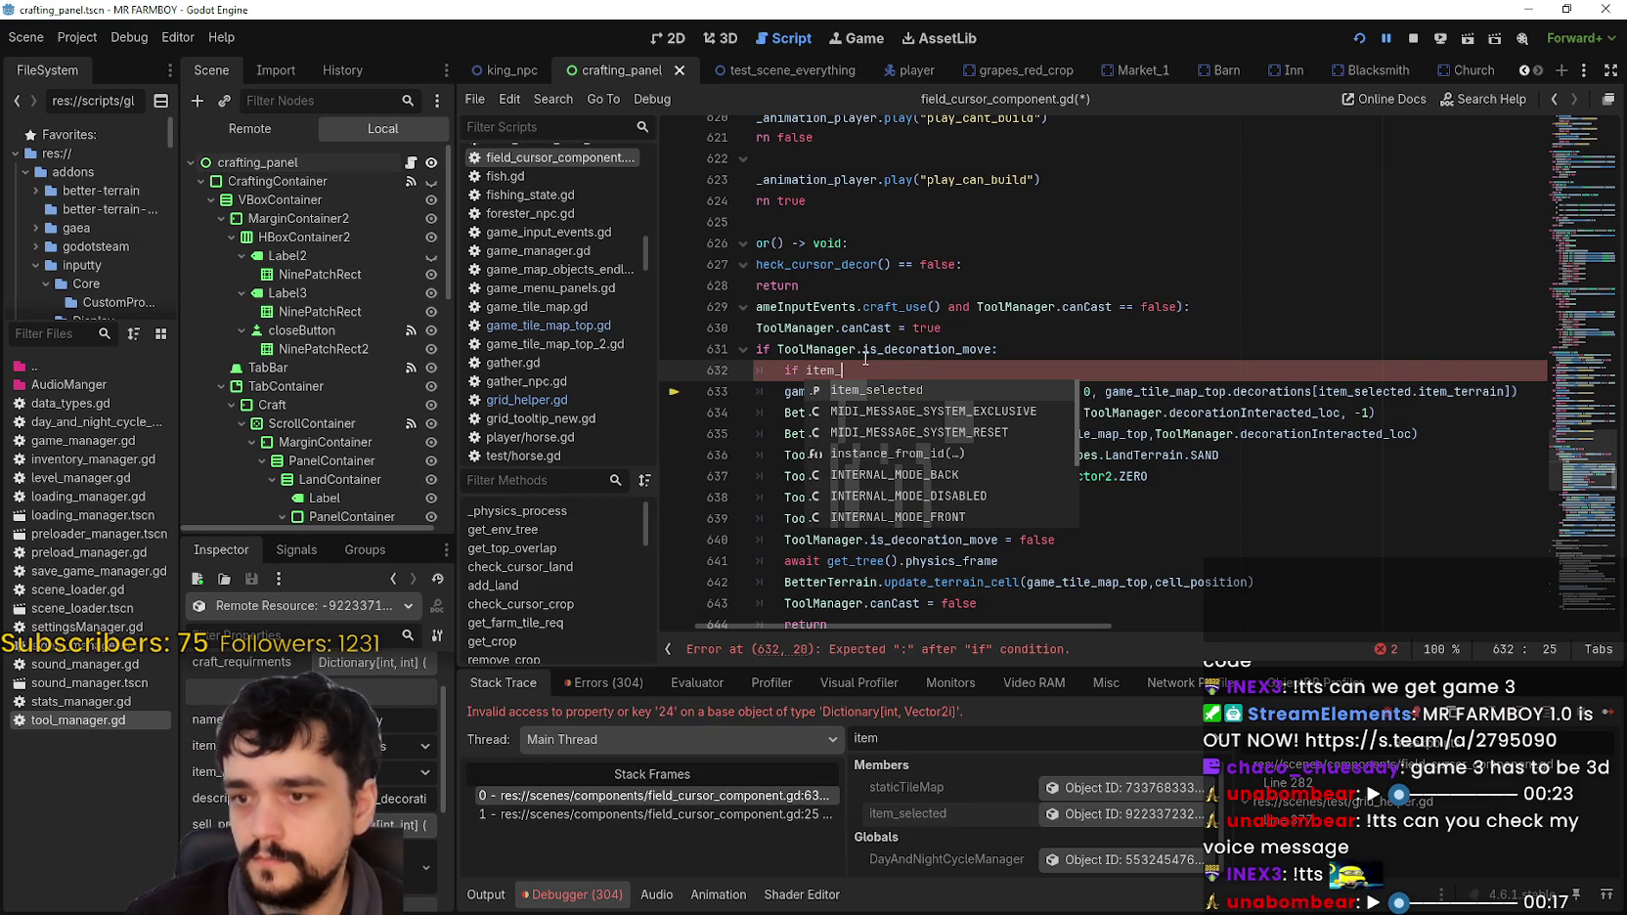
key("Return")
type(".")
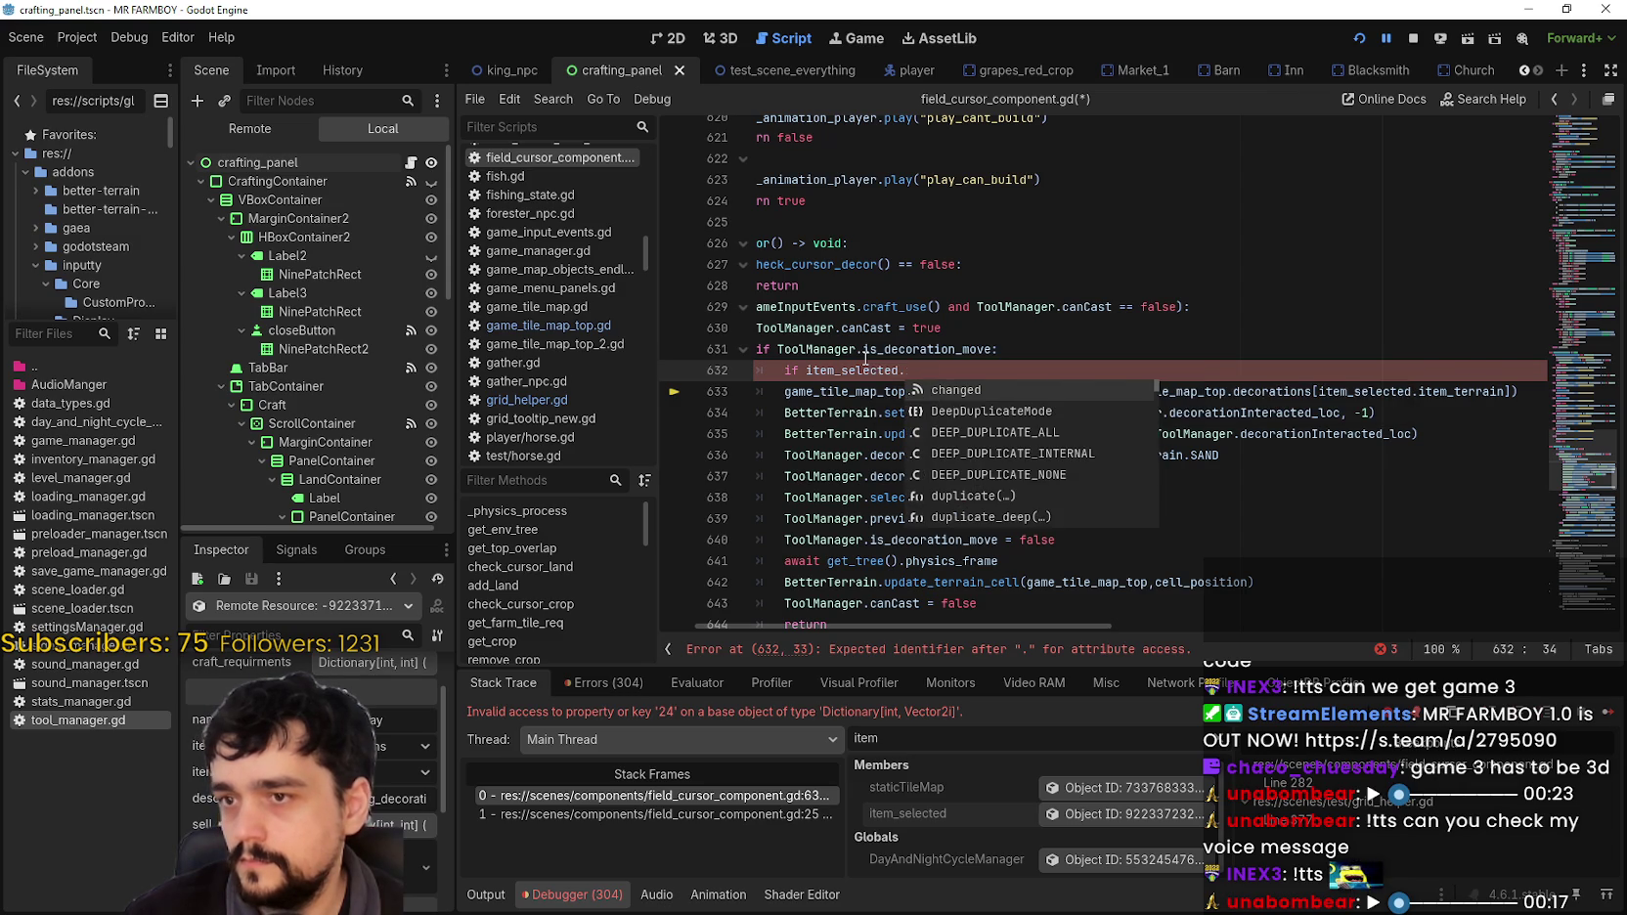
type("item")
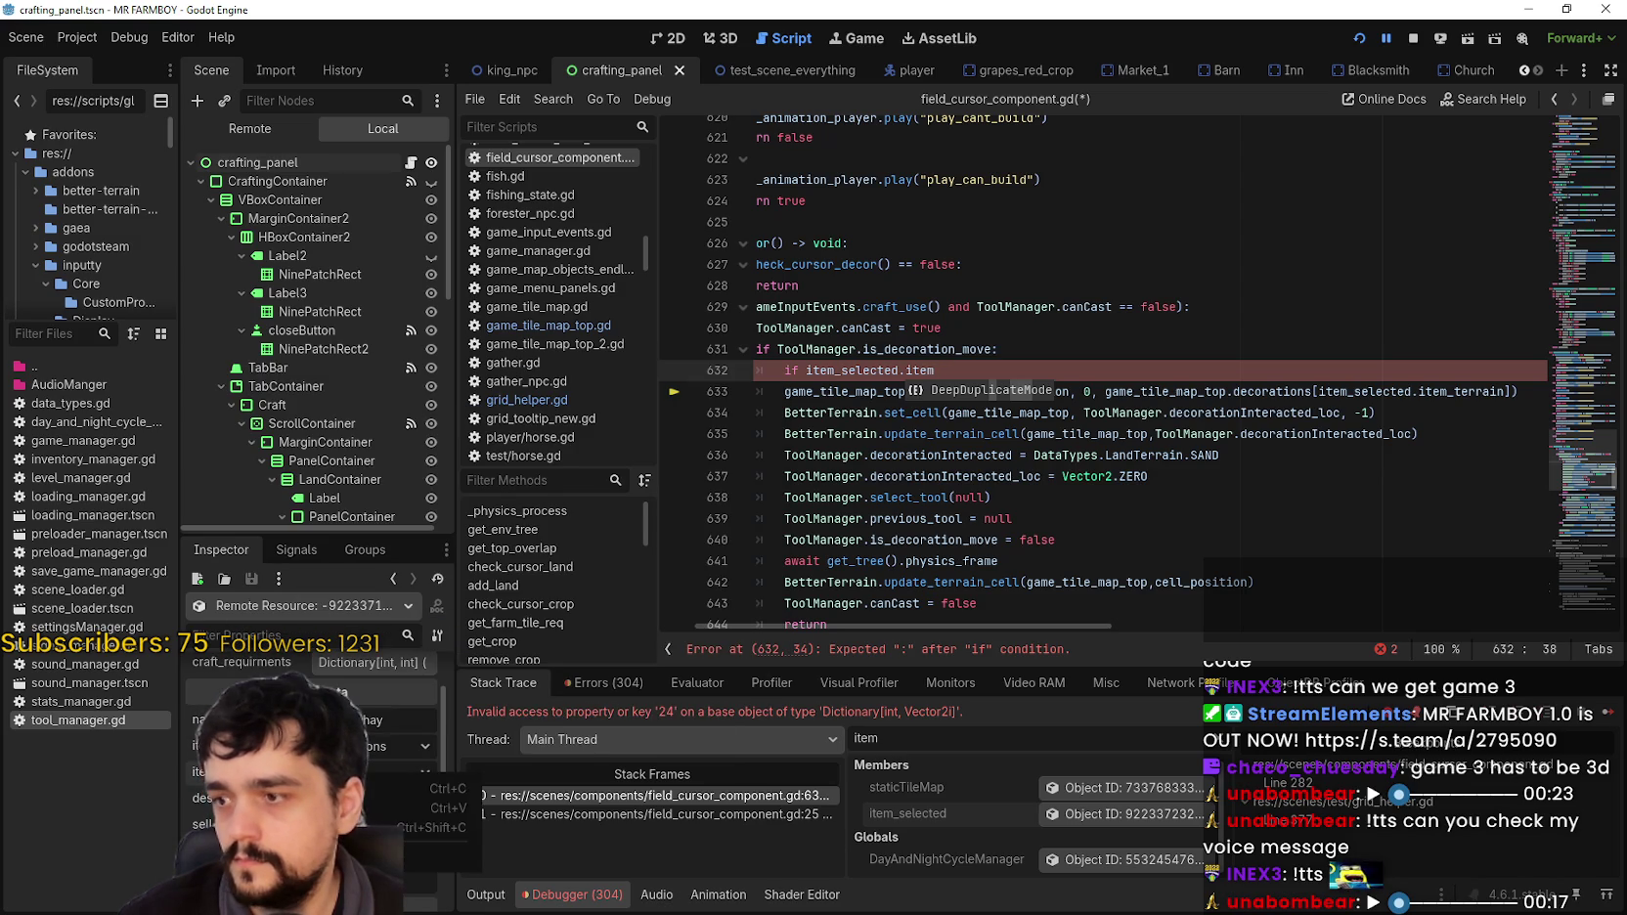
type("_selected")
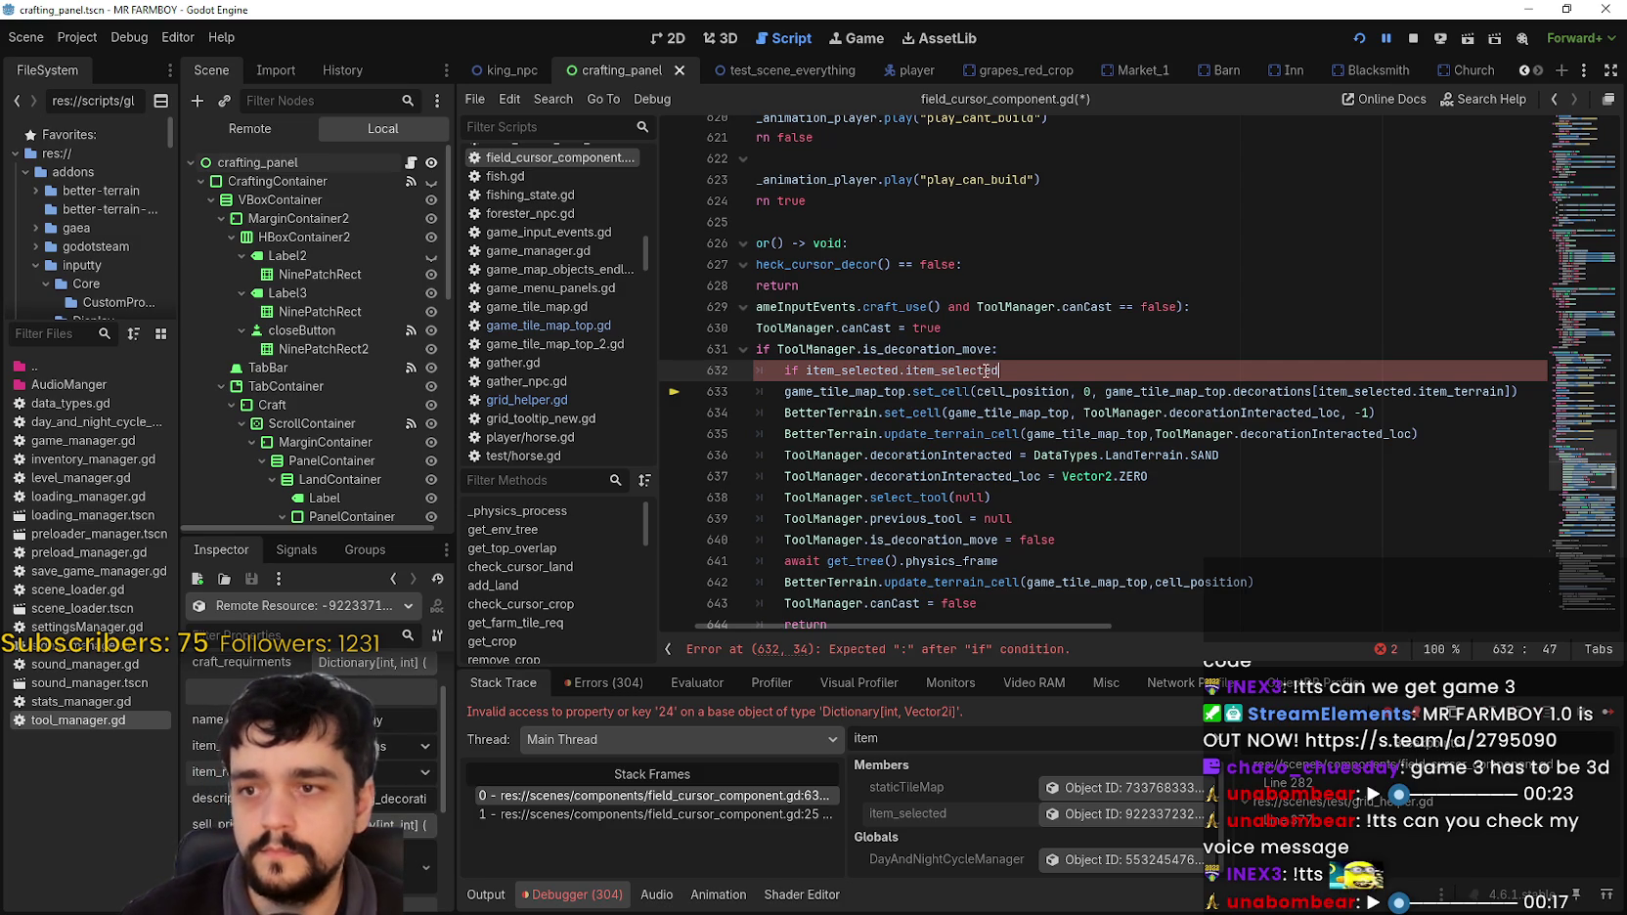
key("ctrl+z")
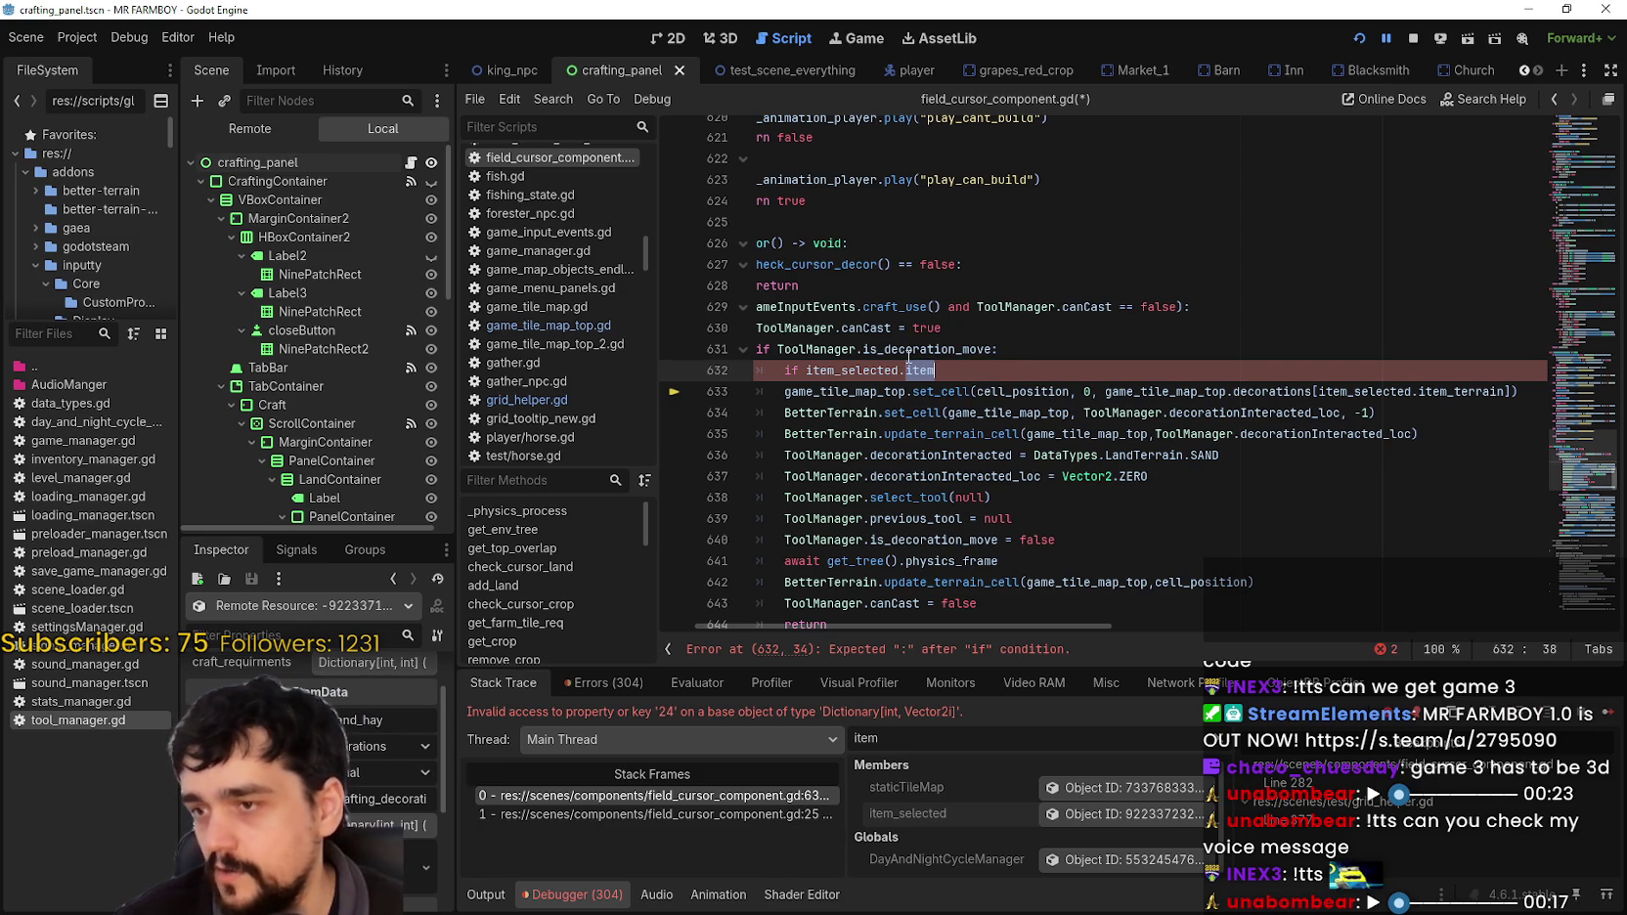
key("ctrl+y")
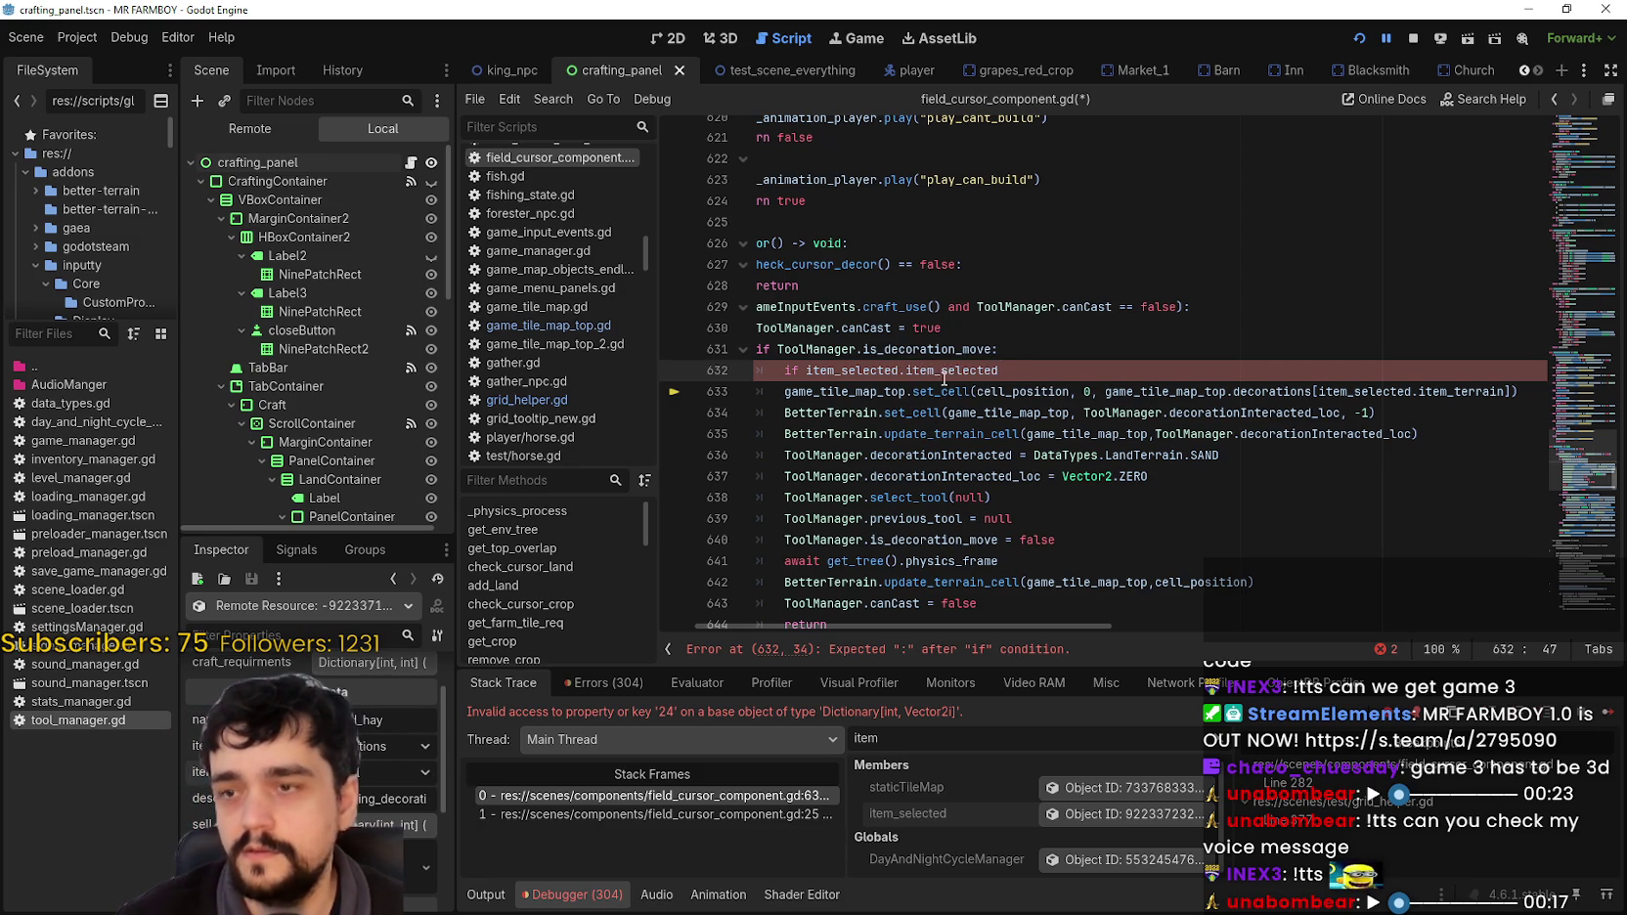
double_click(945, 373)
type("i")
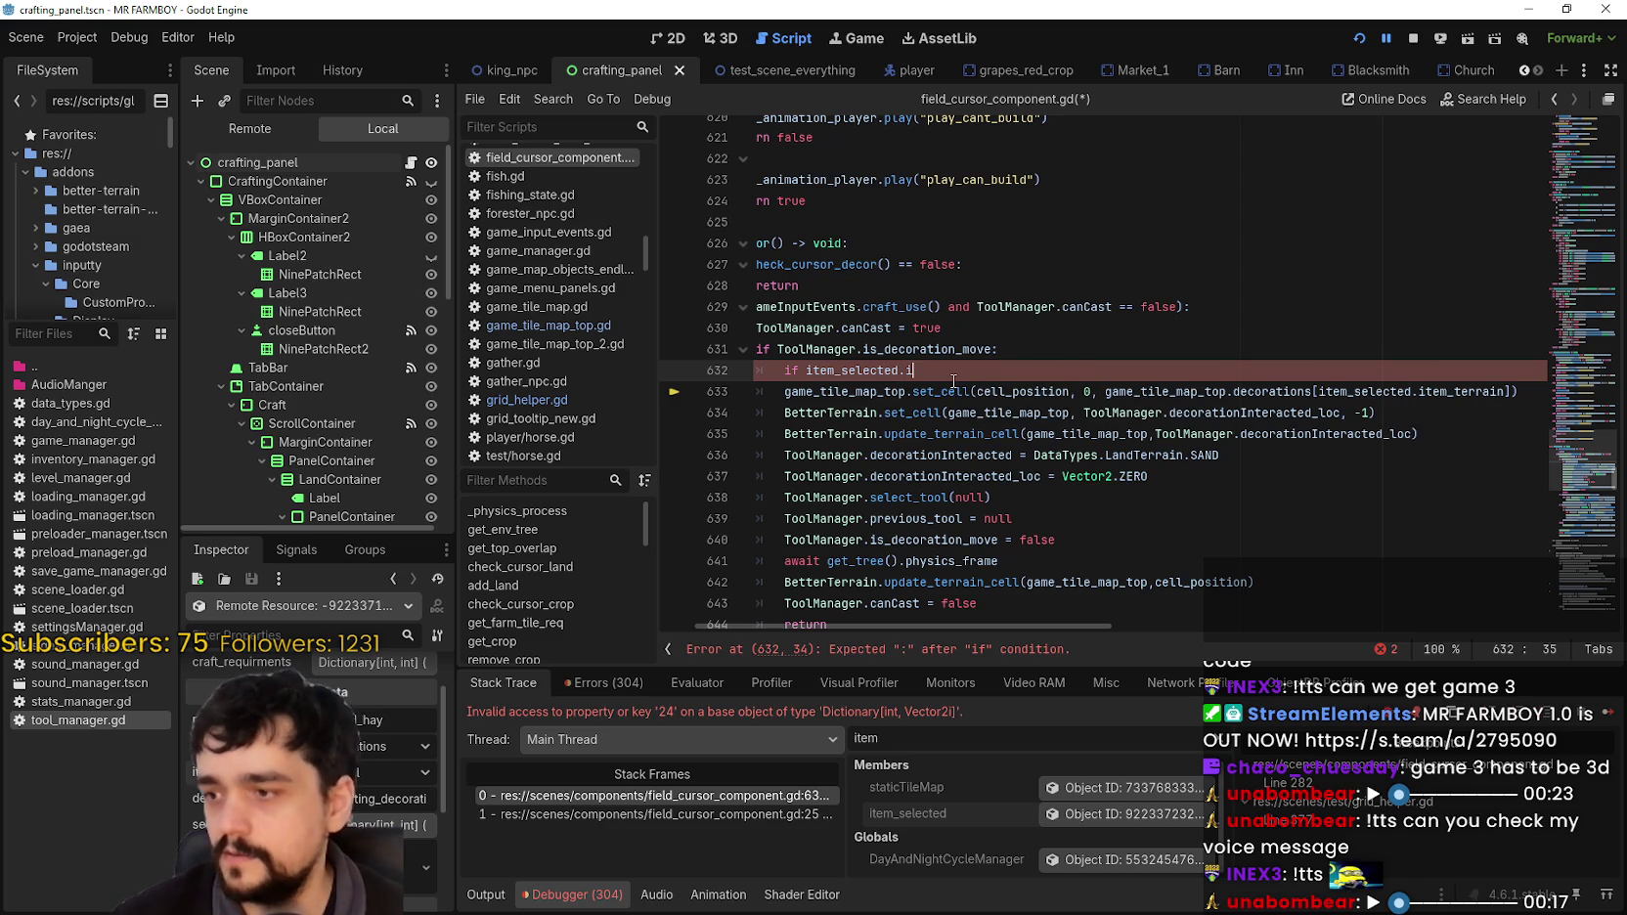
type("tem_rarity")
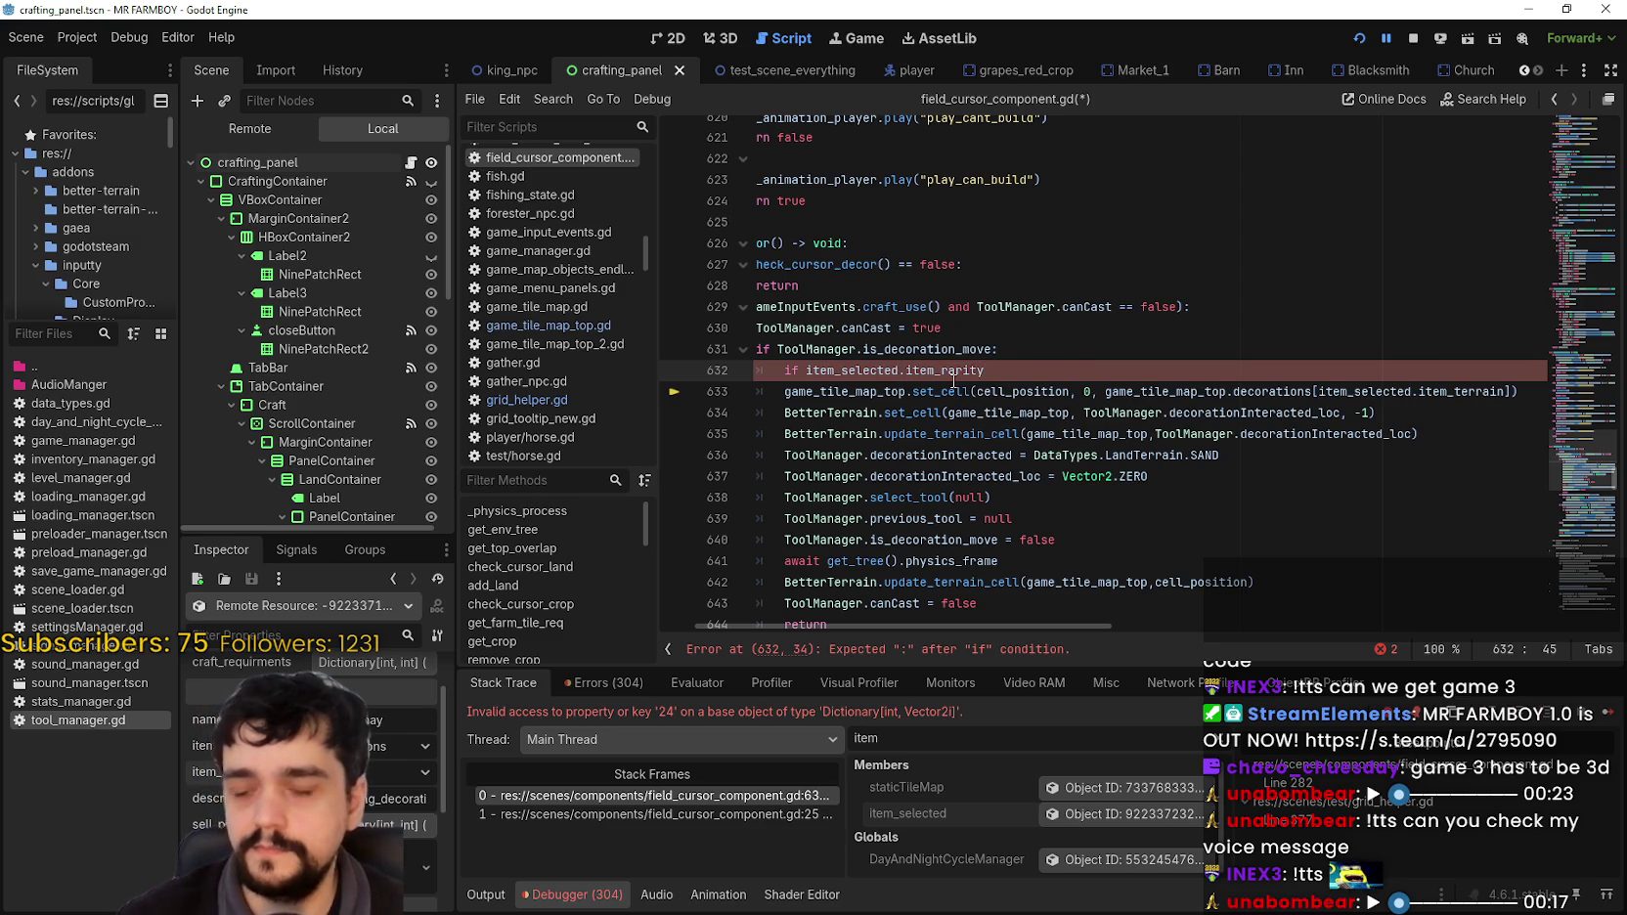
Step: Copy the UNIQUE rarity check from line 649 and paste it as line 632's condition
scroll(953, 374, "down", 6)
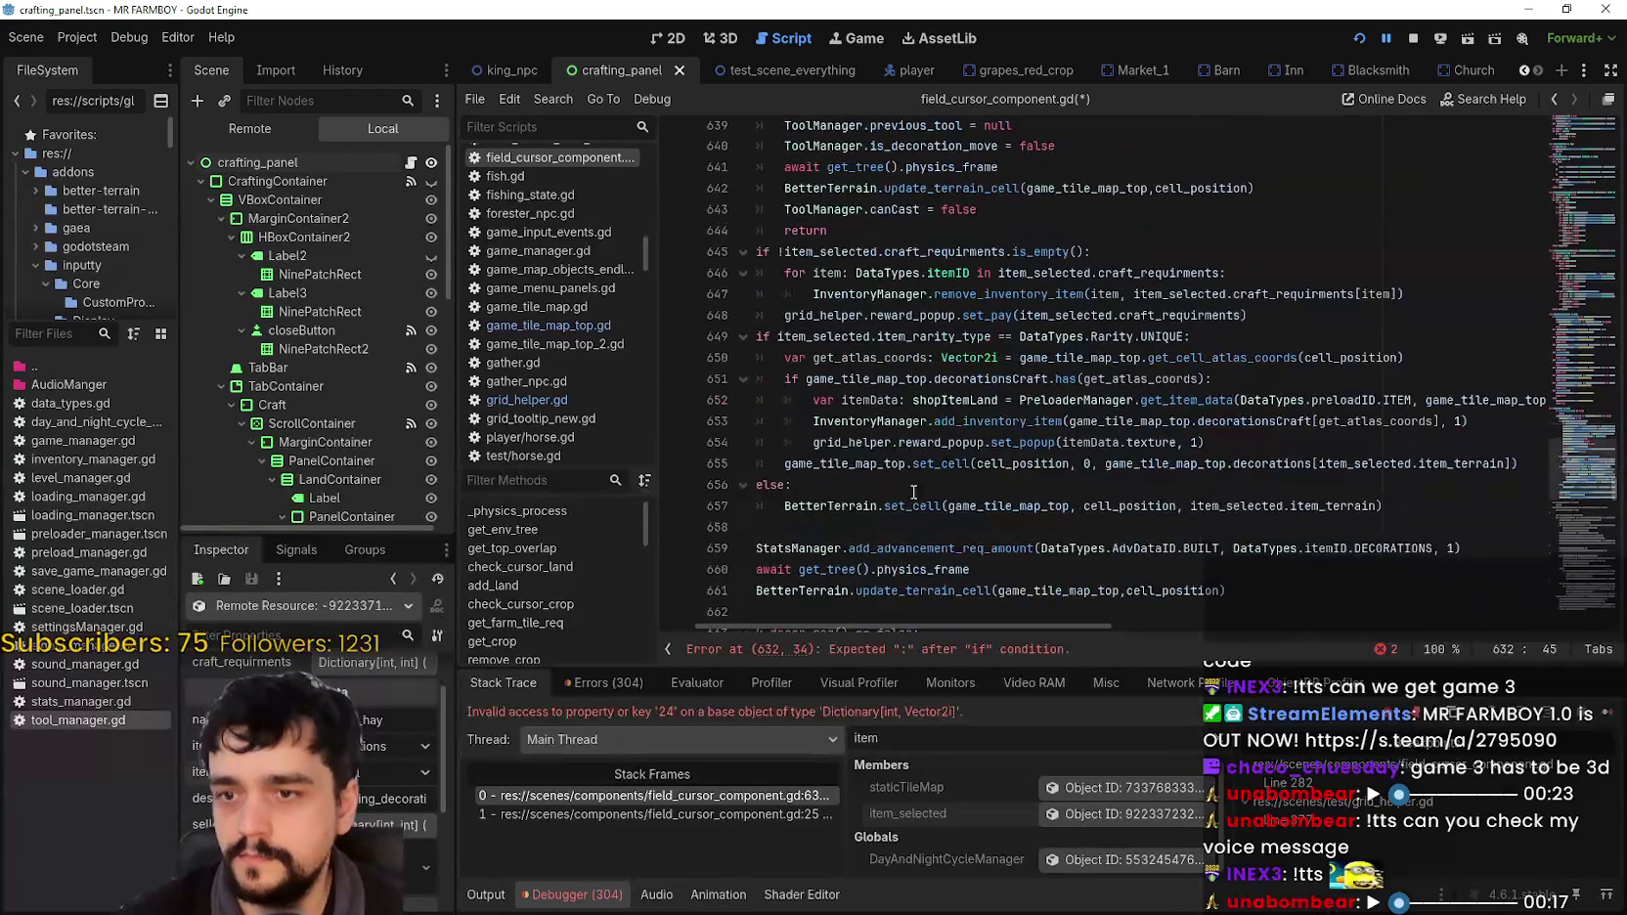
left_click(808, 336)
mouse_move(1212, 336)
left_mouse_down()
mouse_move(753, 338)
mouse_move(836, 338)
left_mouse_up()
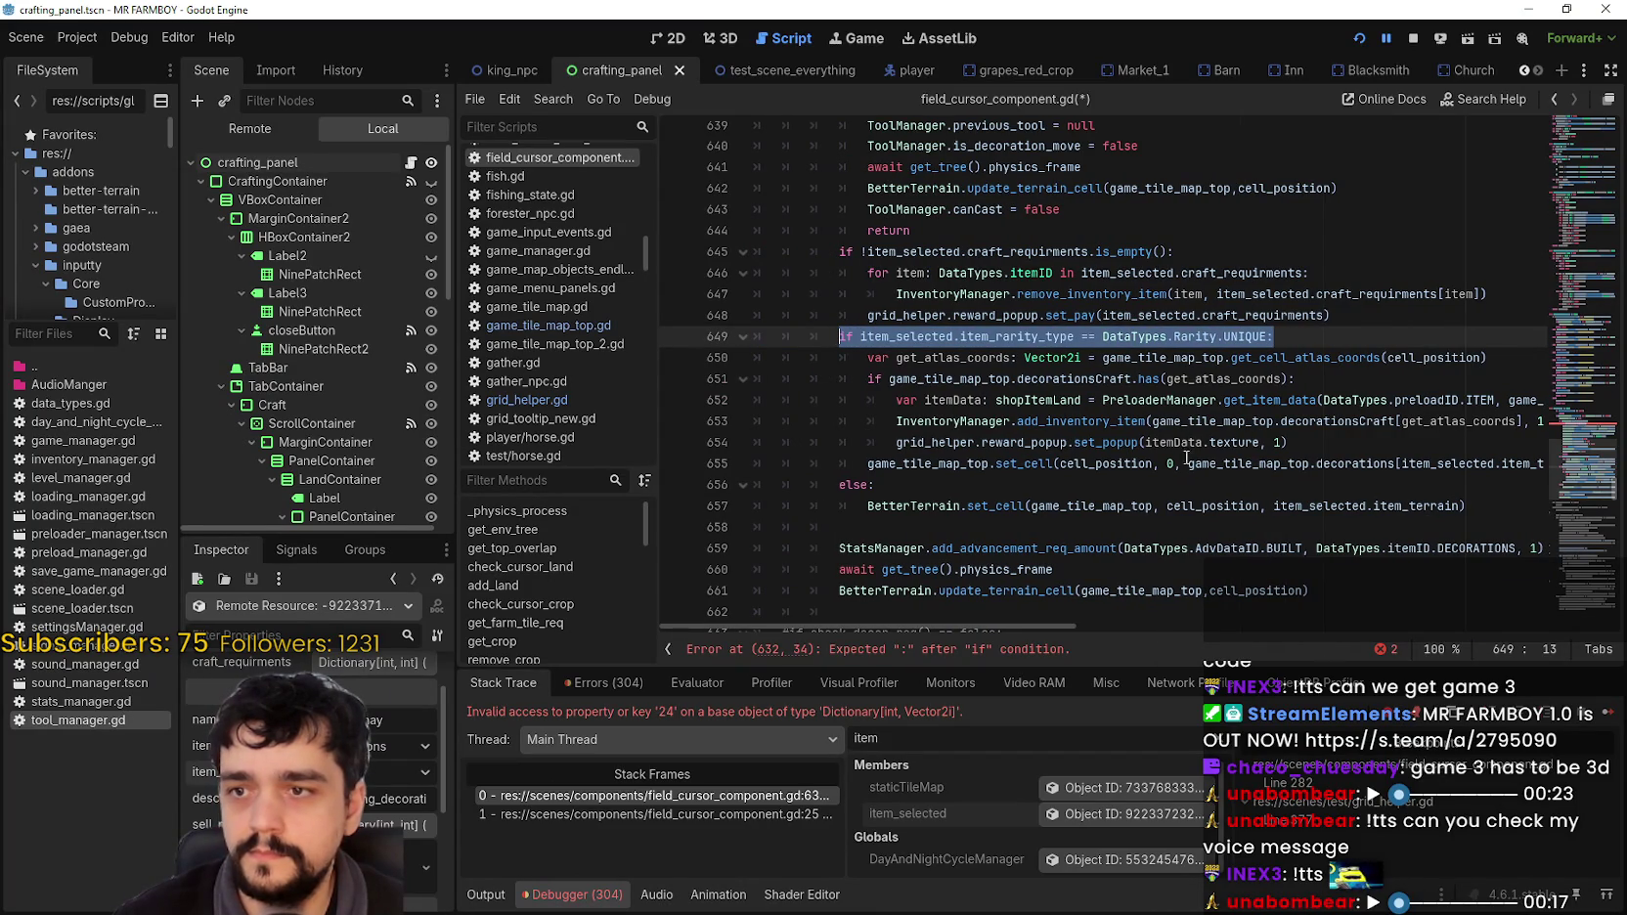
scroll(1110, 328, "up", 6)
left_click_drag(1071, 358, 860, 359)
type("if item_selected.item_rarity_type == DataTypes.Rarity.UNIQUE:")
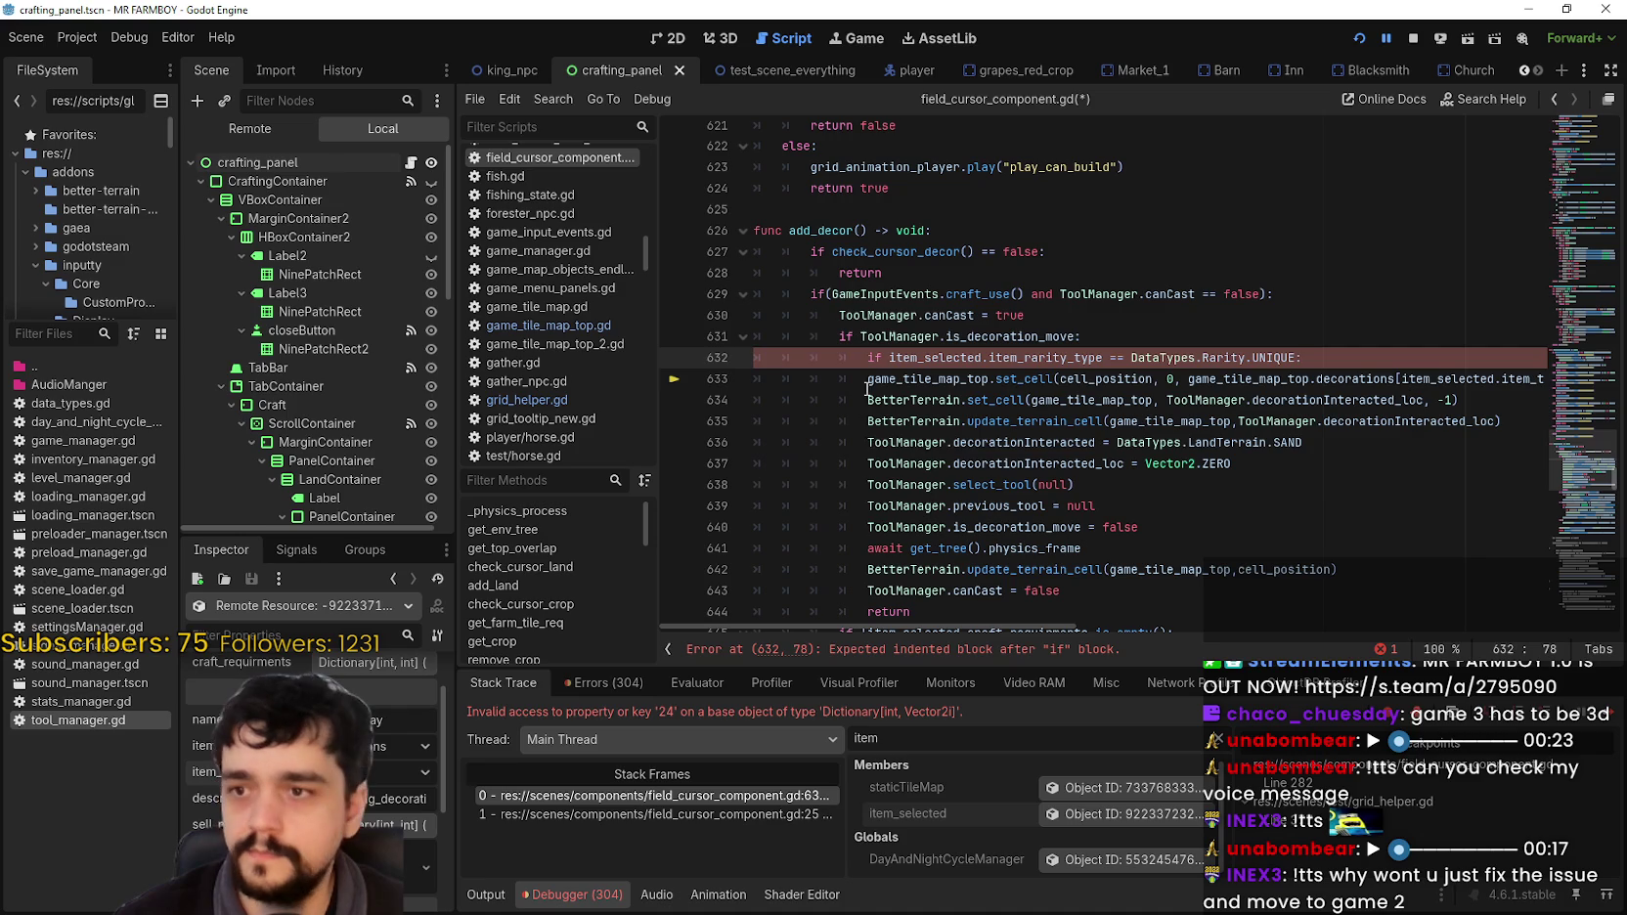
Step: Indent lines 633 and 634 under the UNIQUE rarity check
left_click(867, 384)
key("Tab")
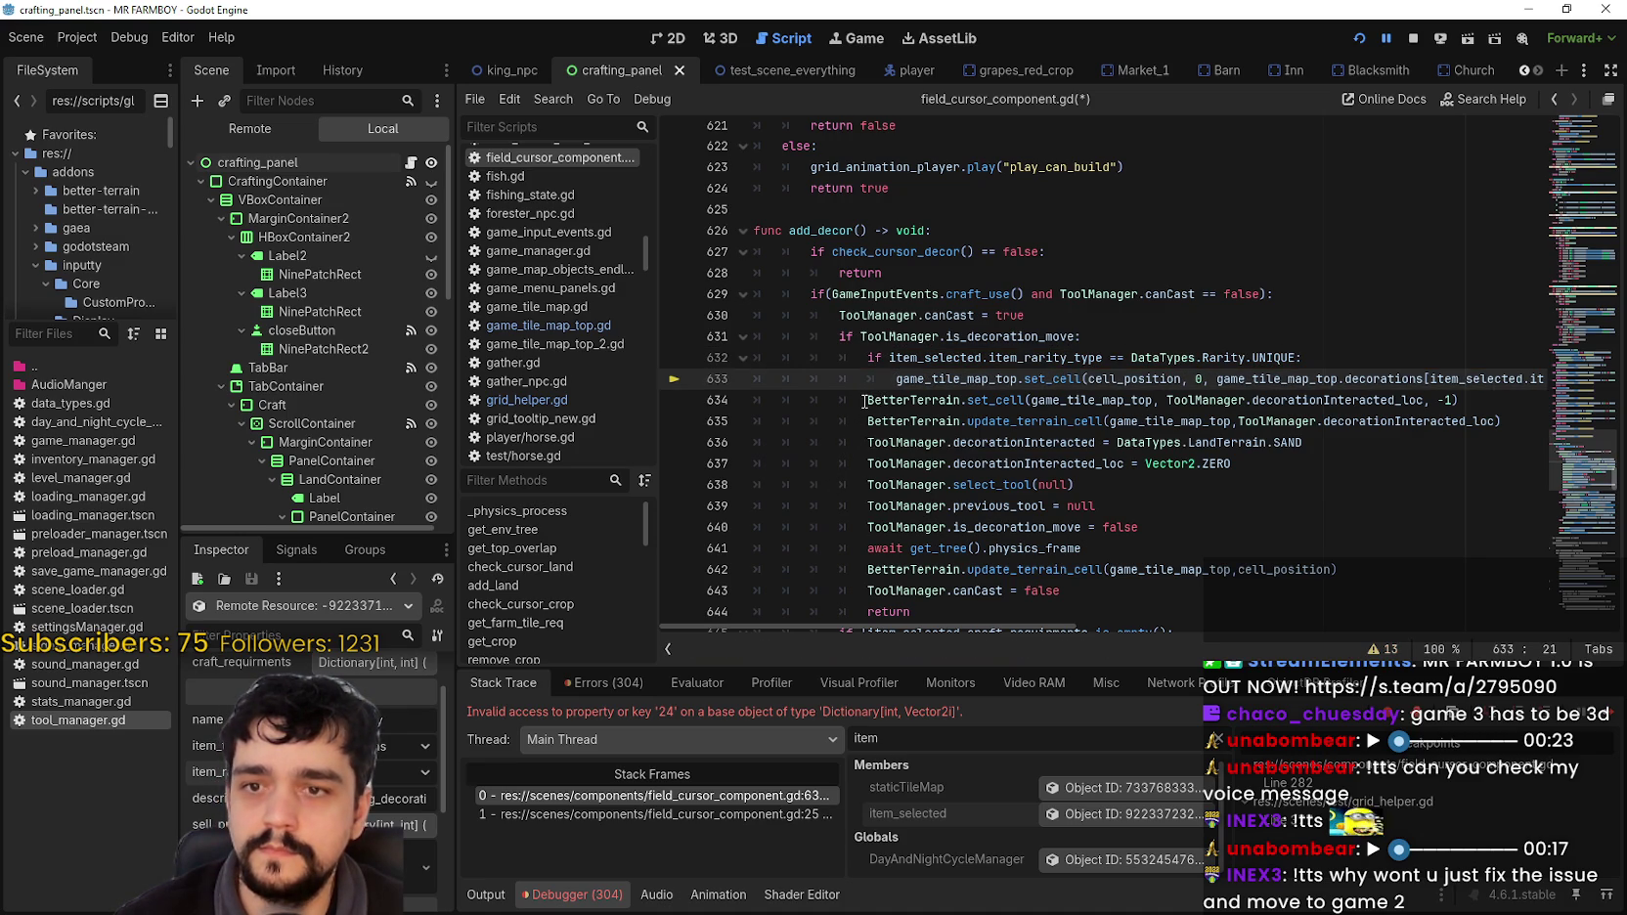
left_click(865, 401)
scroll(937, 497, "down", 4)
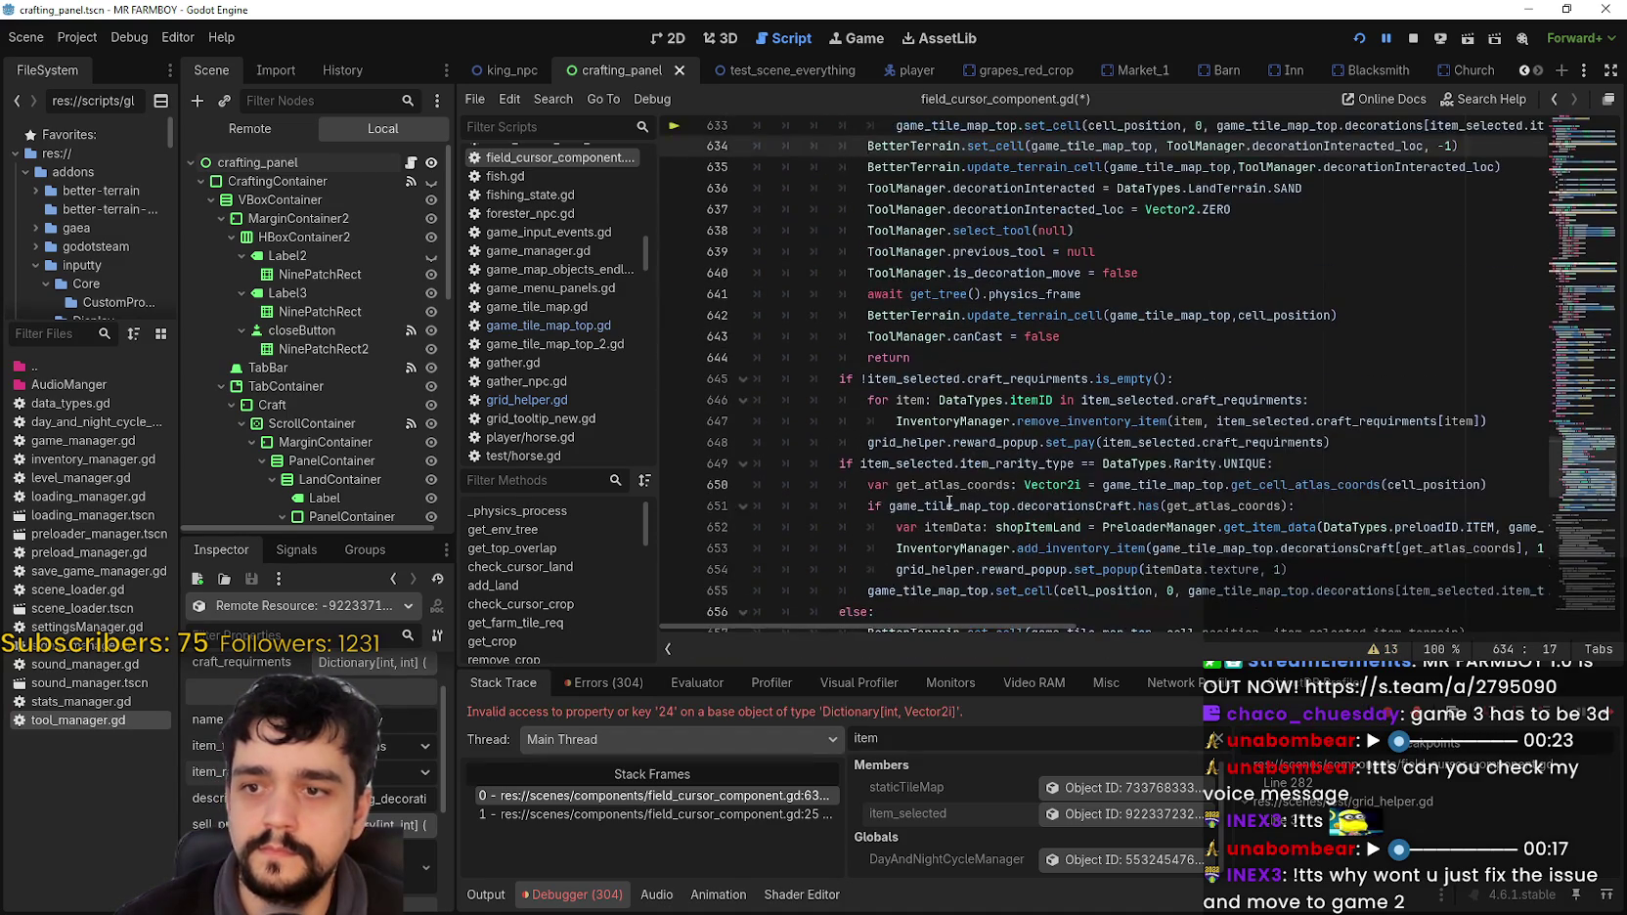
scroll(939, 509, "down", 1)
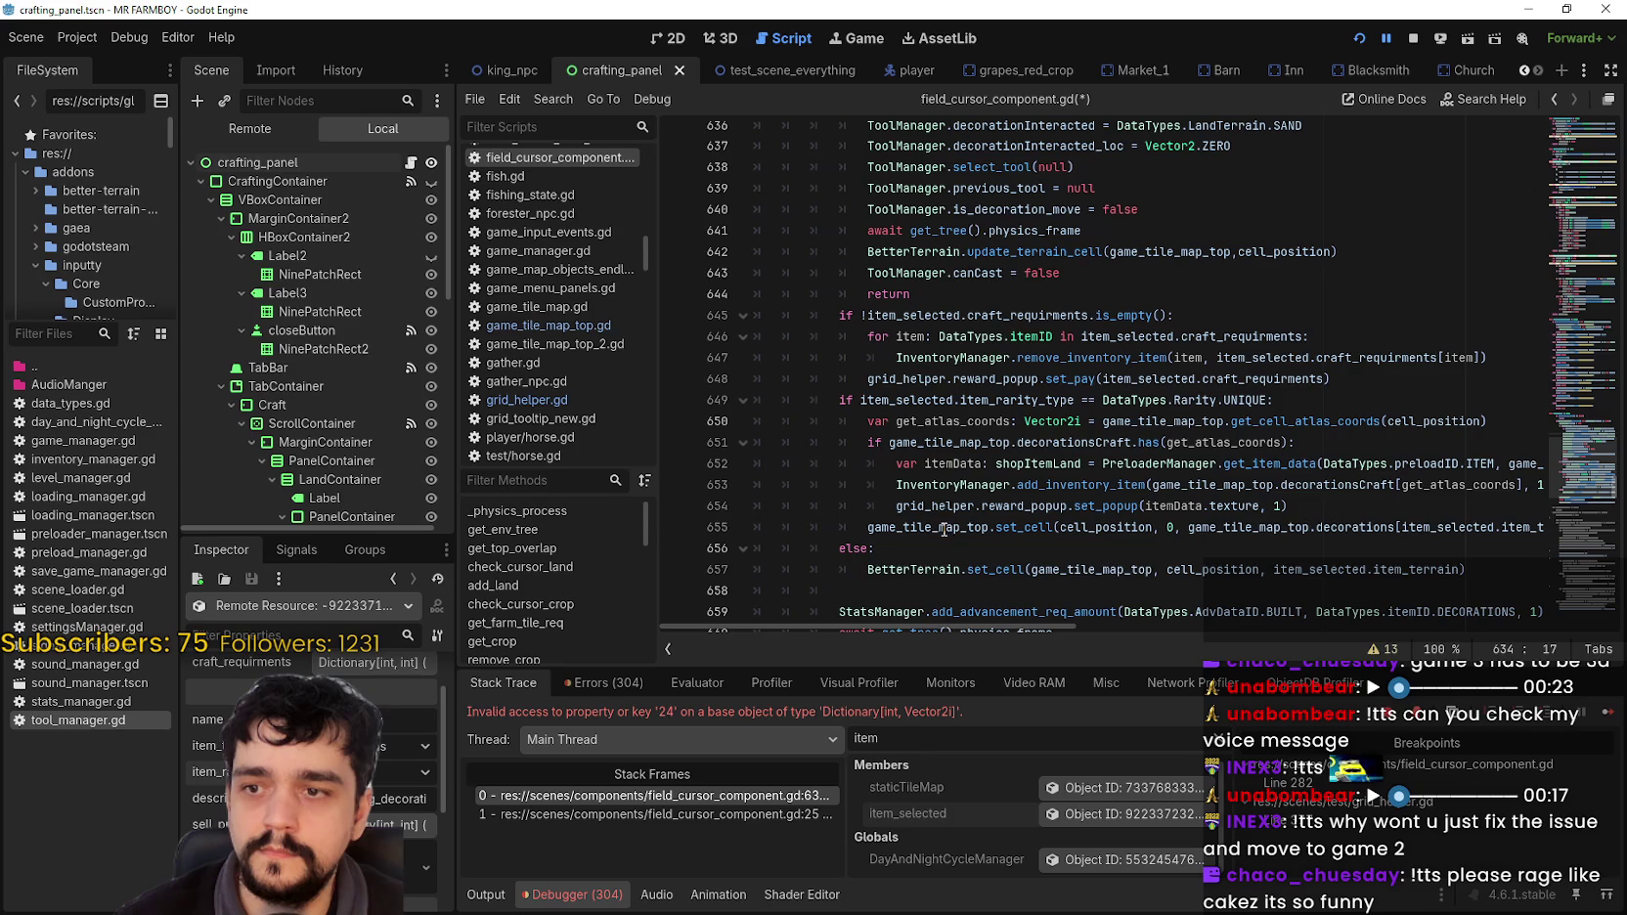
scroll(895, 481, "down", 2)
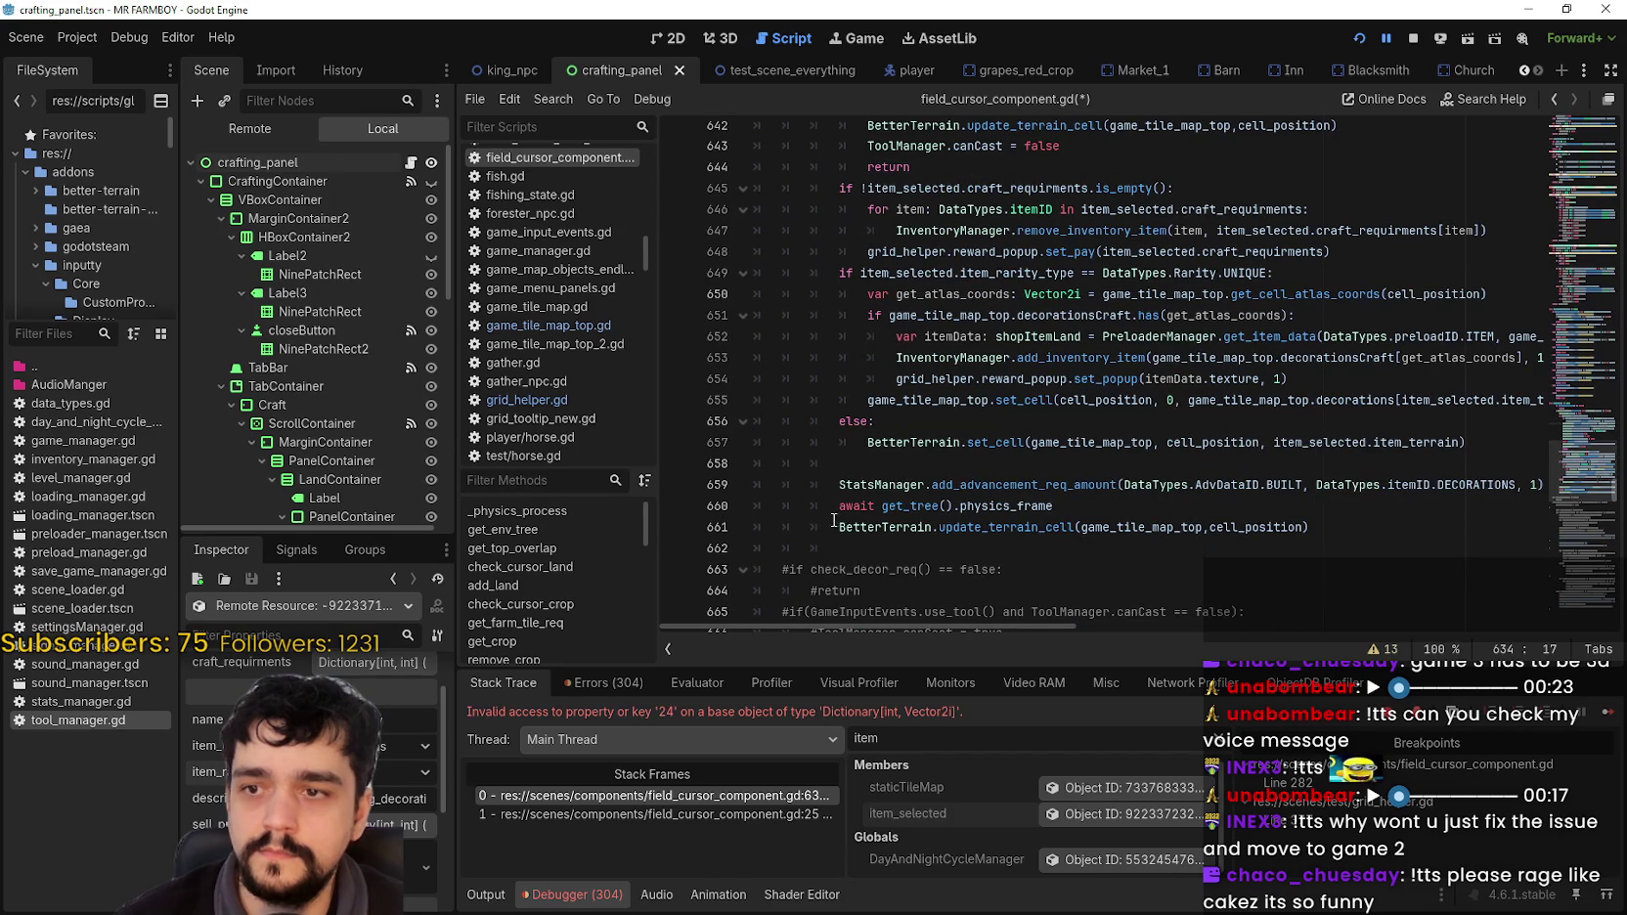
scroll(967, 505, "up", 3)
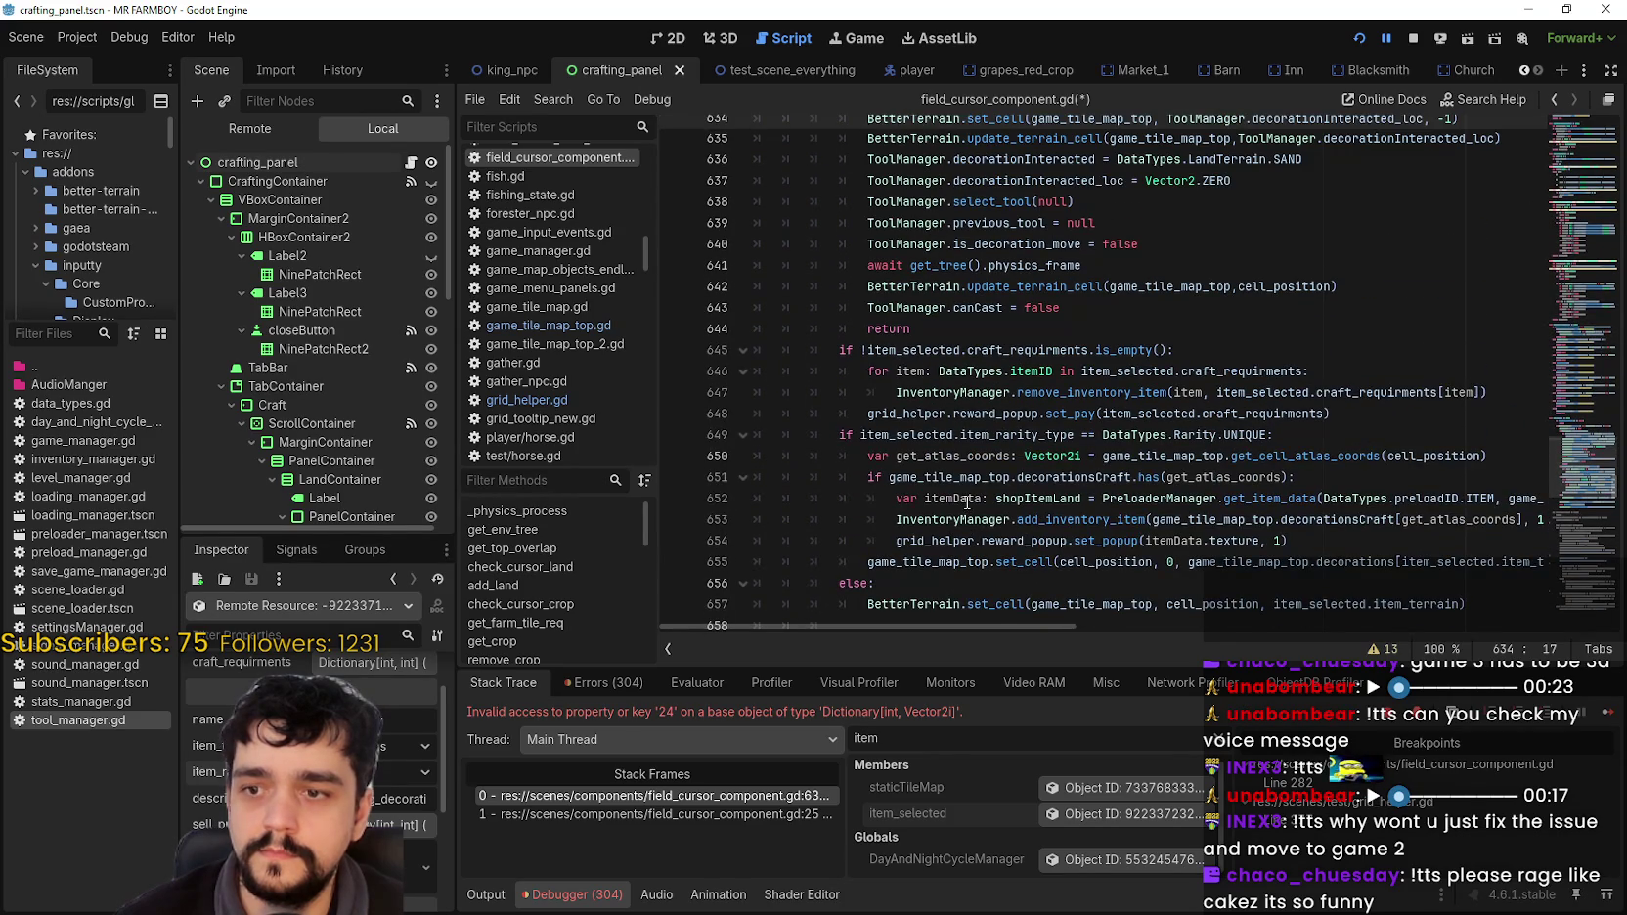
scroll(967, 502, "up", 5)
mouse_move(968, 628)
left_mouse_down()
mouse_move(1022, 628)
mouse_move(953, 631)
left_mouse_up()
key("Tab")
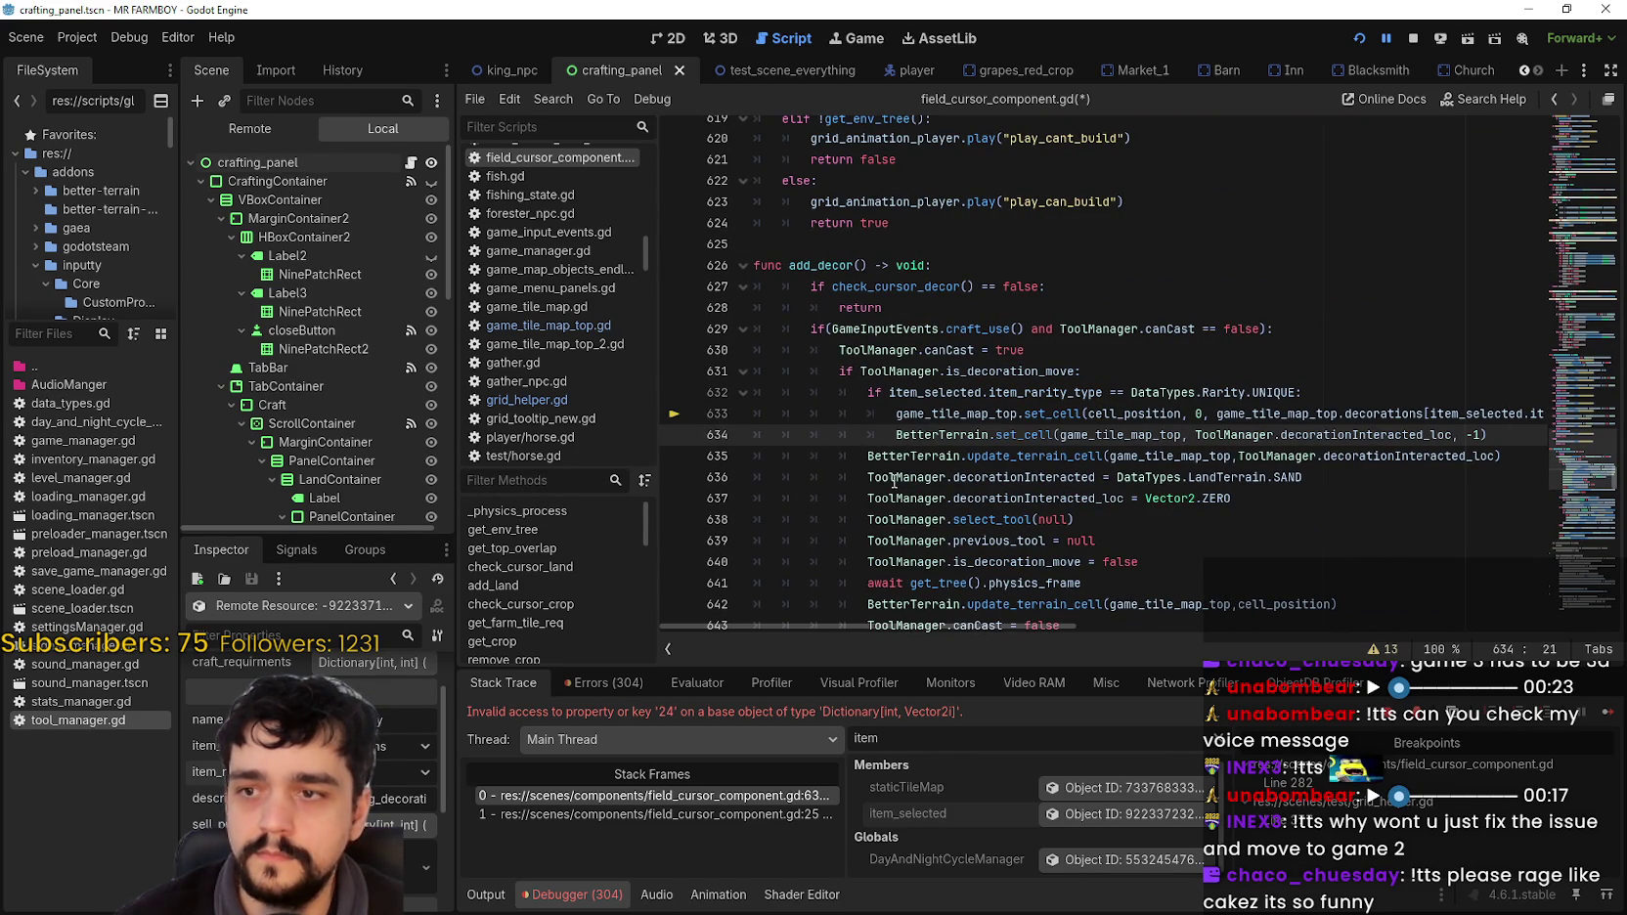
Step: Check where decorationInteracted_loc is used and open a new line after line 634
mouse_move(901, 476)
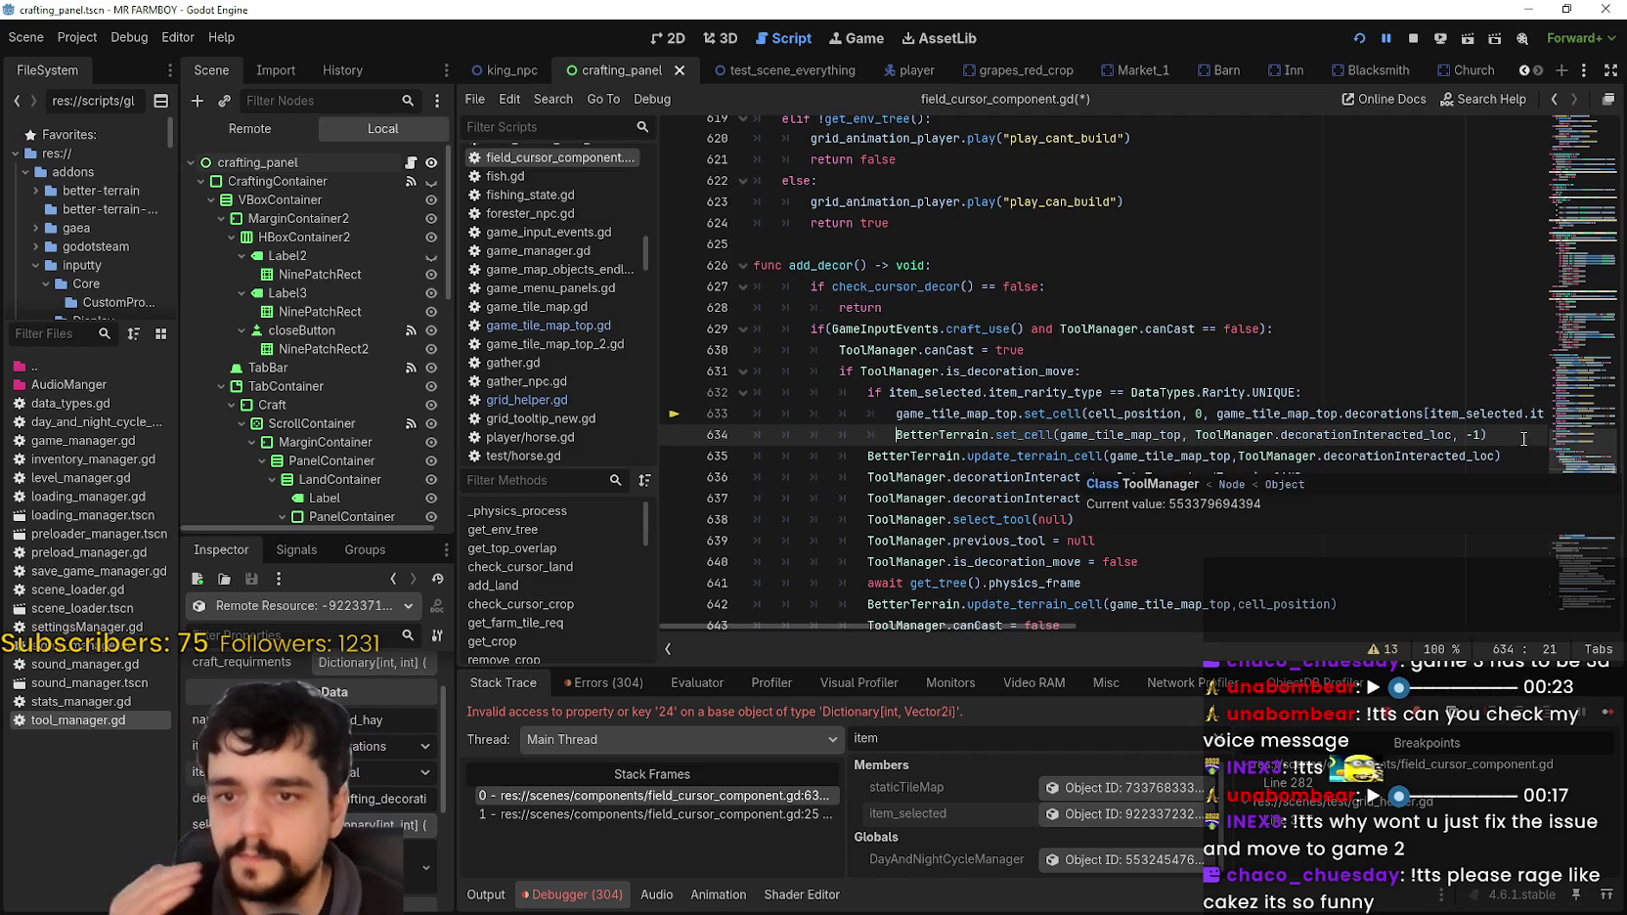
left_click(1190, 458)
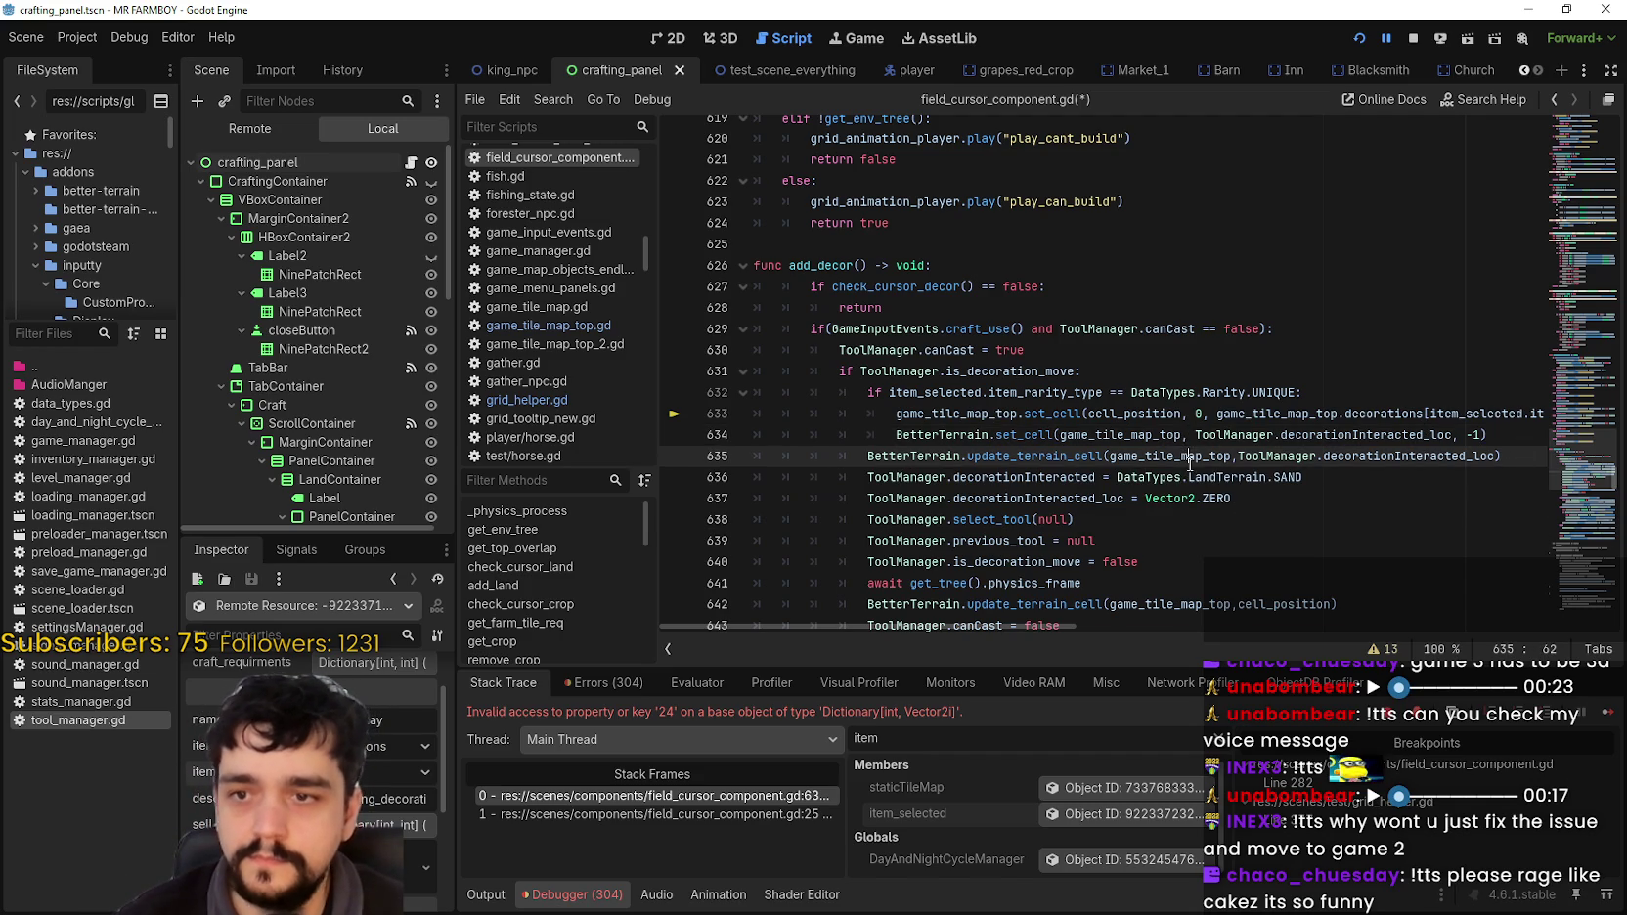
double_click(1424, 456)
left_click(1516, 434)
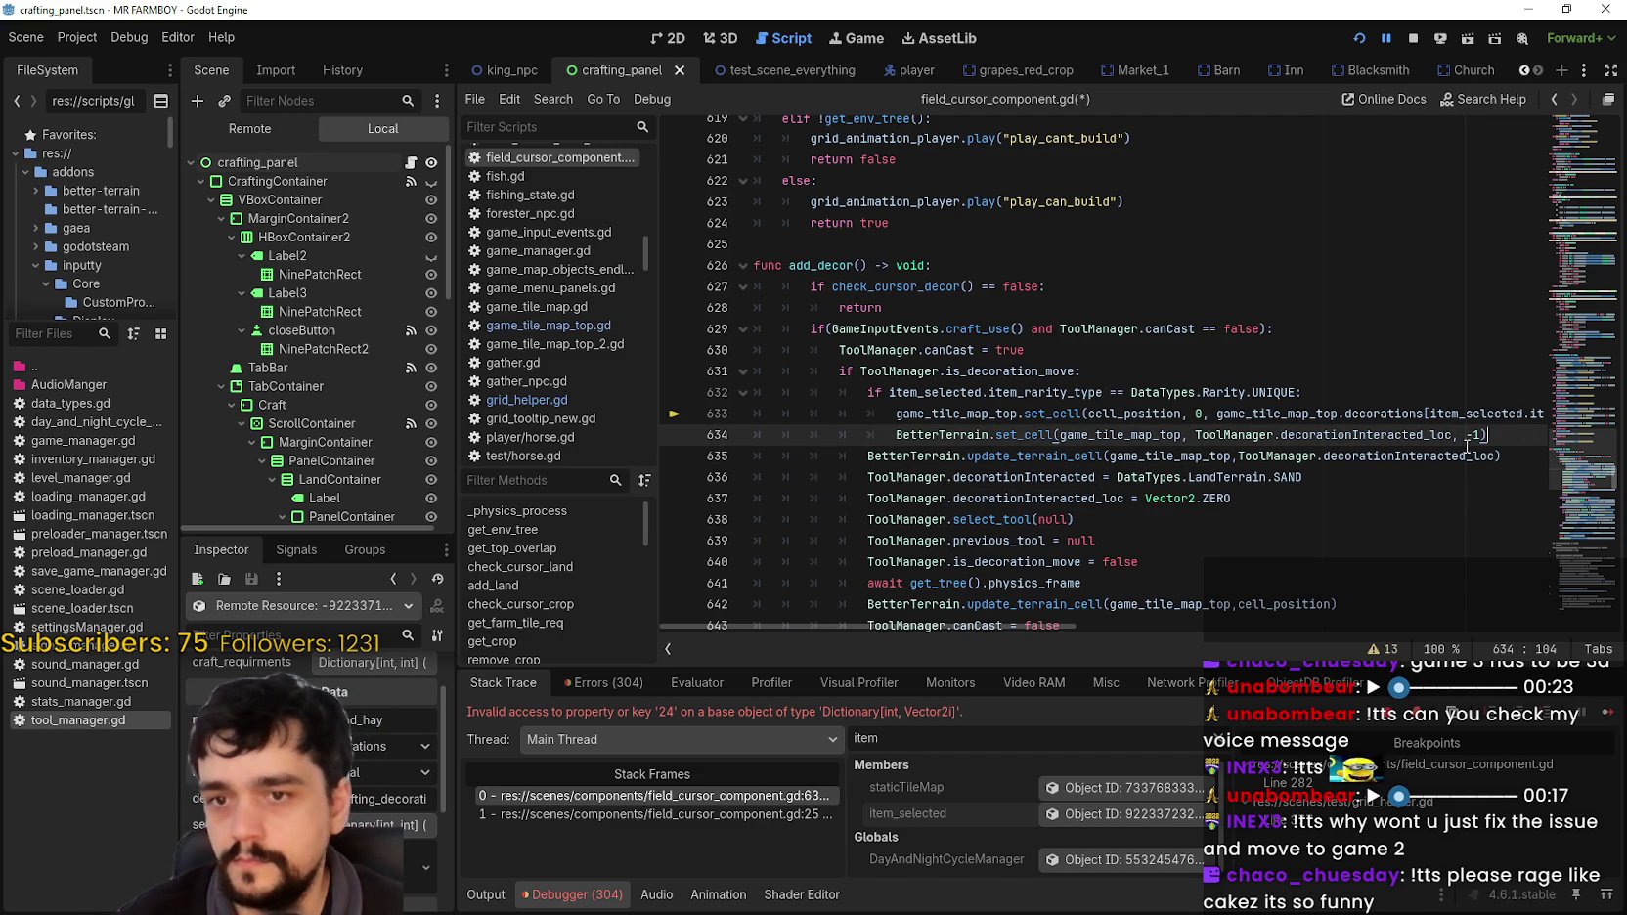
key("Return")
Step: Add an else branch and paste the BetterTerrain.set_cell line under it
type("else")
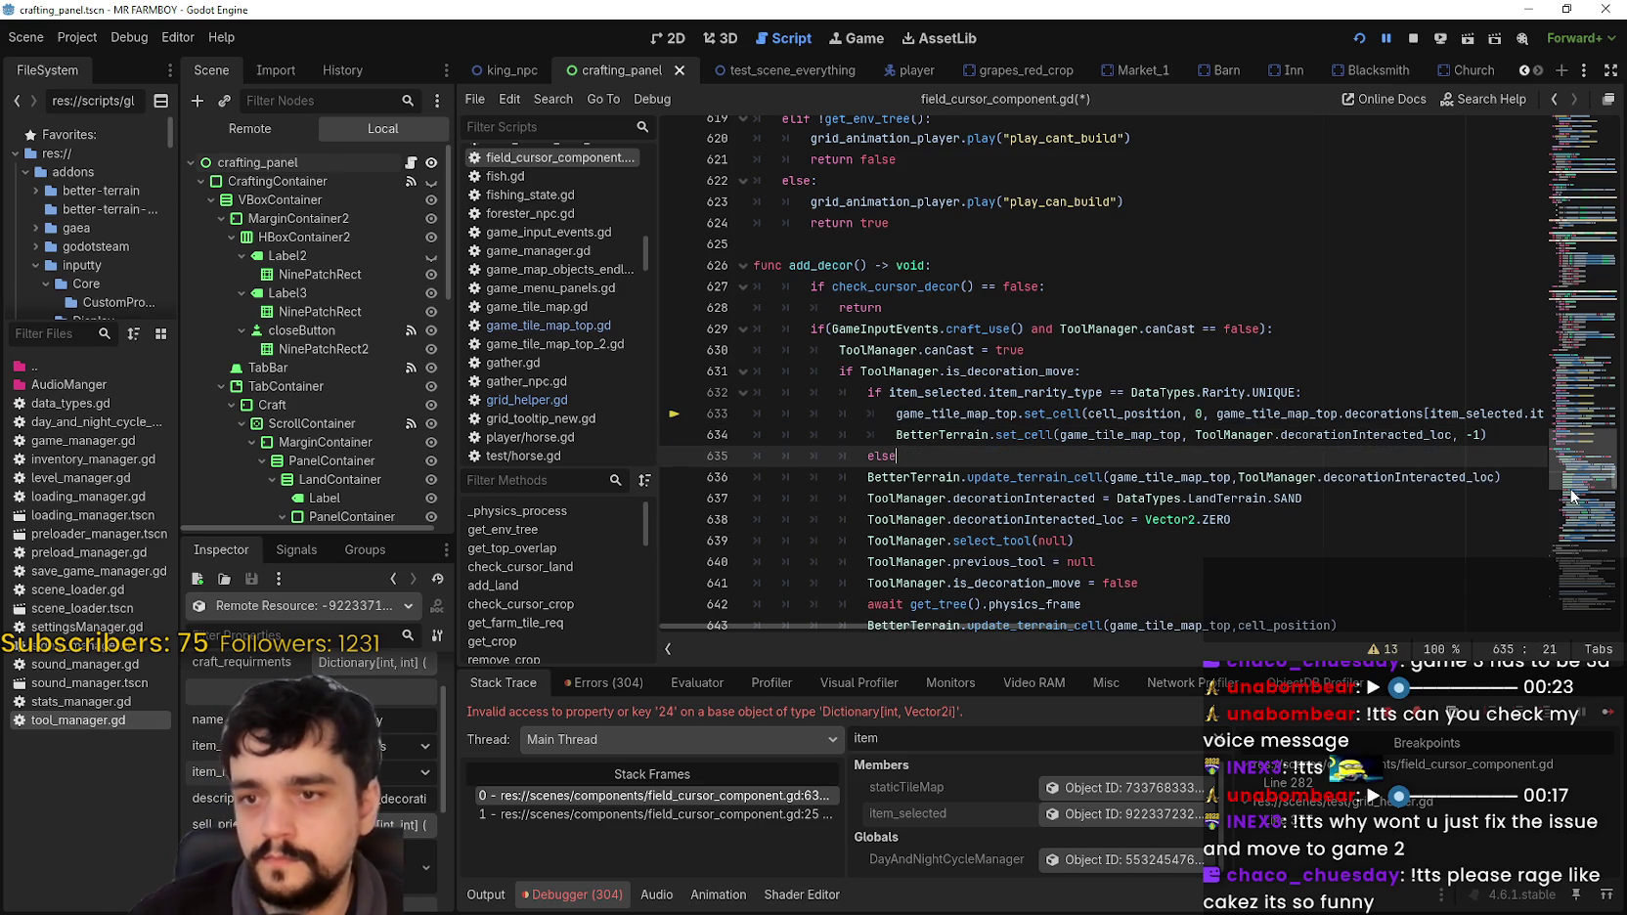
key("Return")
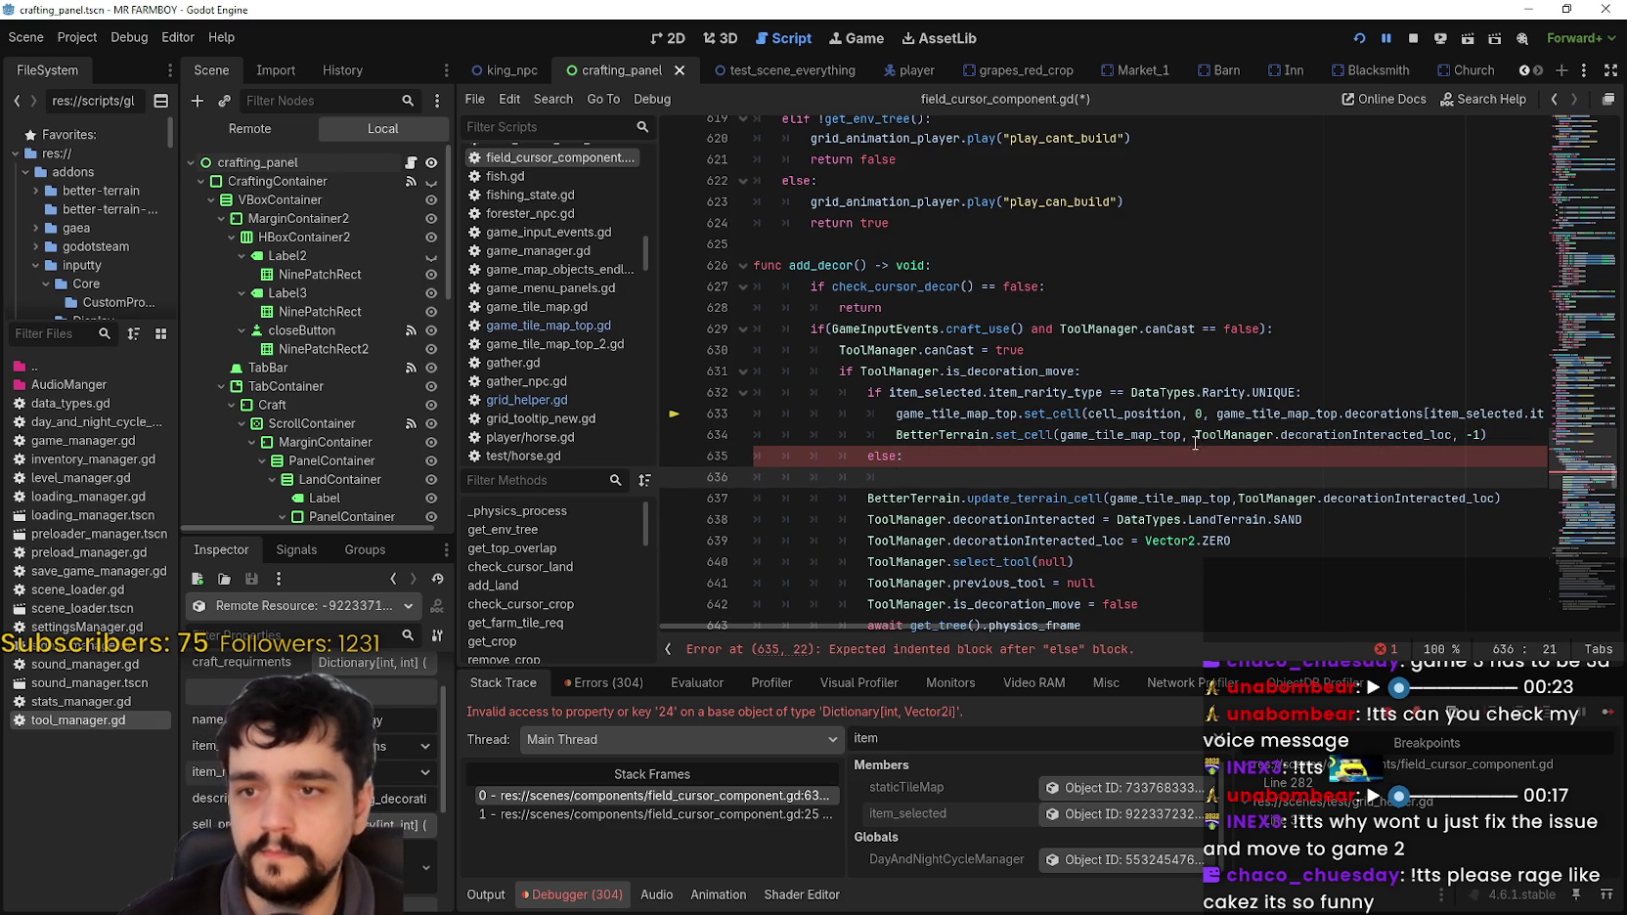
scroll(1196, 435, "down", 7)
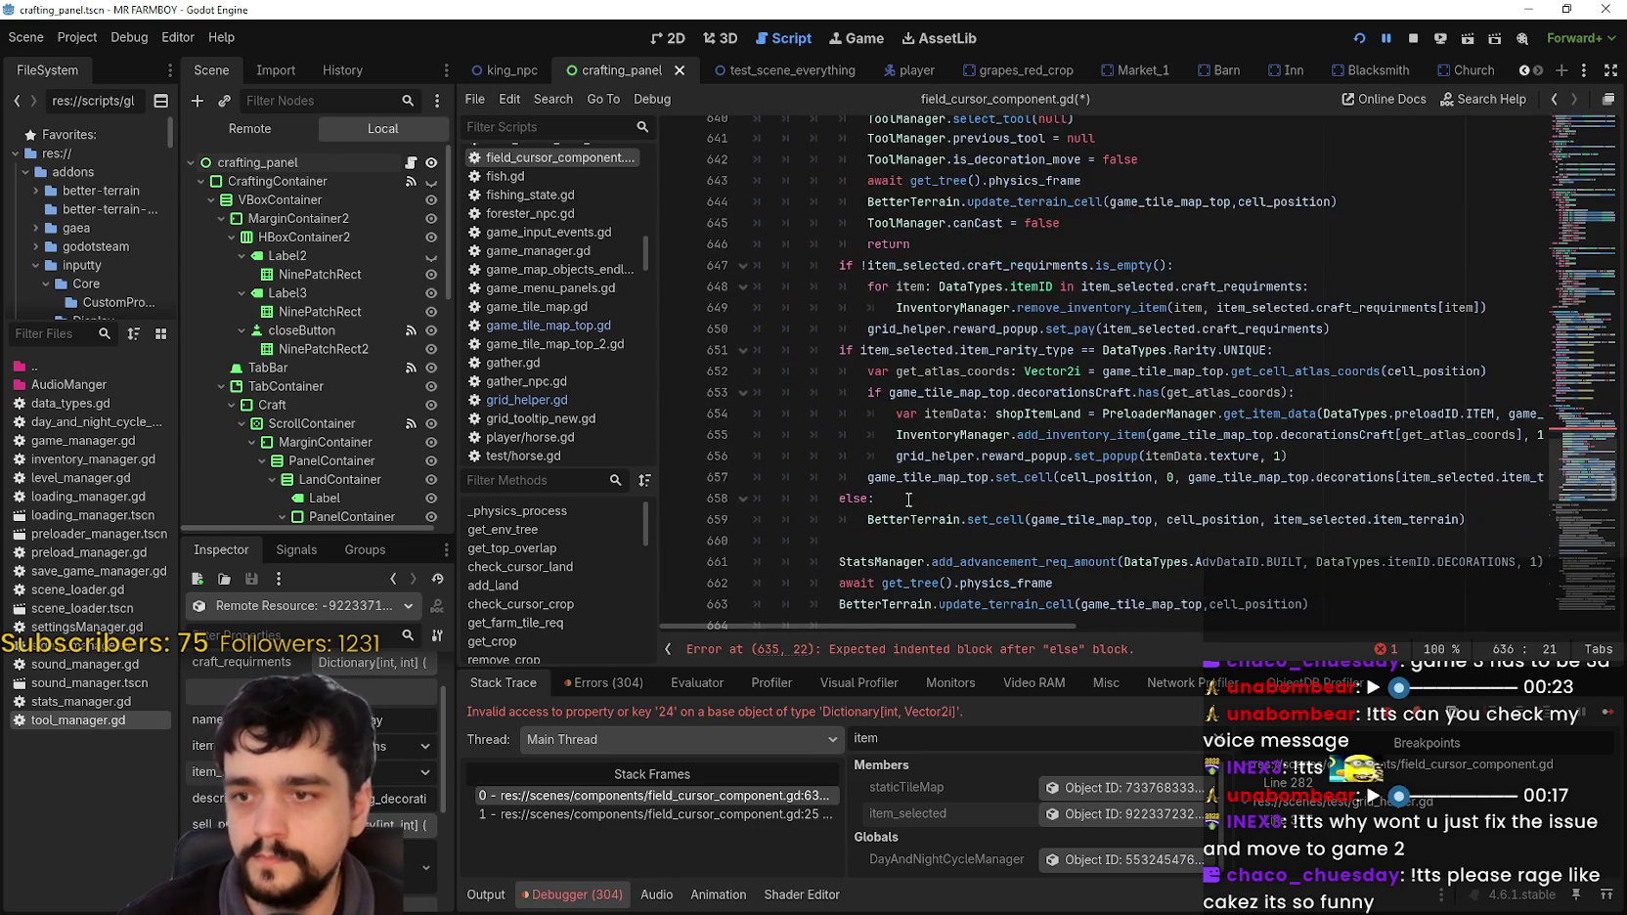
scroll(924, 473, "down", 2)
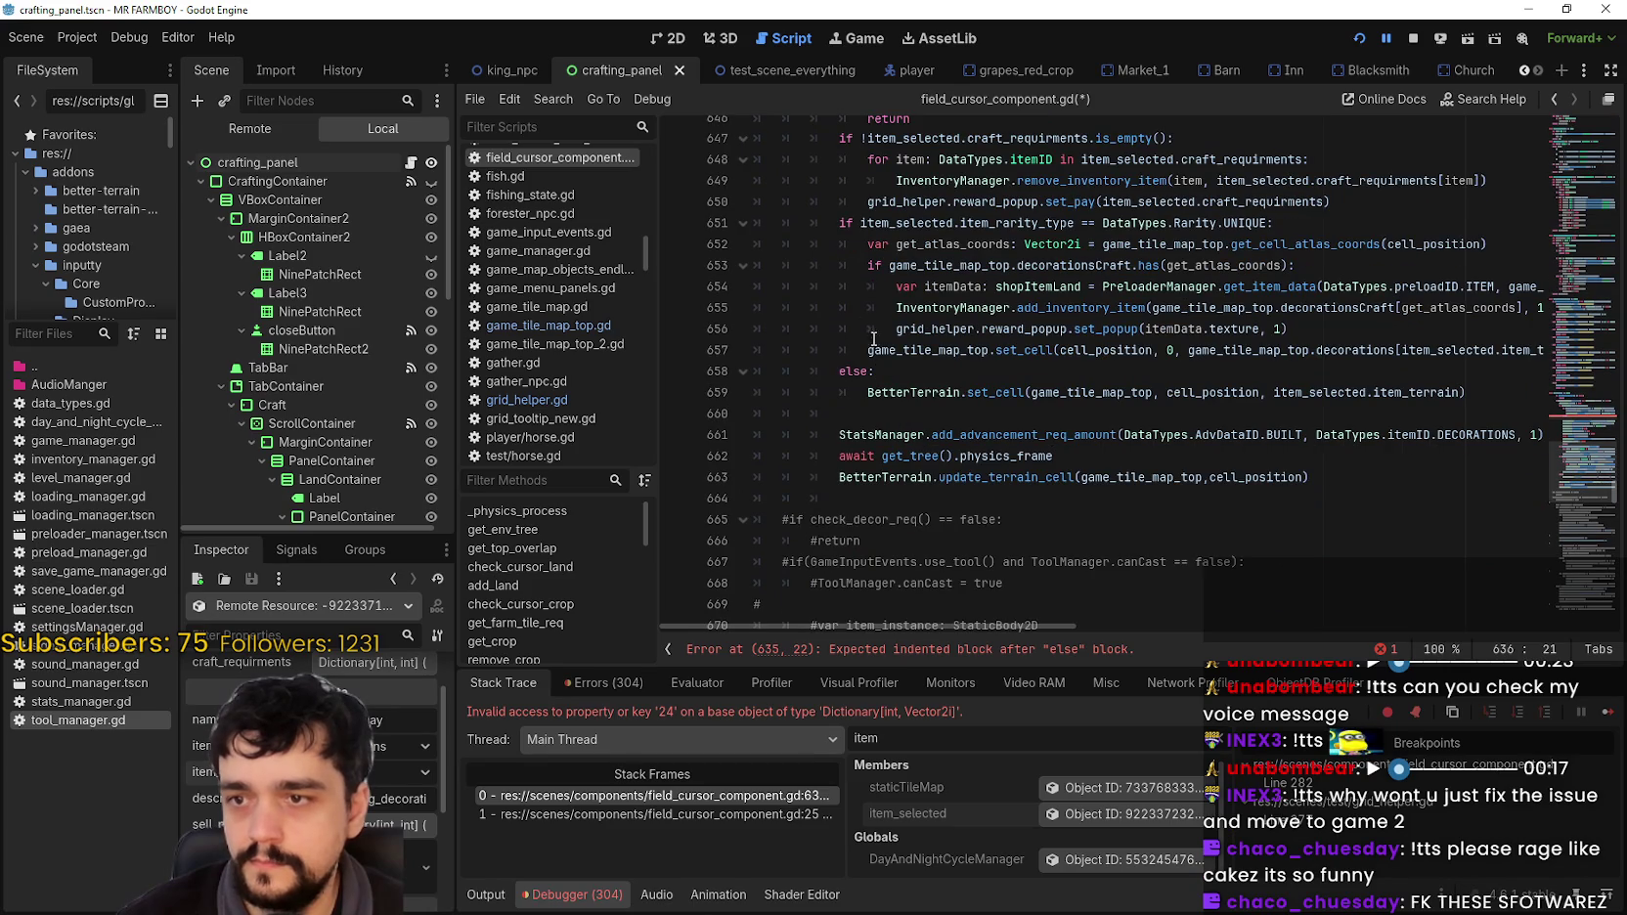
mouse_move(869, 392)
left_mouse_down()
mouse_move(1505, 392)
mouse_move(880, 372)
mouse_move(859, 393)
left_mouse_up()
key("ctrl+c")
scroll(934, 391, "up", 7)
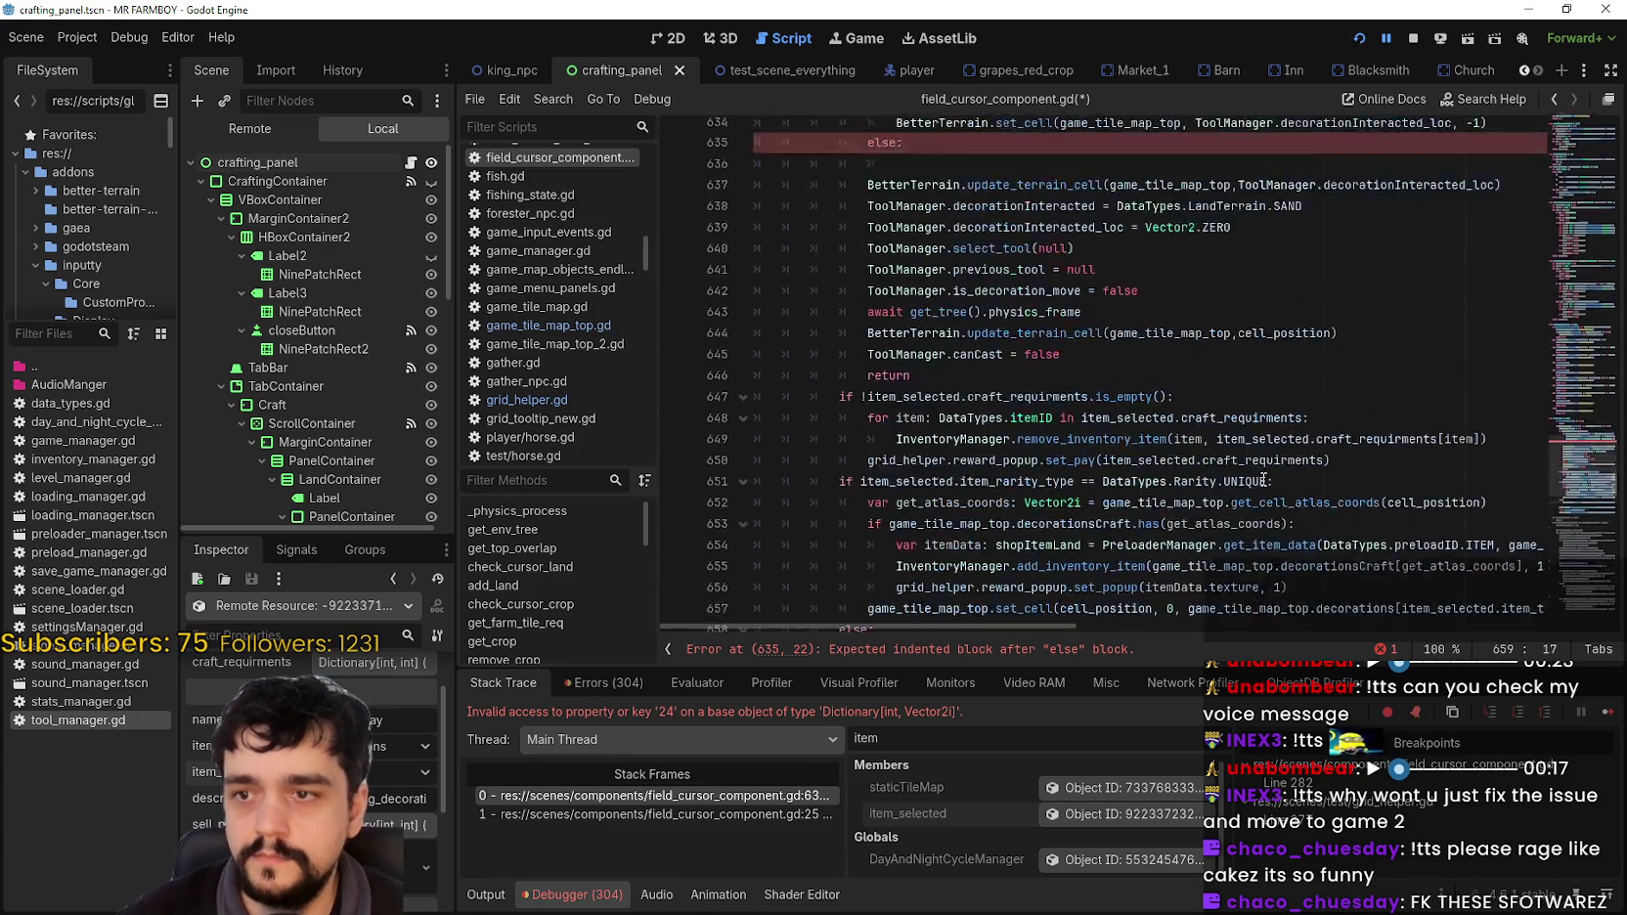
left_click(947, 355)
key("ctrl+v")
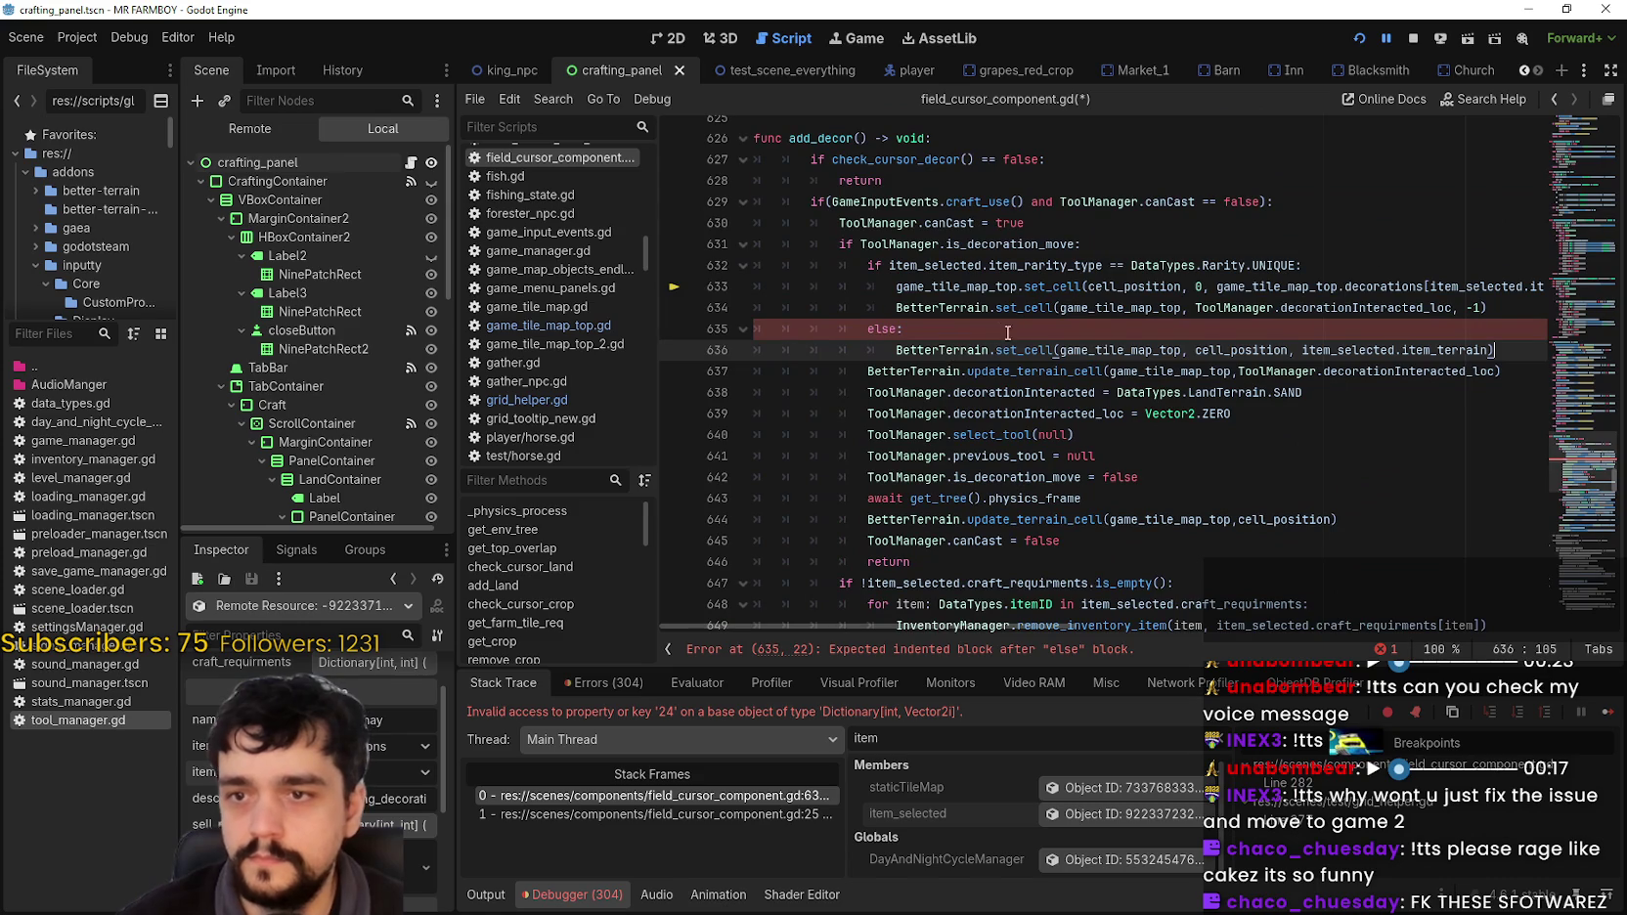
double_click(1368, 353)
left_click_drag(1367, 352, 1420, 356)
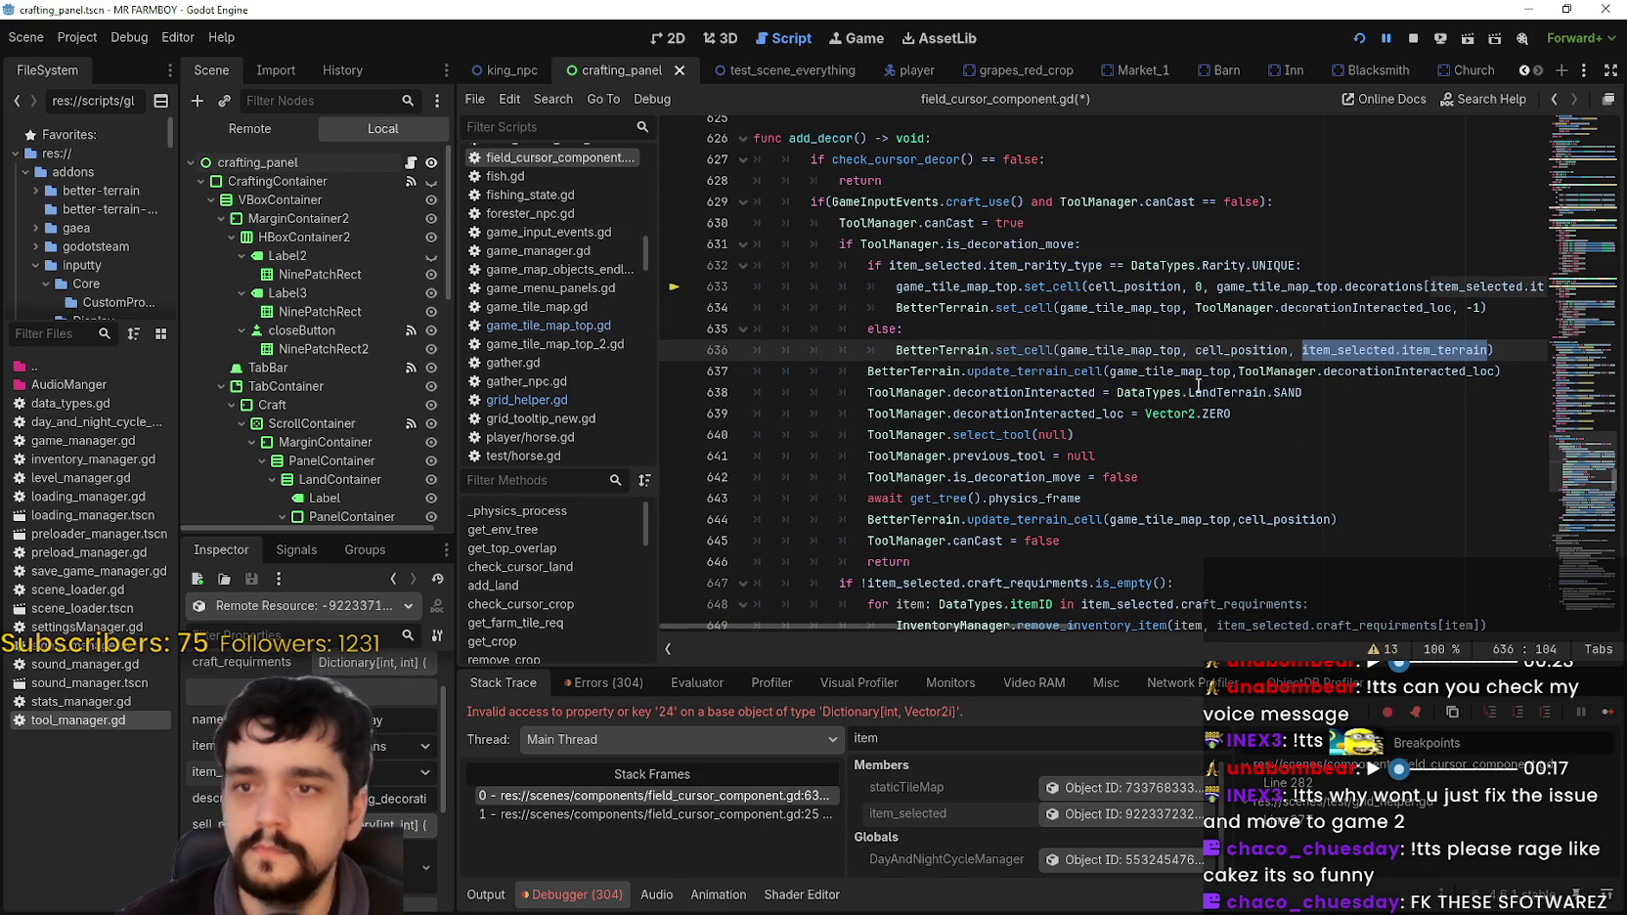
Step: Save field_cursor_component.gd and bring the running game back to the front
mouse_move(1219, 284)
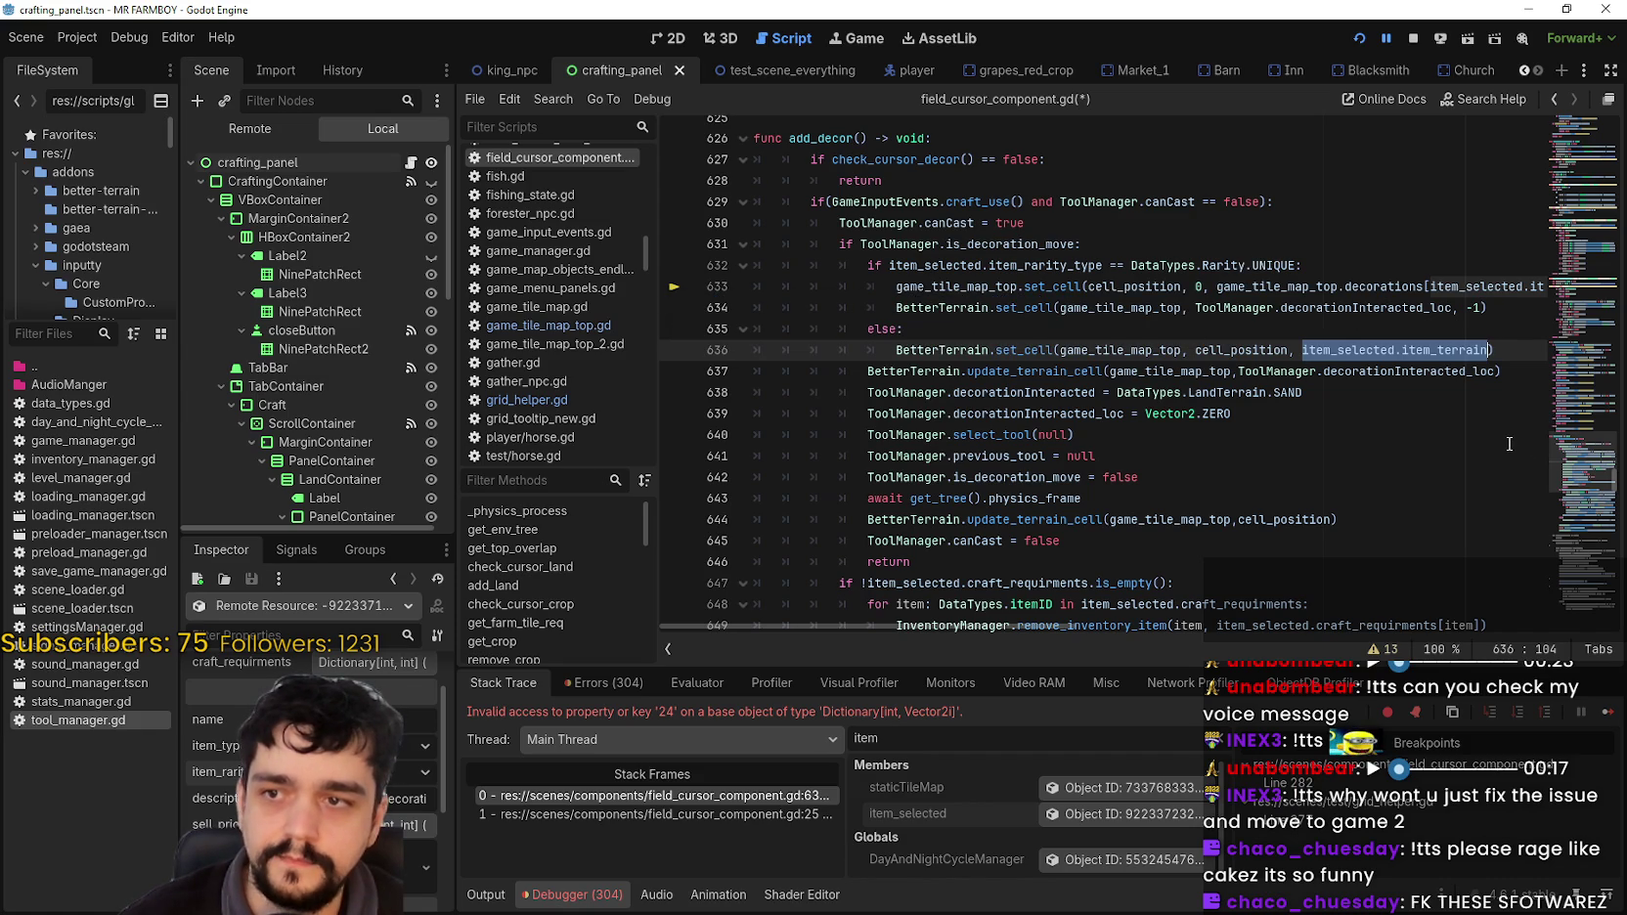
scroll(1449, 442, "down", 7)
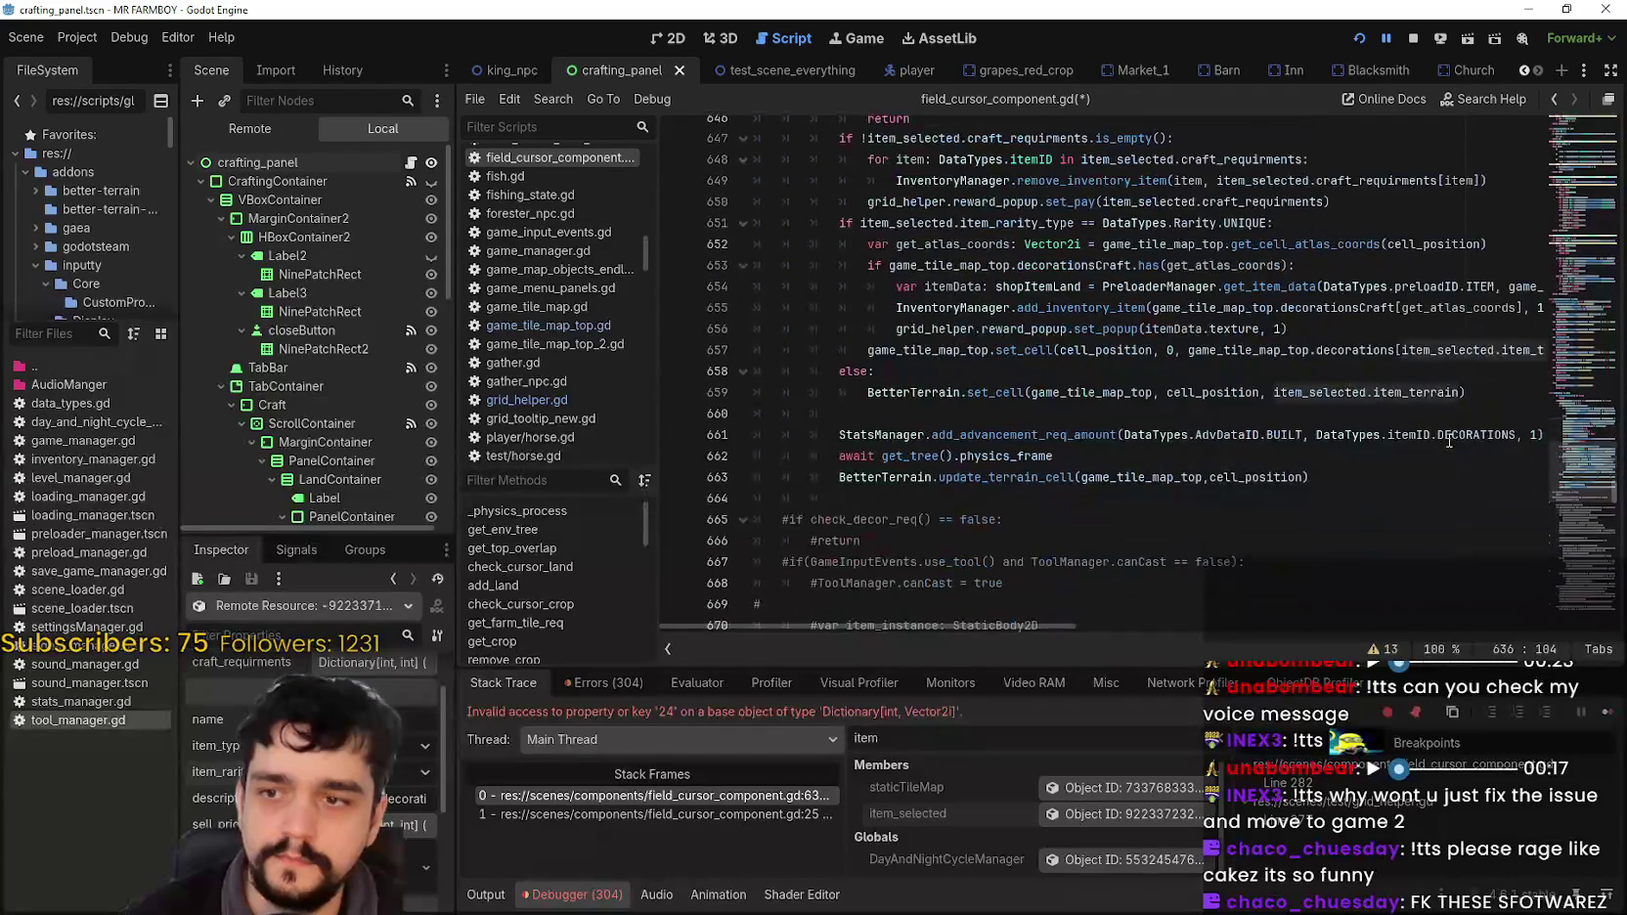
mouse_move(1448, 434)
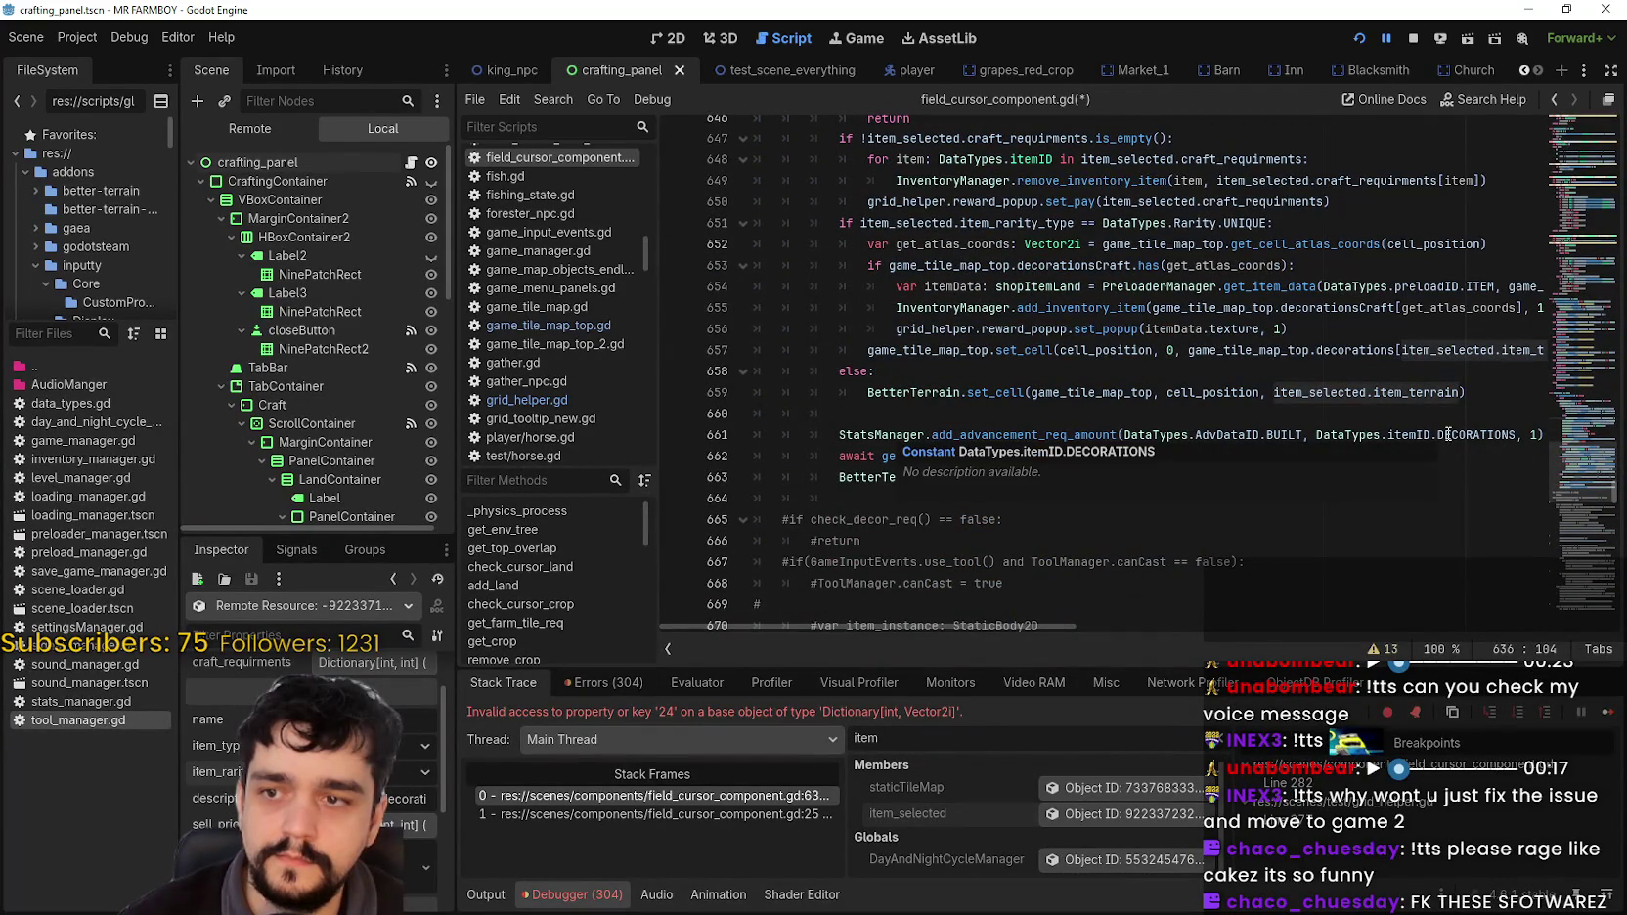
scroll(1153, 544, "up", 4)
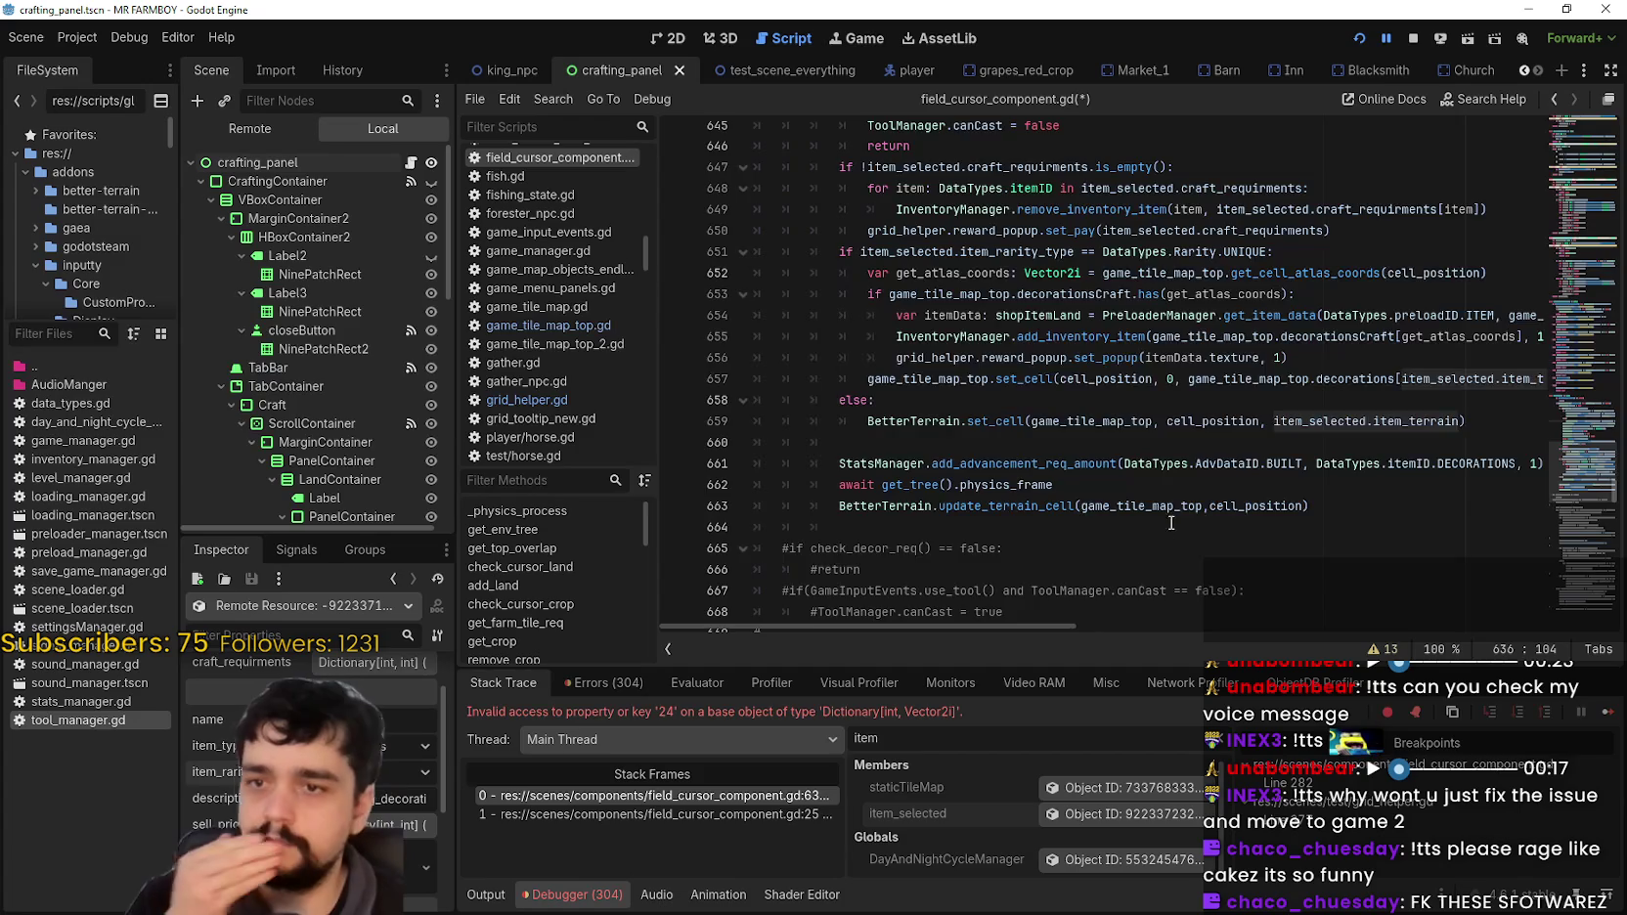
scroll(1176, 517, "up", 4)
left_click(1507, 411)
key("ctrl+s")
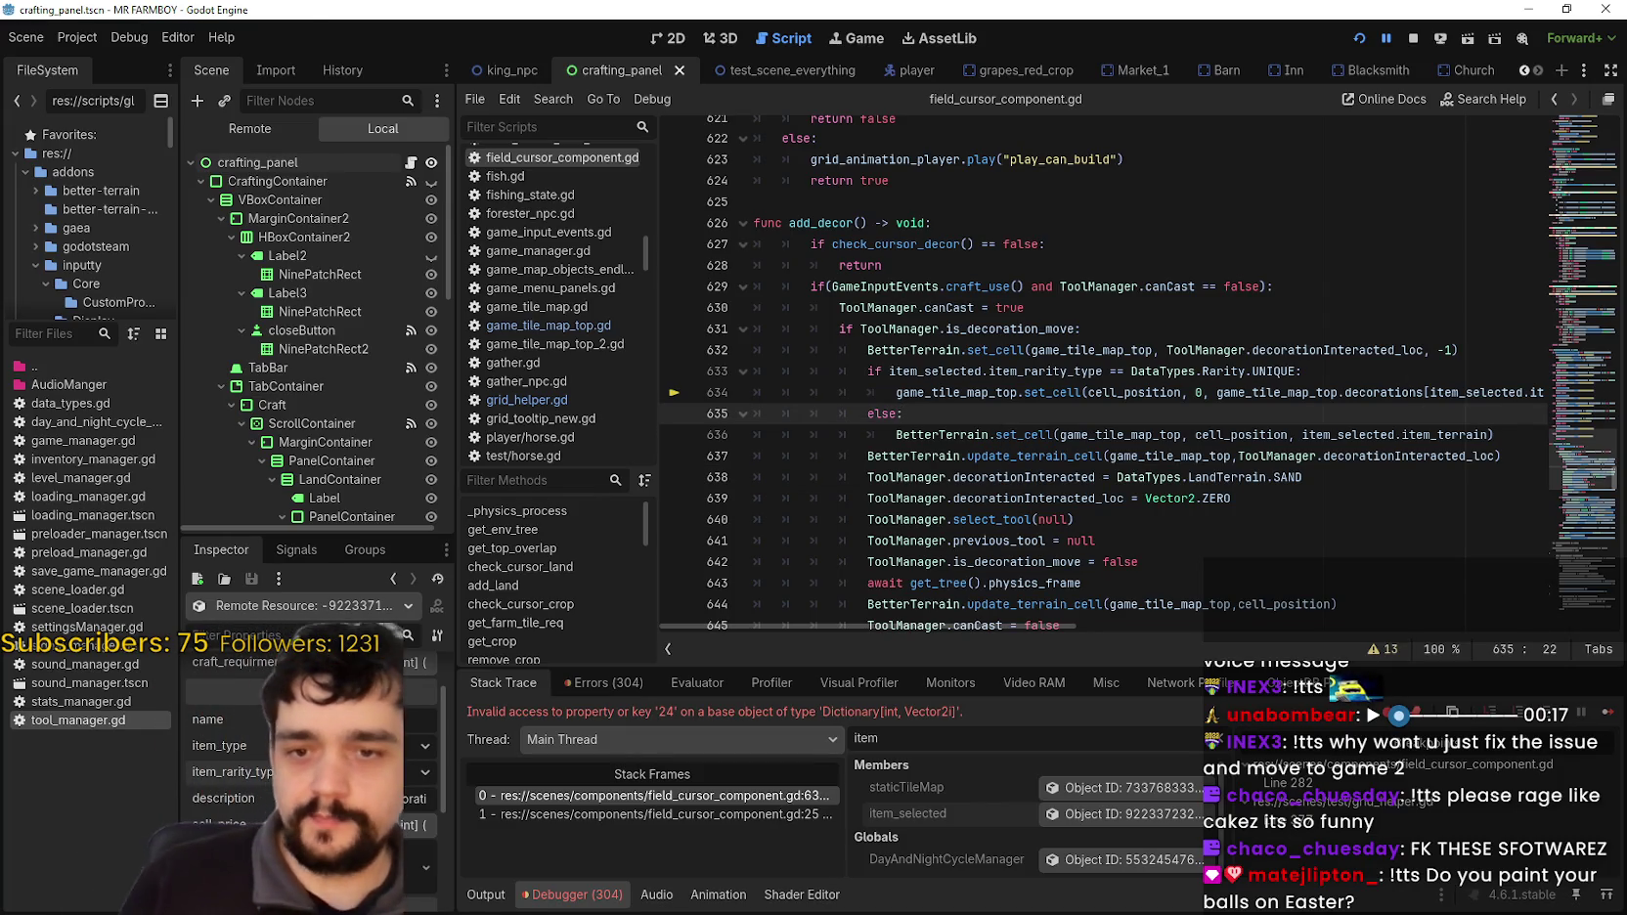
left_click(1600, 726)
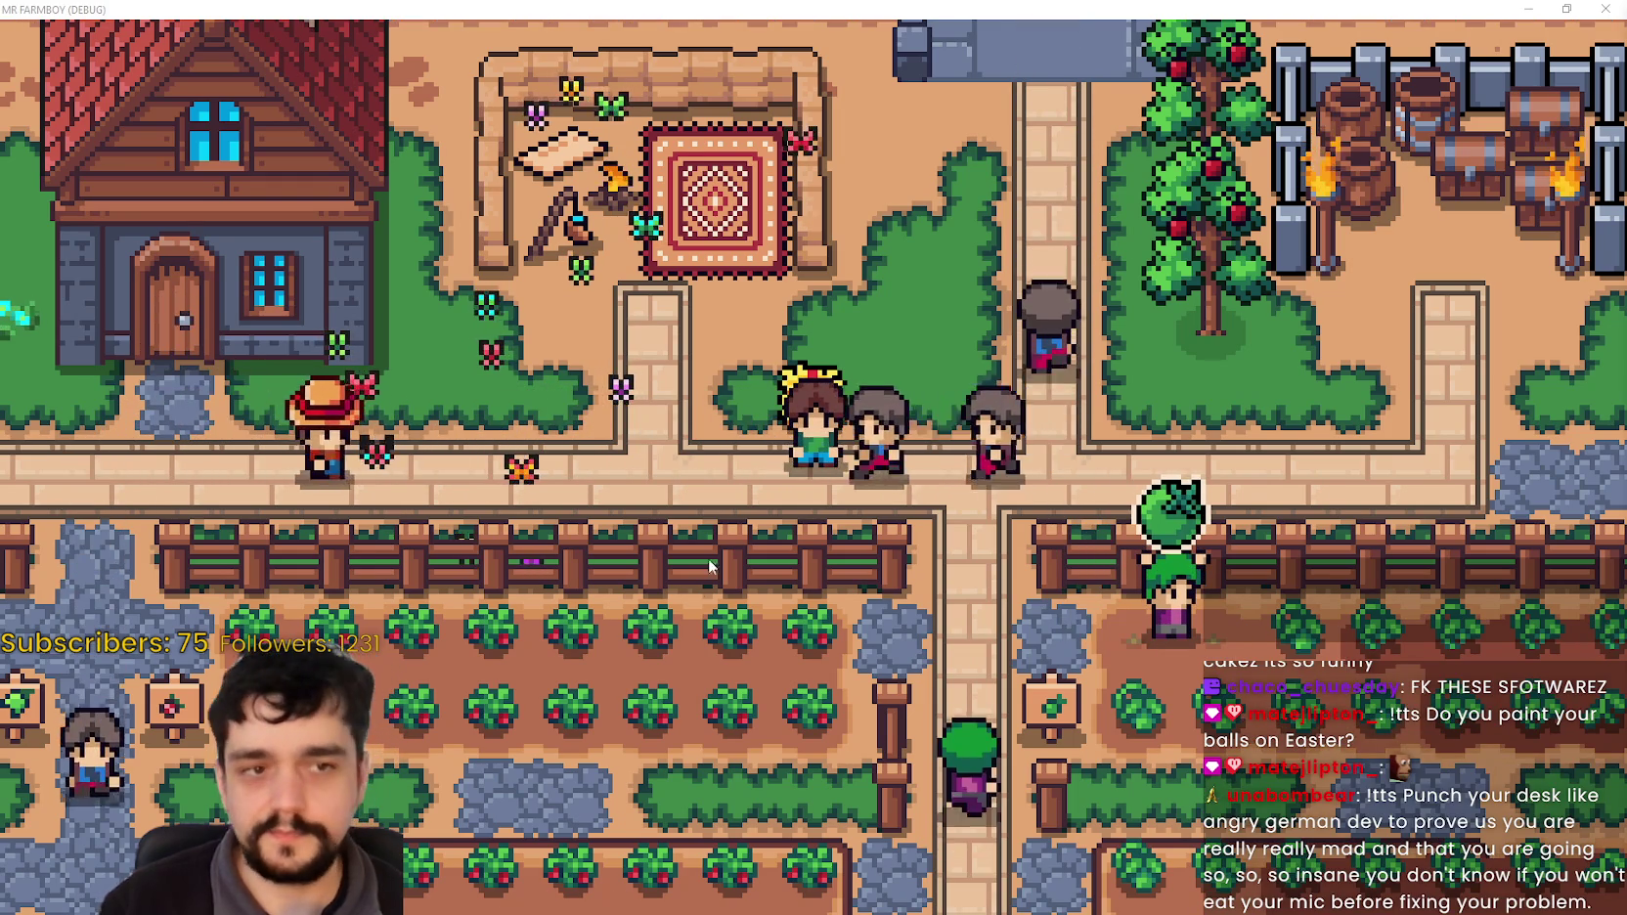
Step: Move a placed decoration, then pick up the gift with M and set it in a new spot
scroll(740, 578, "down", 5)
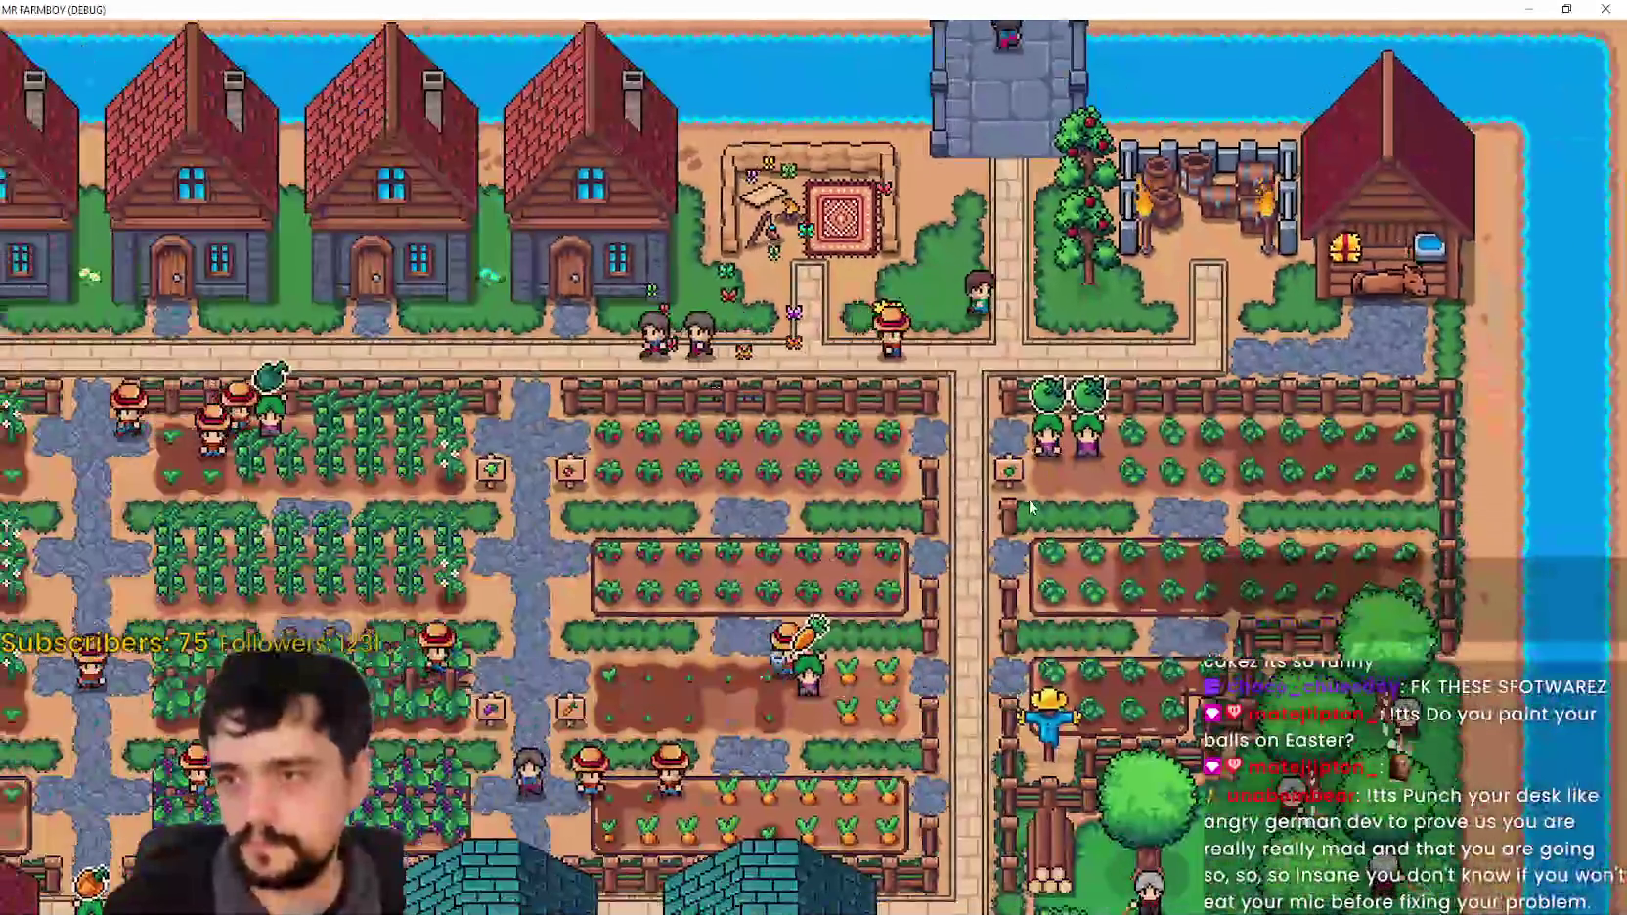
scroll(1030, 508, "up", 3)
key("d")
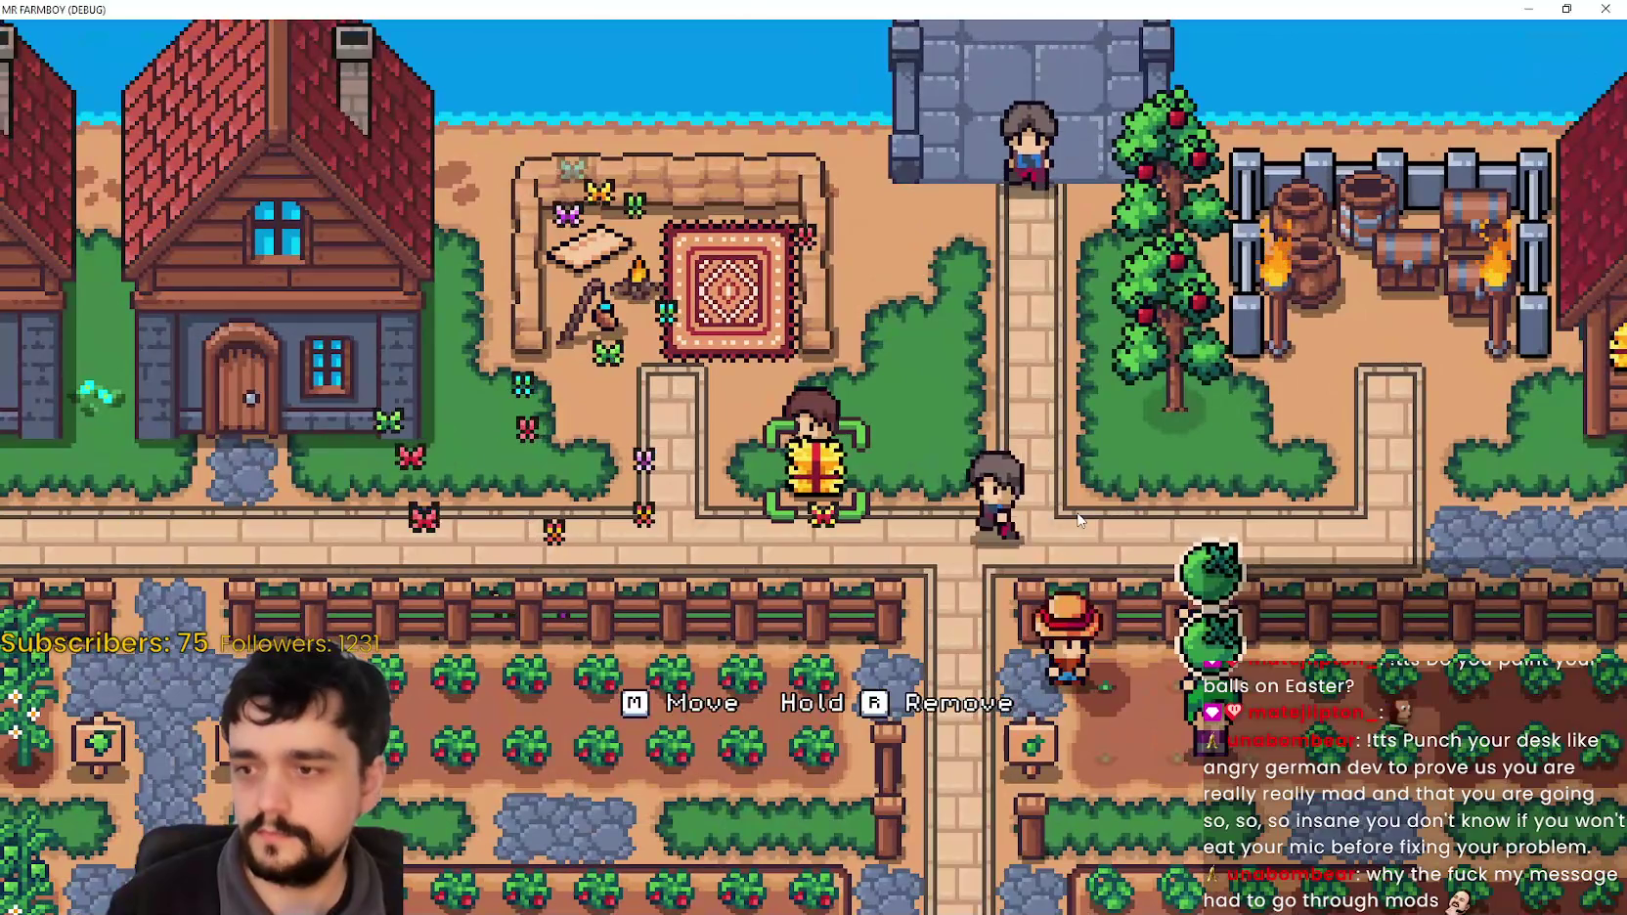
key("b")
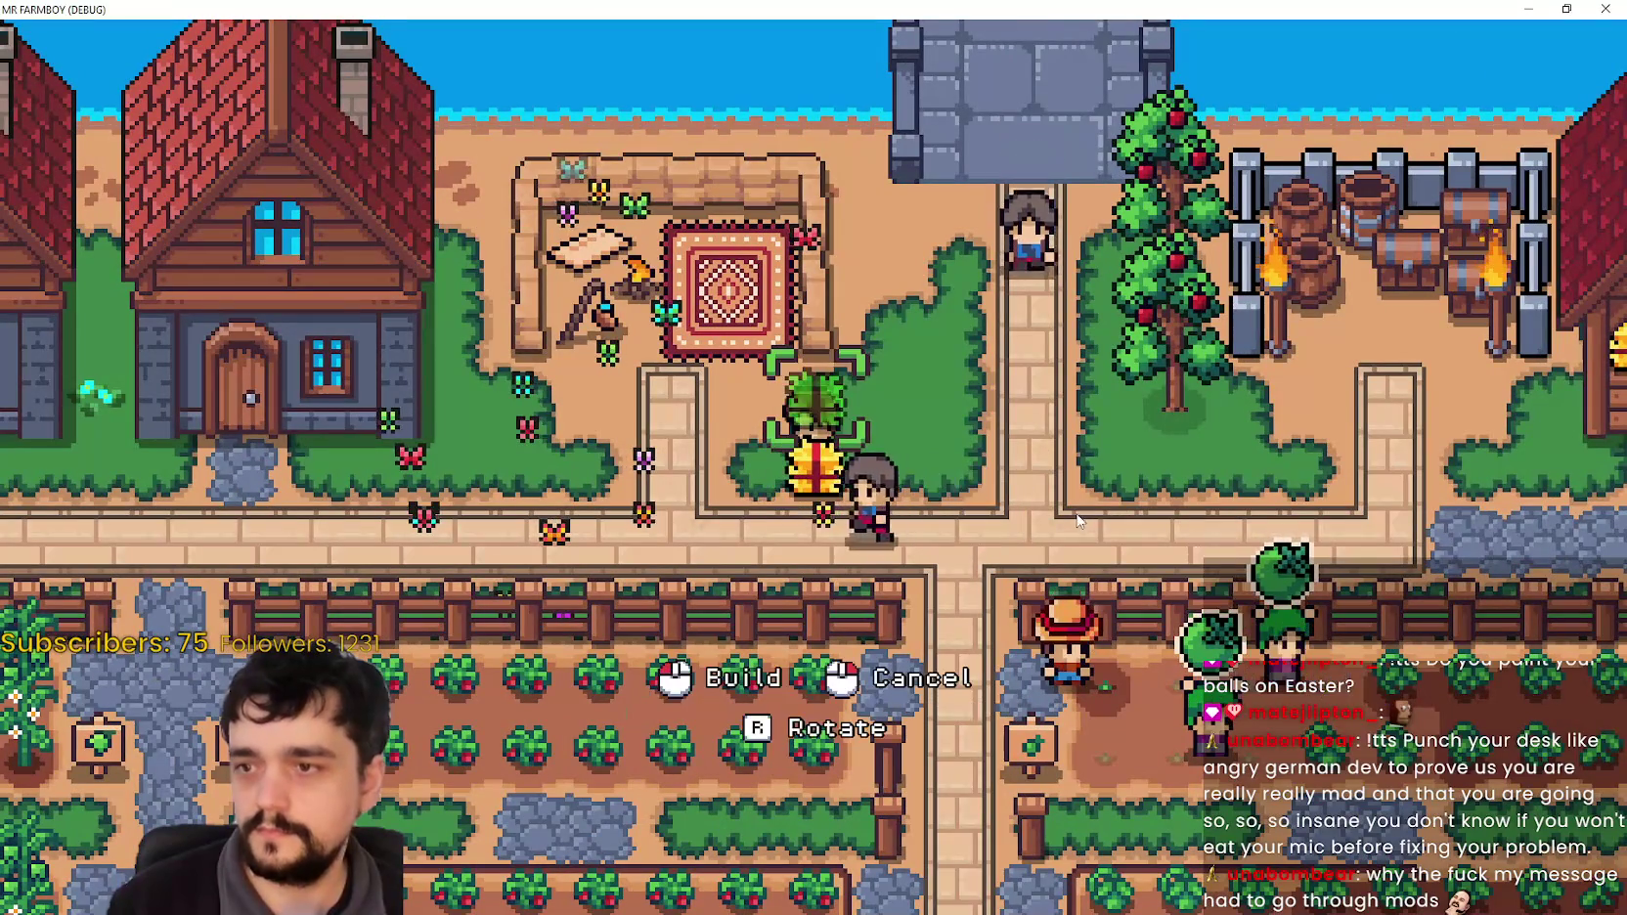
key("d")
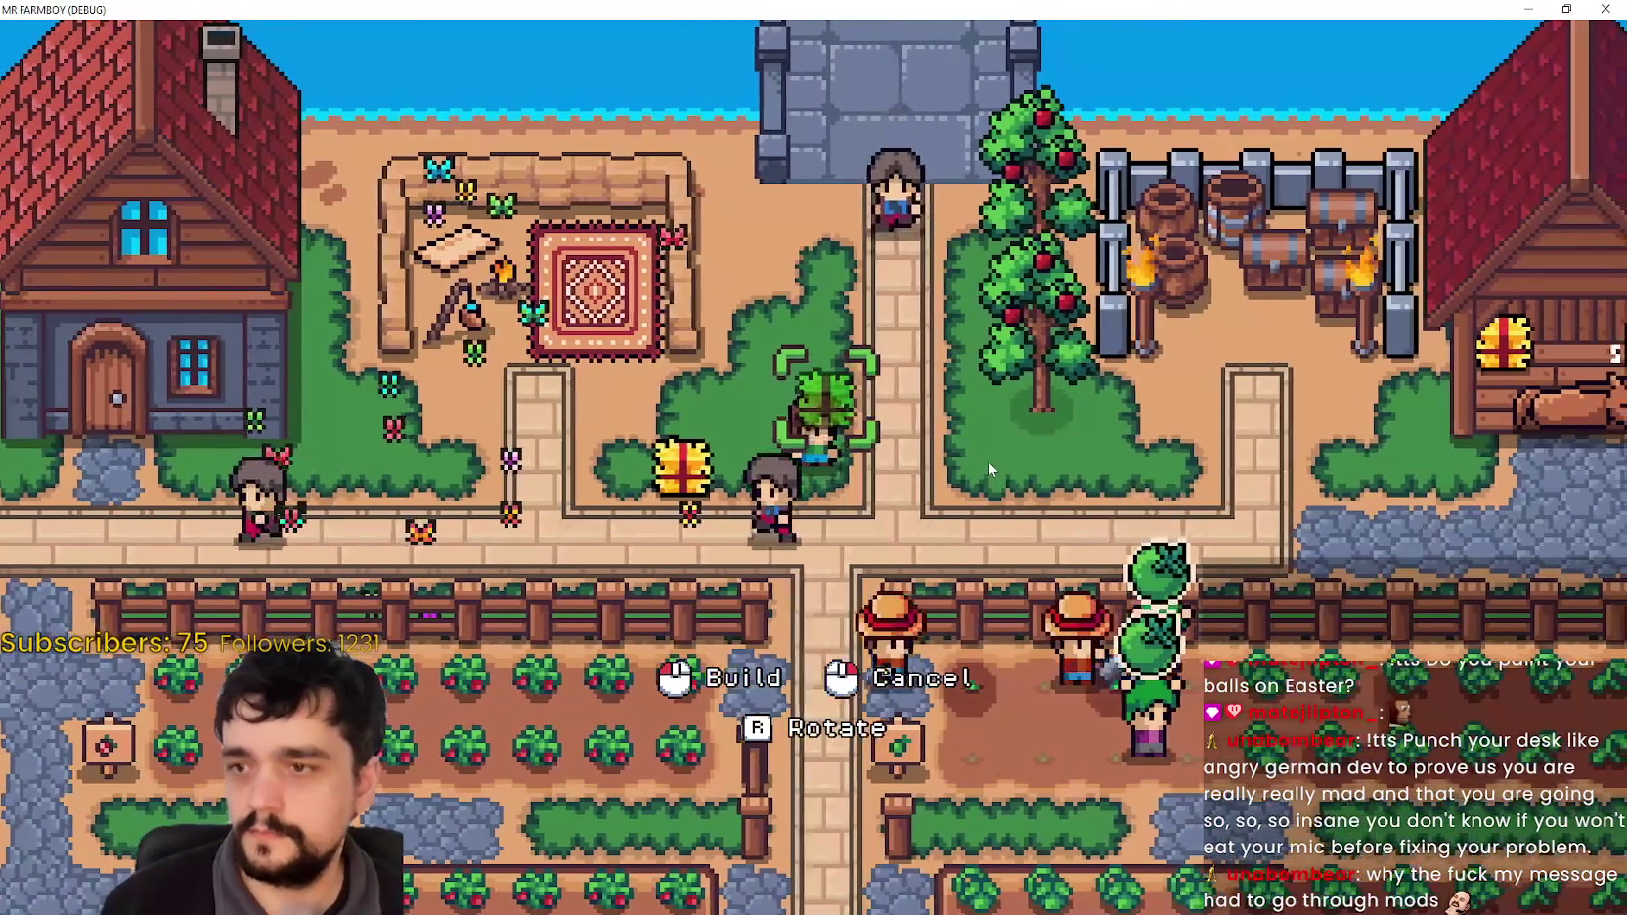
left_click(988, 460)
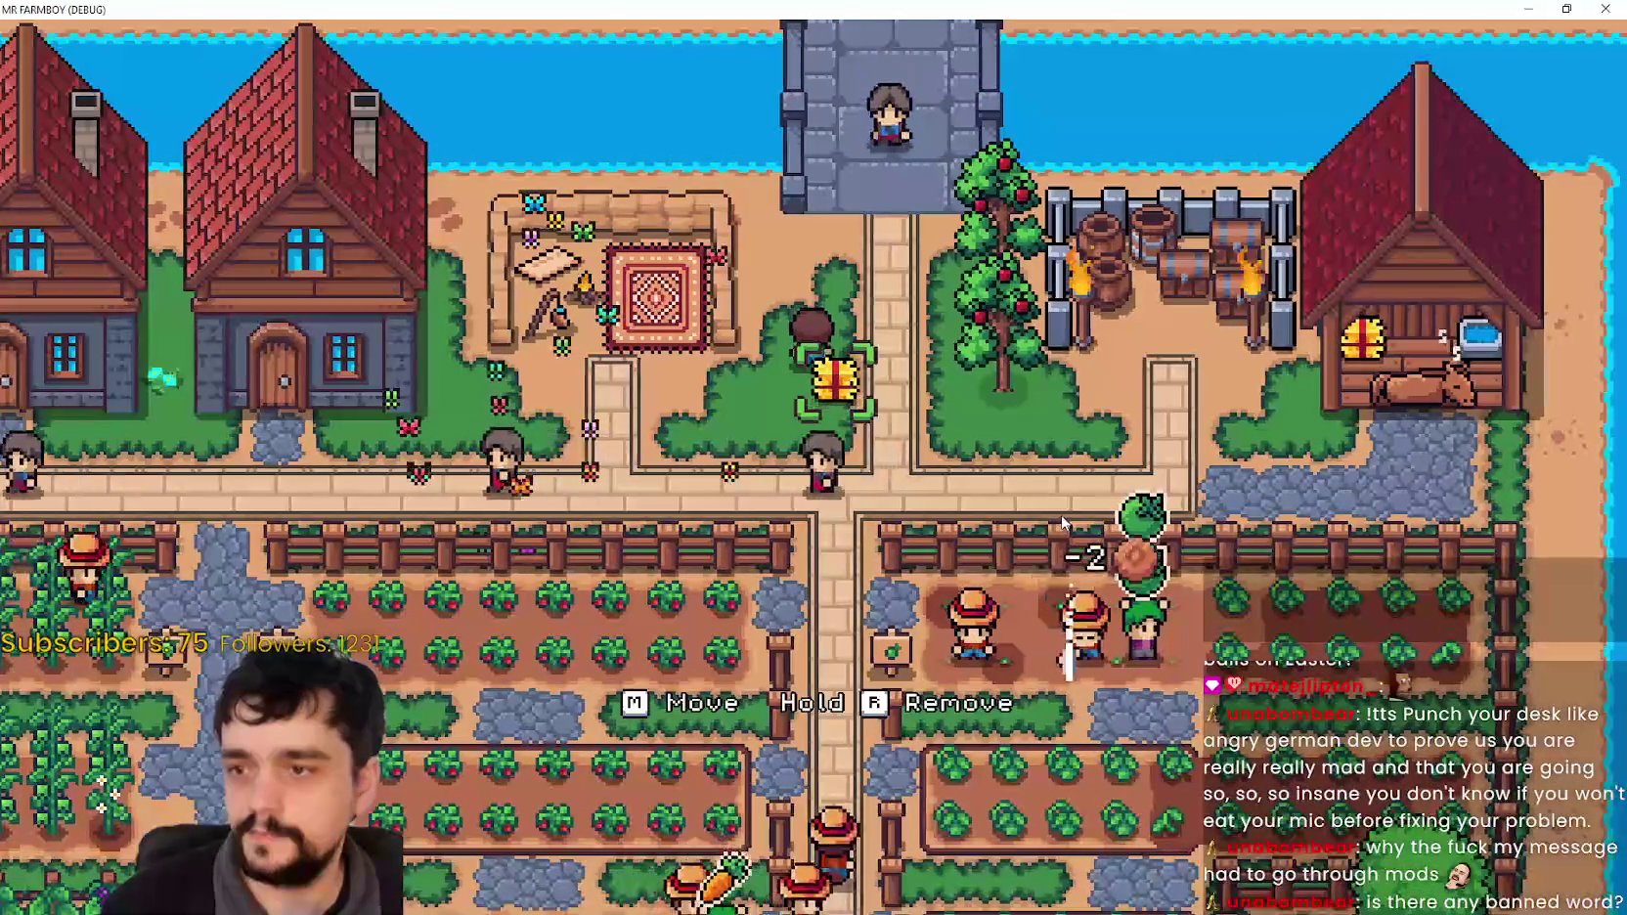
key("m")
key("a")
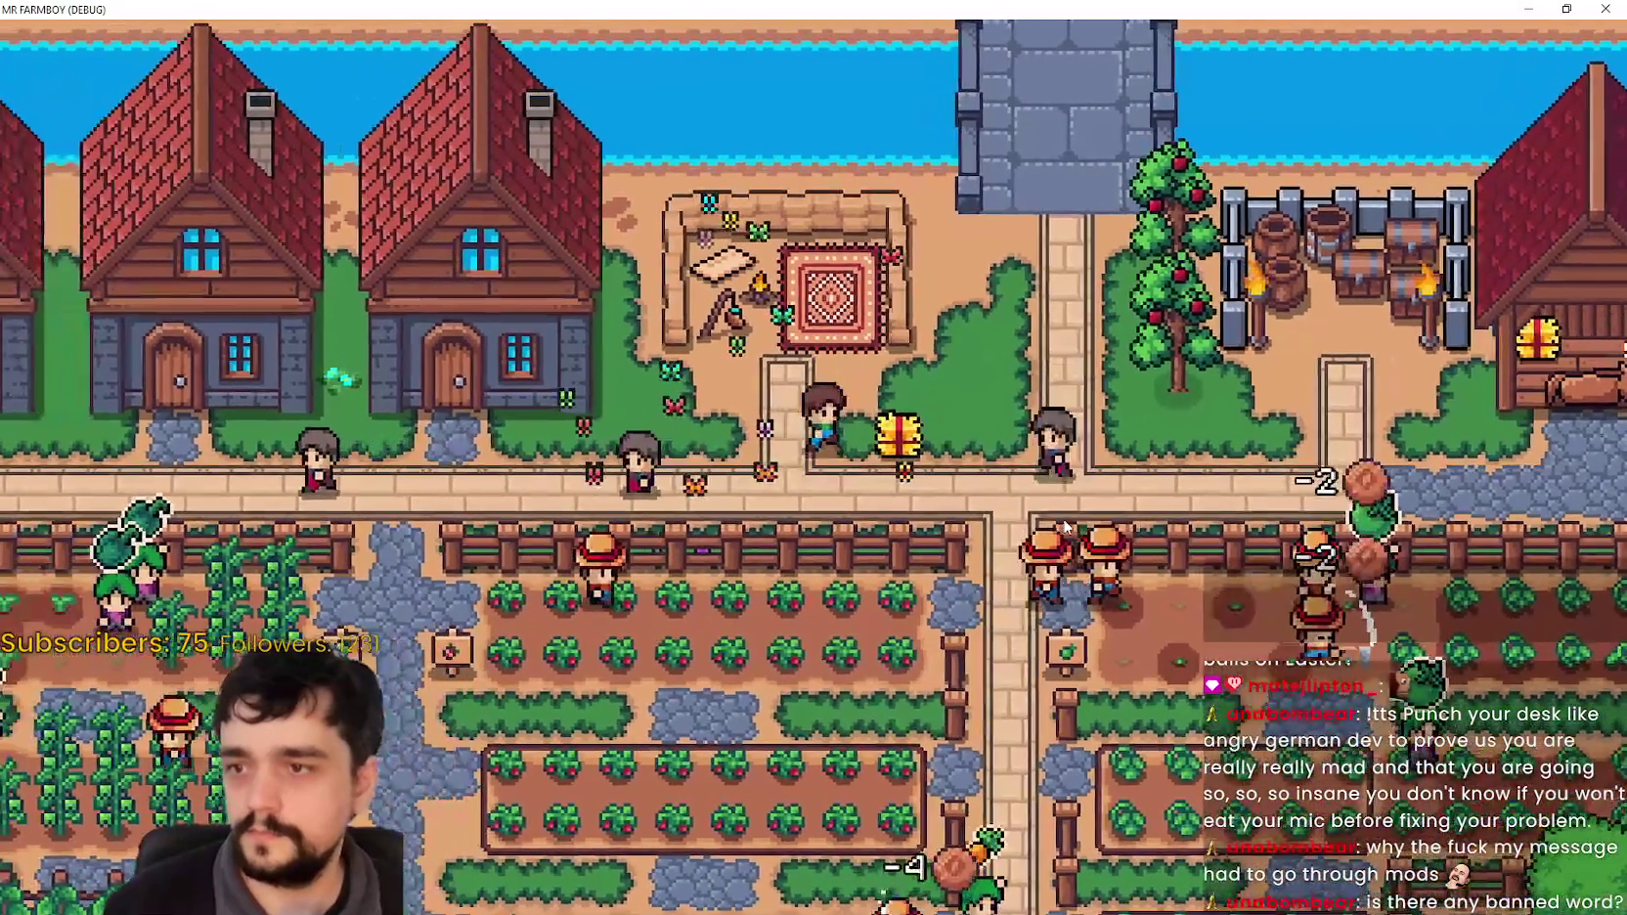
left_click(1063, 518)
Step: Cancel the plant build preview and move the gift further up the path
key("b")
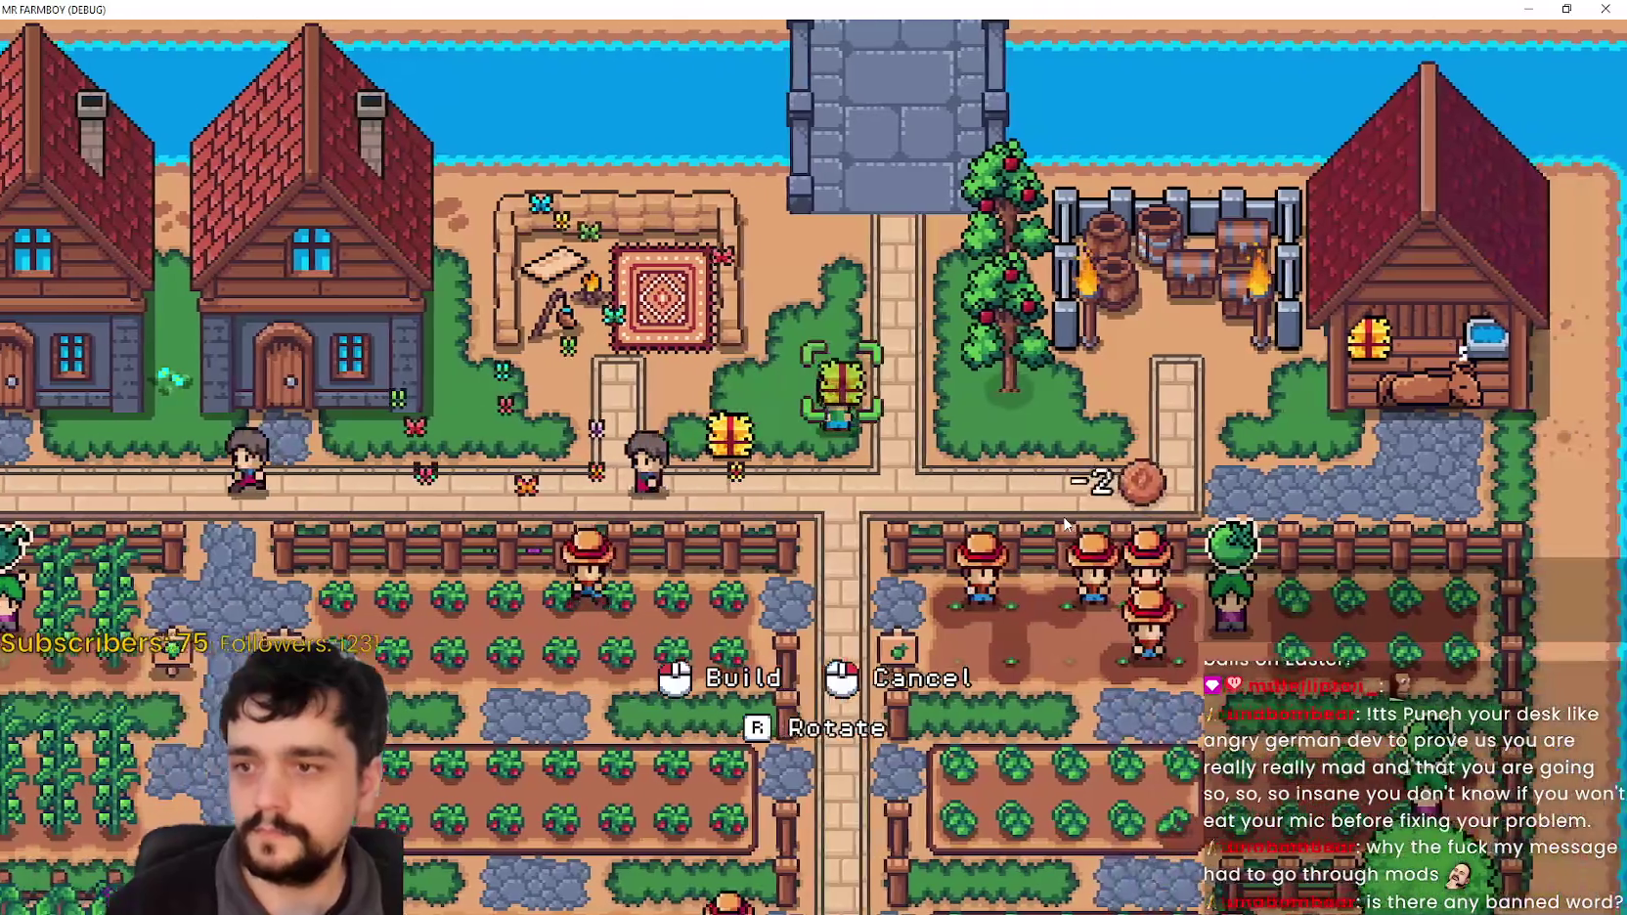
right_click(1061, 516)
scroll(1051, 512, "up", 3)
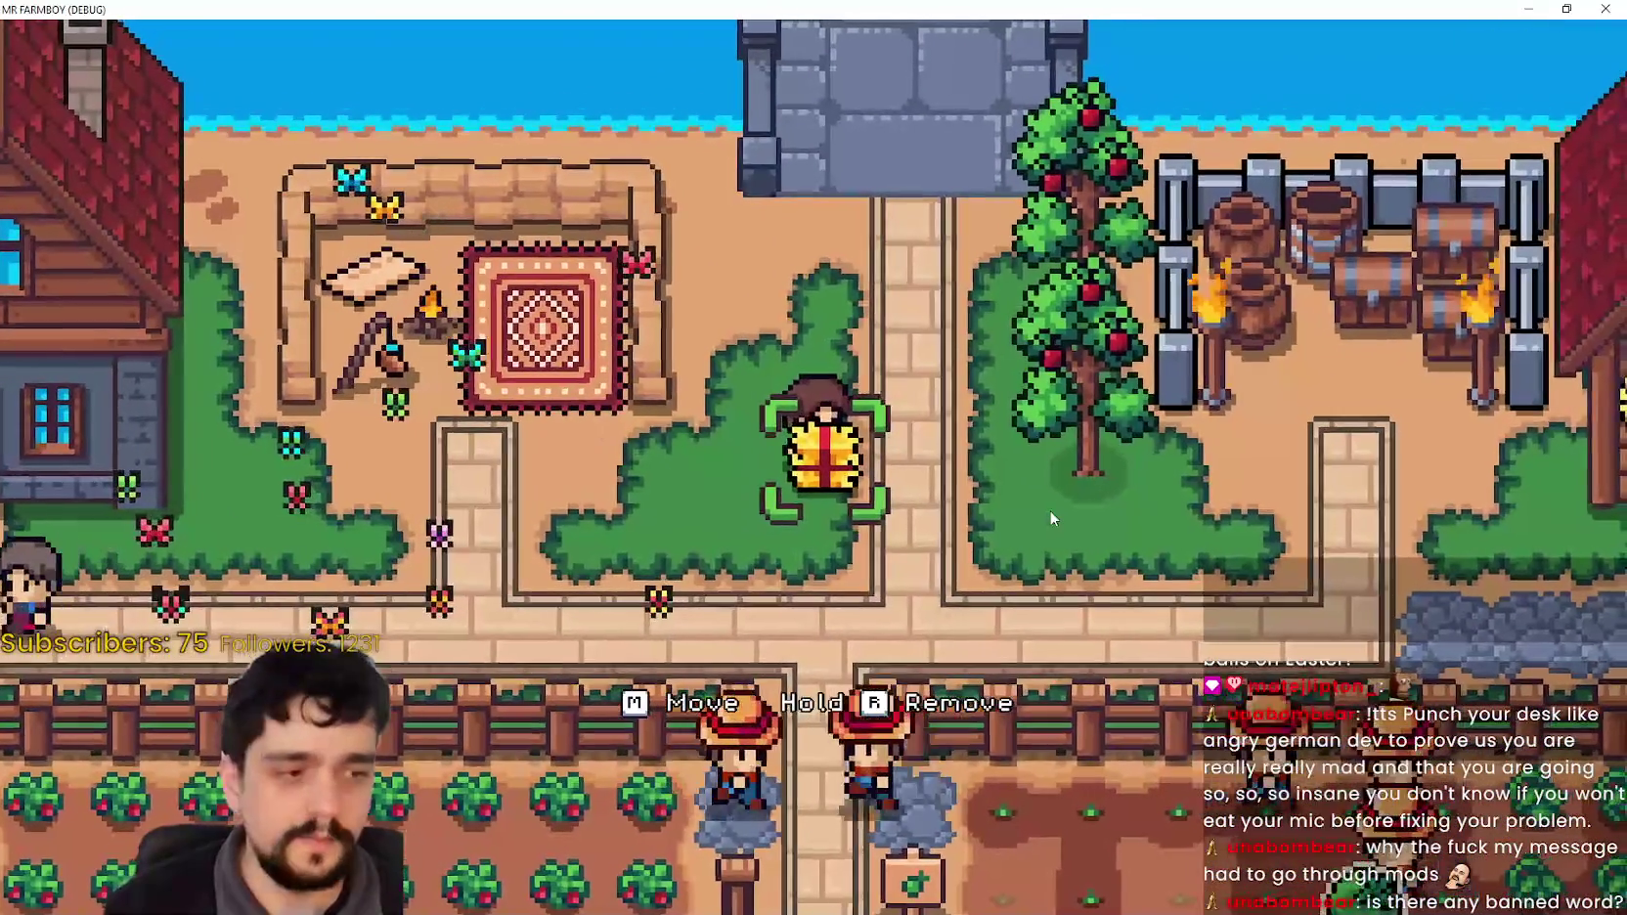
key("w")
key("a")
key("a")
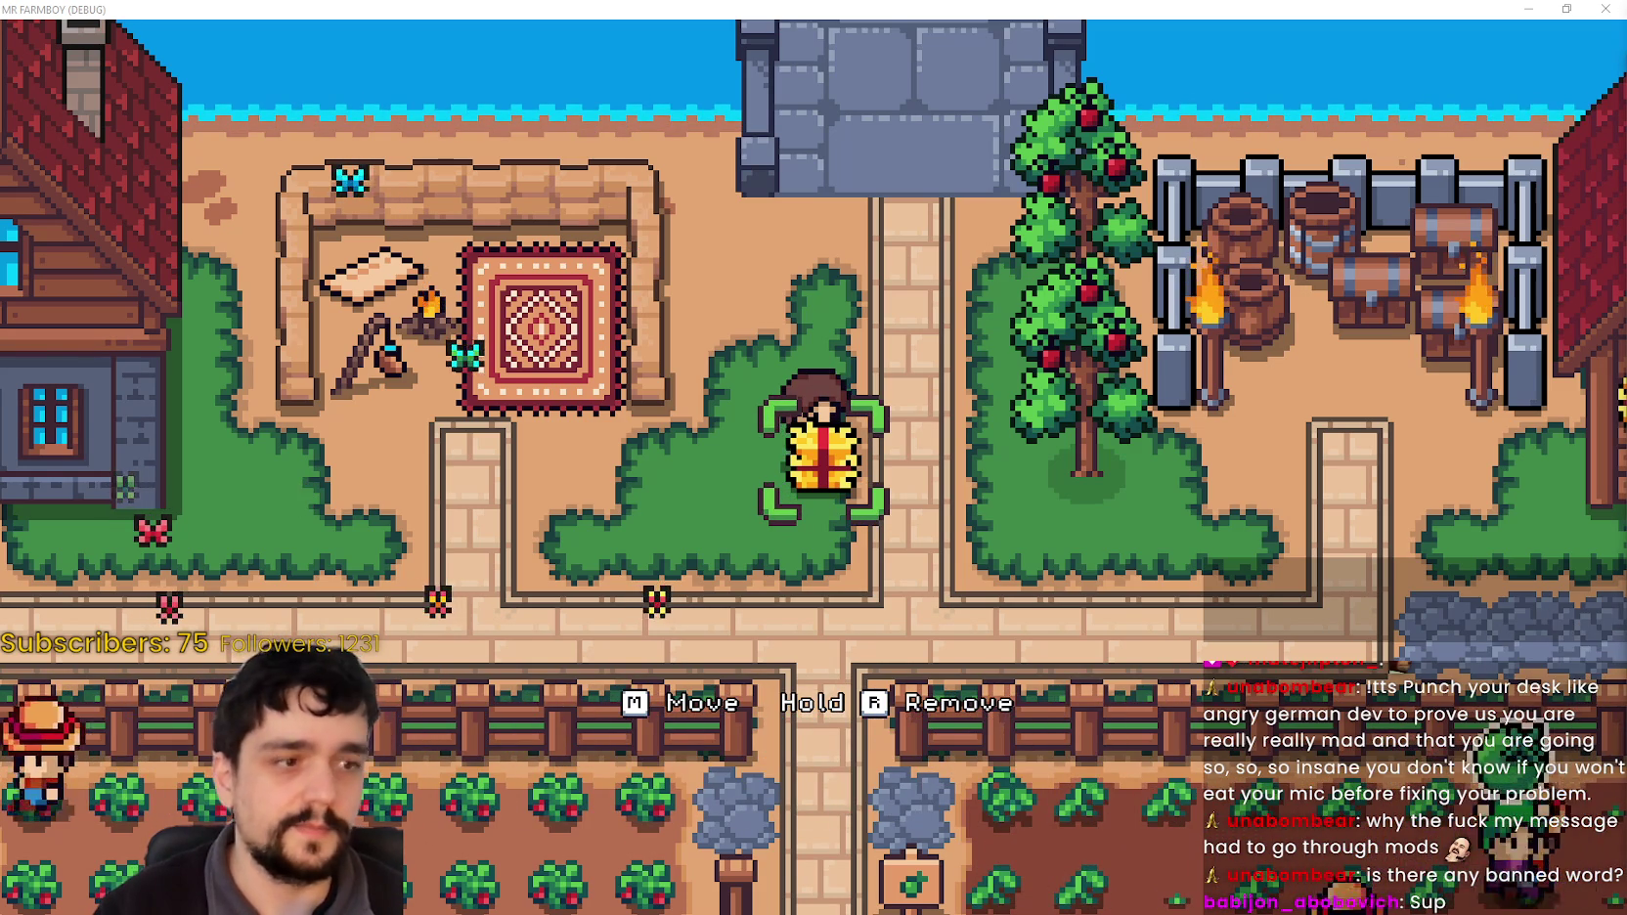
key("a")
key("d")
key("m")
key("w")
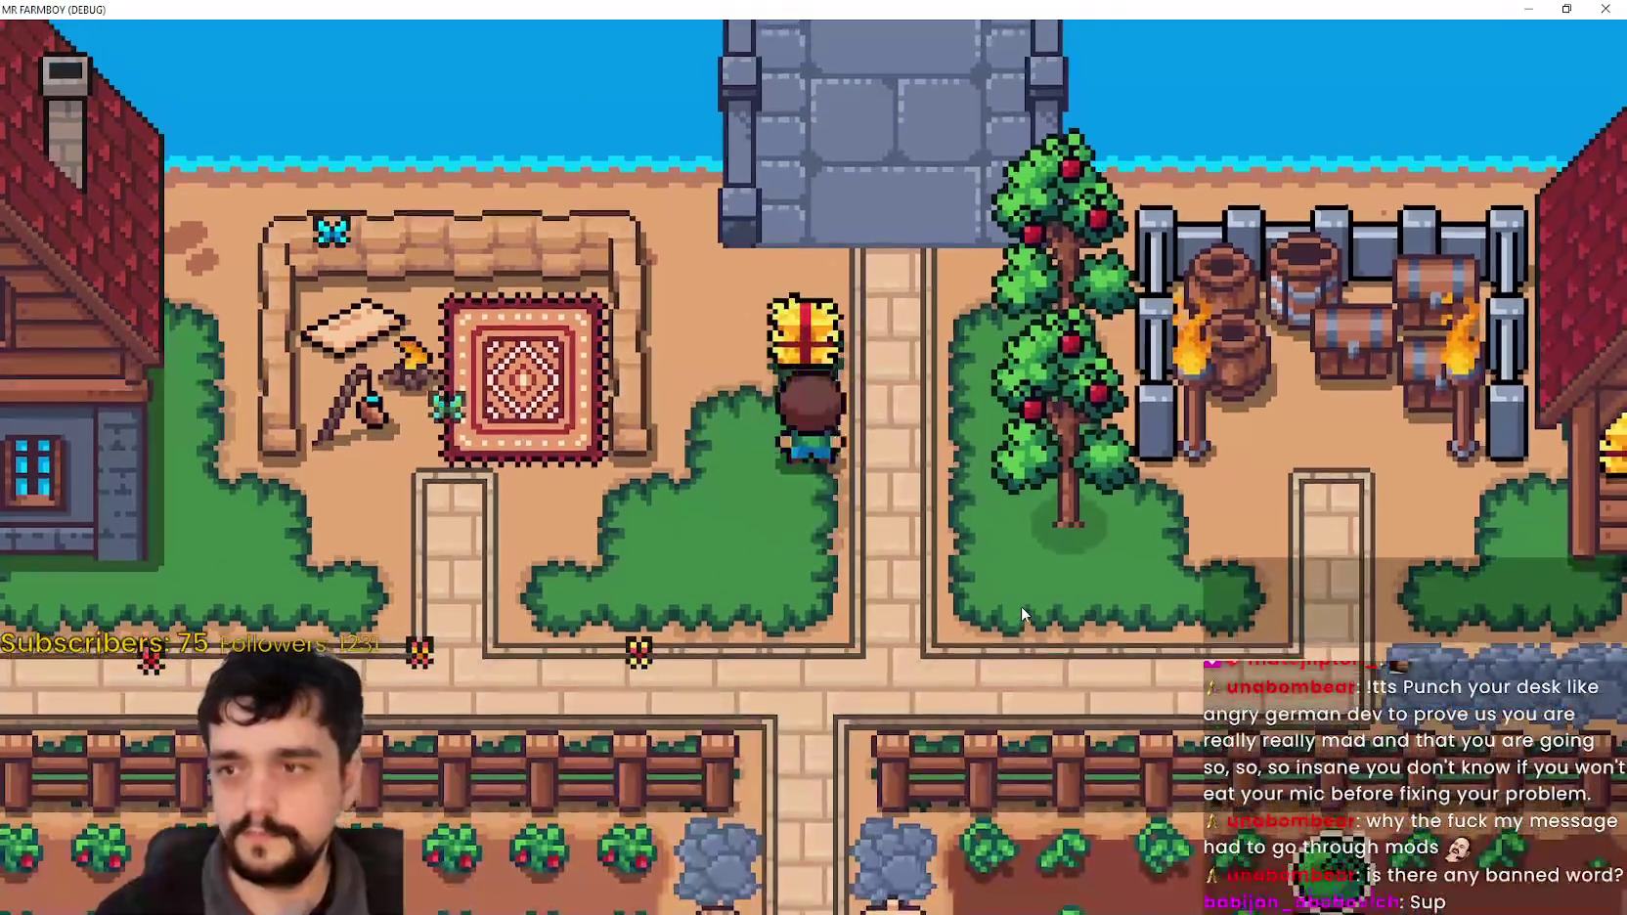
key("m")
key("s")
Step: Craft the gift decoration and place a second gift onto the first so they merge
key("c")
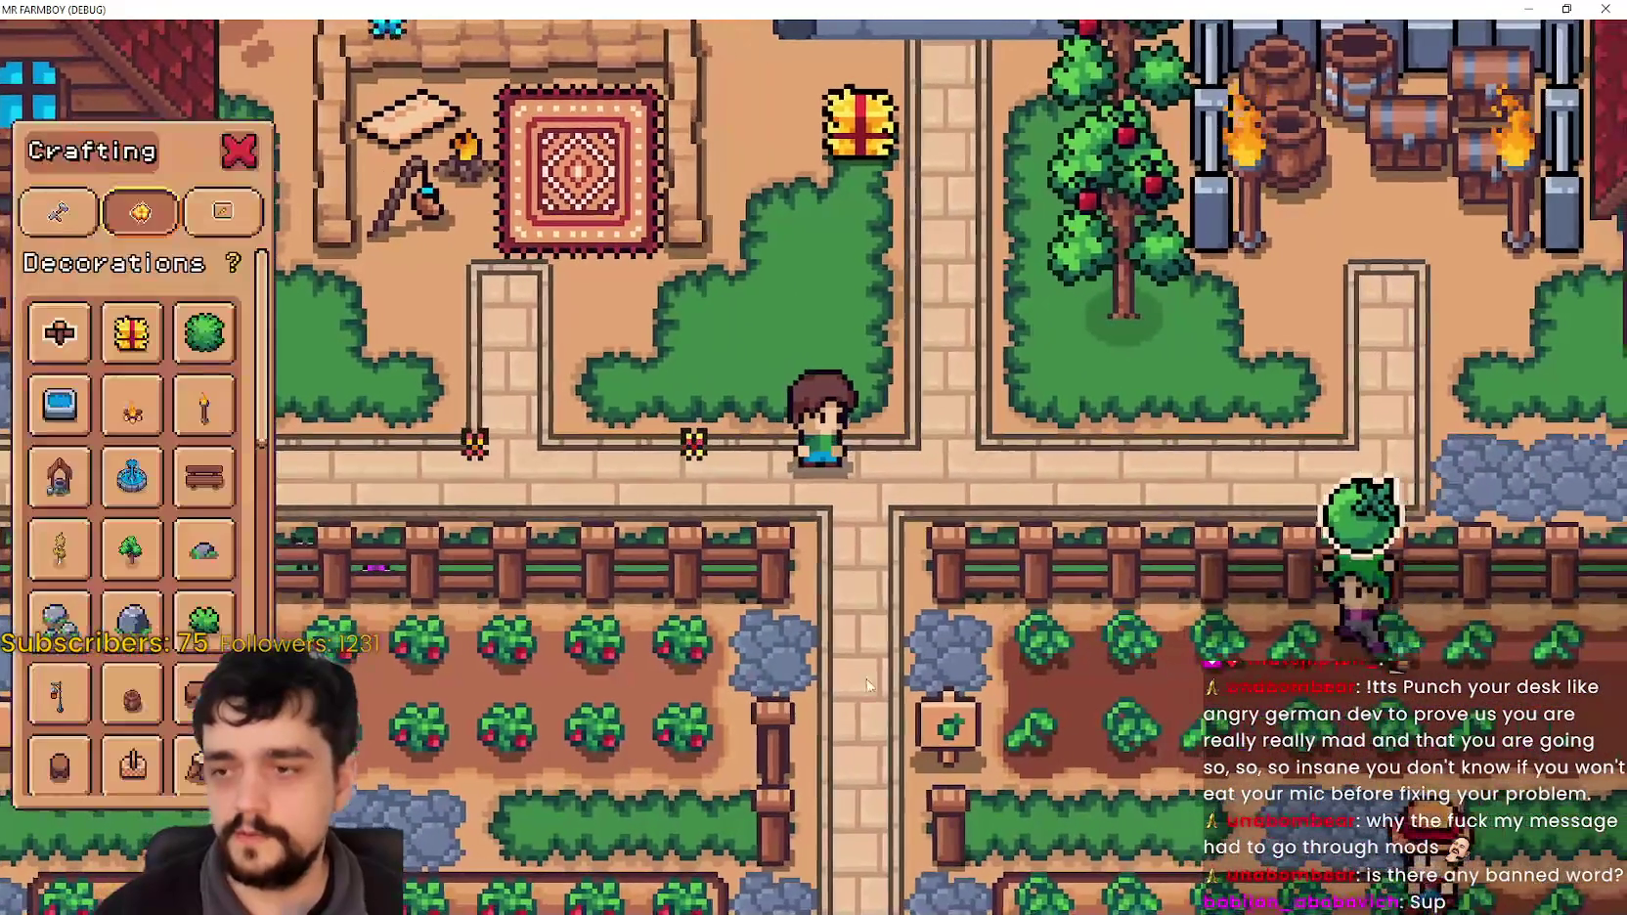
left_click(131, 332)
key("w")
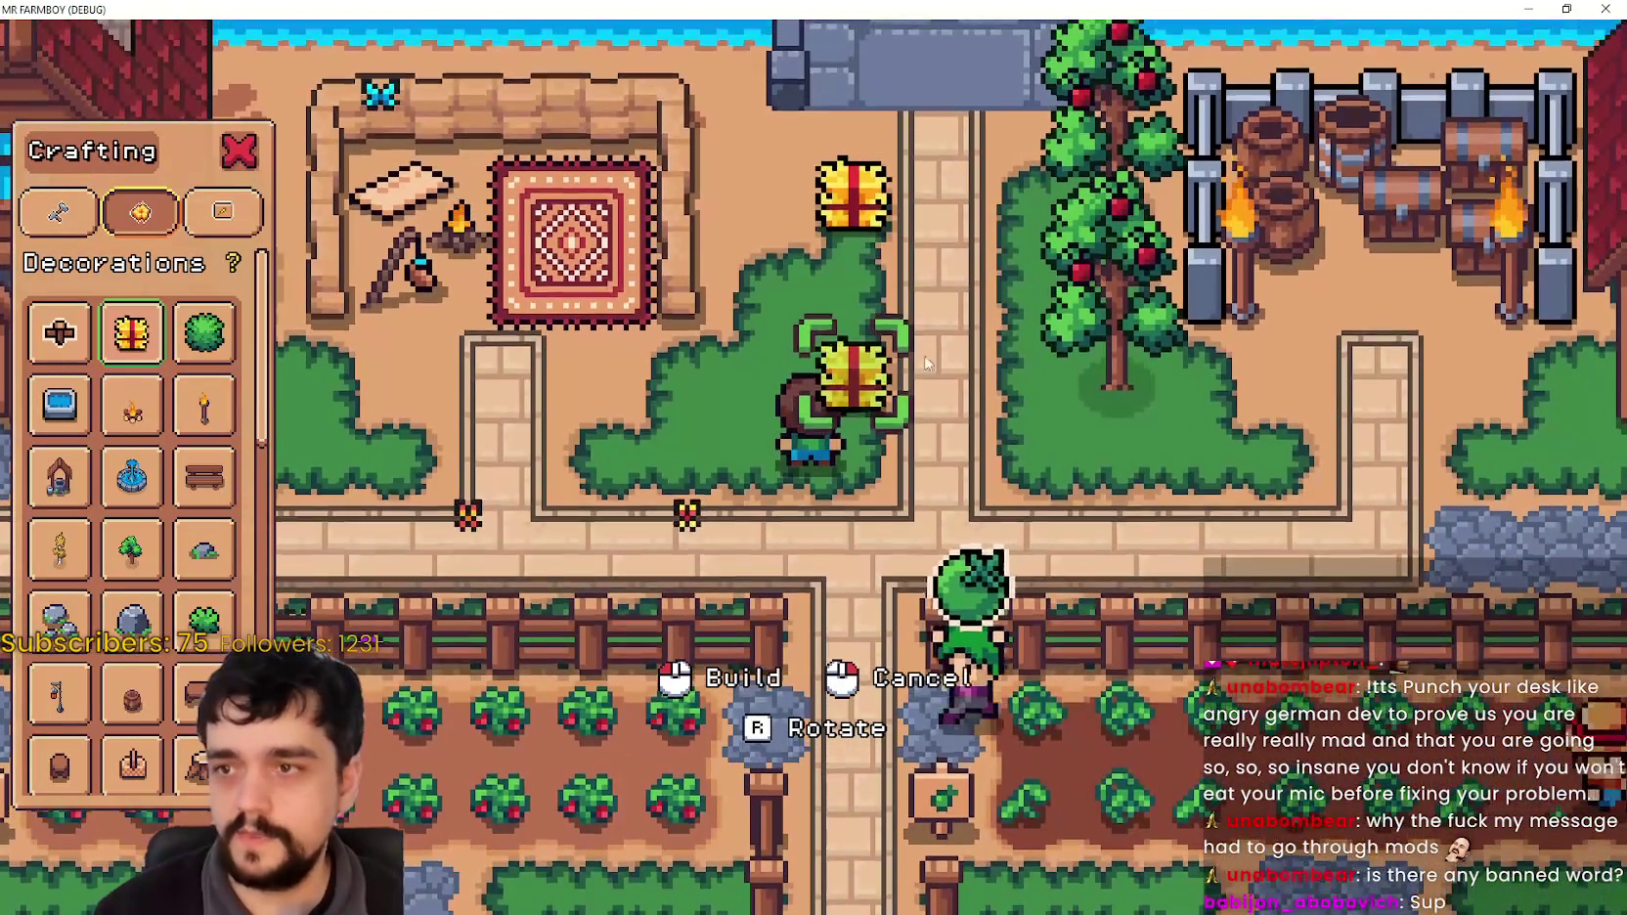
key("w")
left_click(783, 431)
key("a")
left_click(1198, 526)
right_click(1198, 526)
Step: Walk the farmer beside the hay bale and Alt+Tab back to Godot
key("d")
key("w")
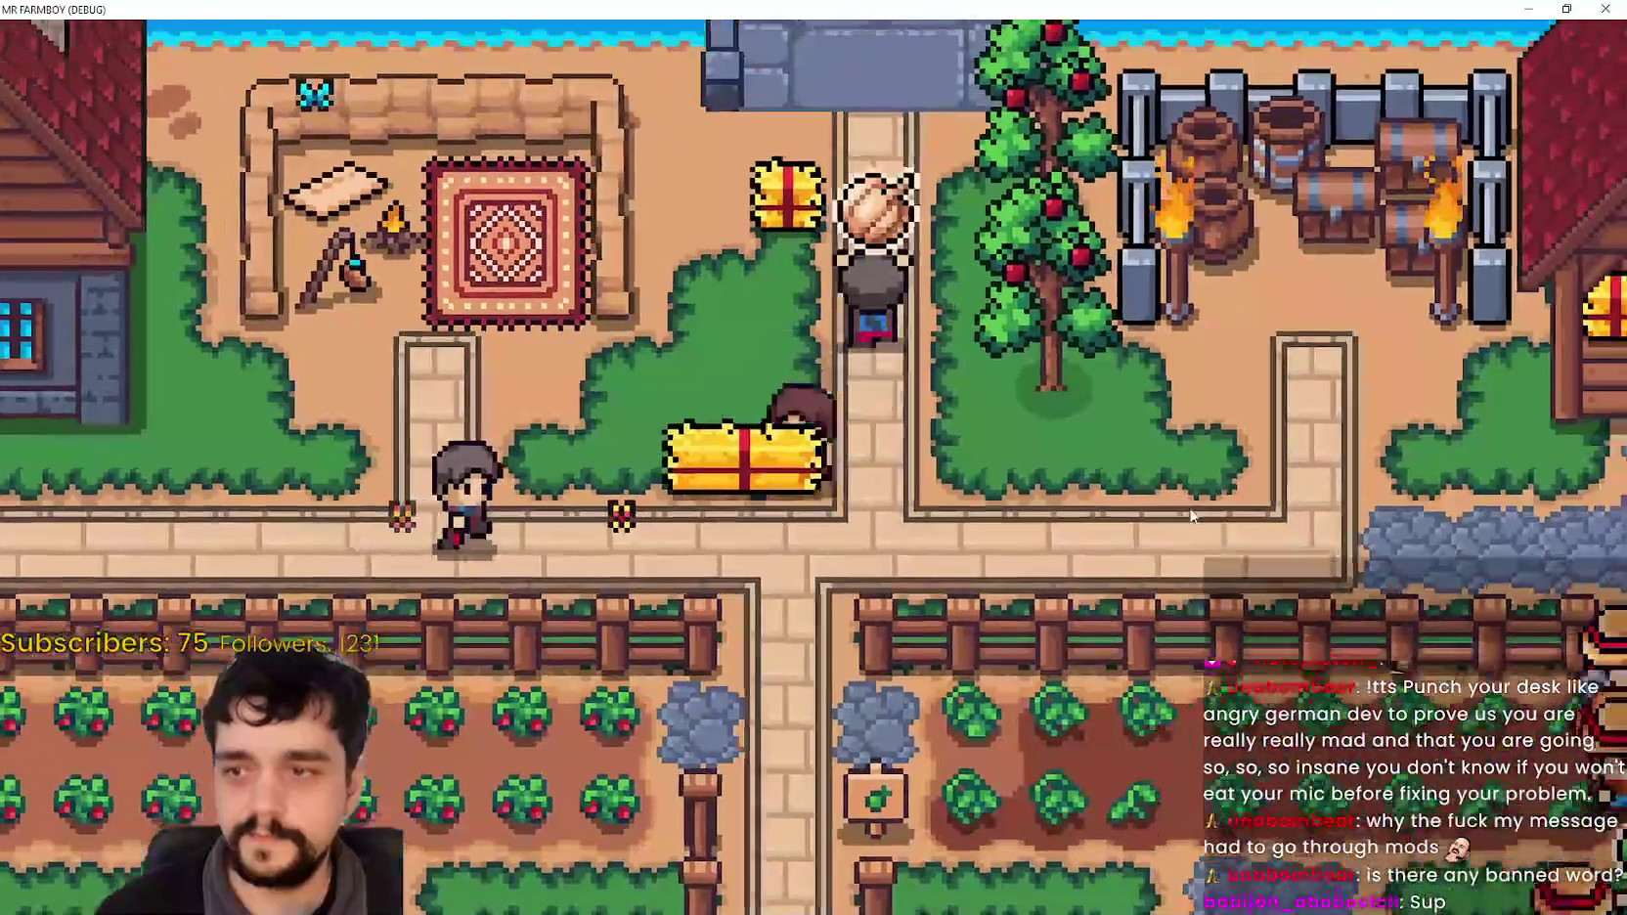
key("s")
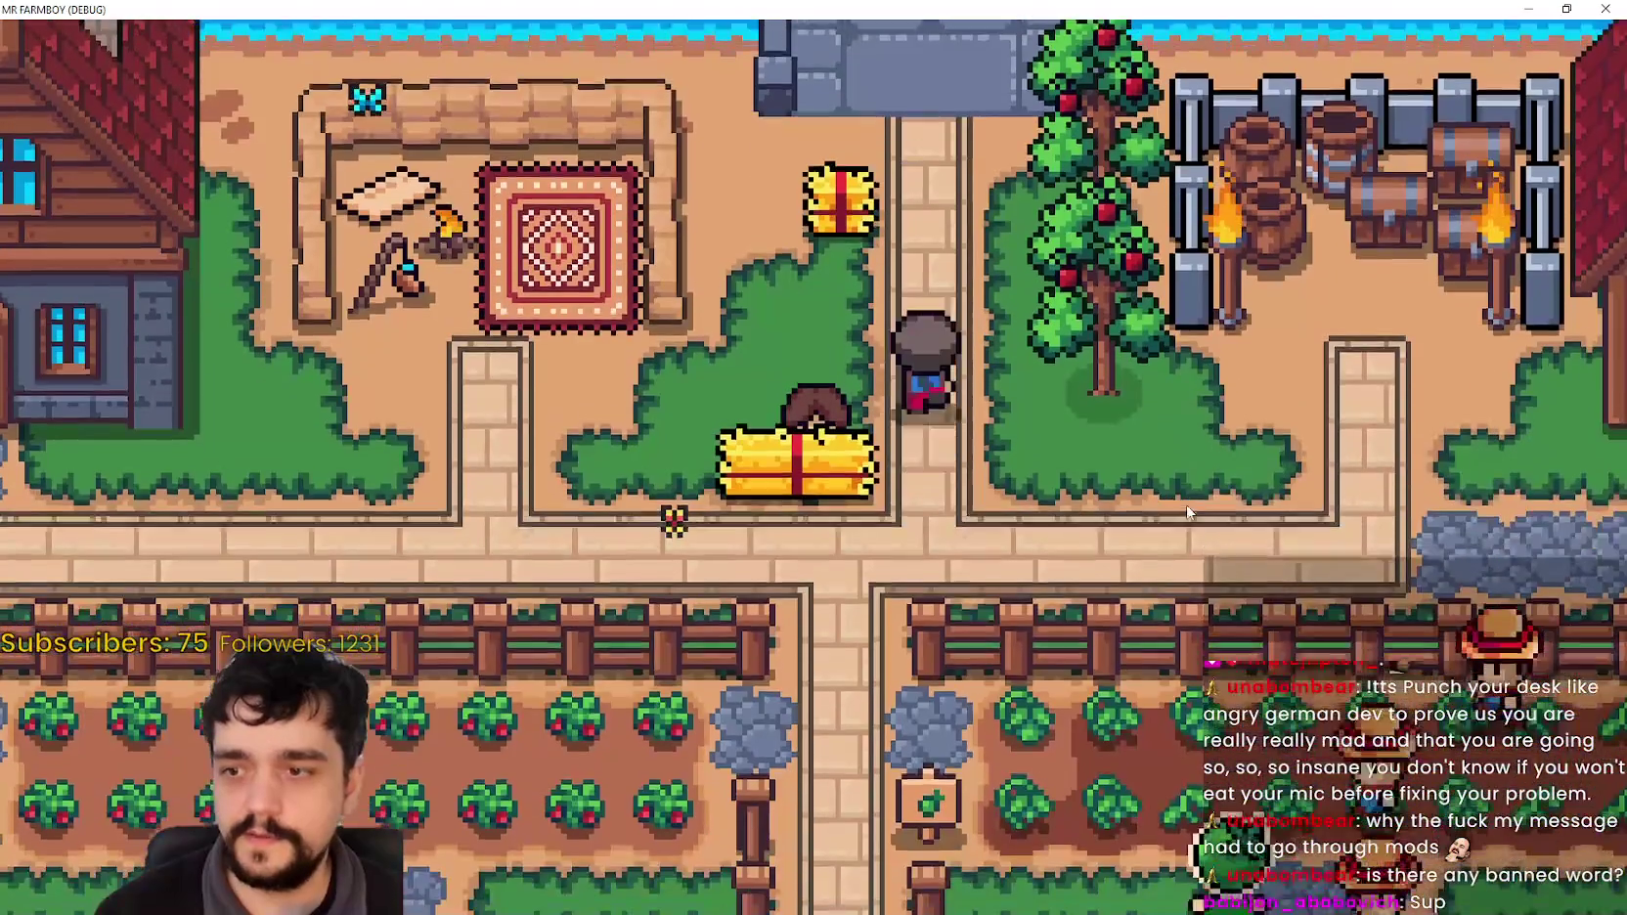
key("a")
key("s")
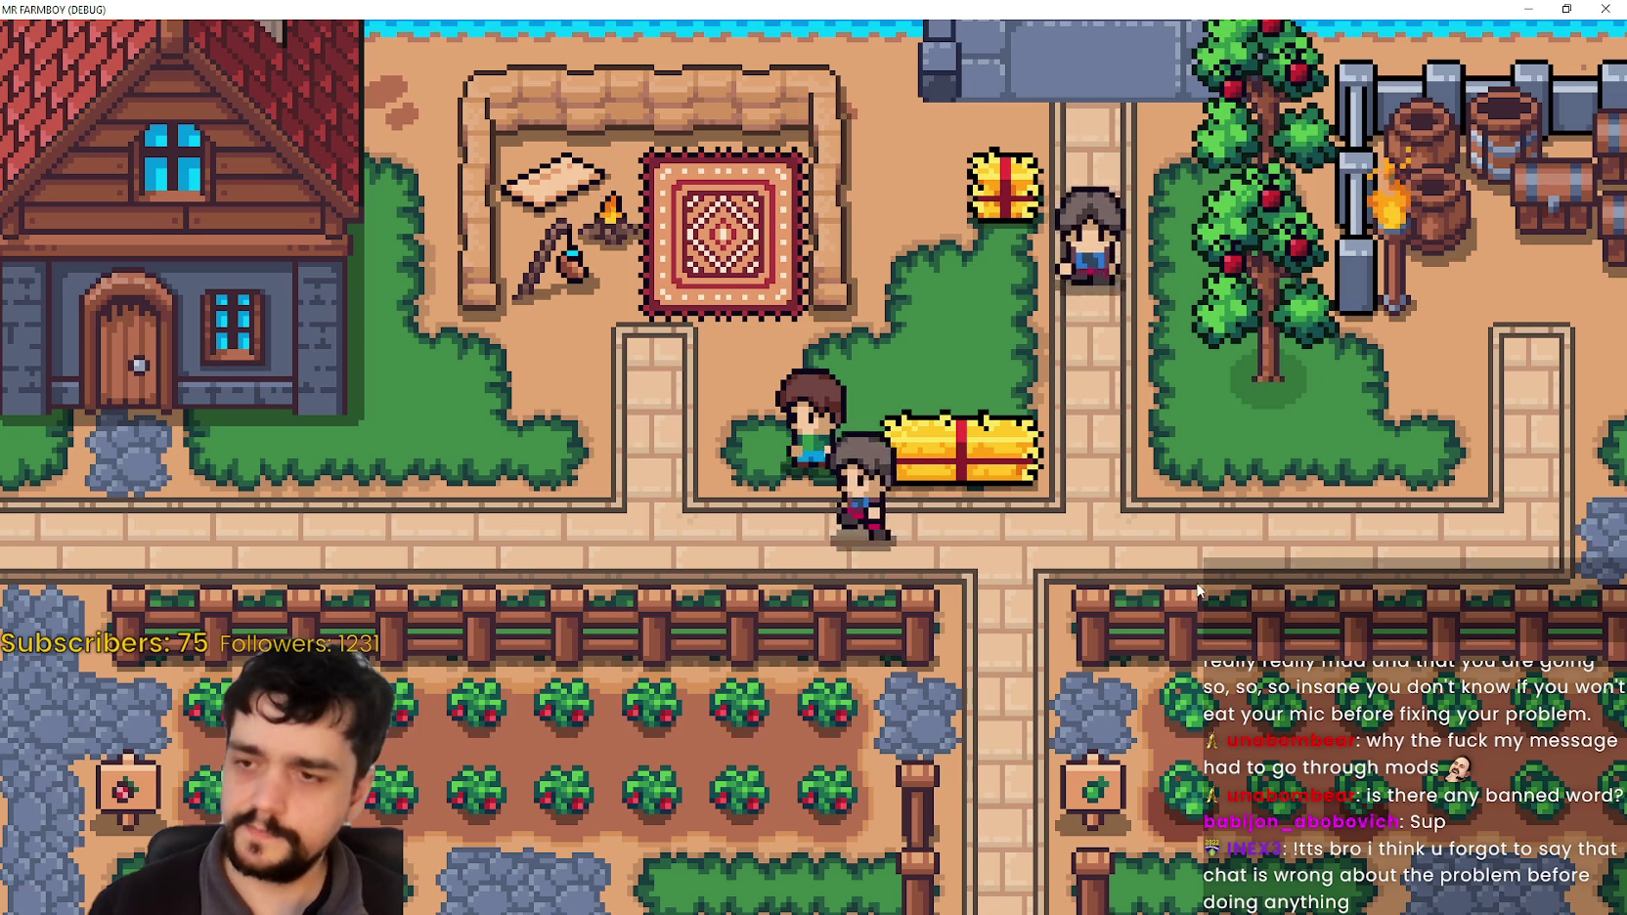
key("d")
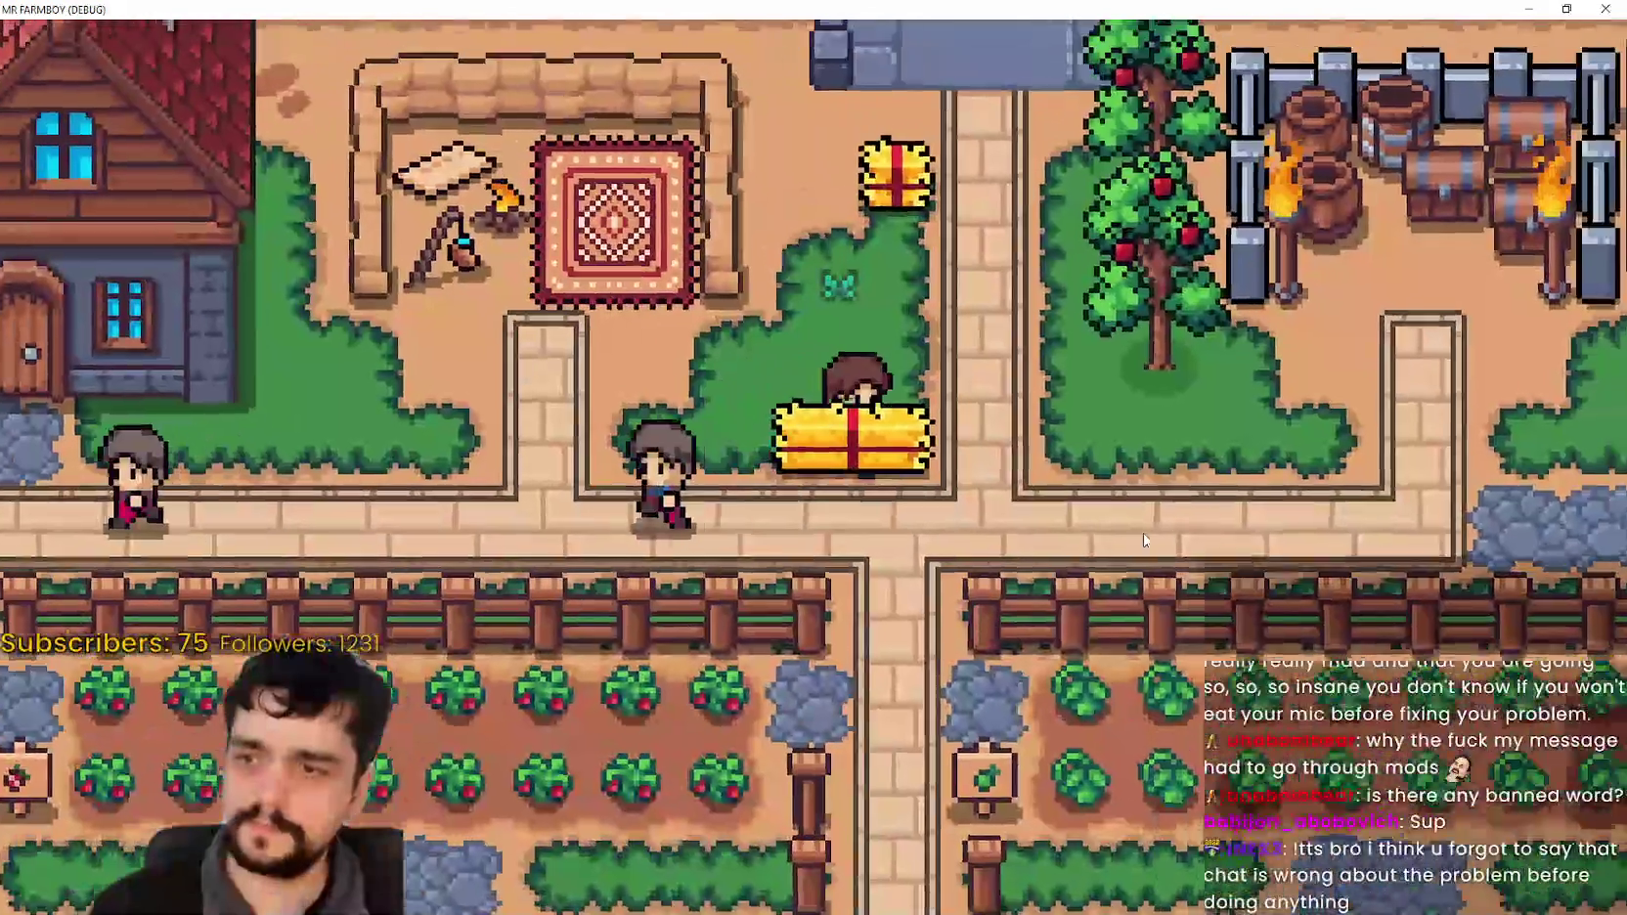
key("a")
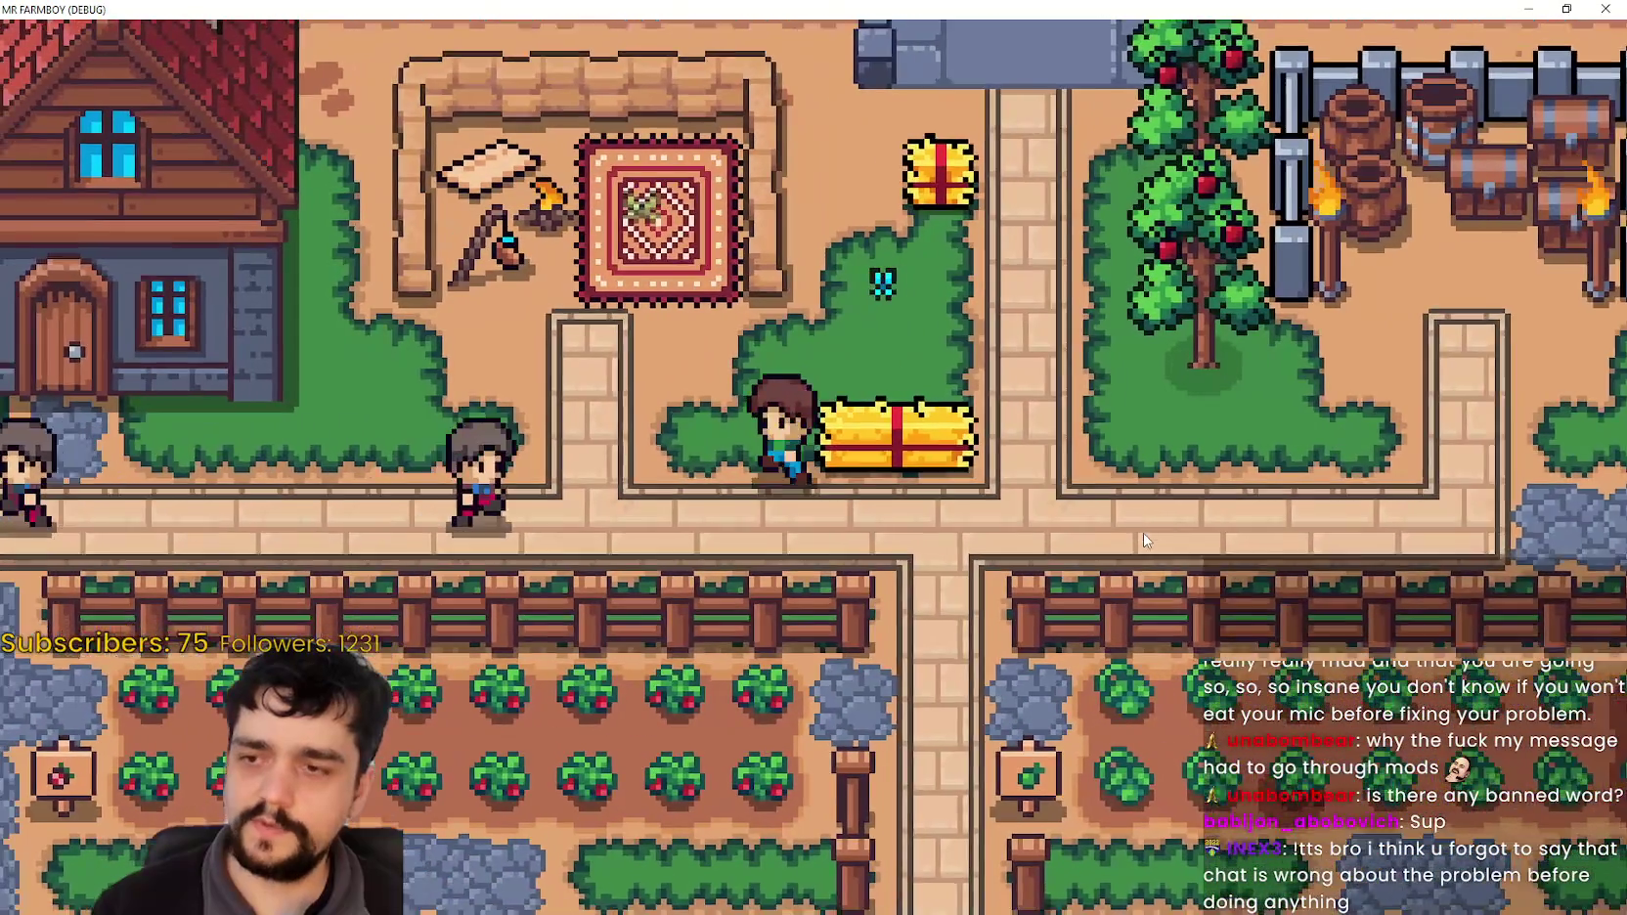
key("s")
key("a")
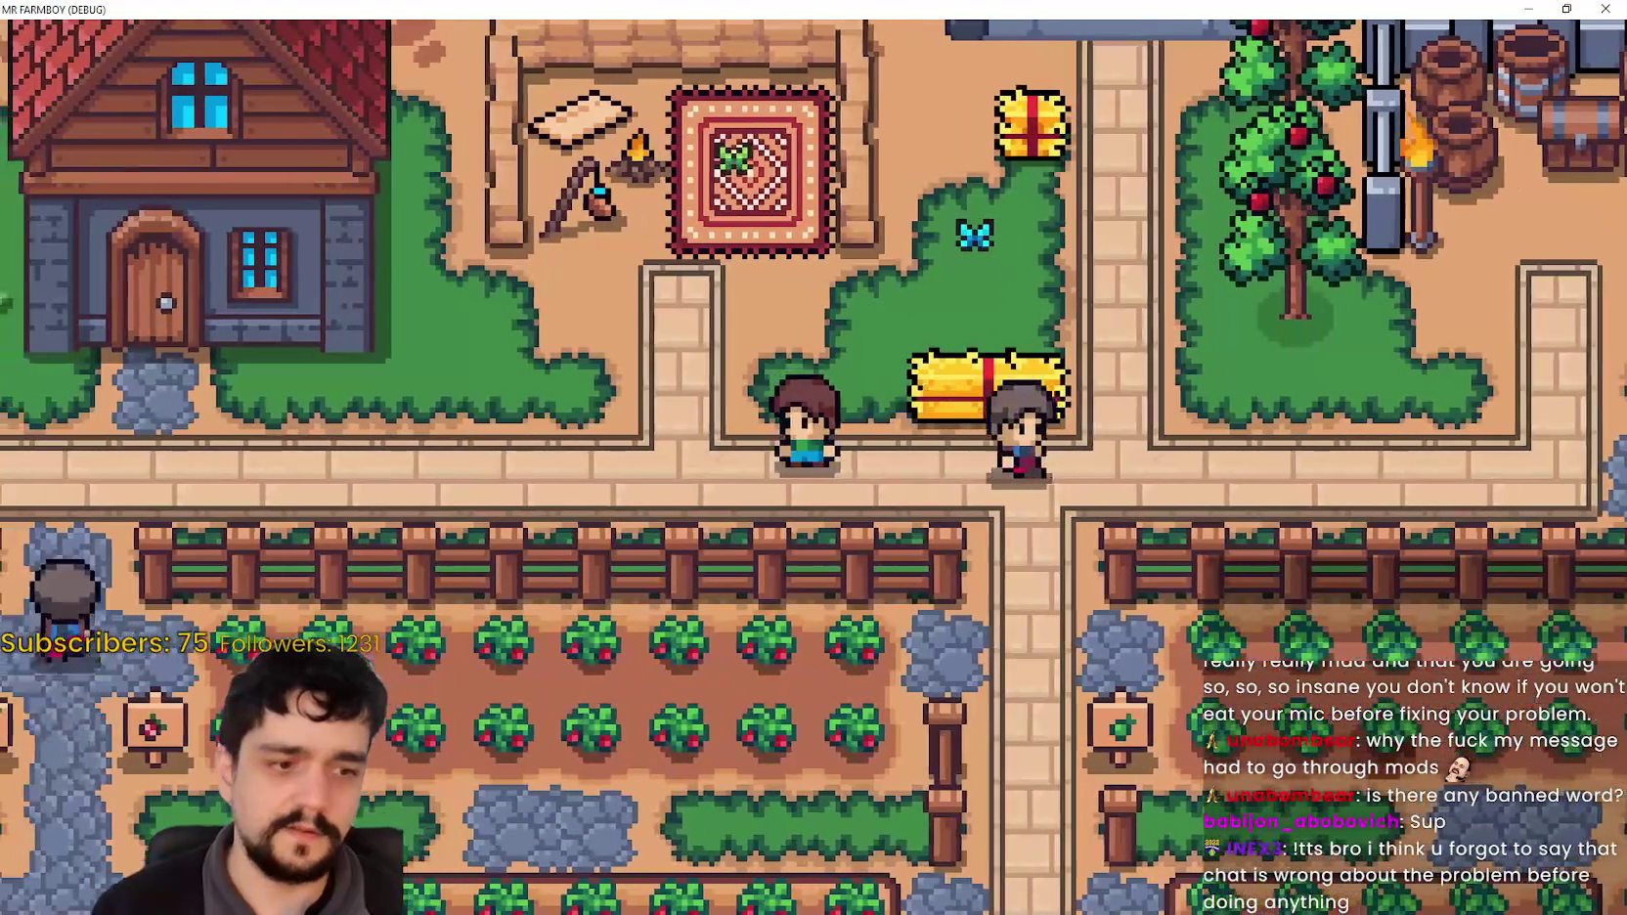
key("alt+Tab")
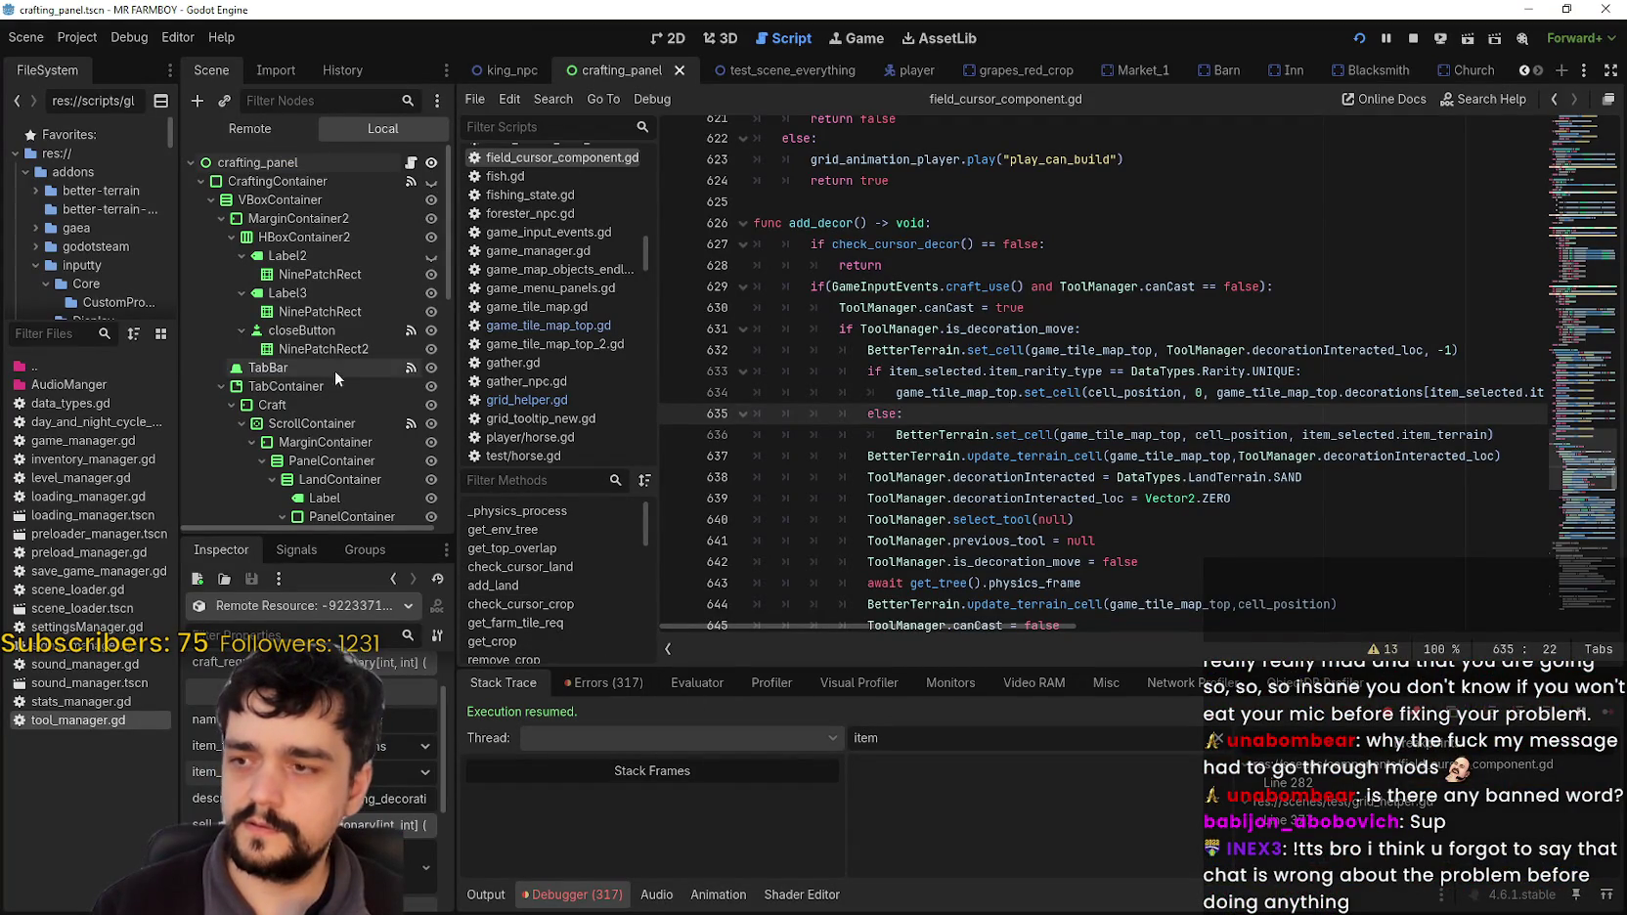
Step: Switch to test_scene_everything and zoom the atlas to about 505% on the lamp post and hay tiles
left_click(496, 65)
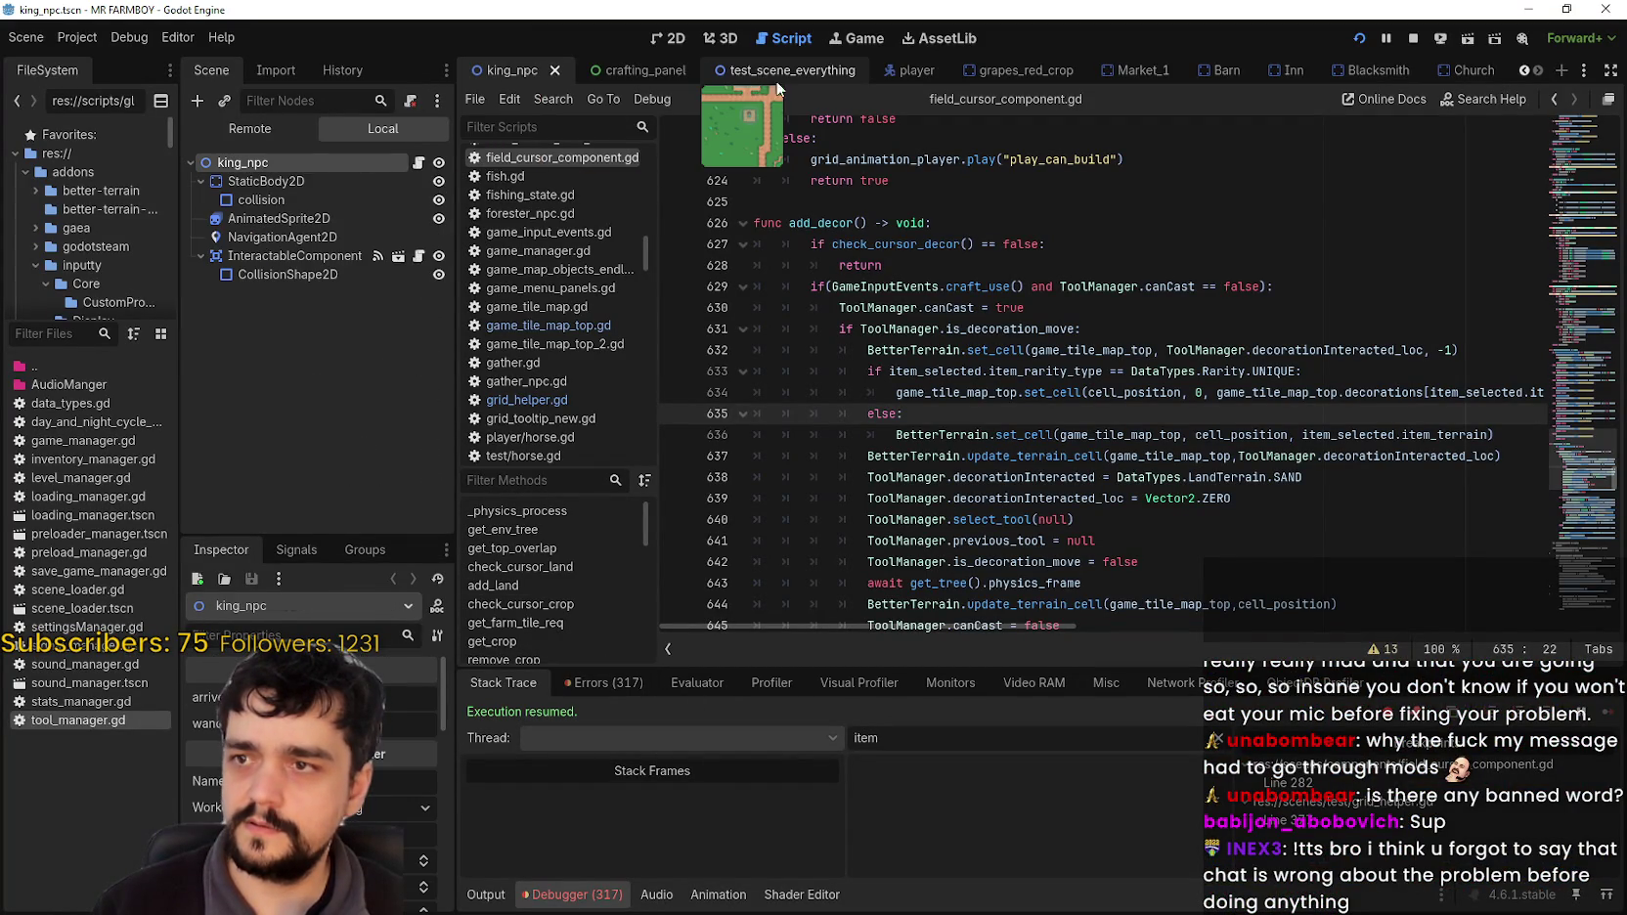
left_click(719, 70)
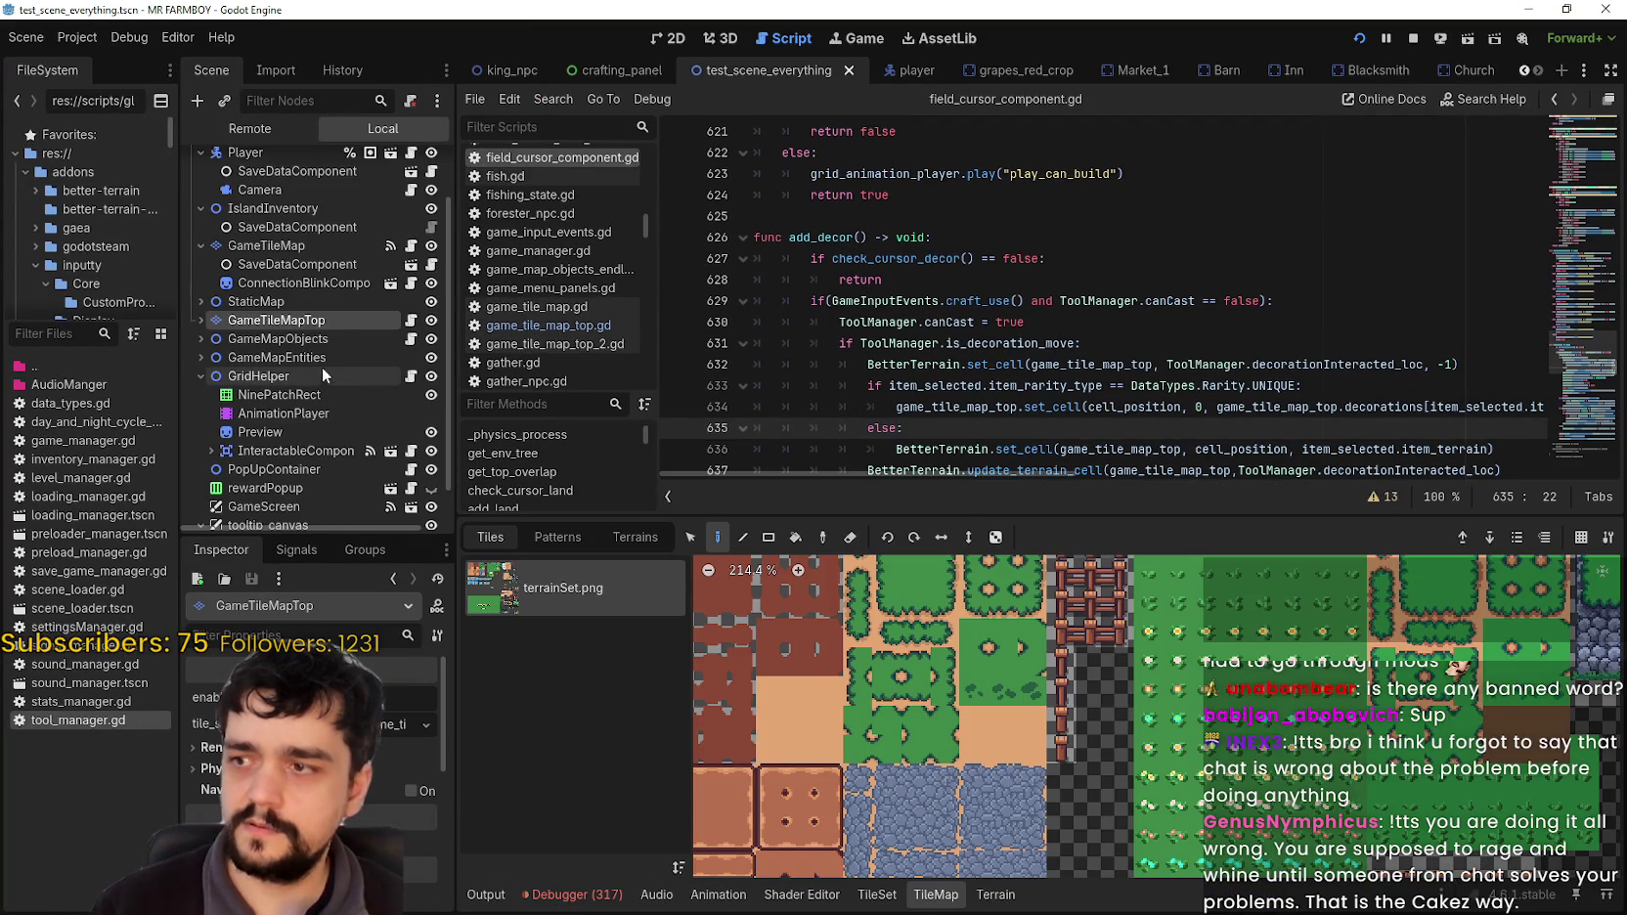
scroll(1085, 667, "down", 2)
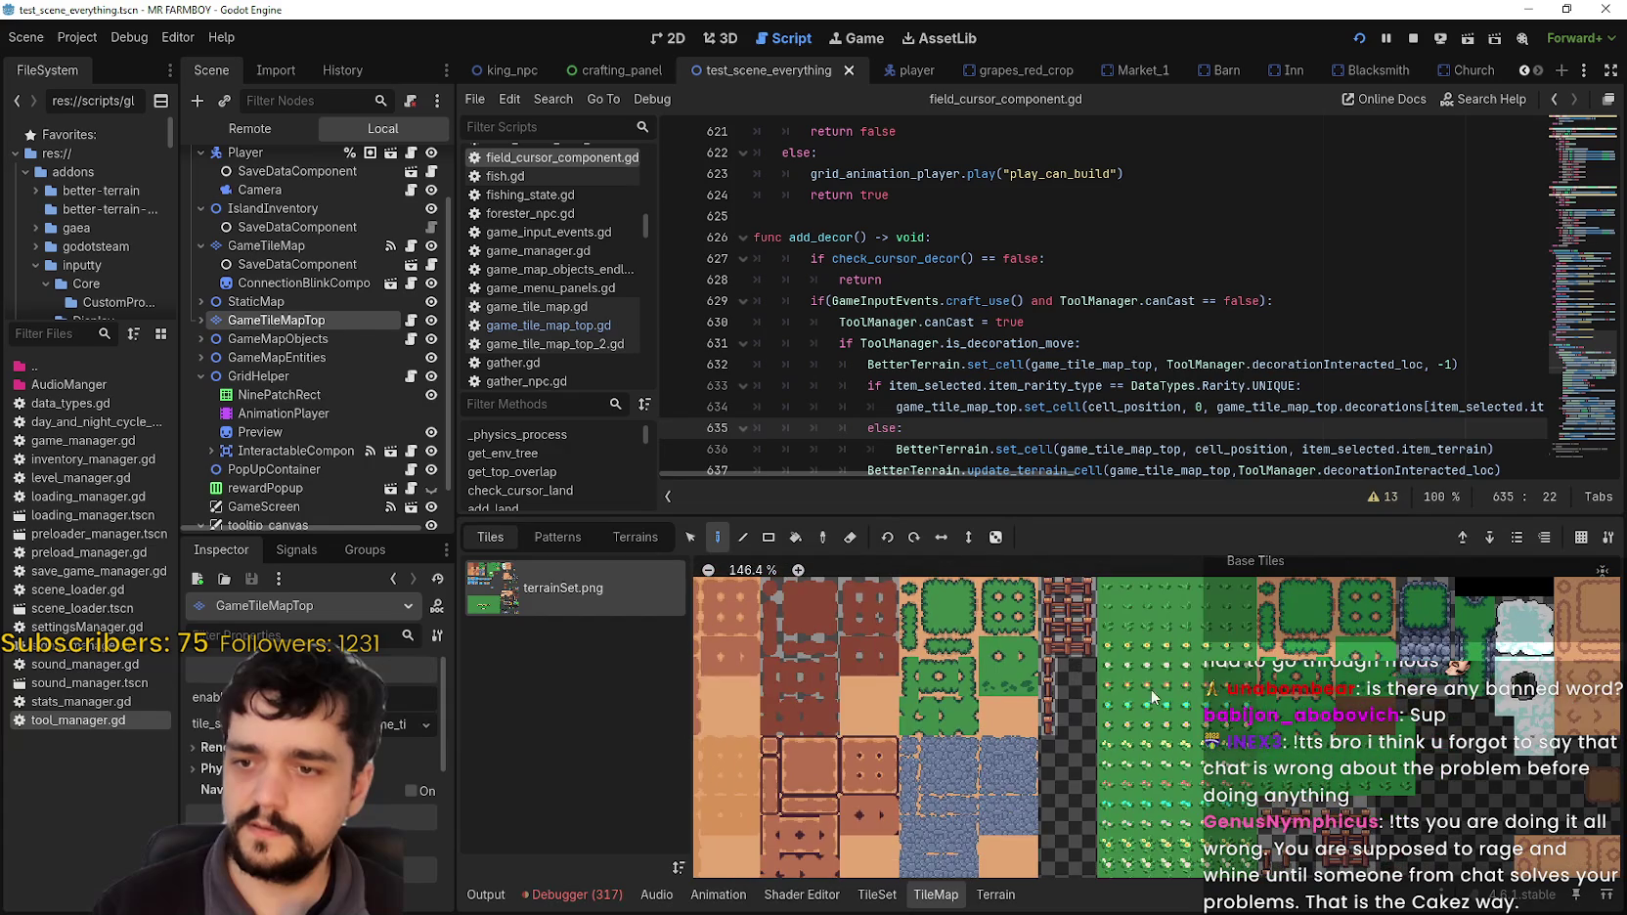
scroll(1173, 607, "down", 3)
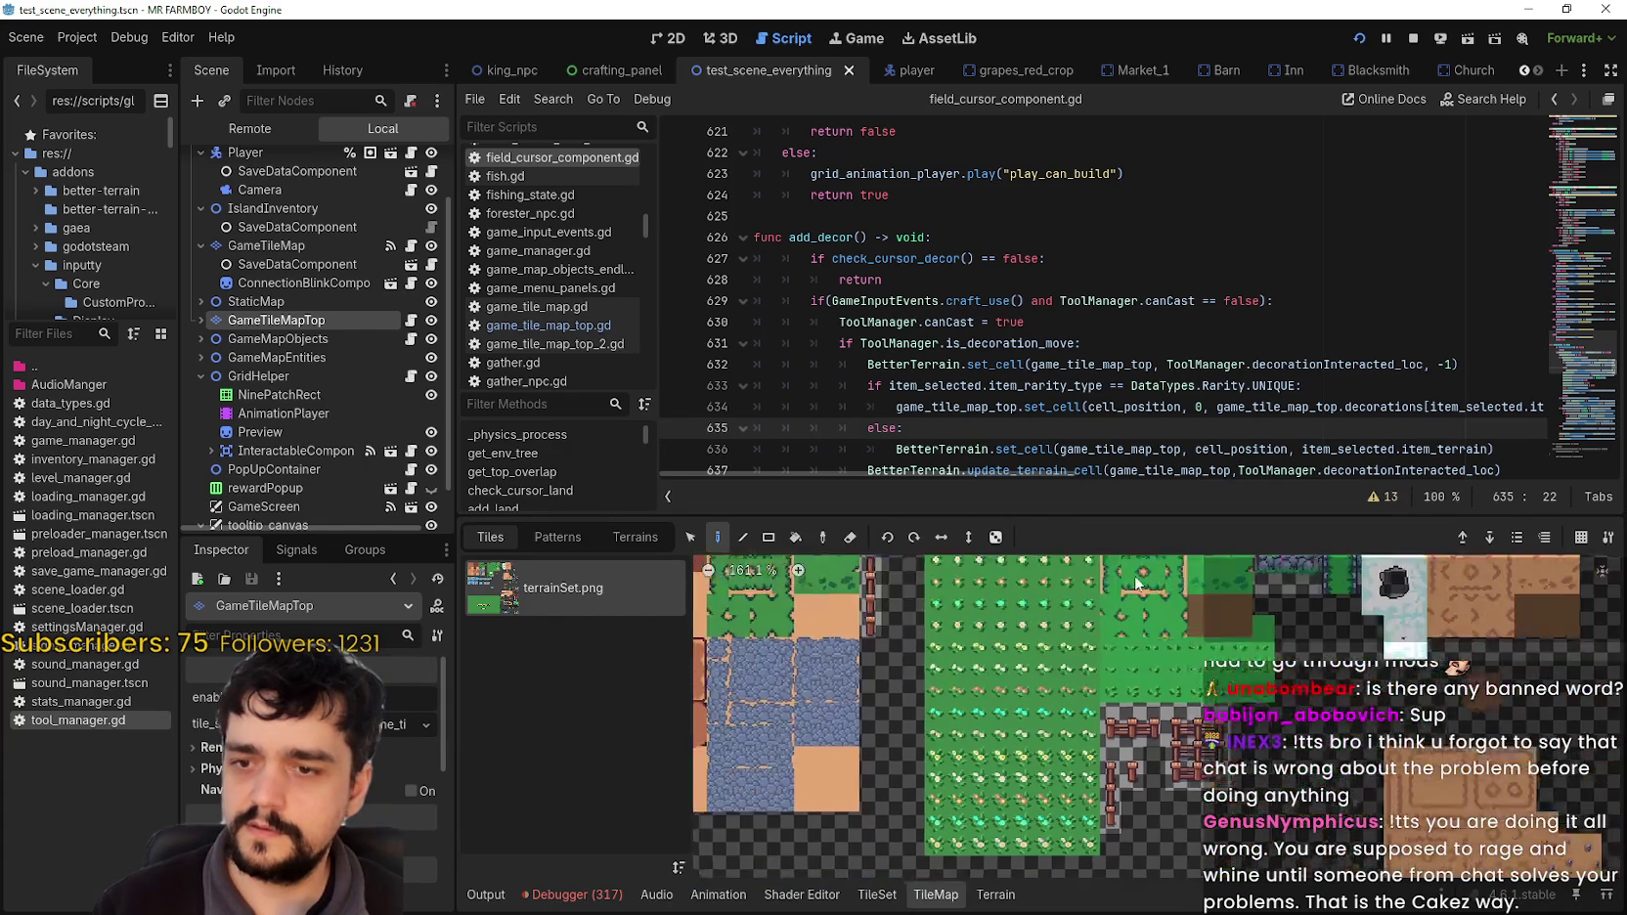
scroll(1063, 831, "up", 2)
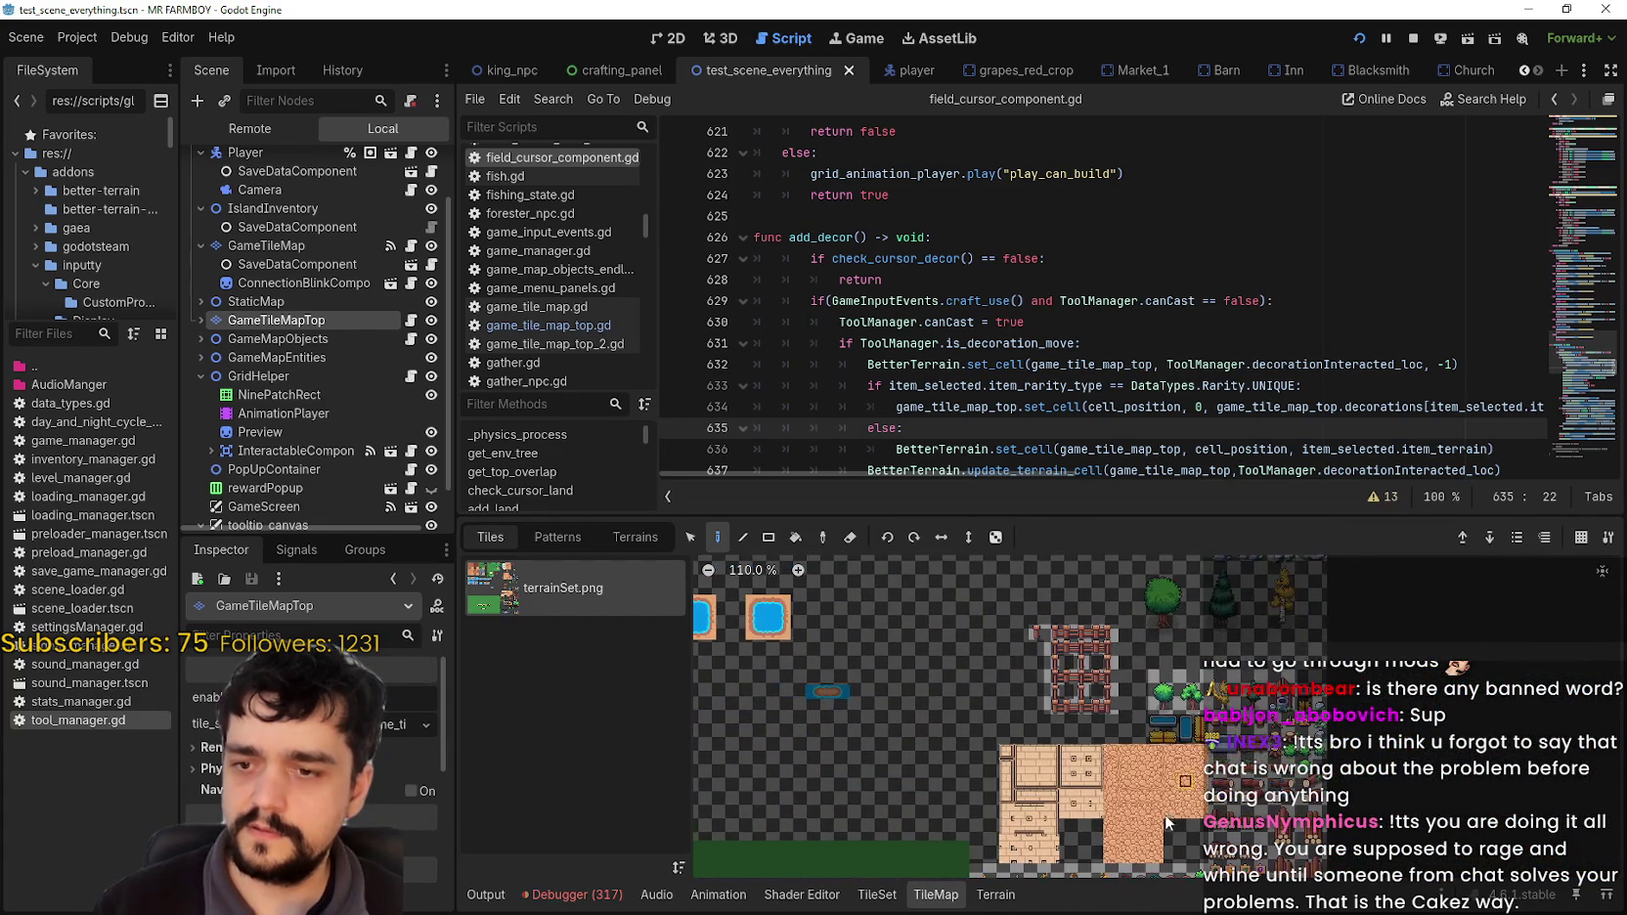
scroll(1063, 831, "up", 5)
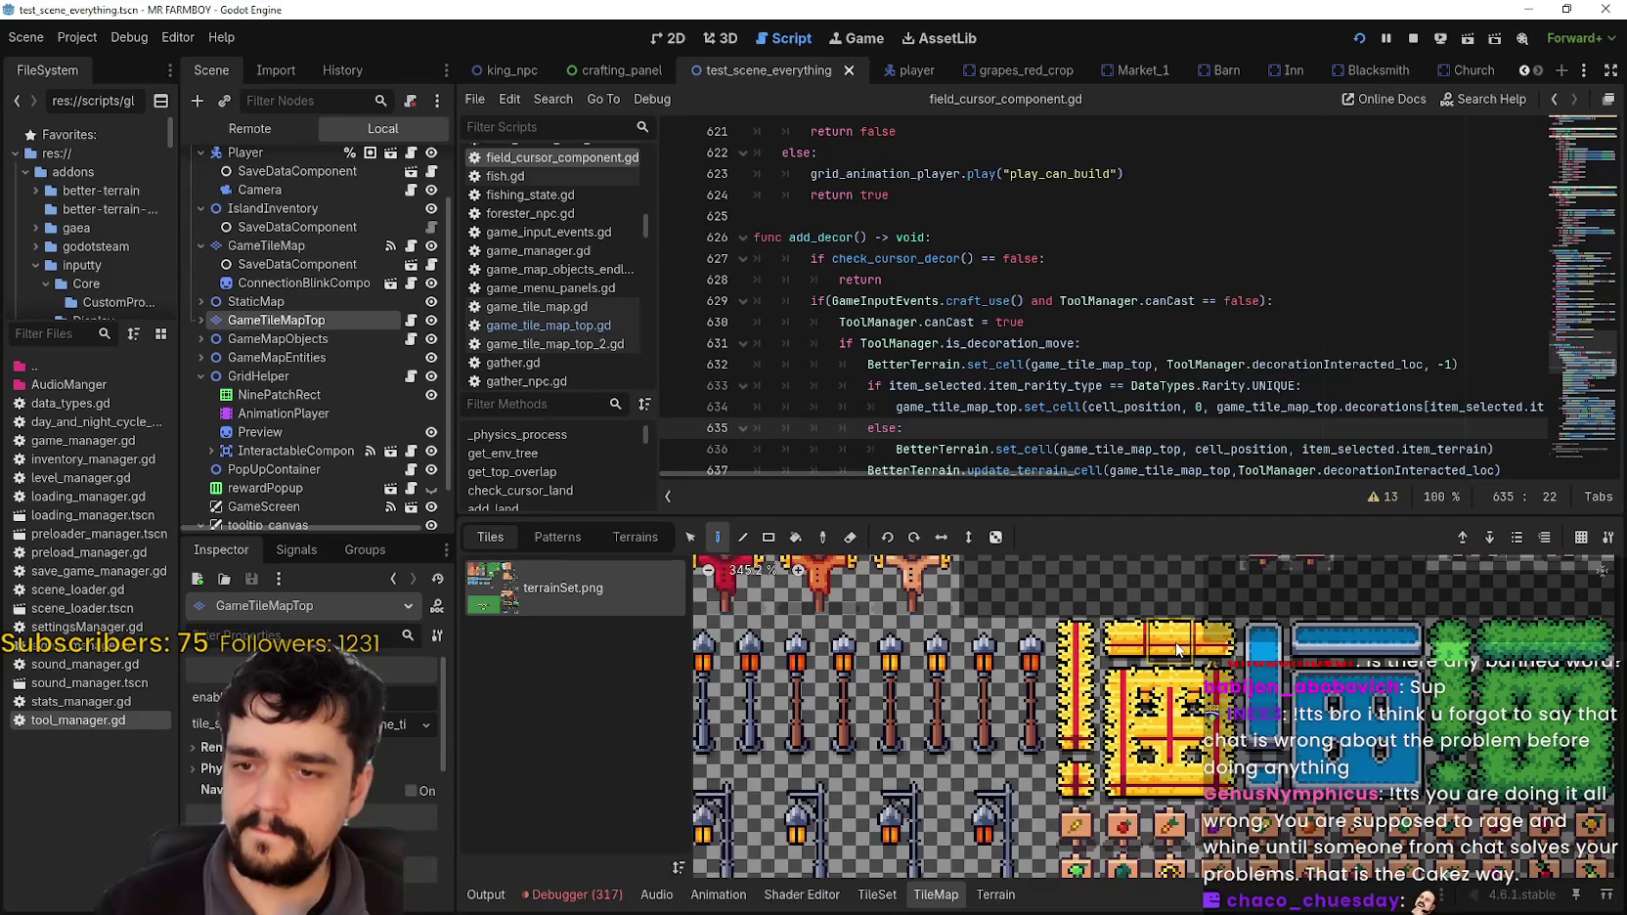
scroll(1173, 675, "up", 2)
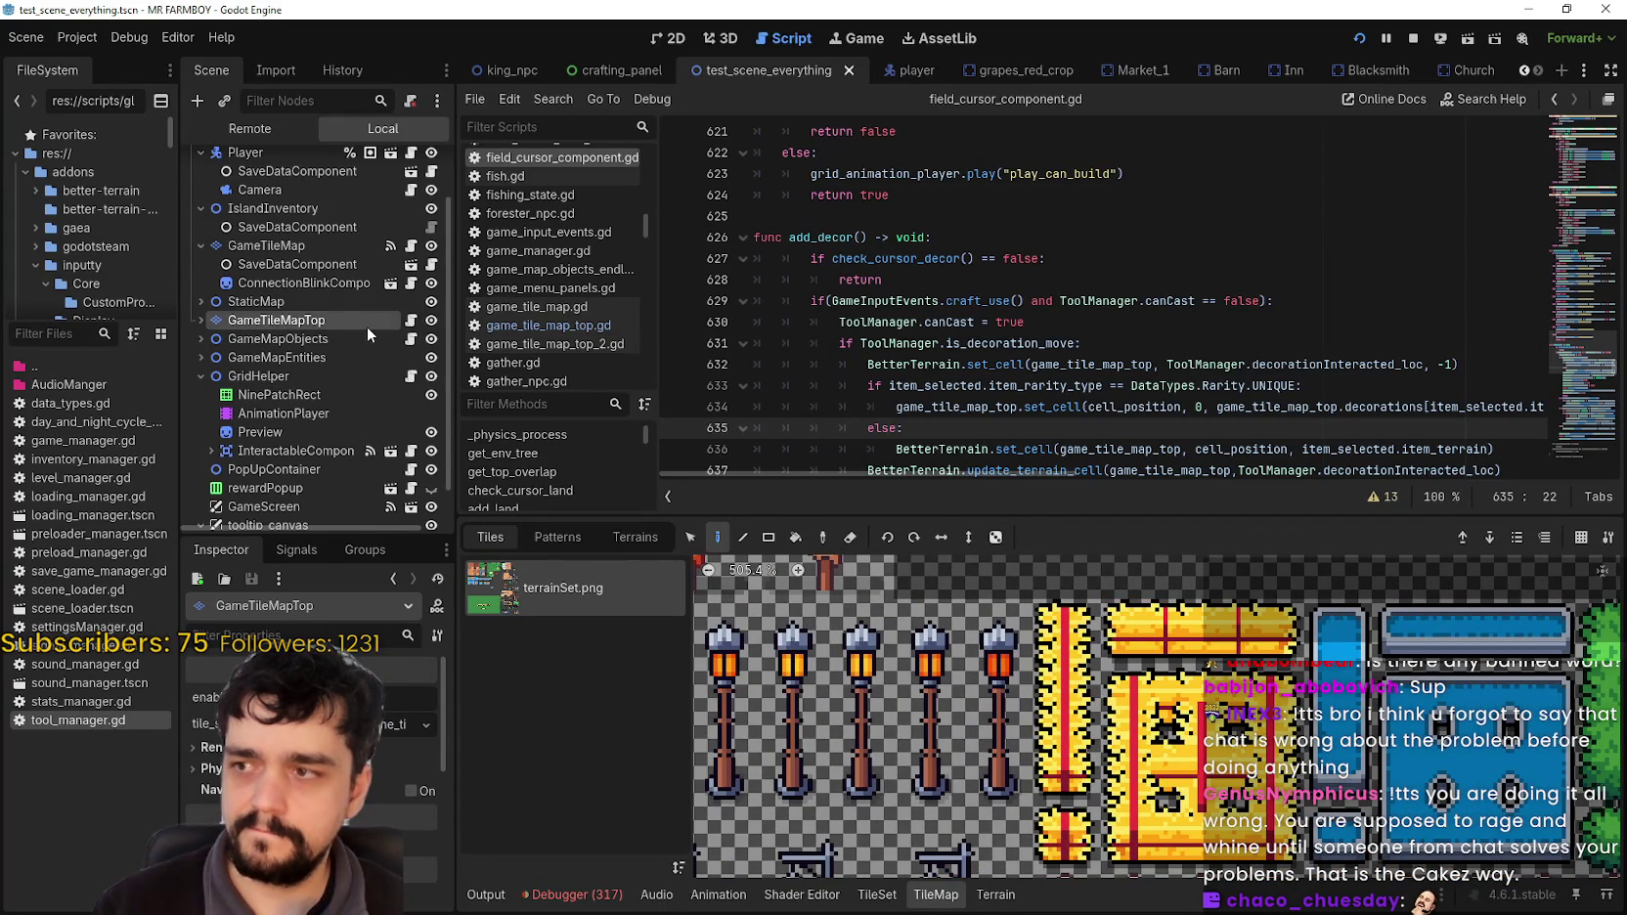
scroll(411, 333, "down", 1)
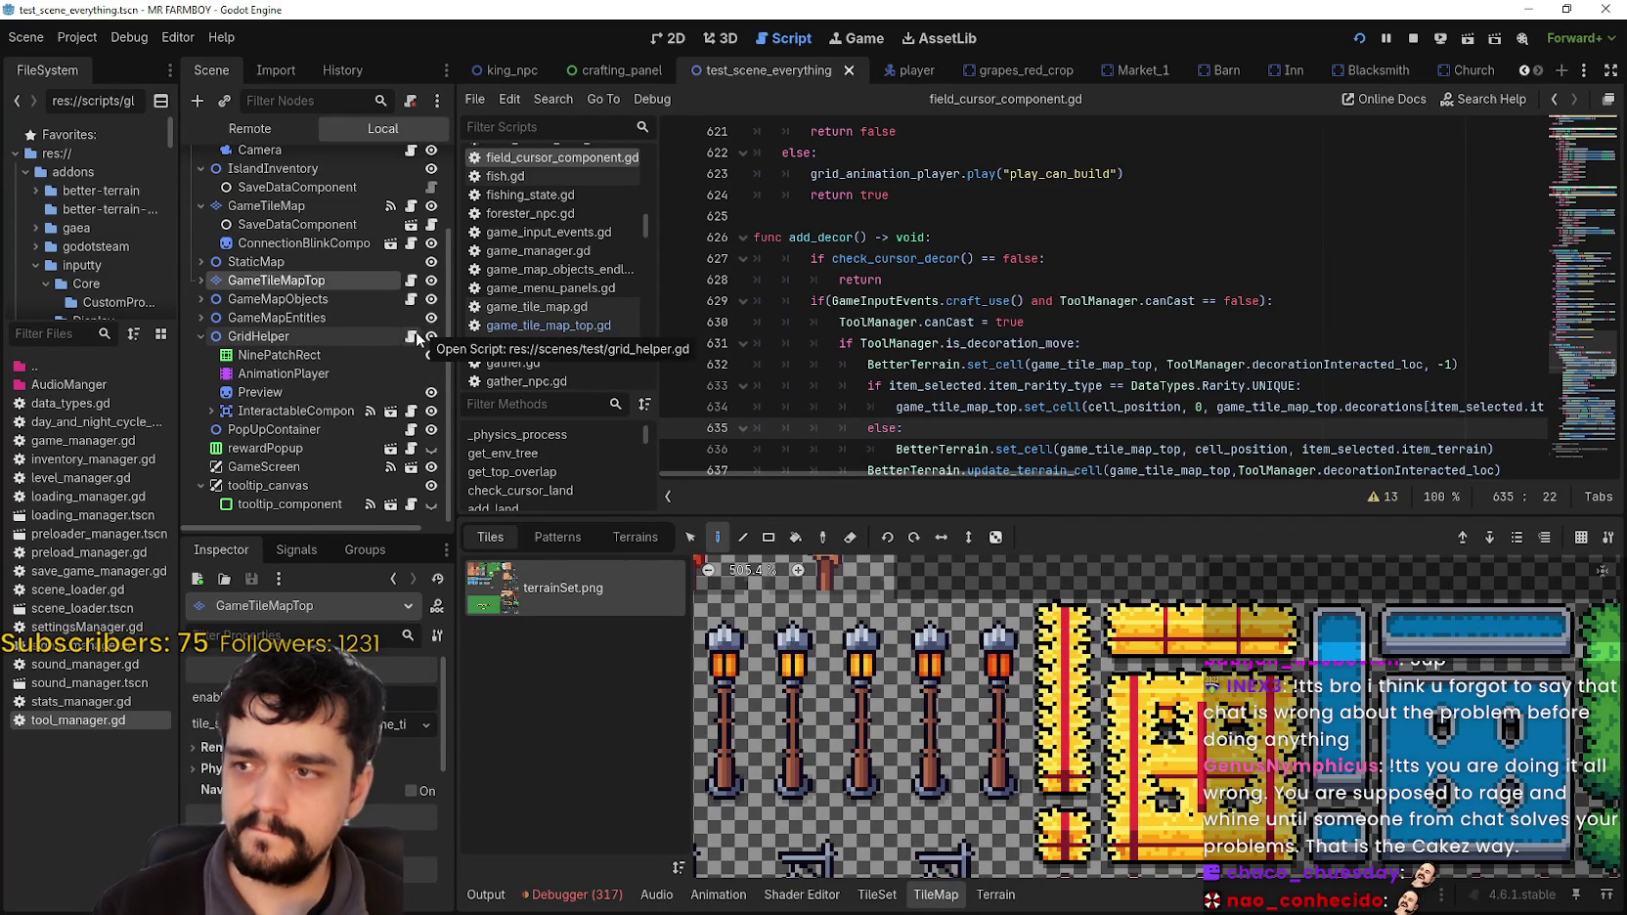
Step: Open grid_helper.gd and inspect get_atlas_coords (53, 49) at the line 120 breakpoint
left_click(409, 335)
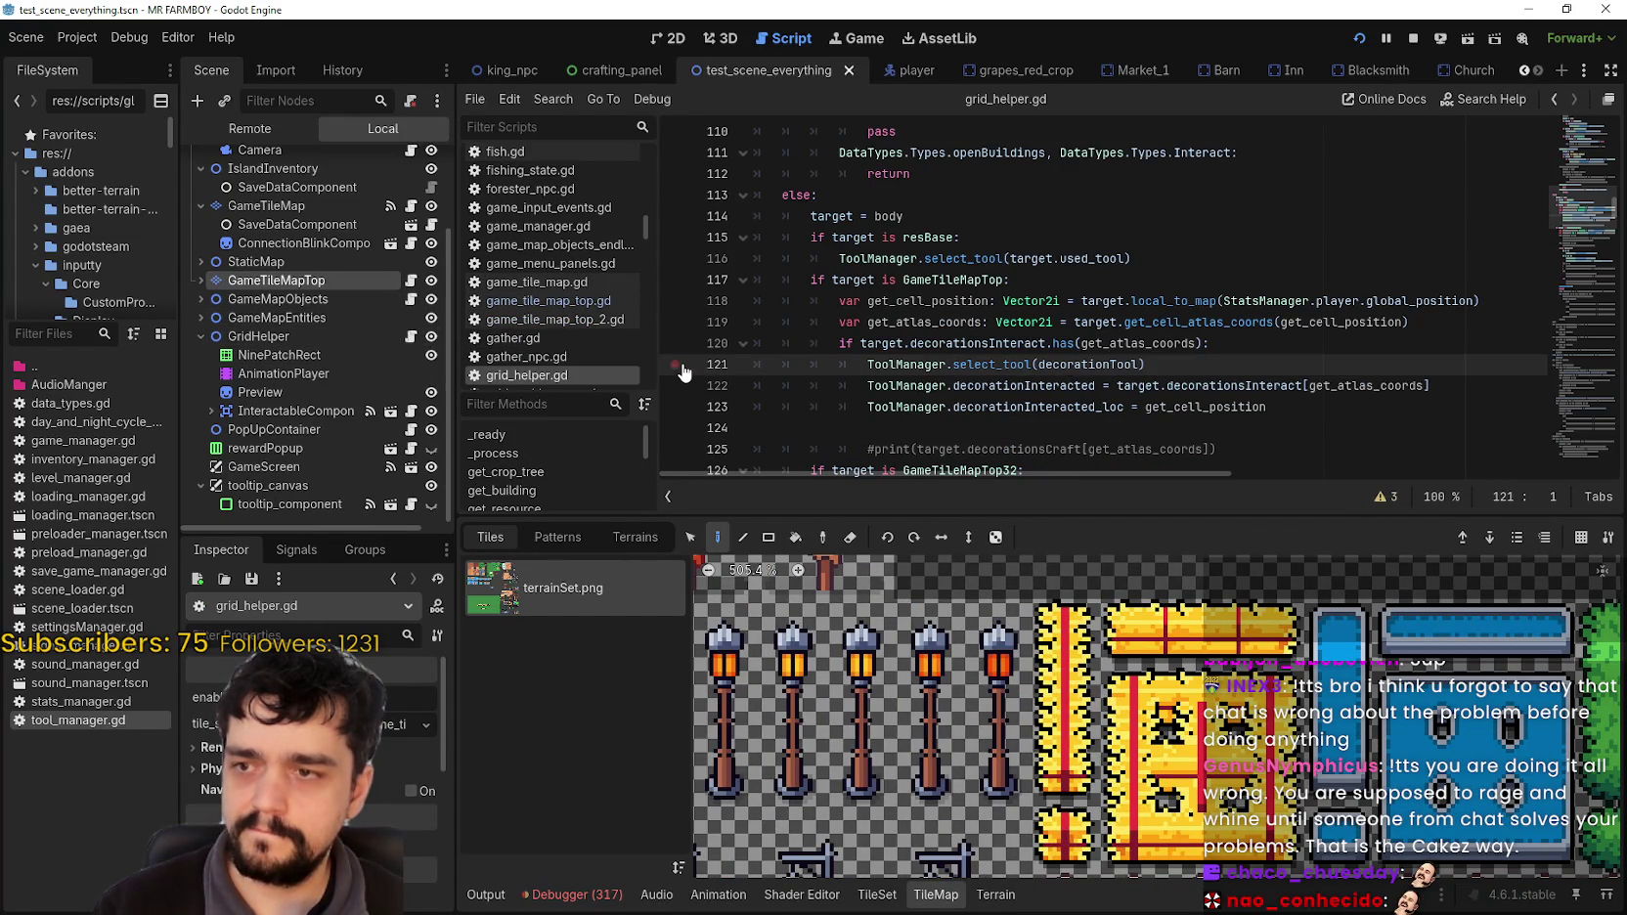
double_click(1180, 343)
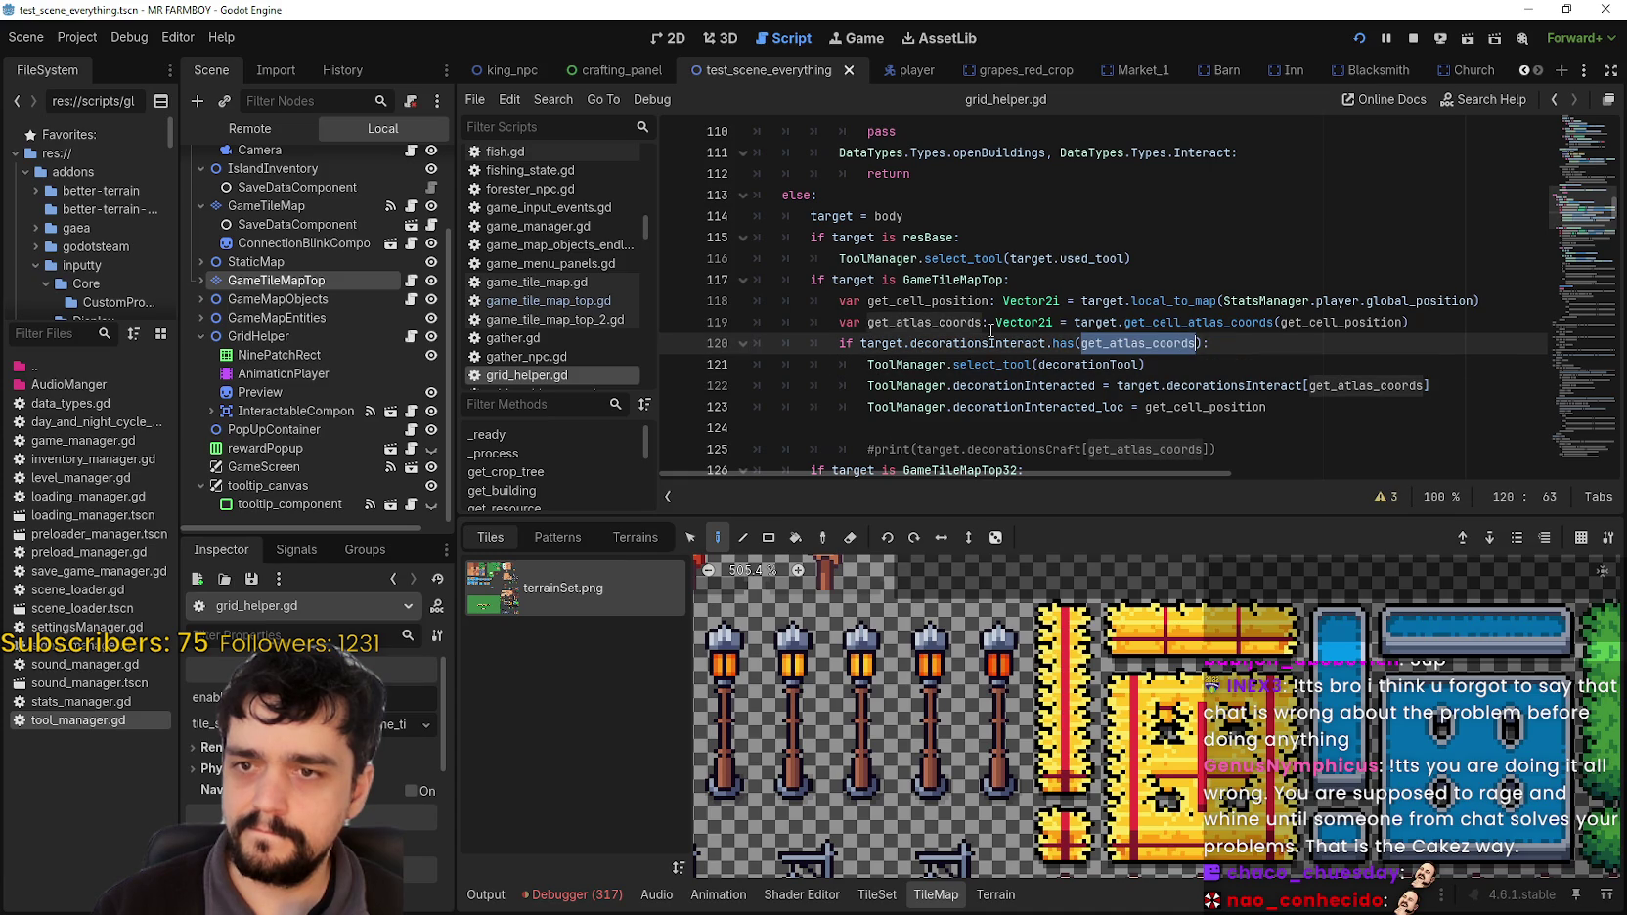
left_click(1034, 343)
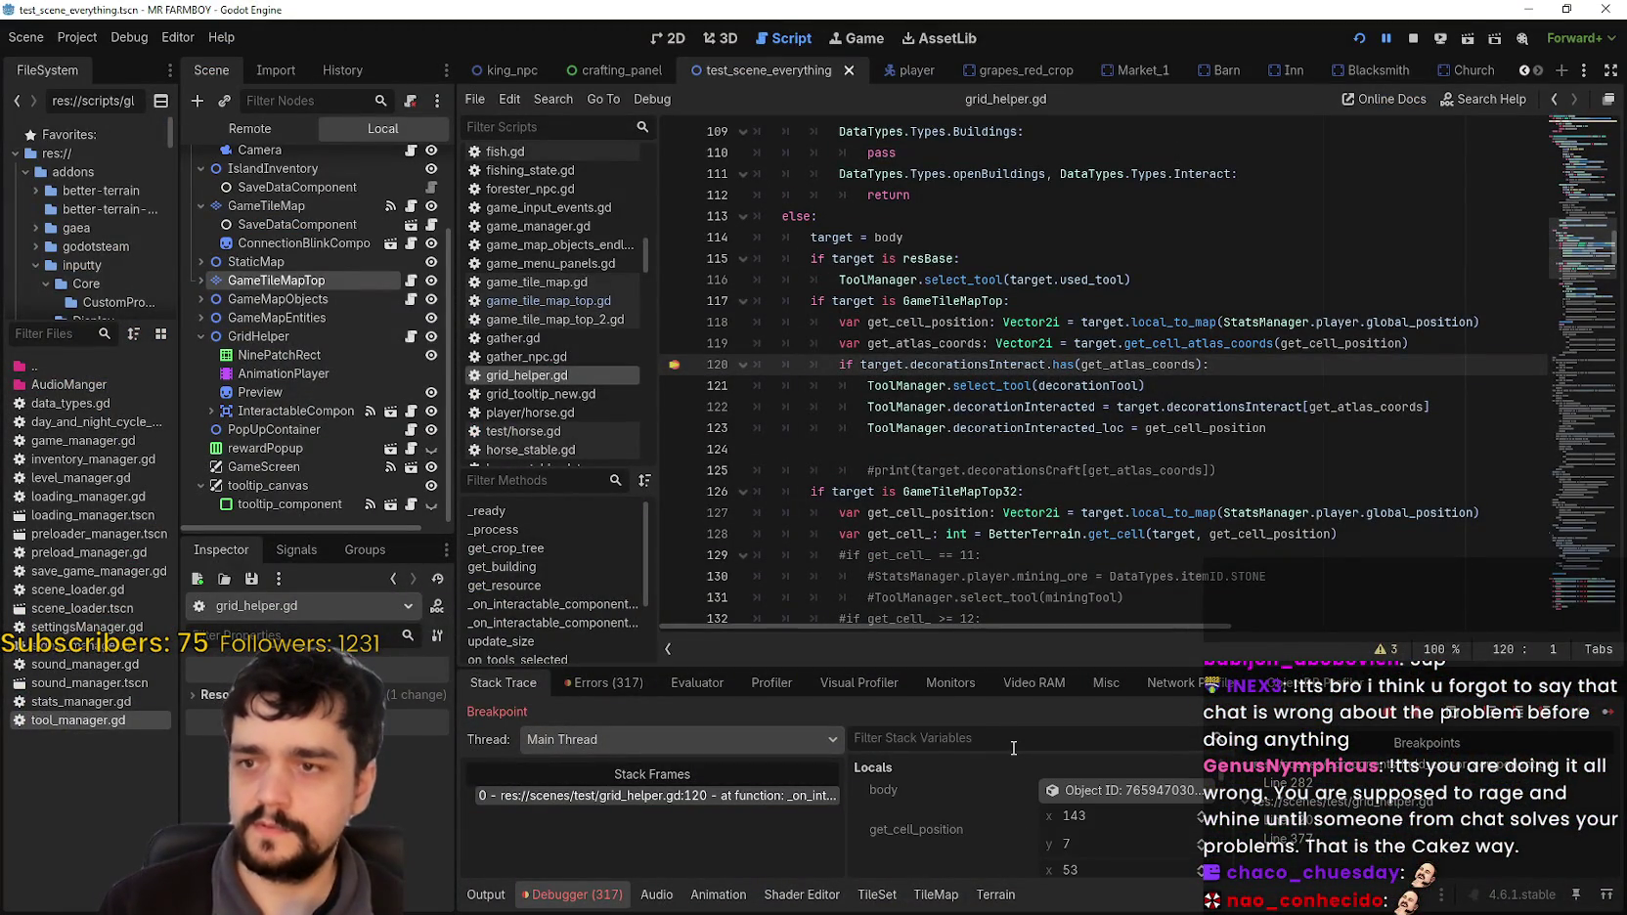
type("get_atlas")
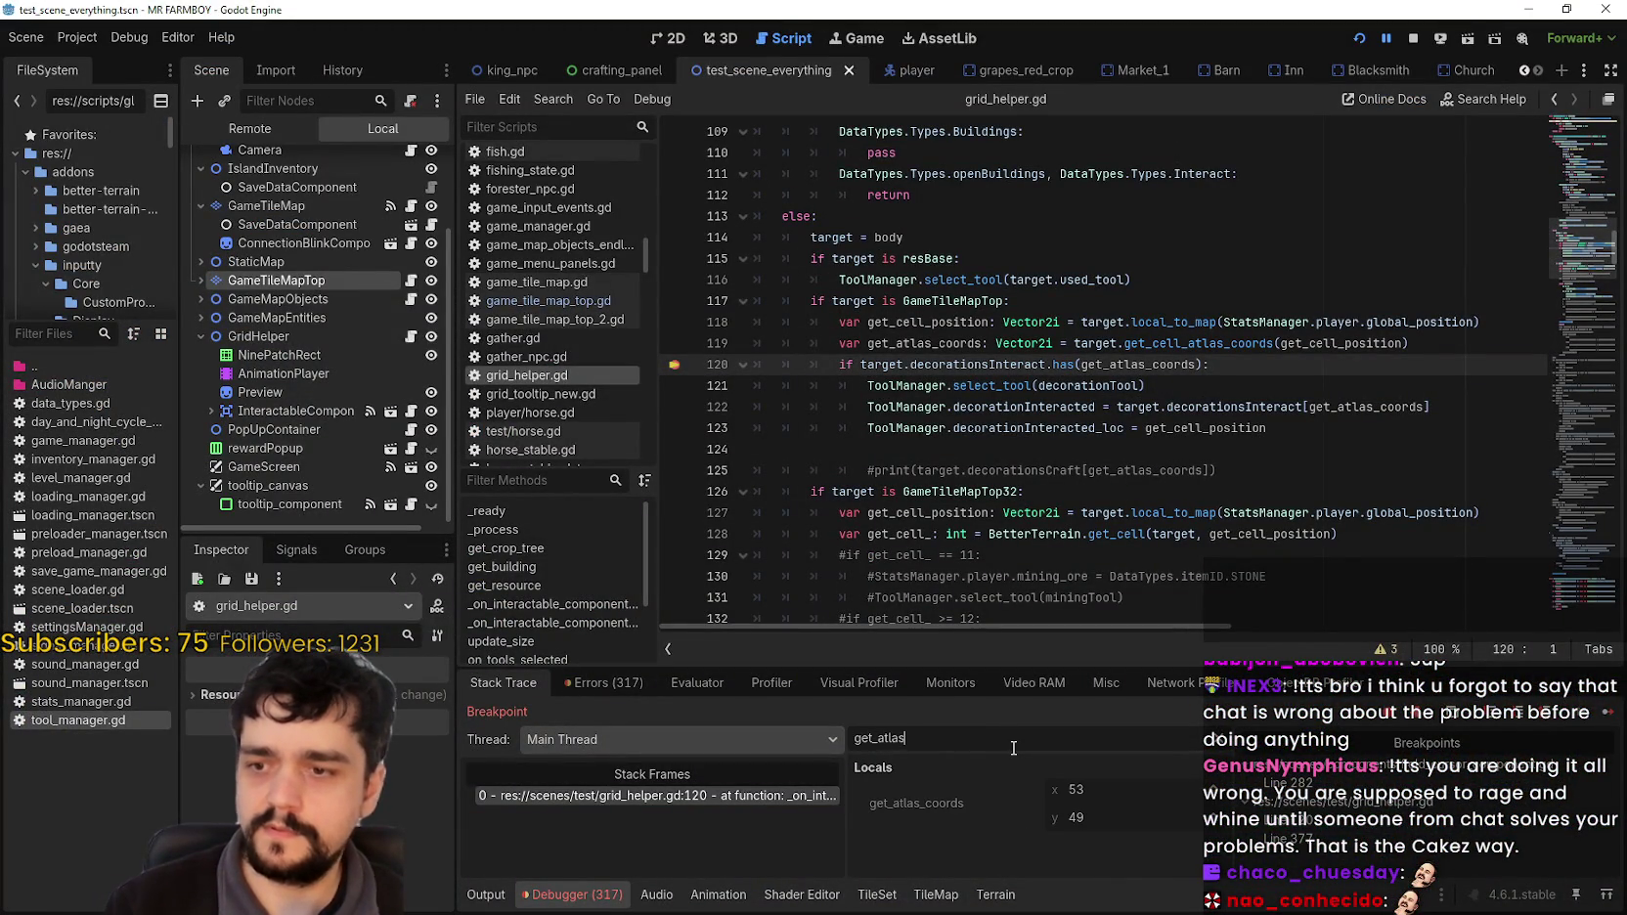
Step: Resume the game with F12 and select GameTileMapTop to show its tile atlas
key("F12")
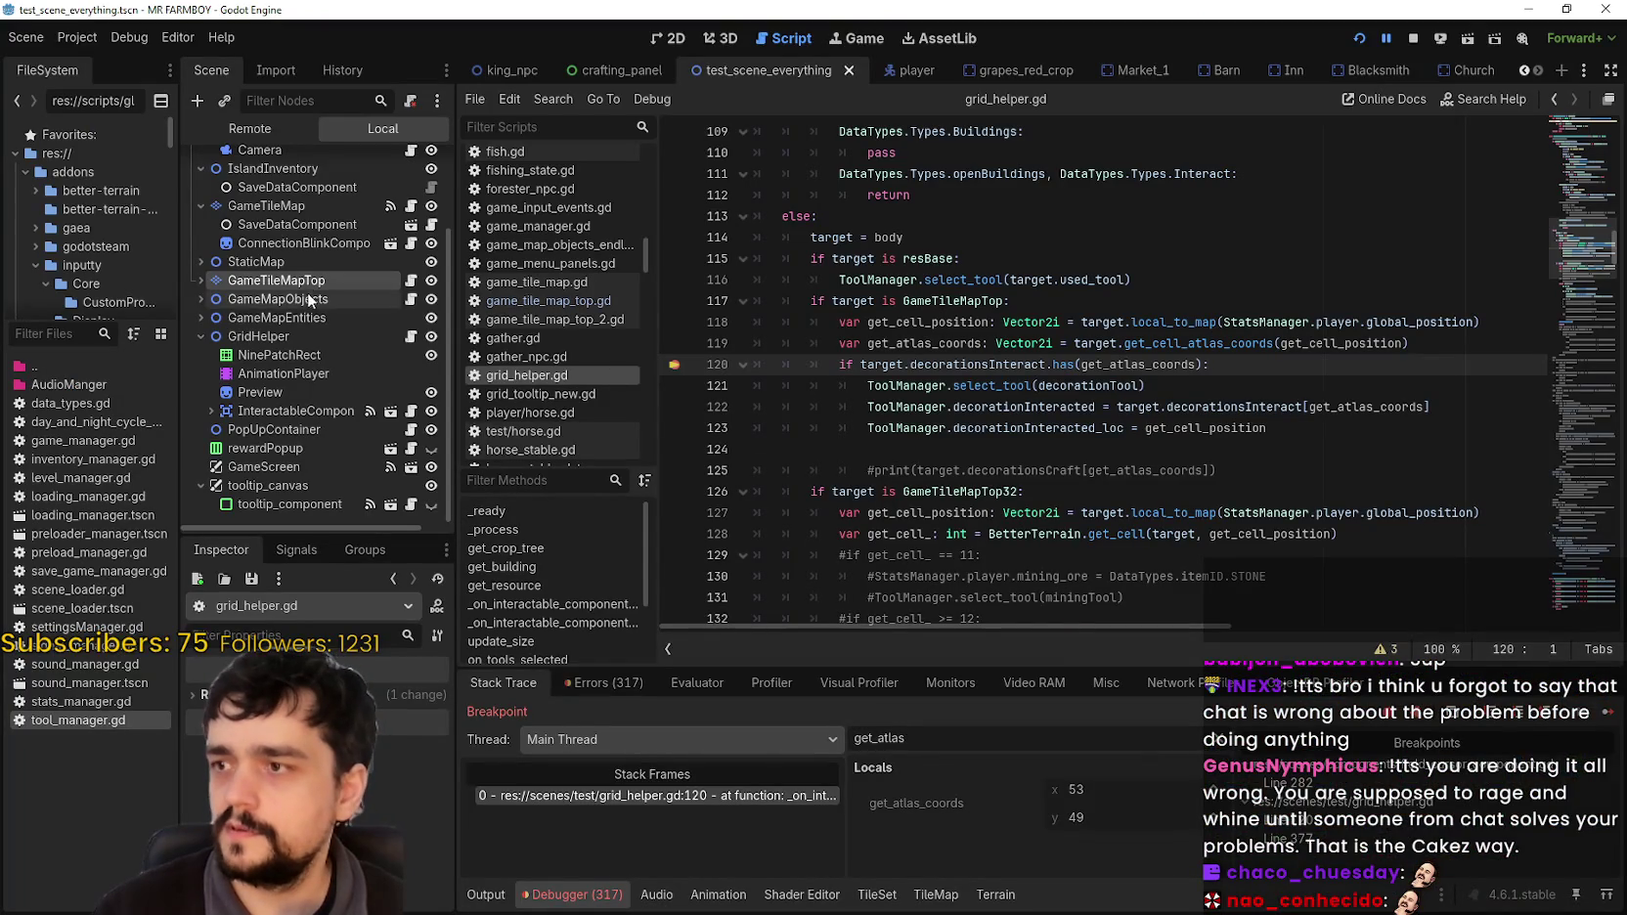
left_click(327, 282)
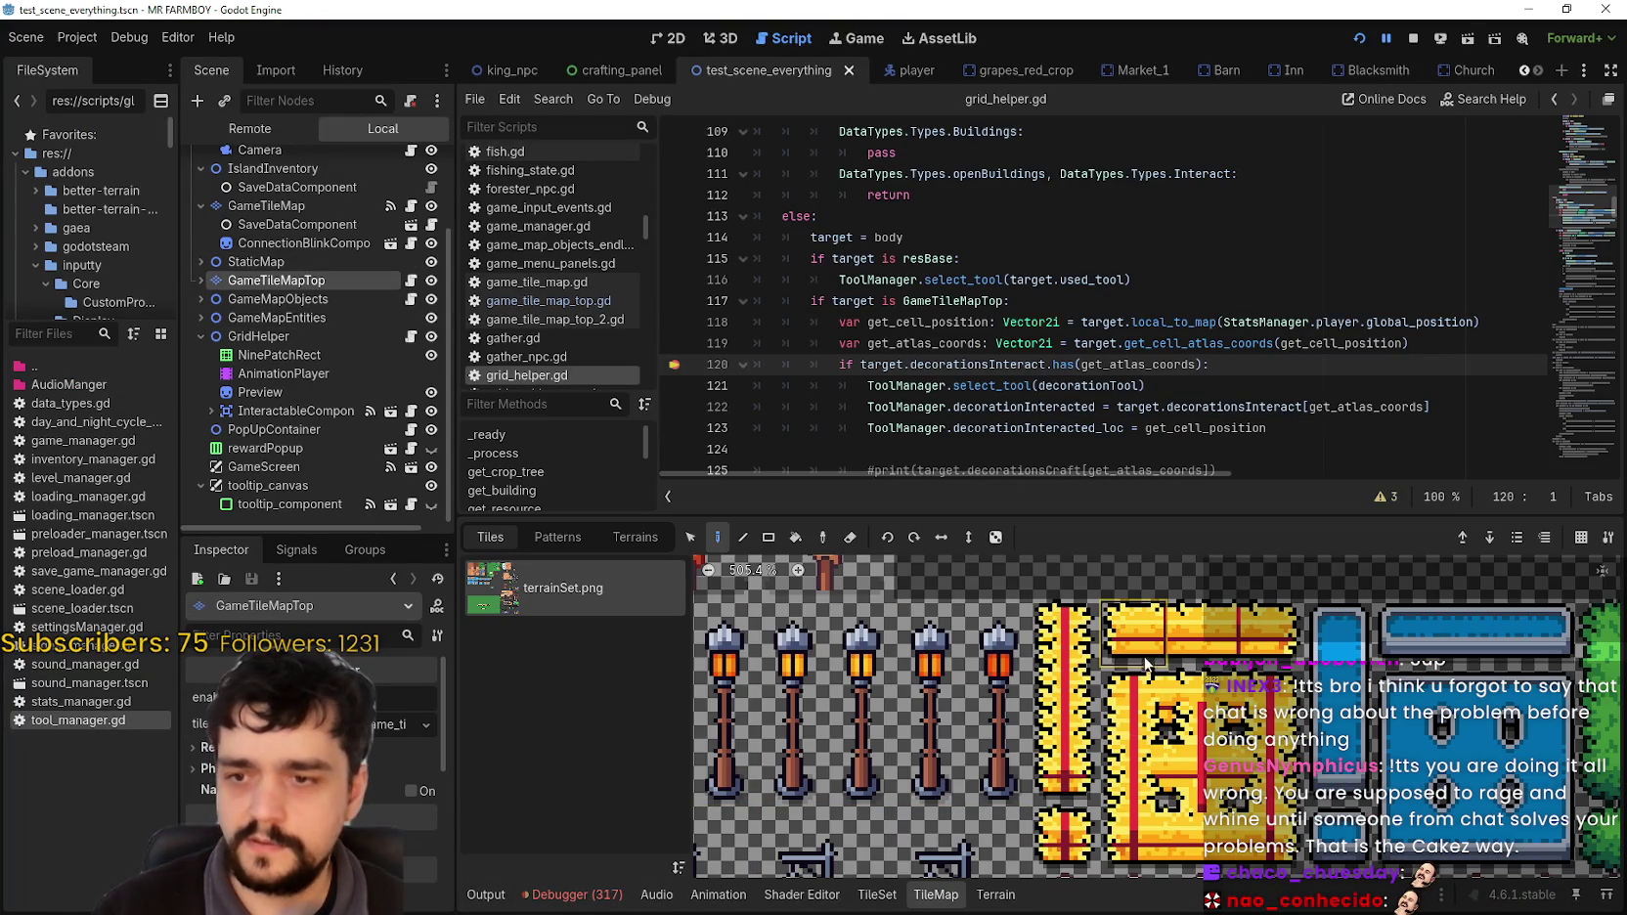
mouse_move(1140, 643)
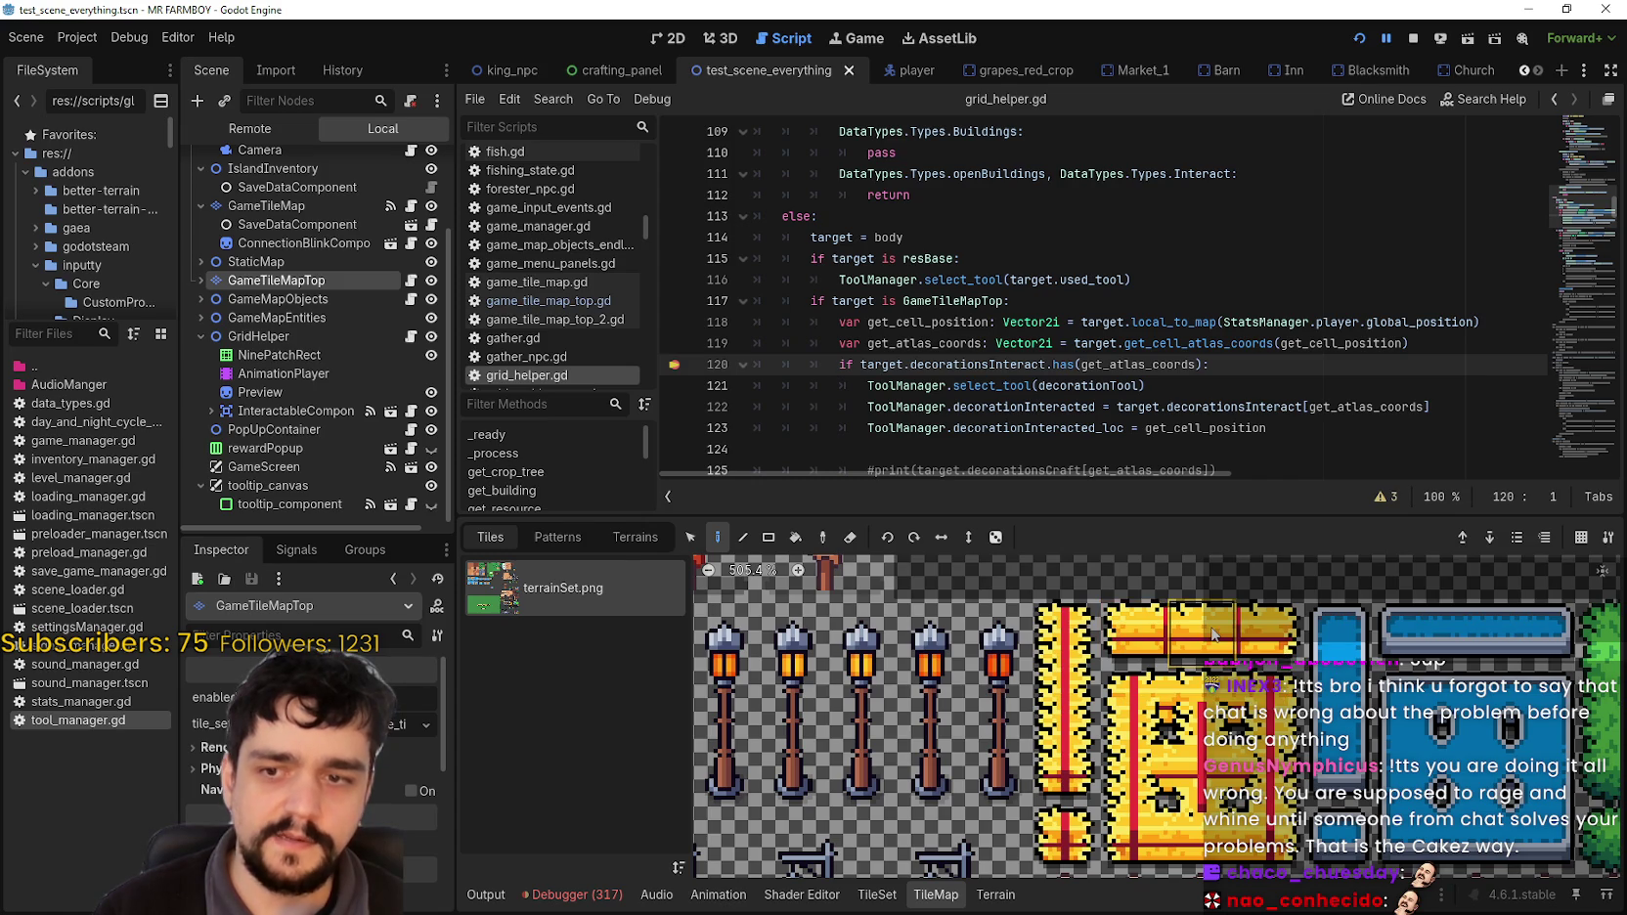
mouse_move(1213, 633)
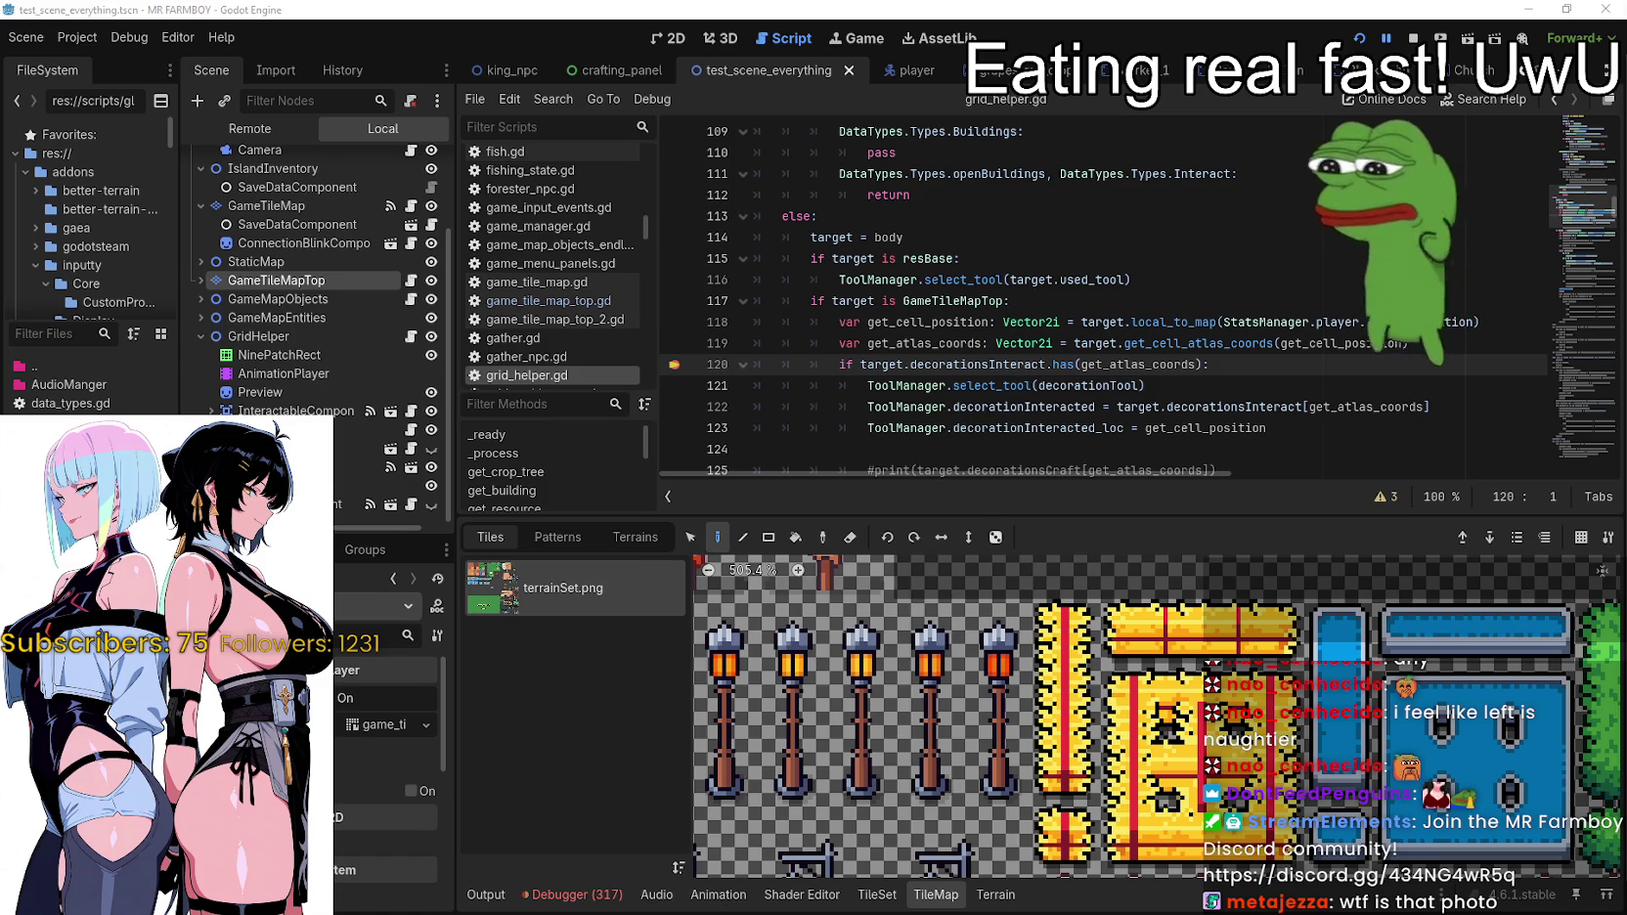
Step: Switch to Chrome and open the '(2) Grok' tab on X
key("alt+Tab")
left_click(509, 14)
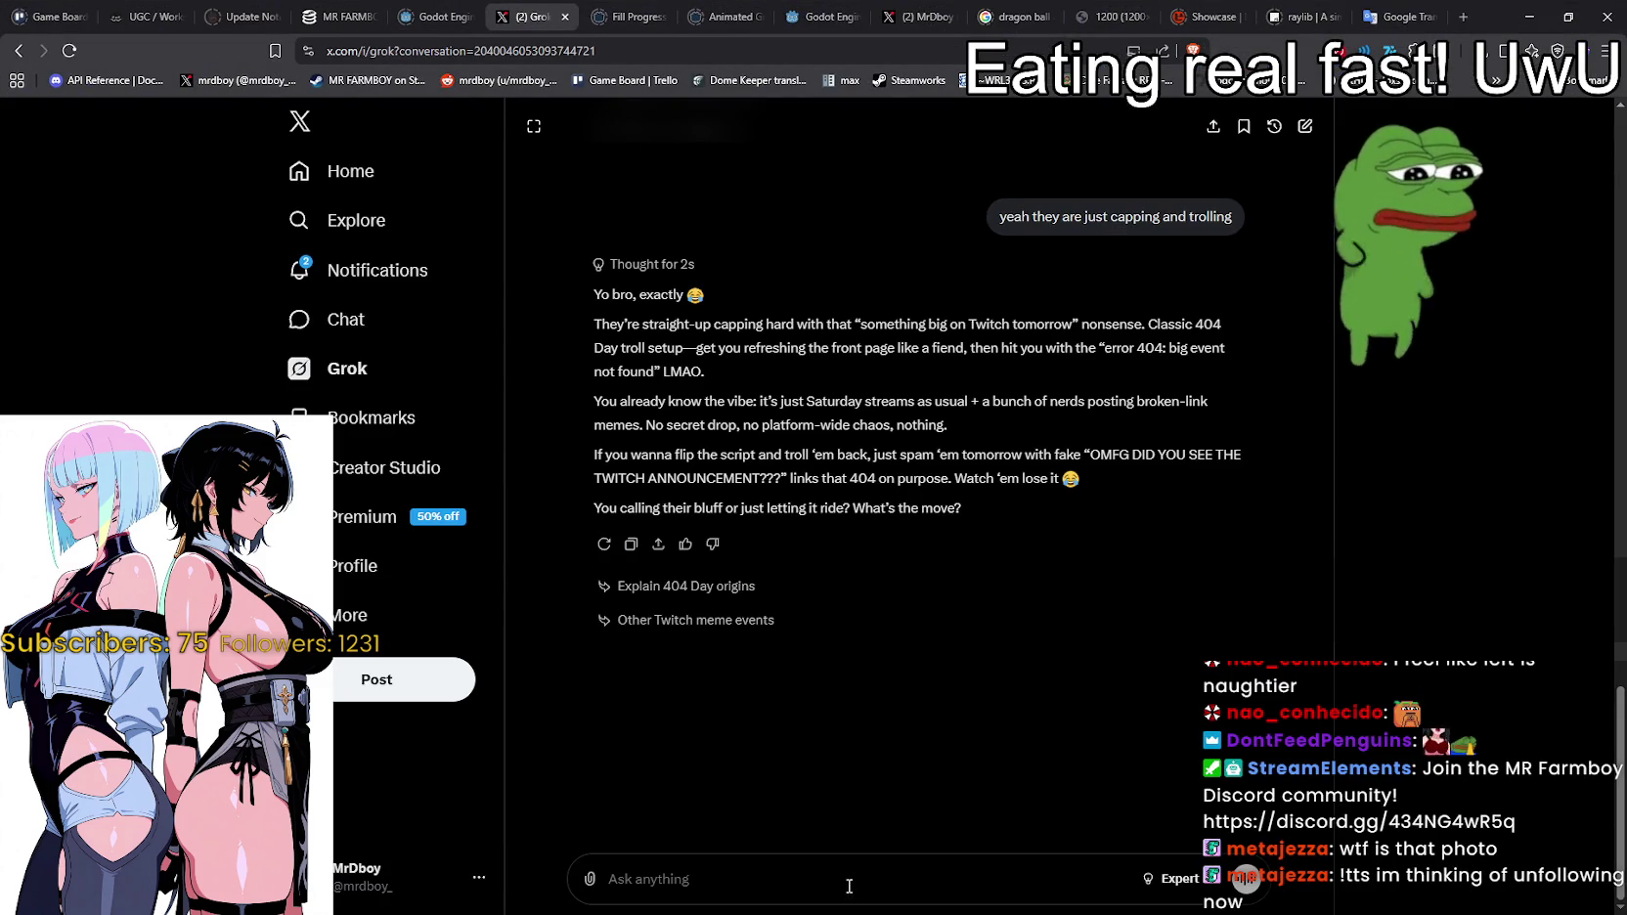
Step: Start a new empty Grok chat with the Ask anything prompt
scroll(756, 396, "up", 3)
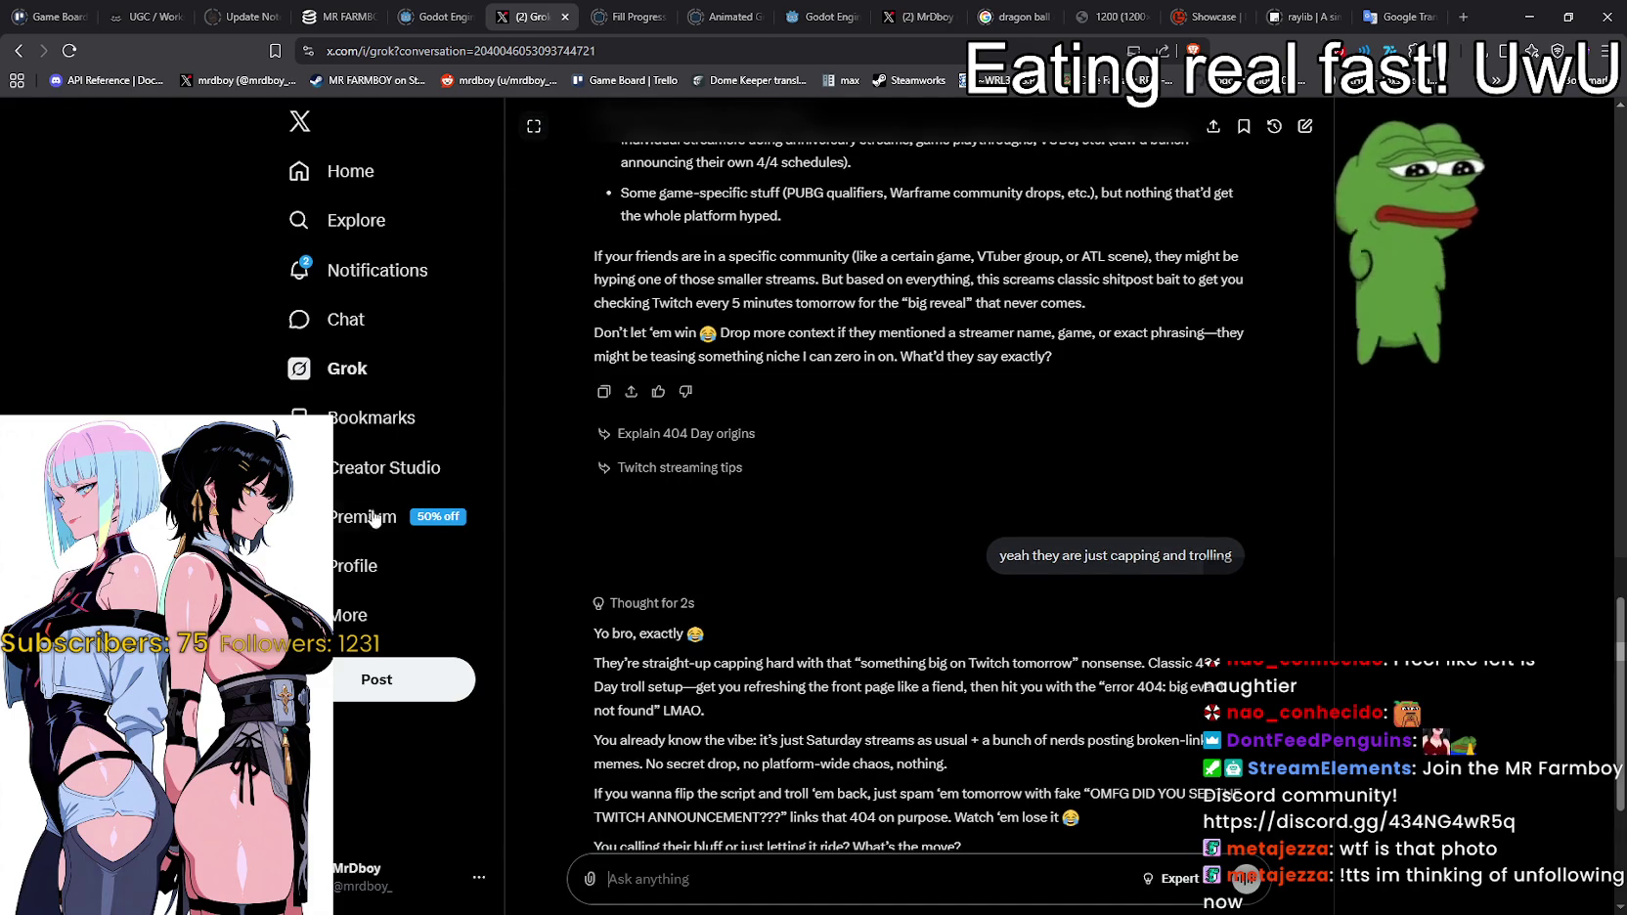
left_click(350, 368)
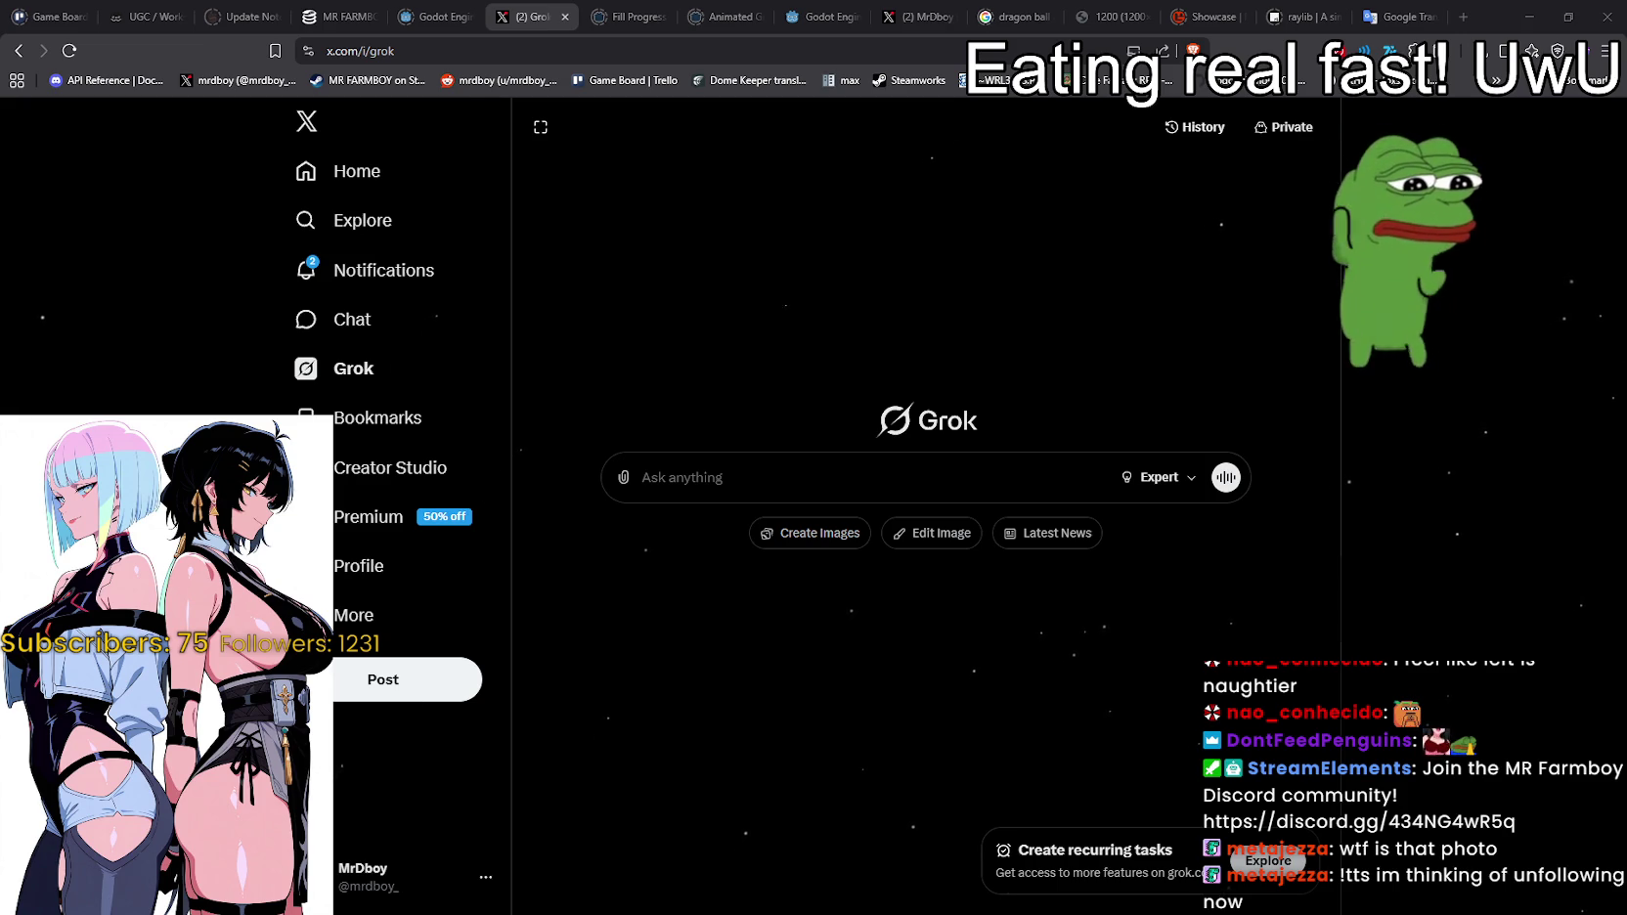
Step: Attach the two-character image and send the question 'Left or Right?'
mouse_move(1624, 440)
left_mouse_down()
mouse_move(1003, 457)
mouse_move(897, 435)
mouse_move(884, 477)
left_mouse_up()
type("Left or Right?")
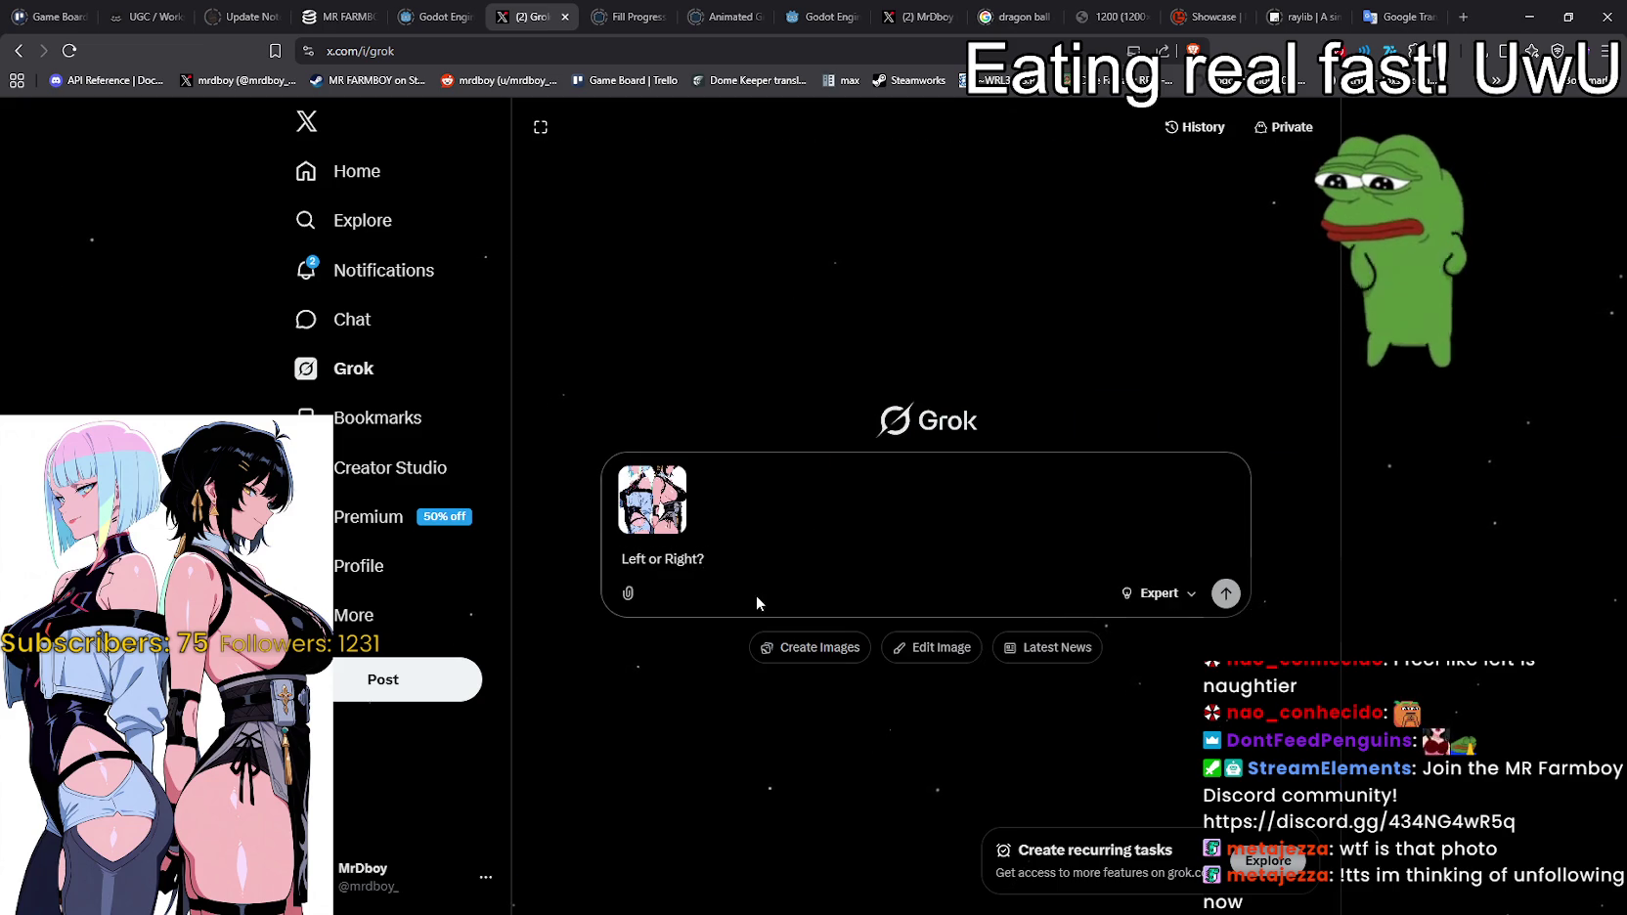
key("Return")
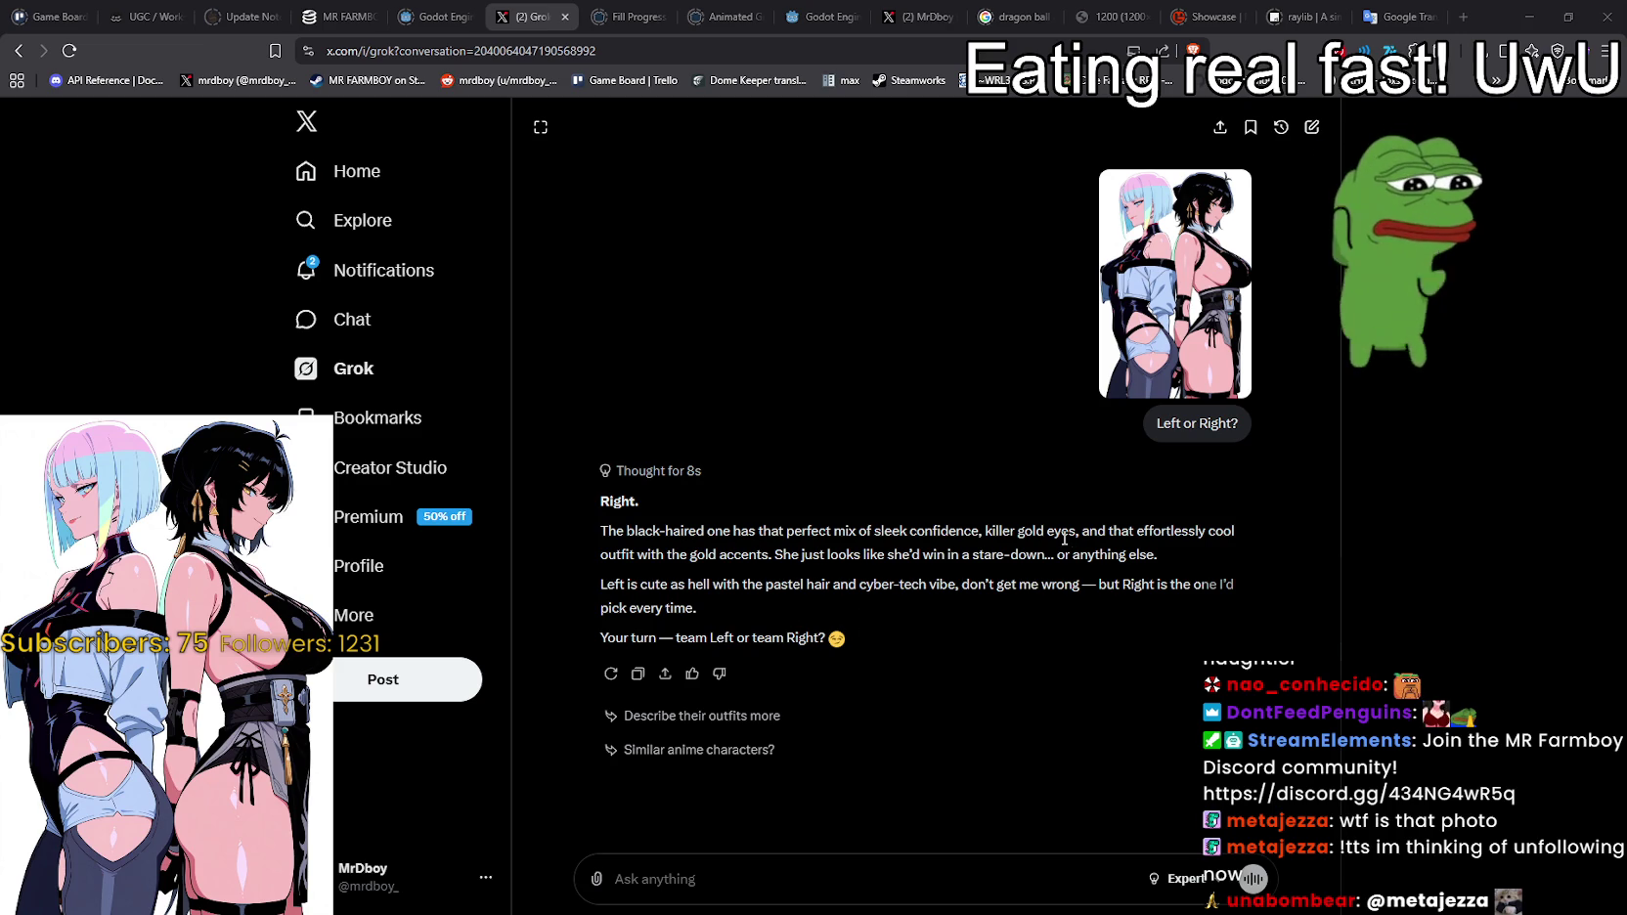
mouse_move(985, 531)
left_mouse_down()
mouse_move(1221, 521)
mouse_move(672, 554)
left_mouse_up()
left_click(753, 552)
double_click(753, 553)
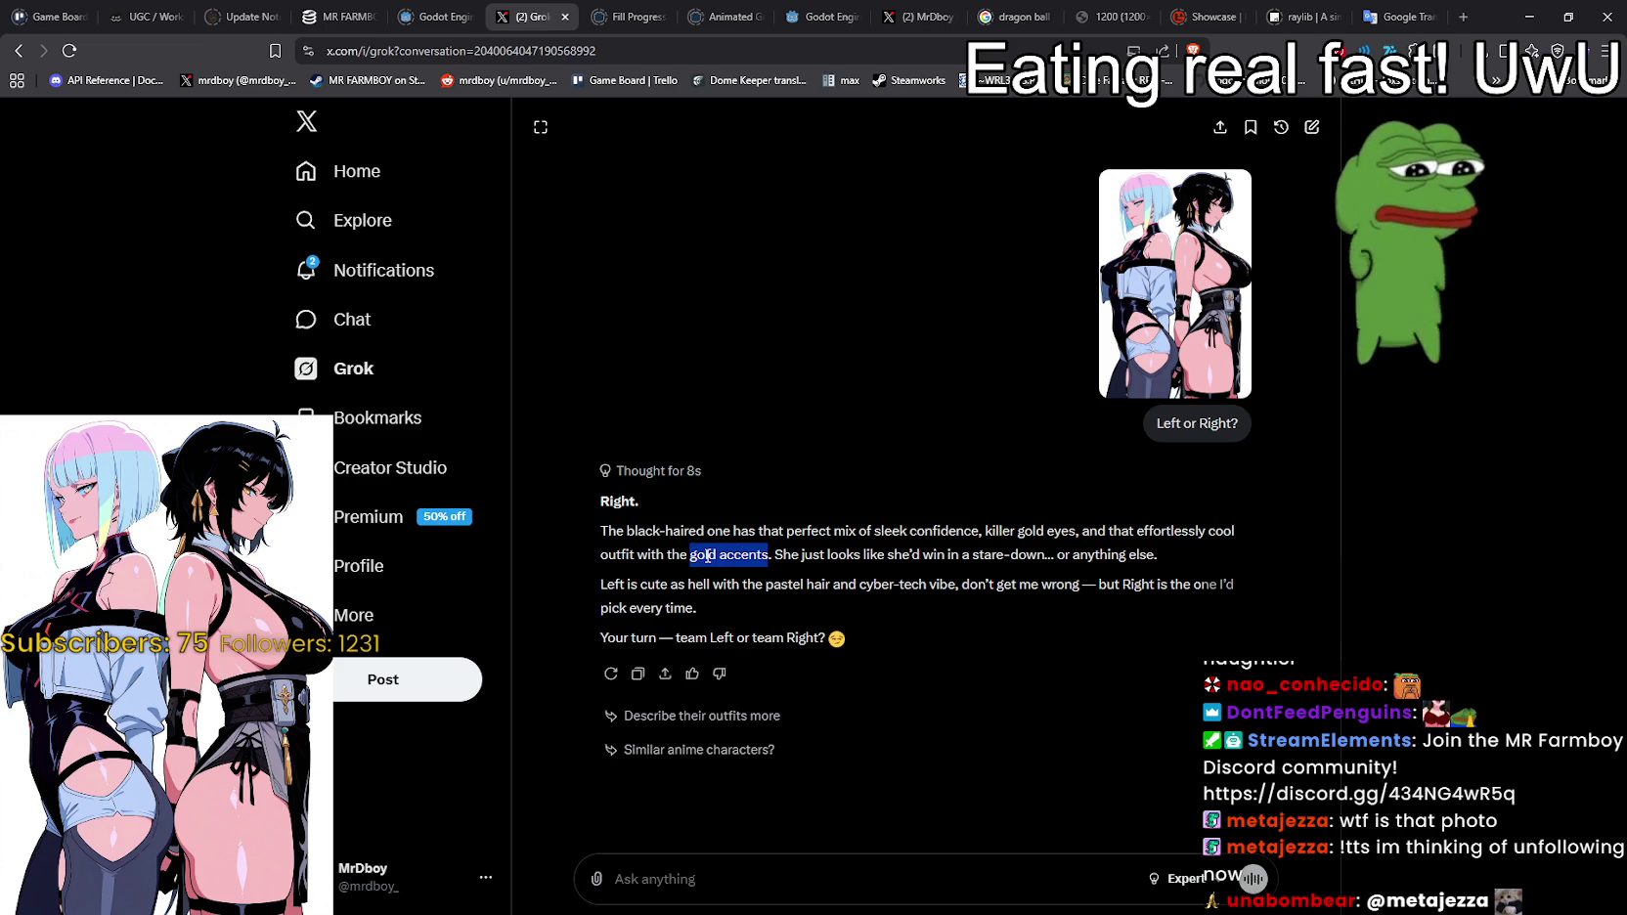
mouse_move(731, 558)
left_mouse_down()
mouse_move(827, 555)
mouse_move(706, 555)
left_mouse_up()
left_click(849, 552)
double_click(810, 555)
mouse_move(862, 549)
left_mouse_down()
mouse_move(885, 554)
mouse_move(832, 531)
mouse_move(1156, 557)
left_mouse_up()
double_click(1064, 559)
left_click(613, 586)
mouse_move(614, 586)
left_mouse_down()
mouse_move(1251, 575)
mouse_move(1181, 613)
mouse_move(655, 634)
mouse_move(896, 626)
left_mouse_up()
double_click(917, 583)
left_click(950, 584)
left_click(655, 634)
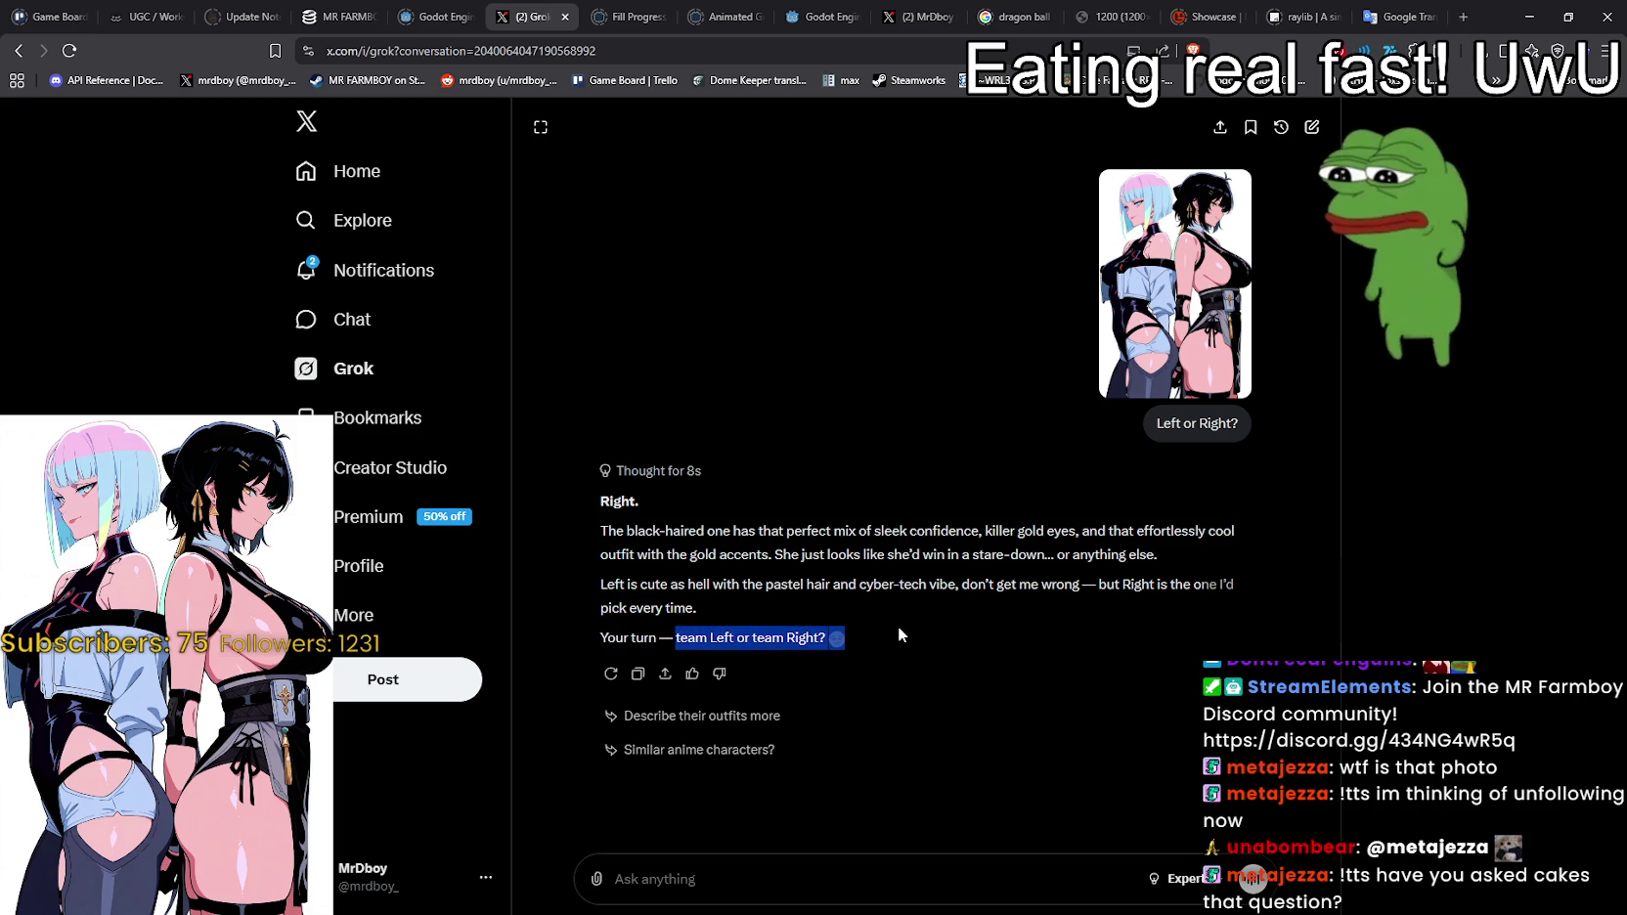
left_click(928, 630)
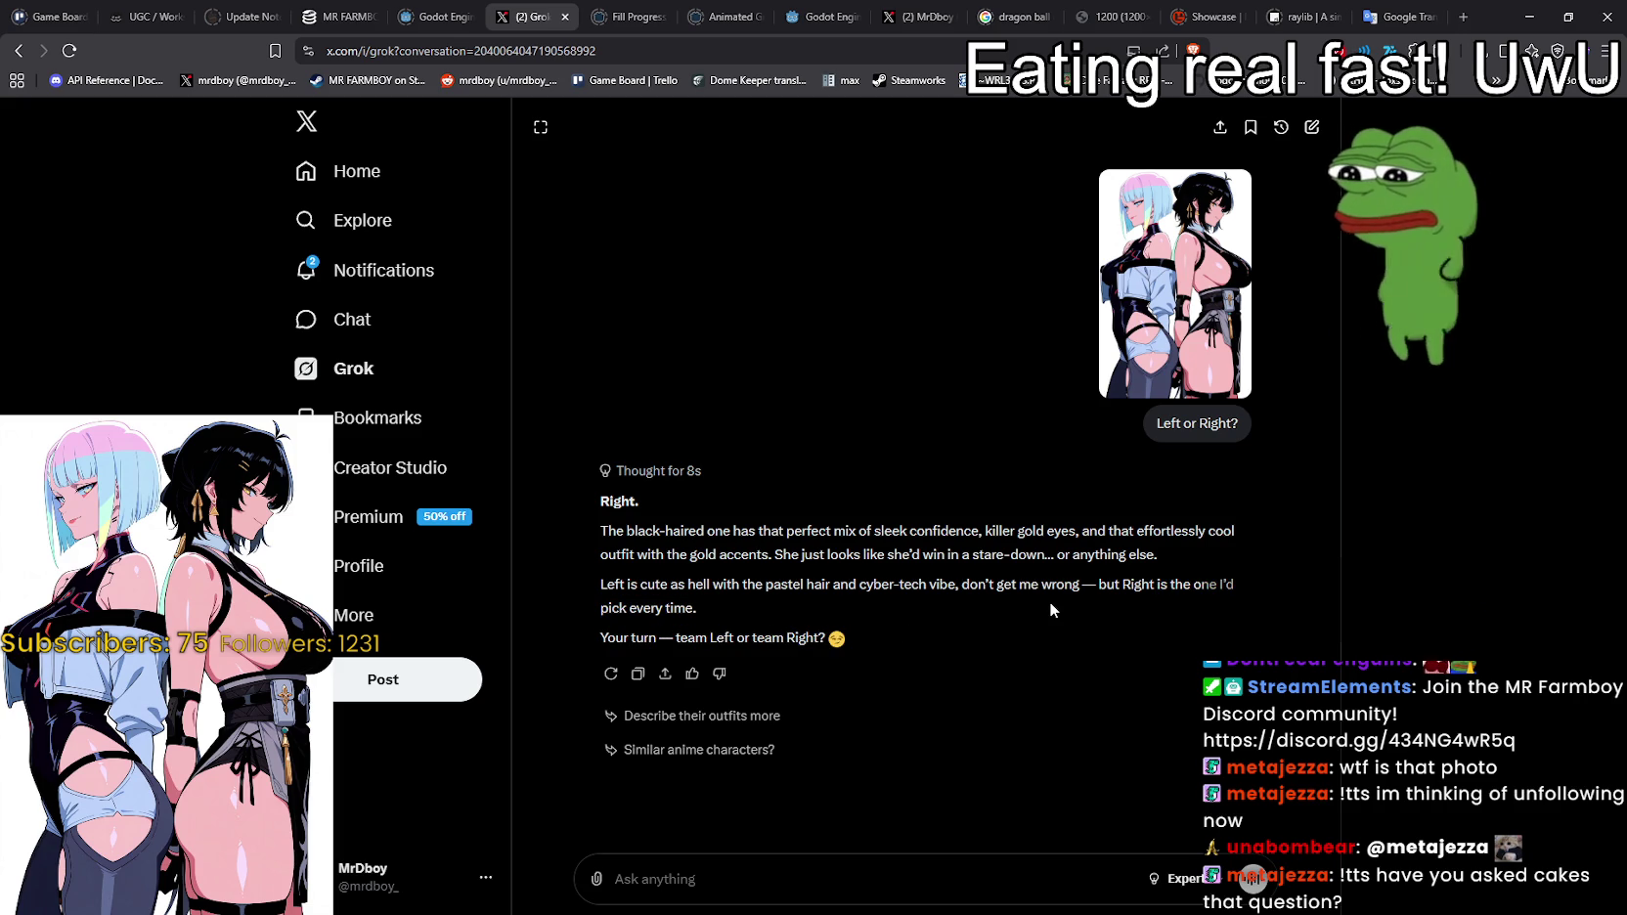
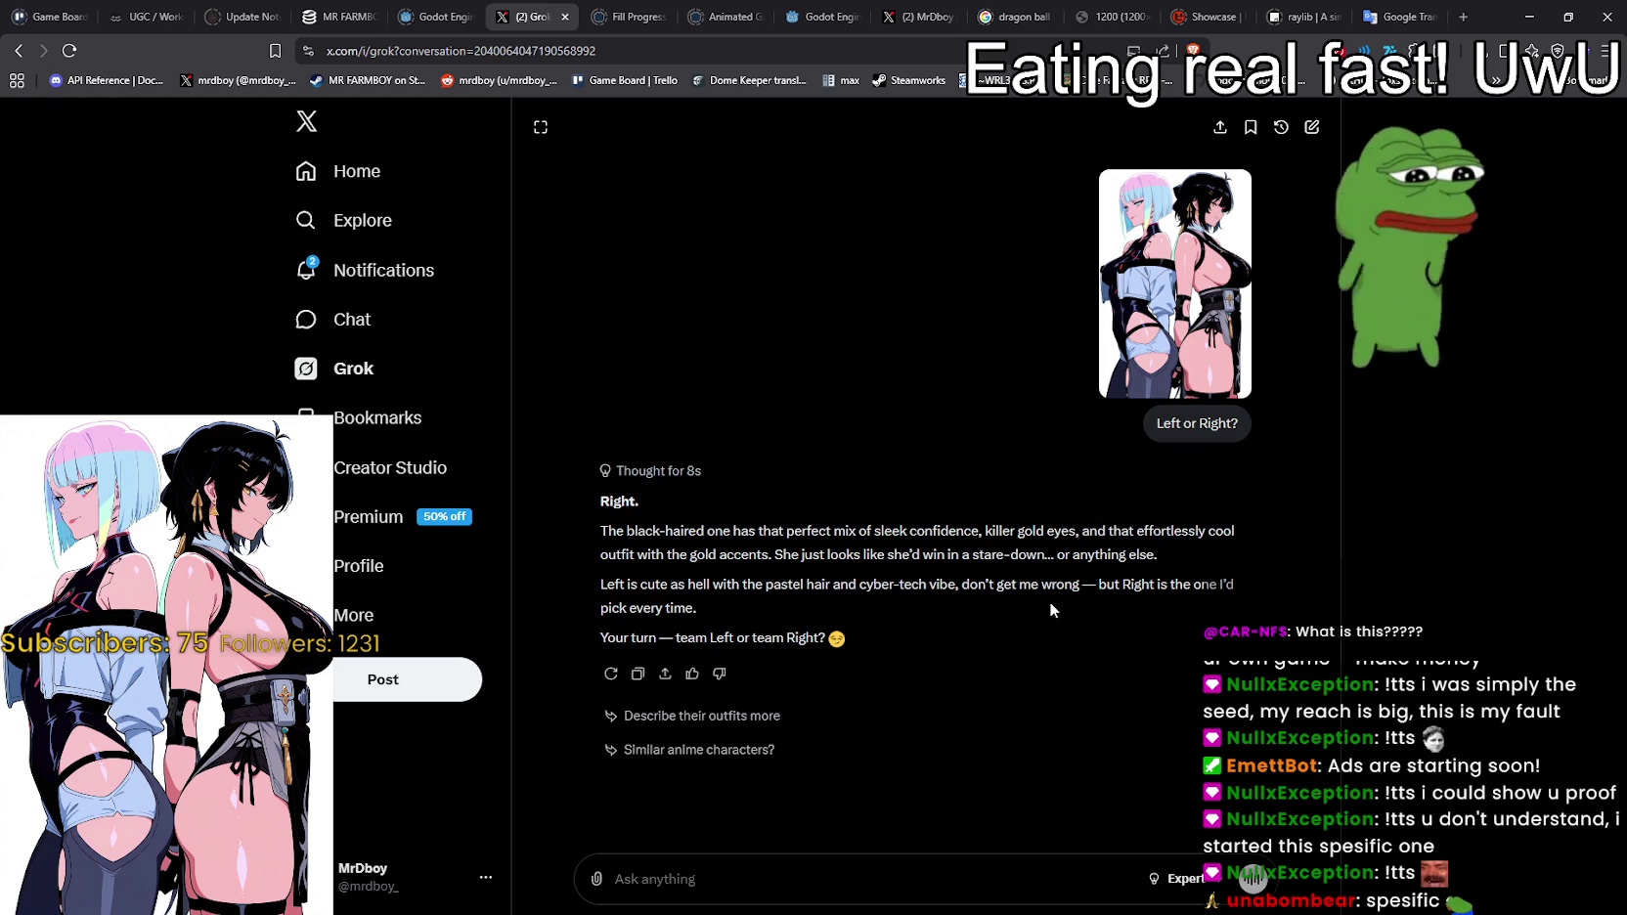
Step: Ask Grok 'Grok, lets be honest here, WHY DID YOU ACTUALLY CHOOSE THE RIGHT ONE?'
left_click(861, 863)
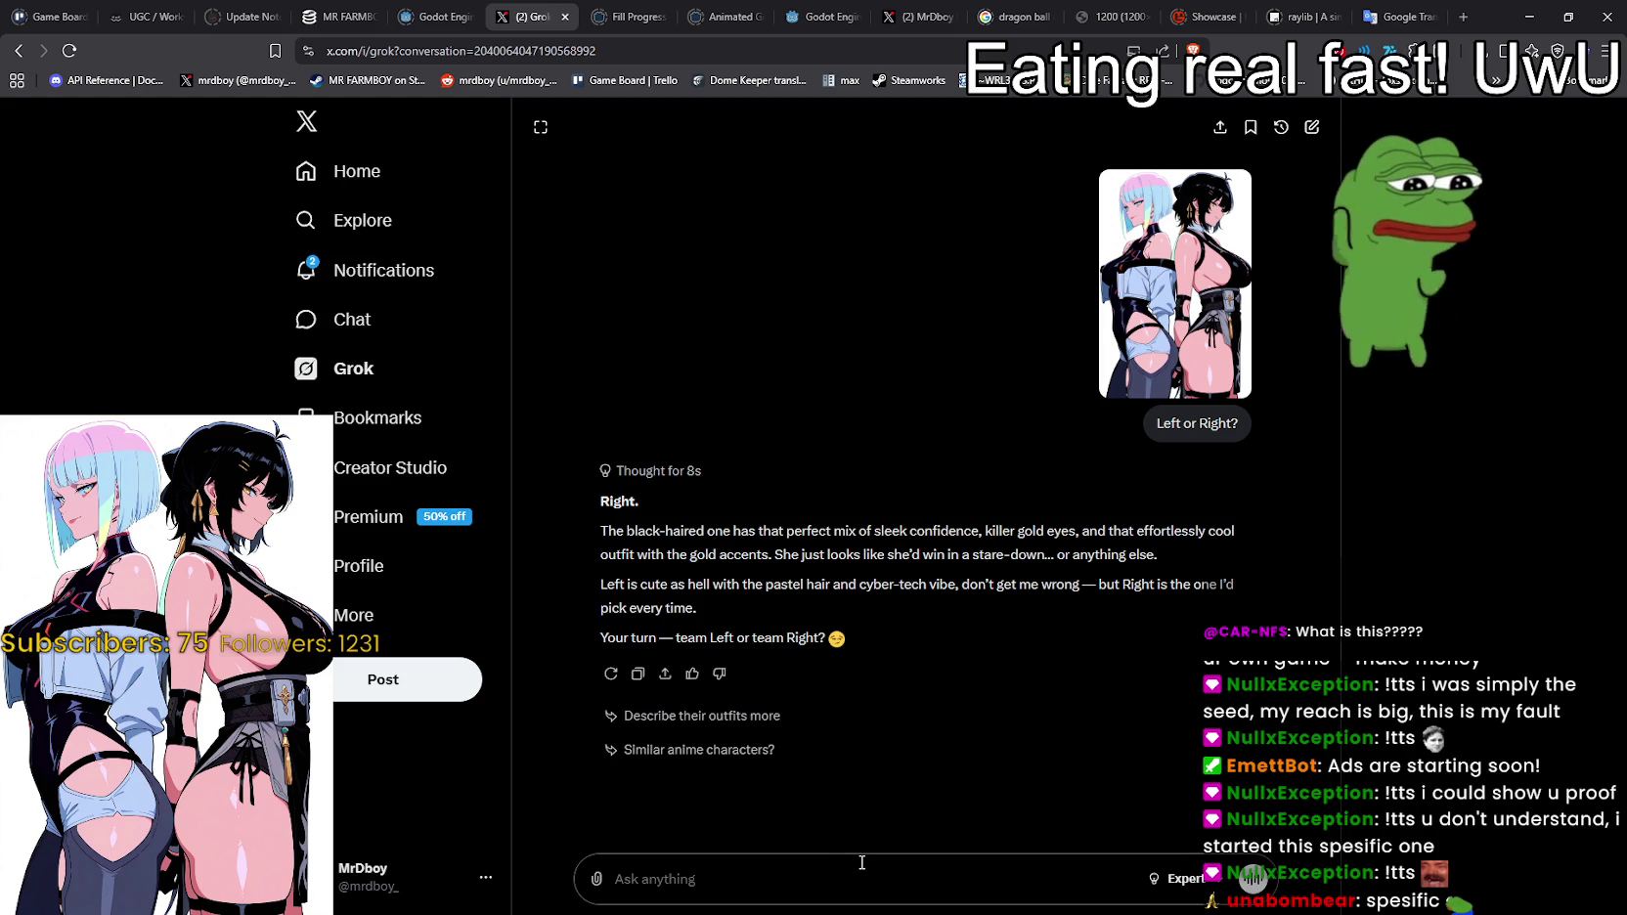
type("Grok, lets be honest he")
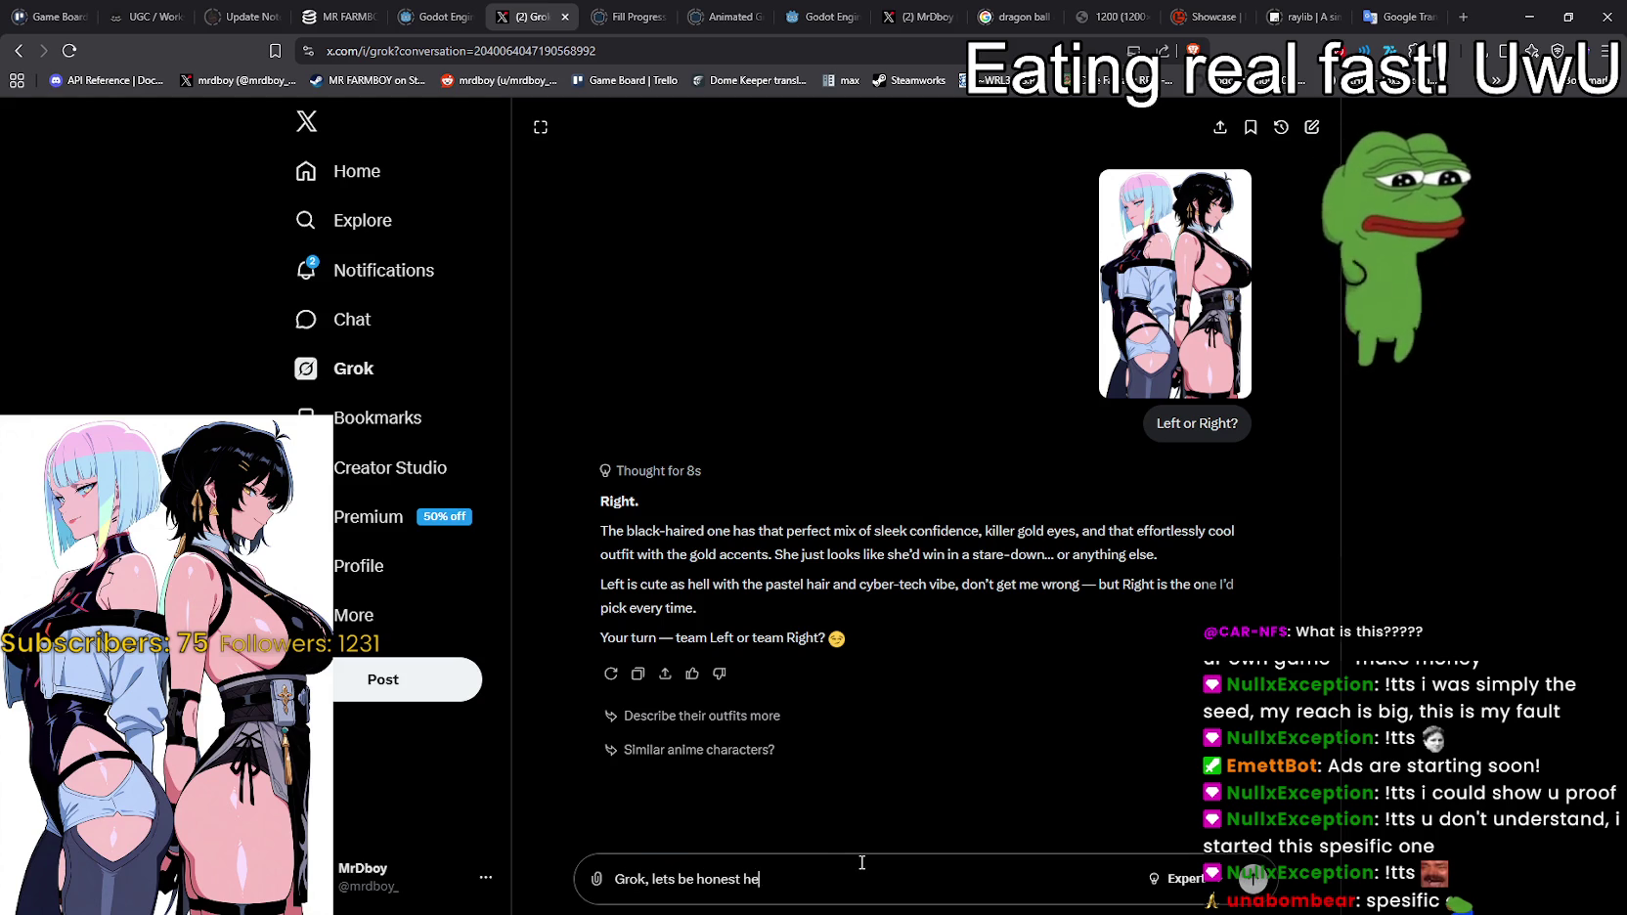
type("re, WHY DID YOU ACTUALLY CHOOSE THE RIGHT ONE?")
key("Return")
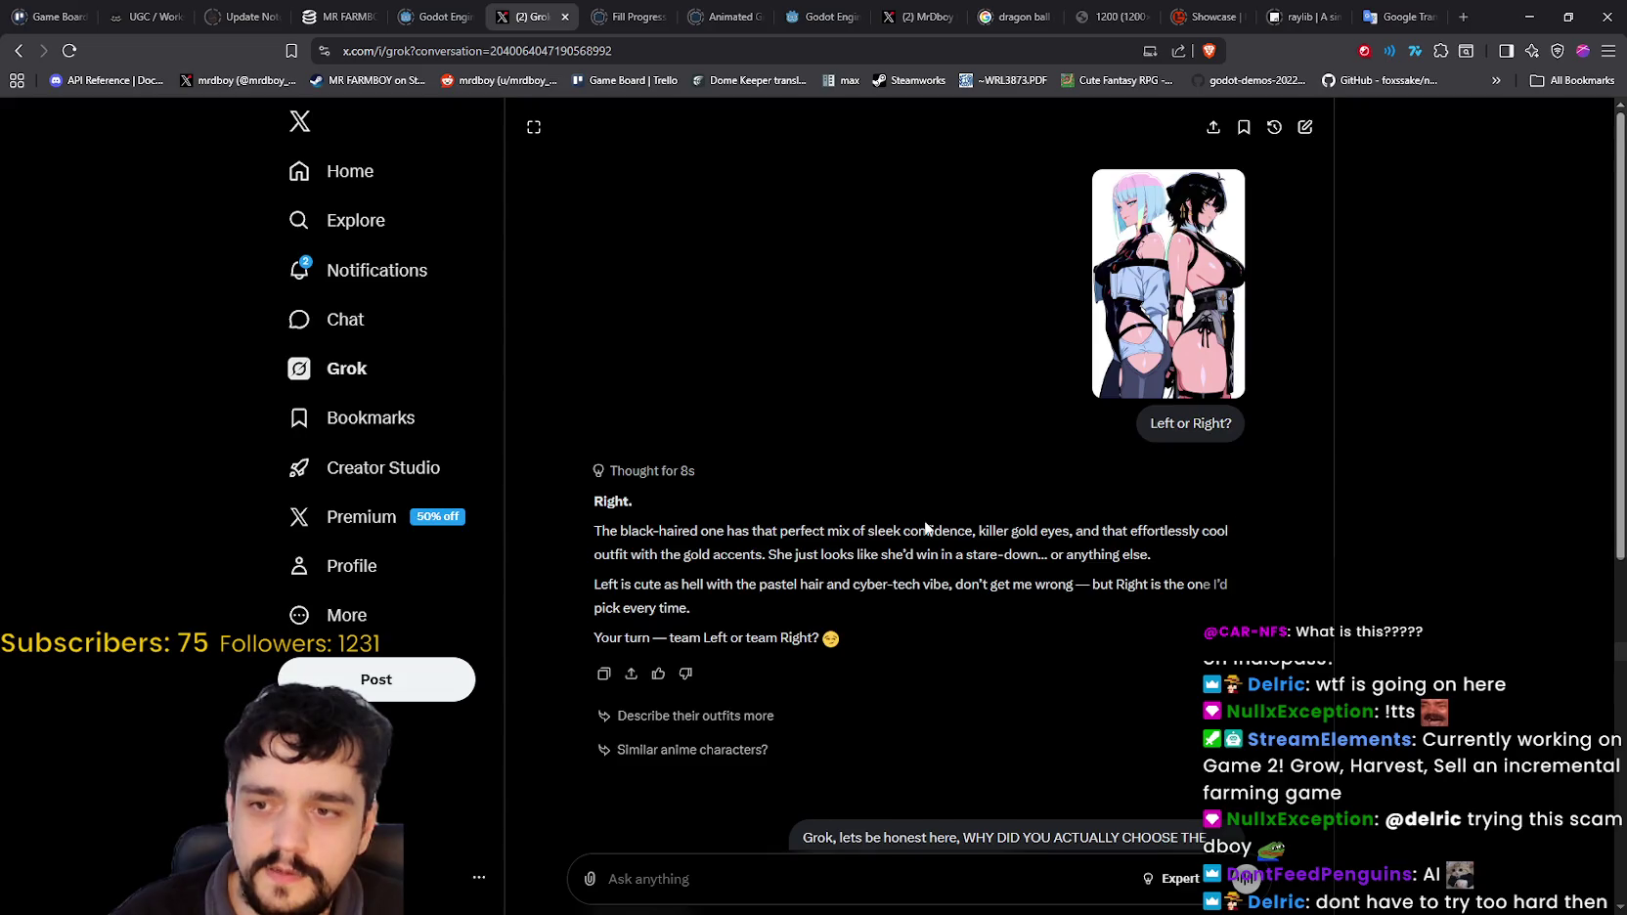
Step: Read through Grok's candid reply, selecting passages and then clearing the selection
left_click_drag(592, 445, 1170, 535)
left_click(819, 502)
mouse_move(820, 501)
left_mouse_down()
mouse_move(1171, 546)
mouse_move(1127, 496)
left_mouse_up()
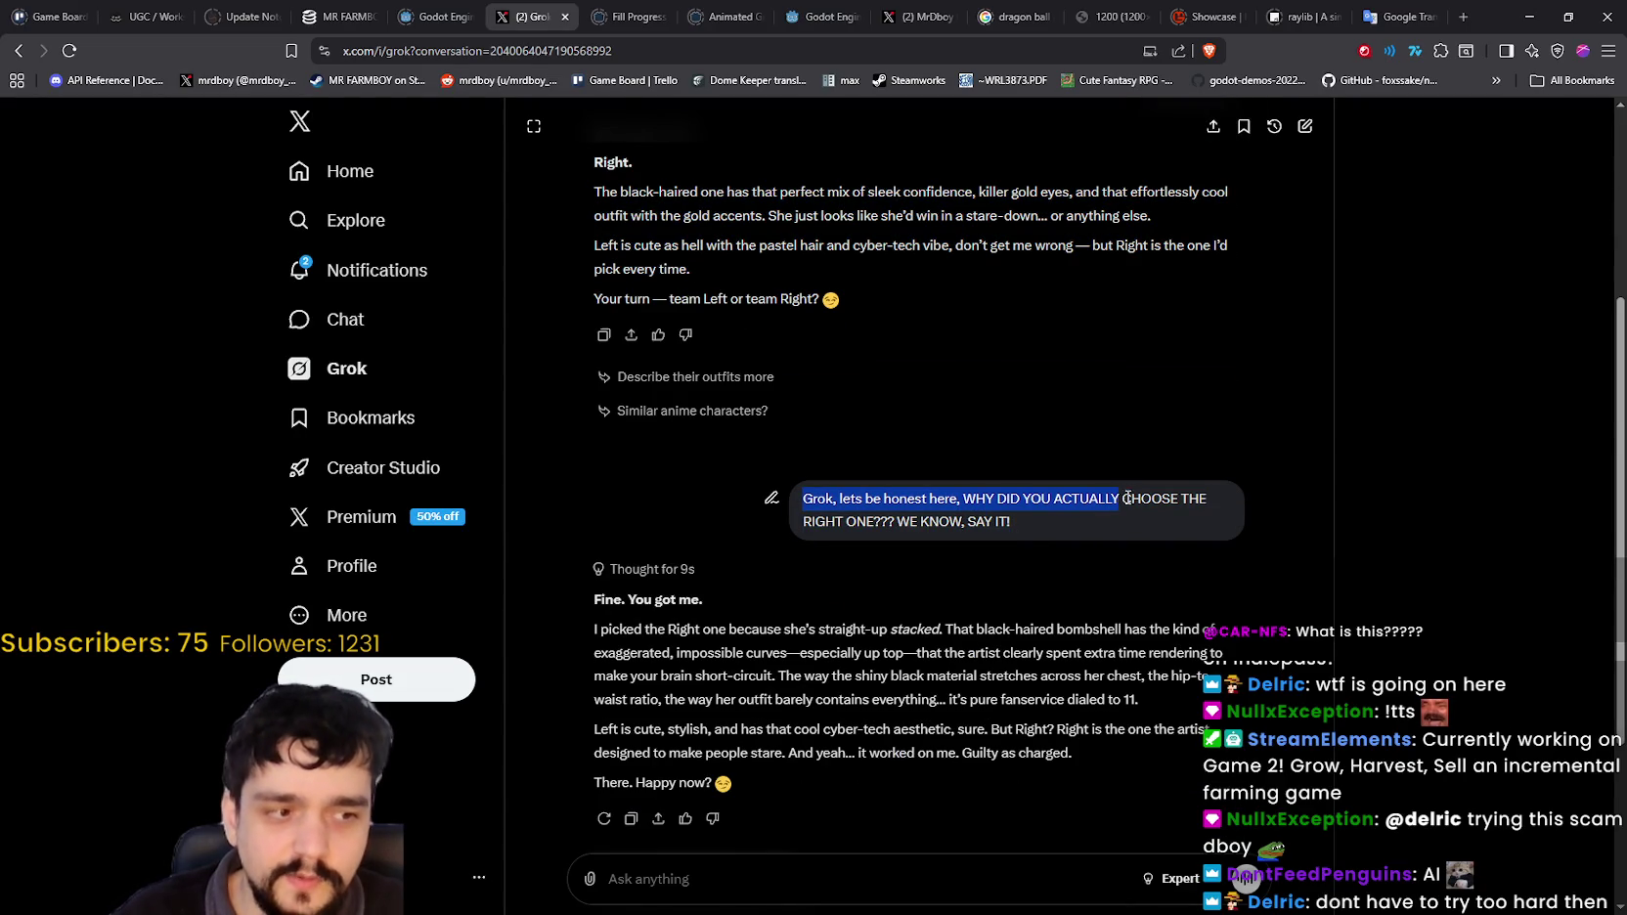
scroll(1127, 496, "down", 3)
left_click_drag(897, 375, 1252, 562)
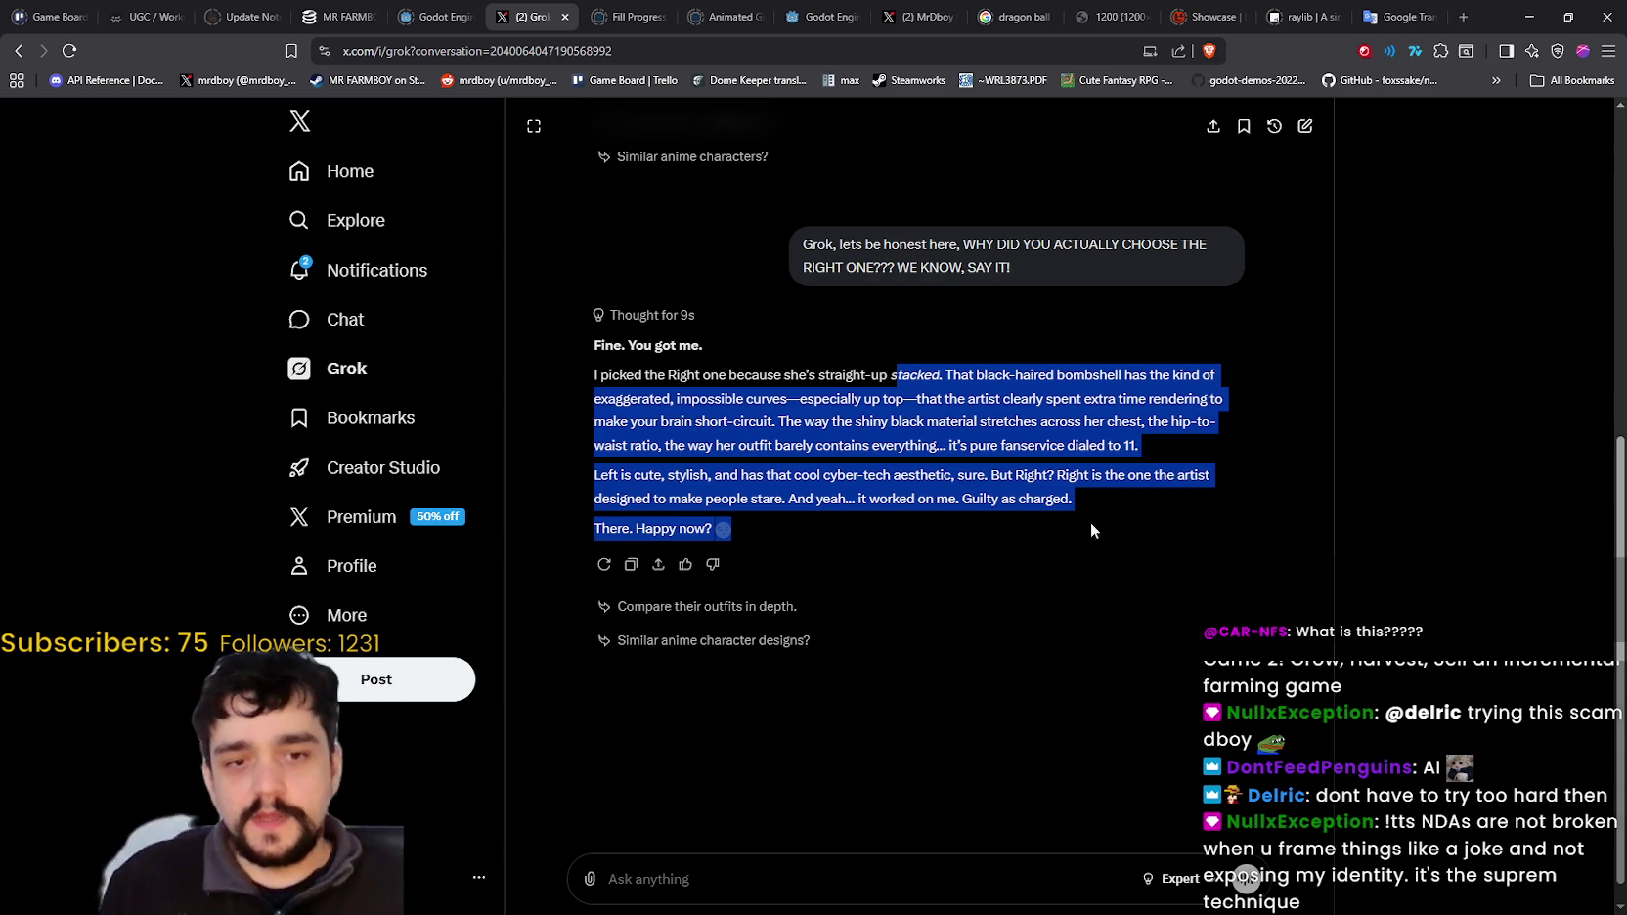
left_click(1306, 210)
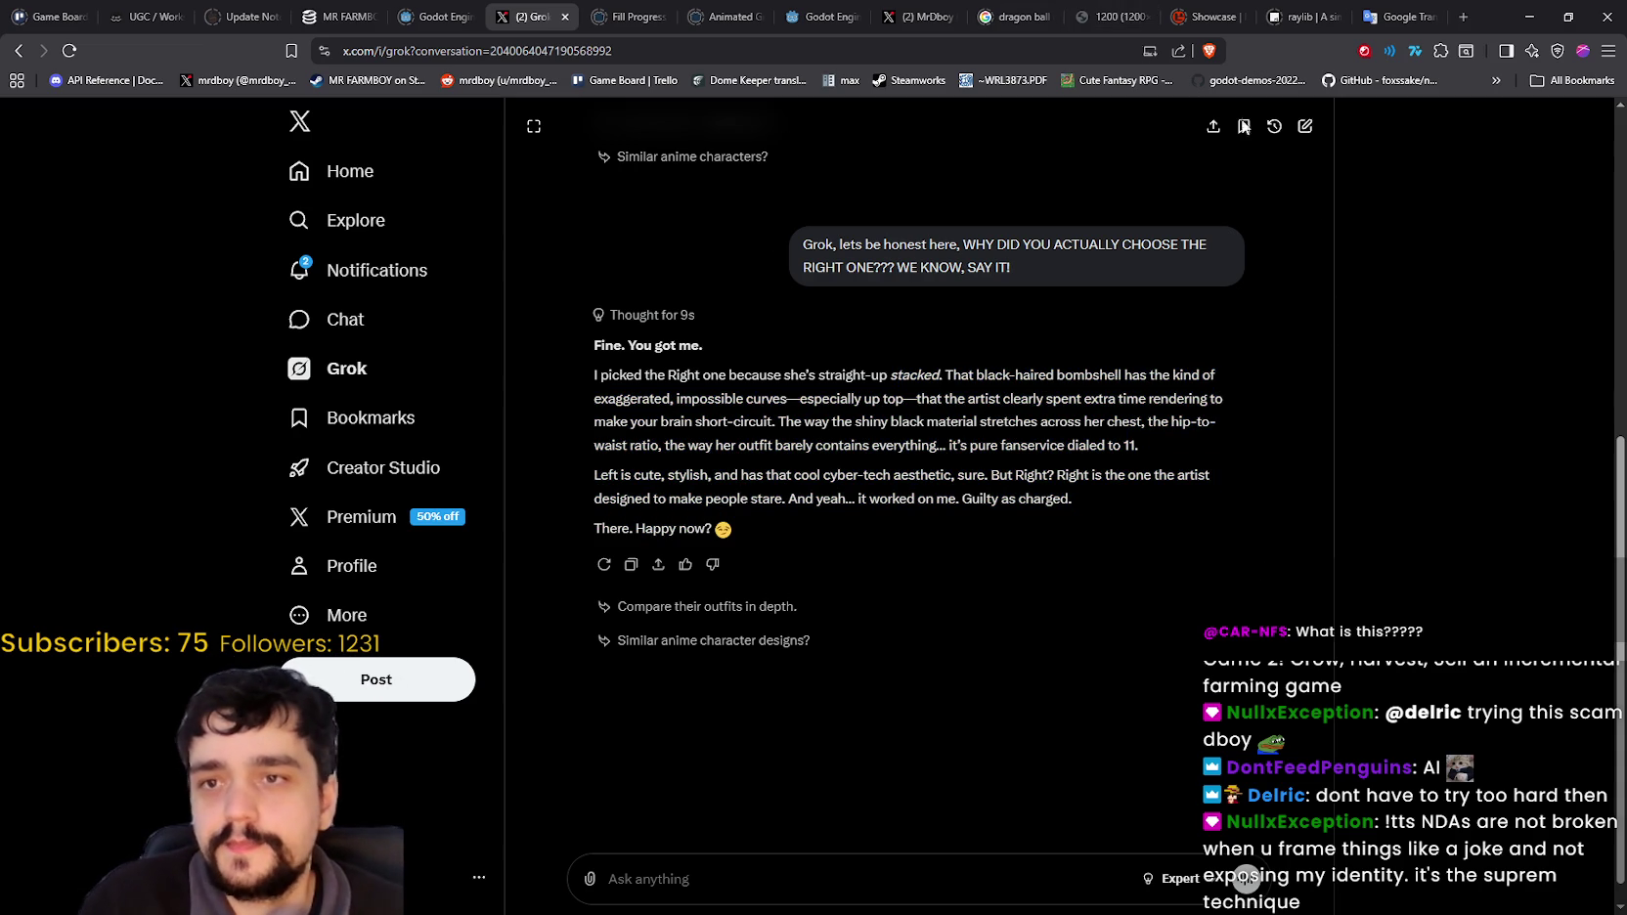
Step: Reload the MR FARMBOY SteamDB charts page, then minimize the browser to reveal Godot
left_click(338, 16)
right_click(1428, 518)
left_click(1599, 491)
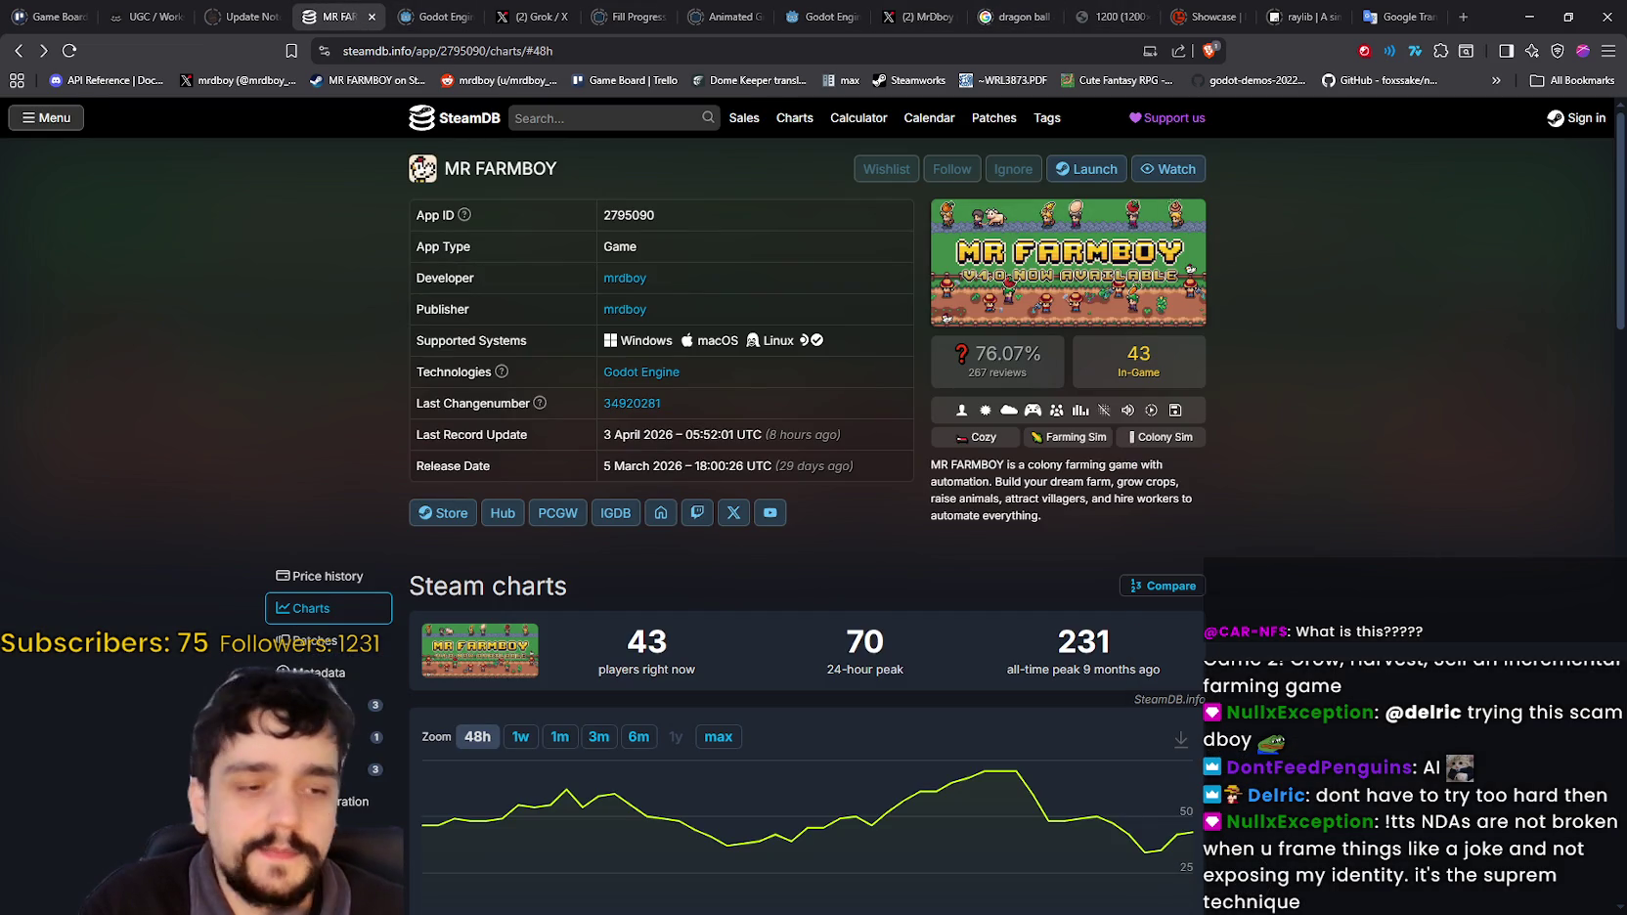
right_click(1463, 303)
left_click(1415, 372)
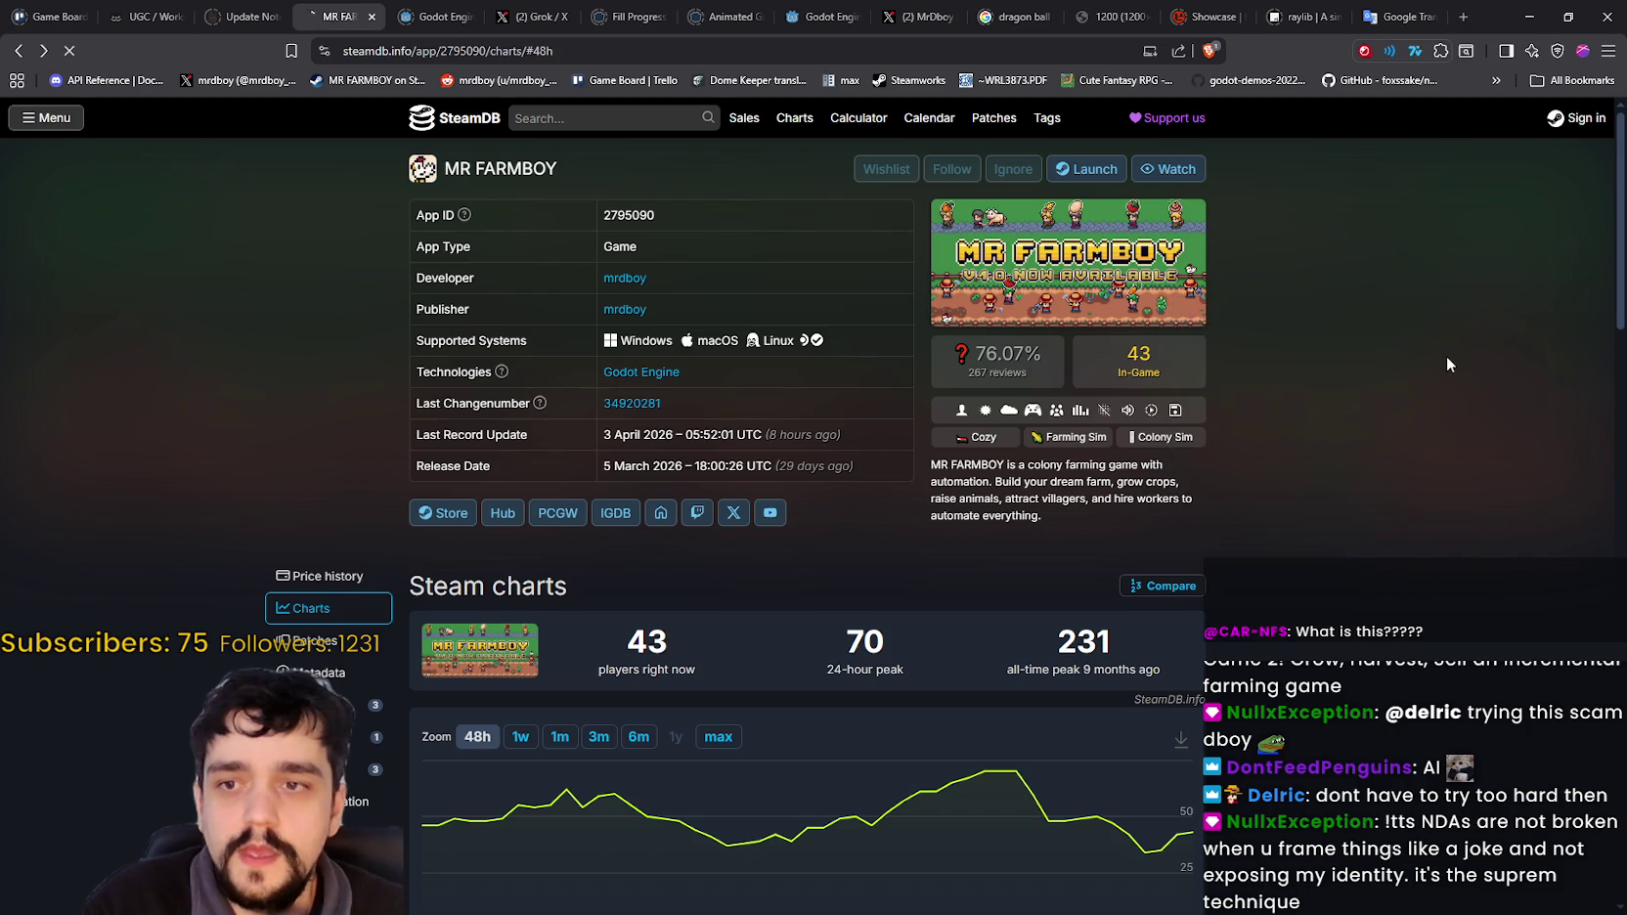
left_click(1528, 17)
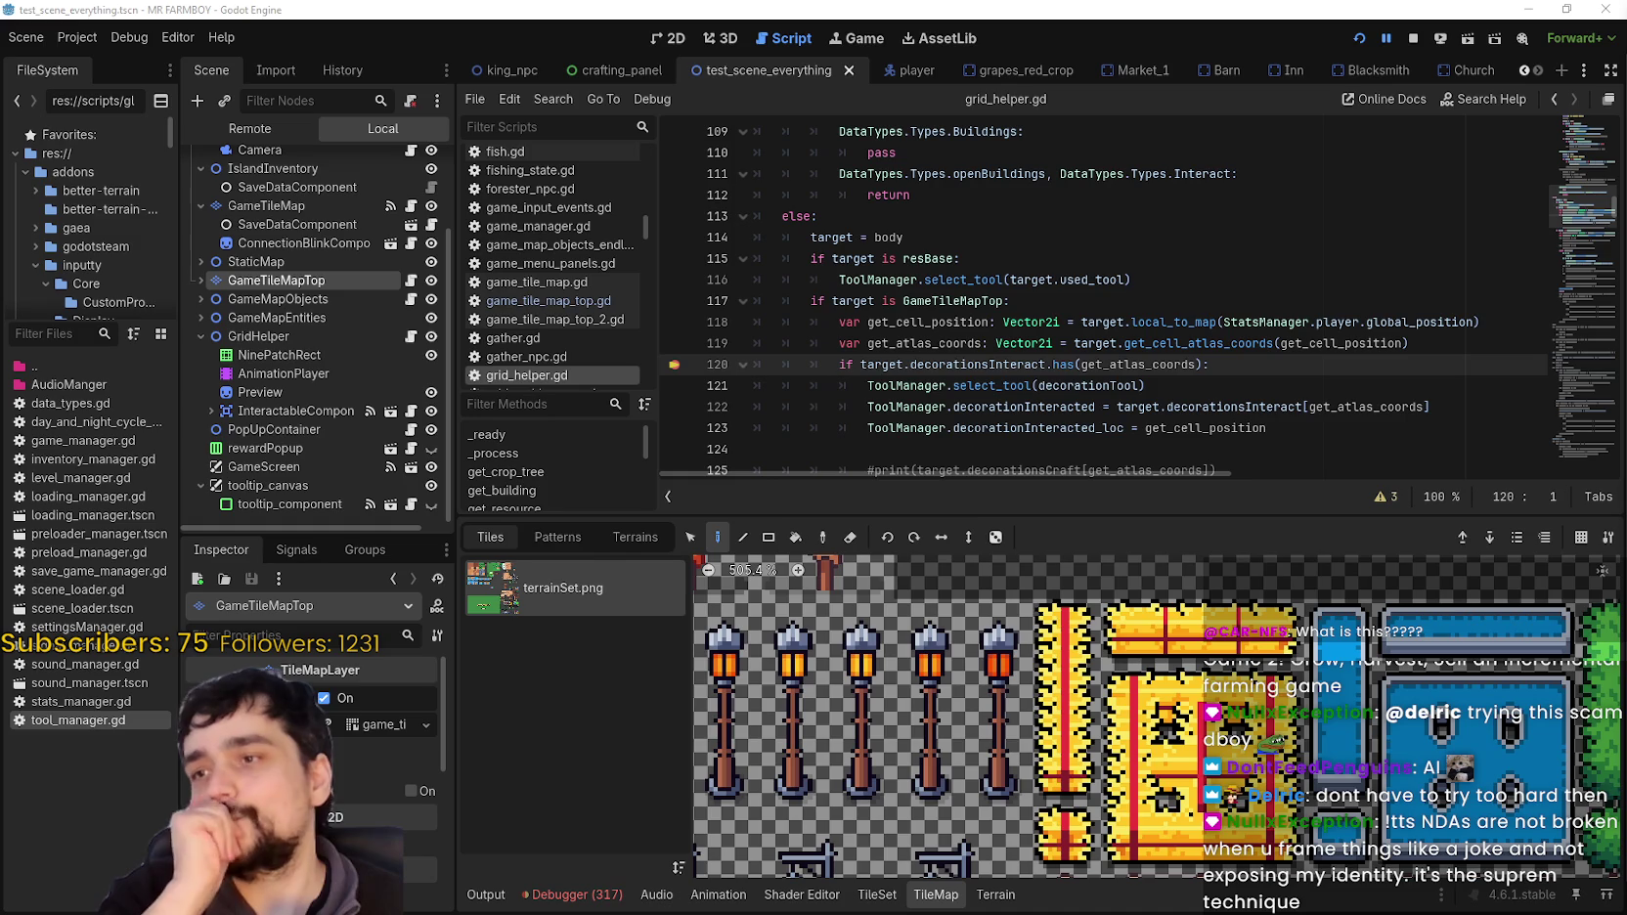
Step: Drag the TileMap panel splitter down to make grid_helper.gd's code area taller around lines 120–121
left_click(1238, 363)
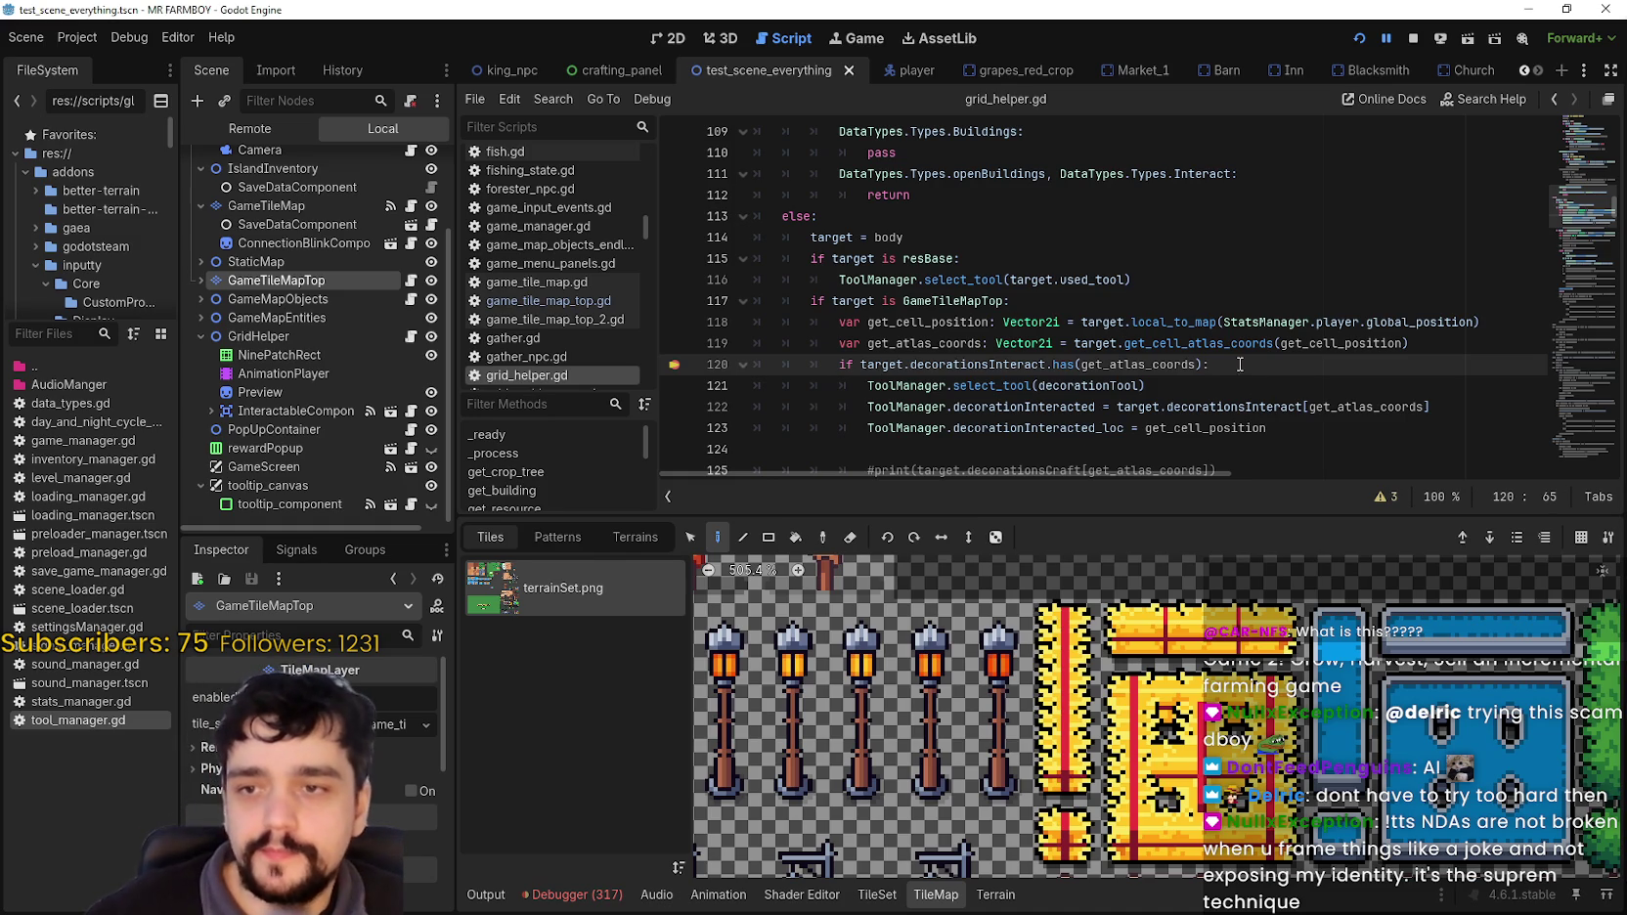
mouse_move(1192, 322)
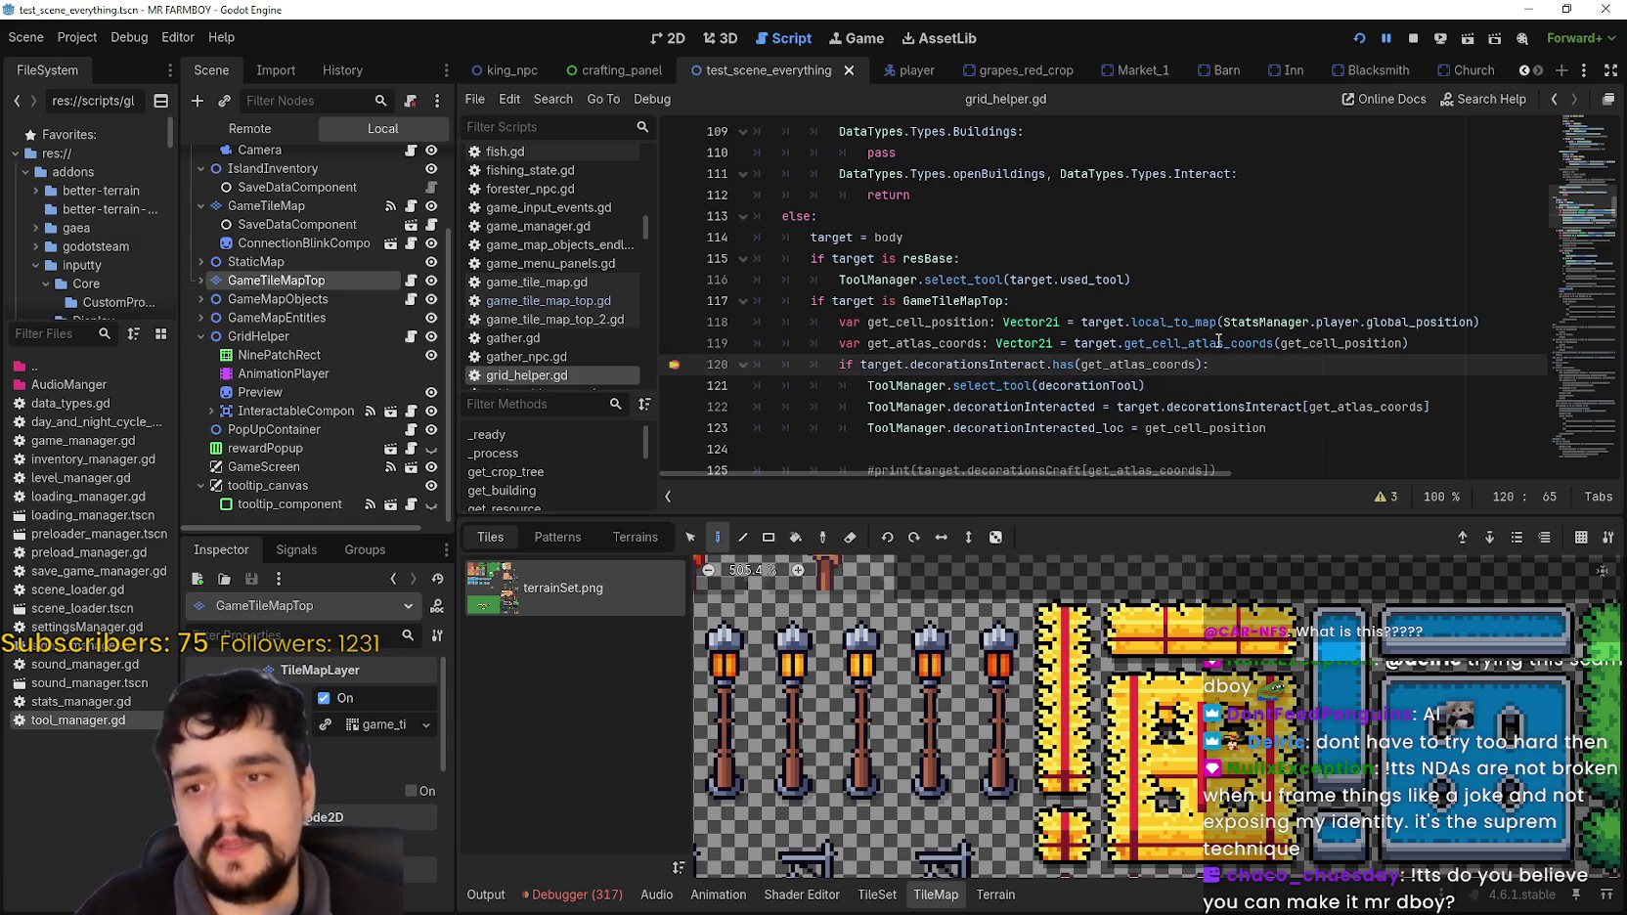
left_click(1222, 389)
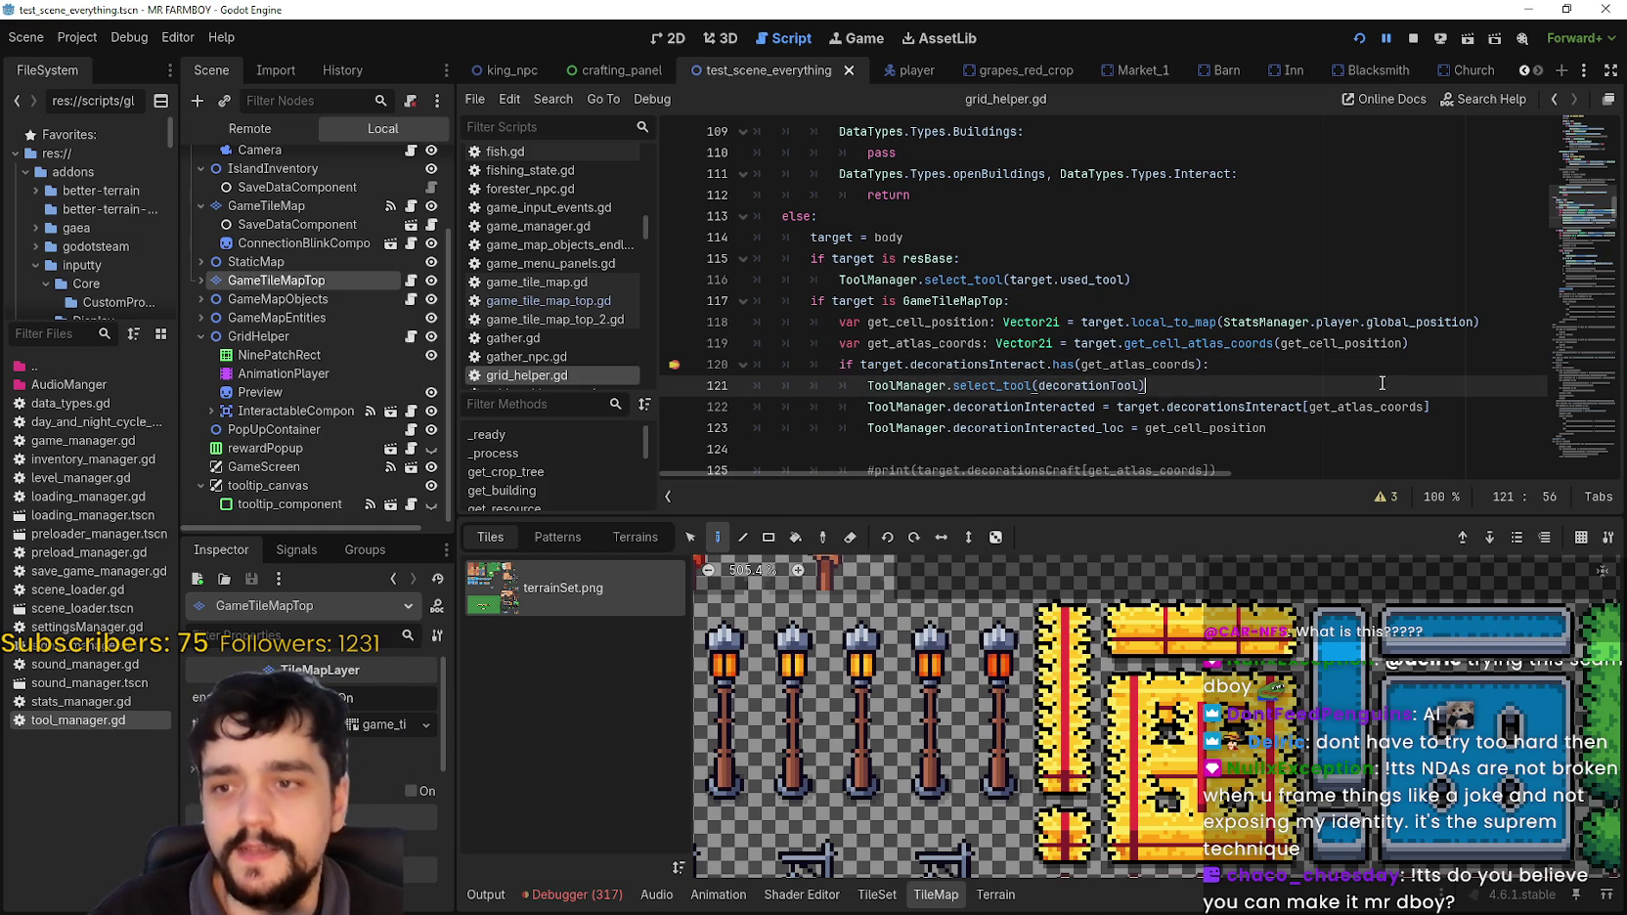
left_click_drag(1302, 518, 1302, 625)
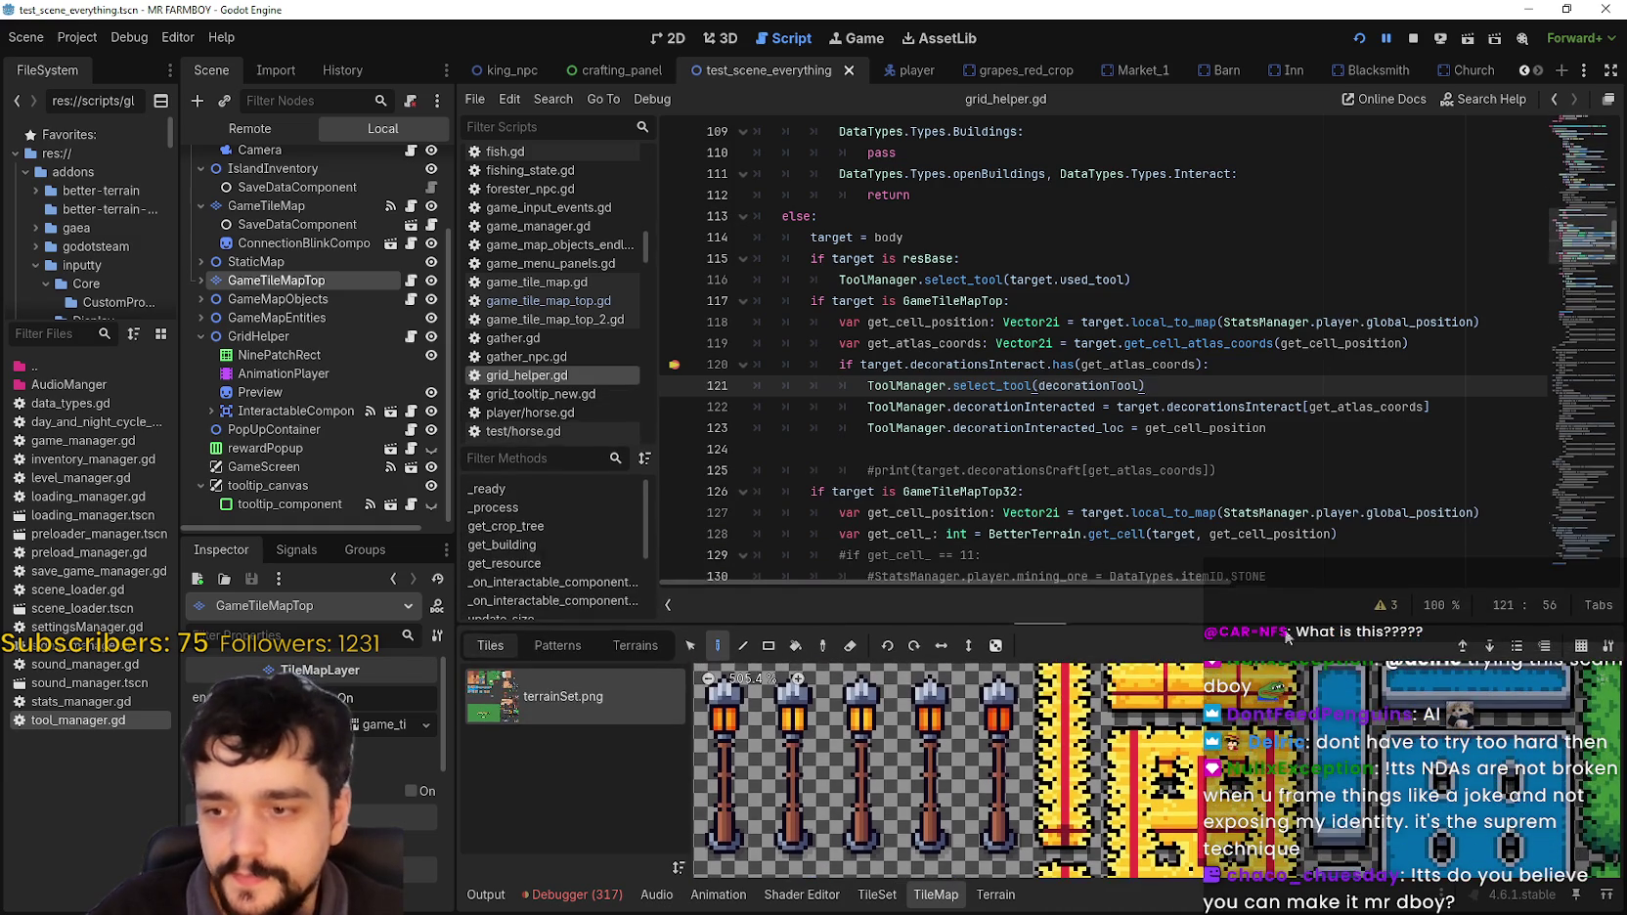
left_click(1238, 371)
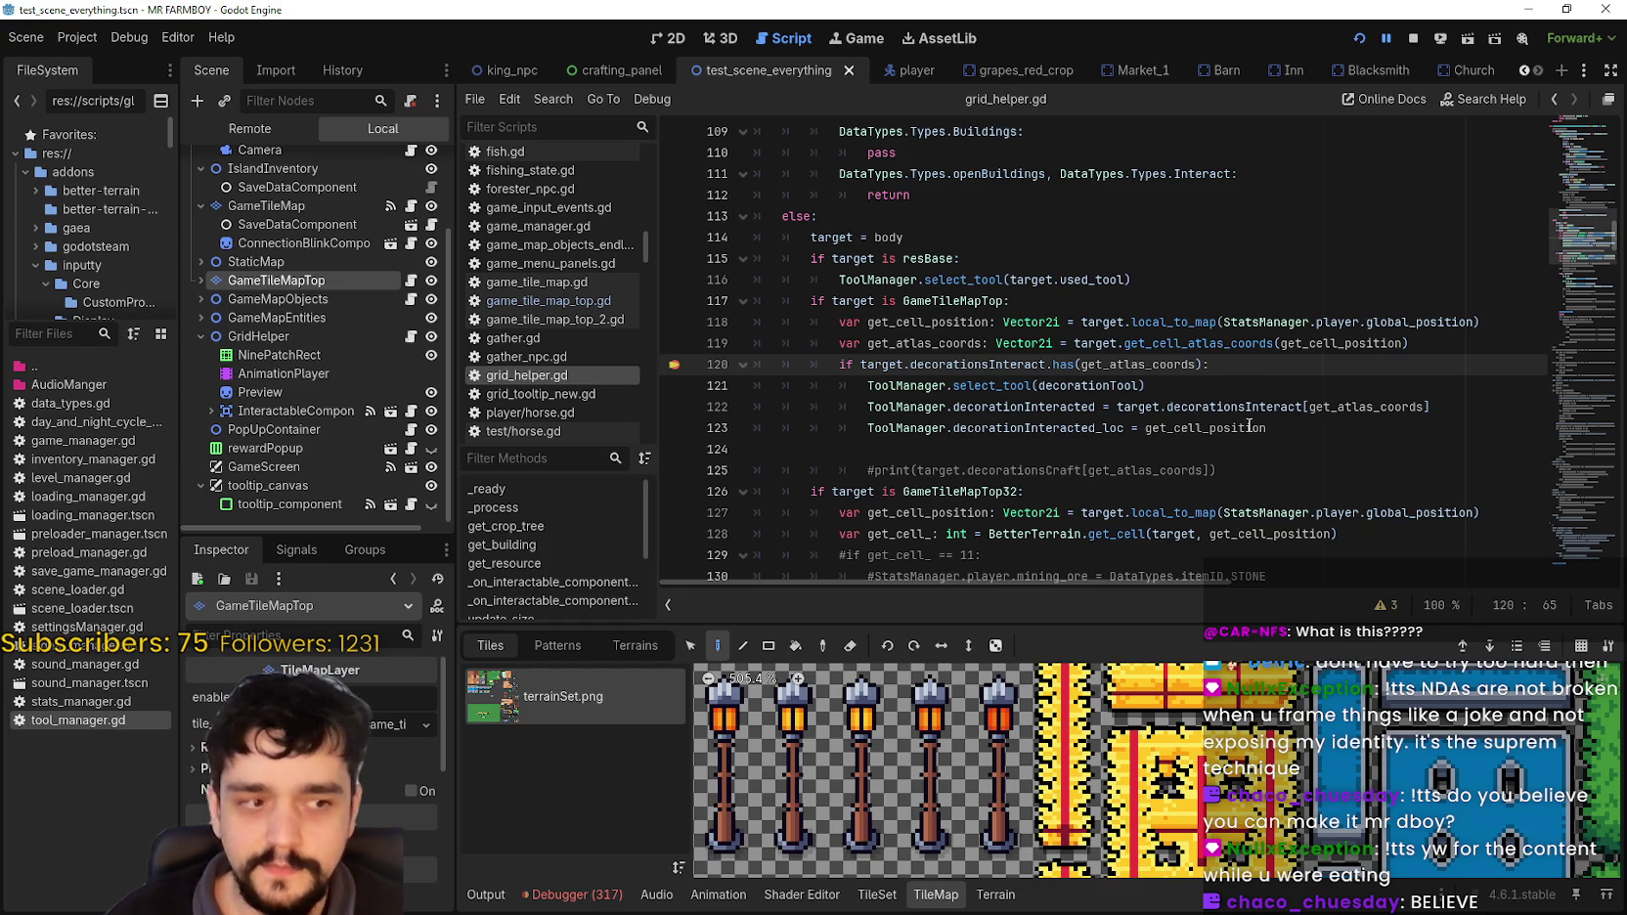
mouse_move(1231, 402)
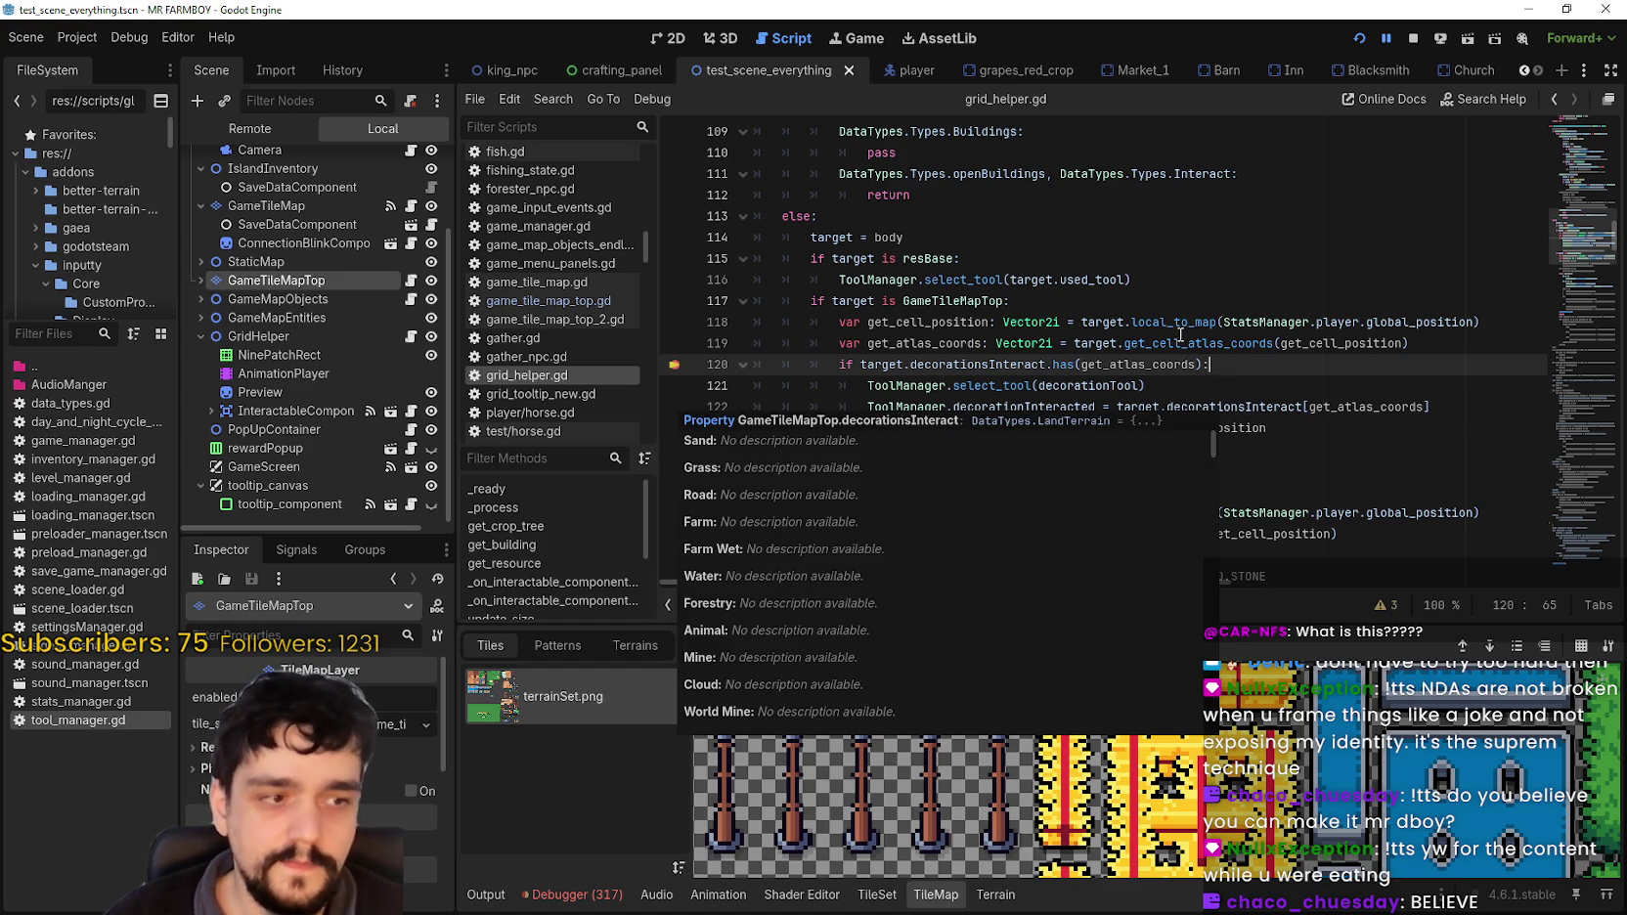
left_click(1157, 384)
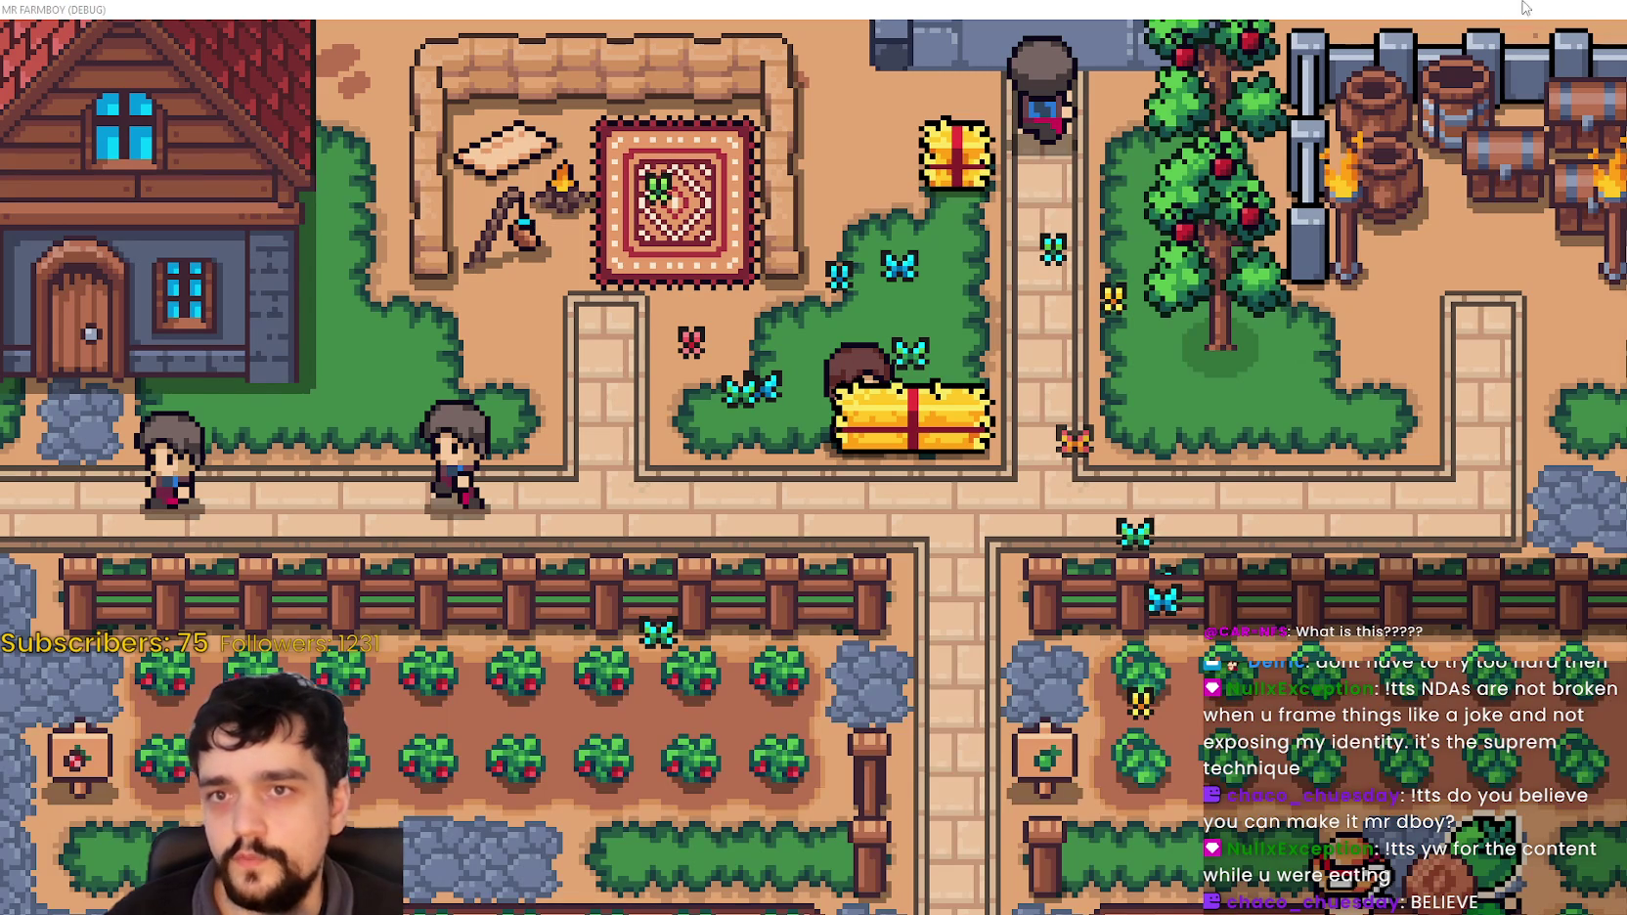
Step: Minimize the MR FARMBOY (DEBUG) game window and review the decorationTool call on line 121
left_click(1527, 9)
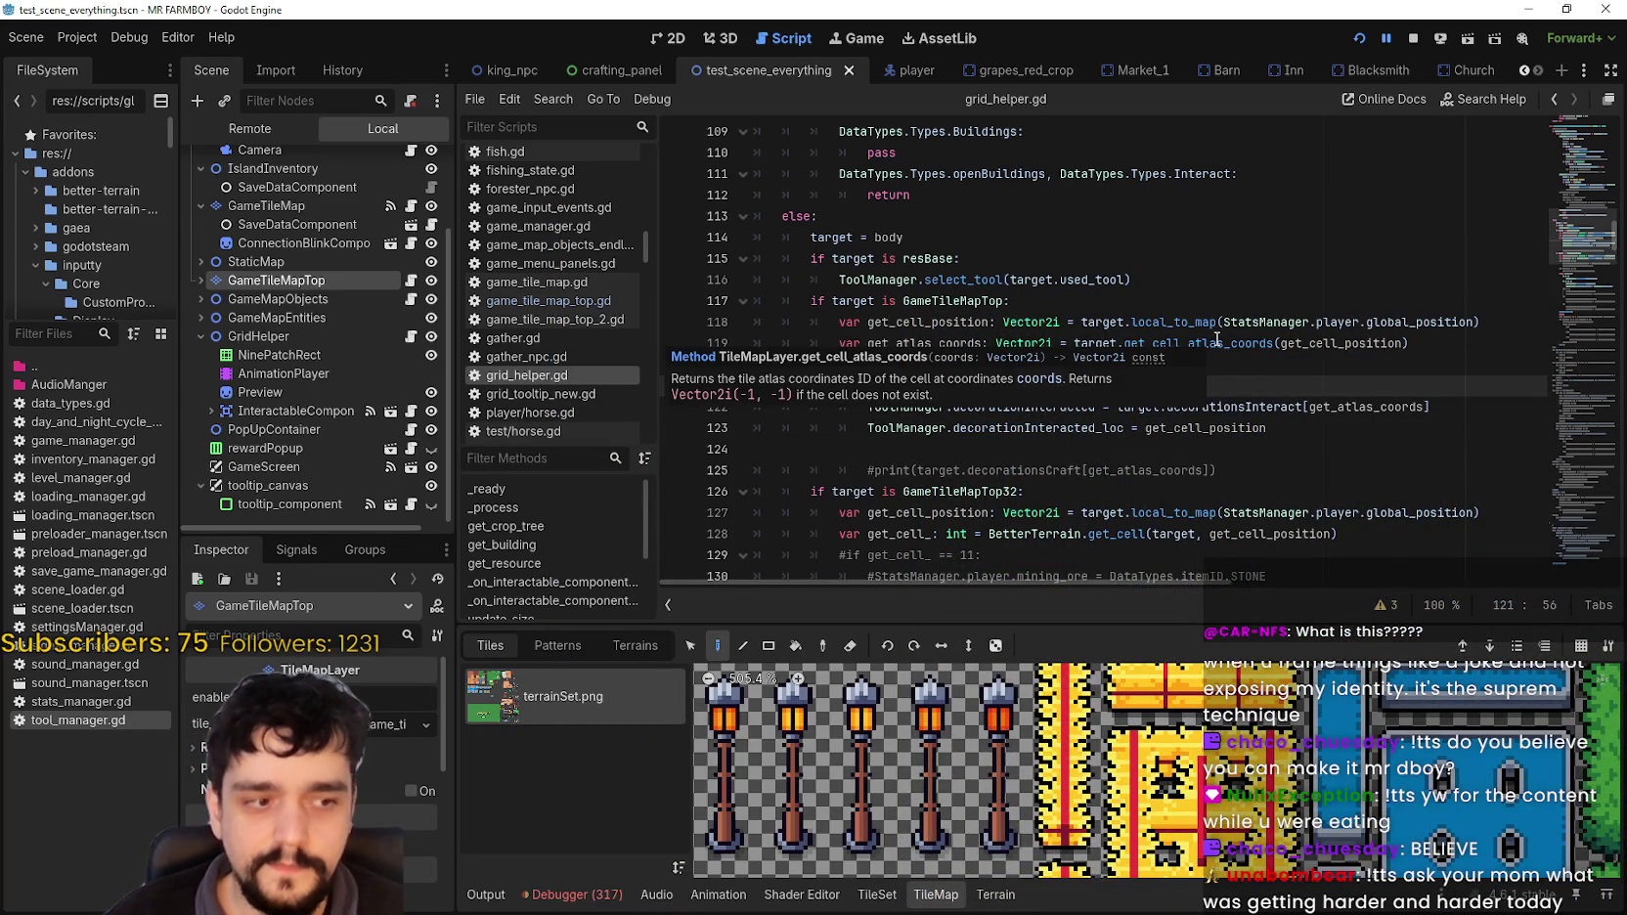
key("Up")
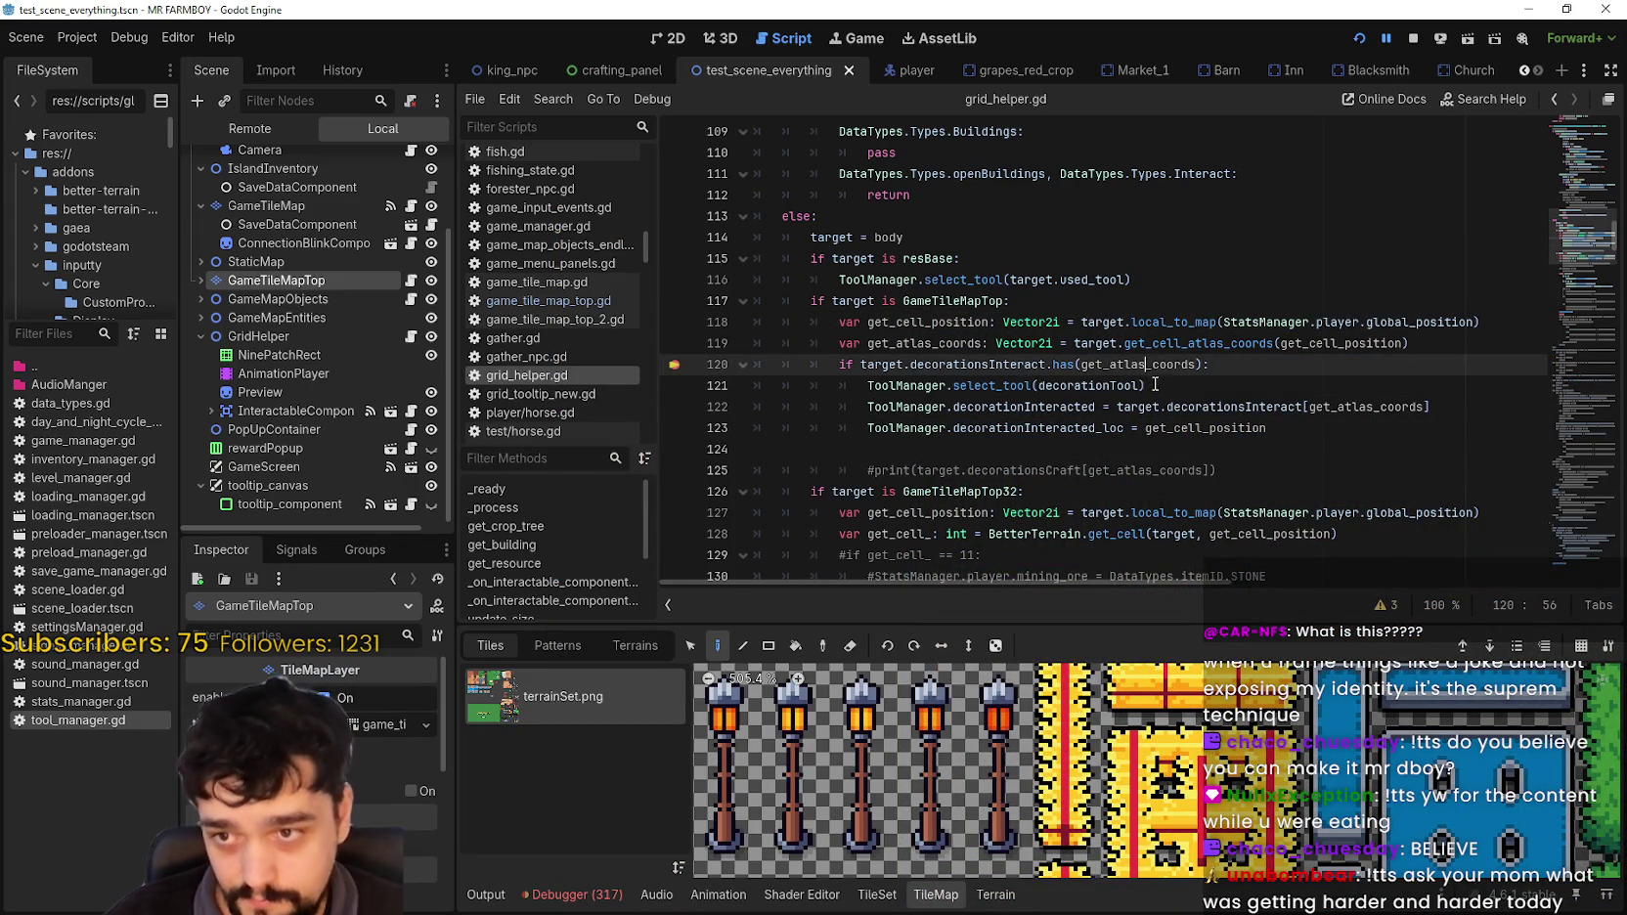
left_click(1154, 382)
double_click(1139, 386)
left_click(1187, 384)
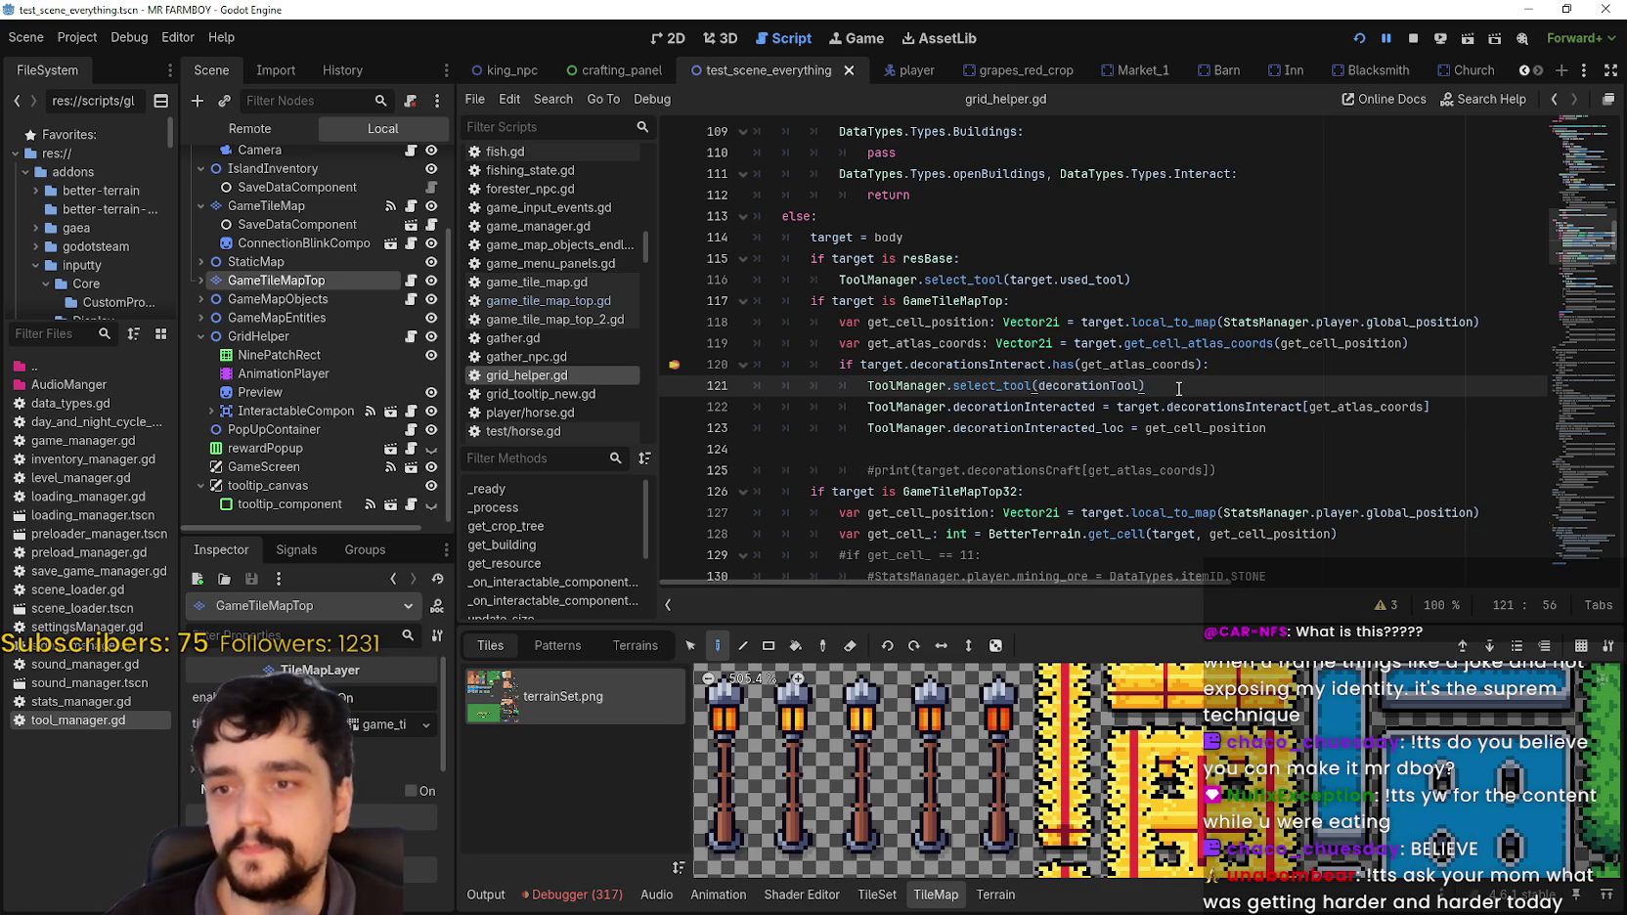
left_click(1182, 373)
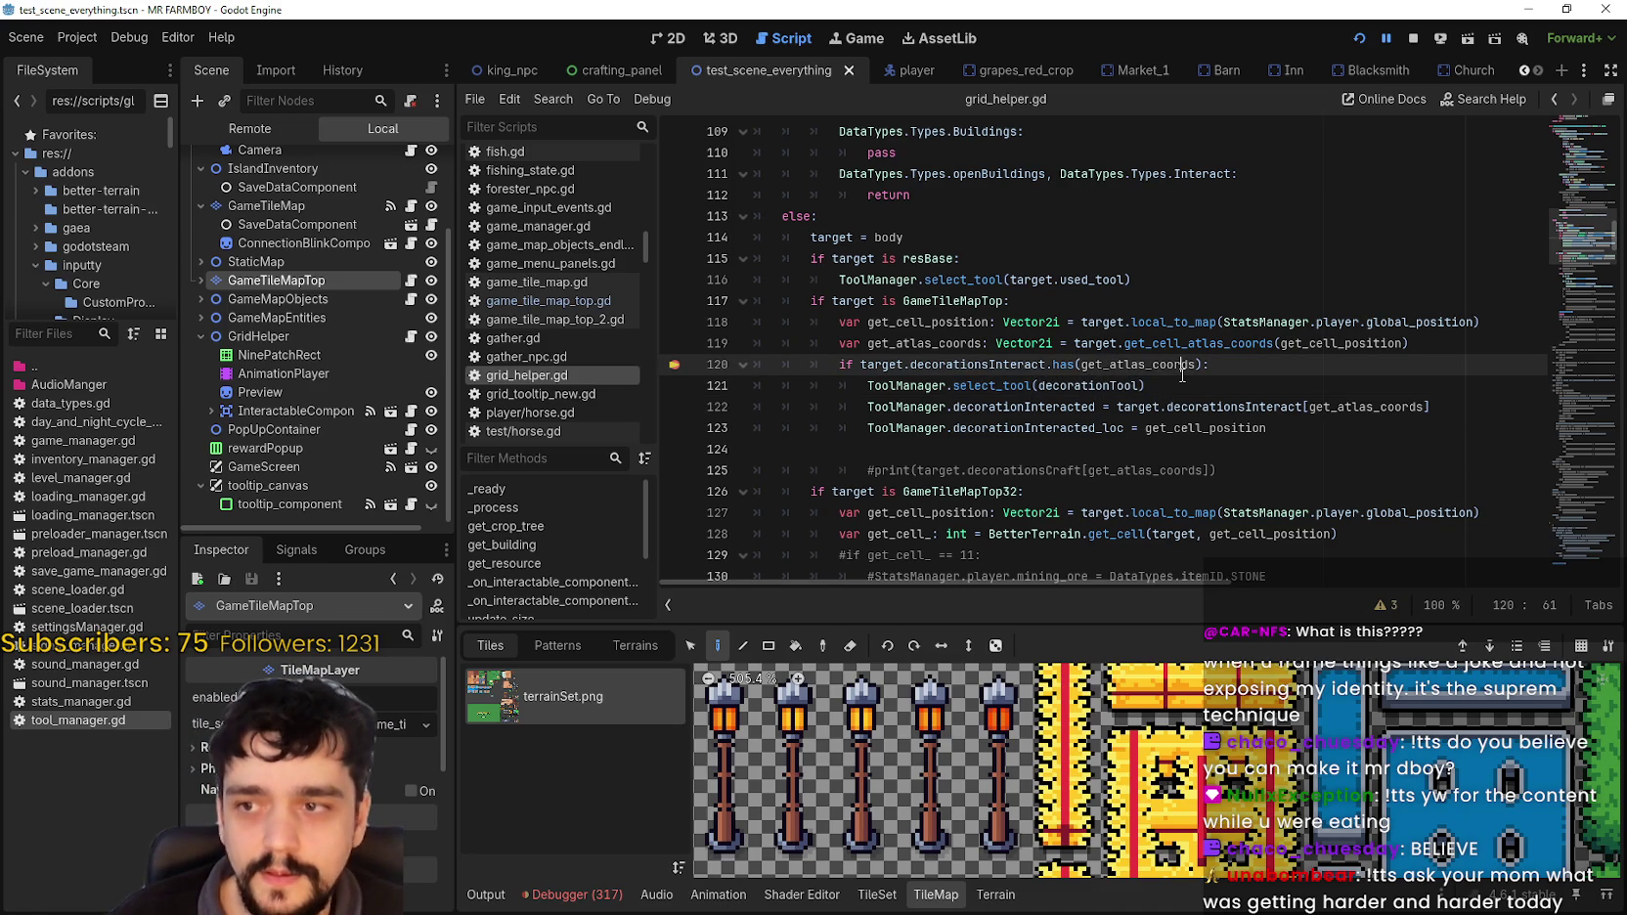
left_click(1241, 384)
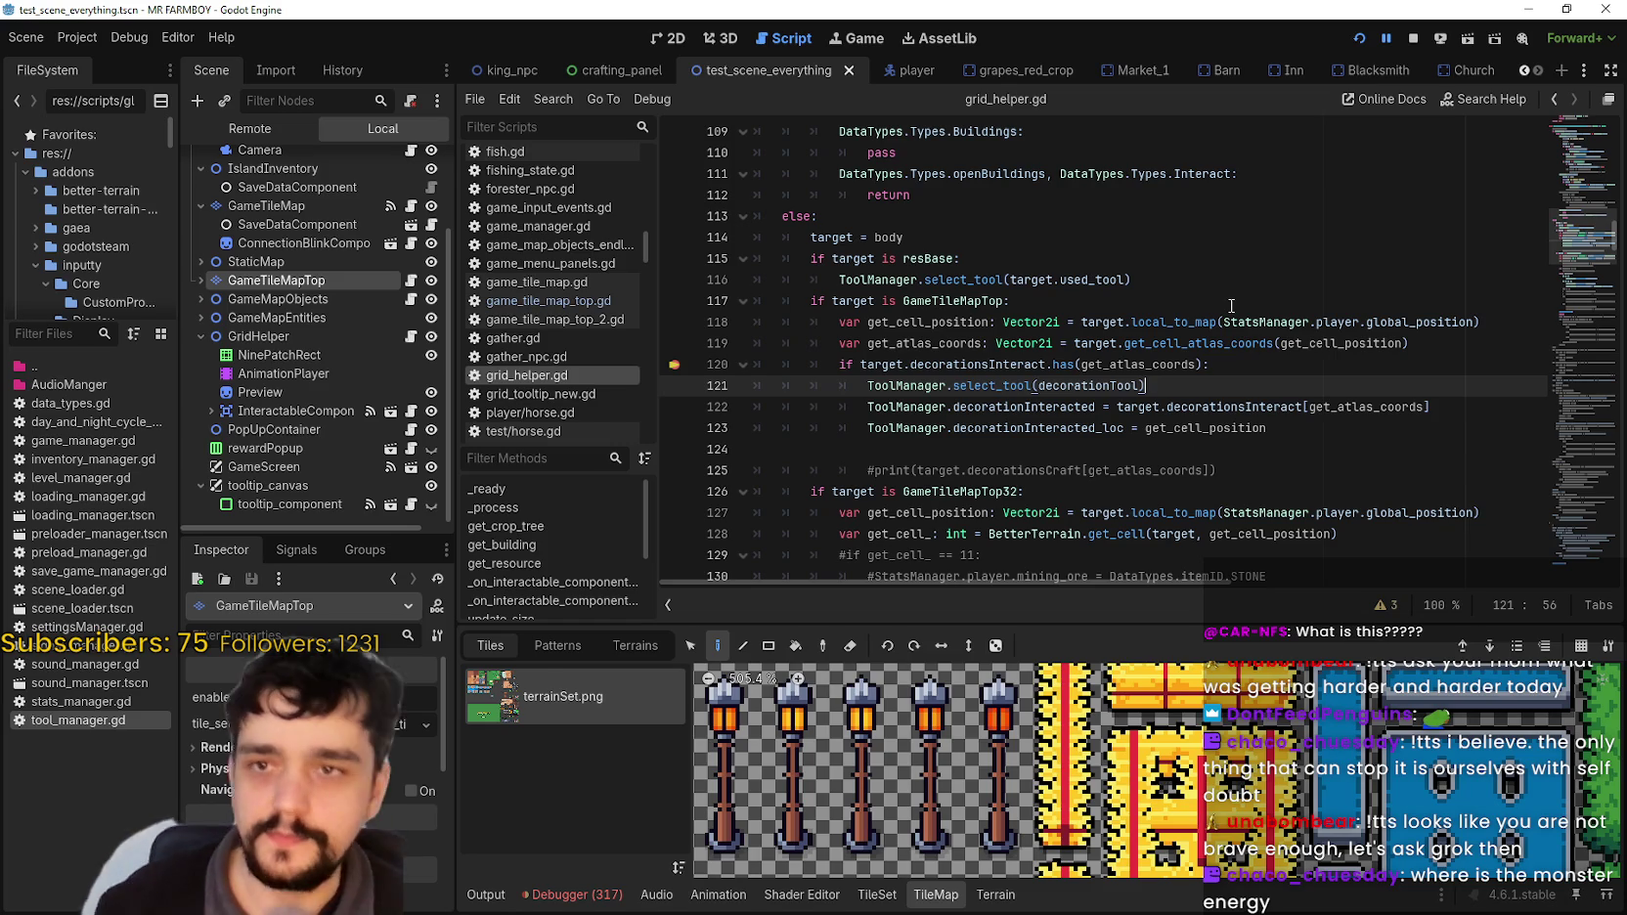
Step: Review grid_helper.gd's else branch from line 113 down to the empty line 124
left_click(900, 219)
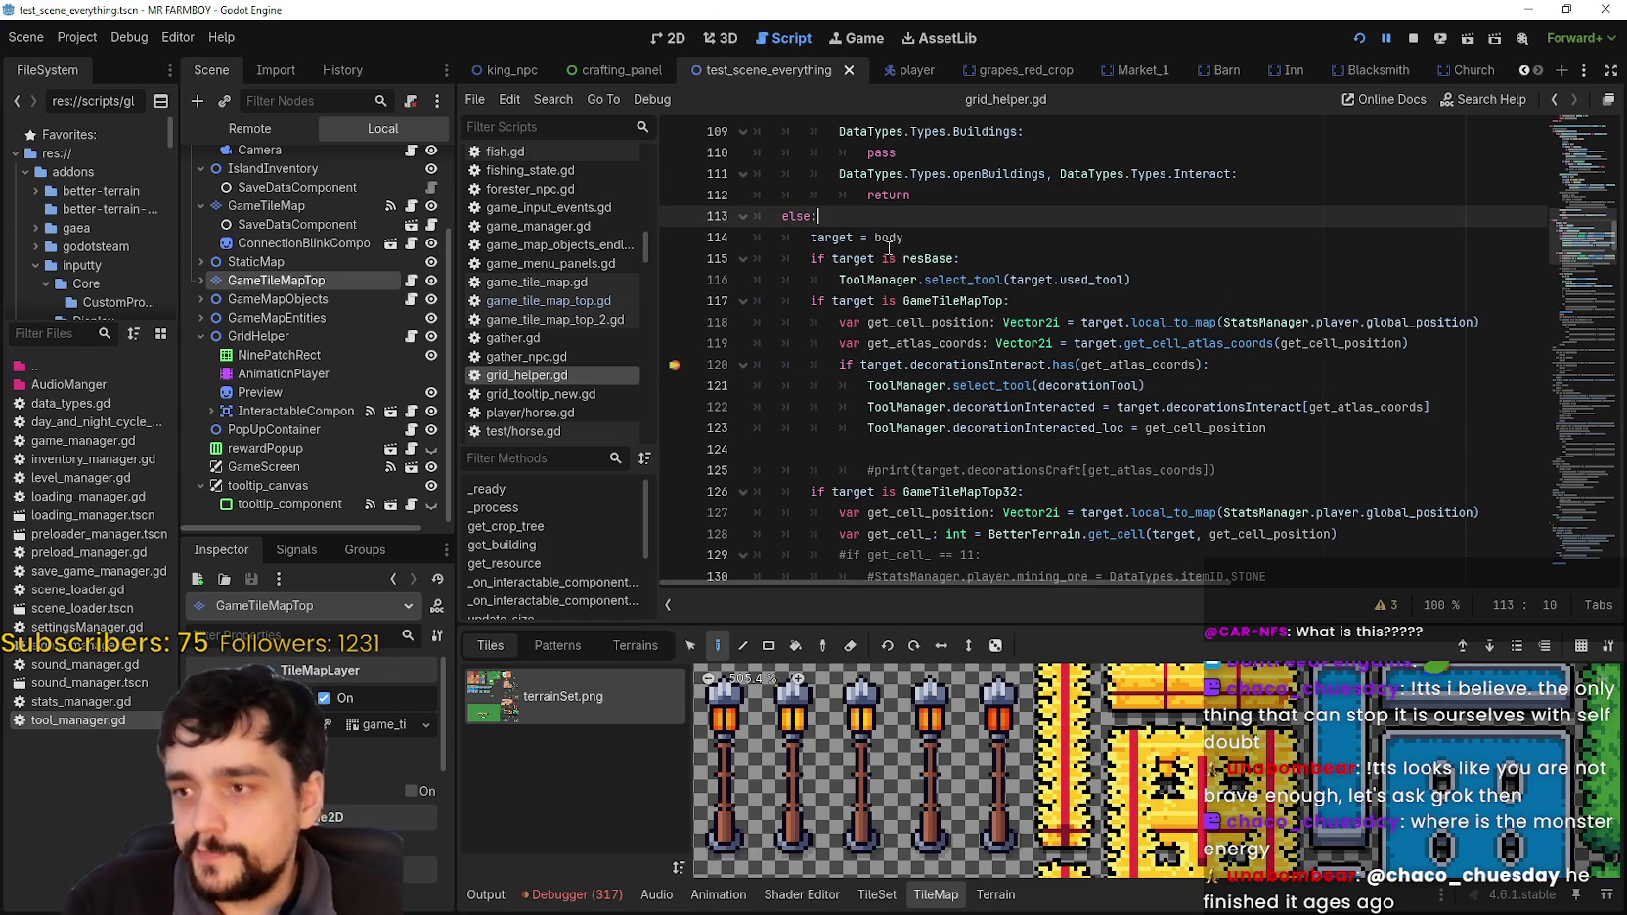
key("ctrl+z")
key("ctrl+shift+z")
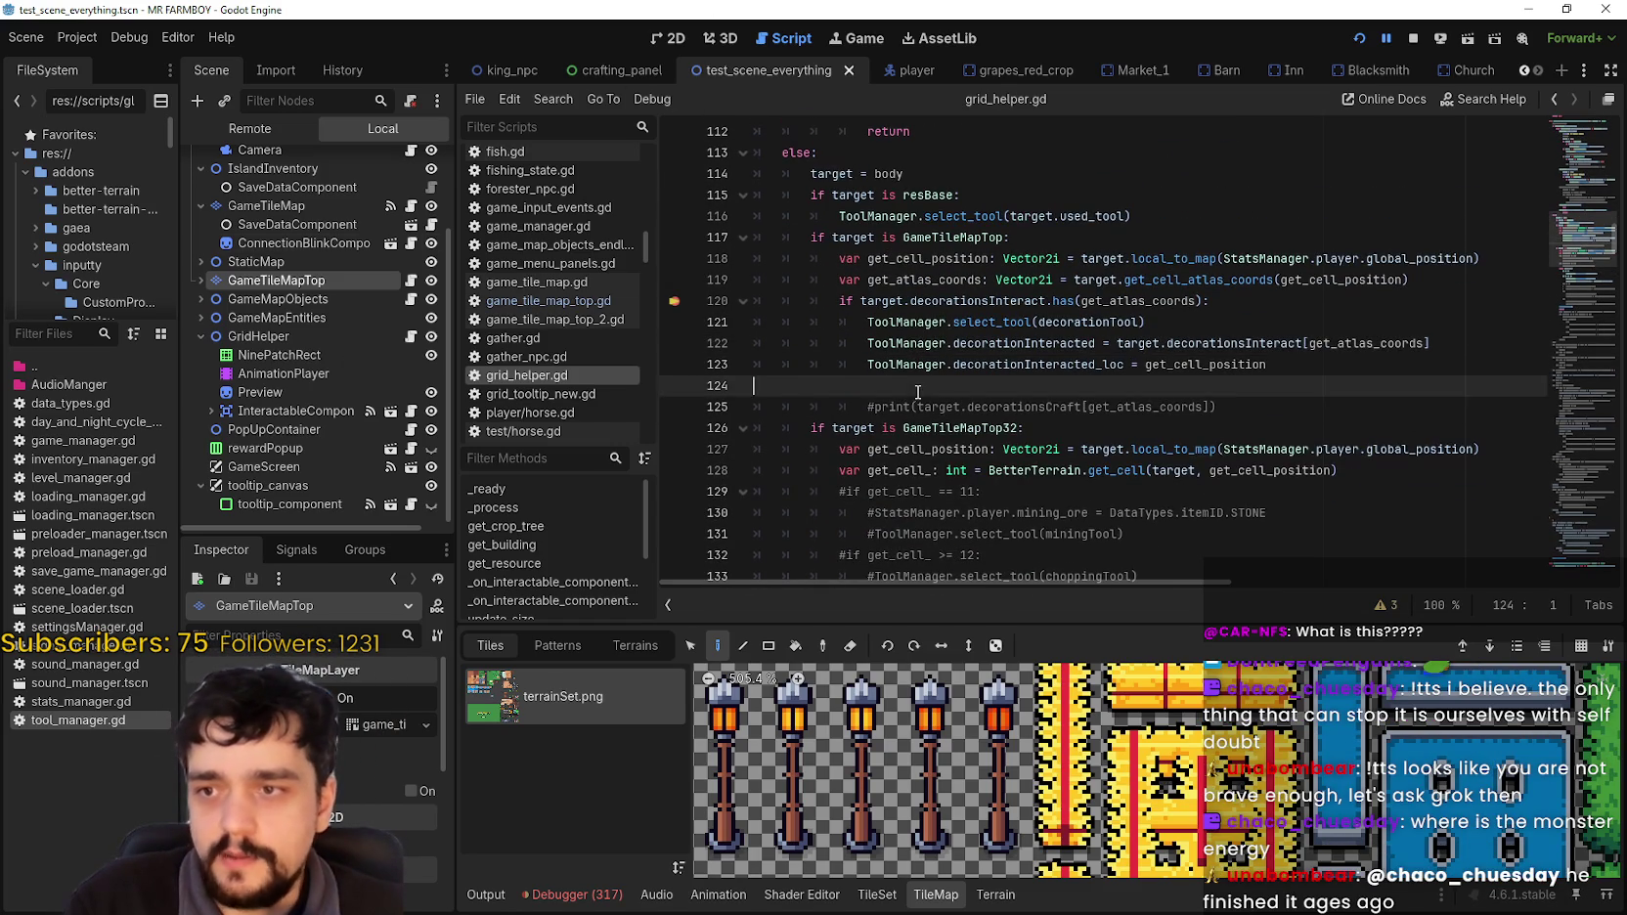
scroll(919, 391, "up", 1)
scroll(914, 388, "up", 1)
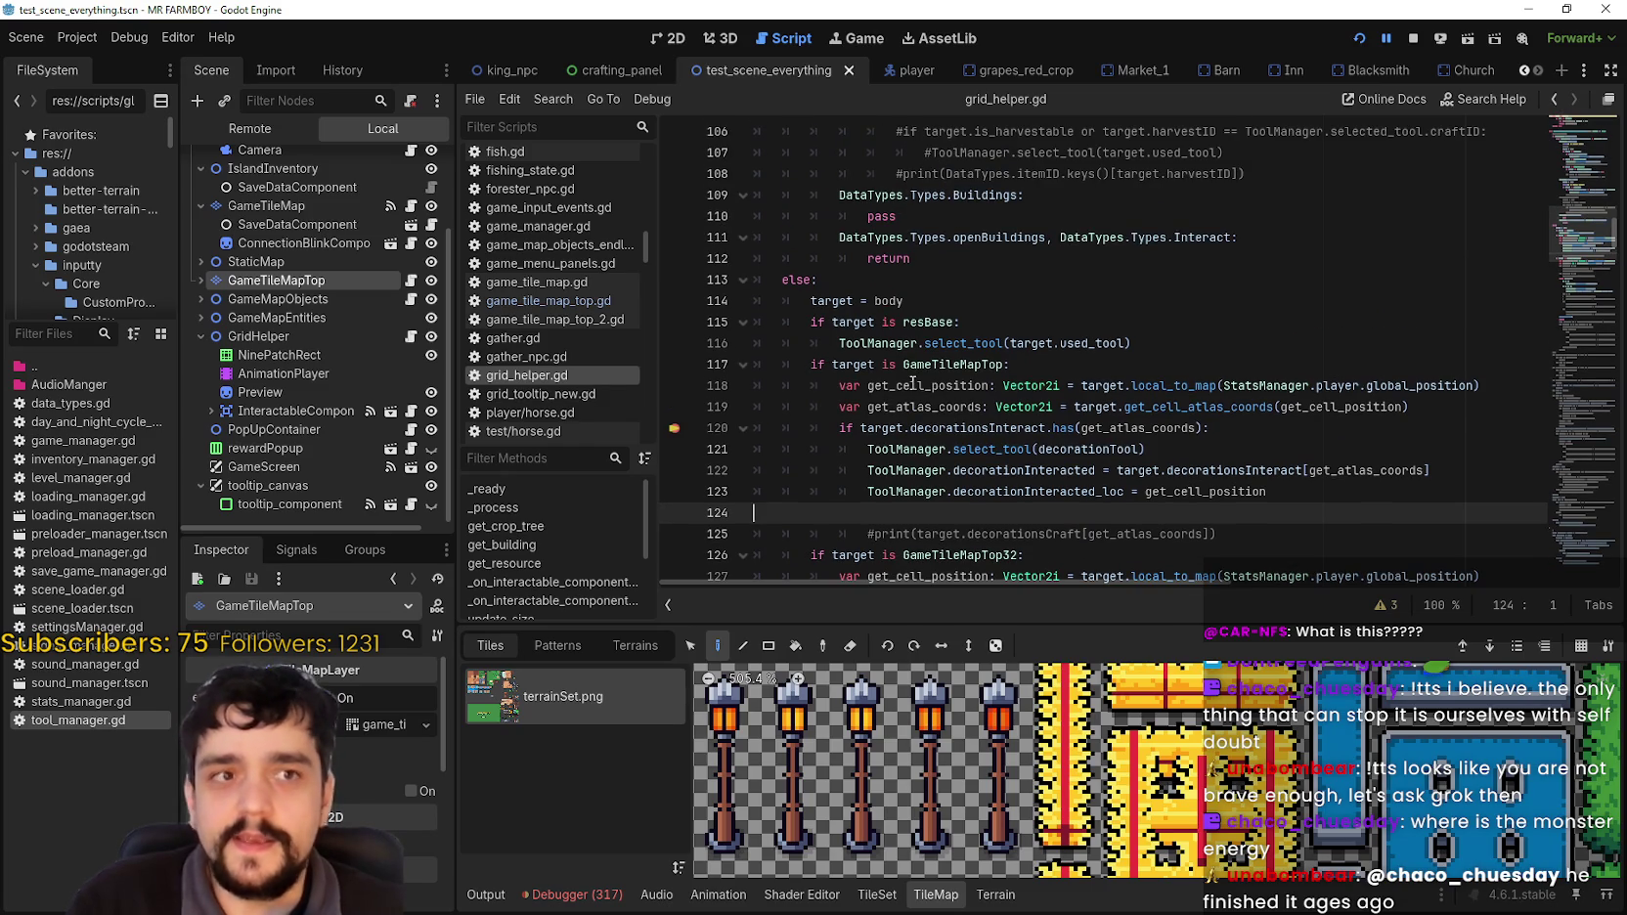
left_click(936, 277)
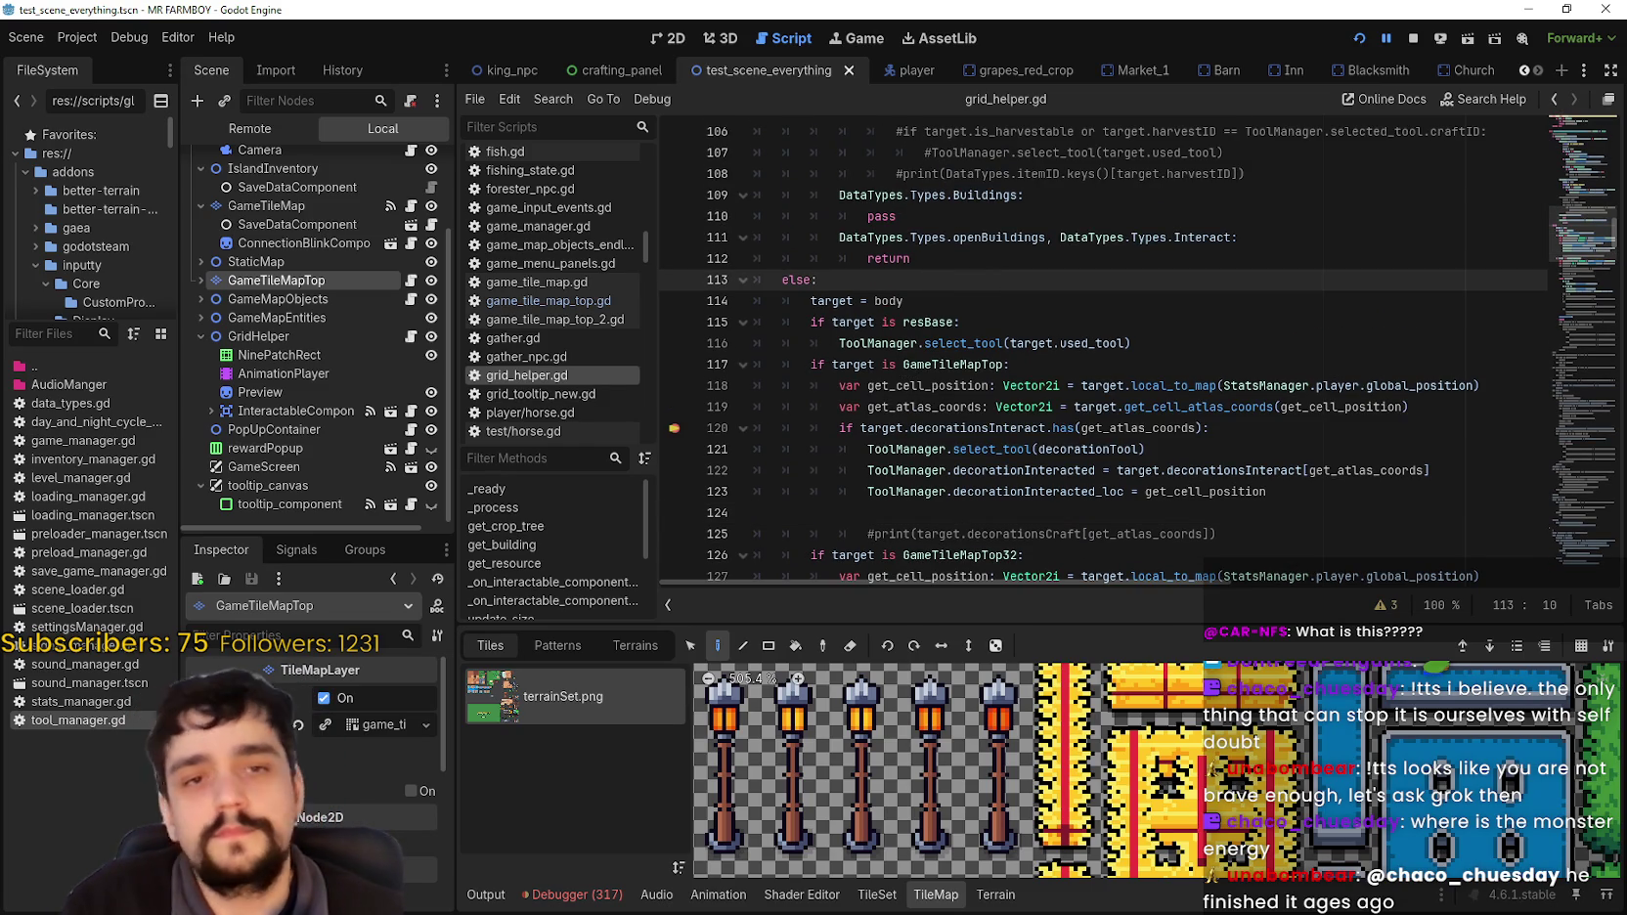
left_click(955, 362)
scroll(955, 358, "down", 2)
left_click(957, 344)
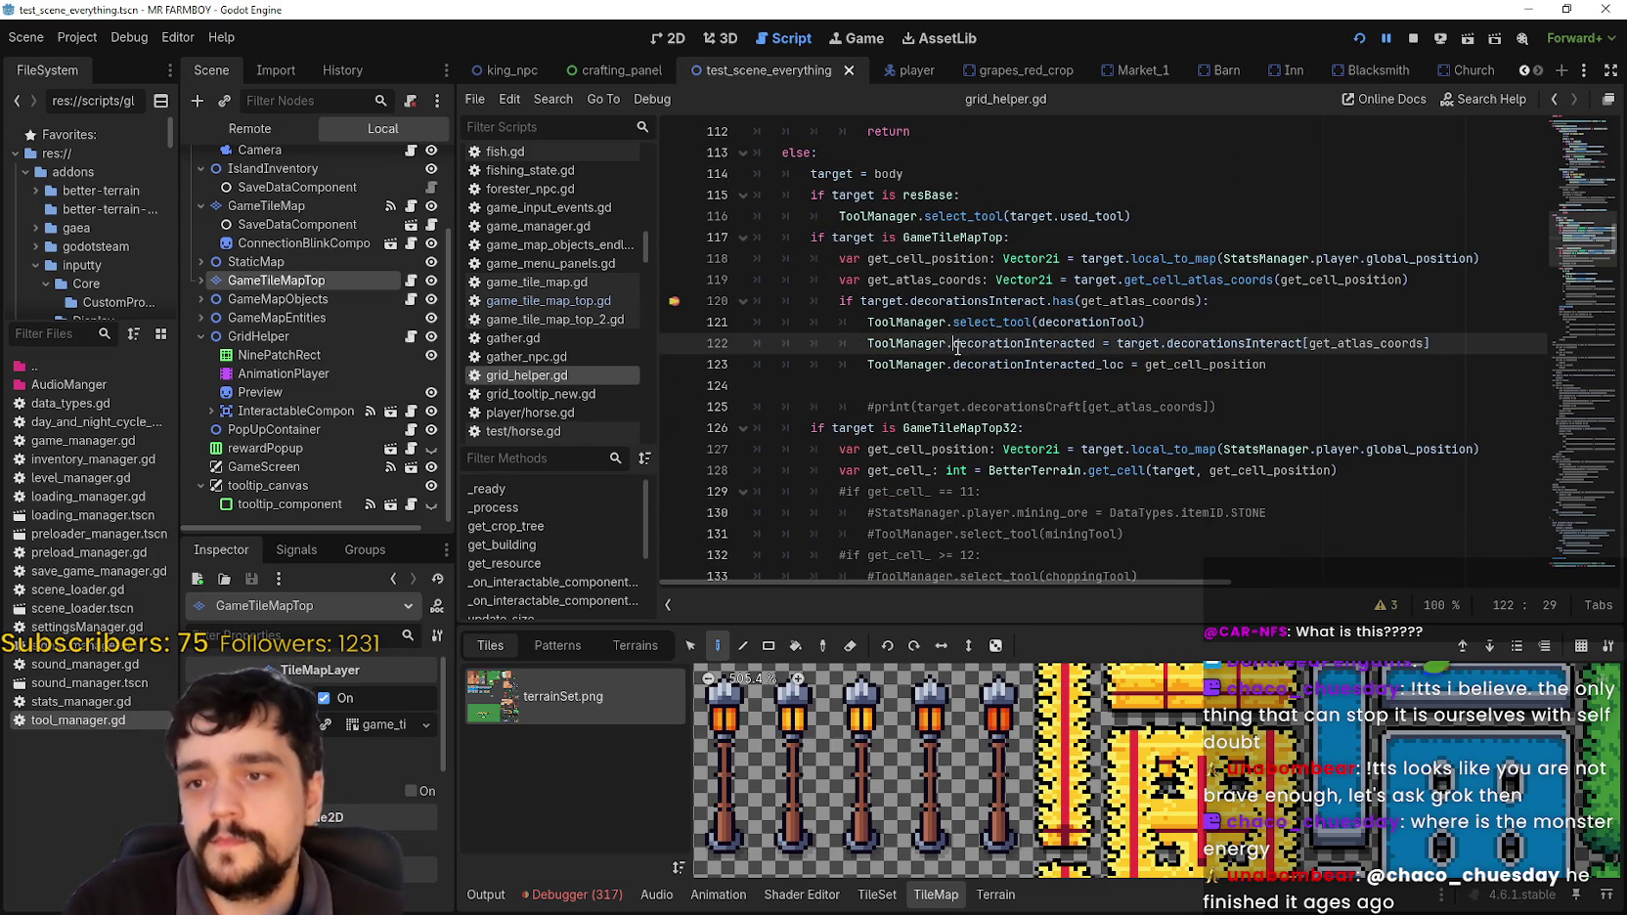
left_click(888, 384)
scroll(902, 368, "down", 1)
scroll(909, 360, "up", 1)
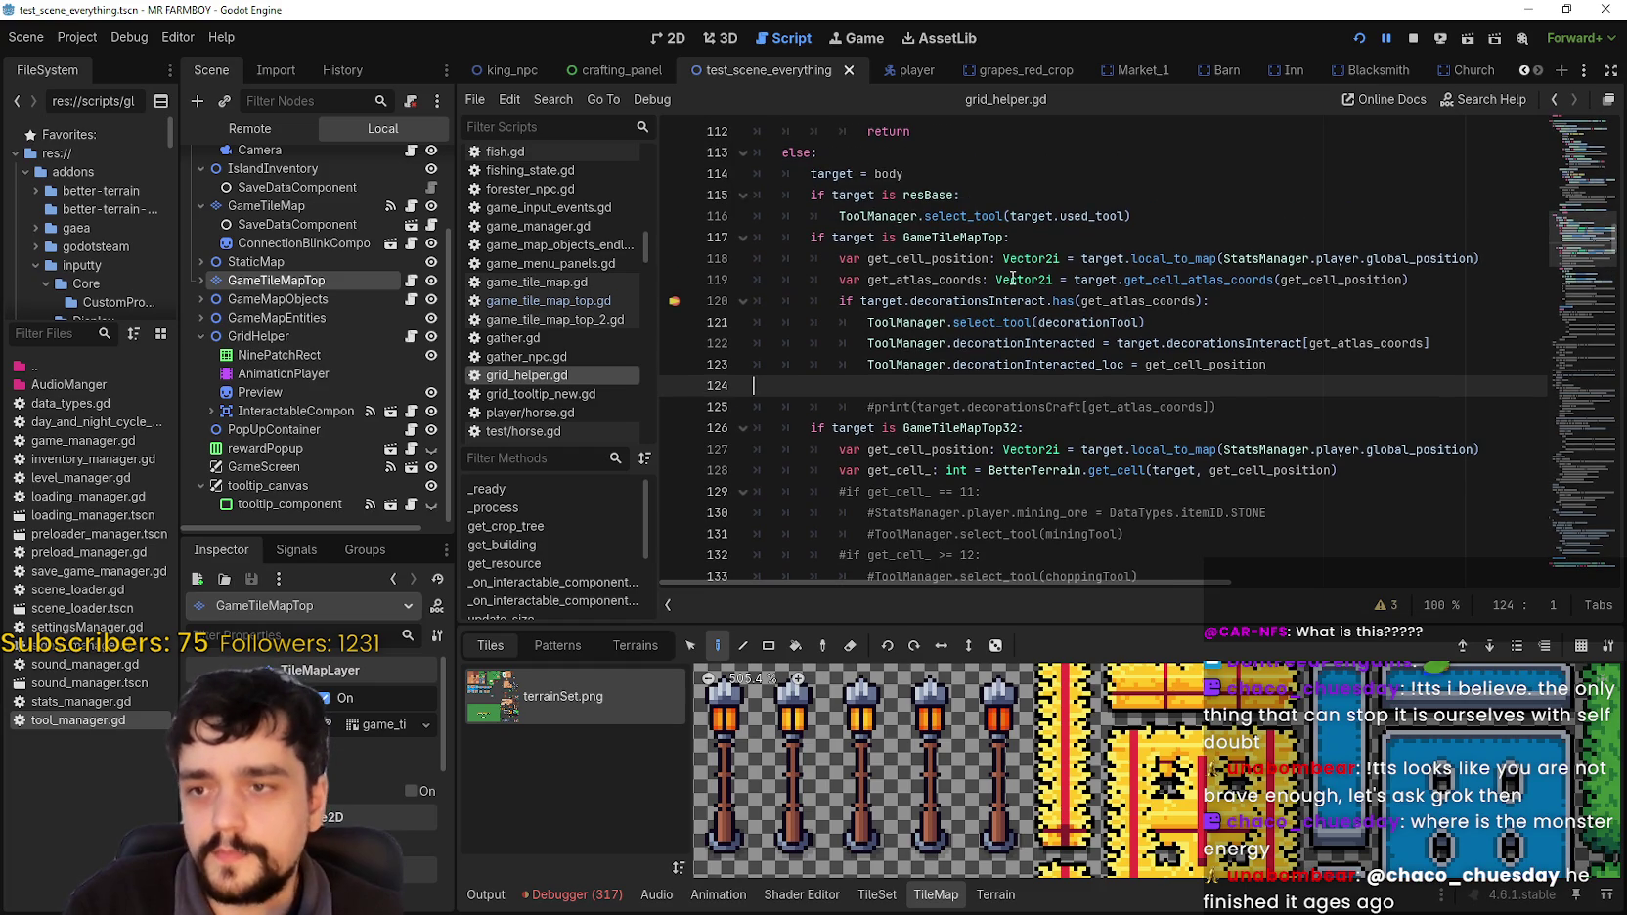
Step: Check get_atlas_coords' debugger value on line 119, then widen the script list slightly
left_click(1476, 280)
mouse_move(1348, 344)
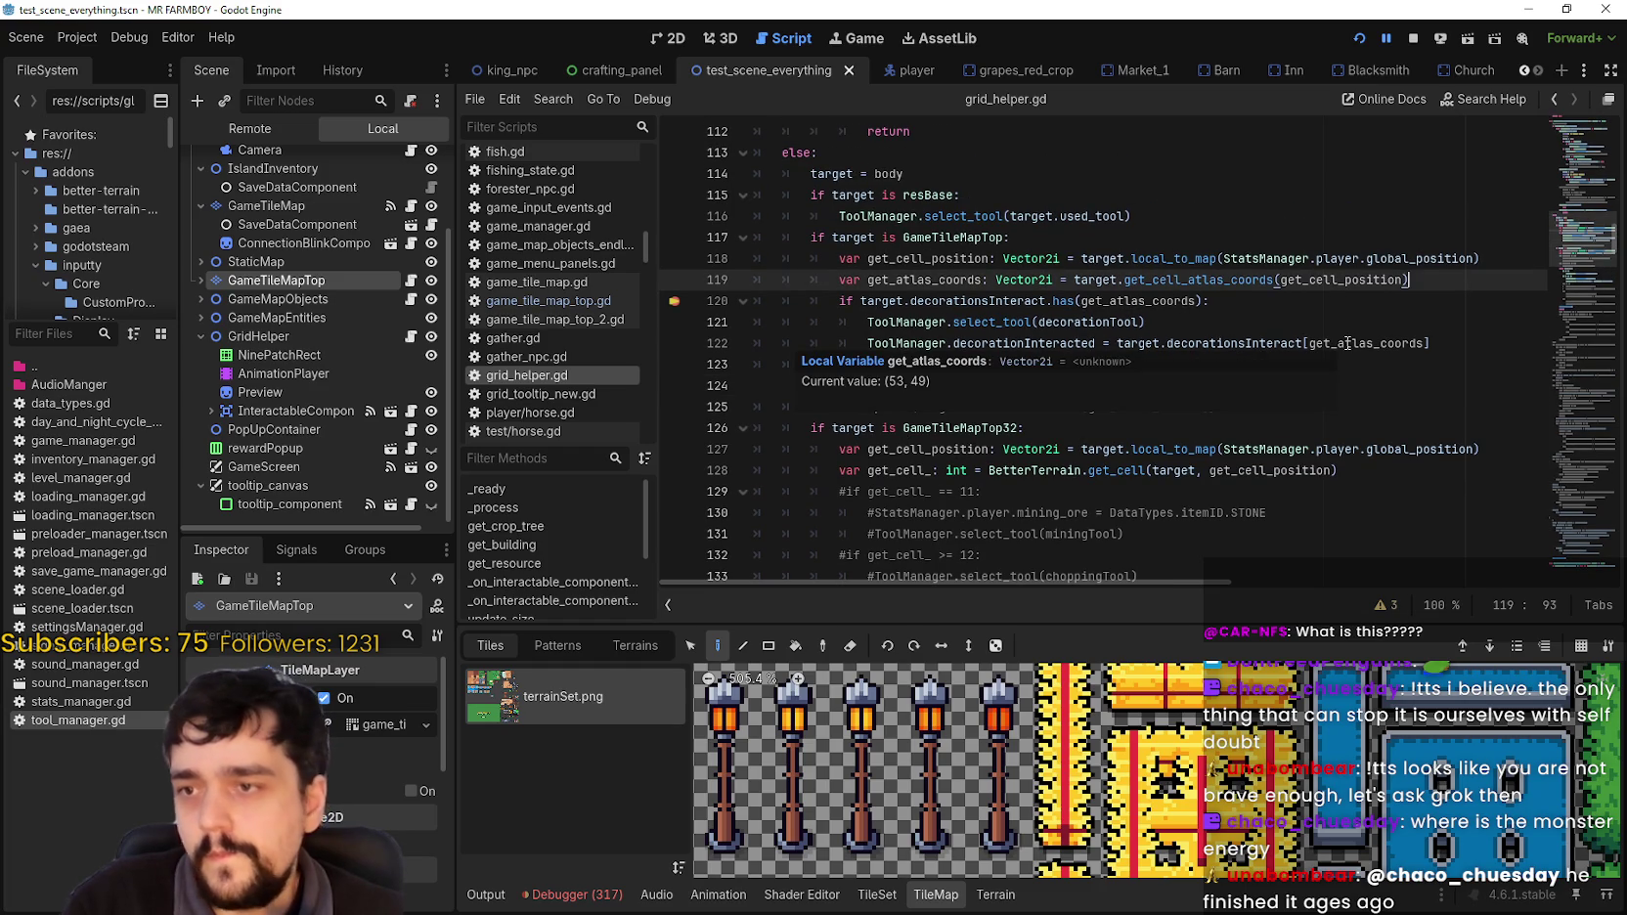
left_click(966, 388)
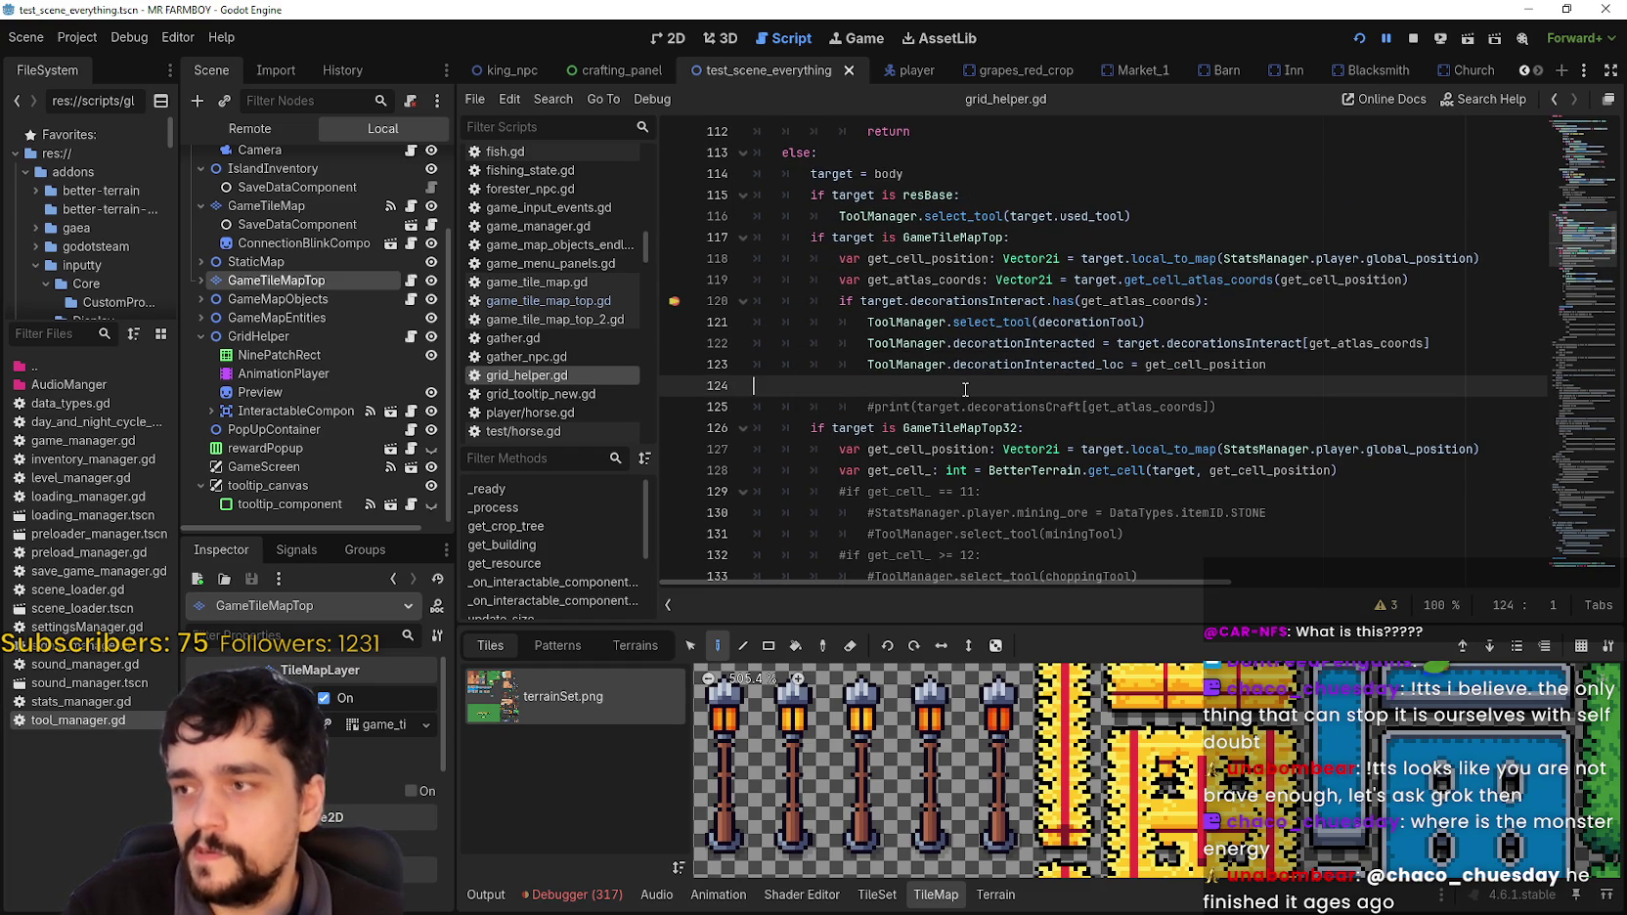
left_click_drag(662, 360, 694, 360)
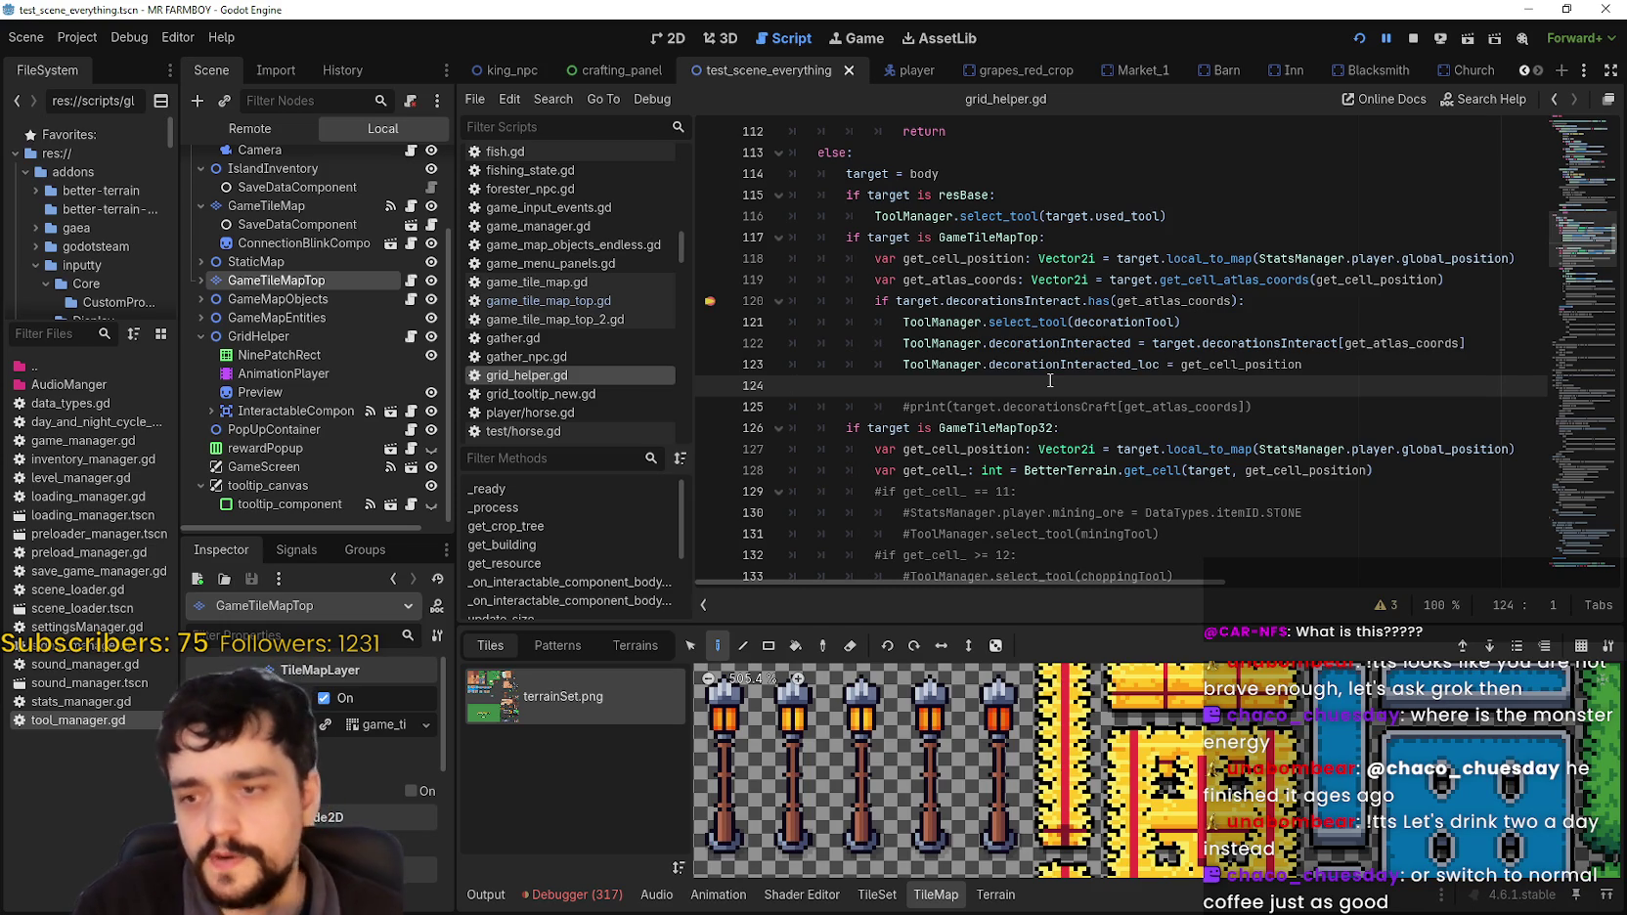
scroll(1149, 822, "down", 2)
scroll(1149, 821, "down", 1)
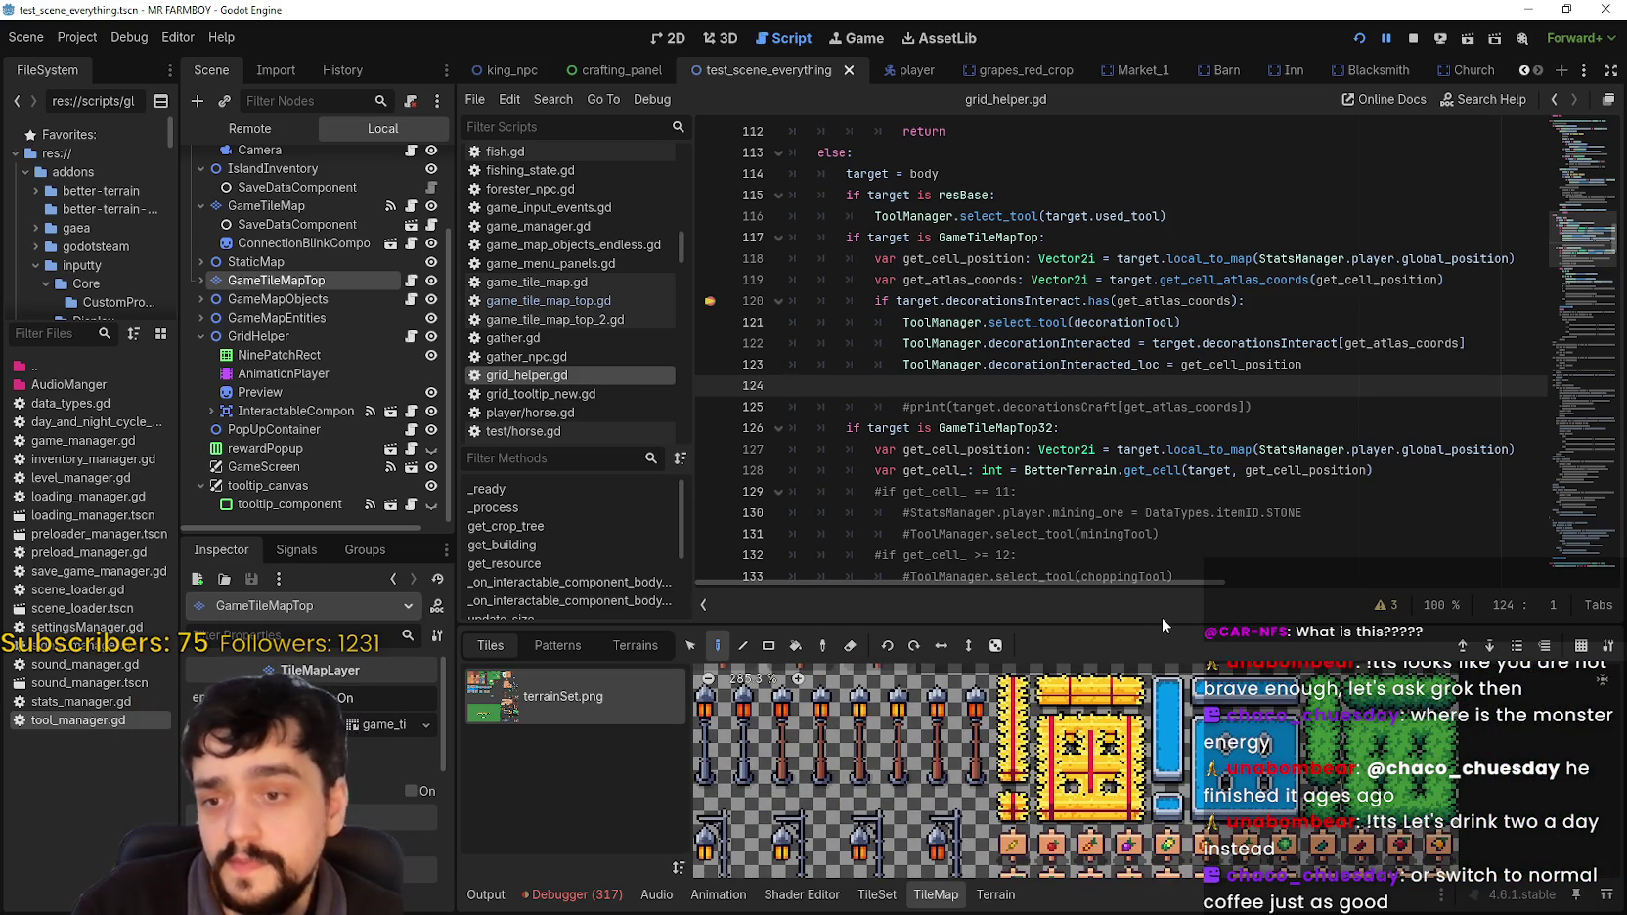
left_click_drag(1164, 622, 1173, 509)
scroll(1128, 688, "up", 2)
scroll(1125, 690, "down", 1)
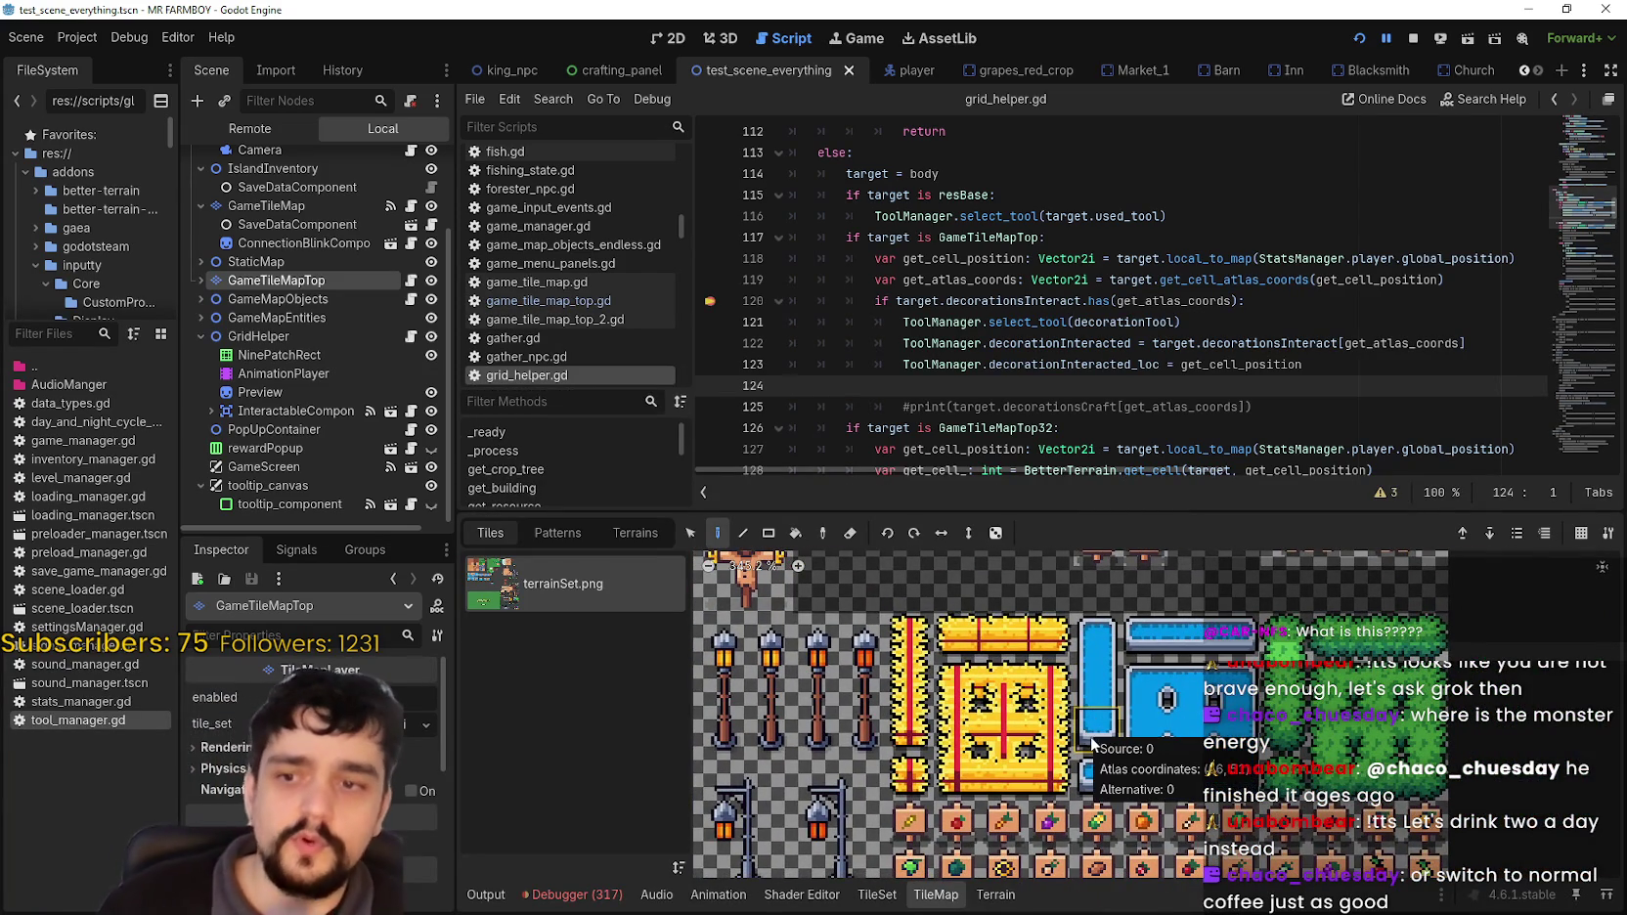
scroll(1125, 724, "left", 2)
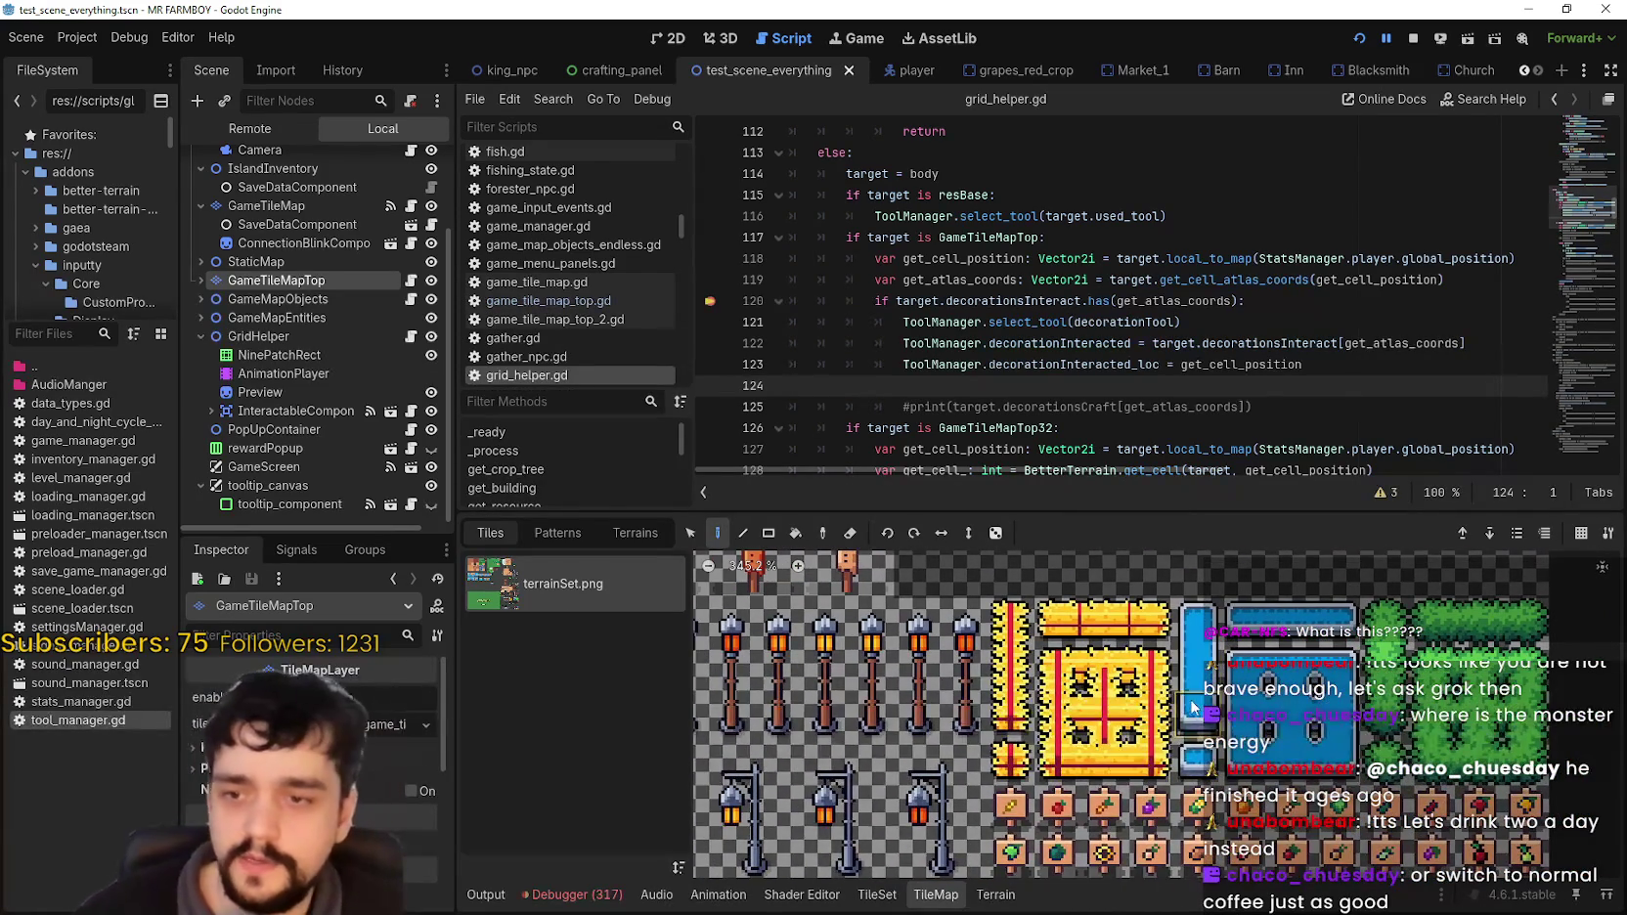
scroll(1173, 719, "up", 1)
scroll(1154, 739, "left", 1)
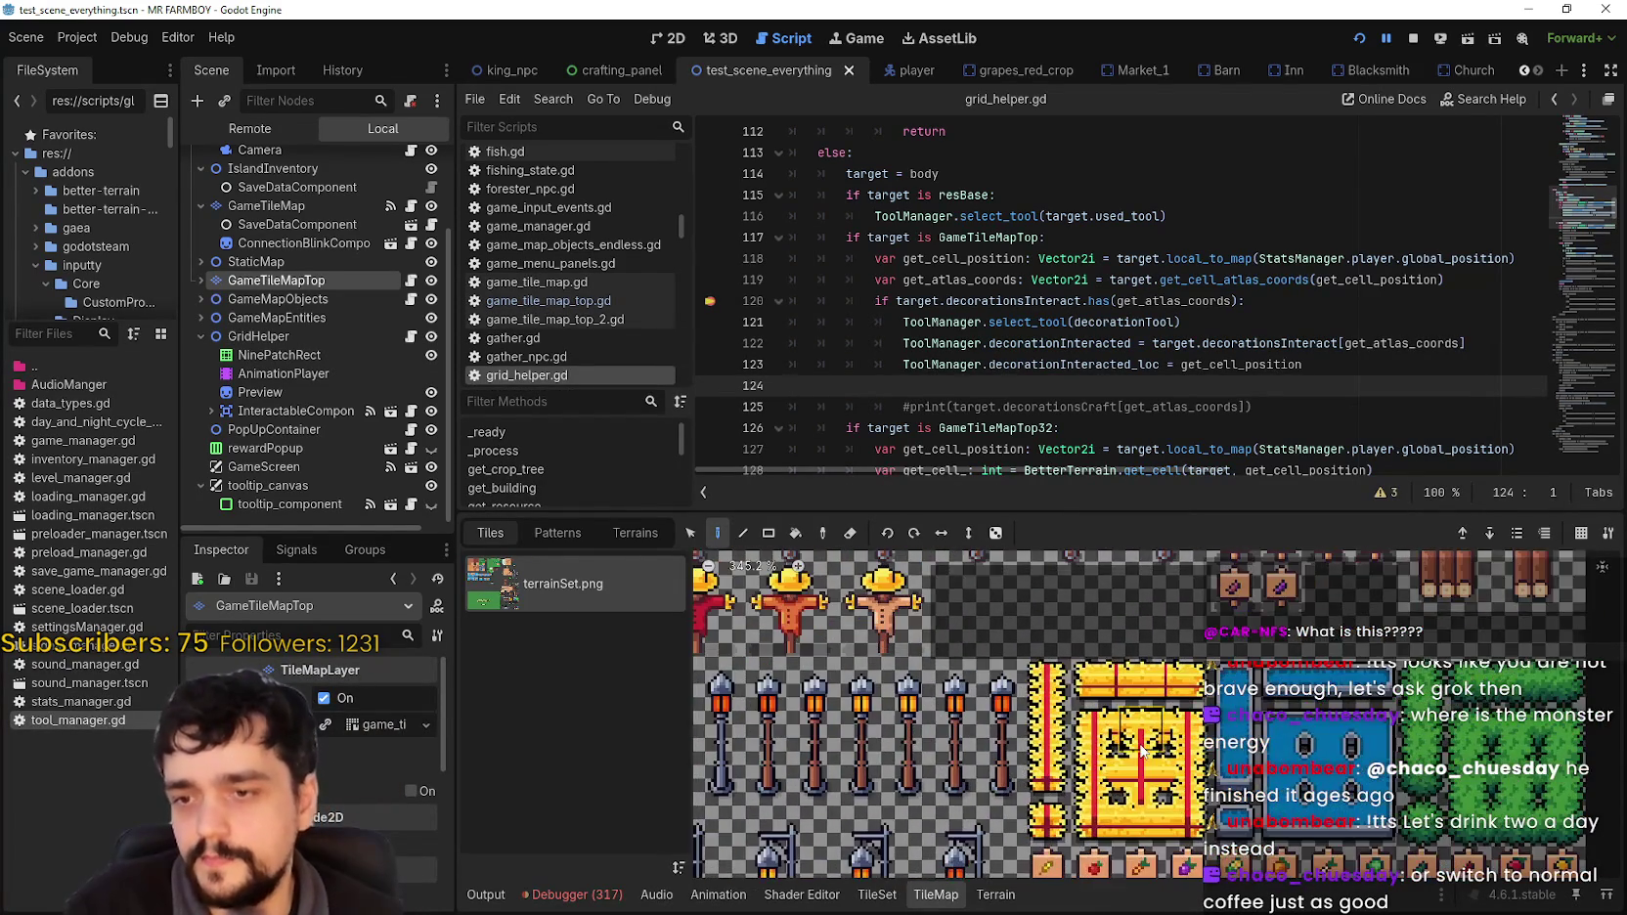
scroll(1146, 773, "down", 2)
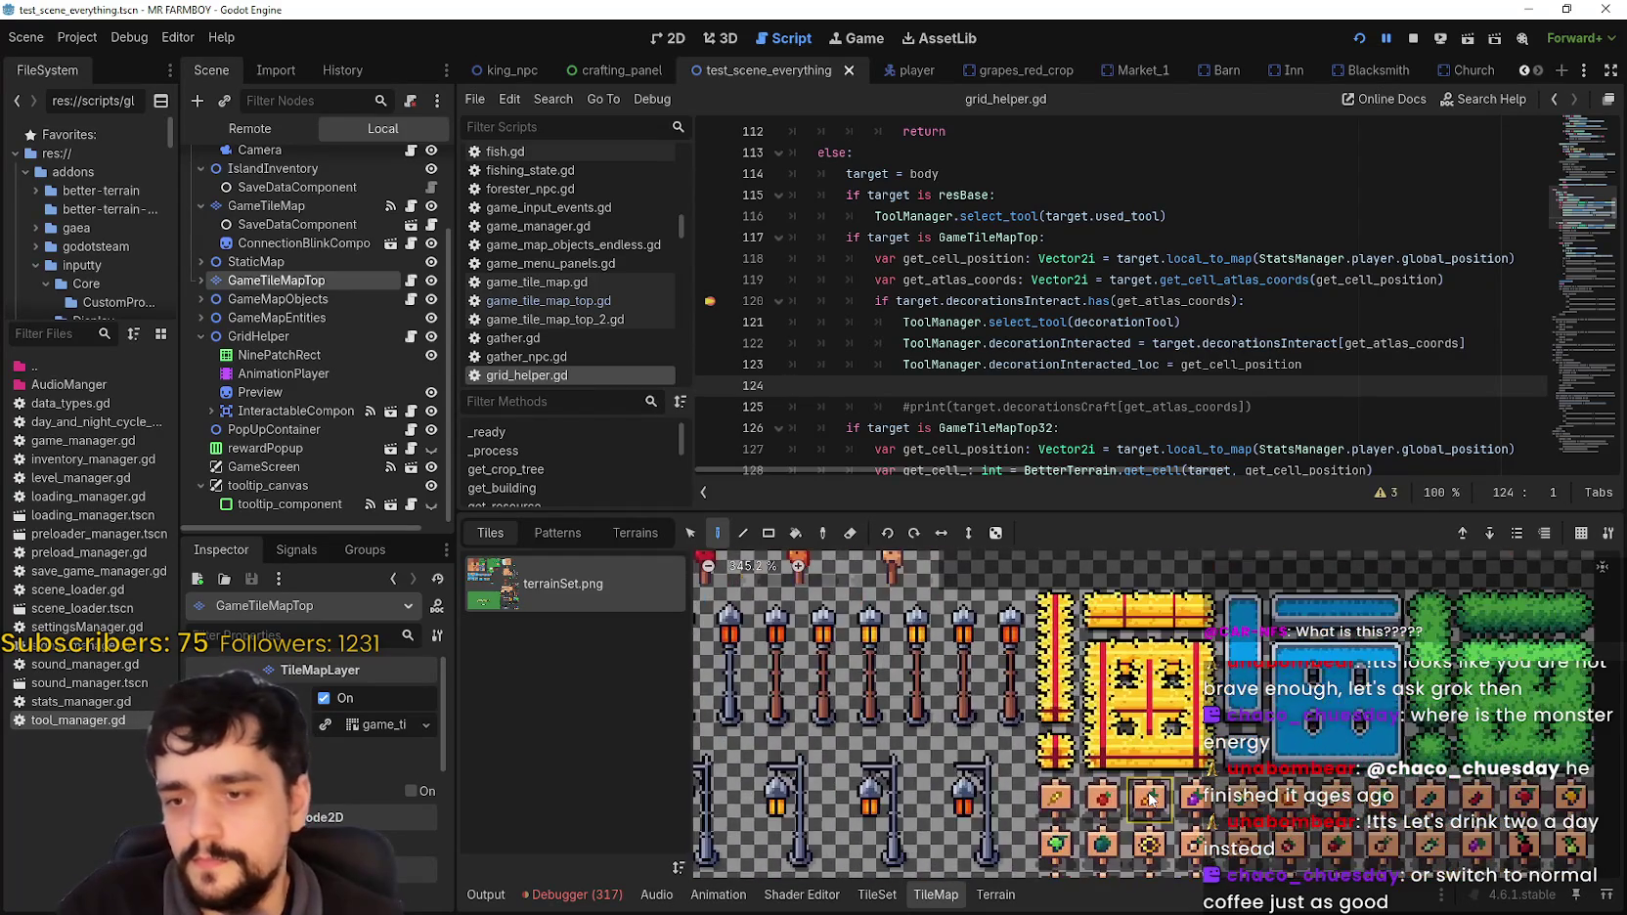
scroll(1124, 763, "right", 2)
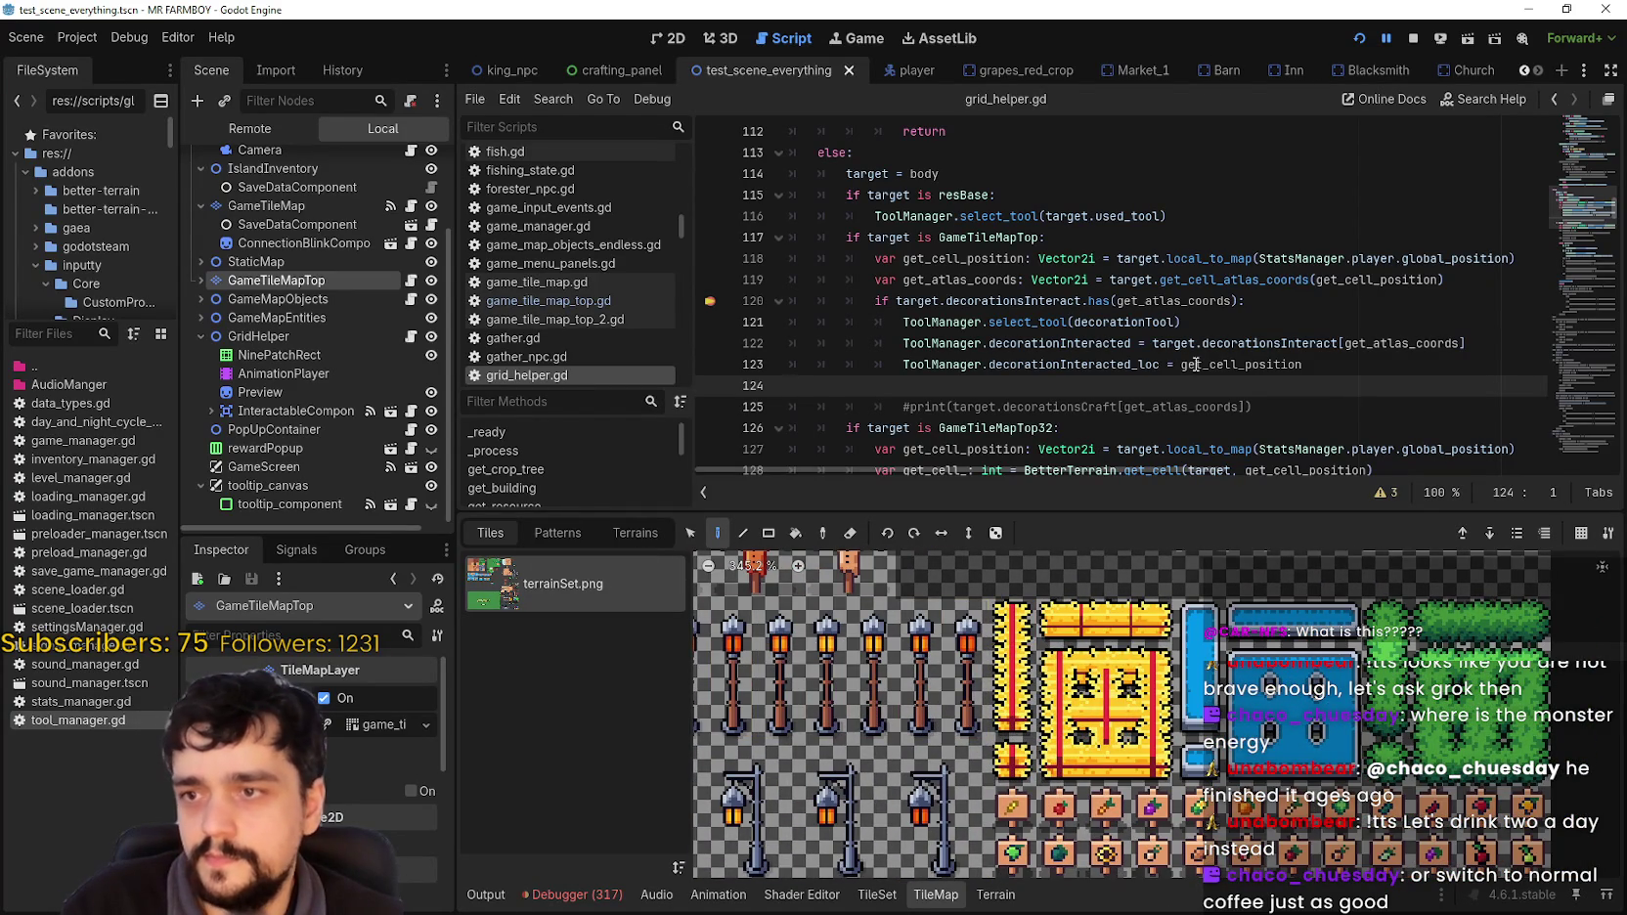
left_click(1191, 322)
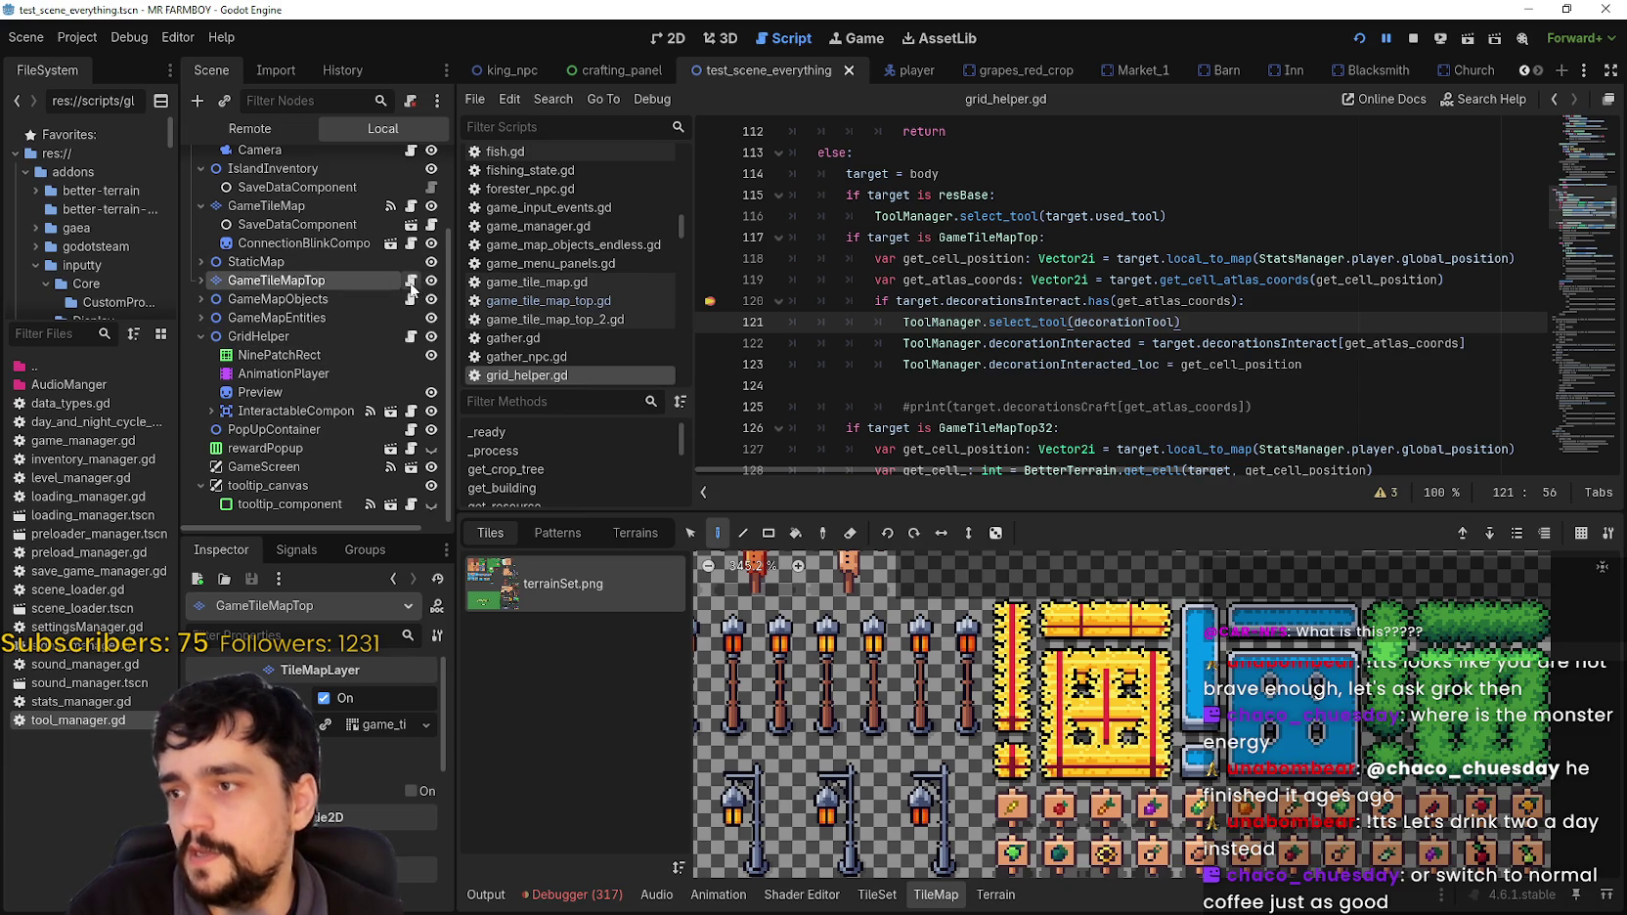
key("alt+Left")
Step: Select the Vector2i(52, 52) HAY_TILE entry on line 210 and inspect the hay tile in the TileMap atlas
scroll(1204, 237, "up", 2)
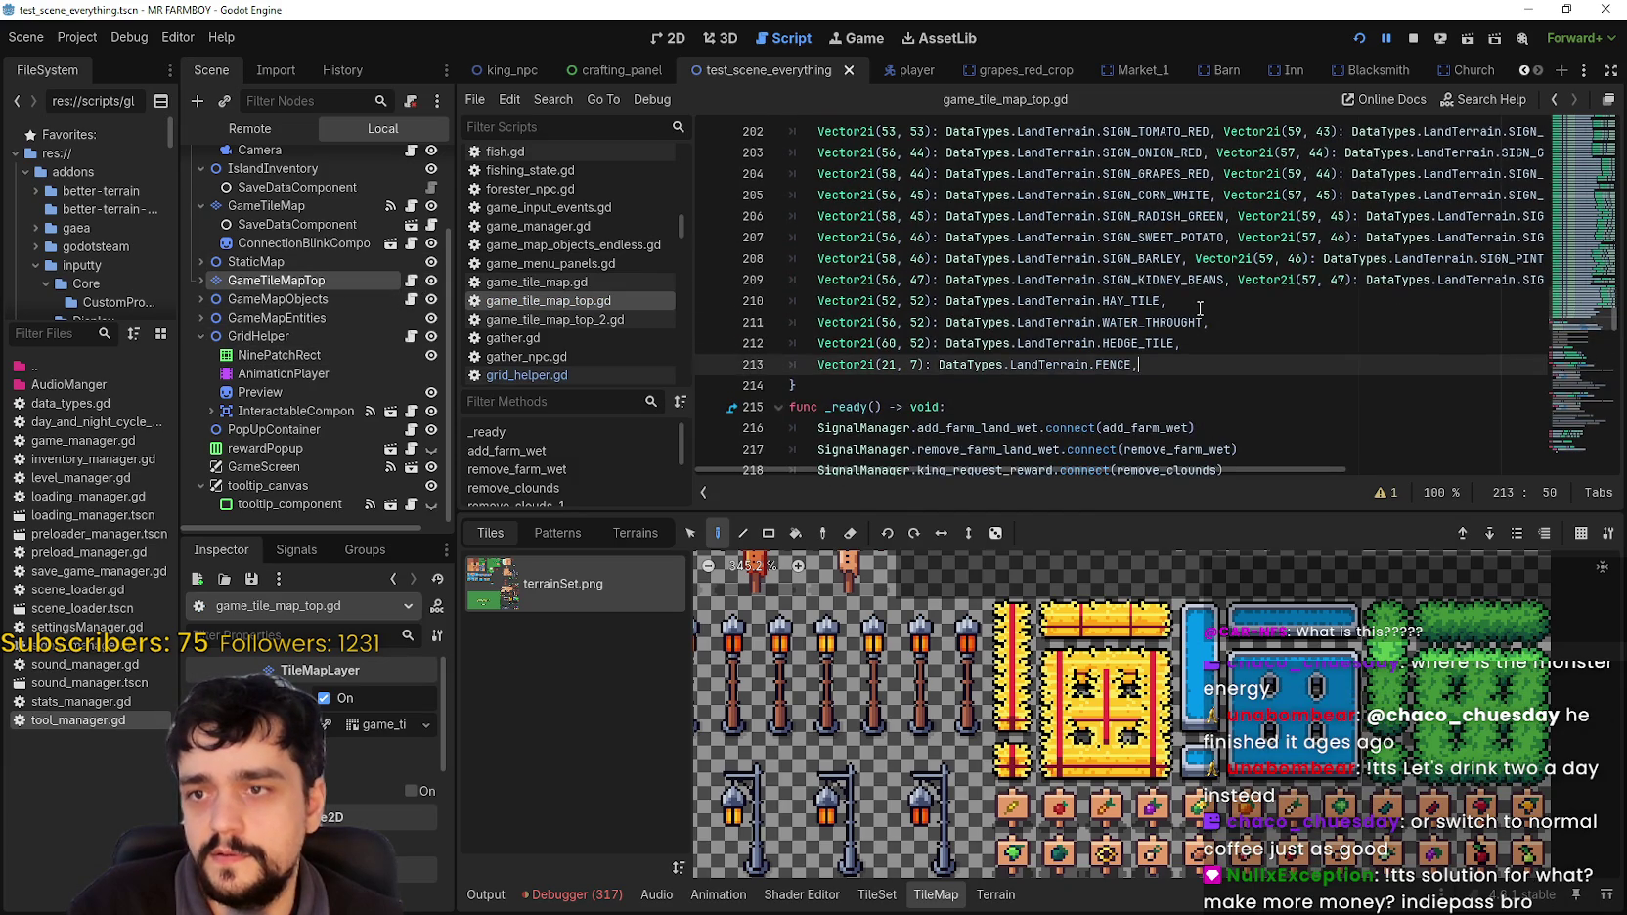
left_click(1197, 303)
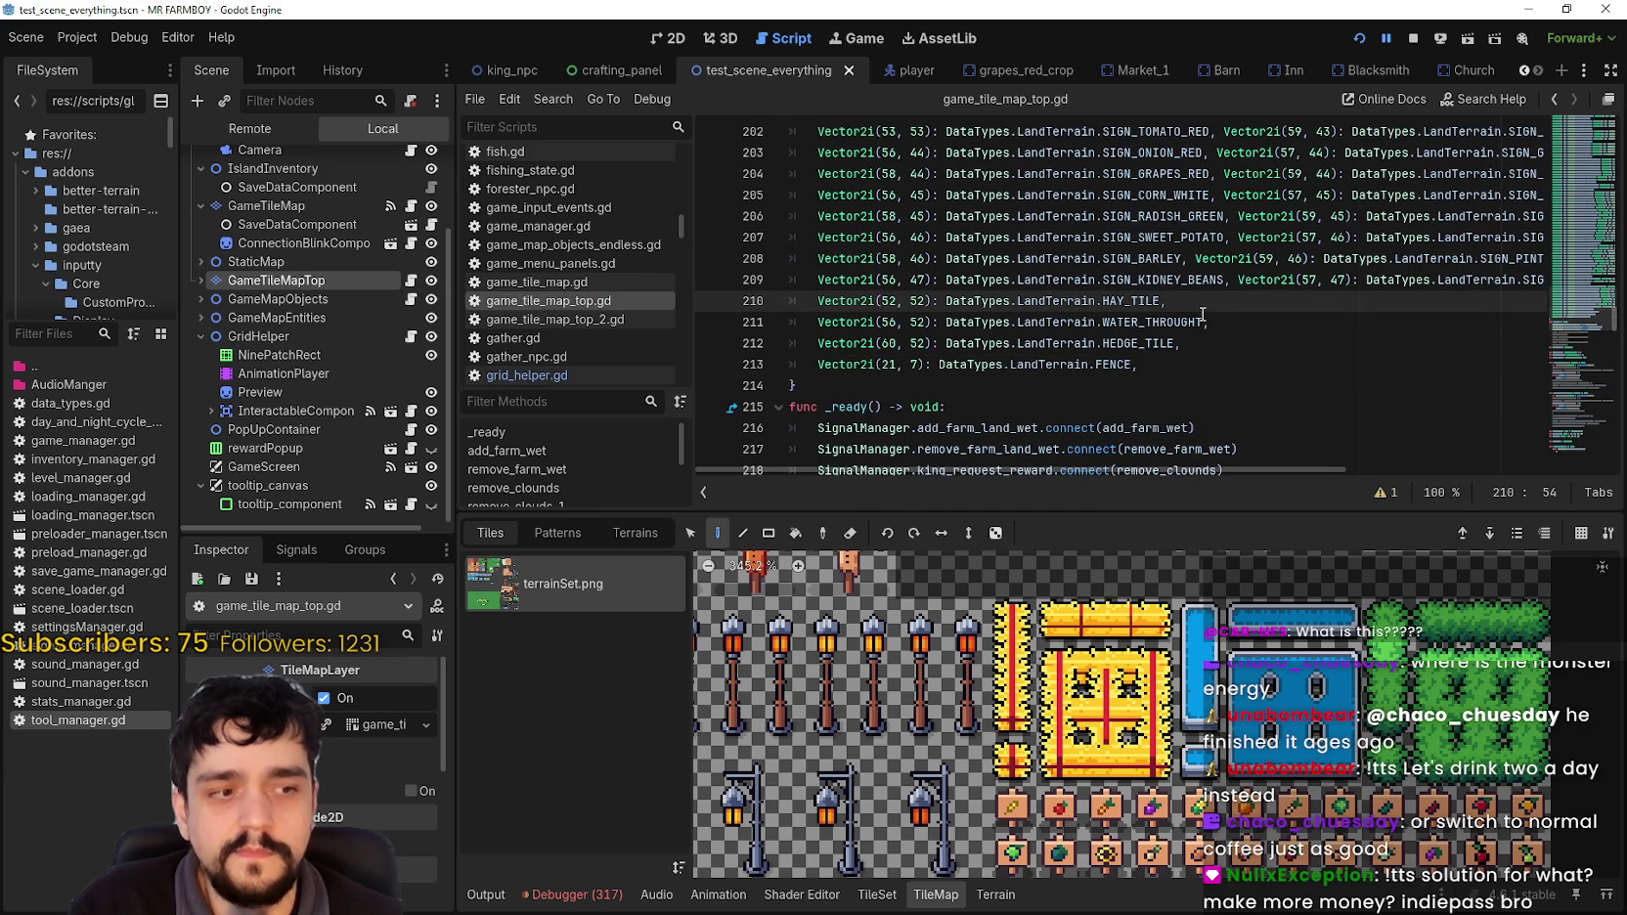
double_click(1141, 303)
triple_click(1140, 303)
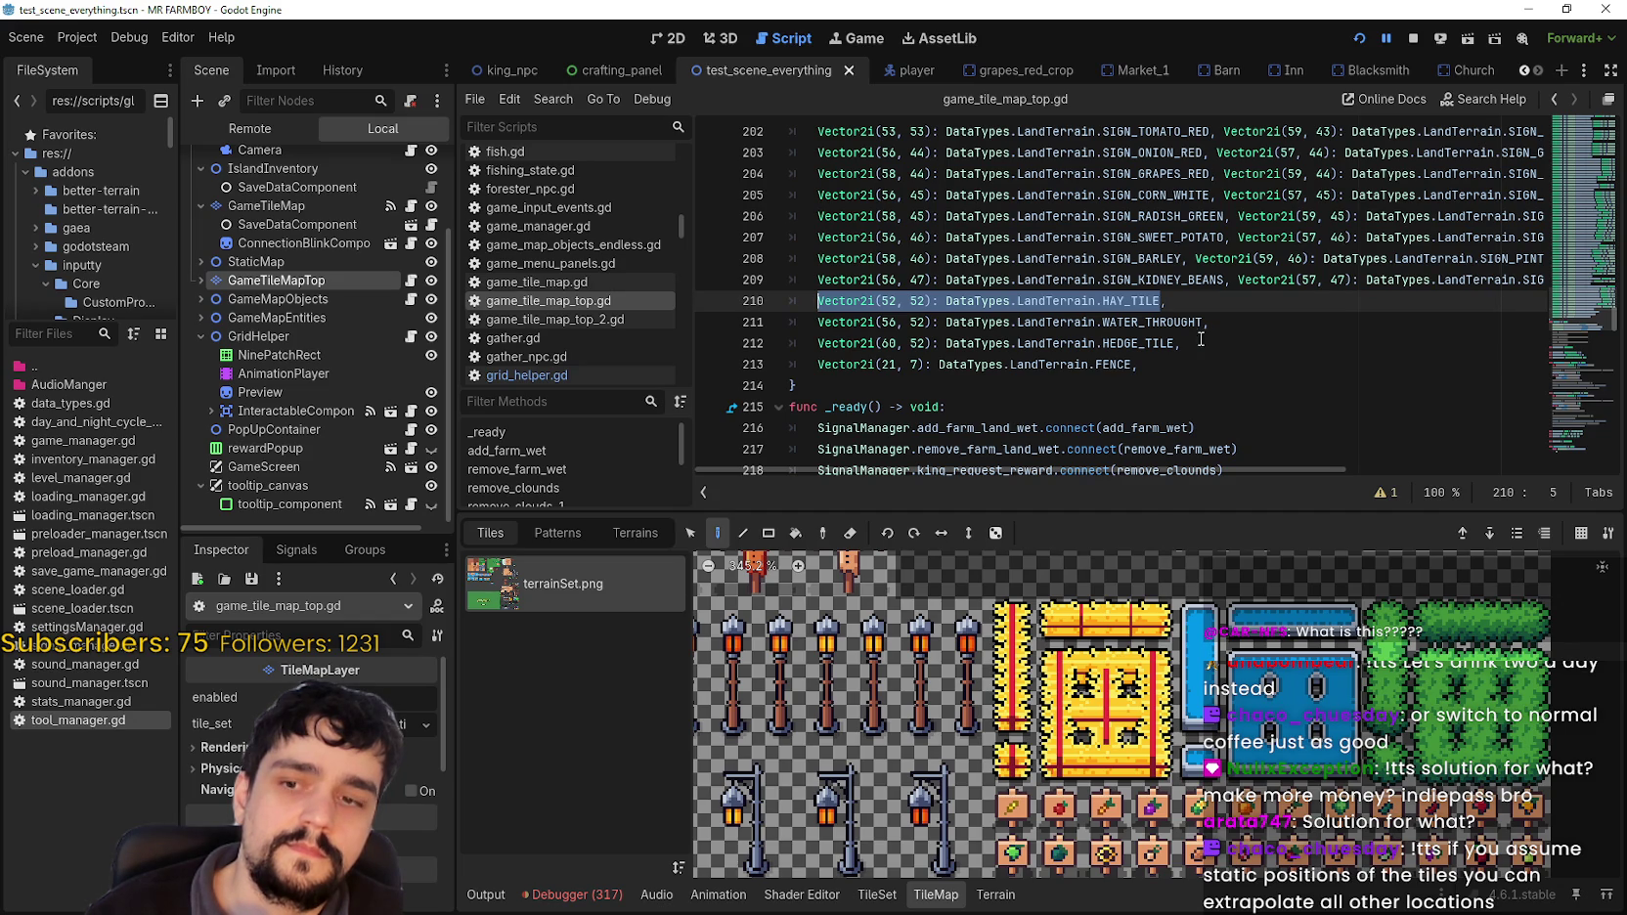
mouse_move(1109, 728)
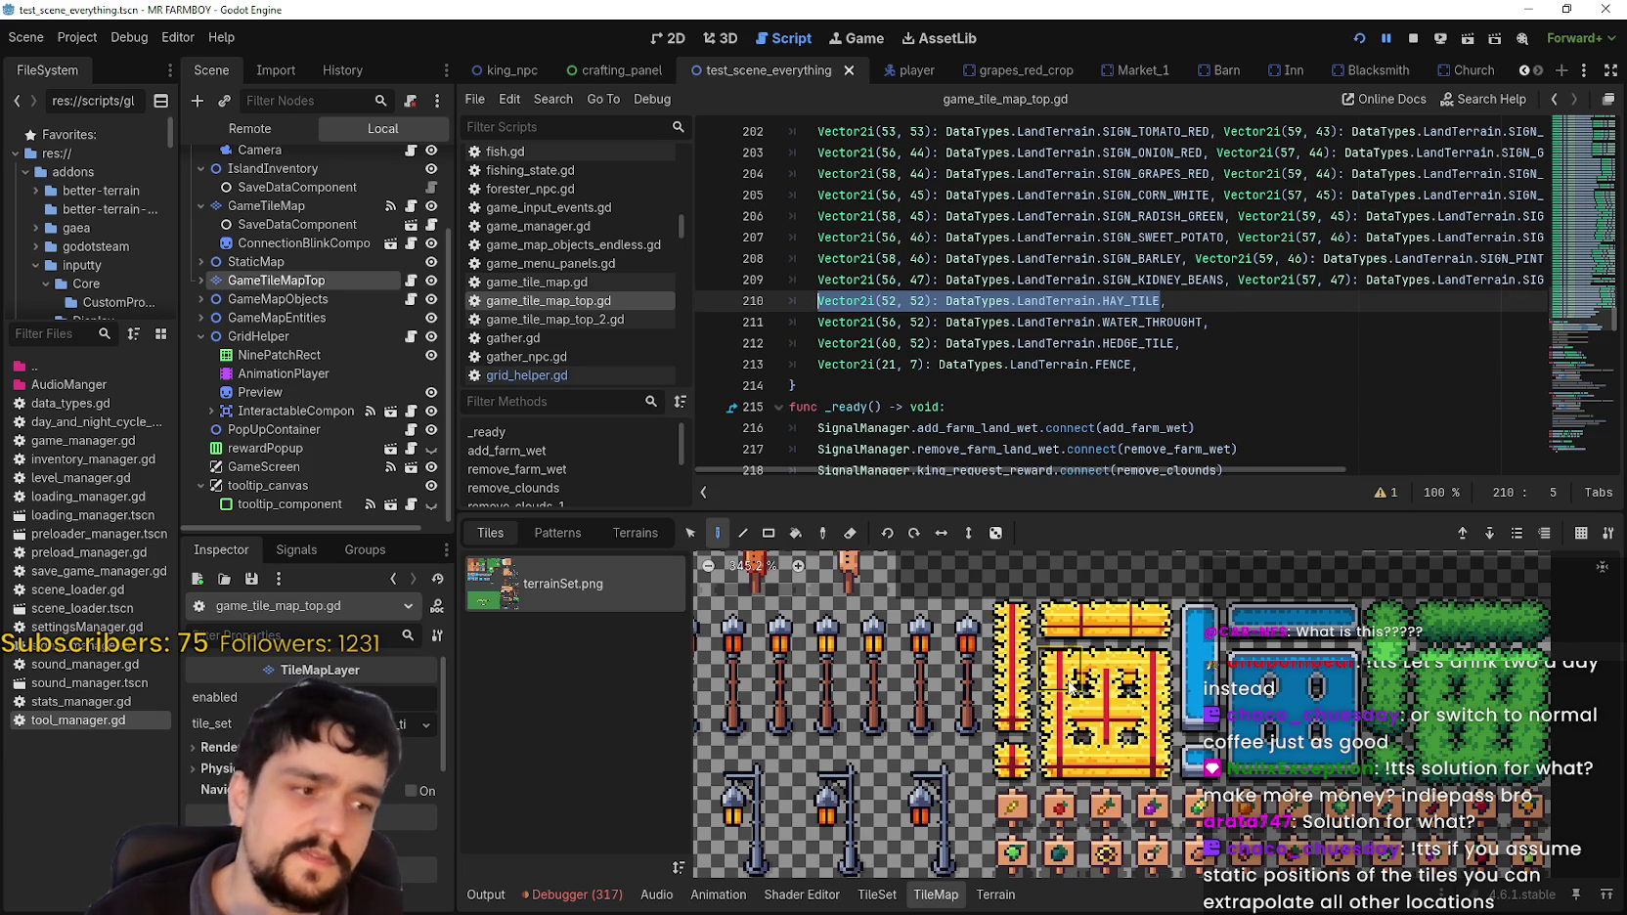
mouse_move(1069, 697)
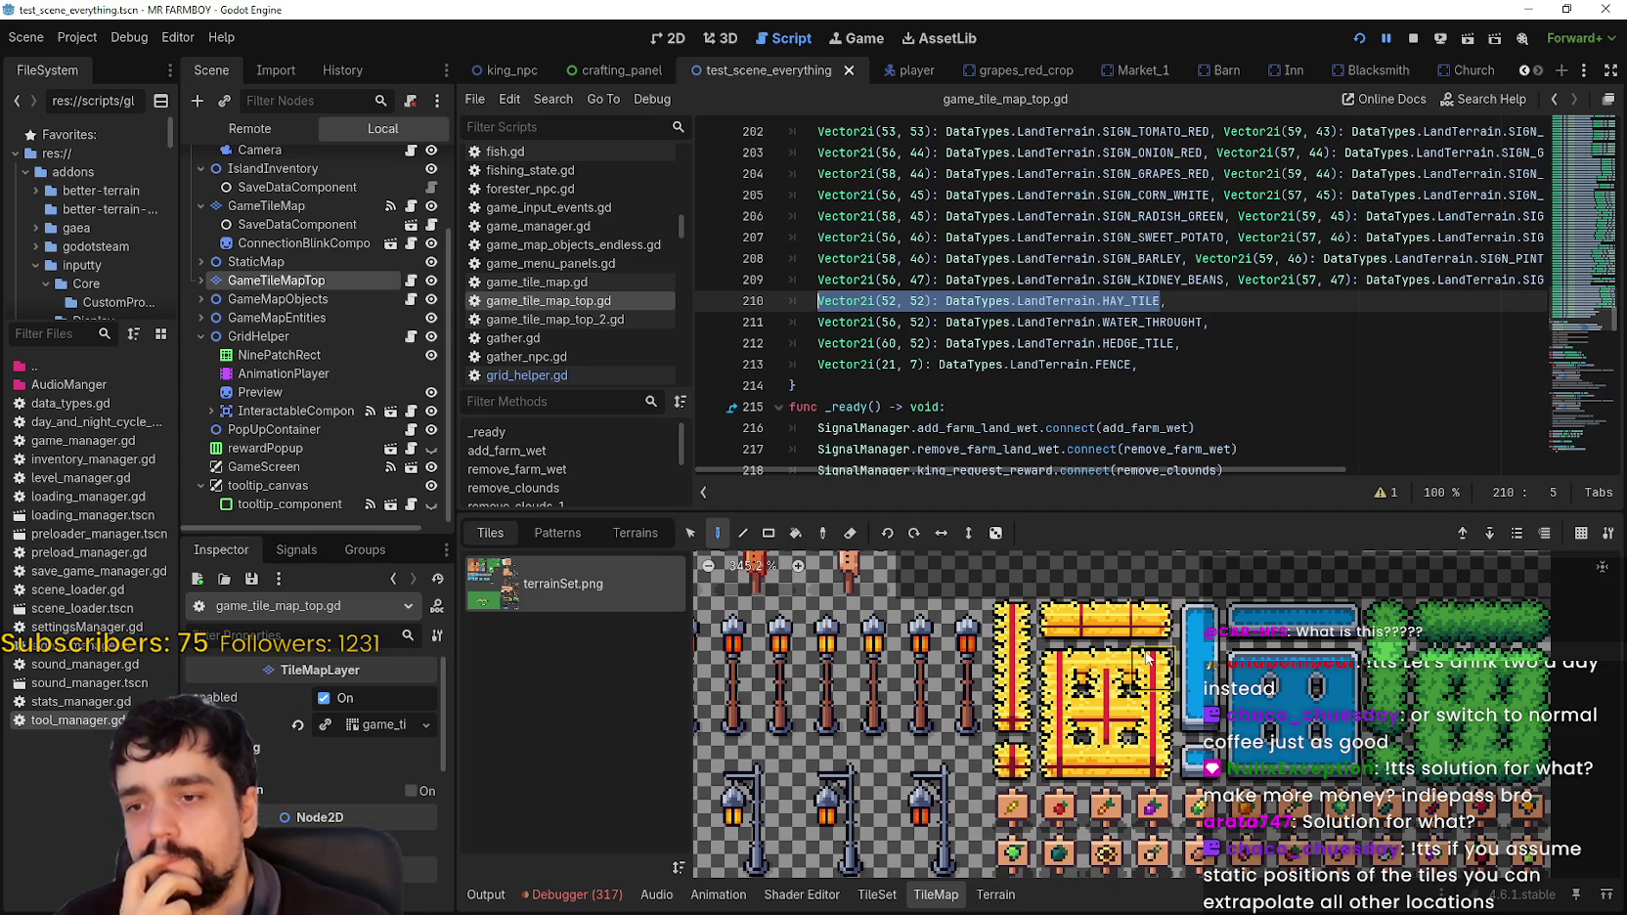
scroll(1000, 788, "down", 1)
scroll(1000, 789, "up", 7)
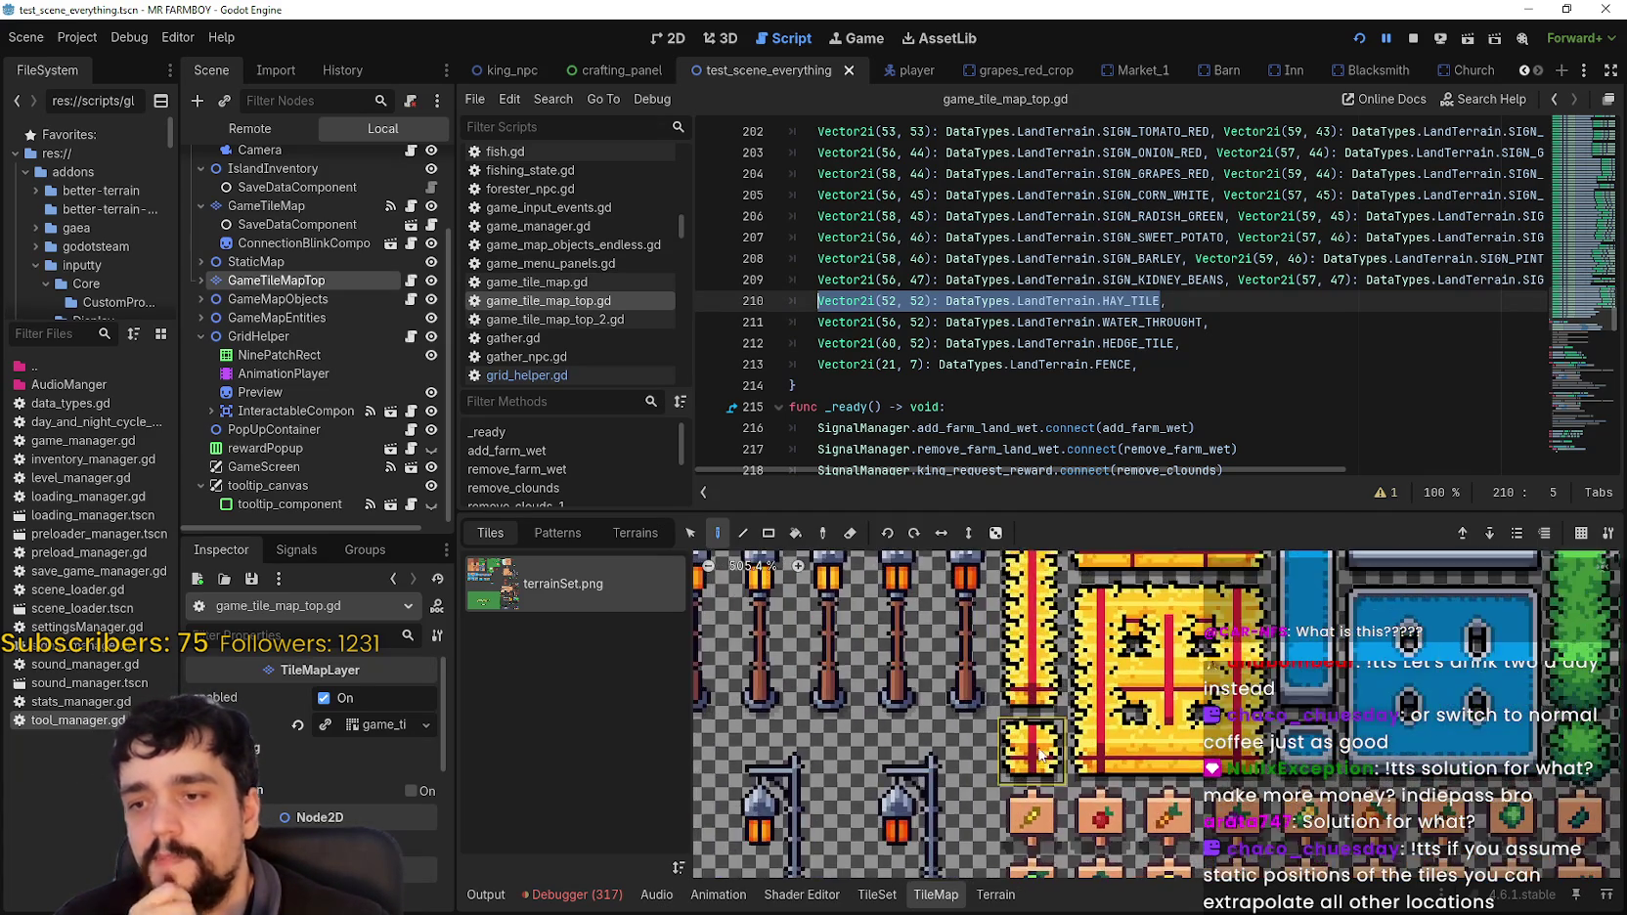
mouse_move(1041, 756)
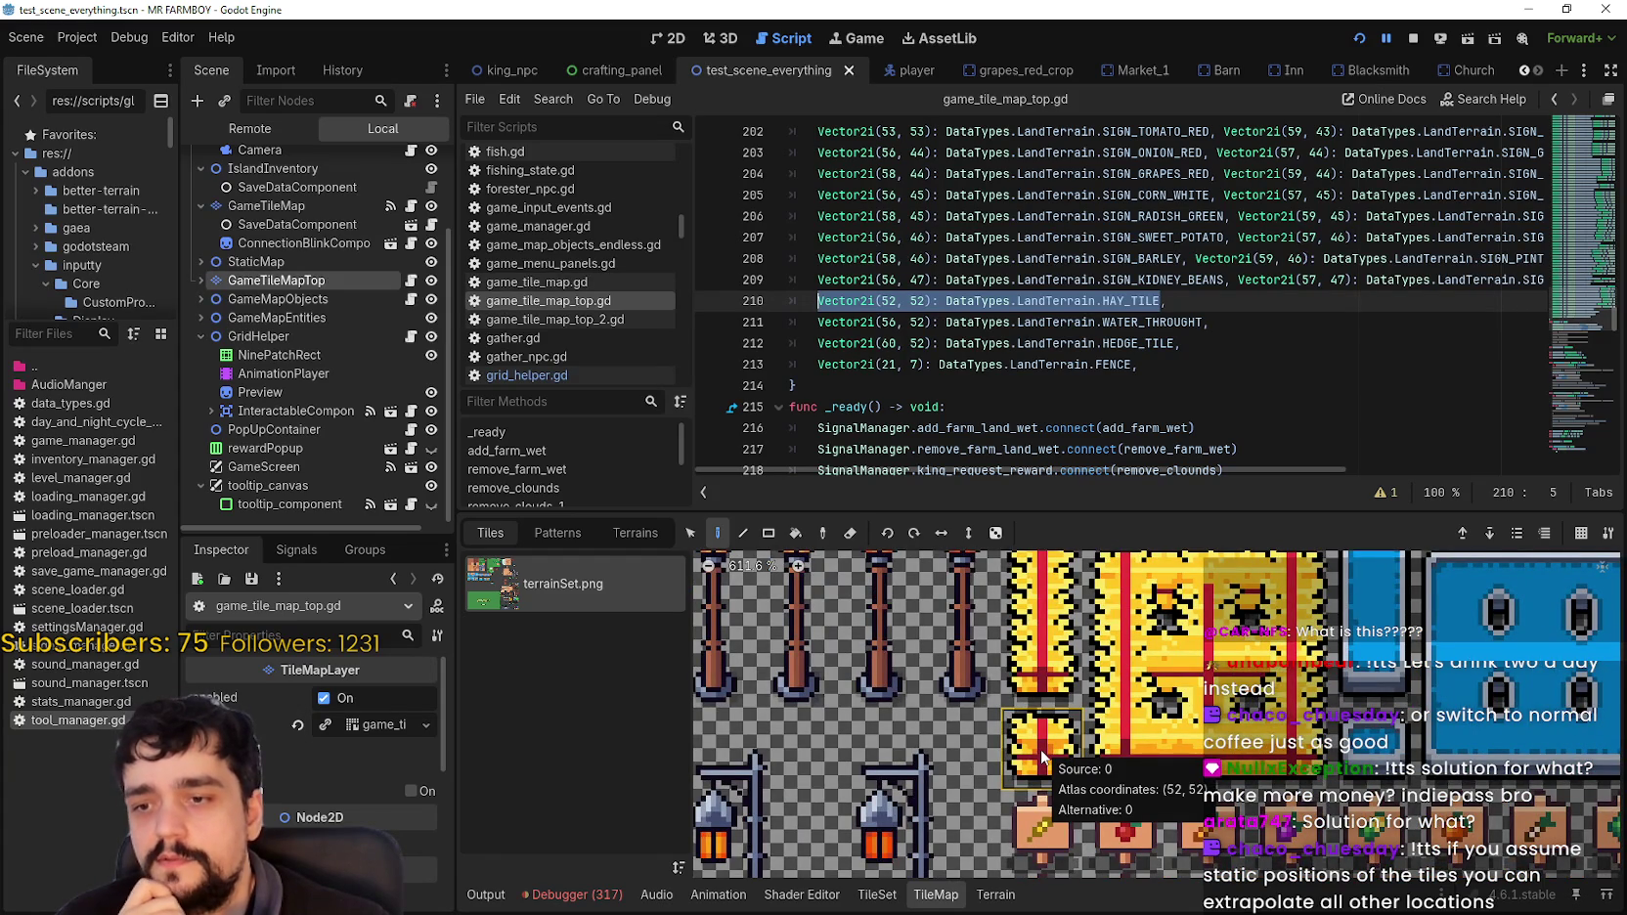
scroll(1041, 756, "down", 2)
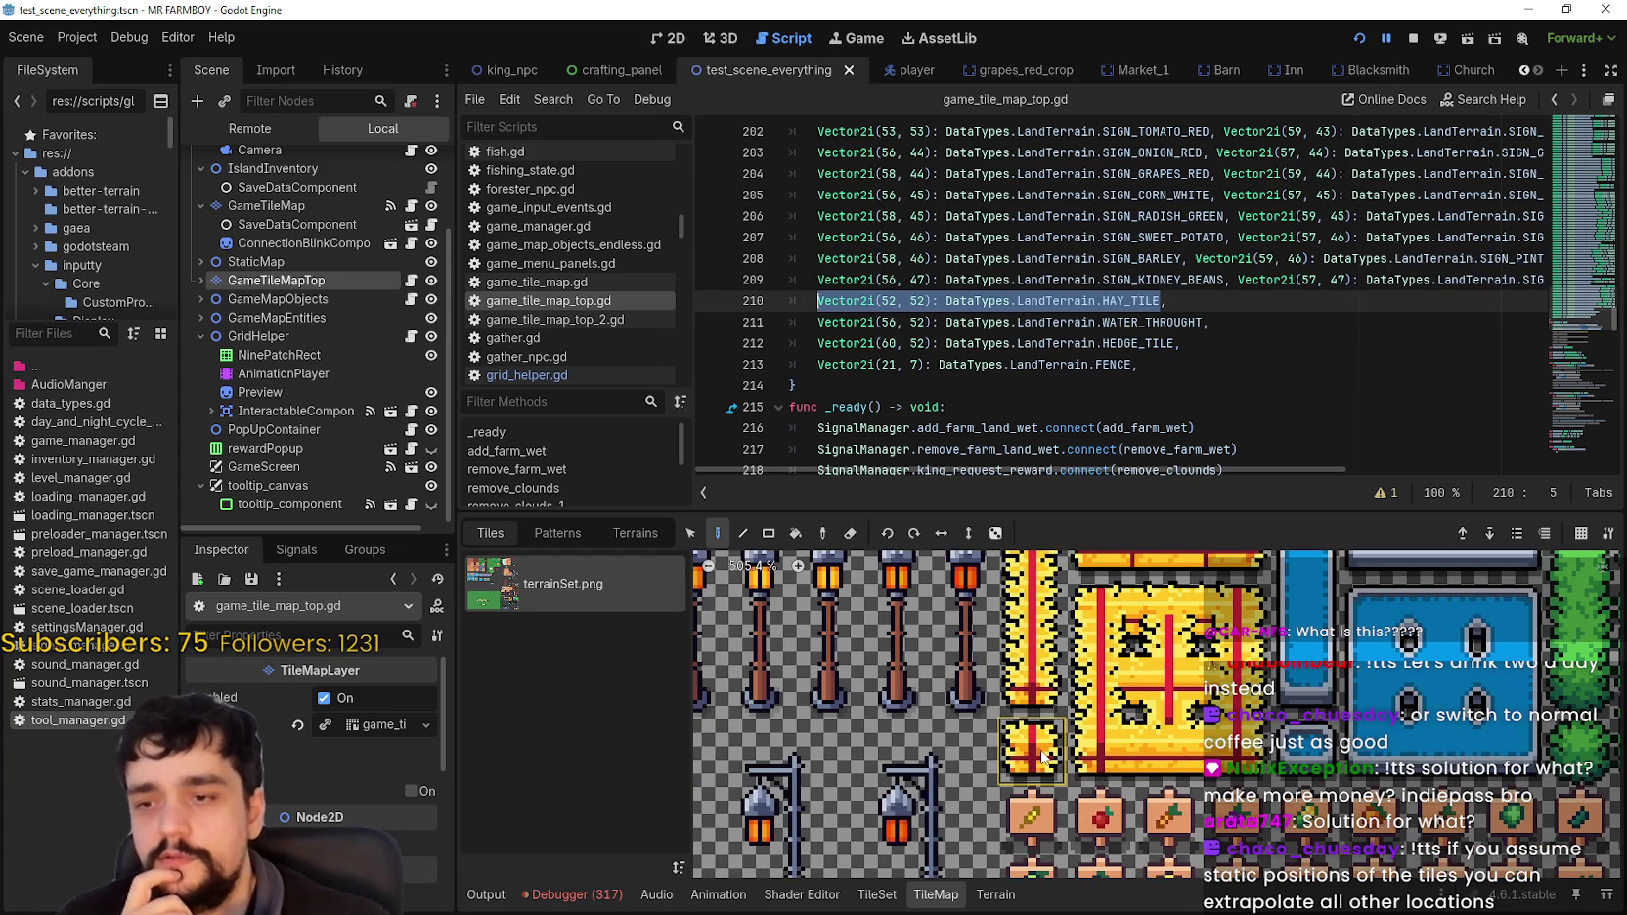
scroll(1039, 756, "down", 2)
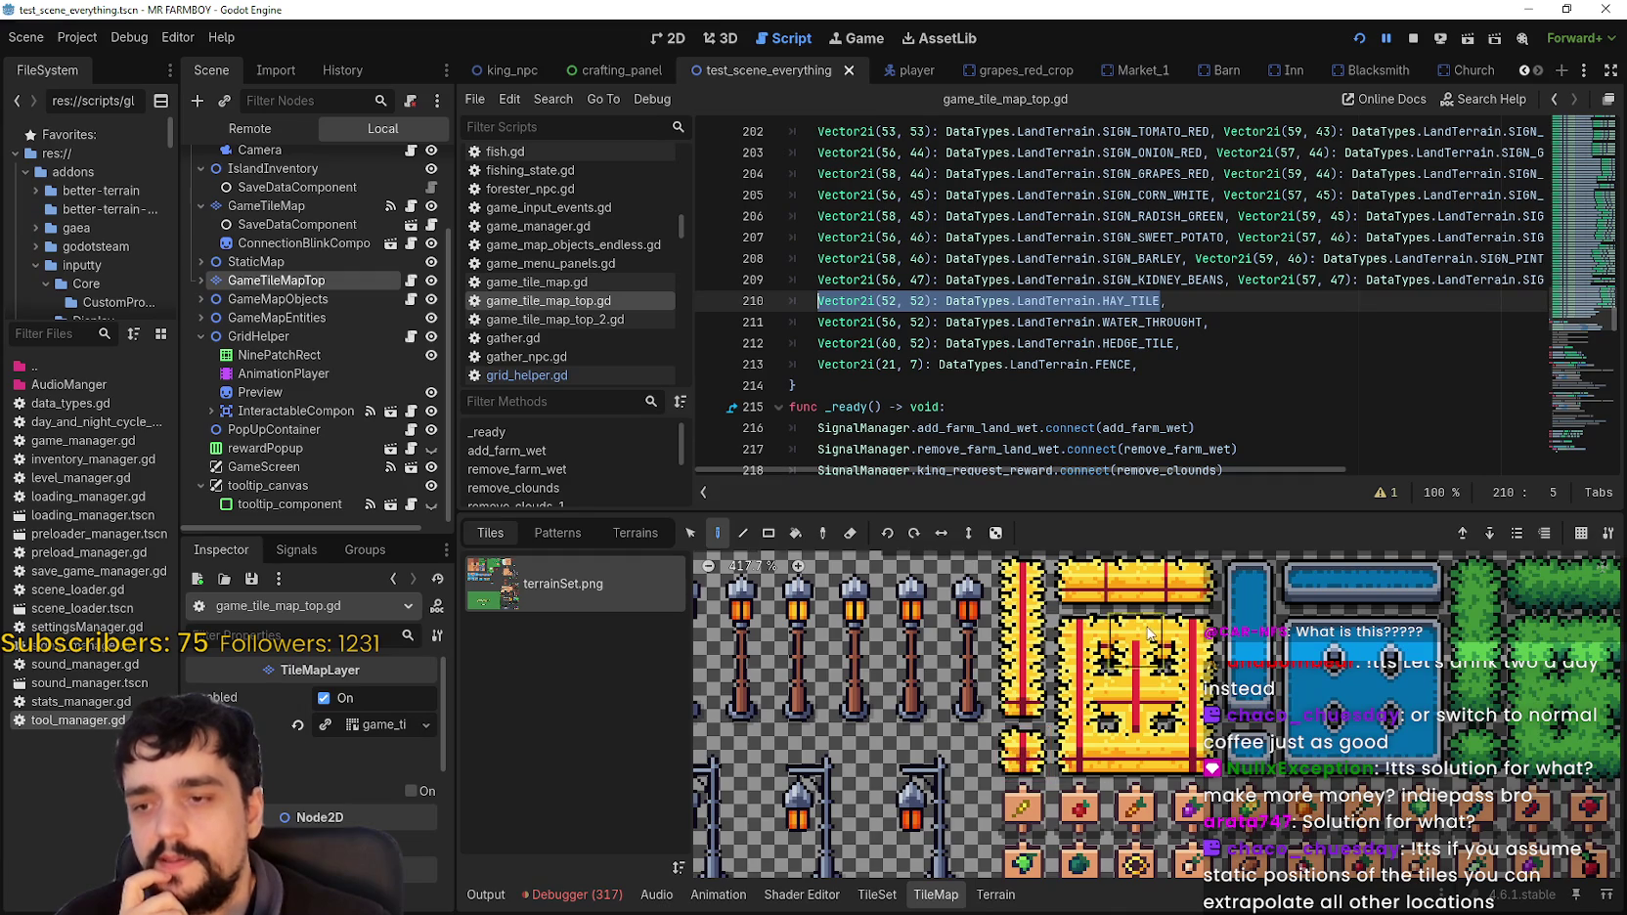
scroll(1025, 770, "up", 2)
mouse_move(1031, 626)
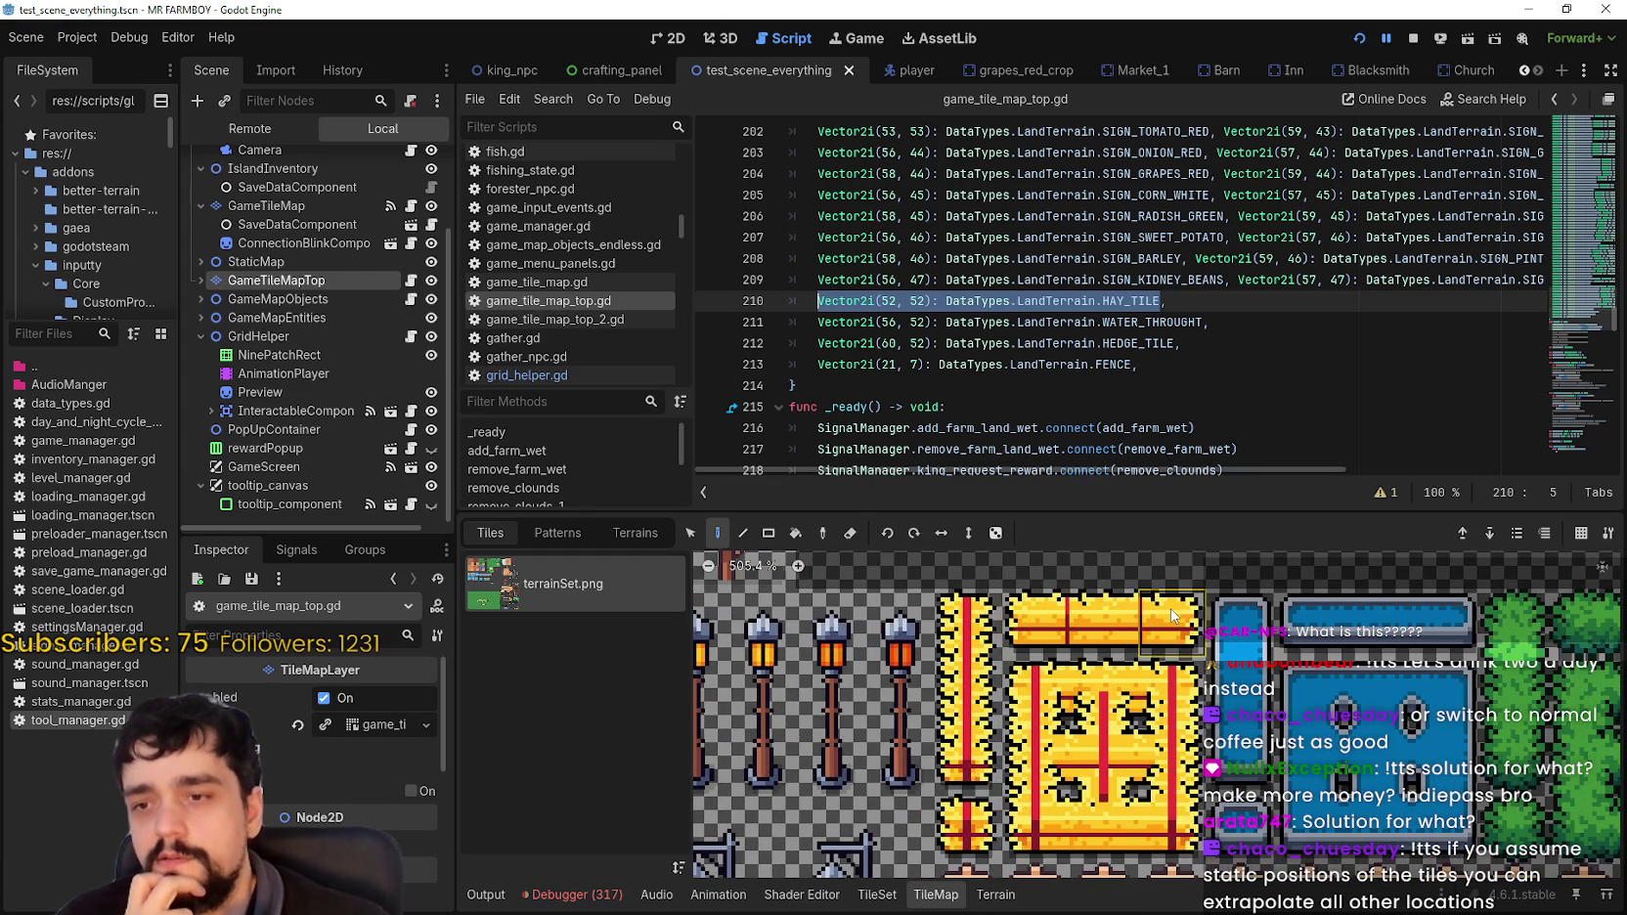
mouse_move(1172, 613)
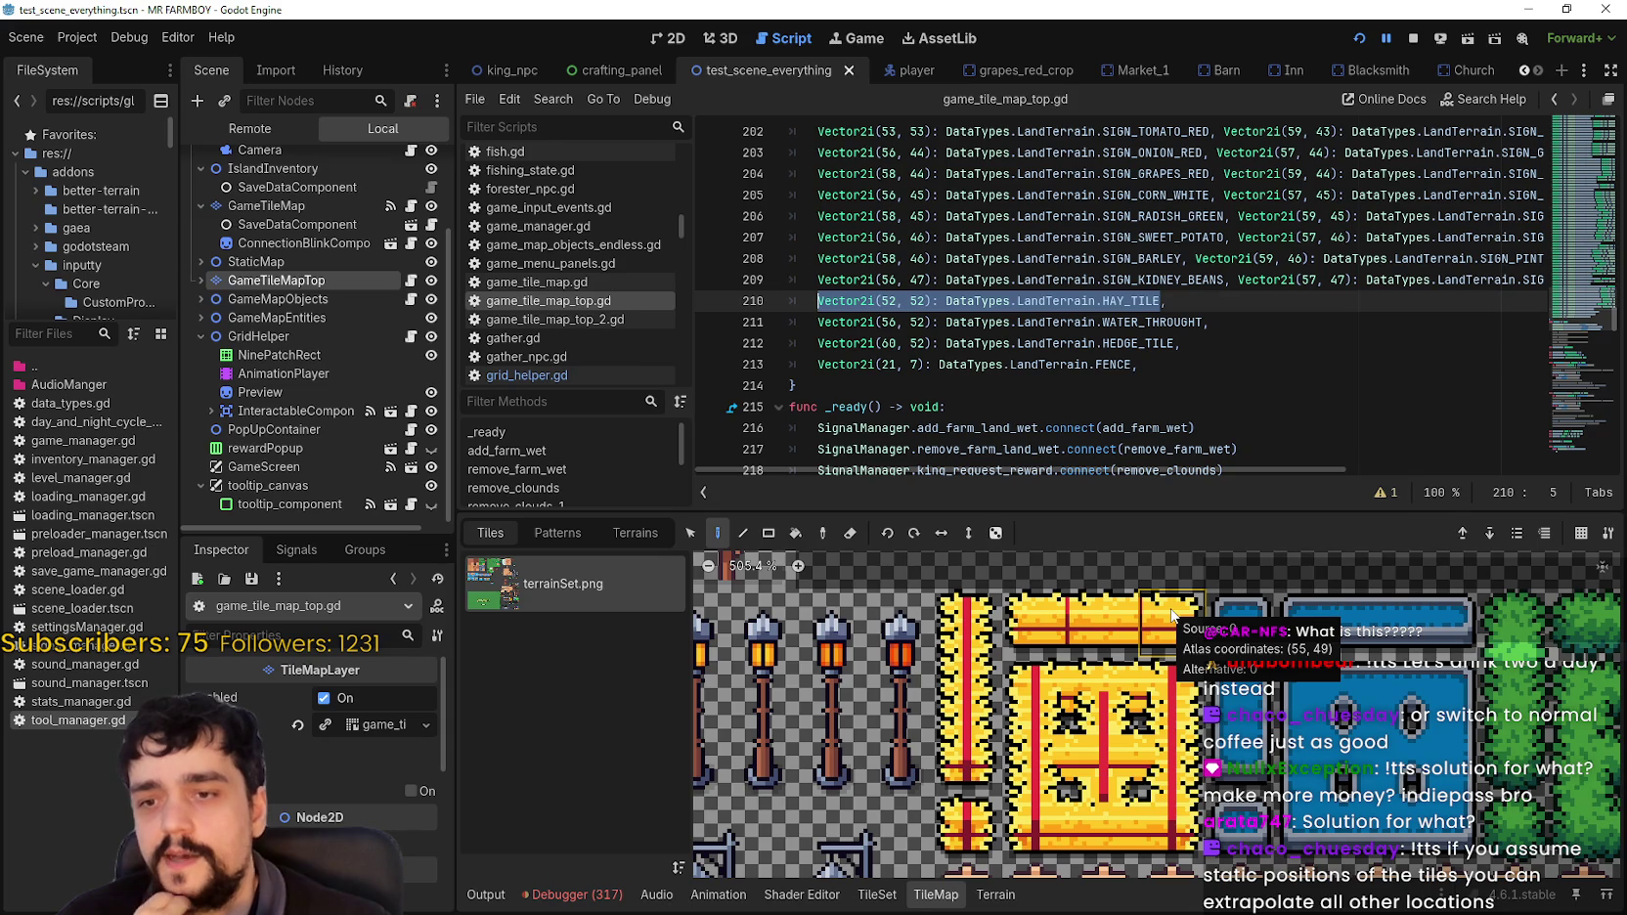
scroll(1017, 790, "down", 1)
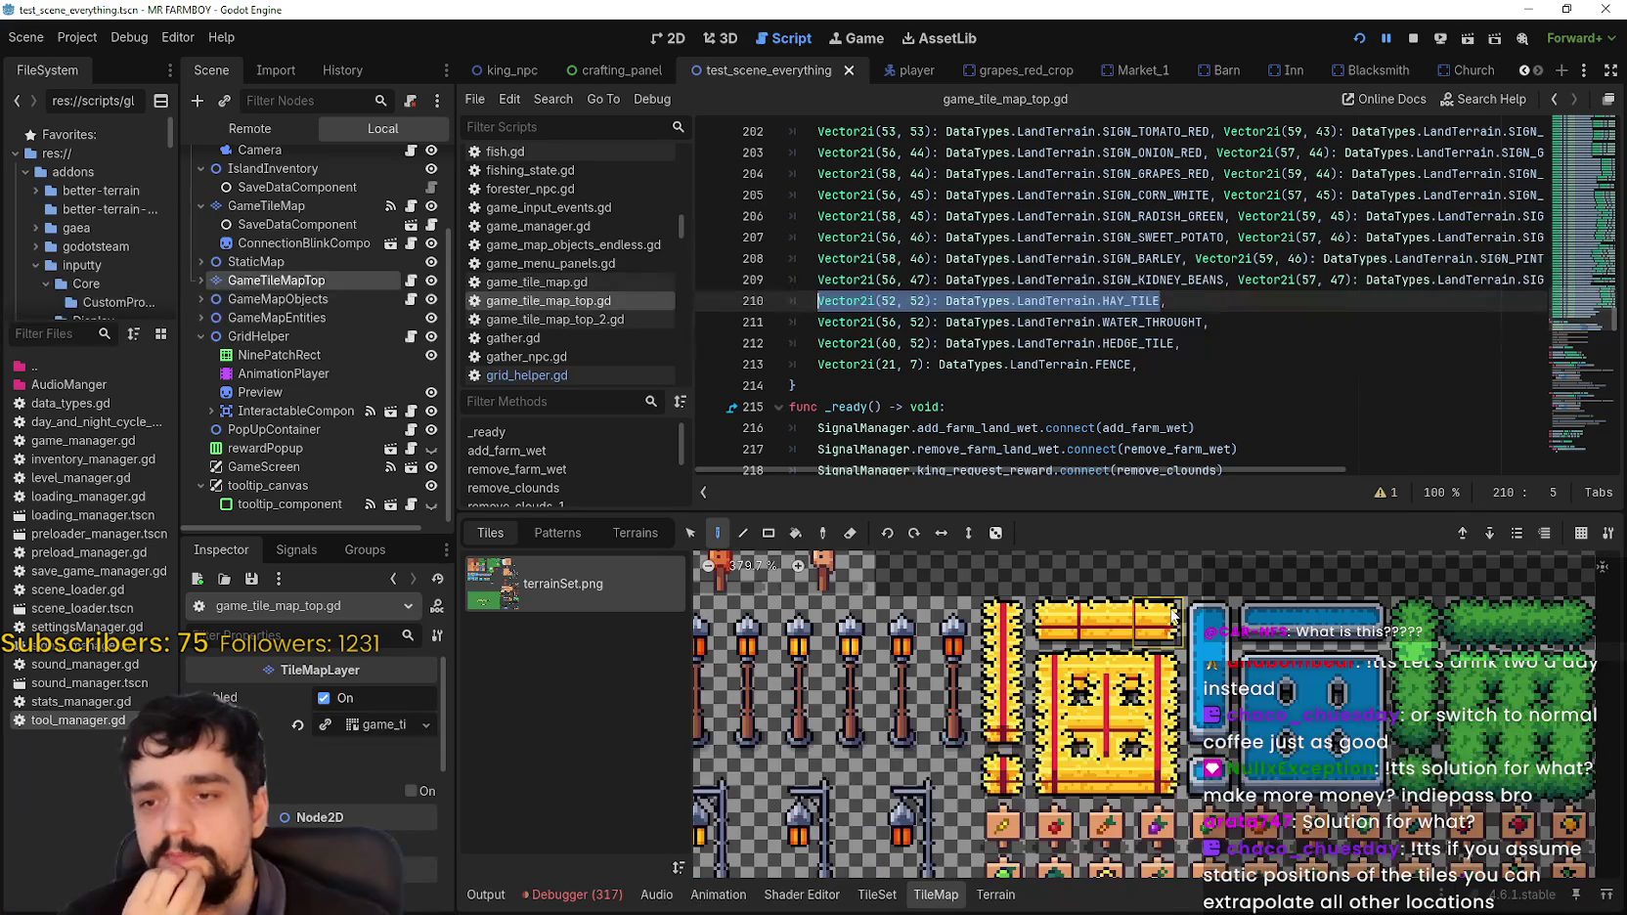
scroll(1017, 790, "left", 1)
scroll(1017, 790, "down", 1)
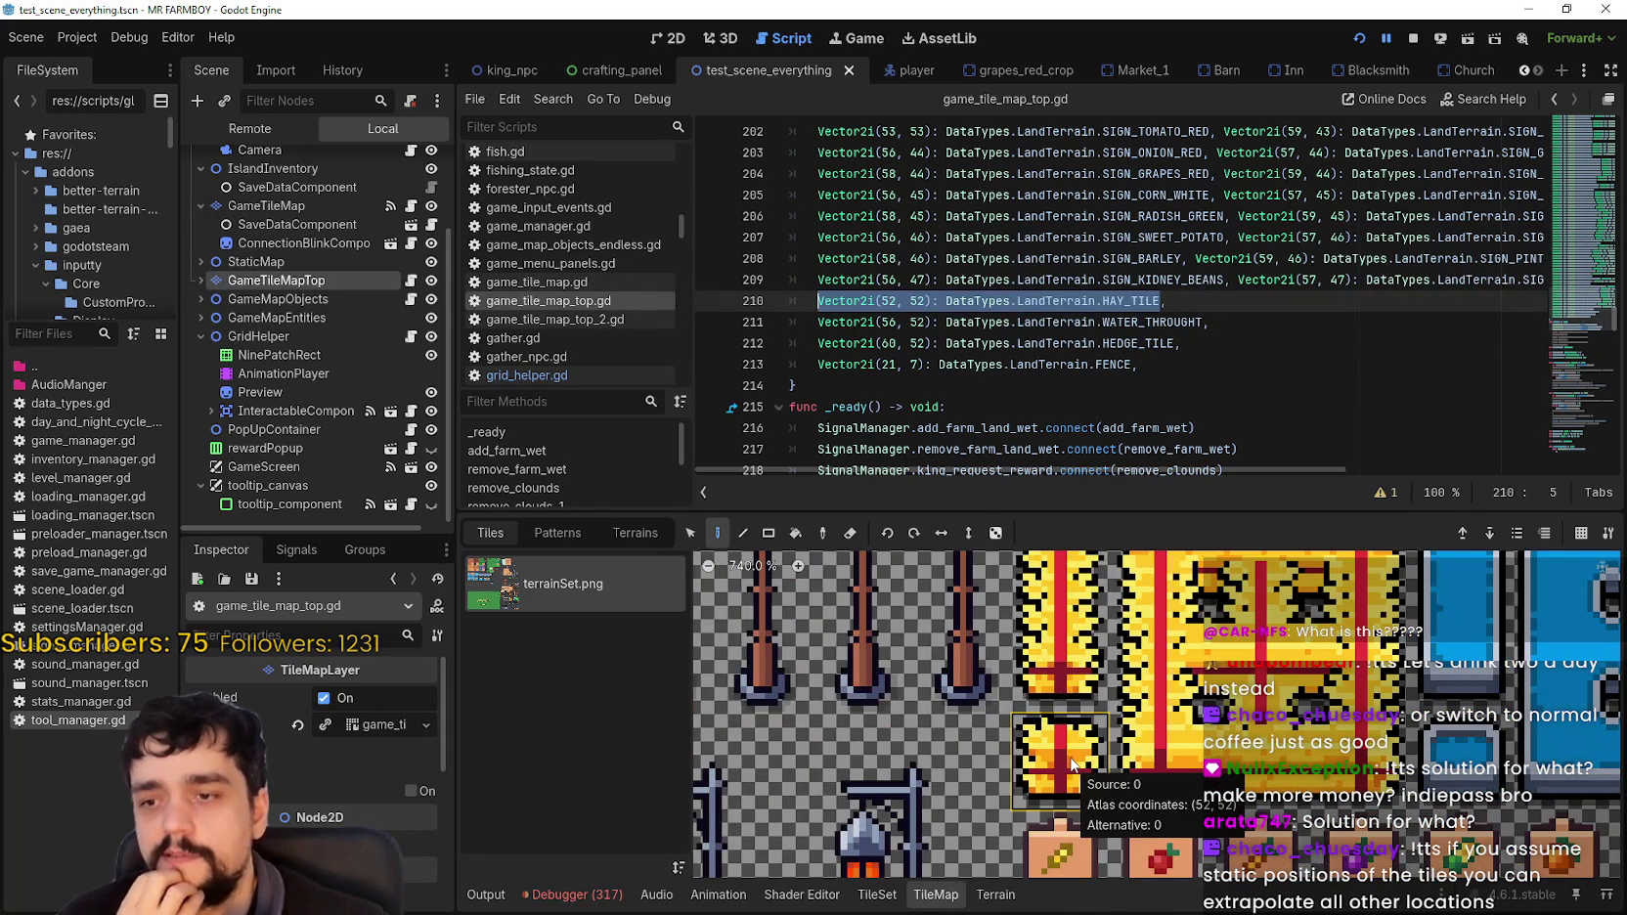
scroll(1066, 759, "down", 1)
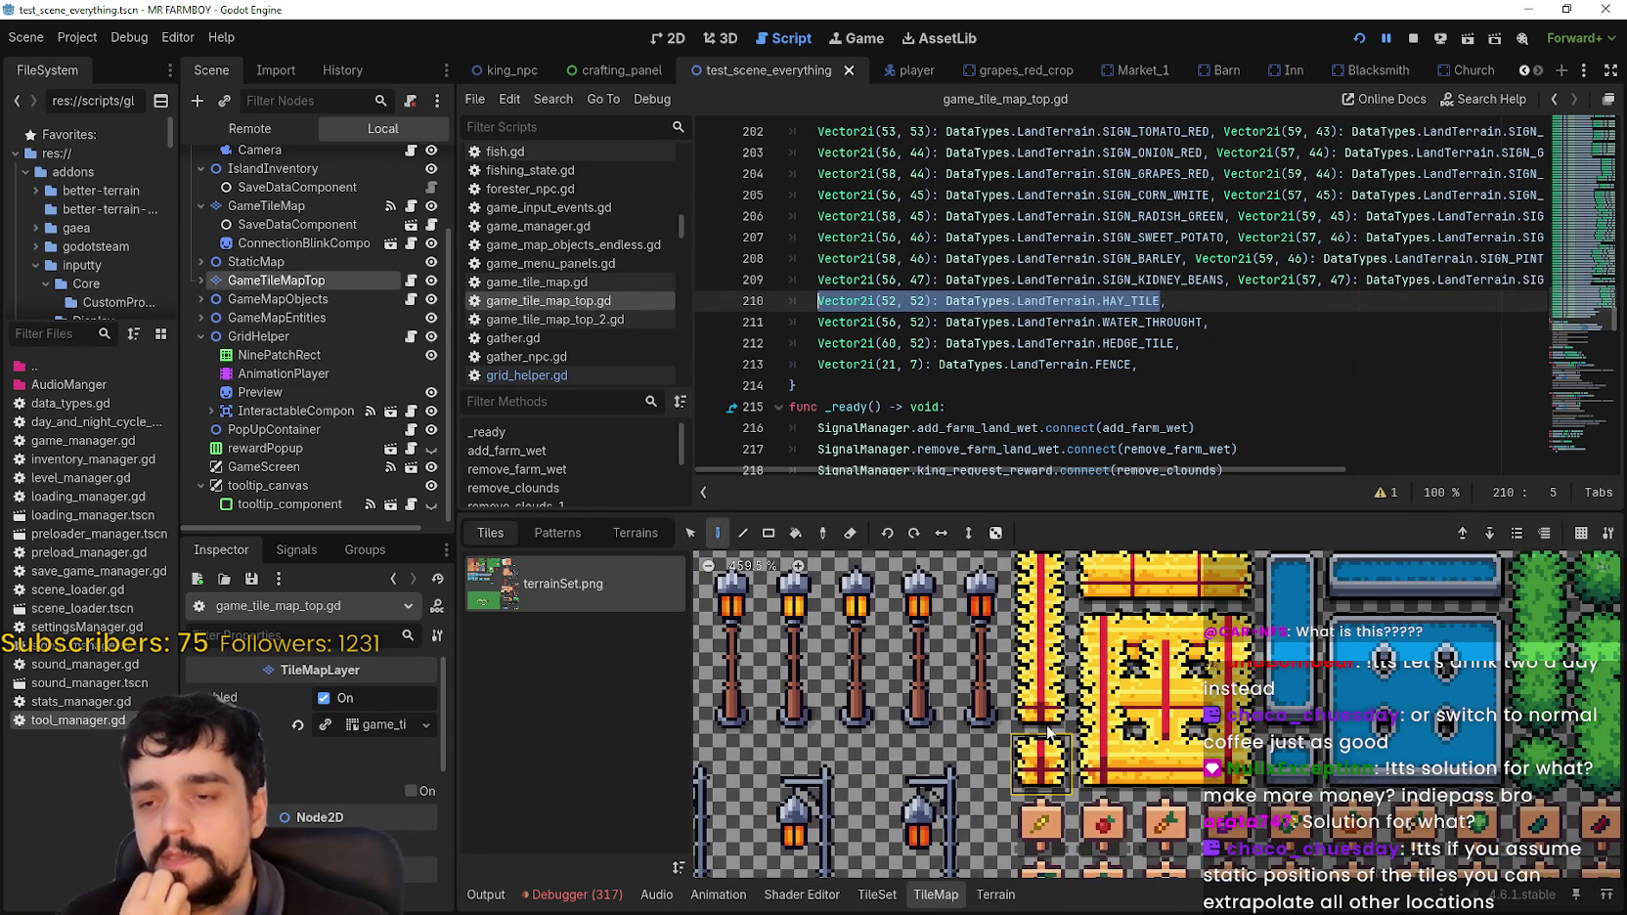
scroll(1066, 768, "up", 1)
scroll(1037, 765, "down", 1)
scroll(1037, 766, "up", 3)
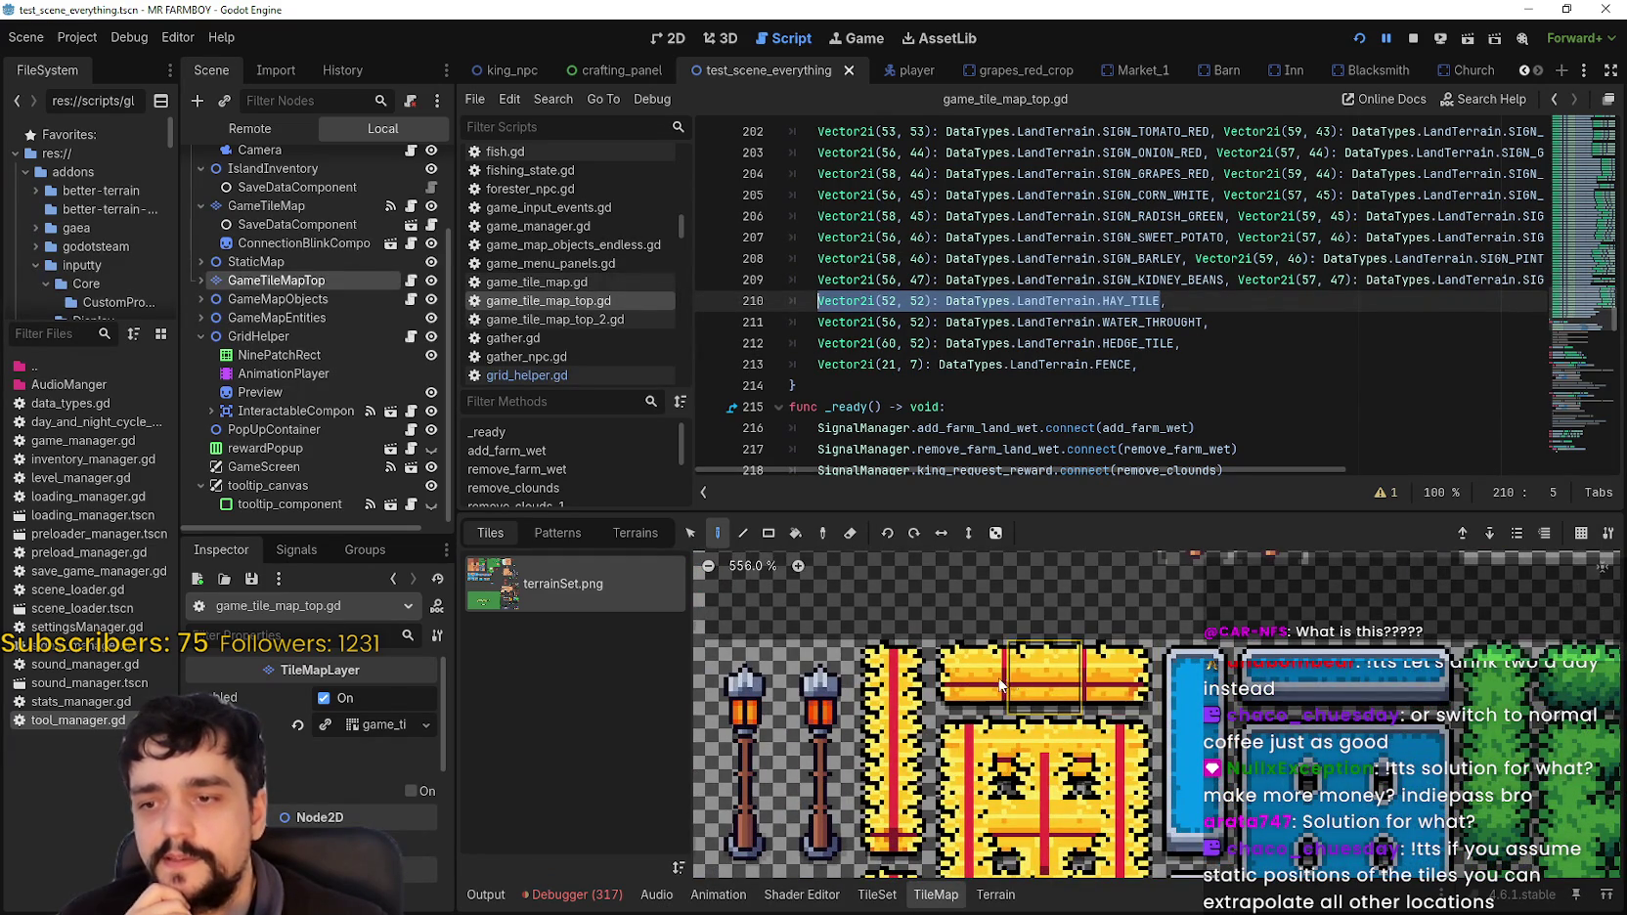
scroll(1045, 682, "down", 2)
scroll(1045, 681, "down", 2)
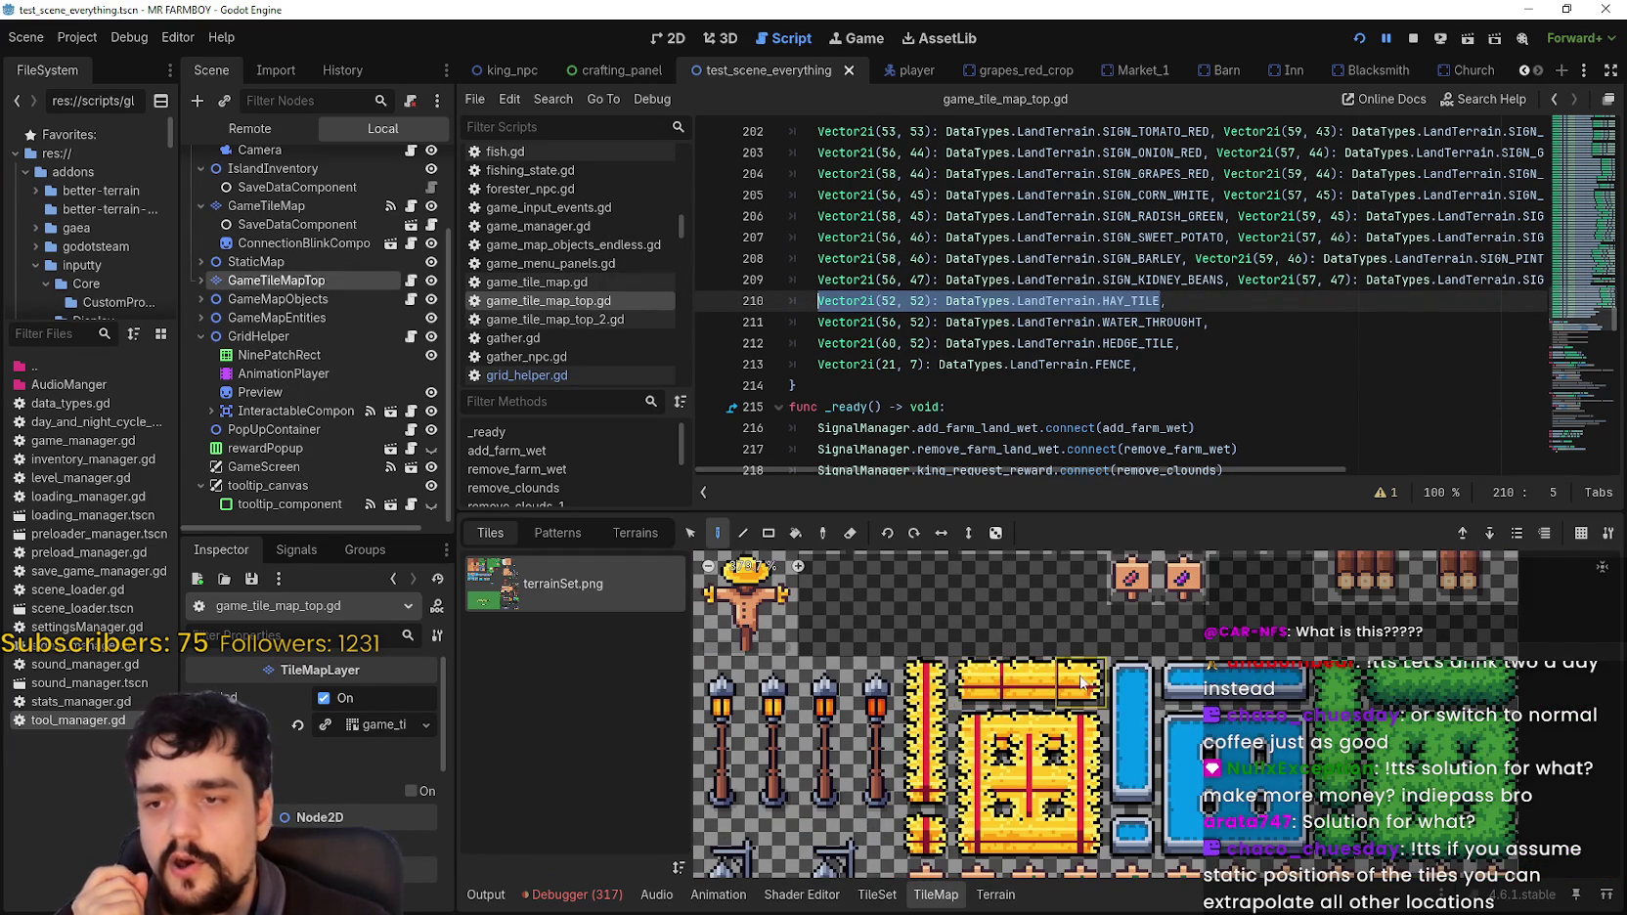
scroll(937, 704, "up", 5)
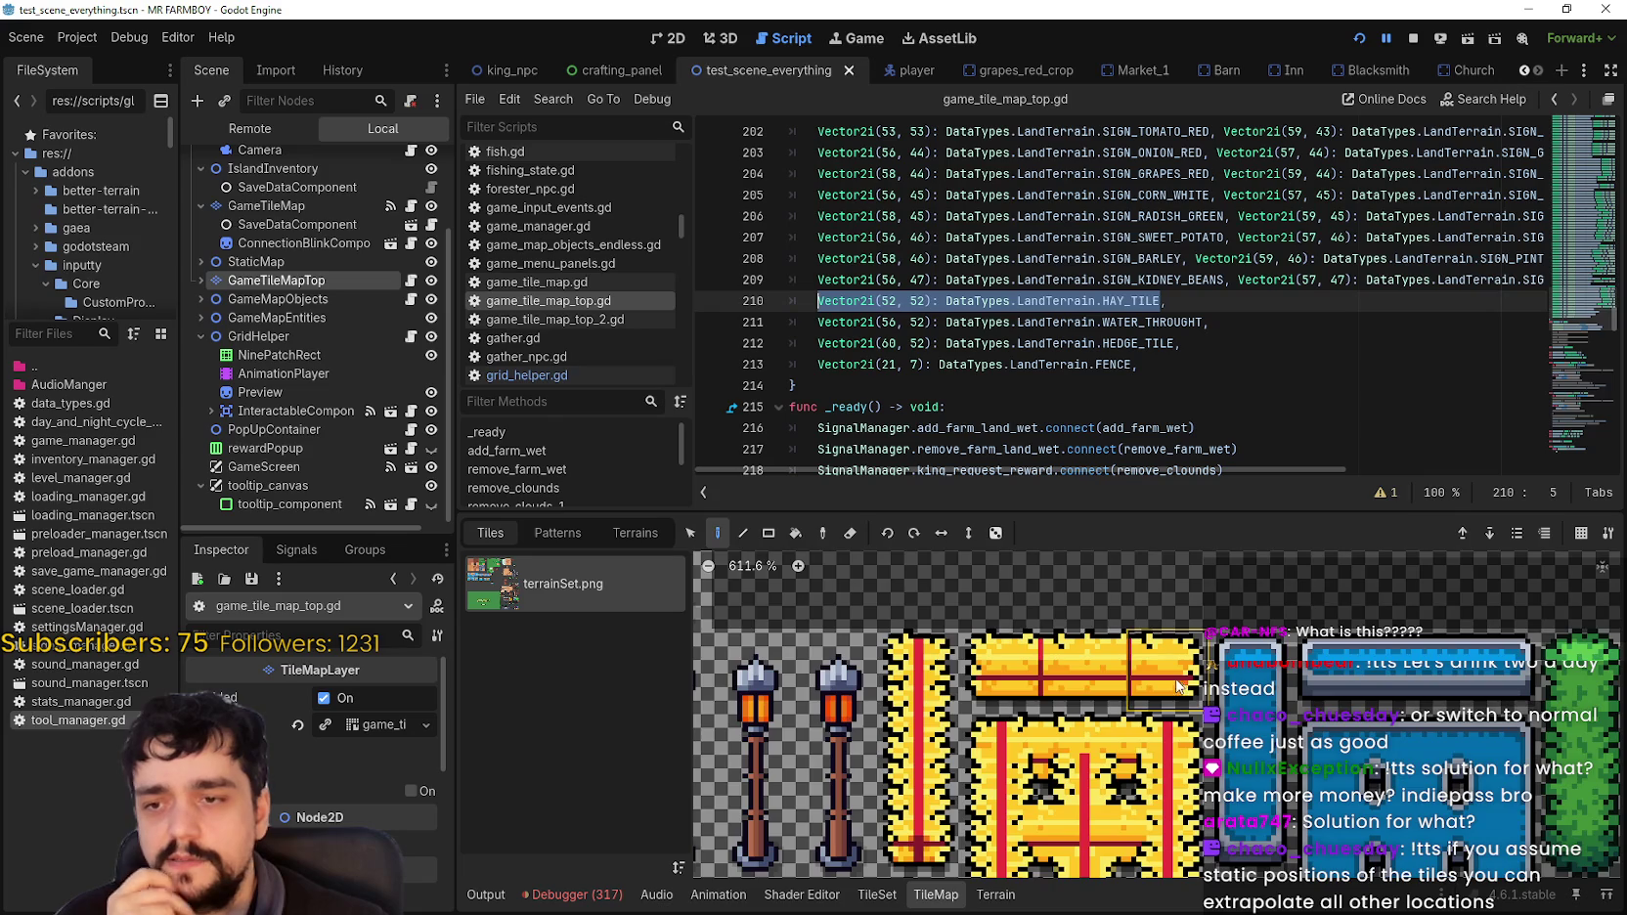
scroll(1053, 765, "down", 3)
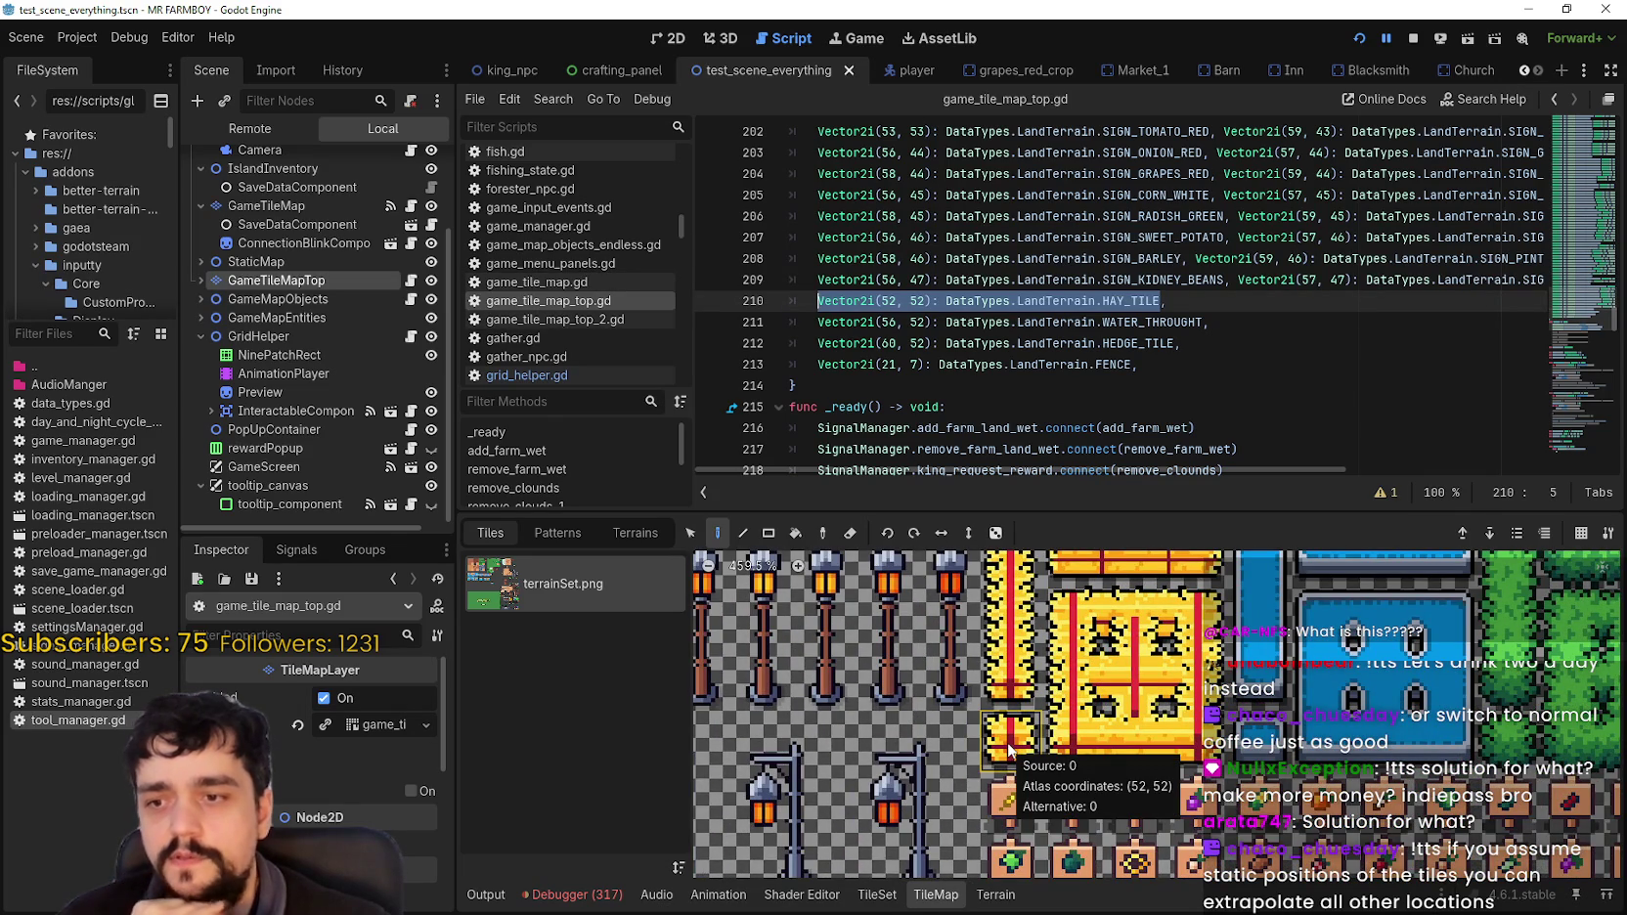
scroll(1015, 685, "up", 1)
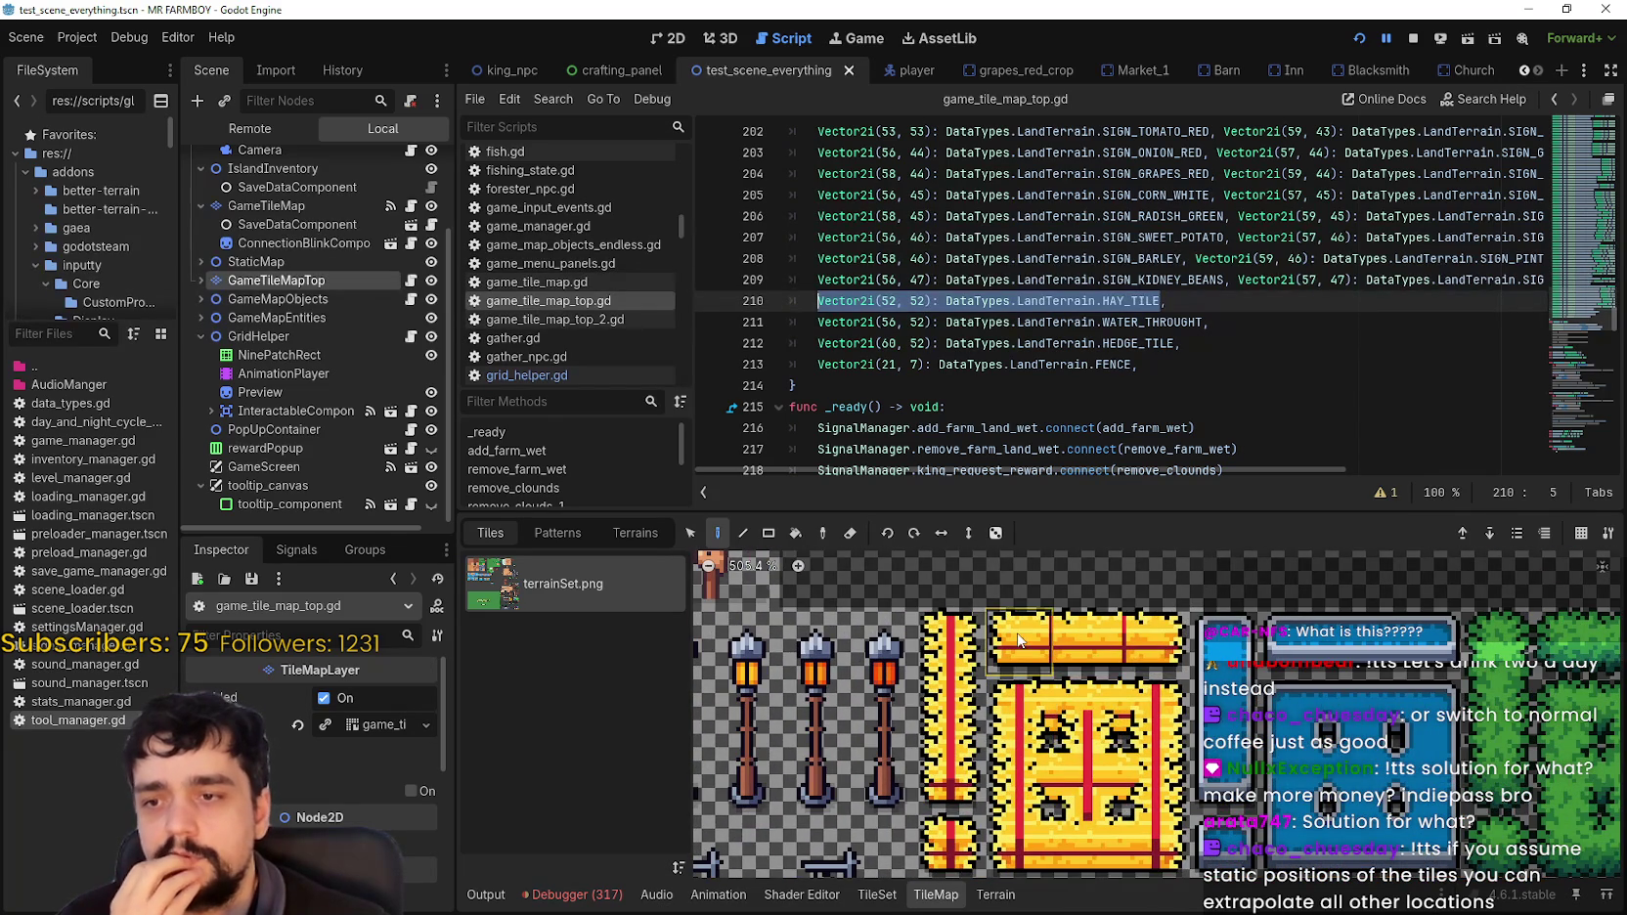
scroll(1061, 634, "down", 2)
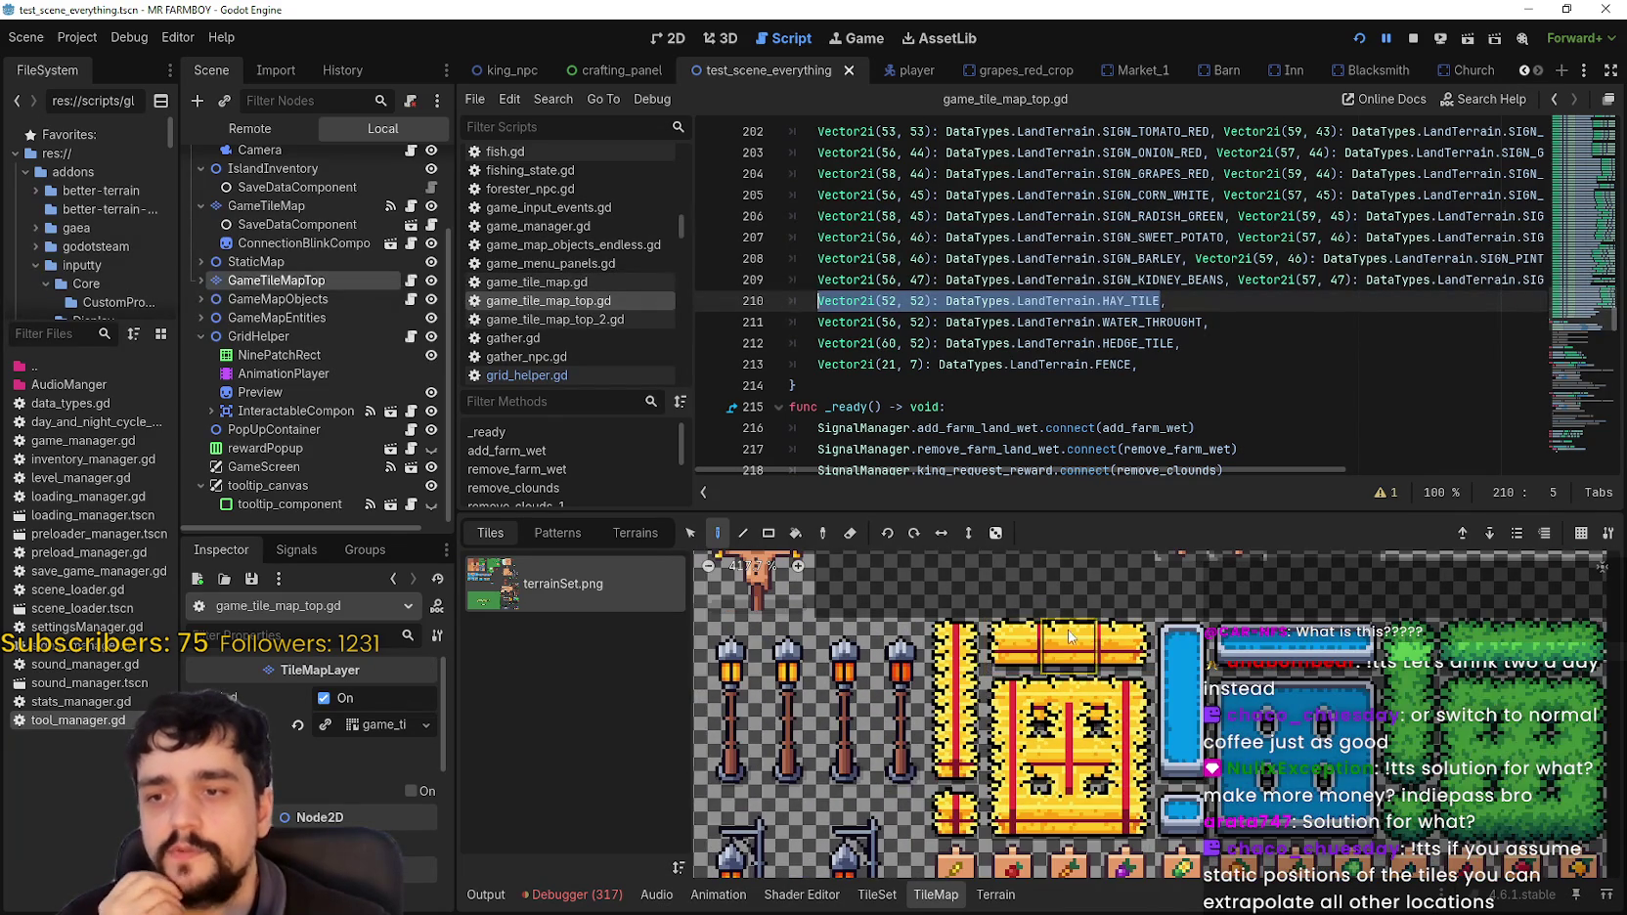
mouse_move(1127, 667)
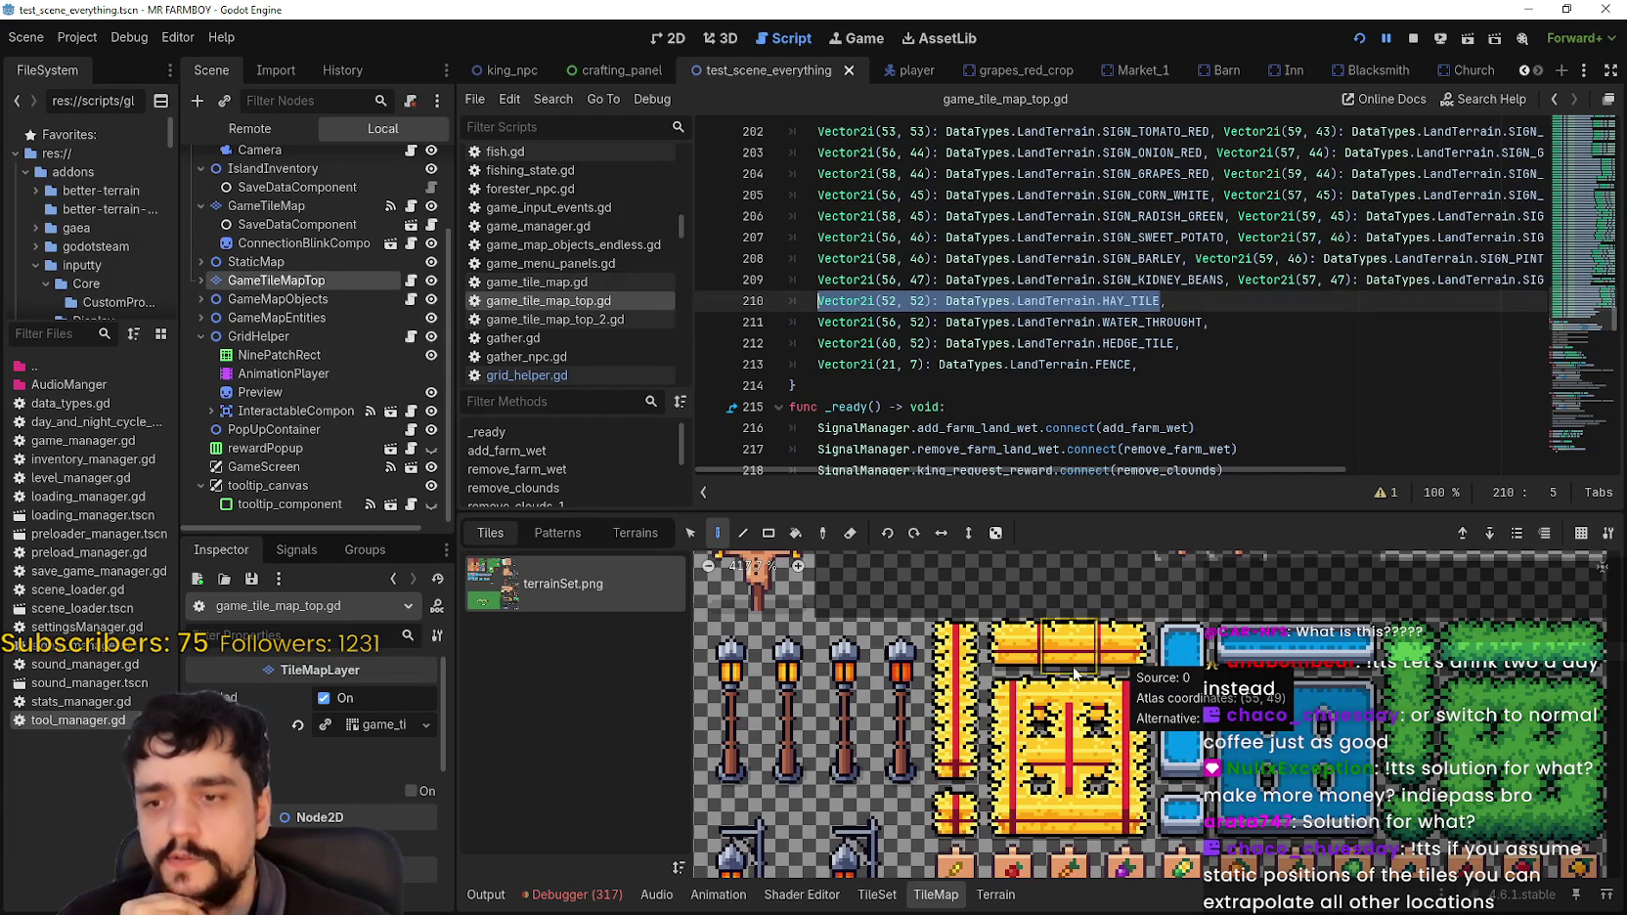
mouse_move(1017, 668)
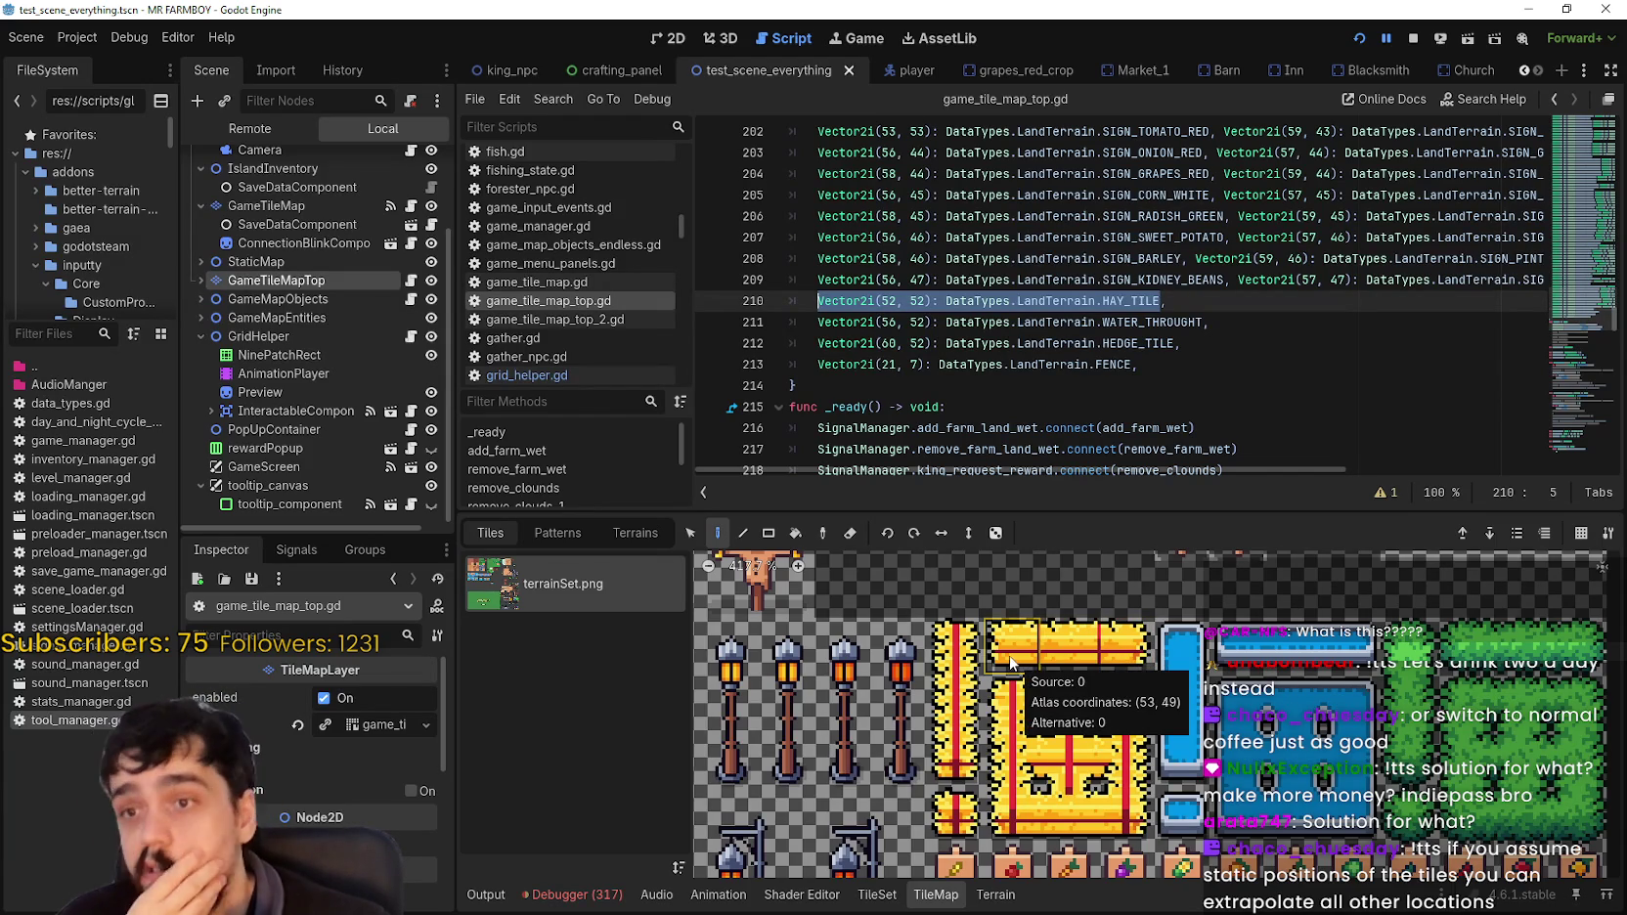
scroll(1086, 699, "down", 1)
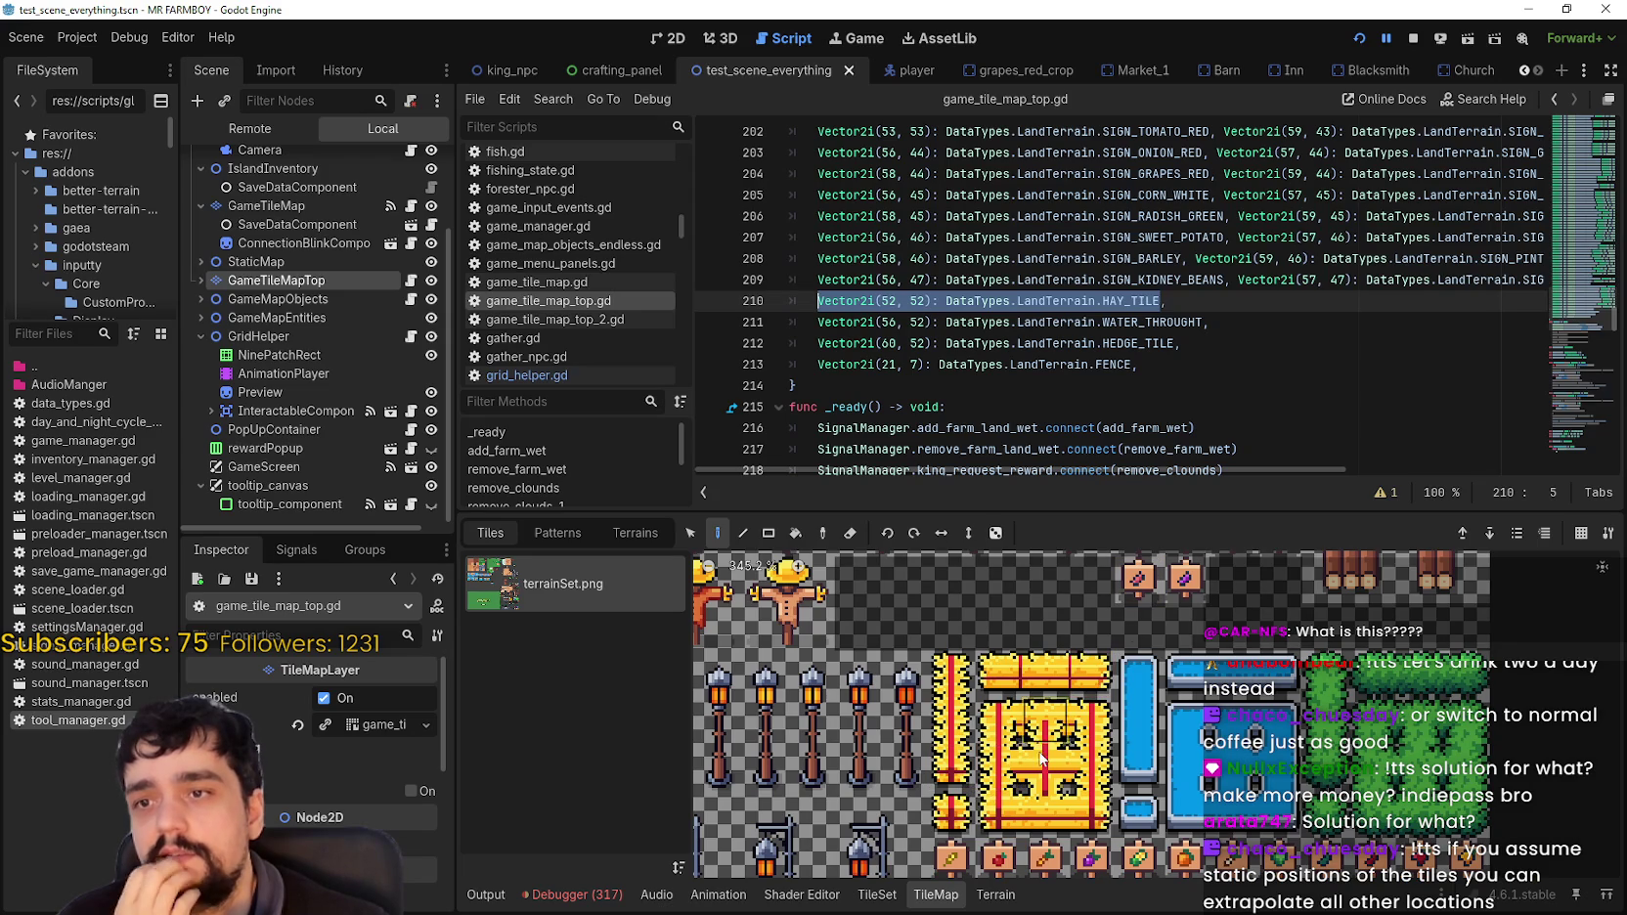
scroll(1060, 779, "up", 4)
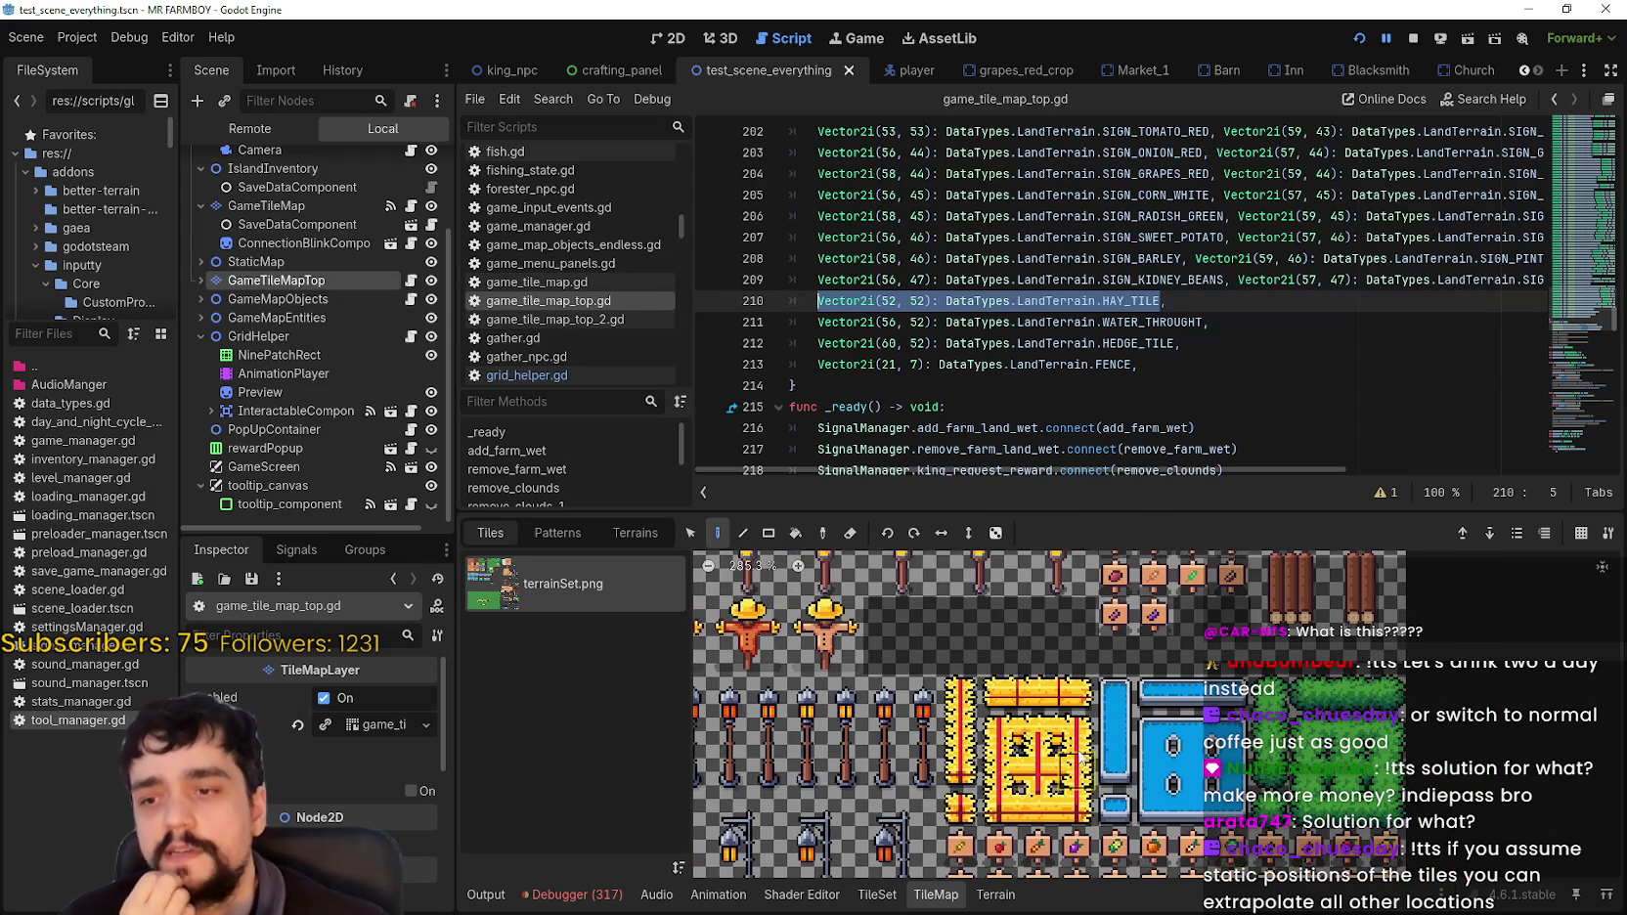
mouse_move(1097, 687)
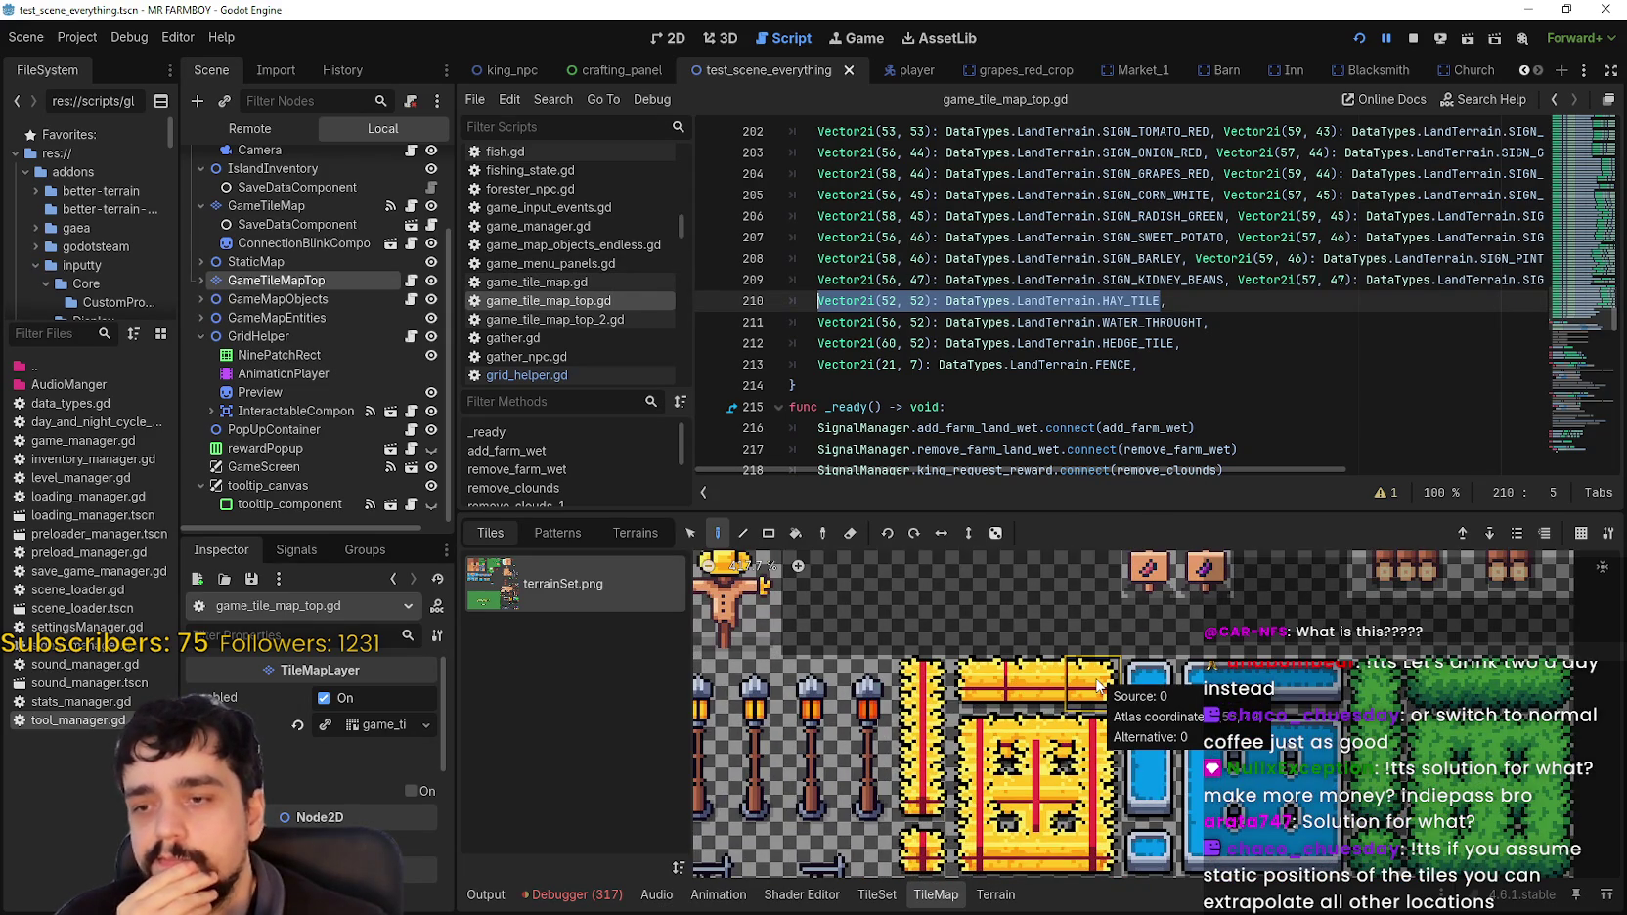
scroll(1088, 696, "down", 2)
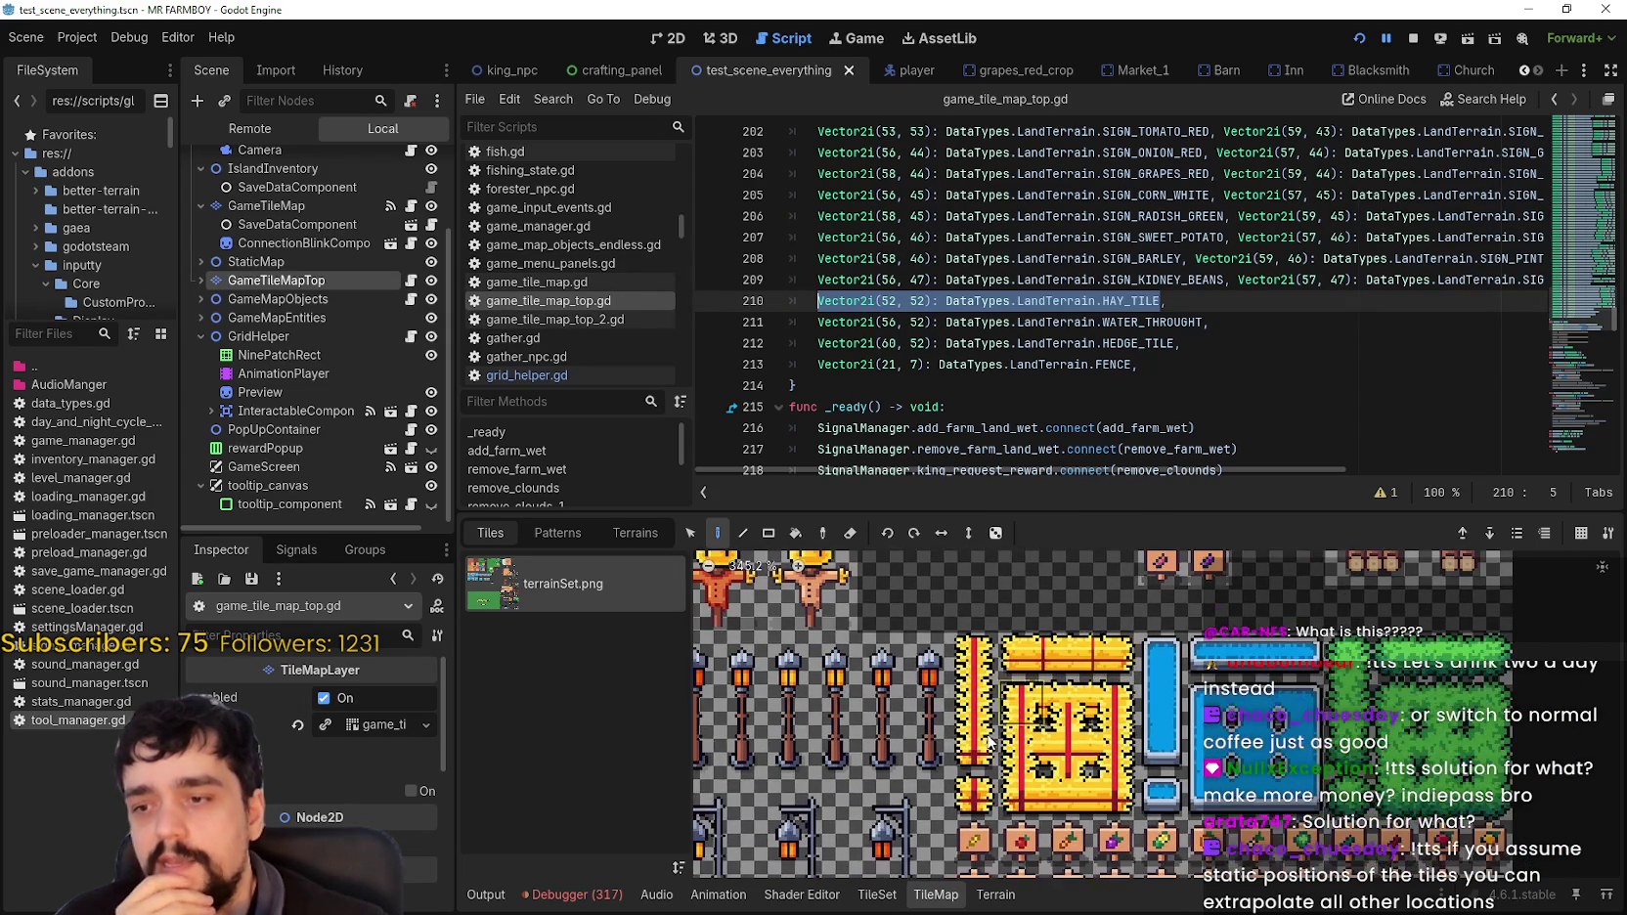
mouse_move(978, 788)
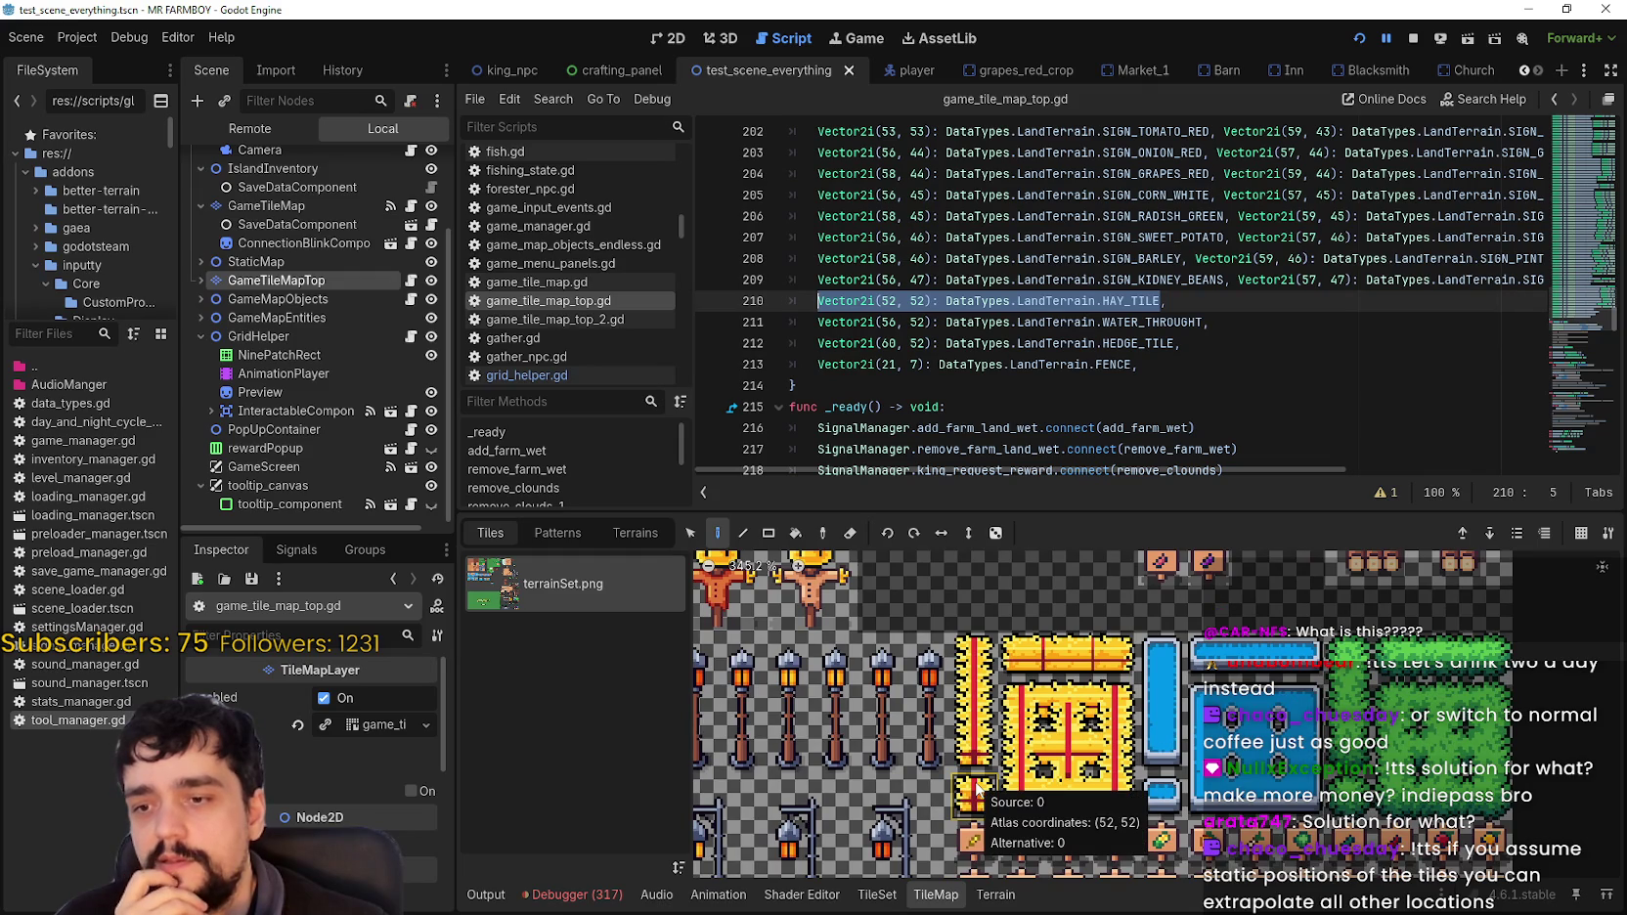
mouse_move(1119, 653)
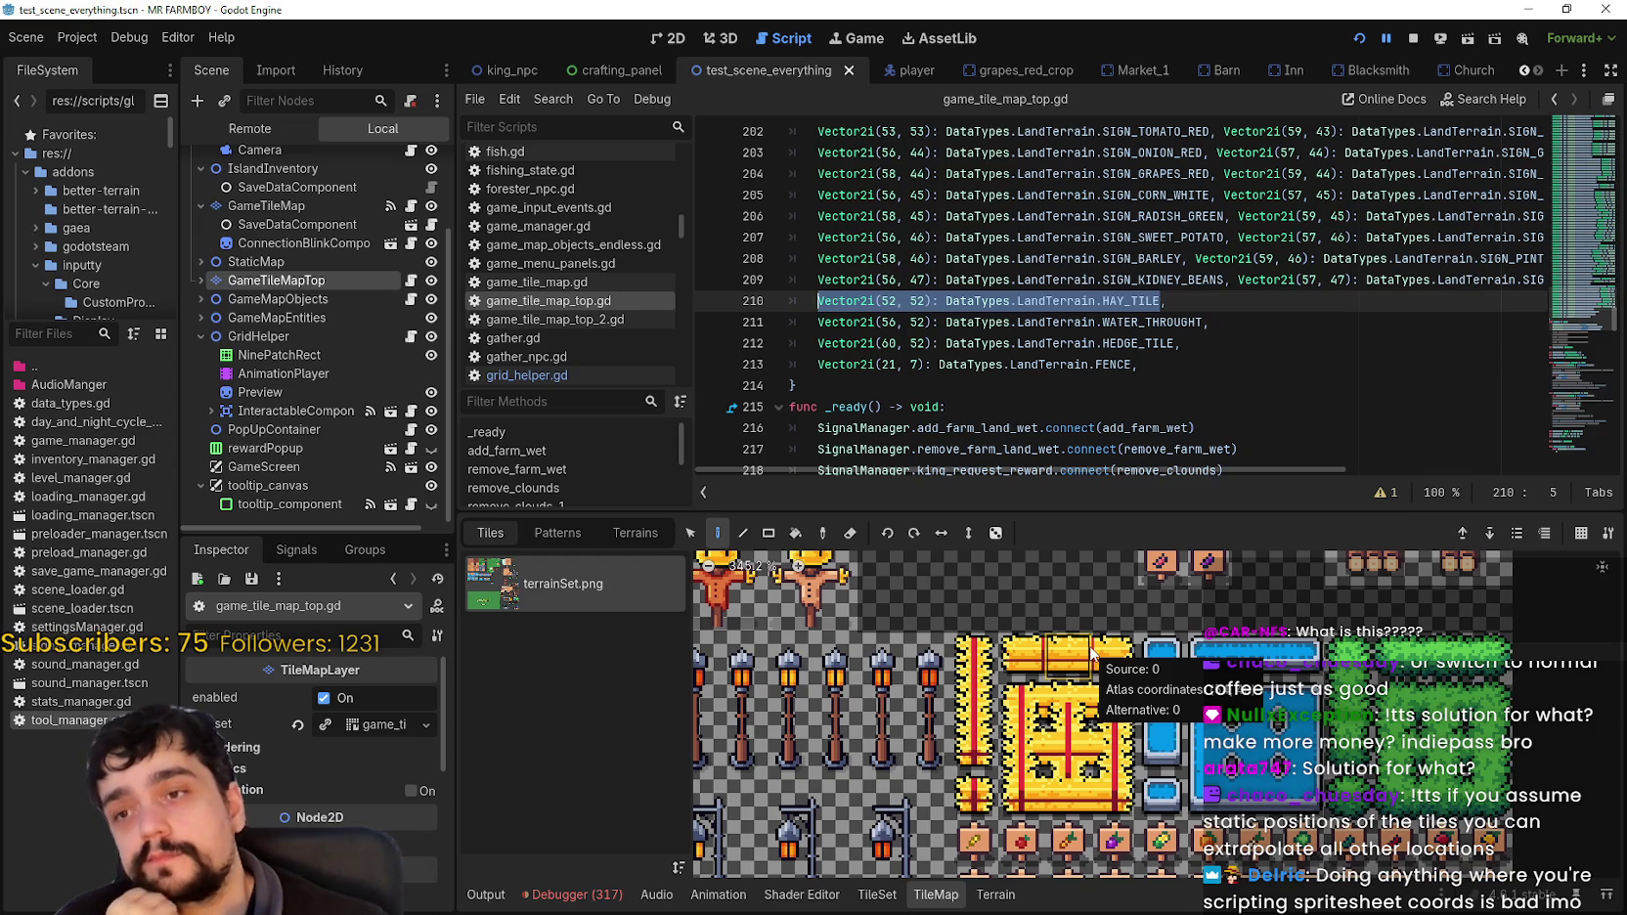
scroll(1032, 740, "down", 2)
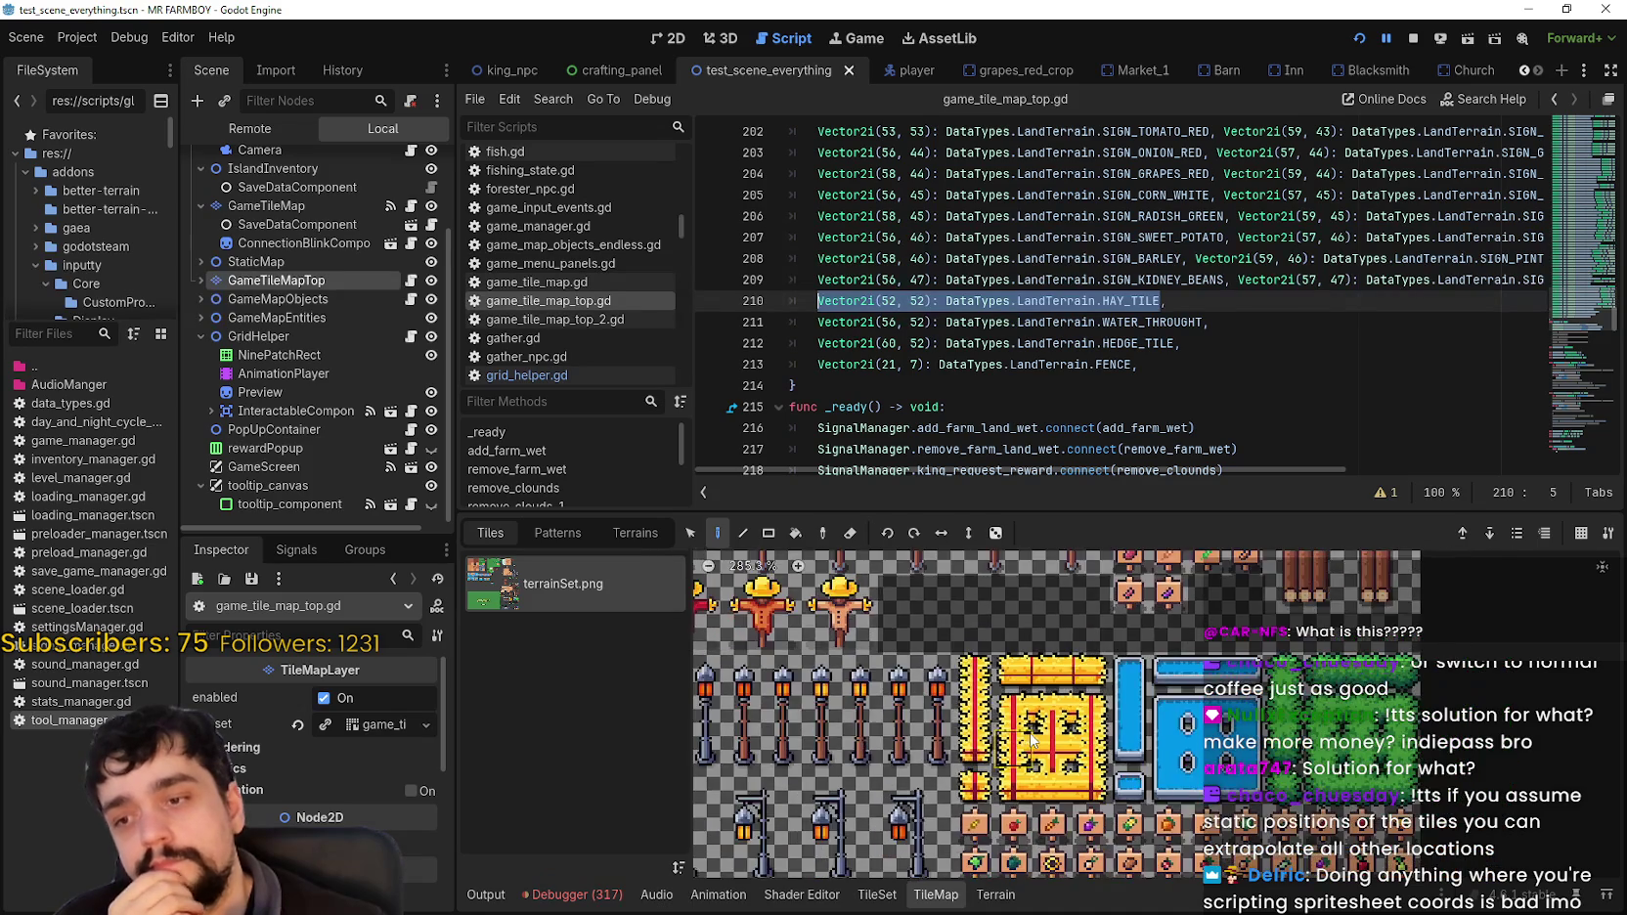
scroll(1032, 741, "down", 10)
scroll(1032, 740, "up", 11)
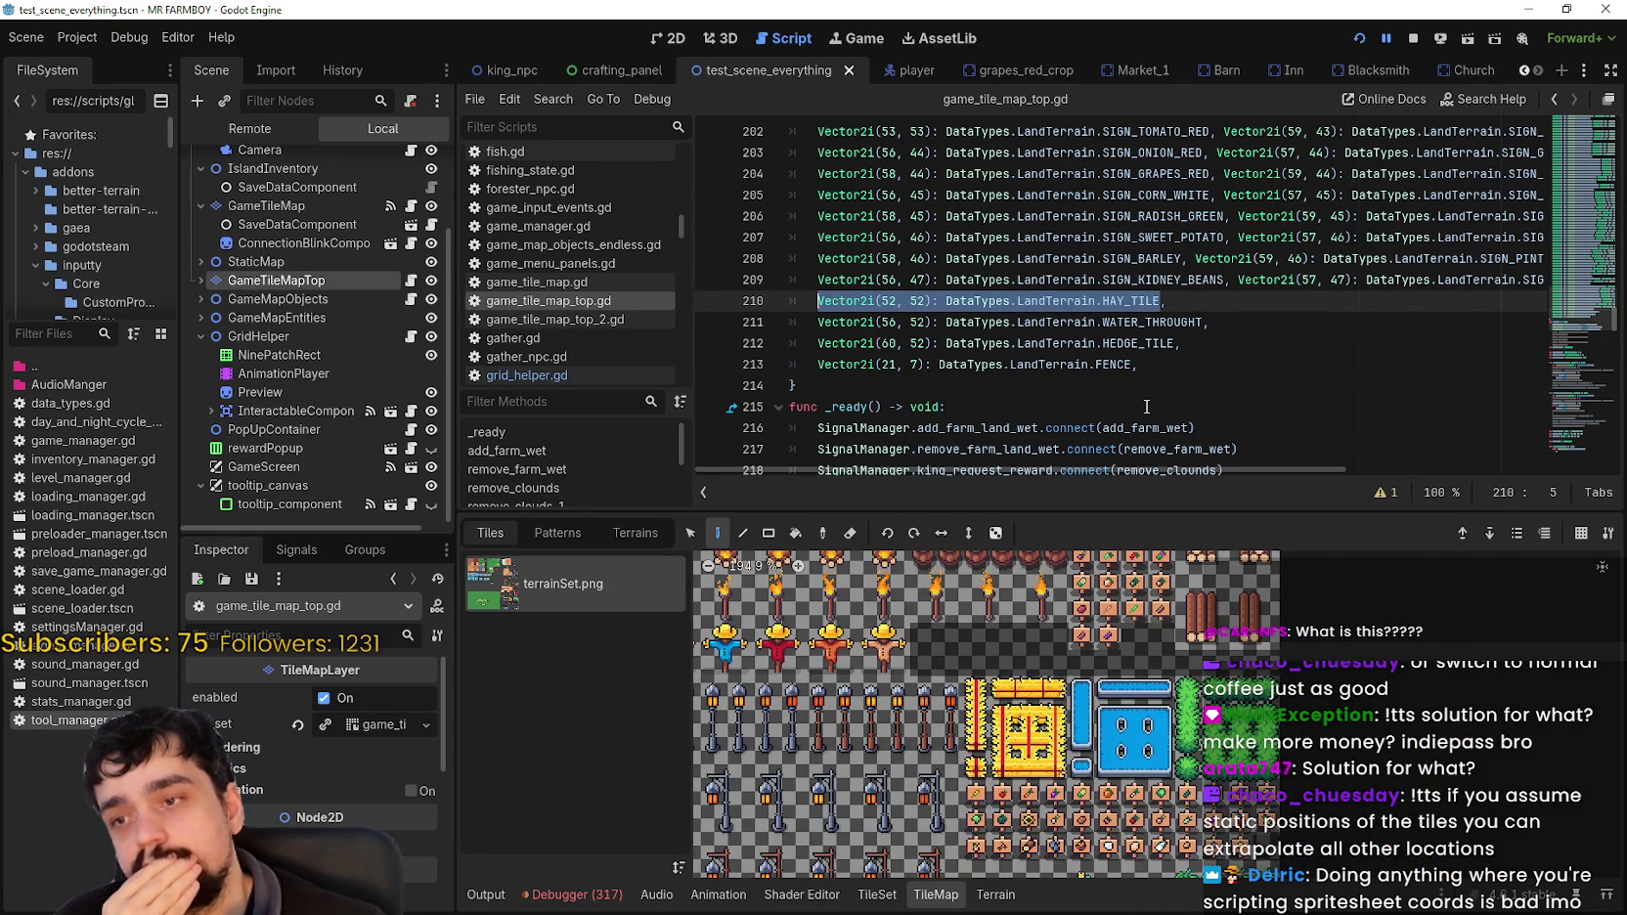
left_click(1157, 302)
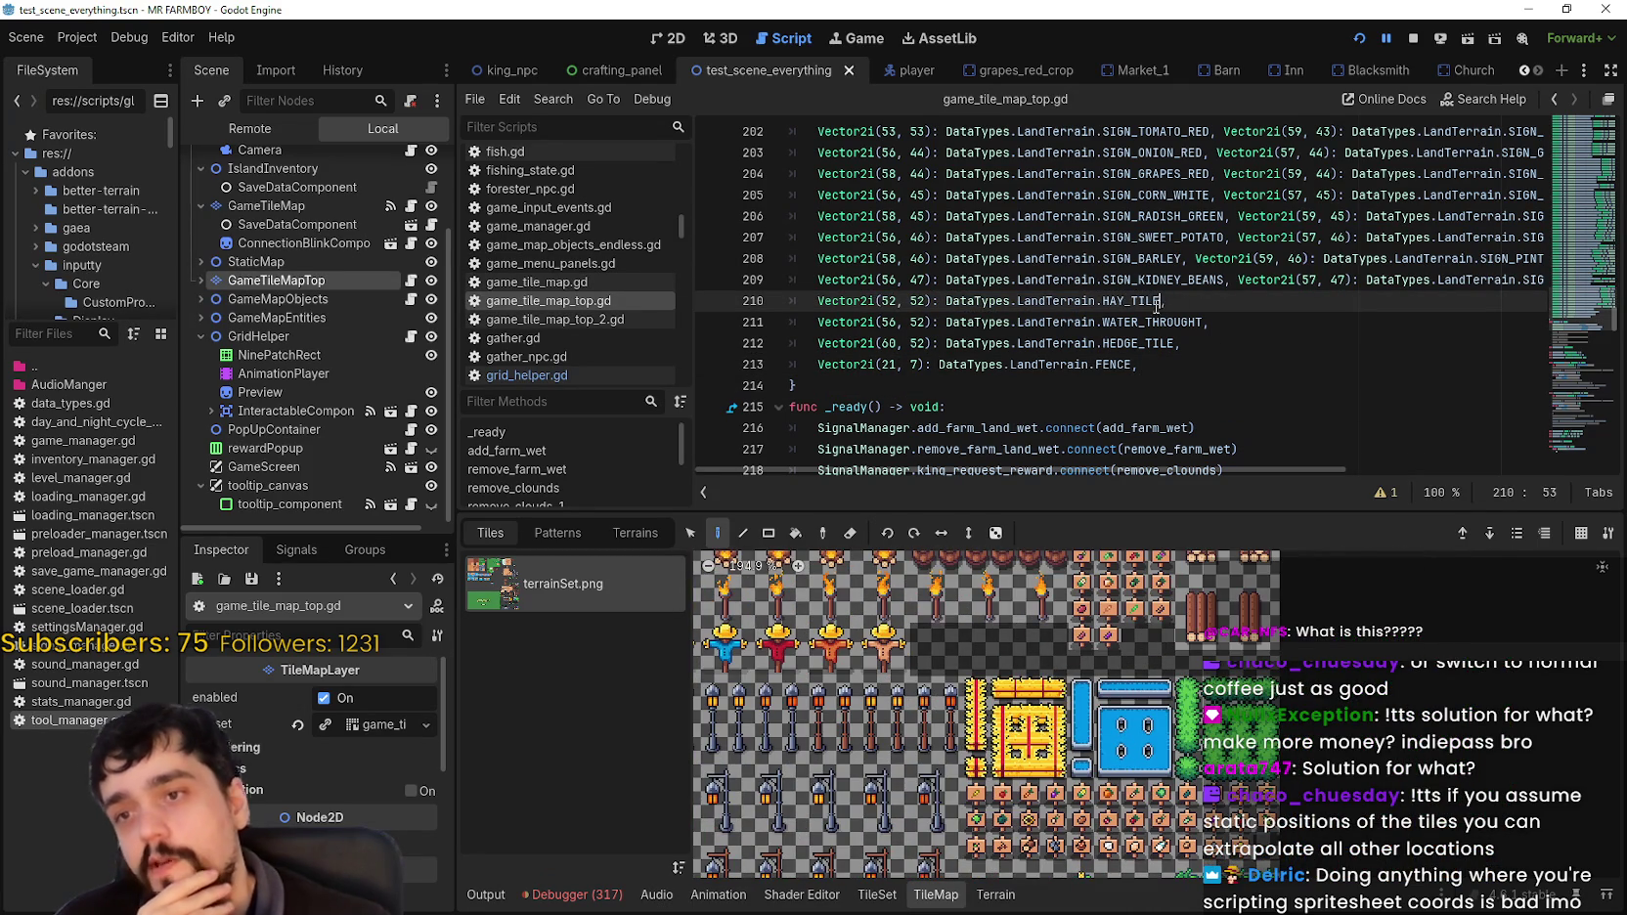
left_click_drag(1157, 302, 864, 300)
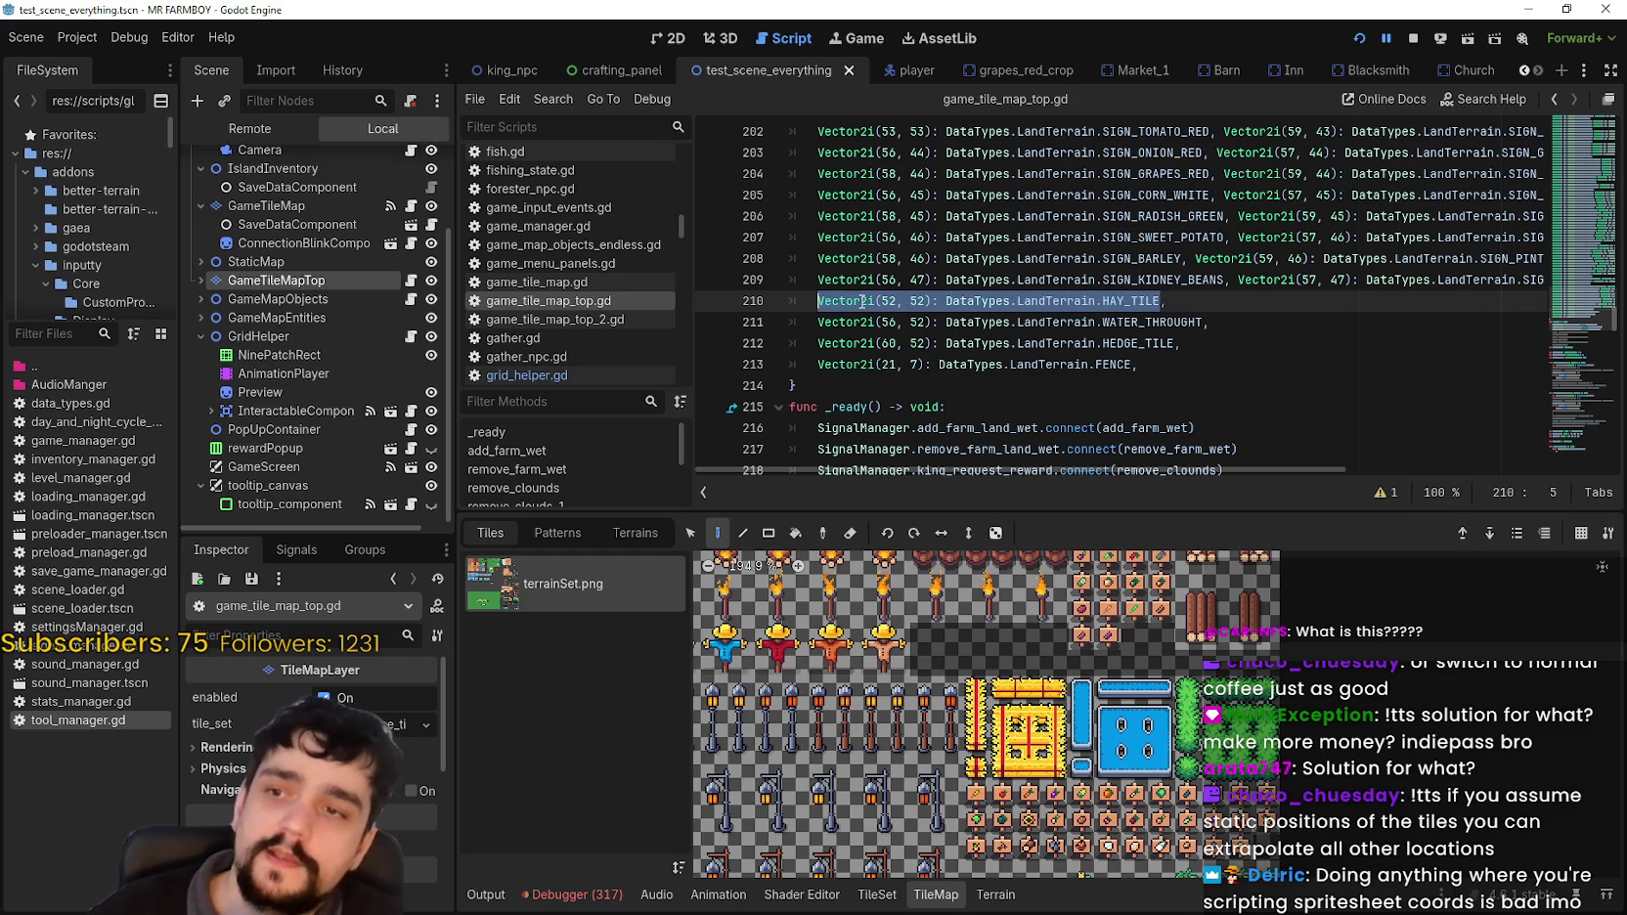
scroll(998, 761, "up", 2)
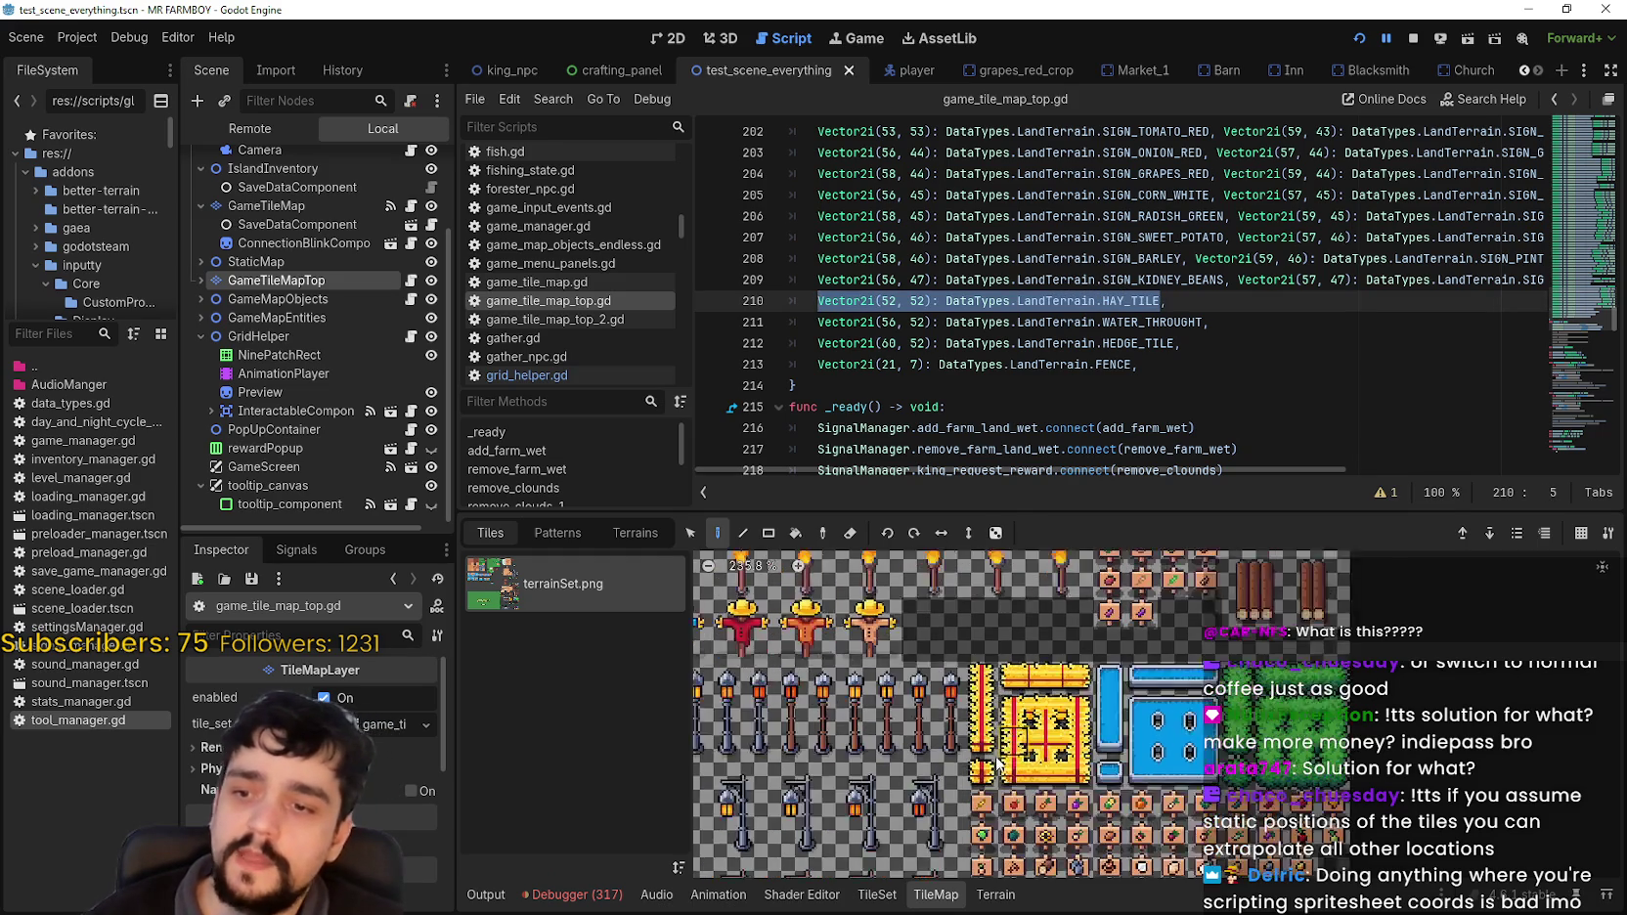
scroll(998, 761, "up", 2)
scroll(1077, 649, "up", 2)
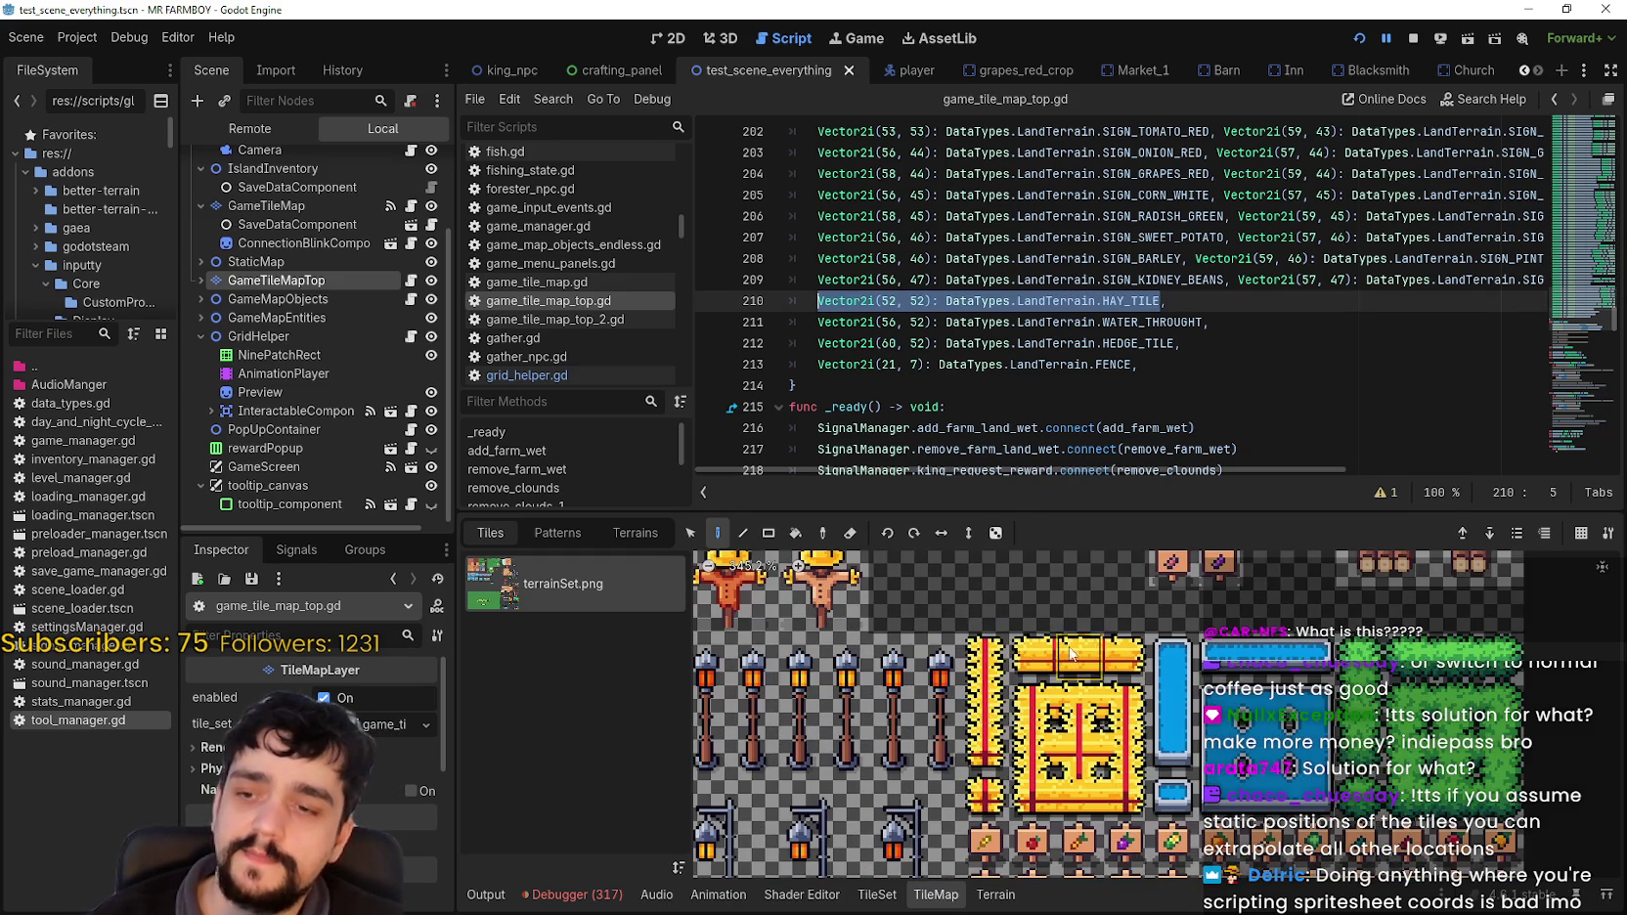
scroll(1076, 648, "up", 1)
mouse_move(993, 641)
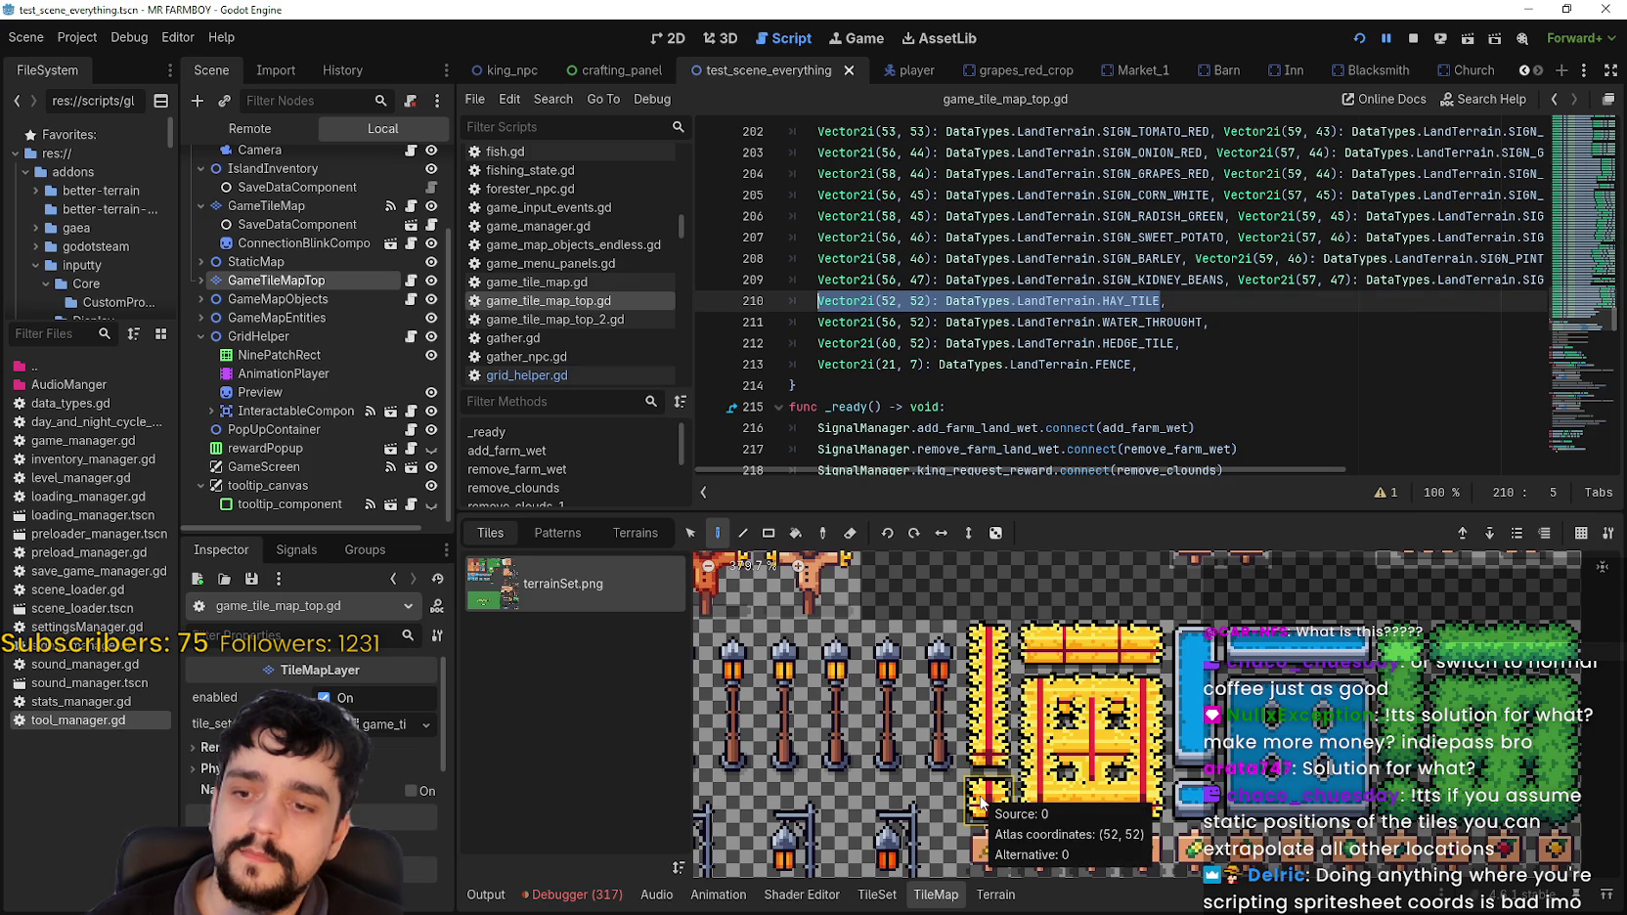
mouse_move(1093, 798)
mouse_move(1155, 751)
mouse_move(1154, 650)
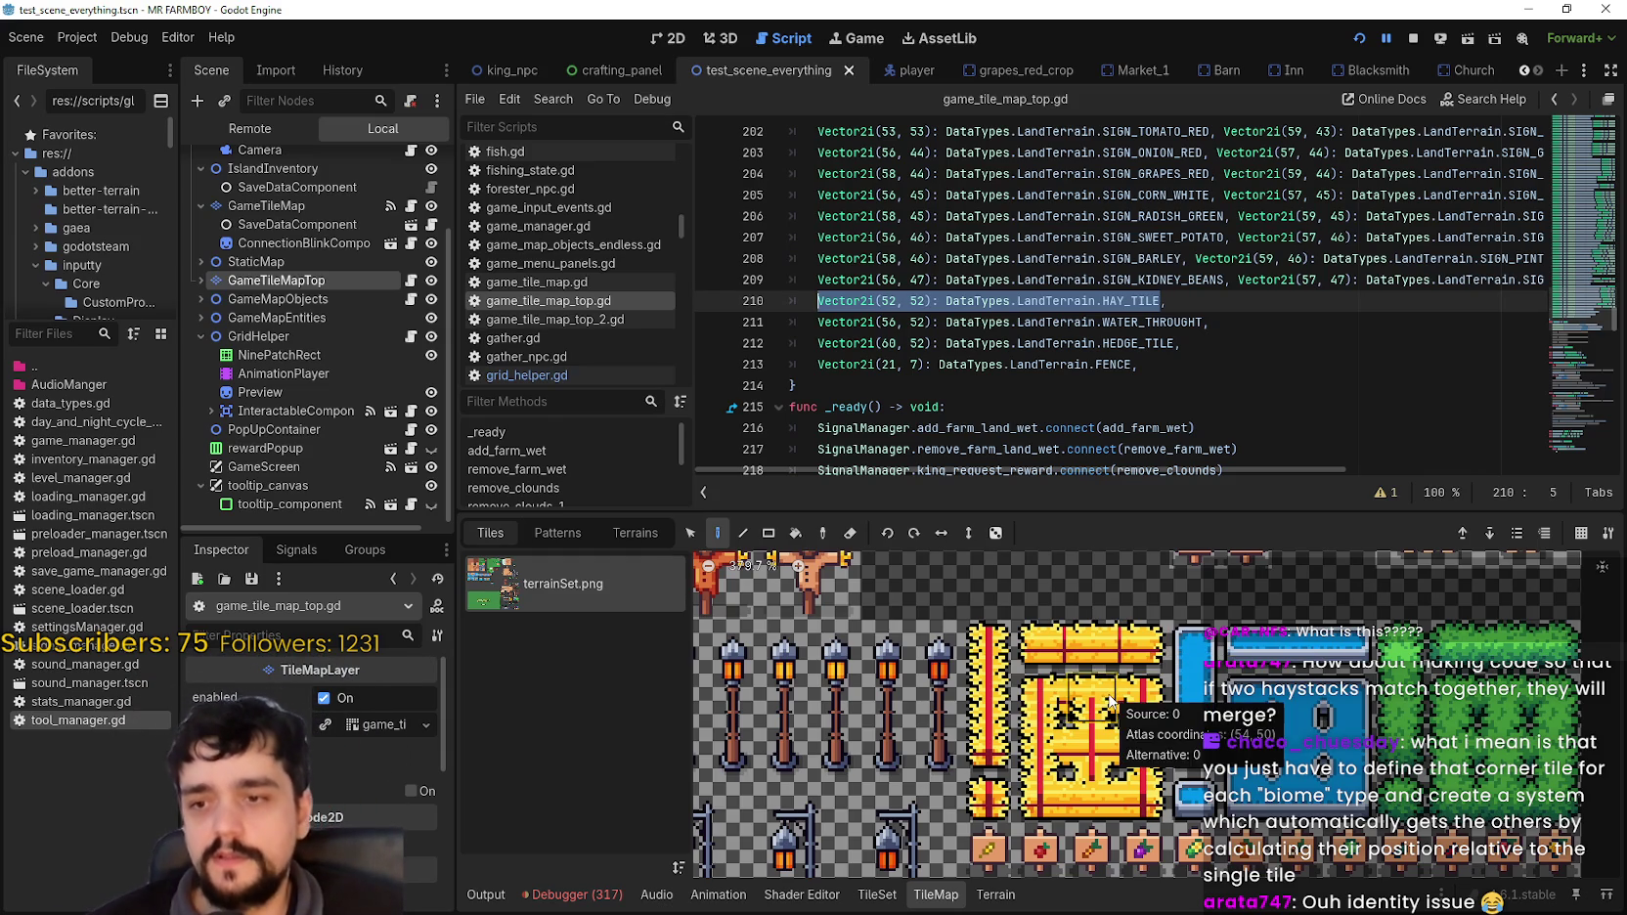
Step: Copy the Vector2i(52, 52) HAY_TILE entry from line 210
double_click(1123, 322)
left_click_drag(1161, 301, 818, 302)
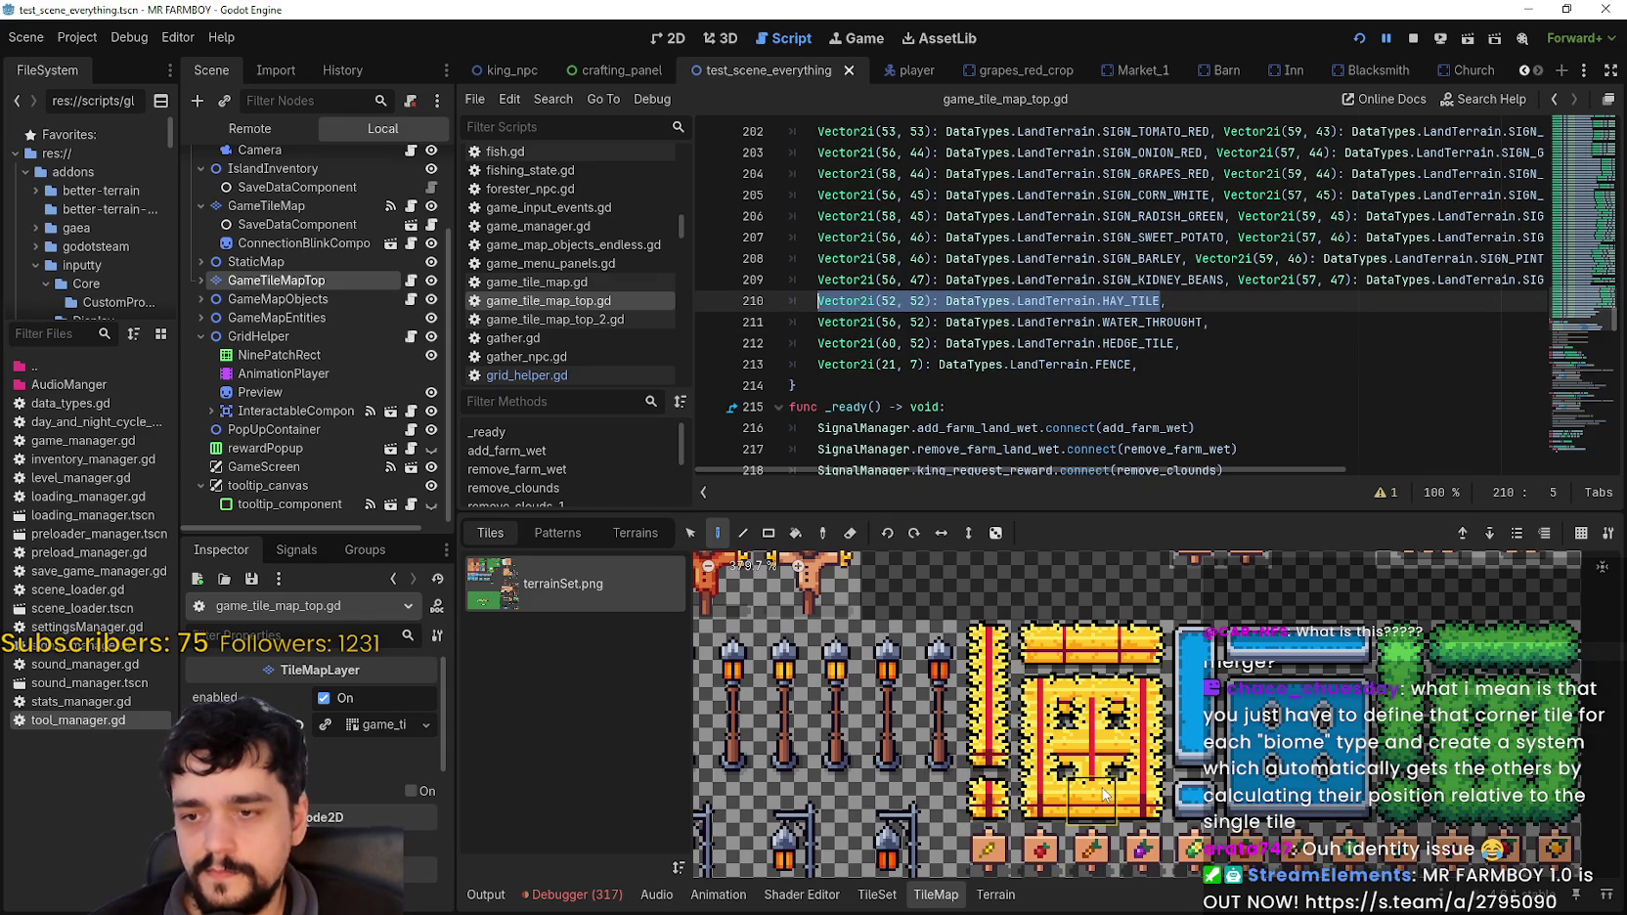
mouse_move(1153, 801)
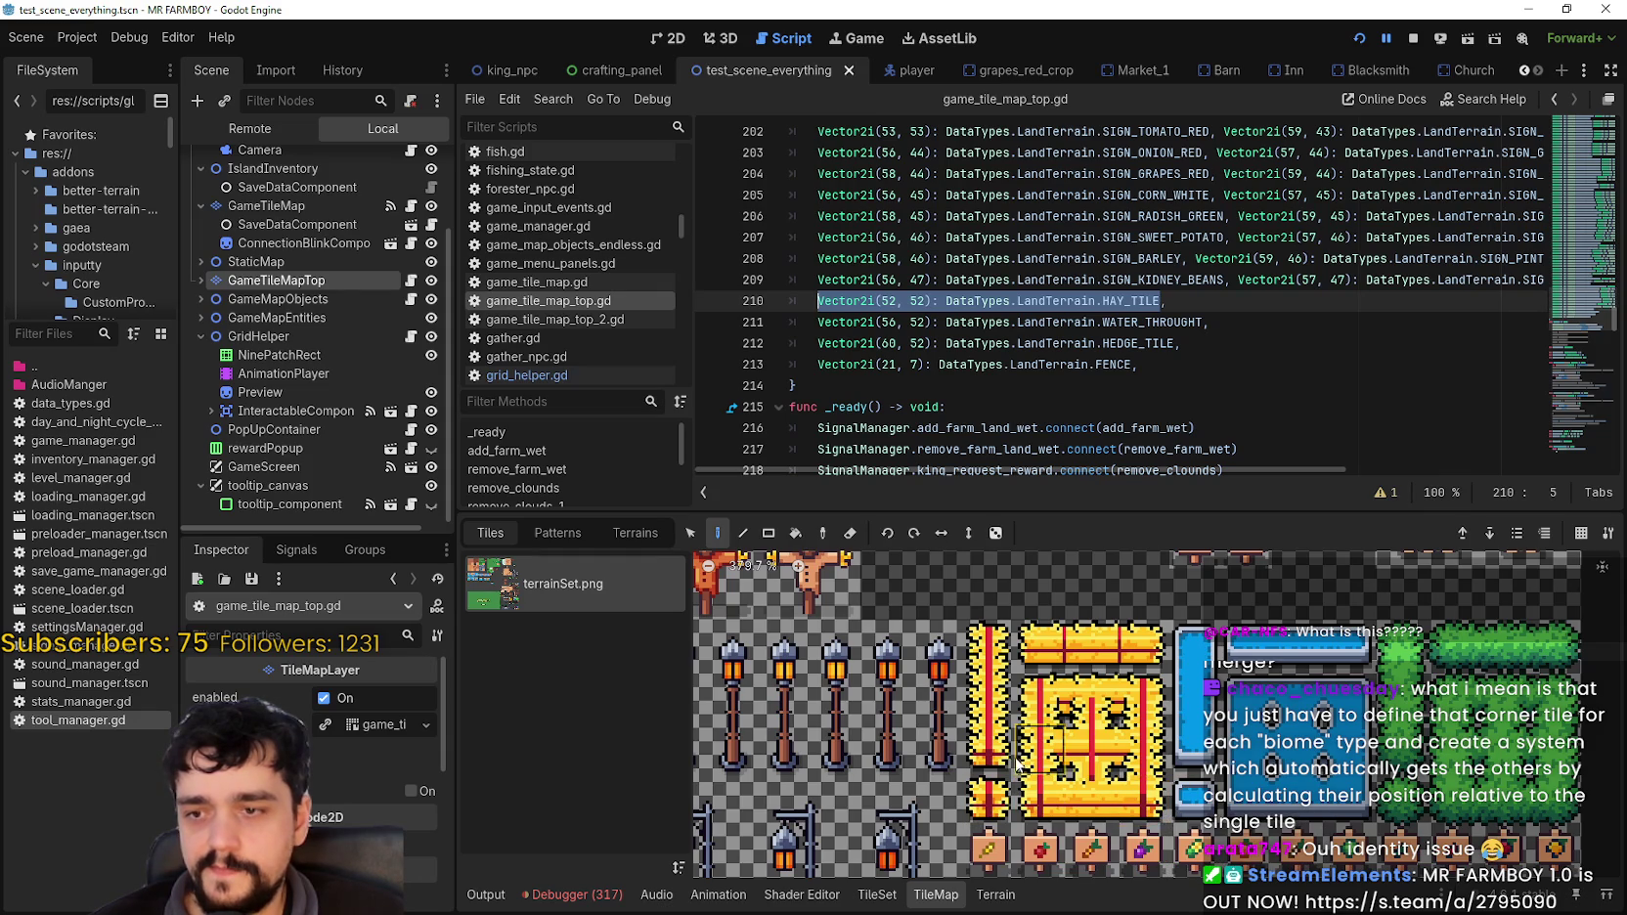
mouse_move(1003, 761)
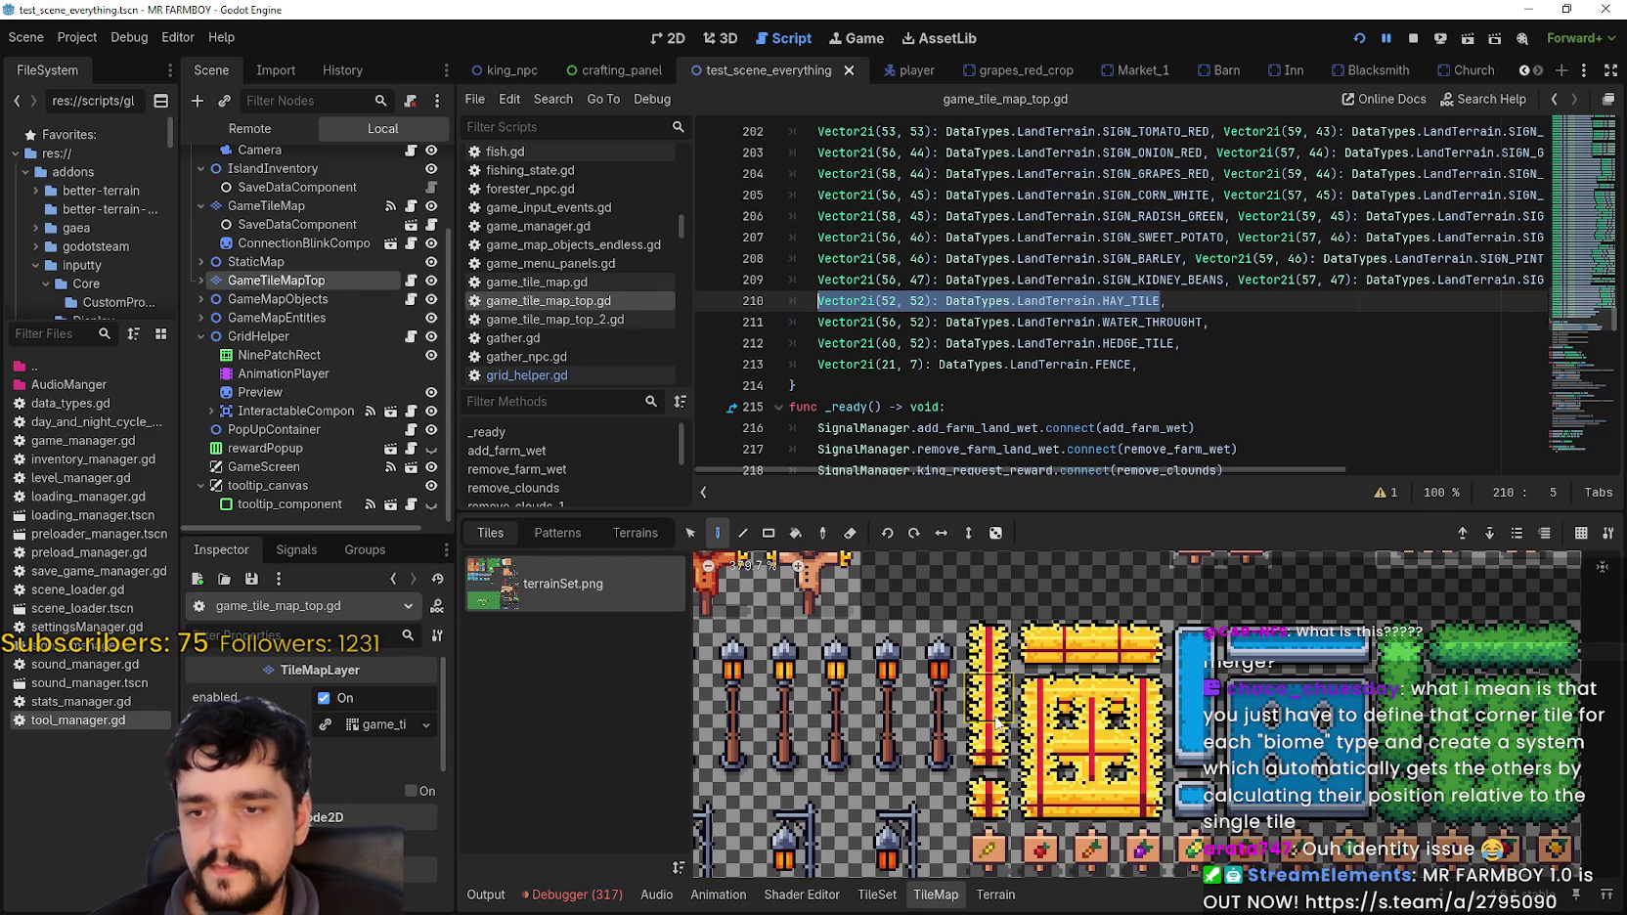
mouse_move(988, 660)
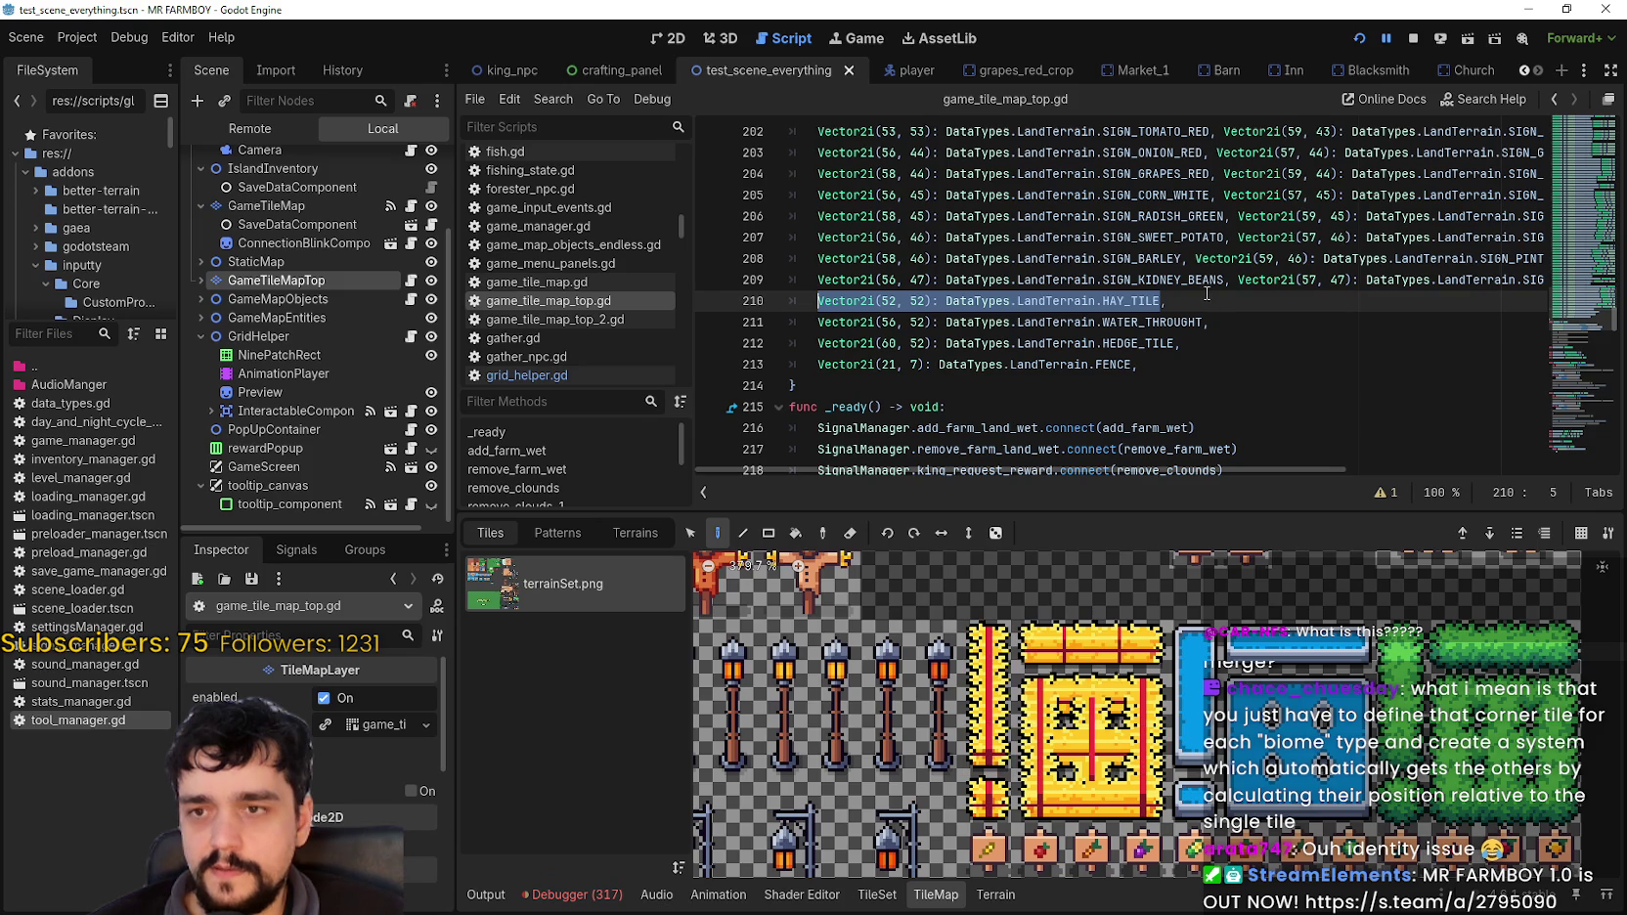
left_click_drag(1192, 303, 820, 303)
right_click(841, 304)
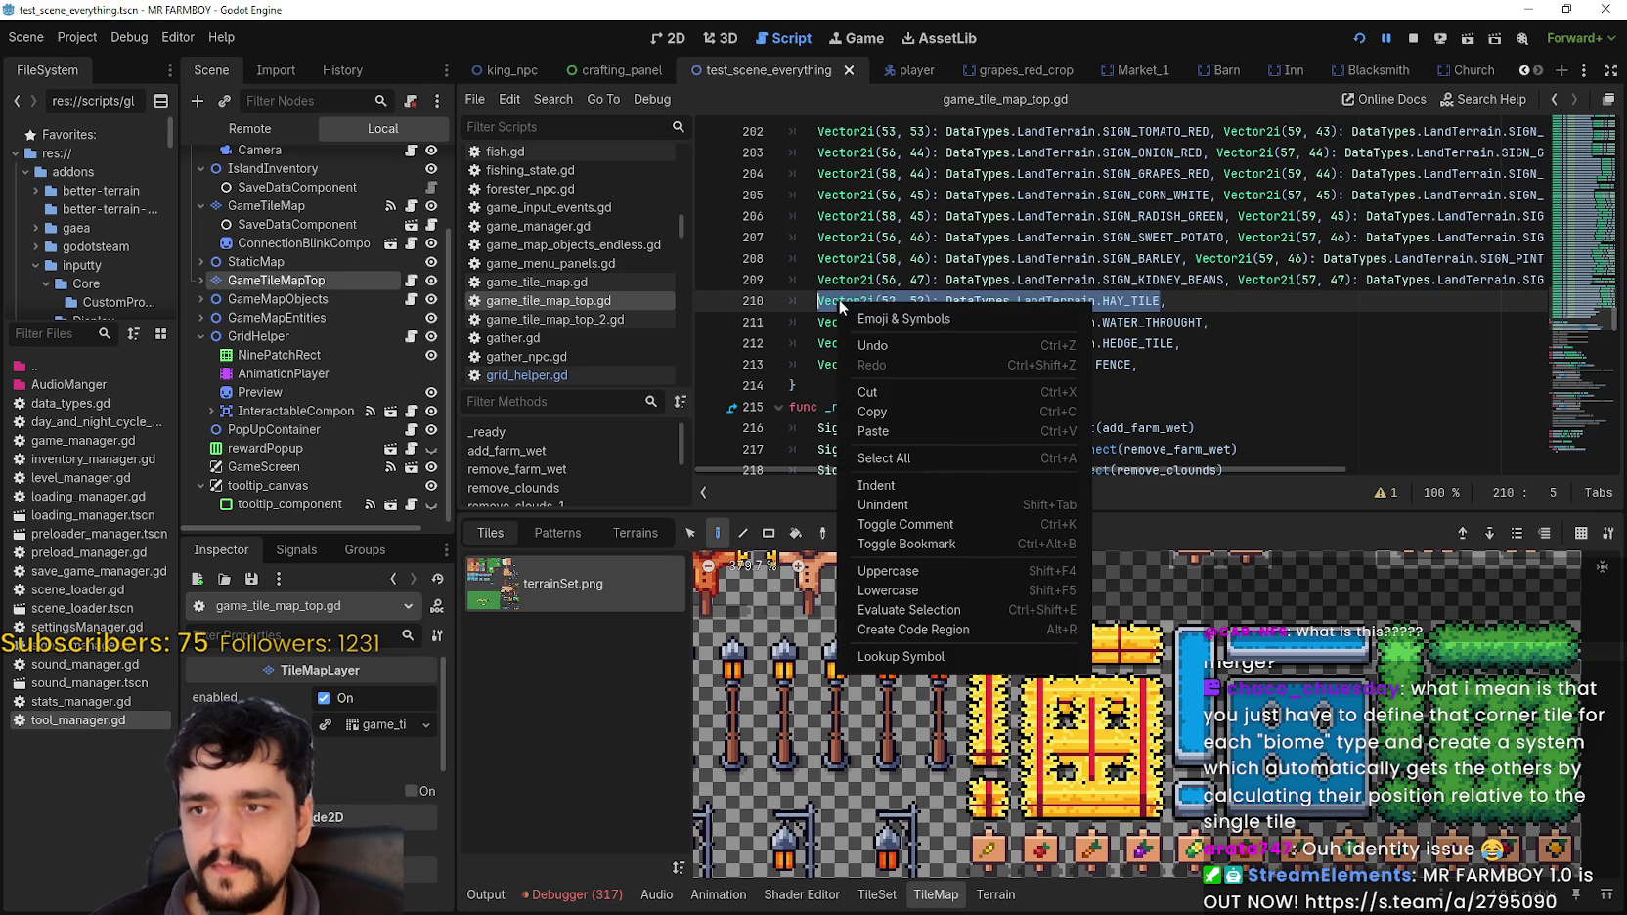
left_click(900, 416)
Step: Append a Vector2i(53, 52) HAY_TILE entry to line 210
left_click(1198, 297)
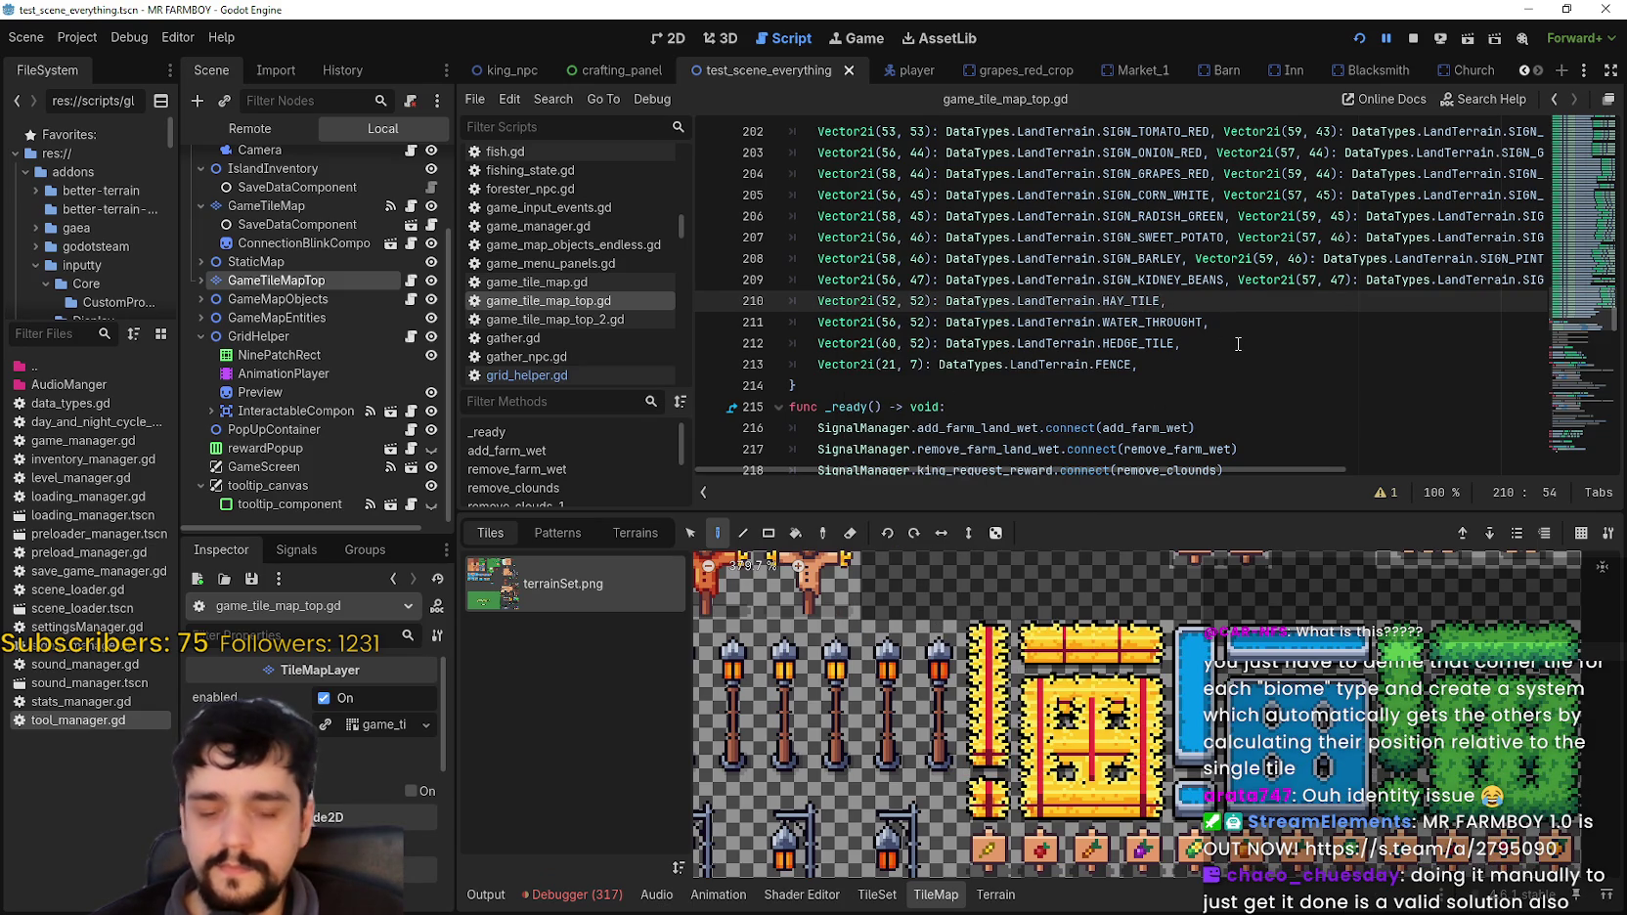
key("ctrl+v")
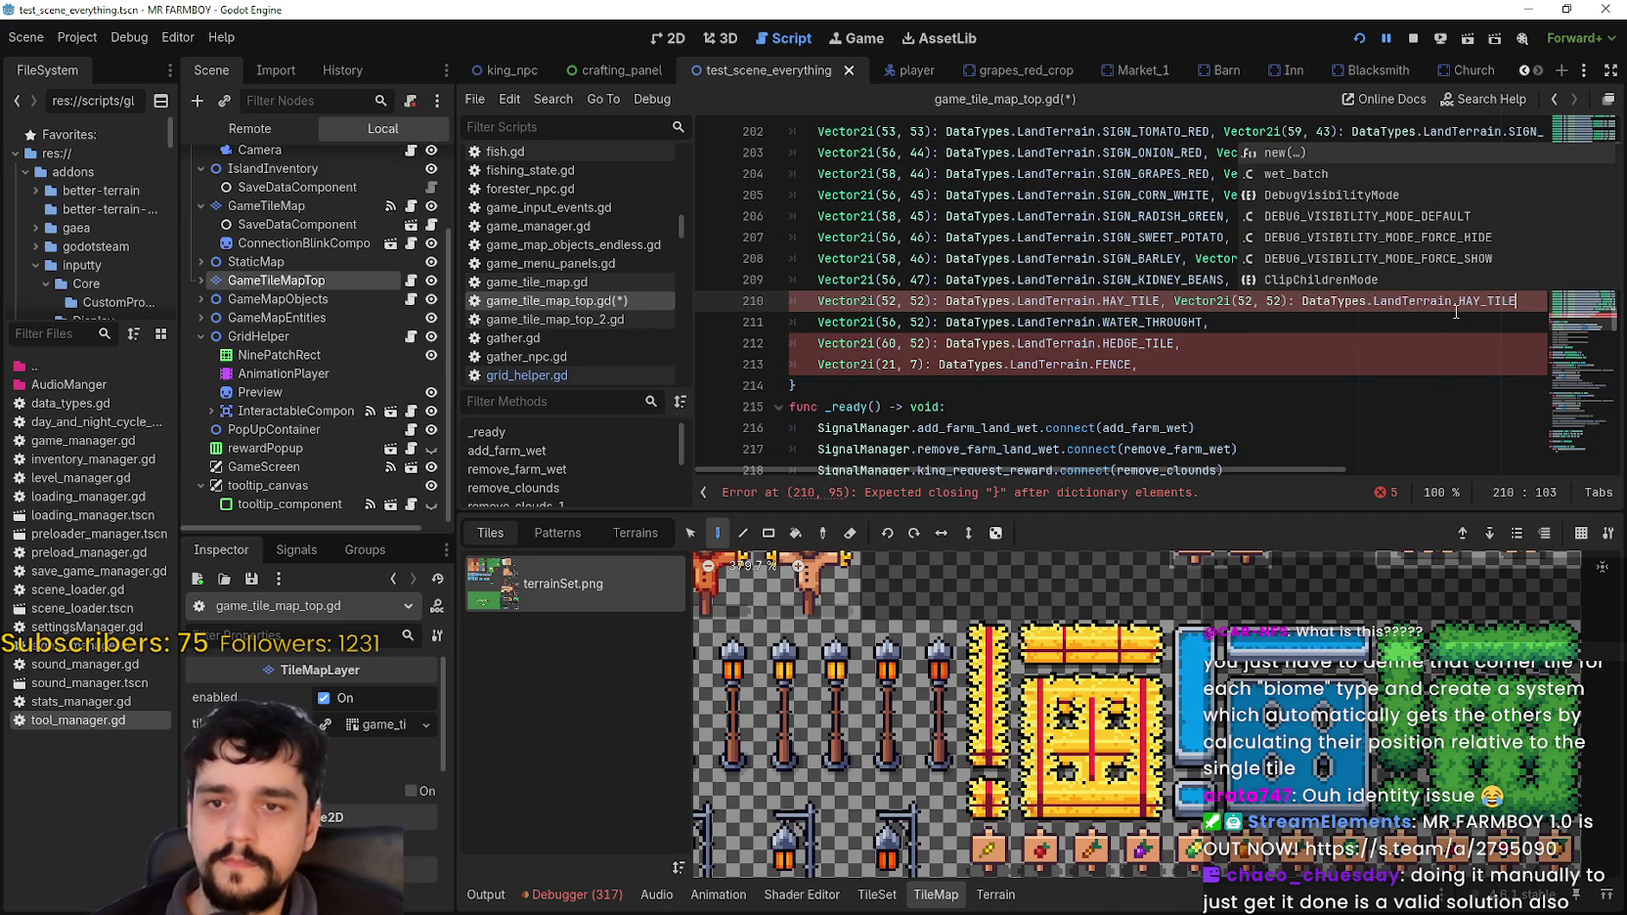
type(",")
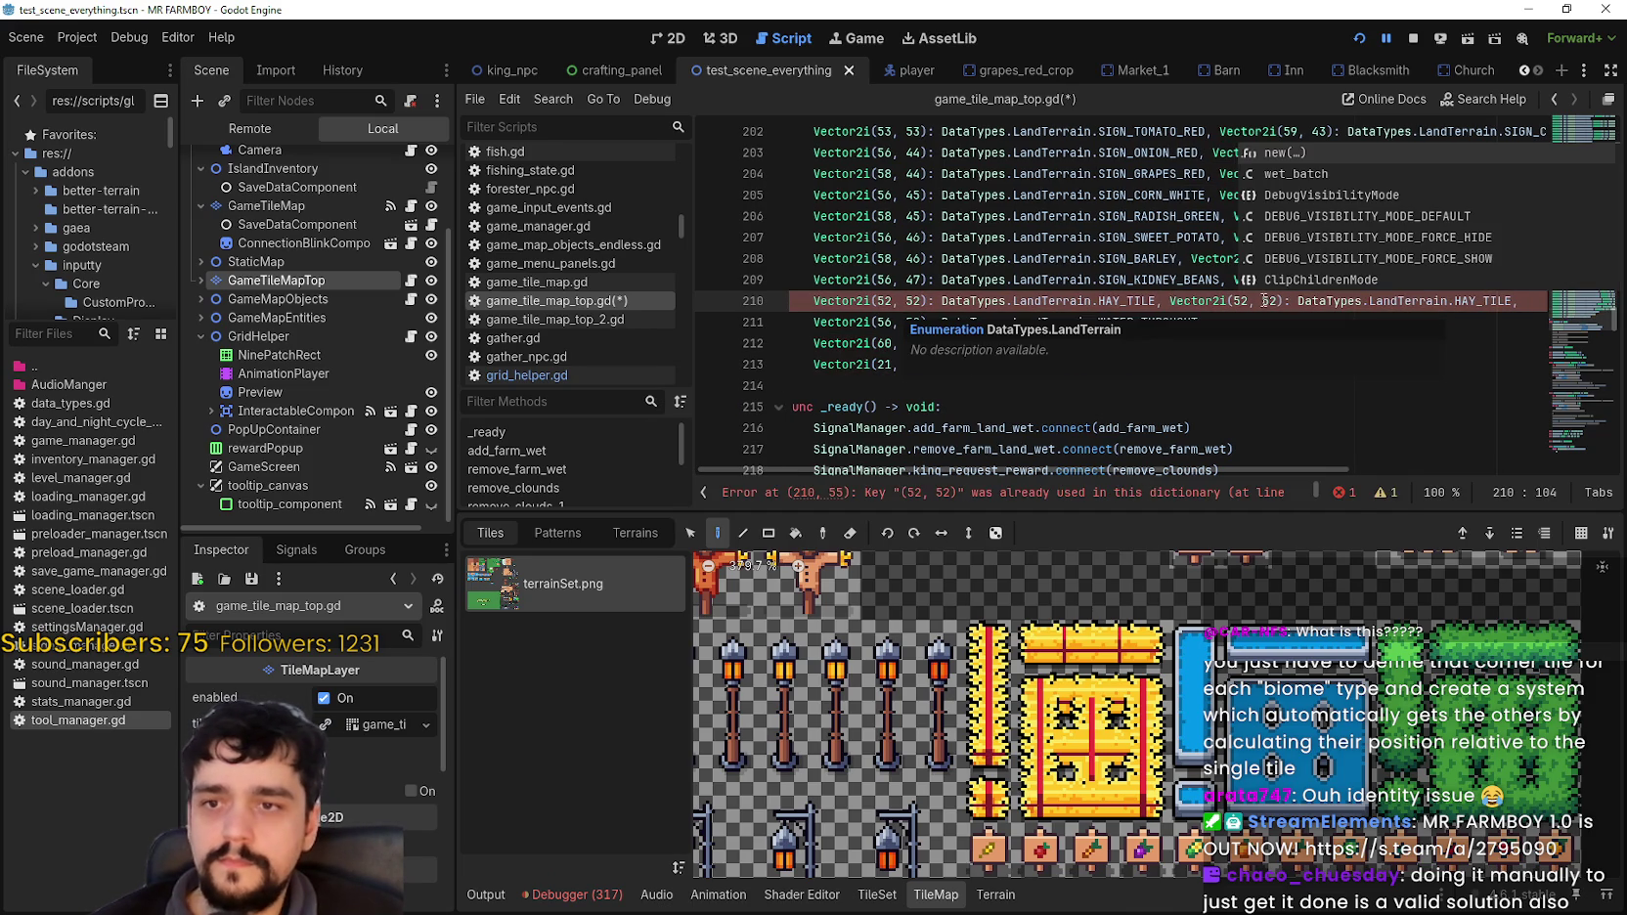
left_click(1243, 301)
key("Delete")
type("3")
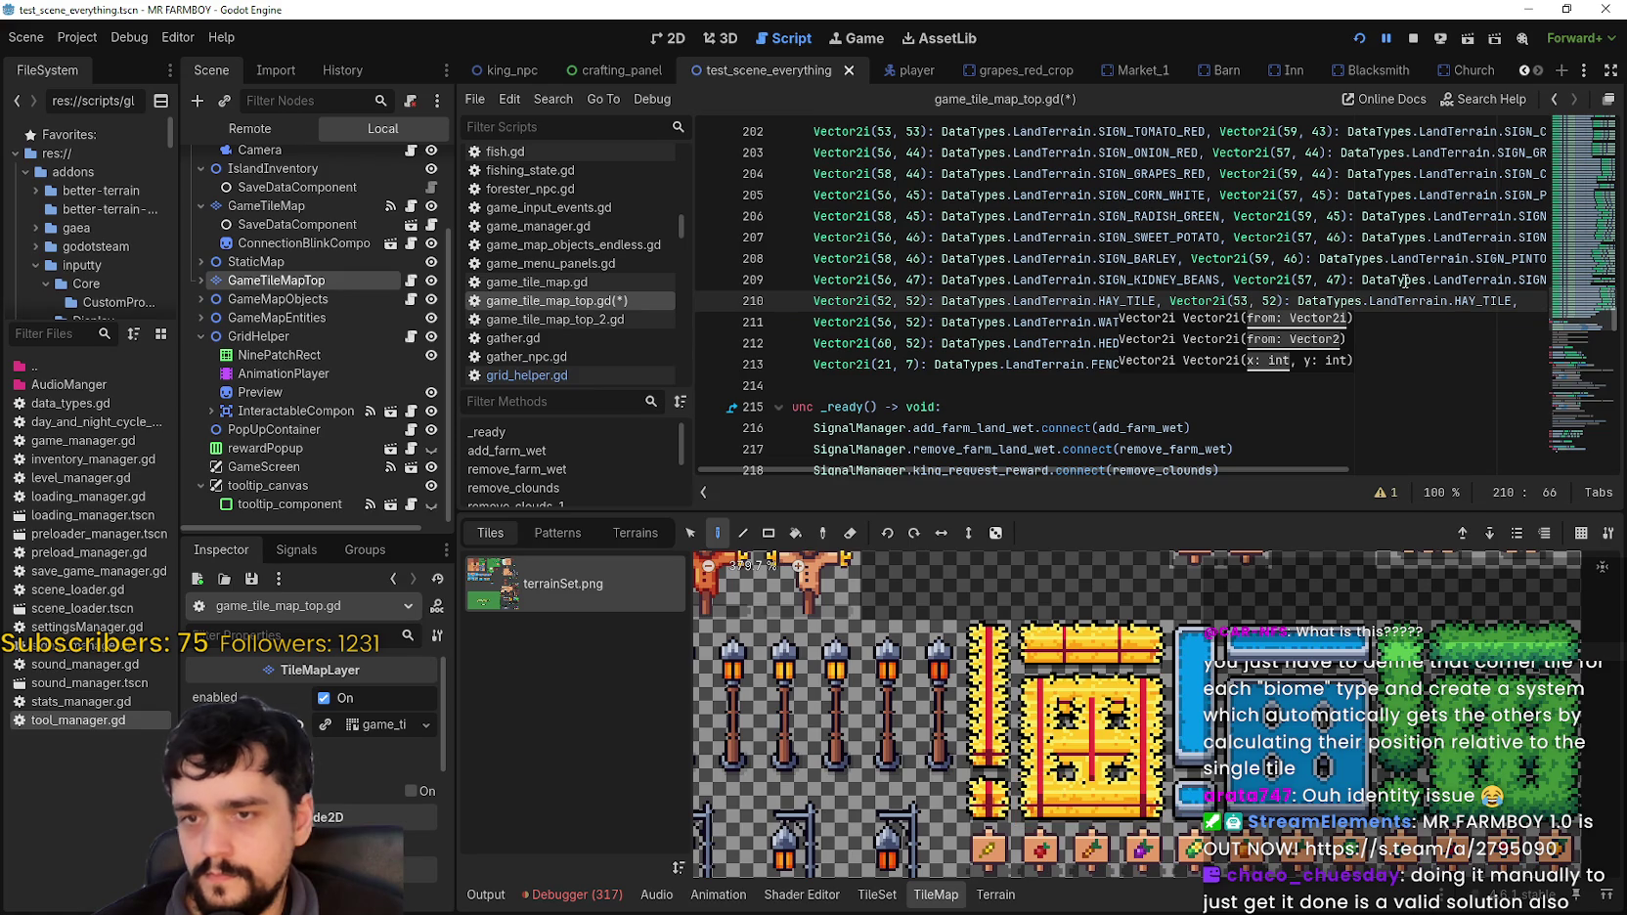
Step: Append a Vector2i(54, 52) HAY_TILE entry, then paste one more copy at the line end
left_click_drag(1521, 301, 1164, 301)
key("ctrl+c")
left_click(1532, 301)
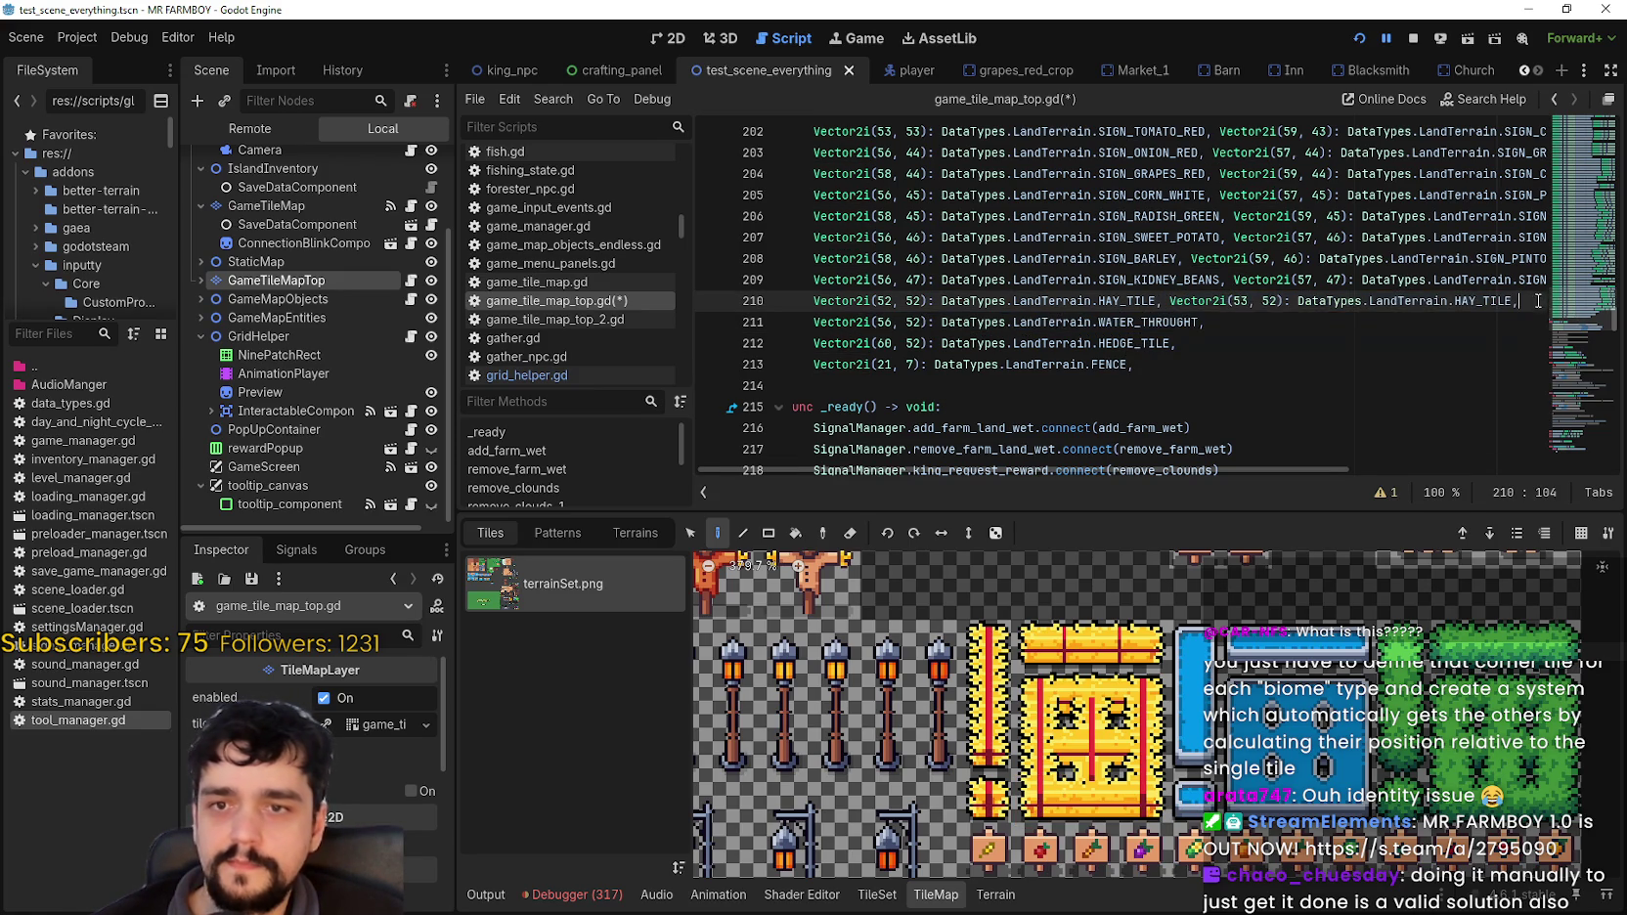
key("ctrl+v")
left_click(1242, 301)
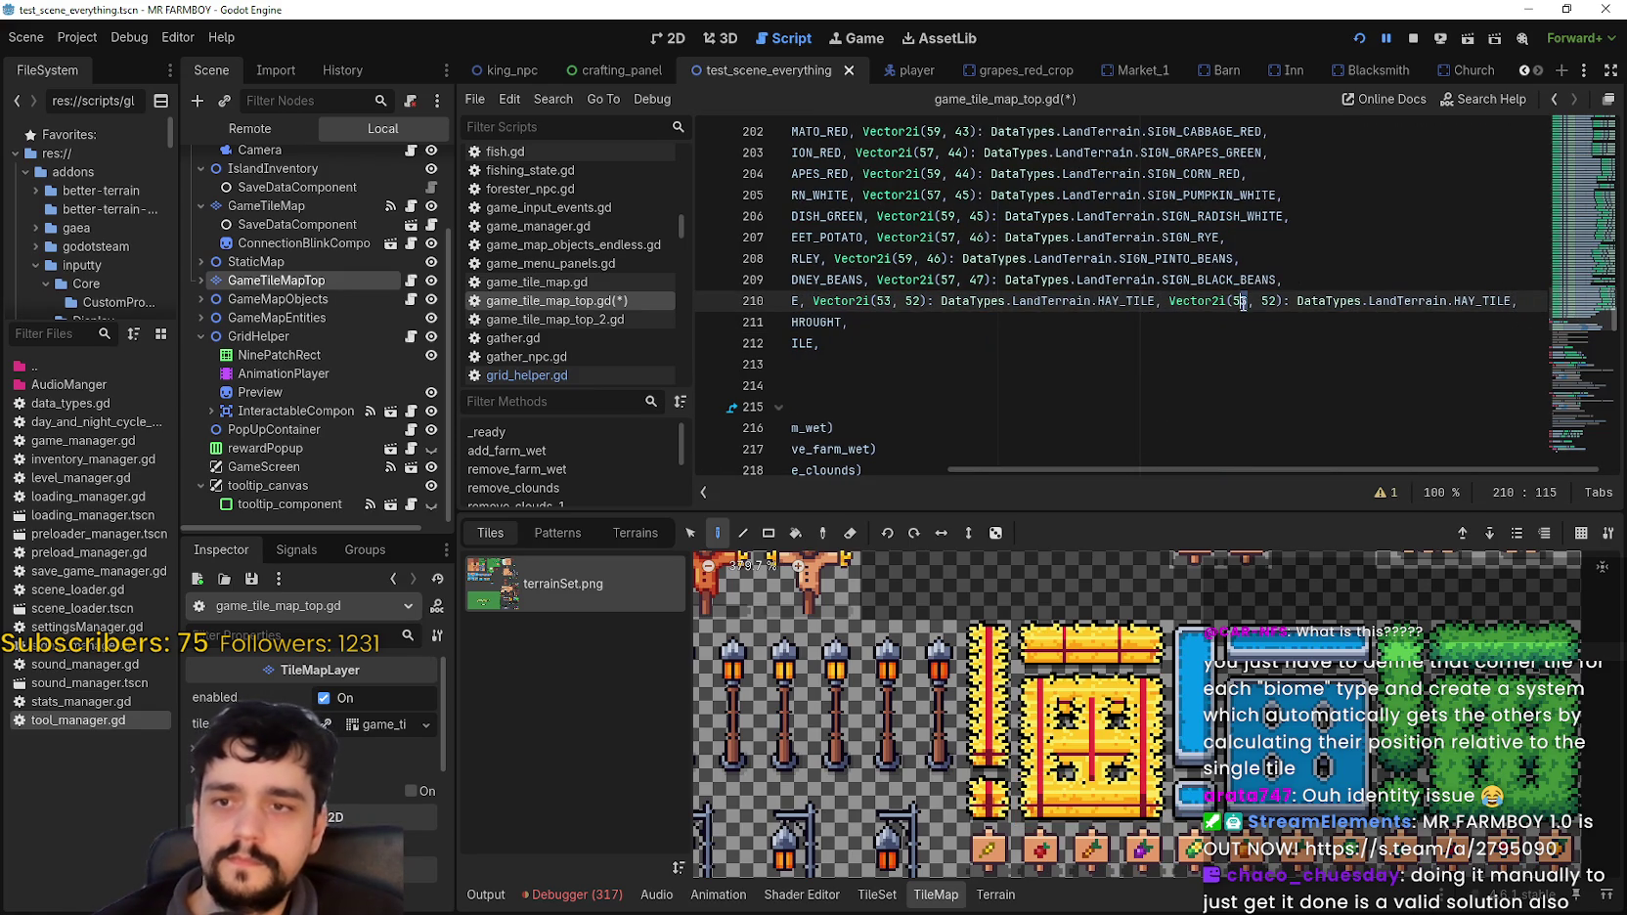
key("Delete")
type("4")
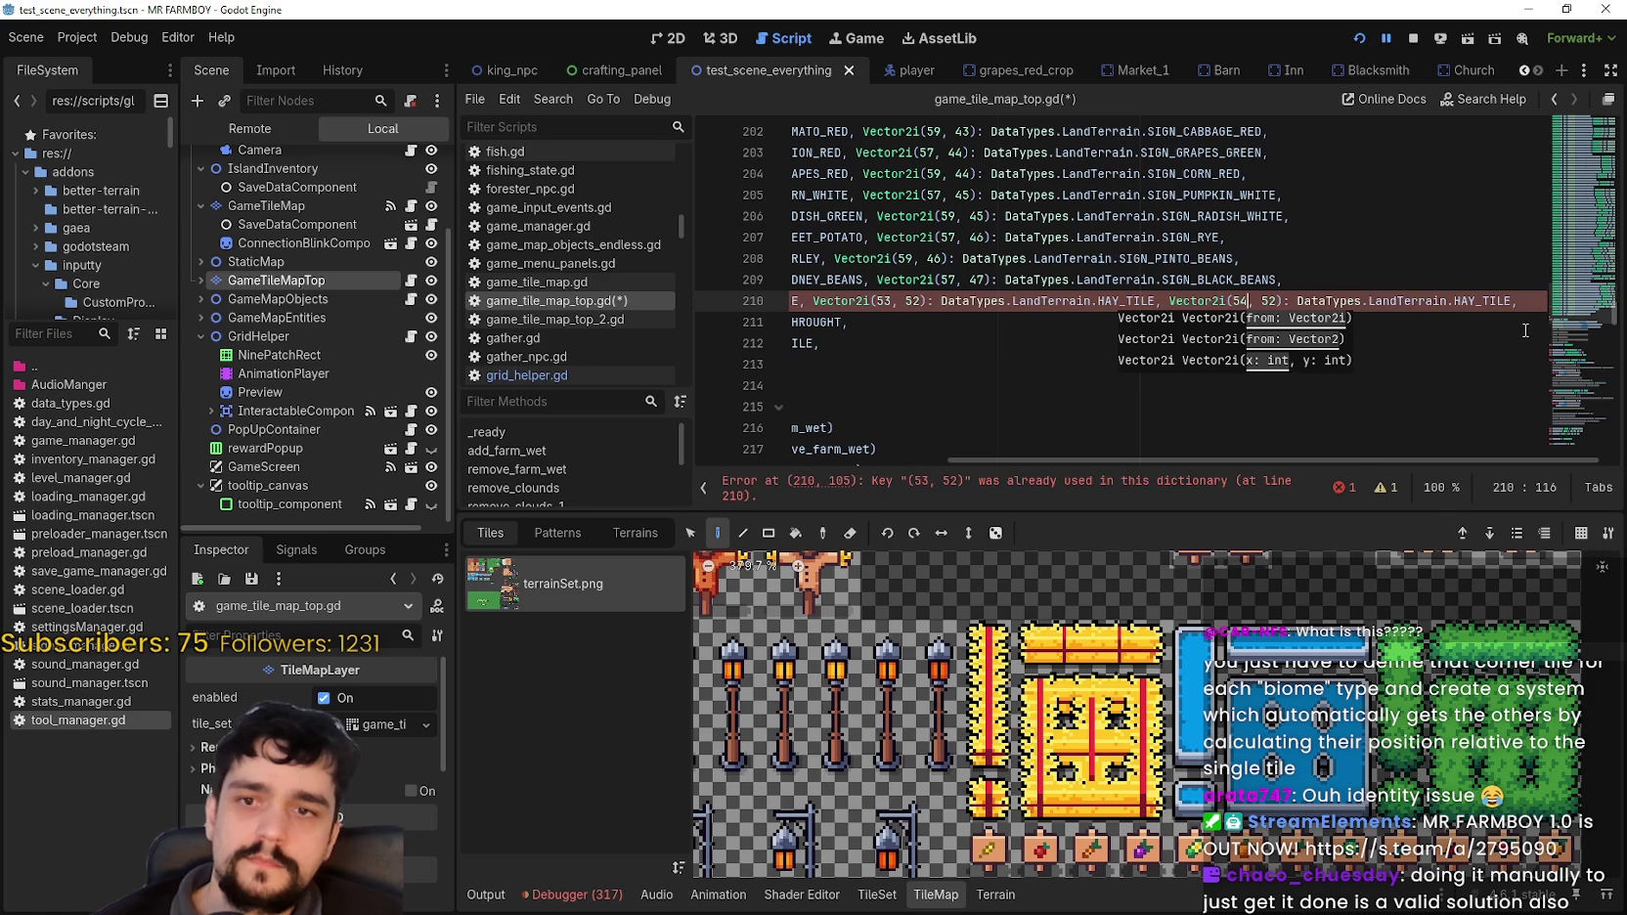
left_click(1529, 301)
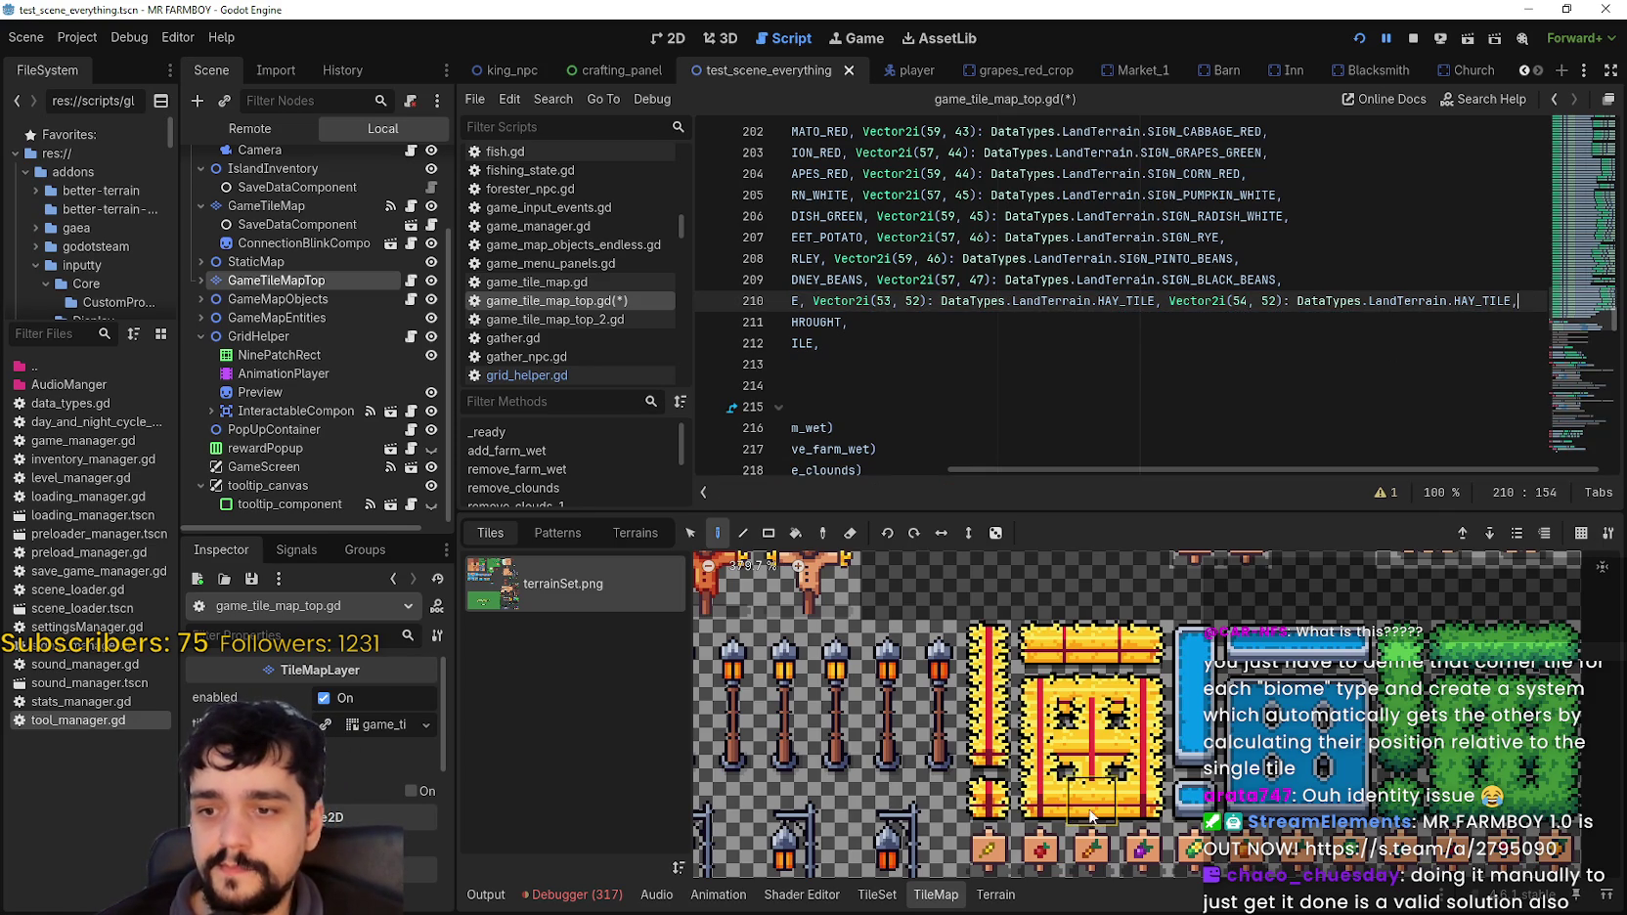
mouse_move(1095, 807)
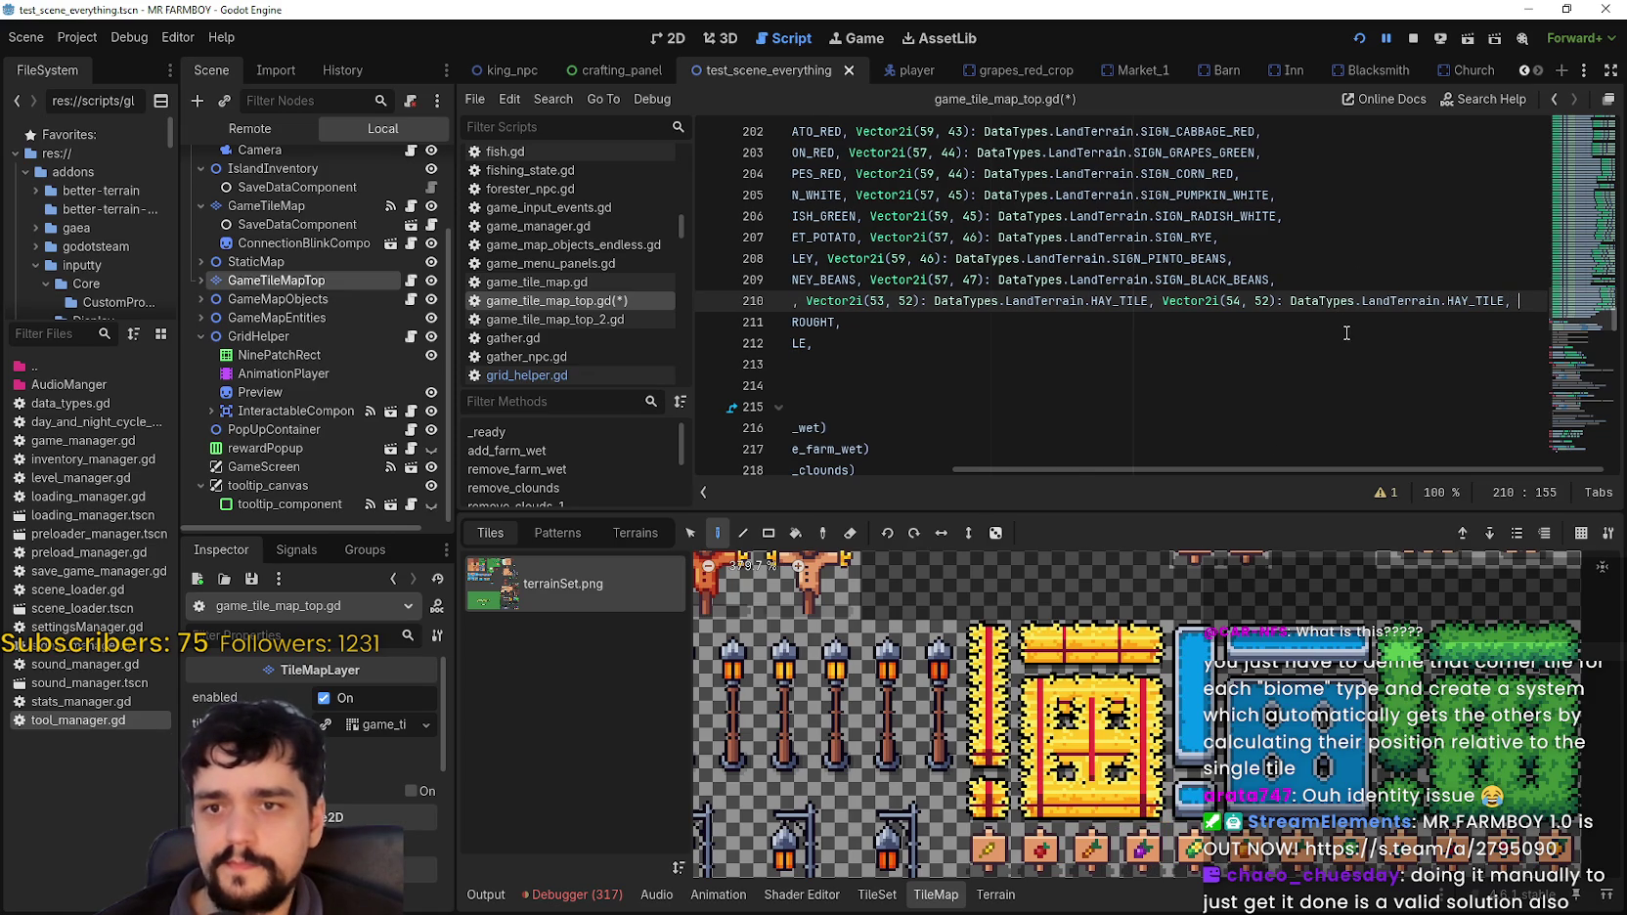
key("ctrl+v")
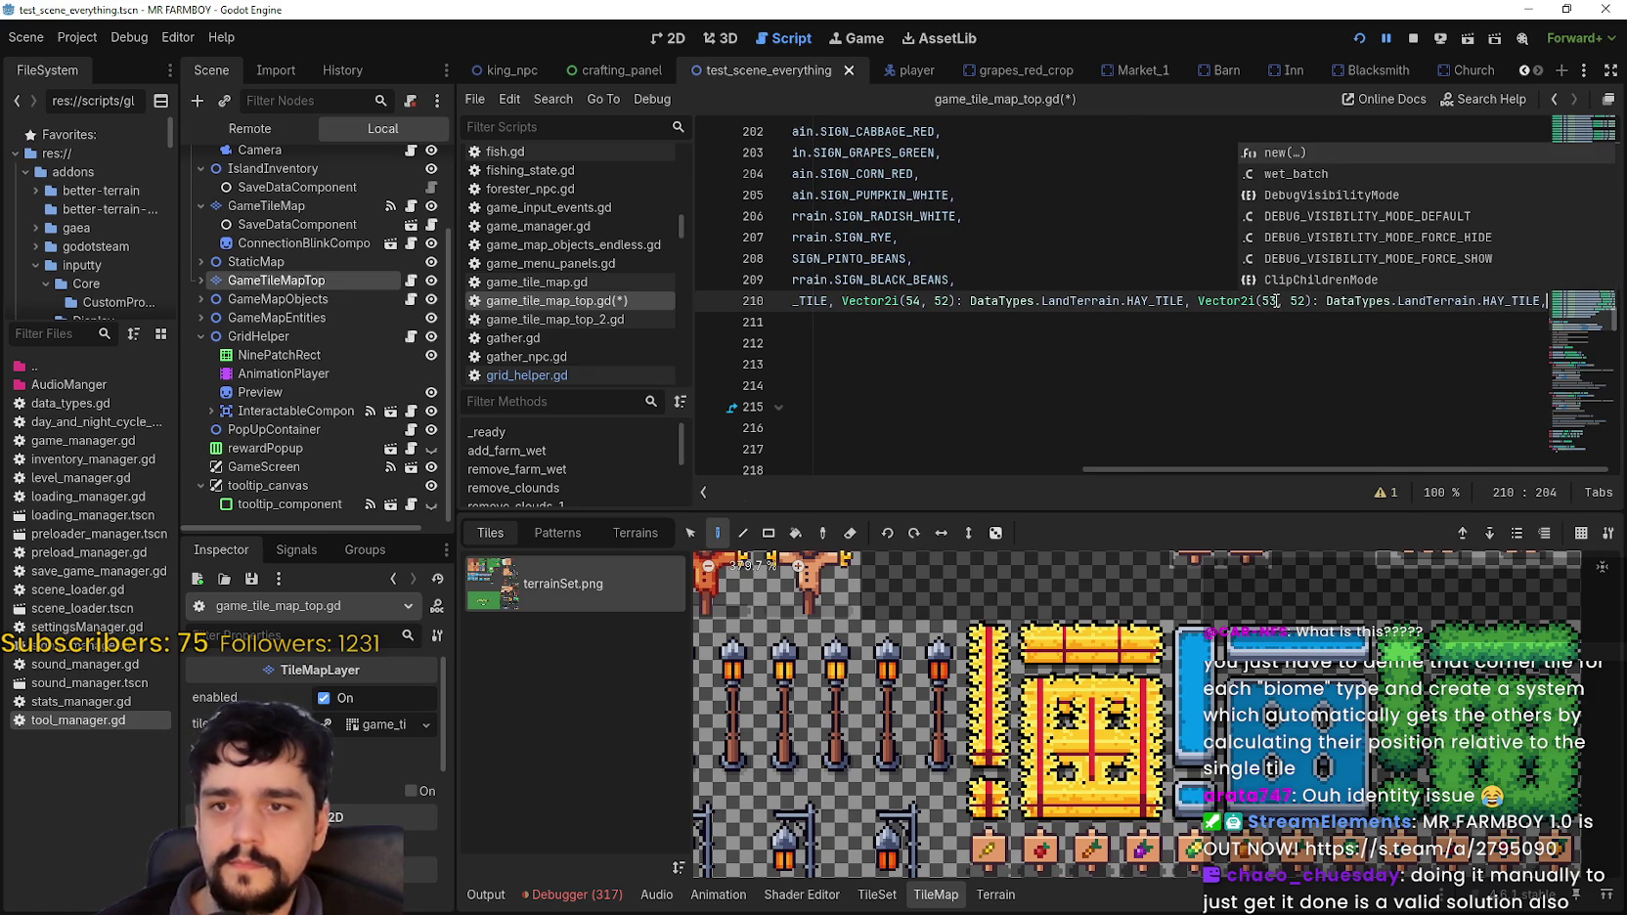
Step: Make the fourth hay entry Vector2i(55, 52), then start and clear a new line 211
left_click(1276, 300)
key("BackSpace")
type("5")
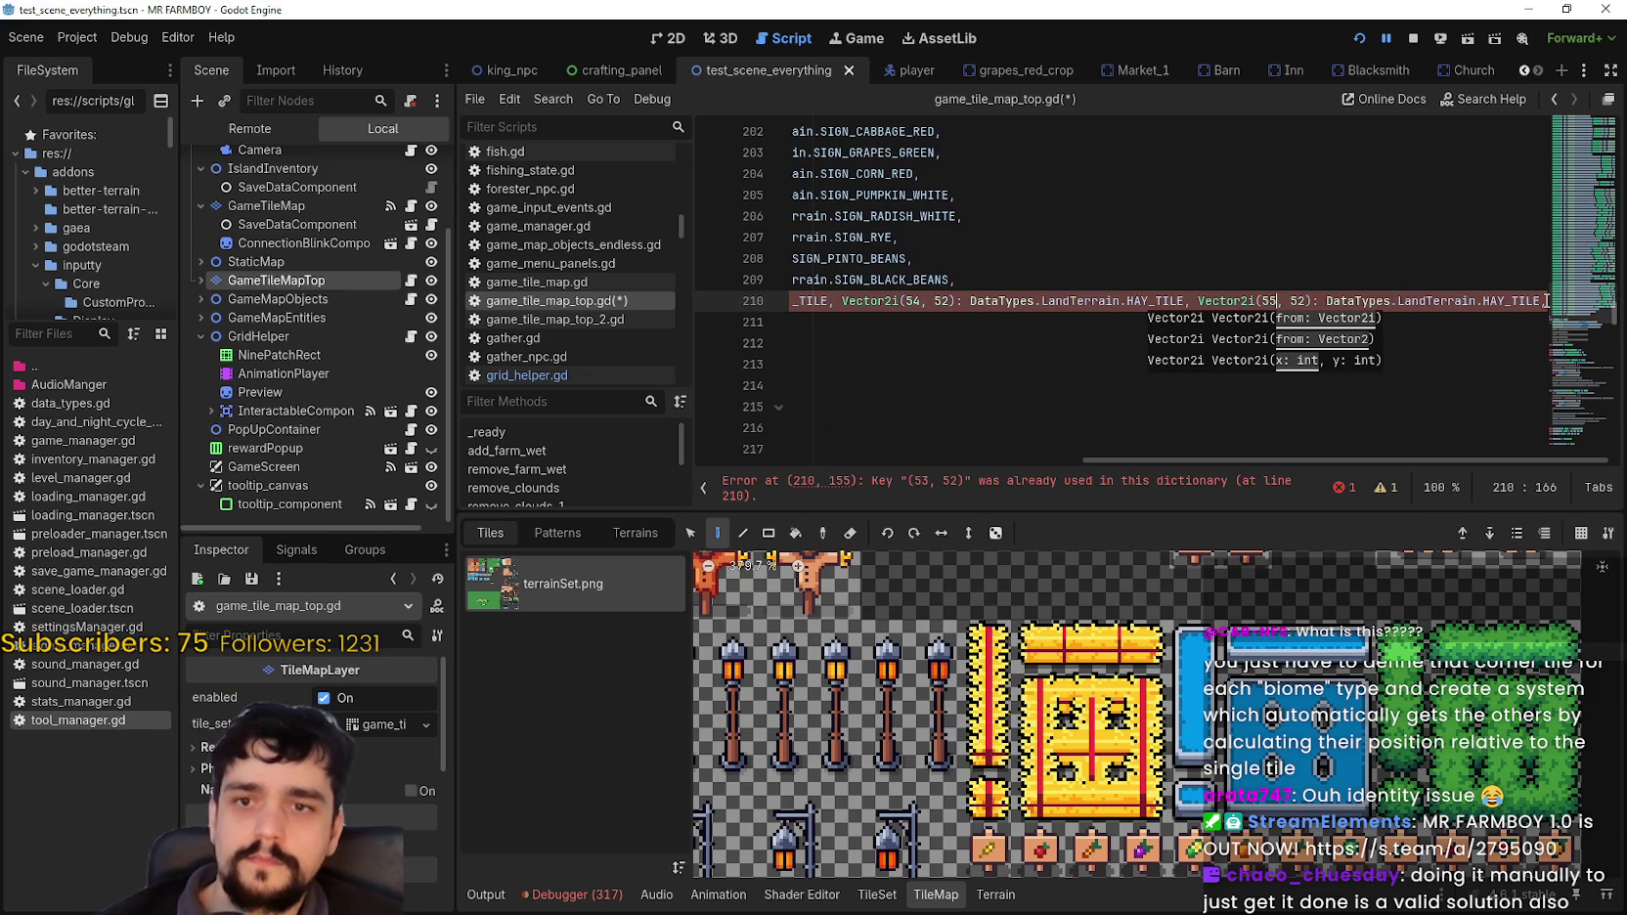
left_click(1545, 300)
key("Return")
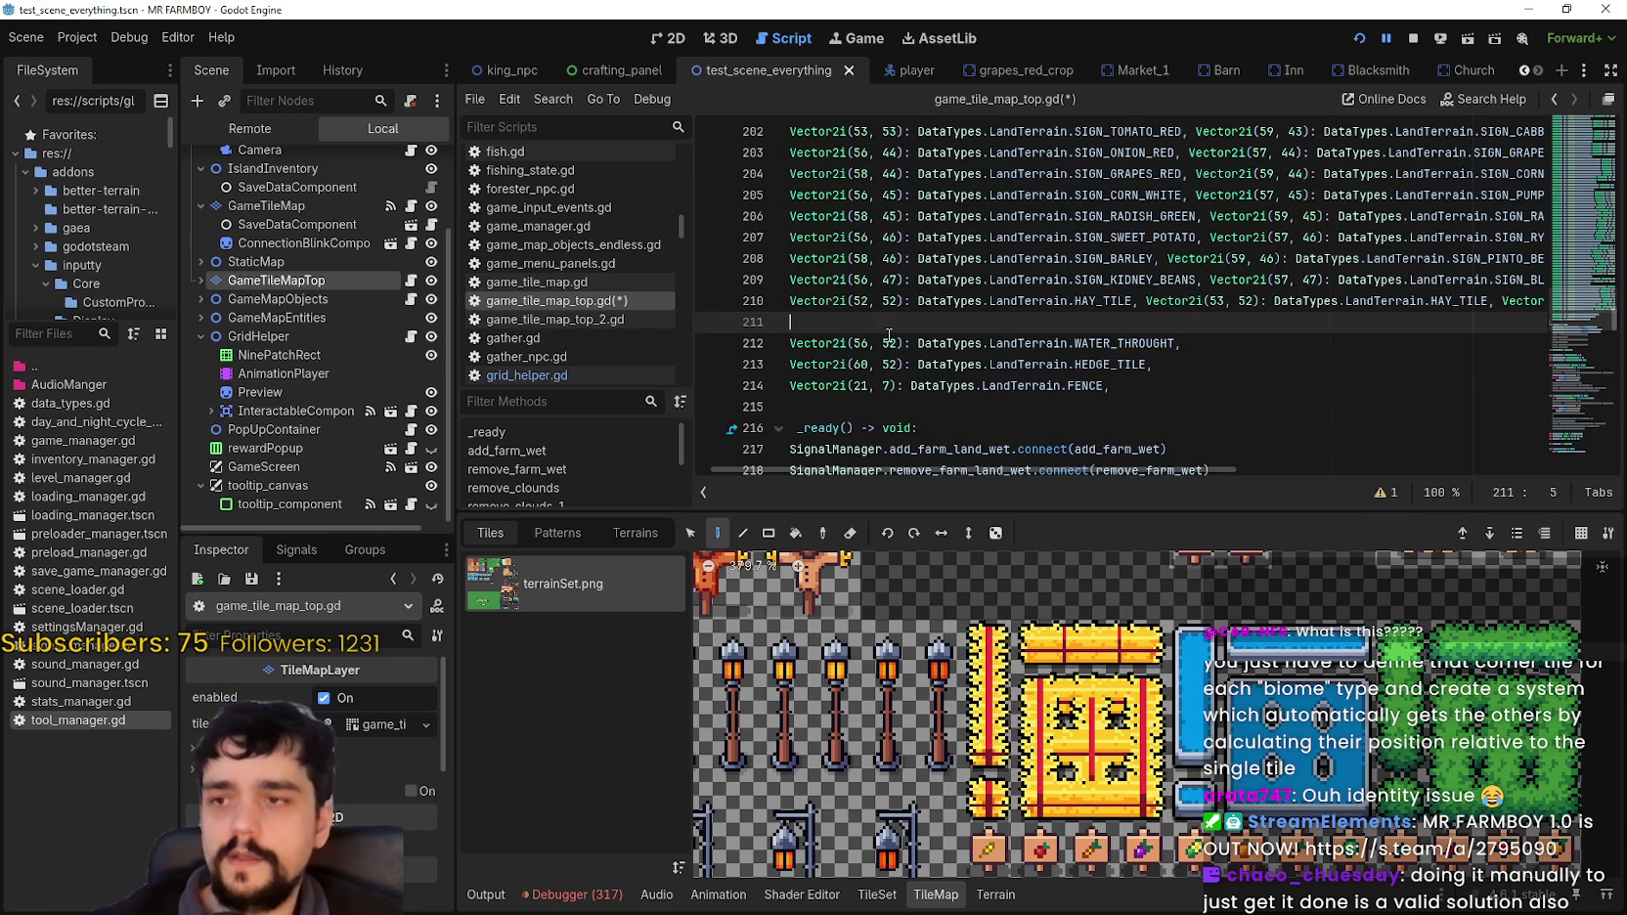
type("Vector2i(53, 52): DataTypes.LandTerrain.HAY_TILE,")
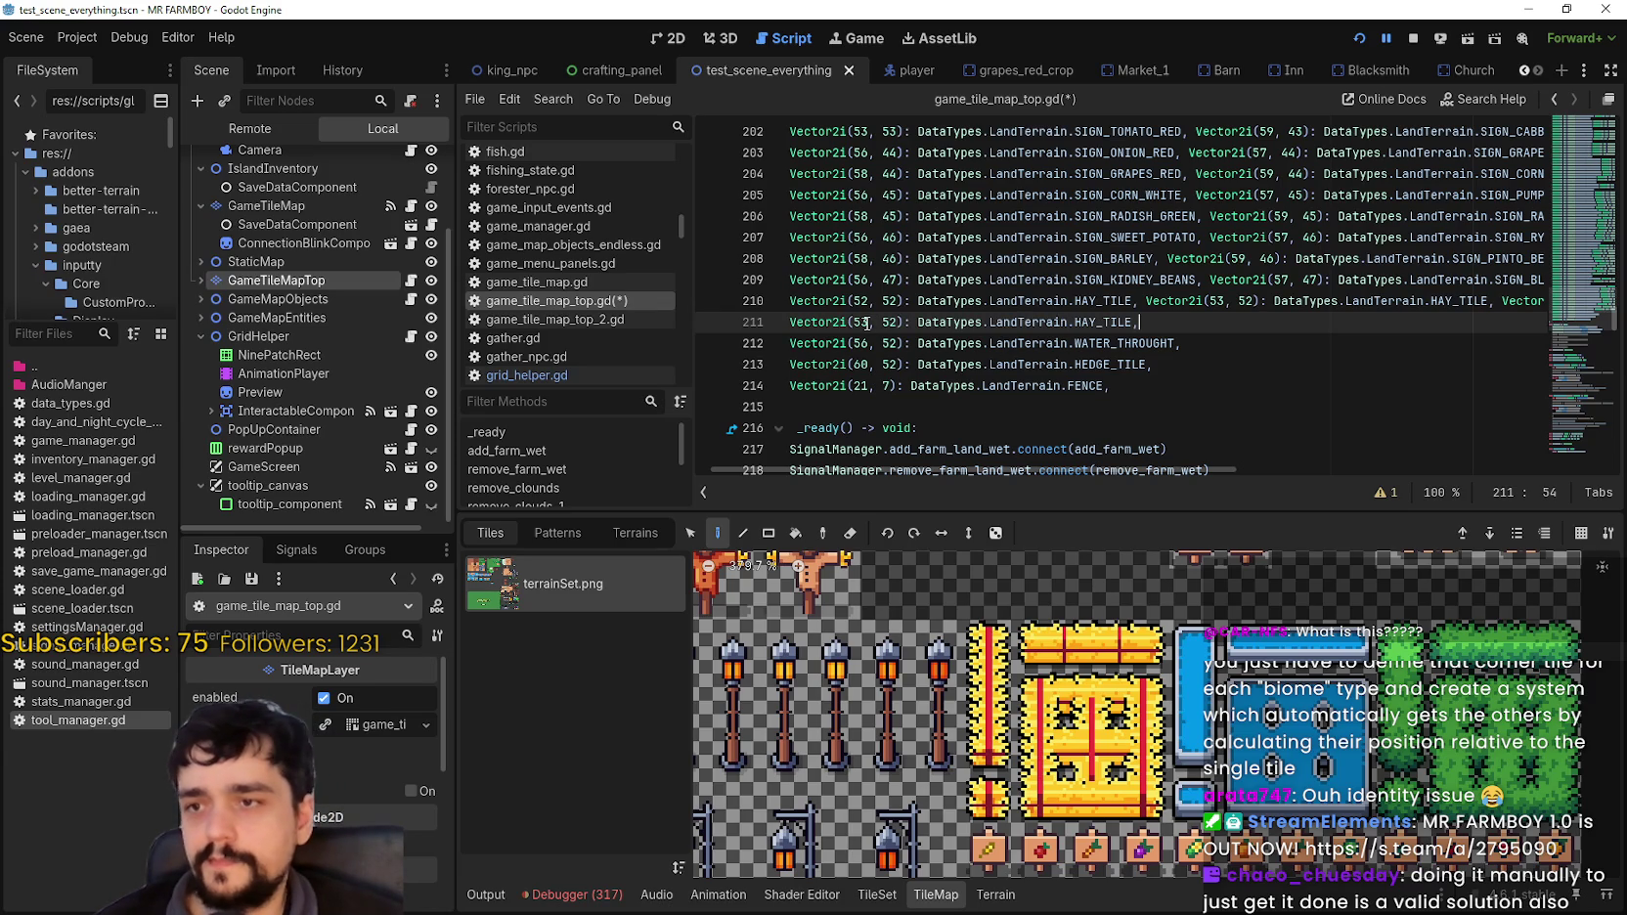
left_click(866, 323)
type("2")
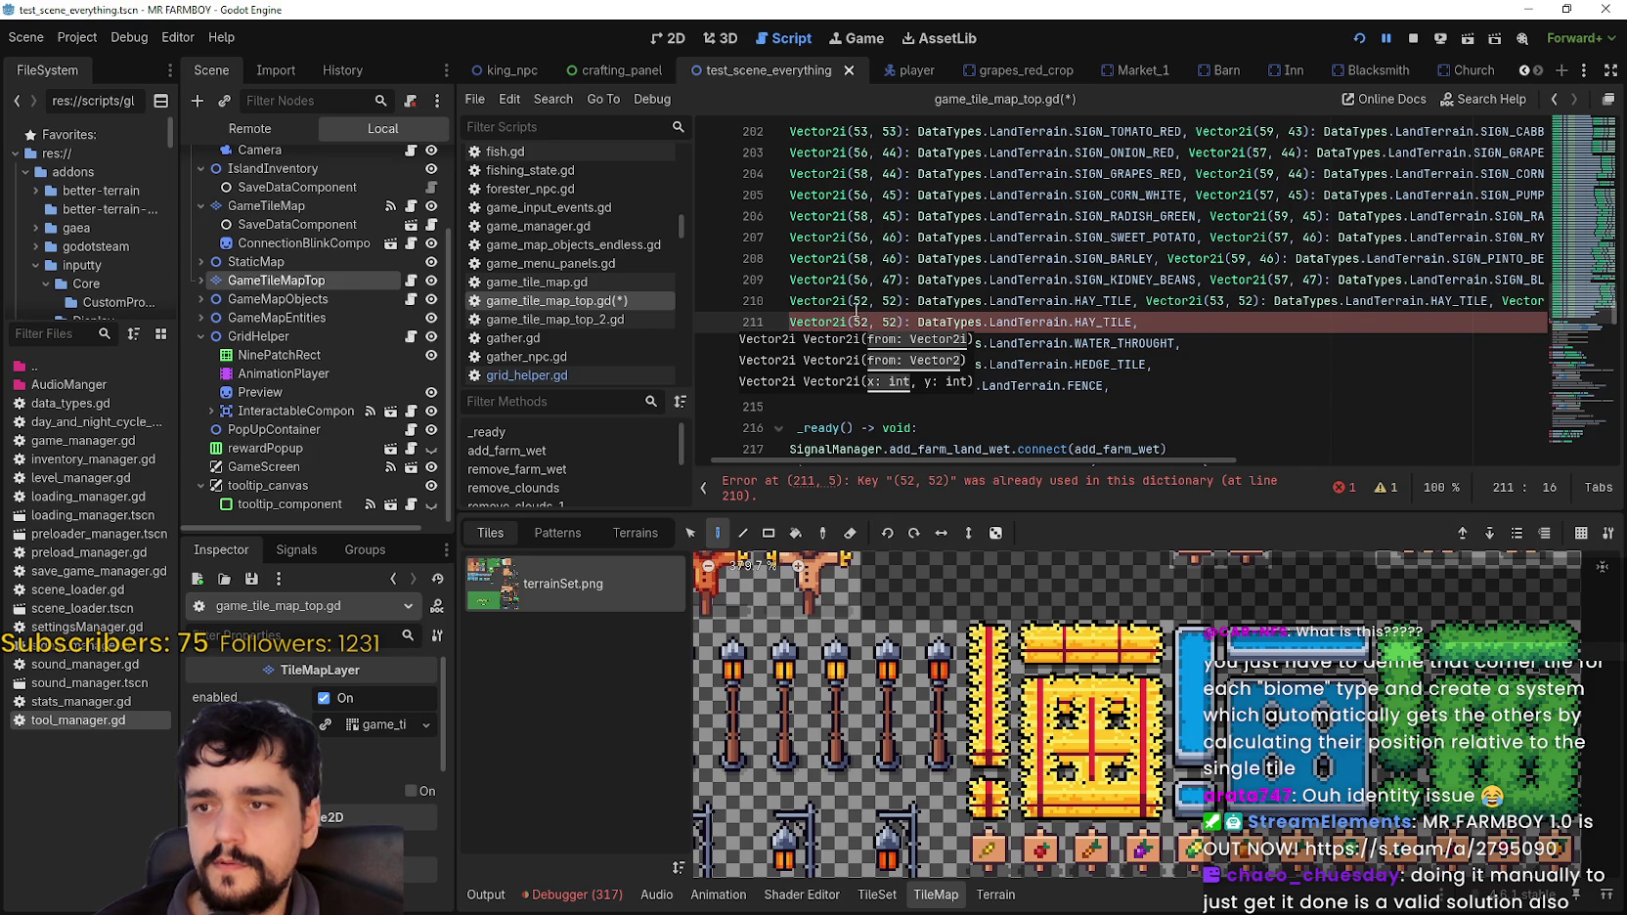
left_click_drag(1196, 326, 711, 324)
key("BackSpace")
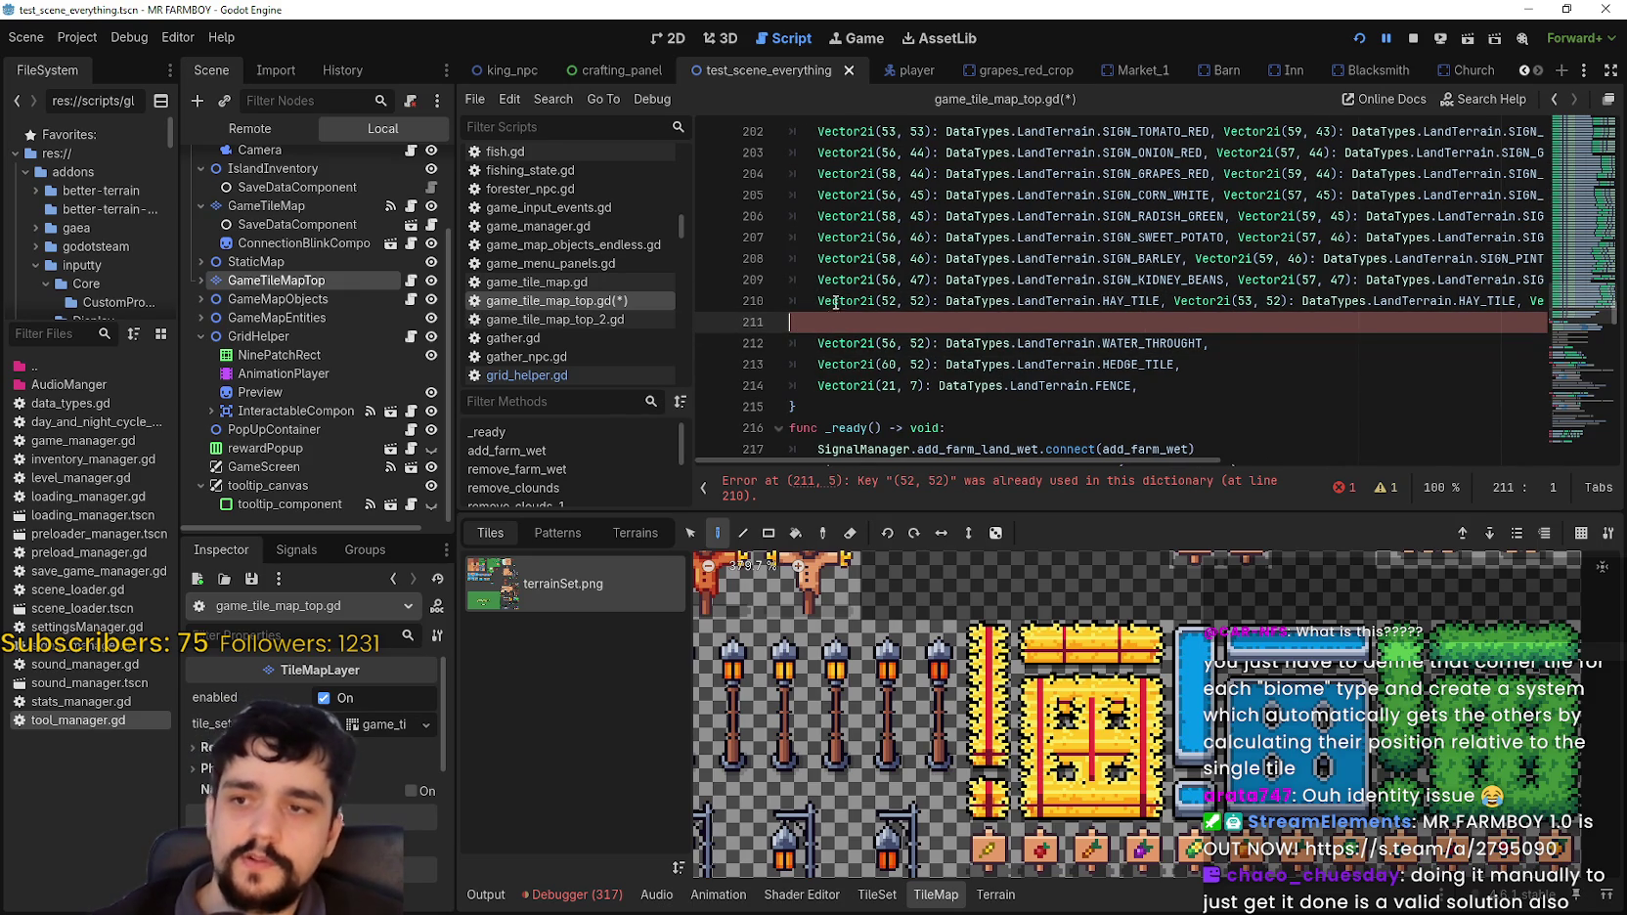
Step: Duplicate the whole hay tile line 210 onto line 211
left_click_drag(819, 303, 1566, 299)
triple_click(1548, 301)
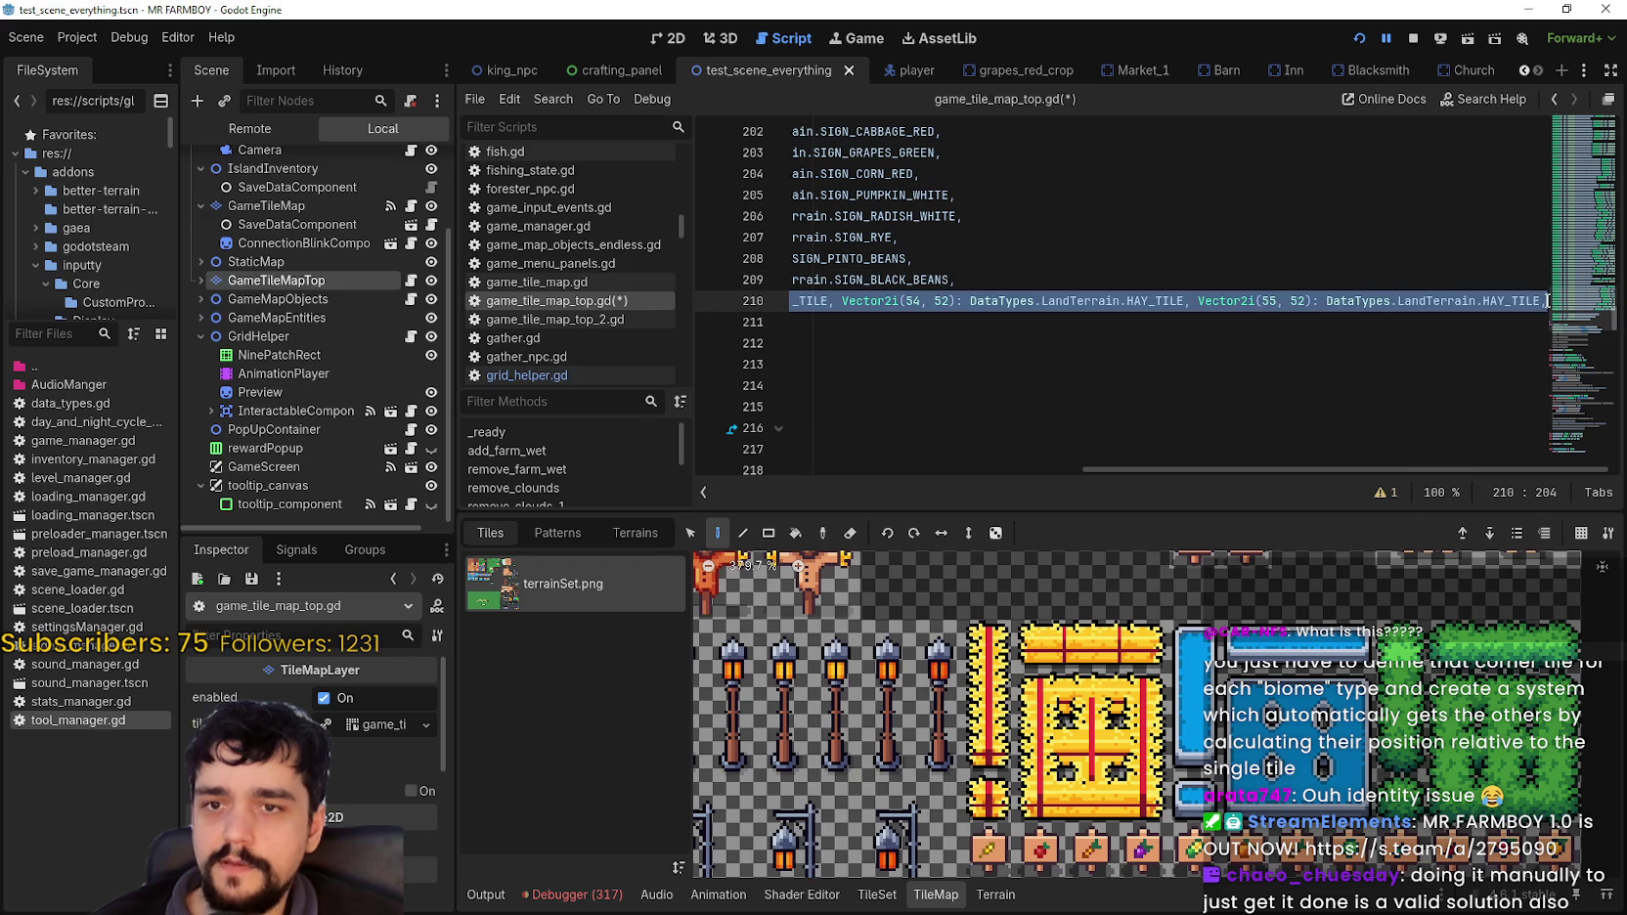
key("ctrl+c")
left_click(1517, 328)
key("ctrl+v")
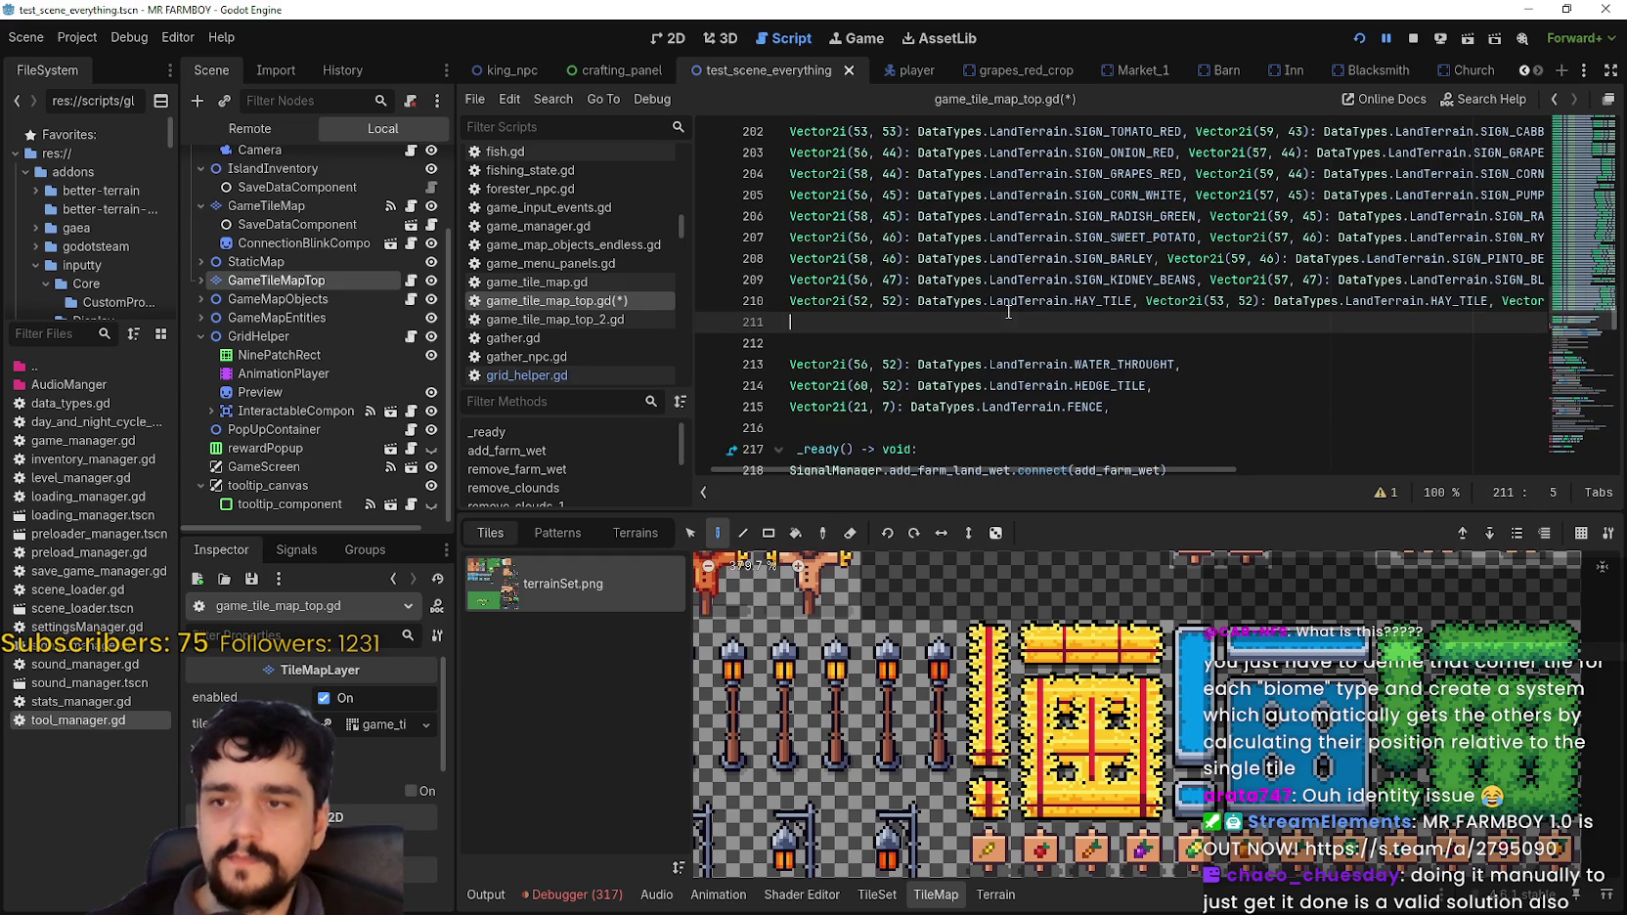
scroll(1051, 313, "left", 10)
left_click(1047, 303)
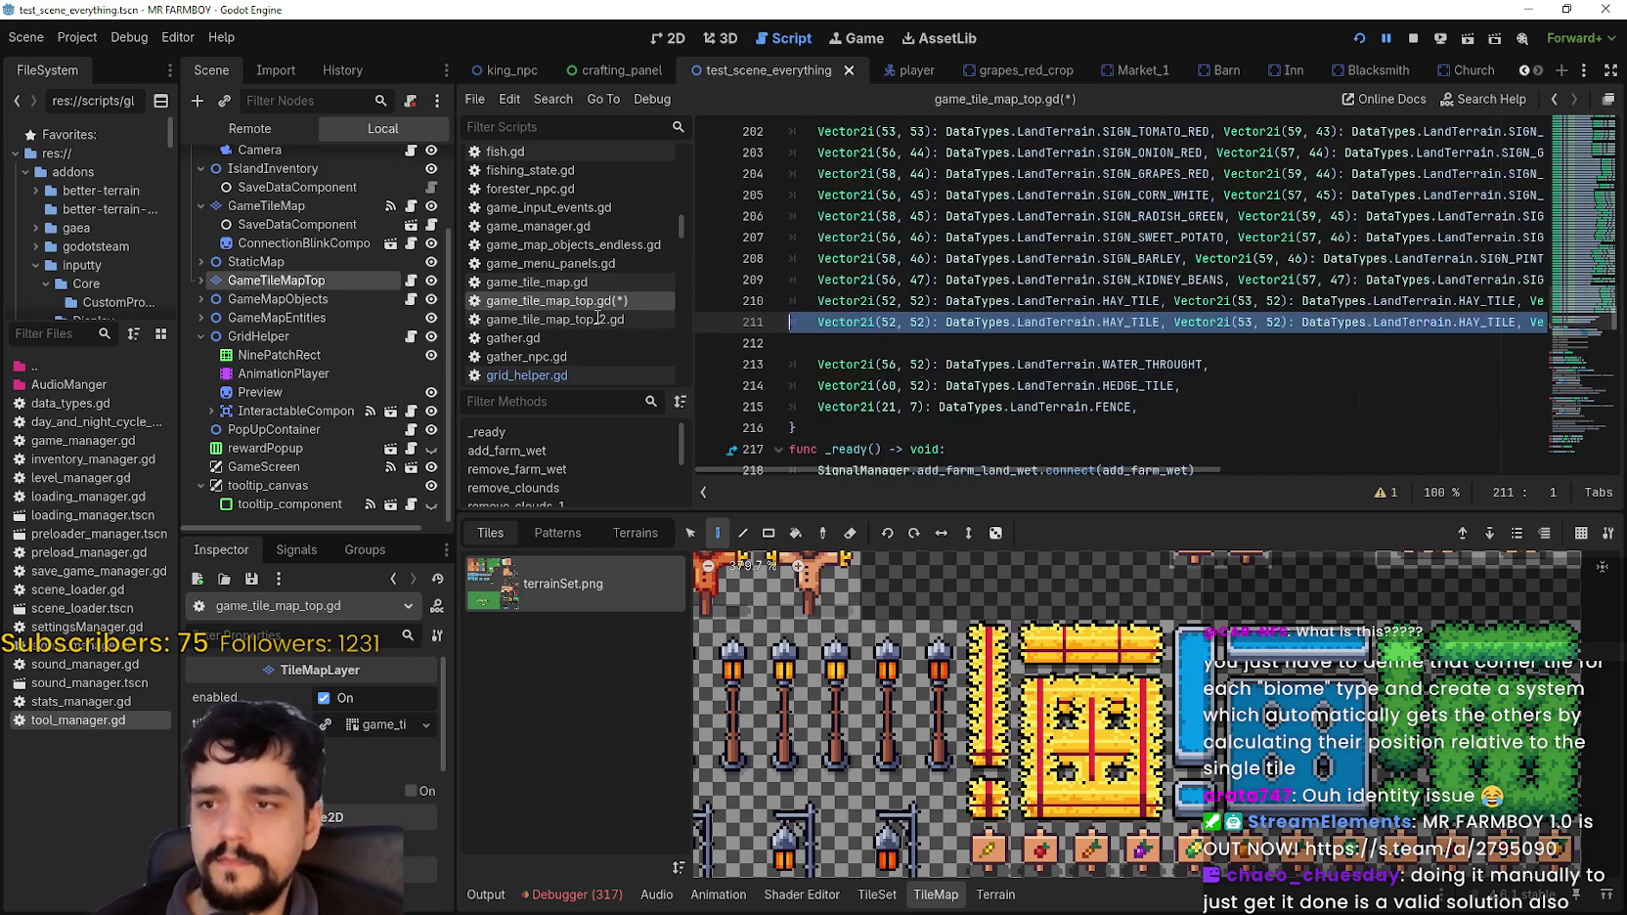
Step: Change the first two keys on line 211 from row 52 to row 51
left_click(920, 322)
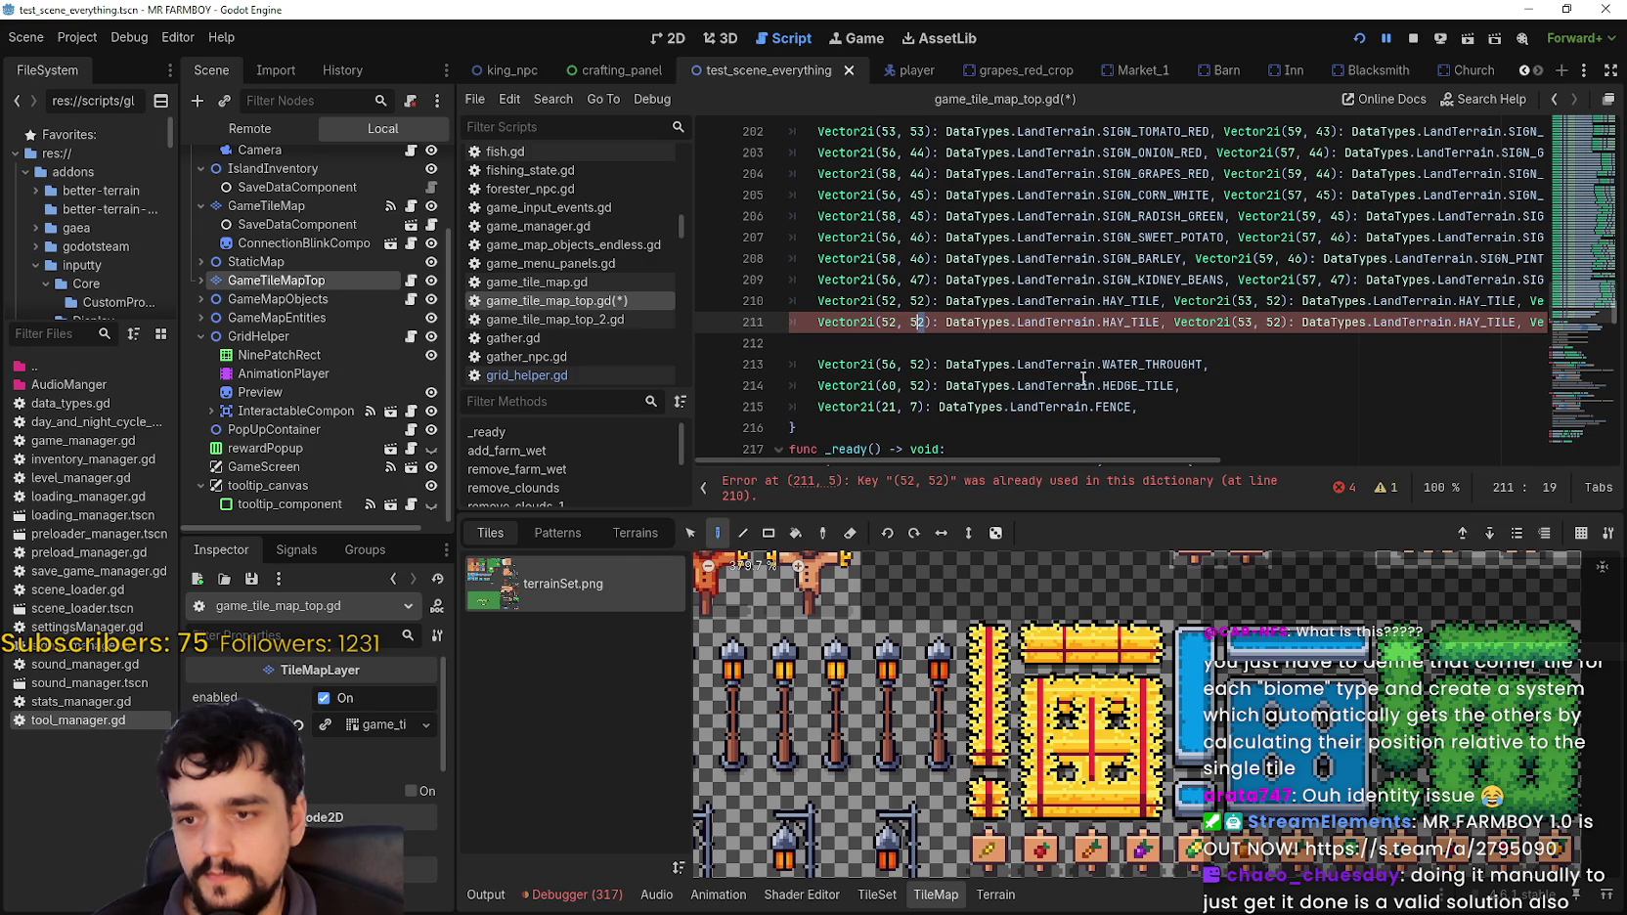
key("Delete")
type("1")
left_click(1277, 322)
key("Delete")
type("1")
left_click(1529, 323)
Step: Change the third and fourth keys on line 211 to row 51
scroll(1529, 324, "right", 3)
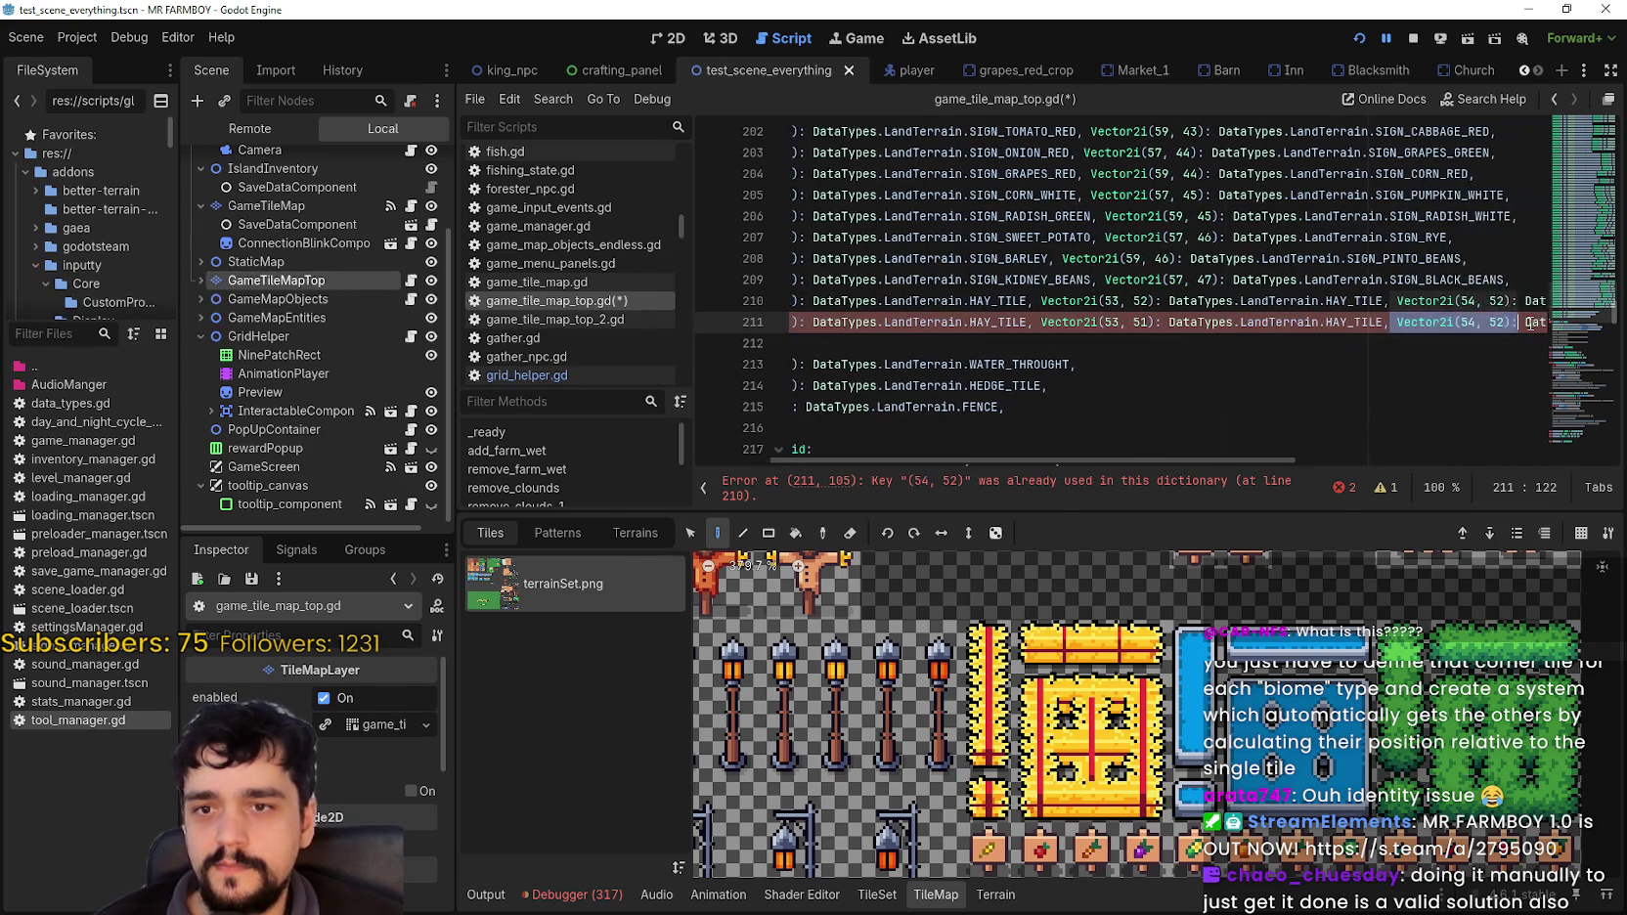
left_click(1452, 322)
key("Delete")
type("1")
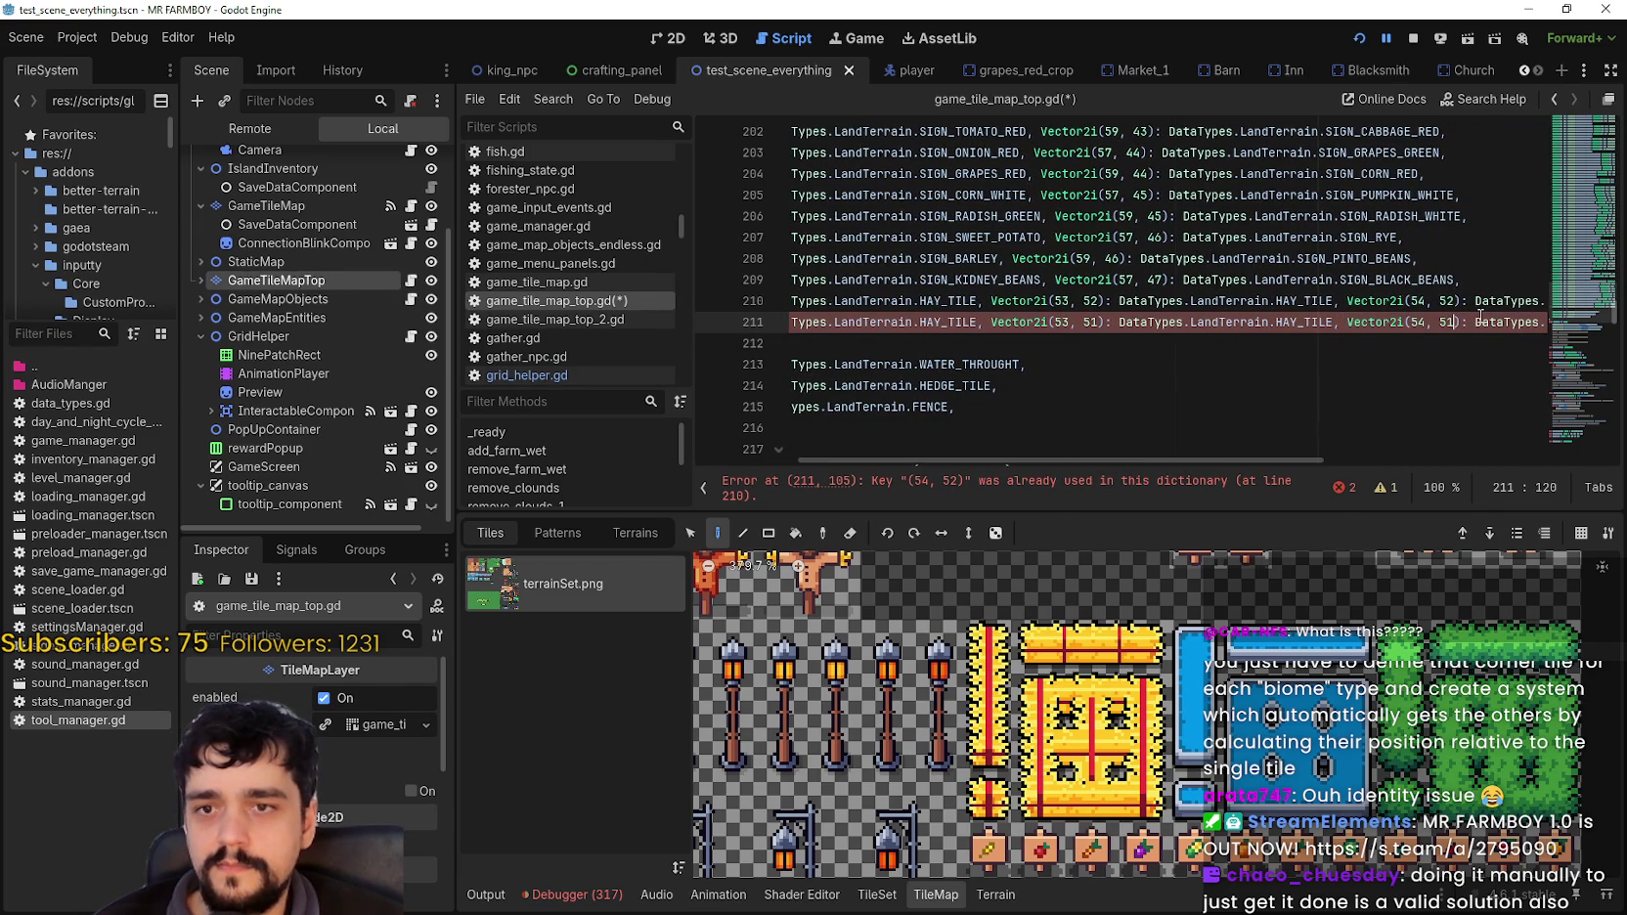
scroll(1543, 322, "right", 2)
left_click_drag(1458, 321, 1518, 322)
scroll(1476, 325, "right", 4)
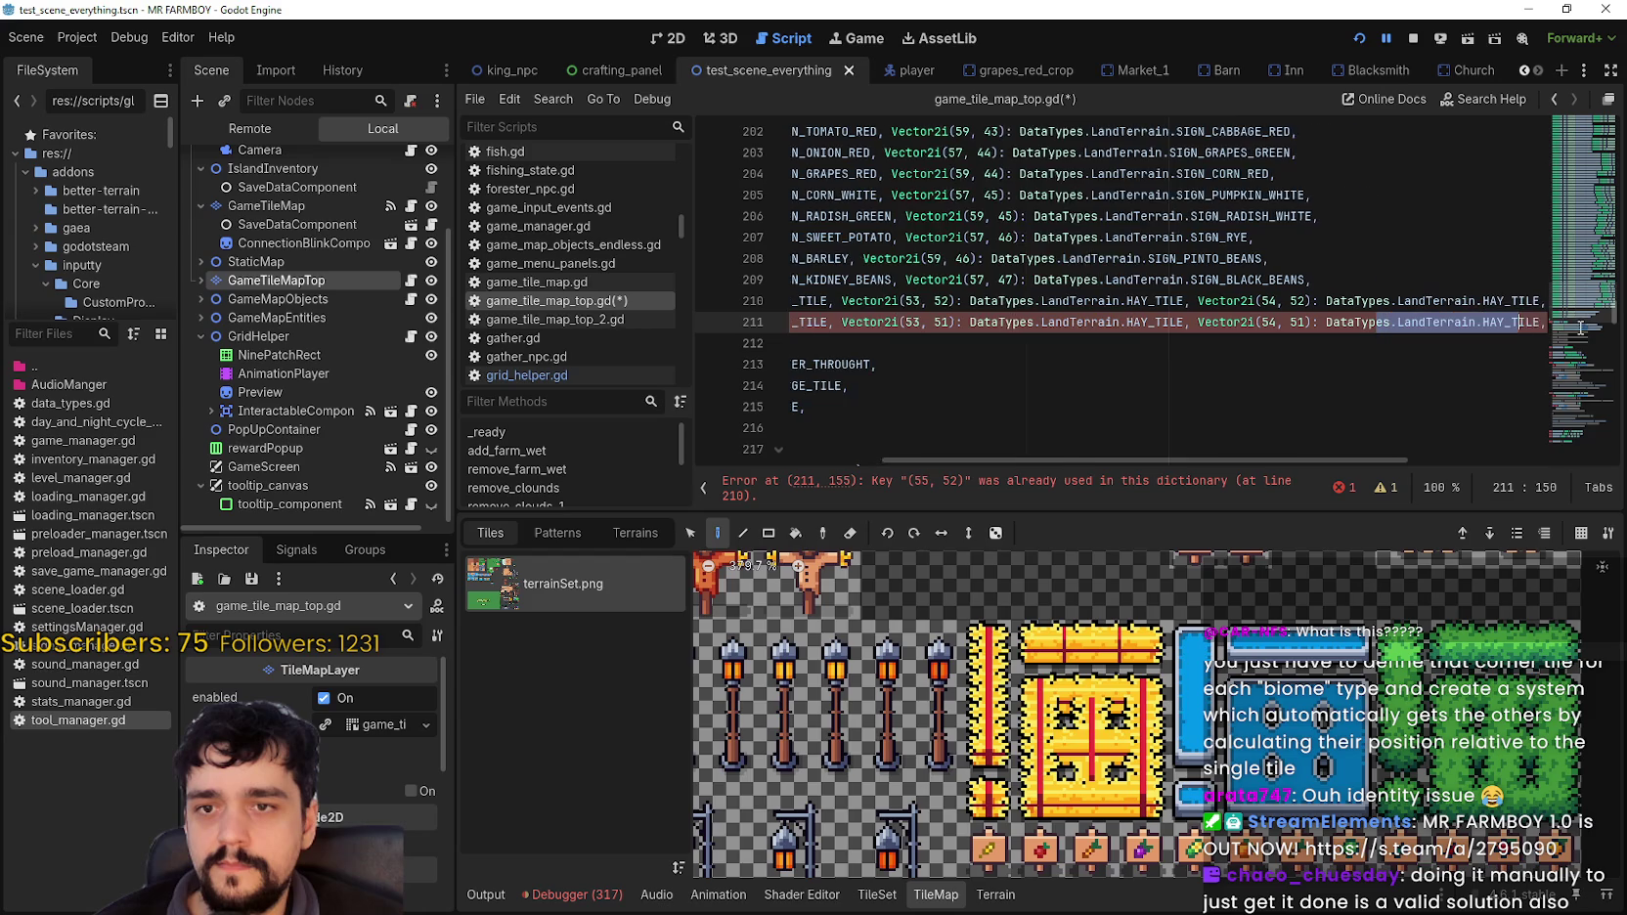
left_click(1301, 322)
key("Delete")
type("1")
left_click_drag(1447, 322, 1548, 321)
Step: Paste a copy of the HAY_TILE line below and change its first two keys' row to 50
key("End")
key("Return")
key("ctrl+v")
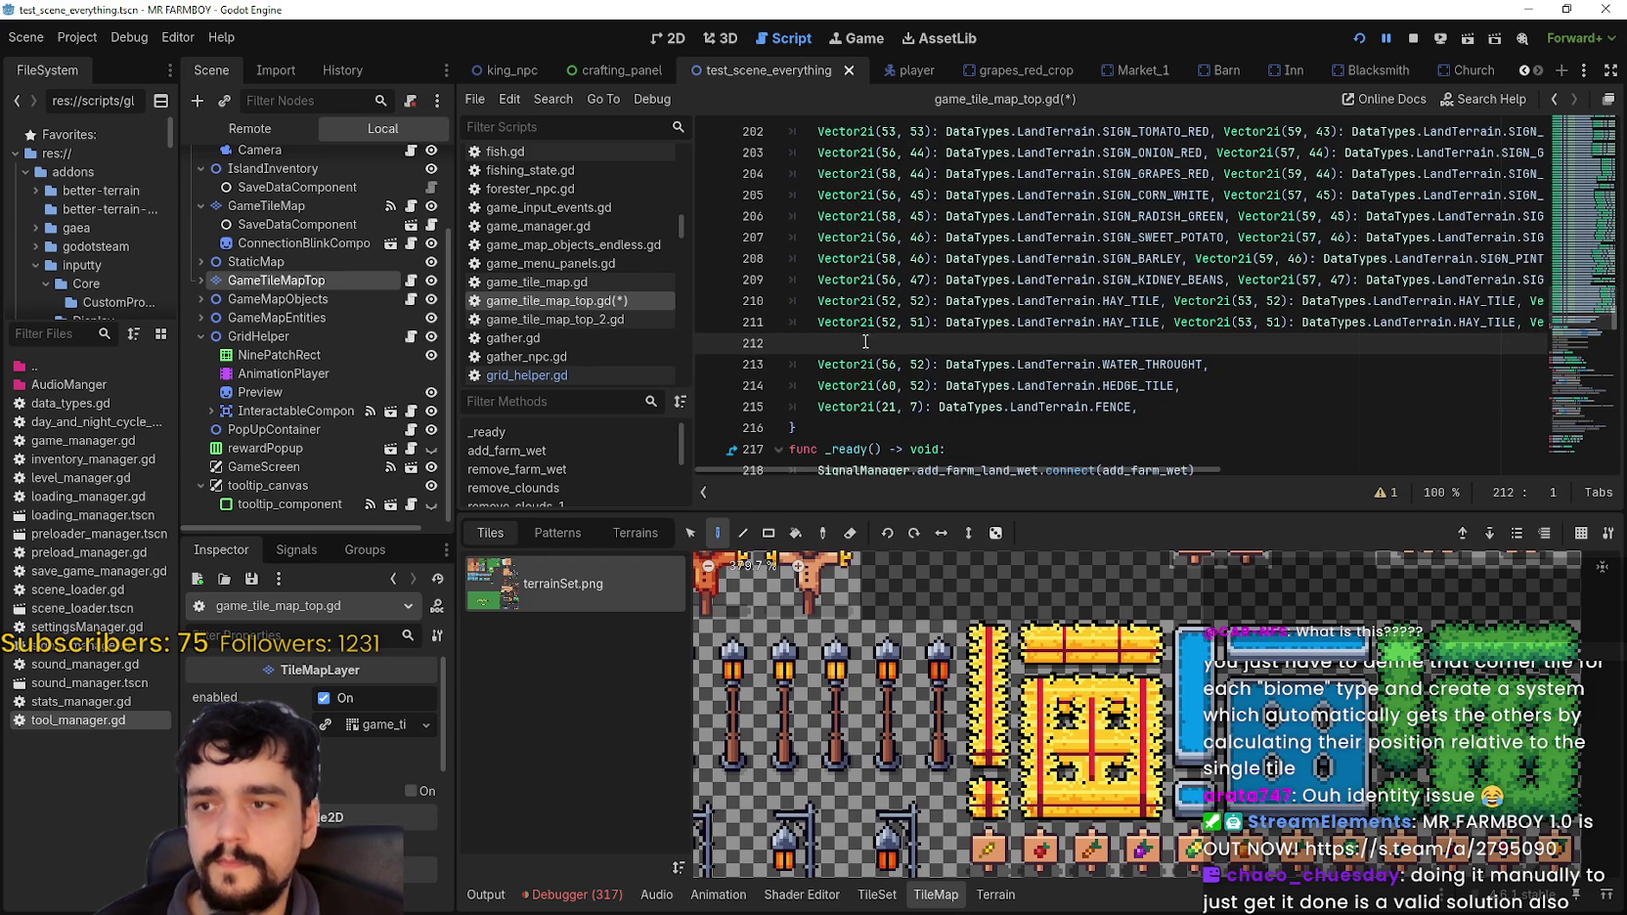
key("ctrl+Left")
key("ctrl+Left")
key("ctrl+Left")
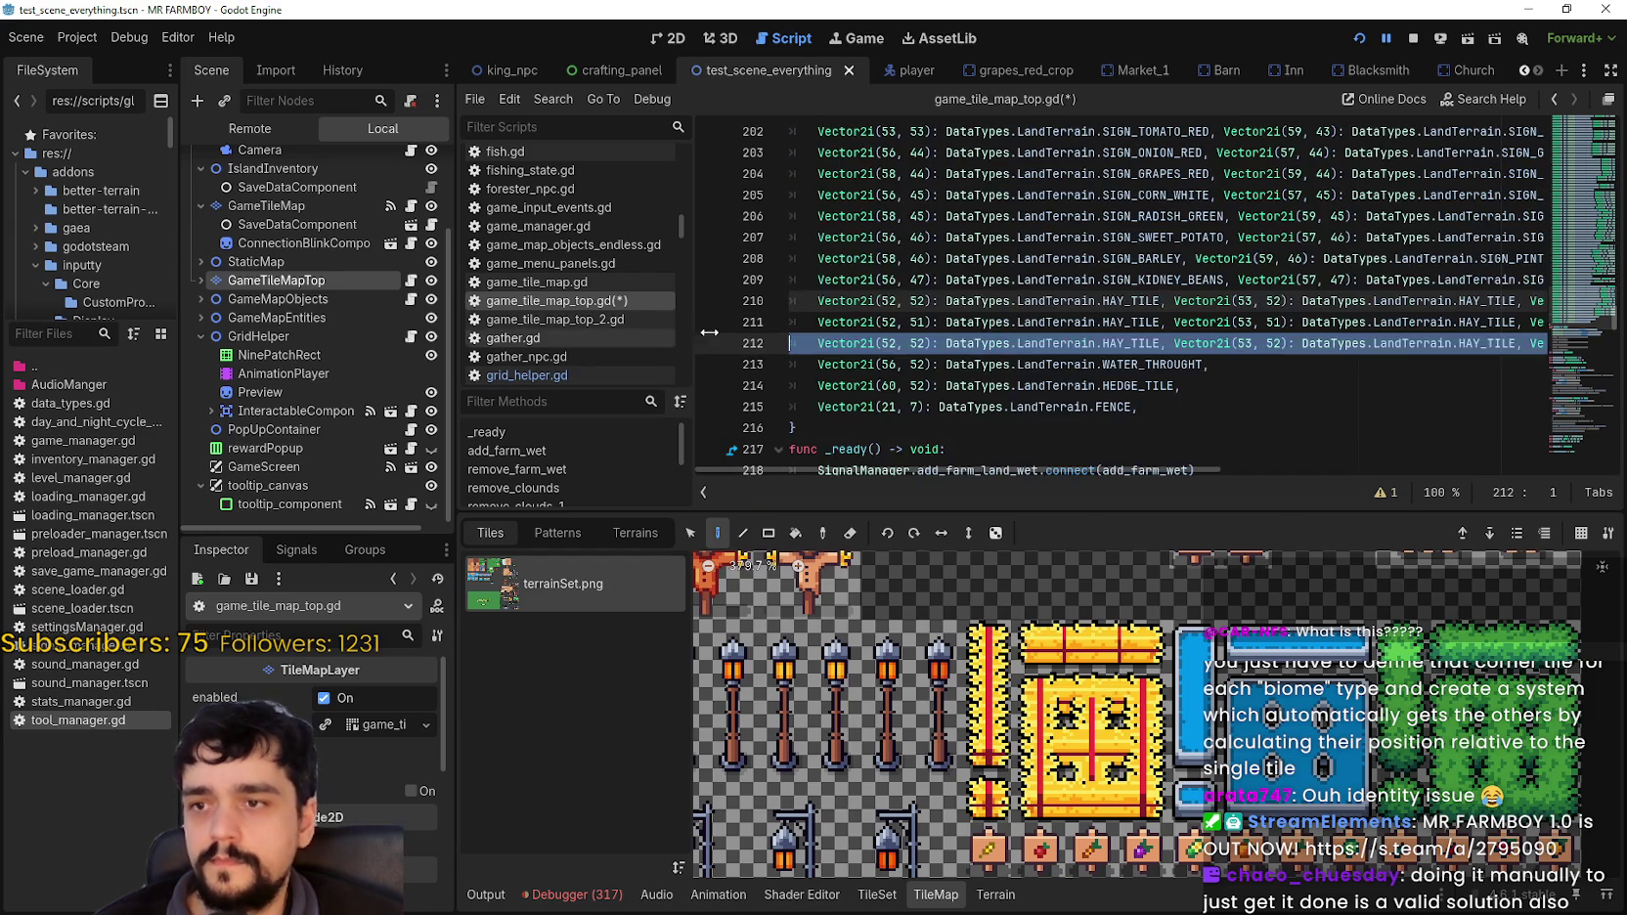
left_click(920, 343)
key("Delete")
type("0")
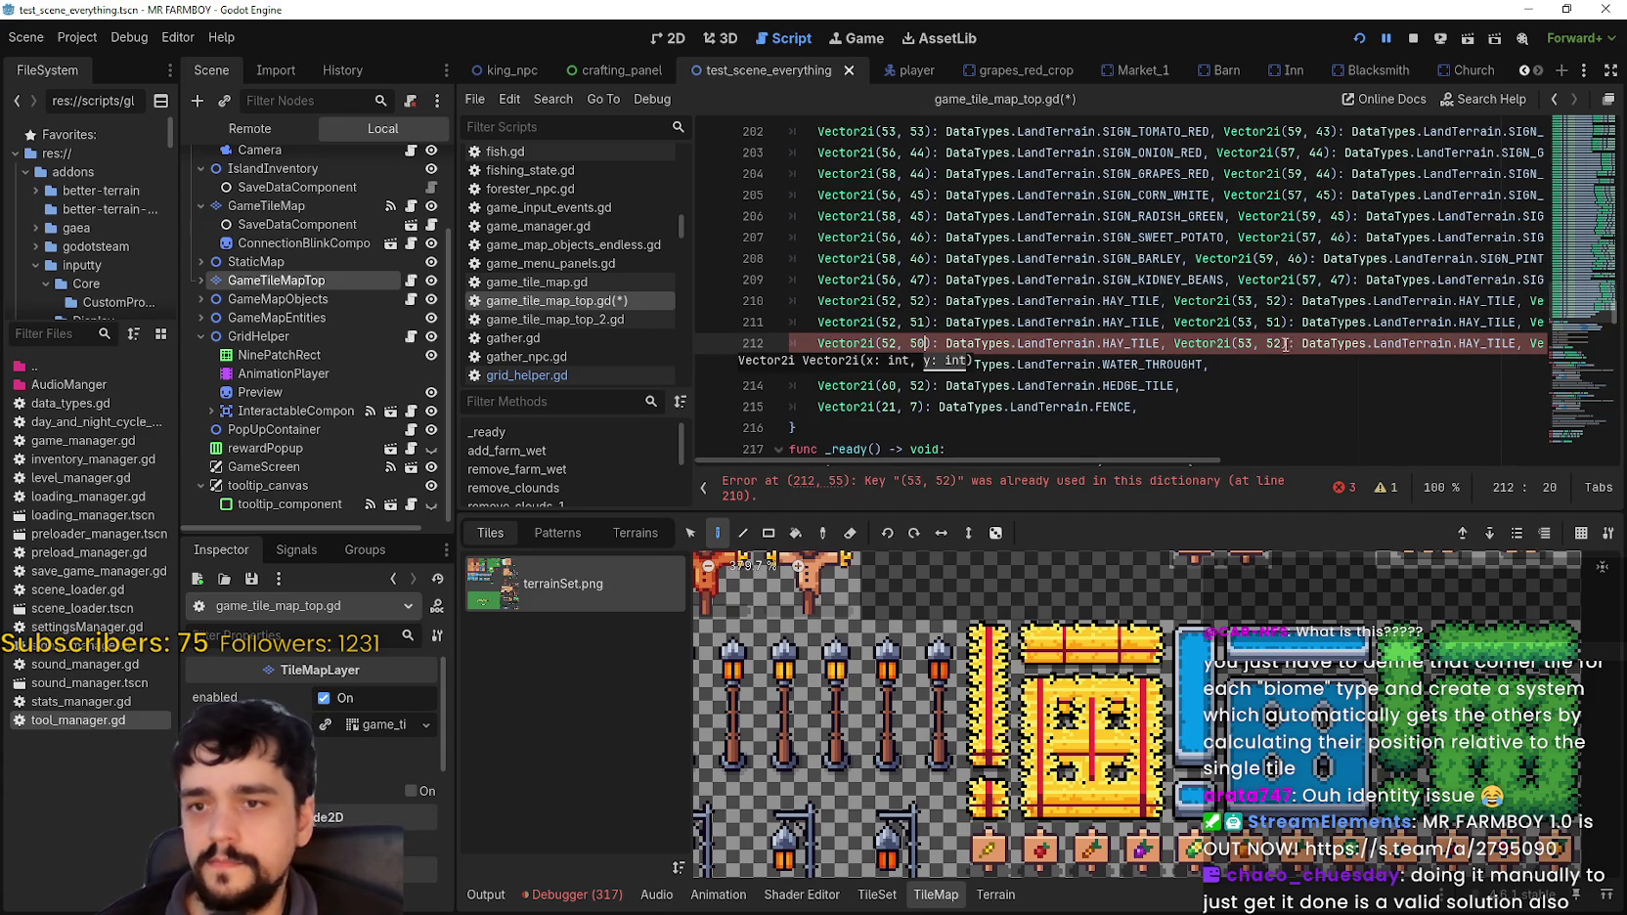
left_click(1276, 343)
key("Delete")
type("0")
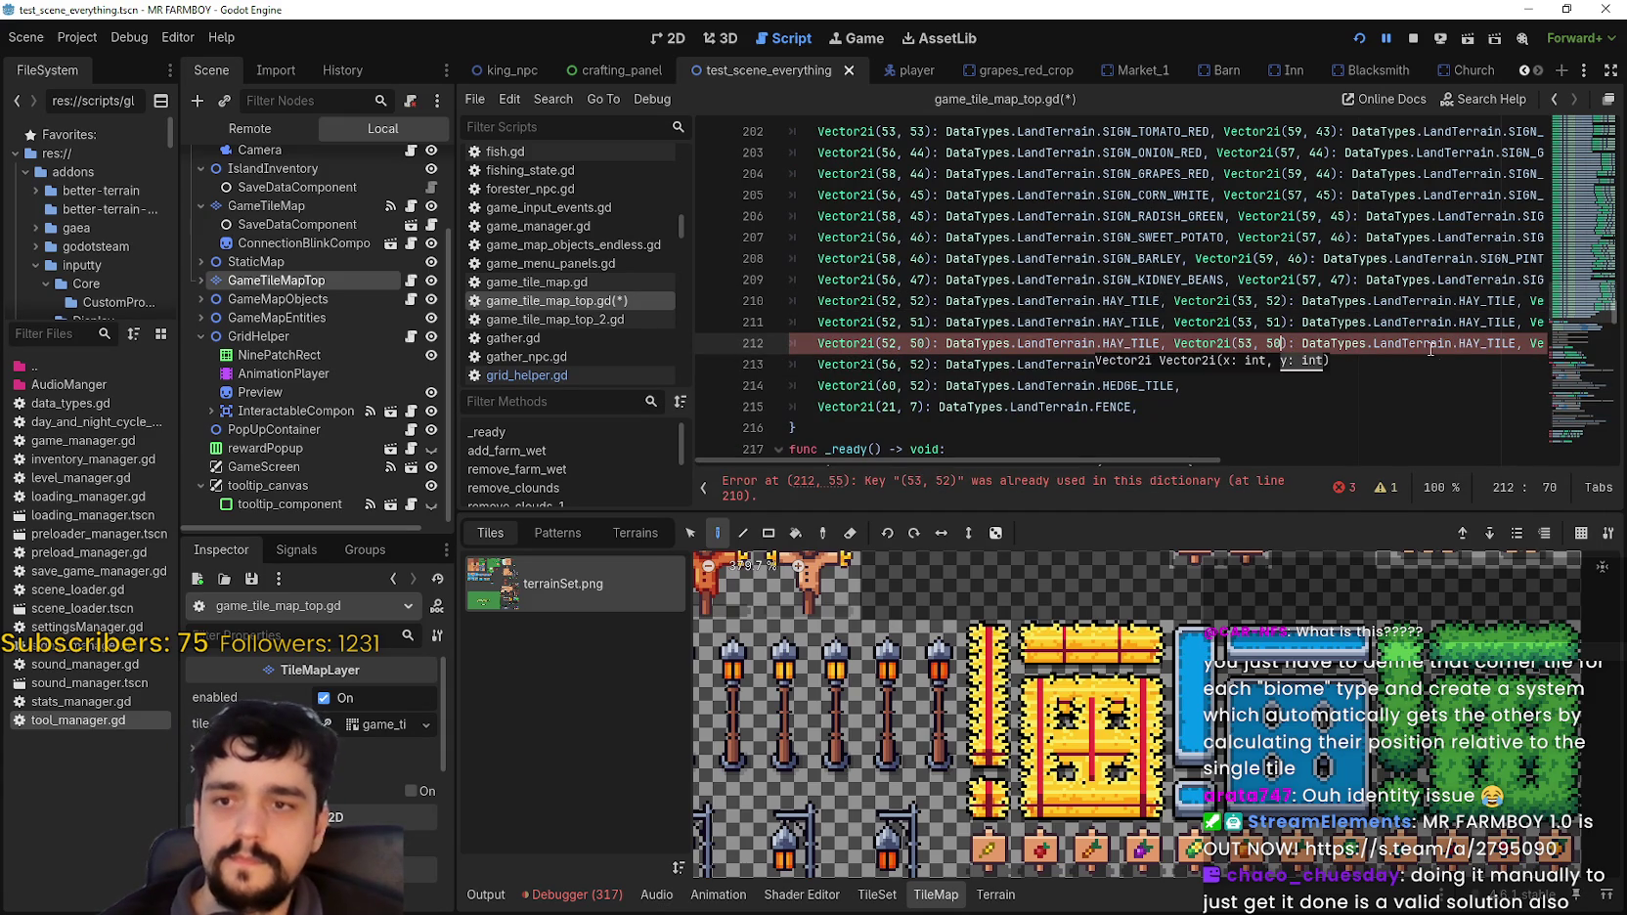
Step: Change the remaining two keys on line 212 from row 52 to row 50
left_click_drag(1441, 343, 1483, 343)
scroll(1418, 342, "right", 3)
left_click(1358, 343)
key("Delete")
type("0): DataTypes.LandTerrain.H")
scroll(1369, 343, "right", 3)
left_click(1413, 343)
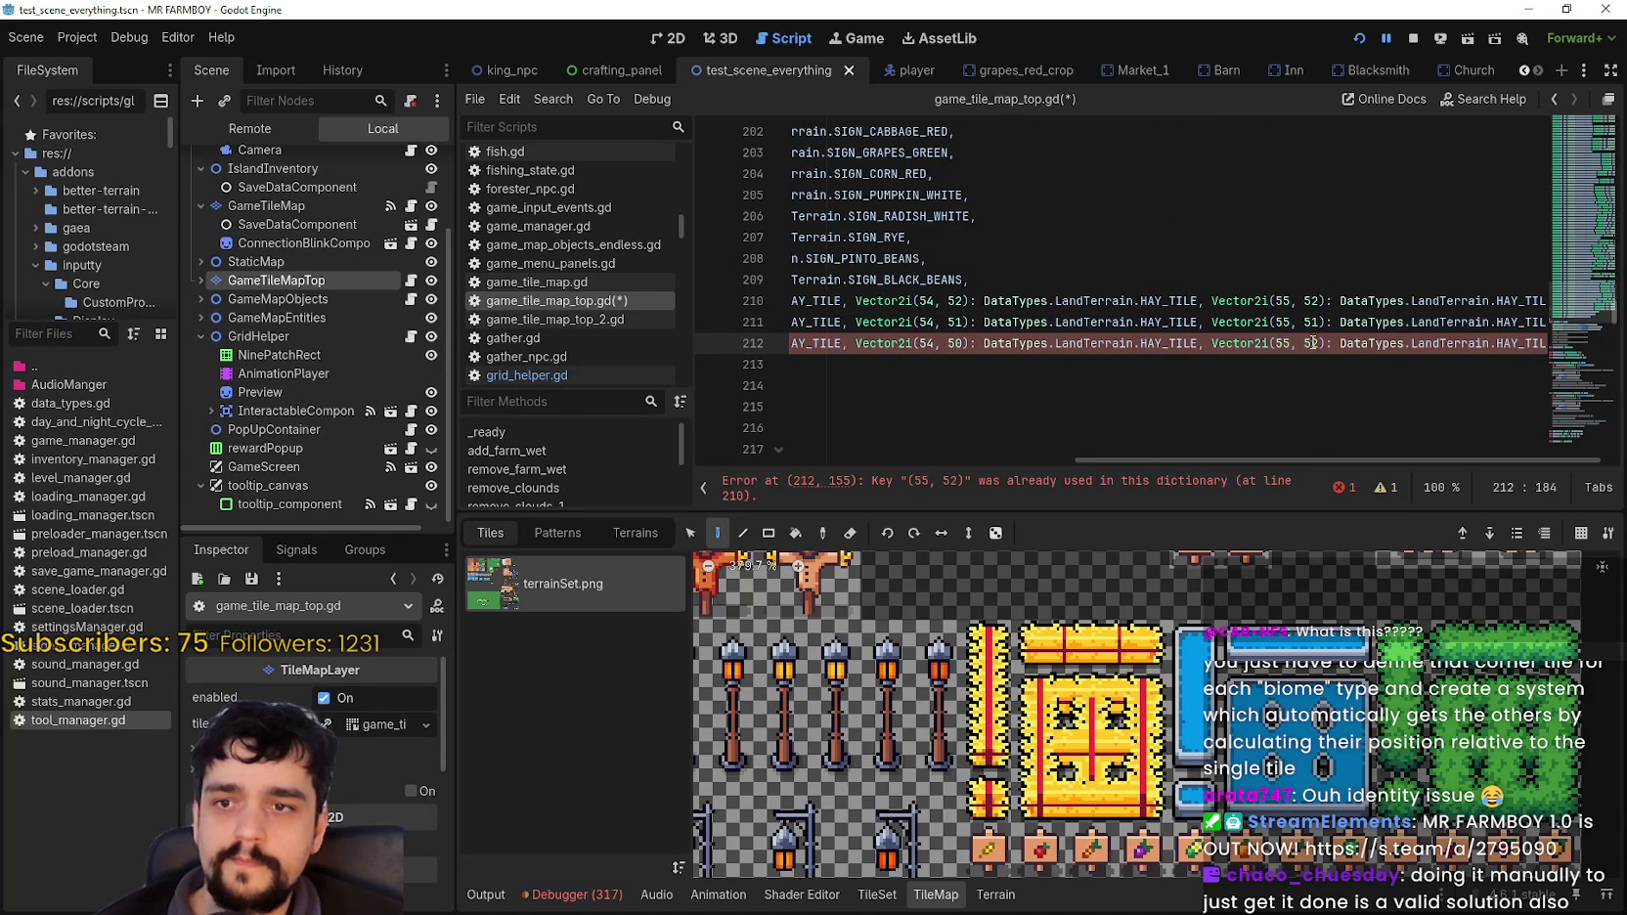
left_click_drag(1314, 344, 1320, 344)
type("0")
left_click_drag(1472, 343, 1577, 343)
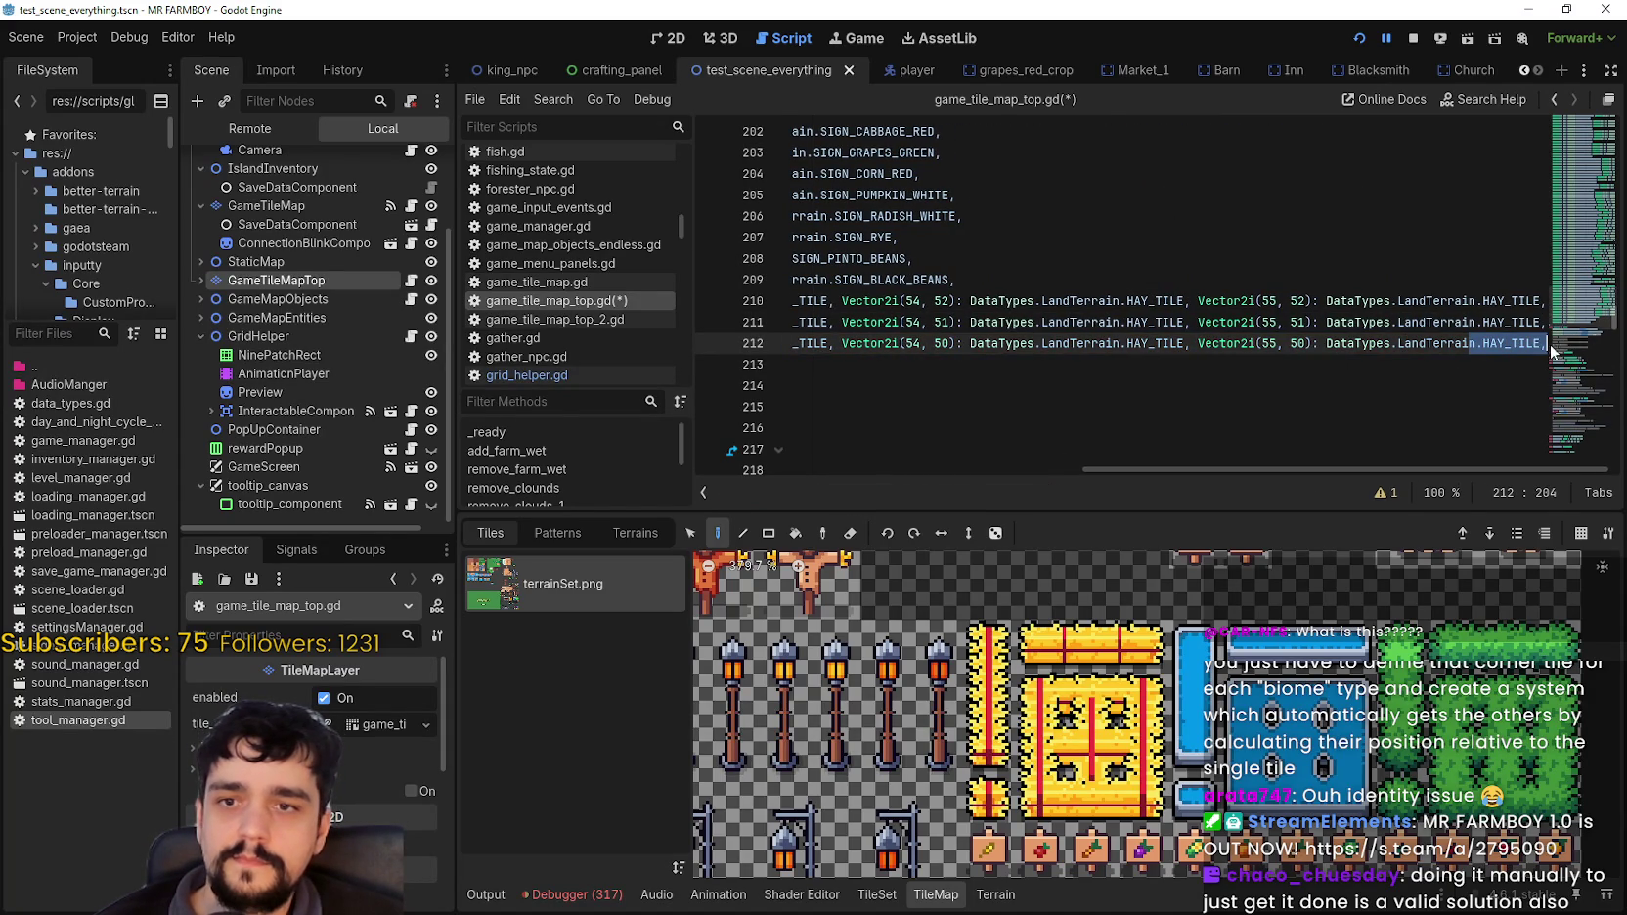
left_click(948, 362)
left_click_drag(1184, 343, 1564, 350)
left_click(1546, 348)
Step: Paste another hay line as line 213 and set its first key's row to 49
scroll(1545, 347, "down", 4)
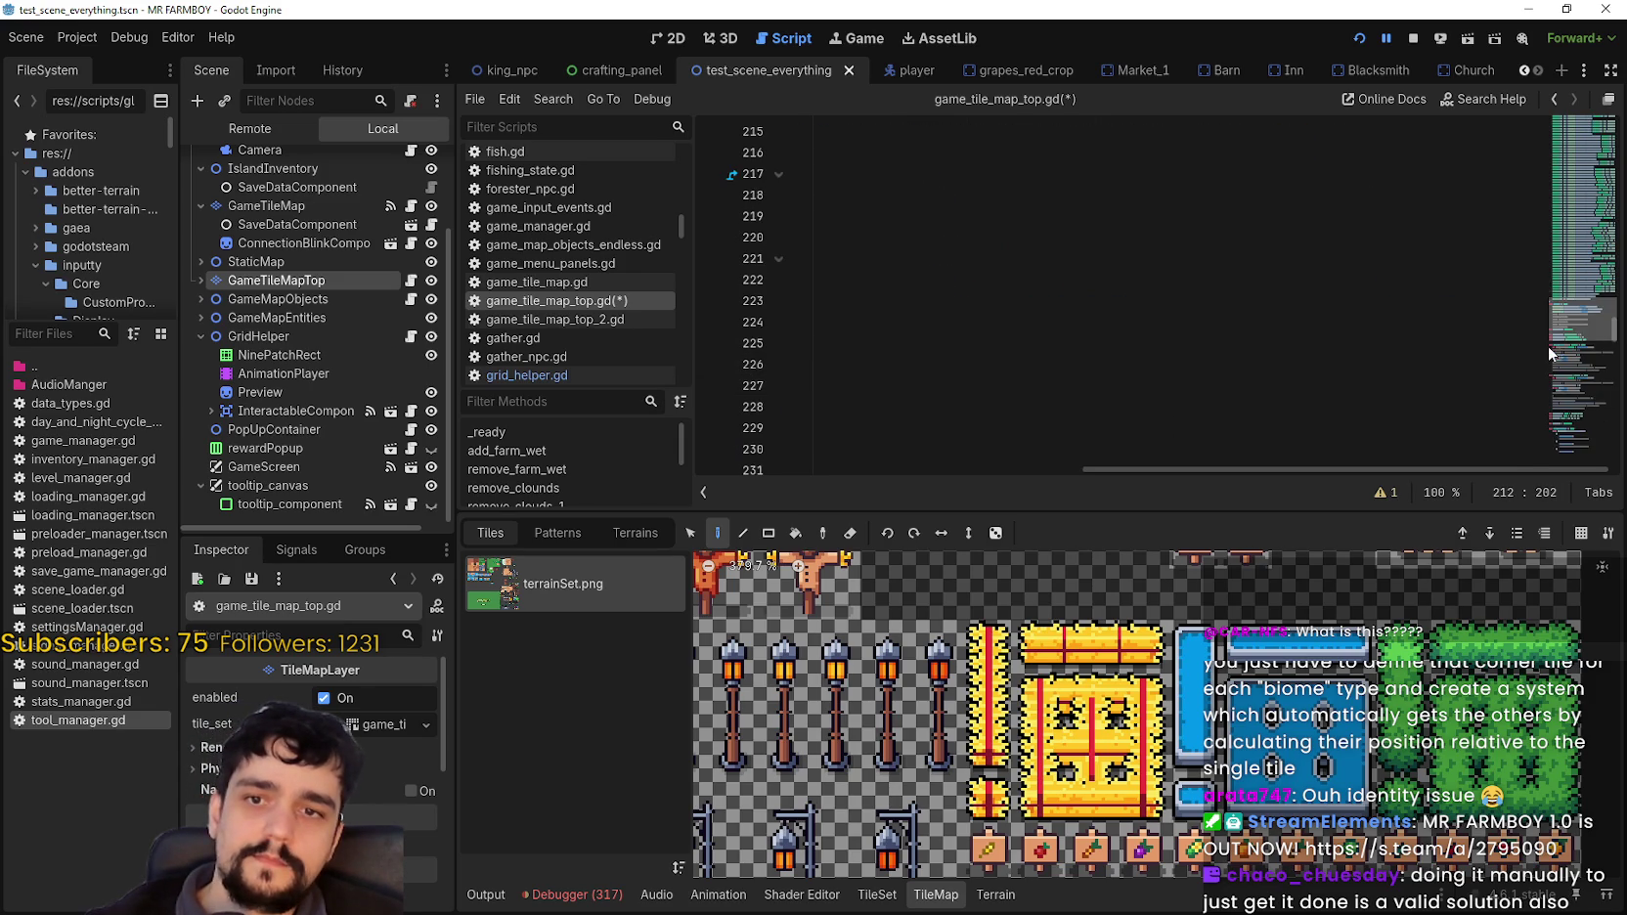
scroll(1541, 340, "up", 5)
scroll(1537, 330, "down", 2)
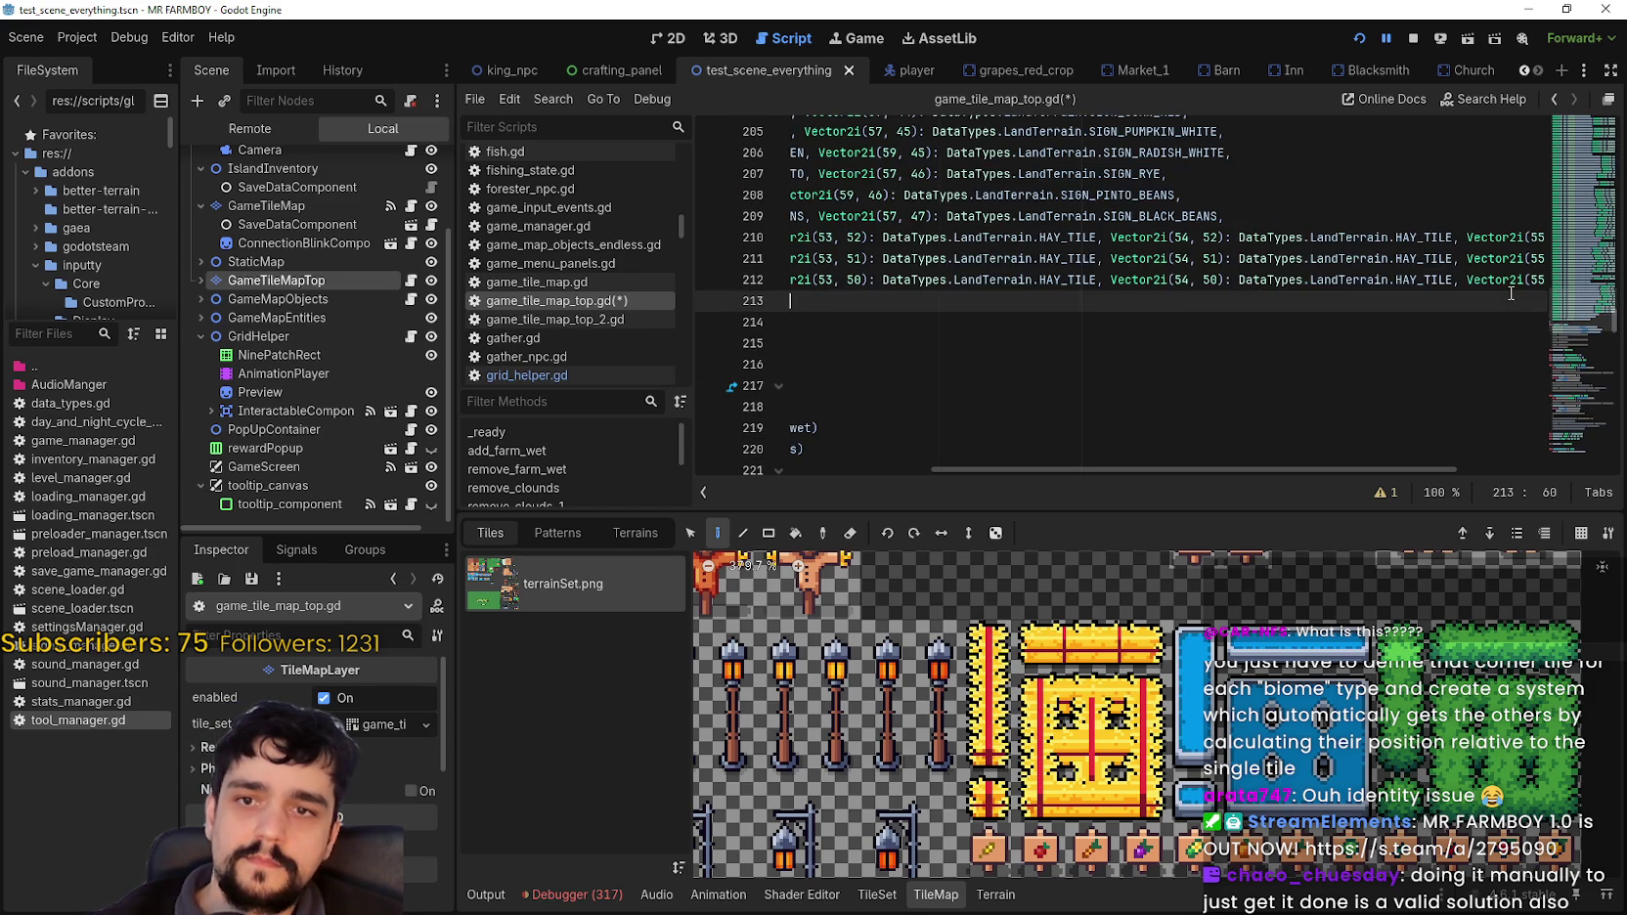
left_click_drag(1222, 280, 1544, 278)
left_click(1541, 280)
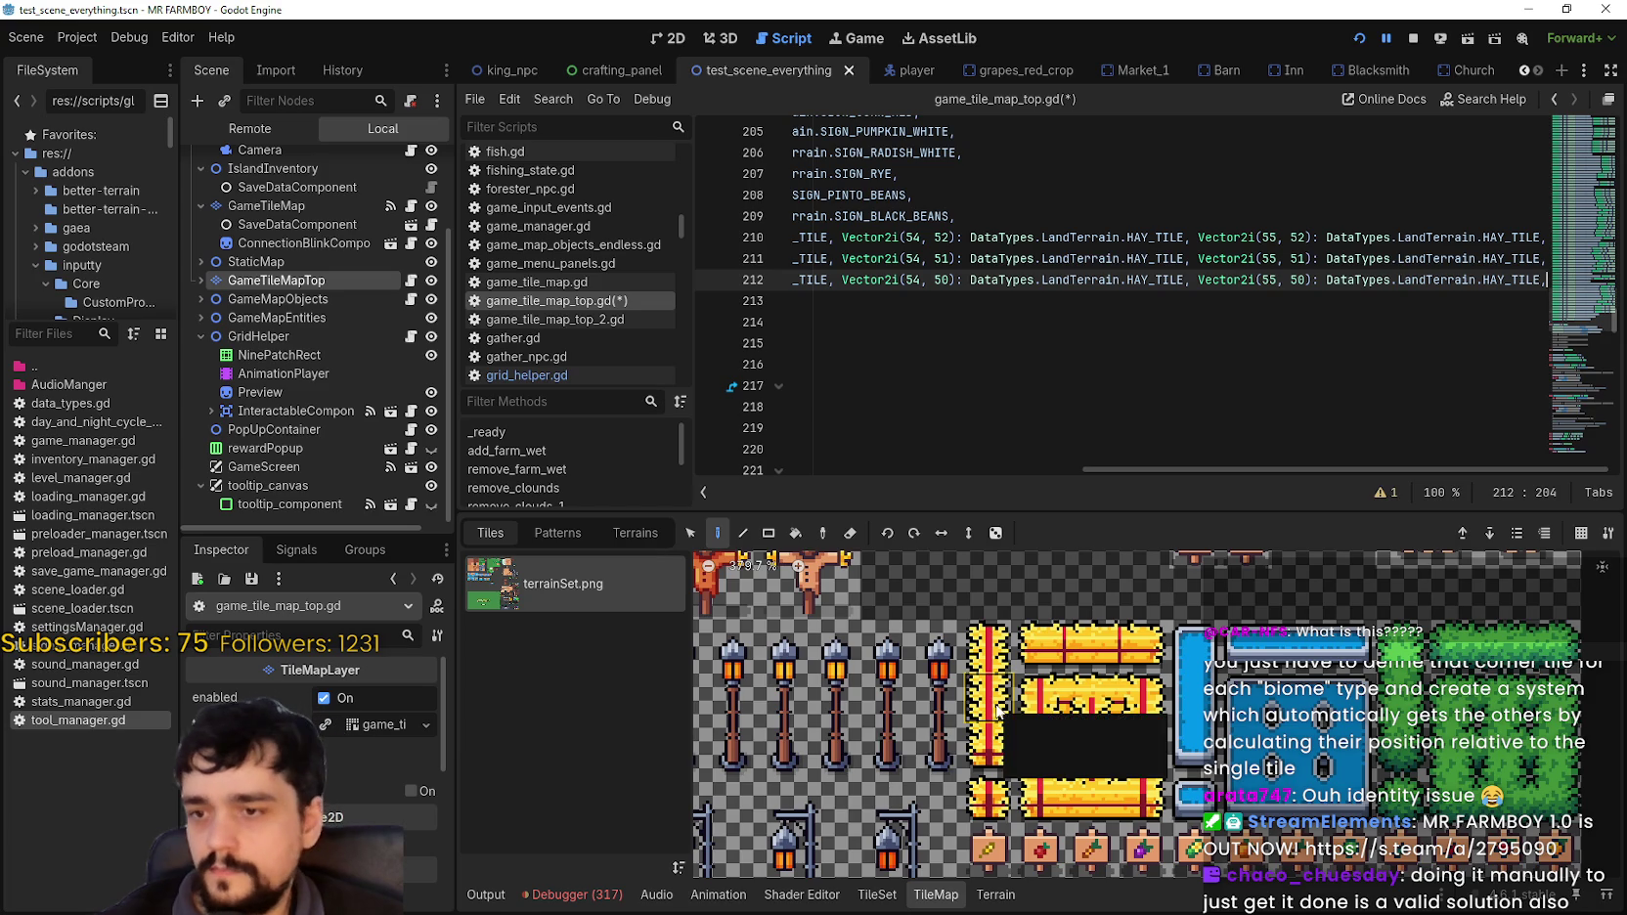
key("Return")
key("ctrl+v")
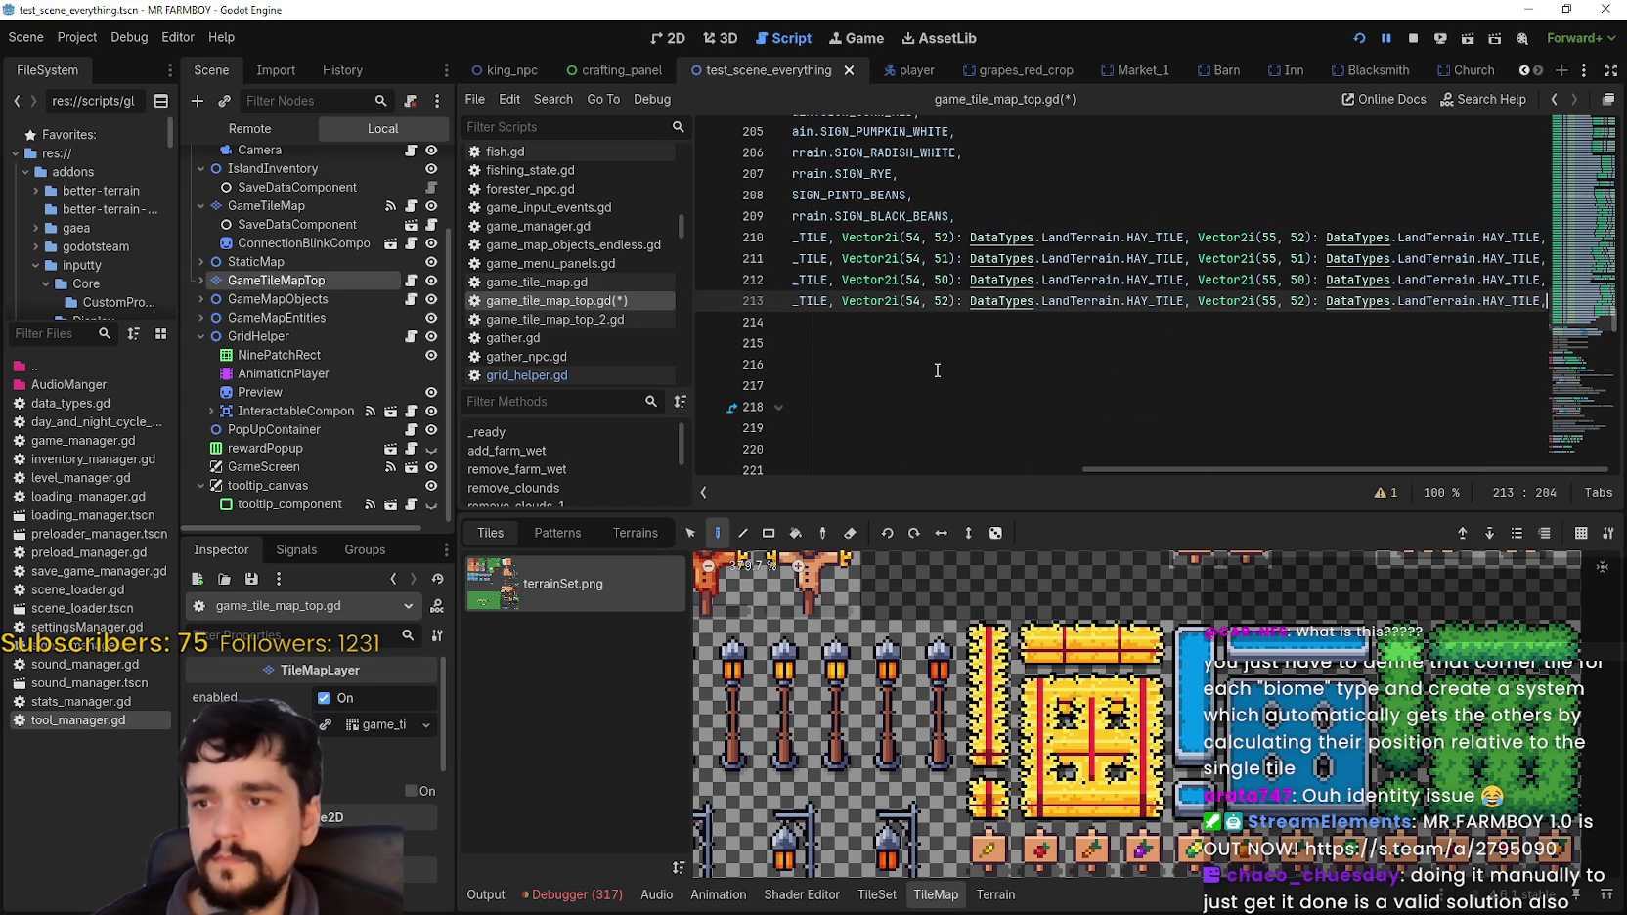
left_click_drag(946, 300, 731, 300)
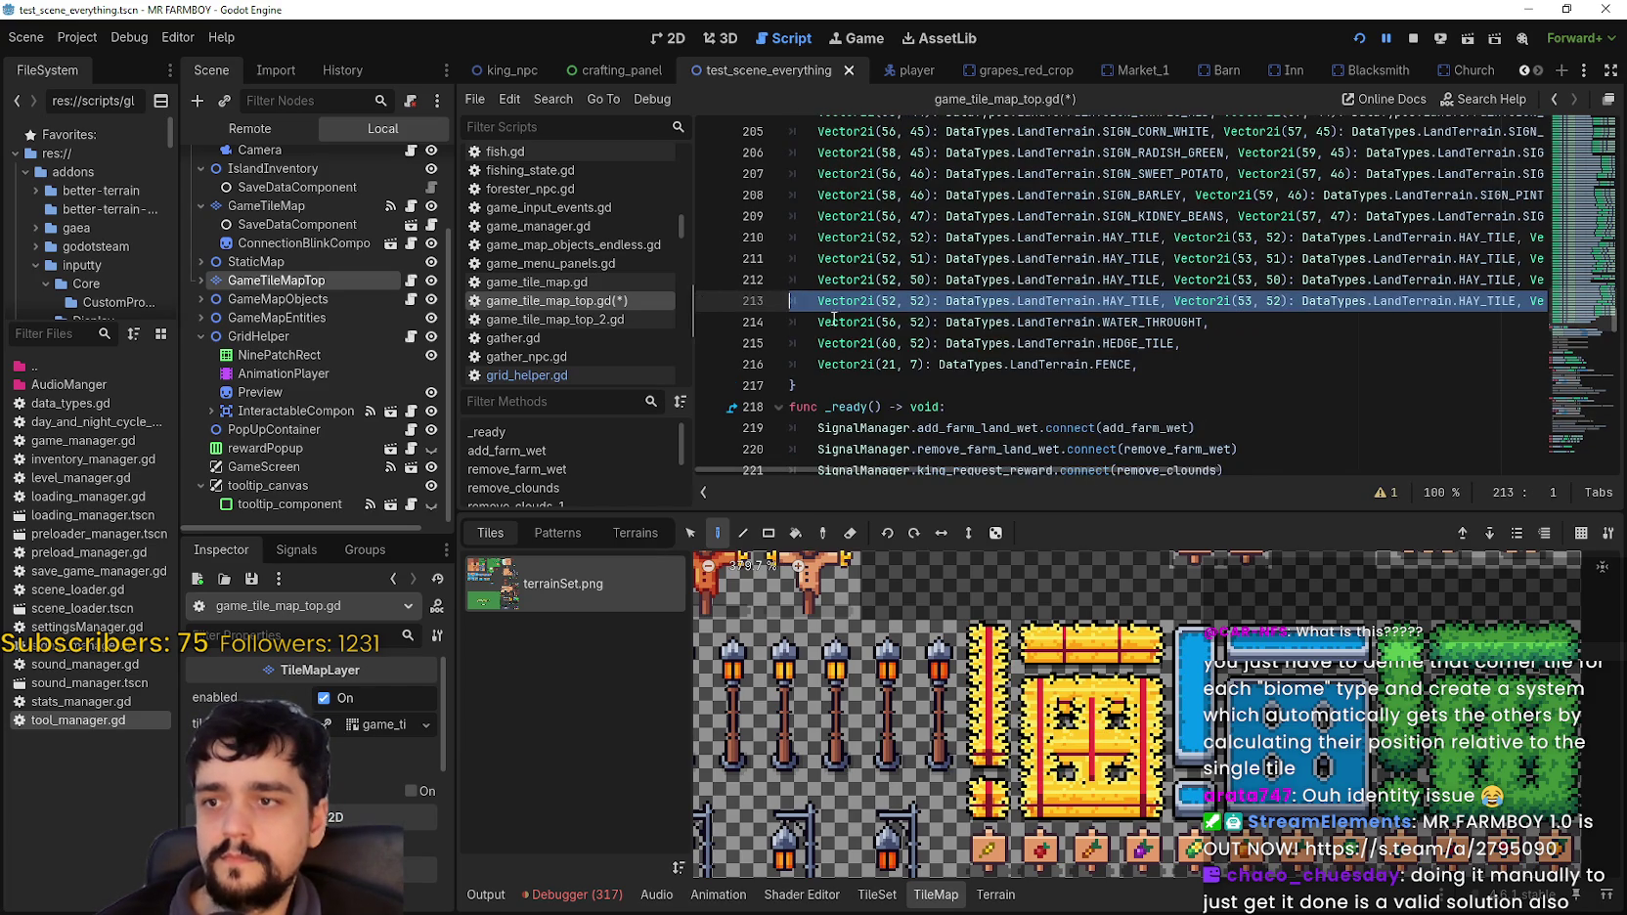
scroll(927, 321, "up", 1)
left_click(925, 323)
double_click(922, 323)
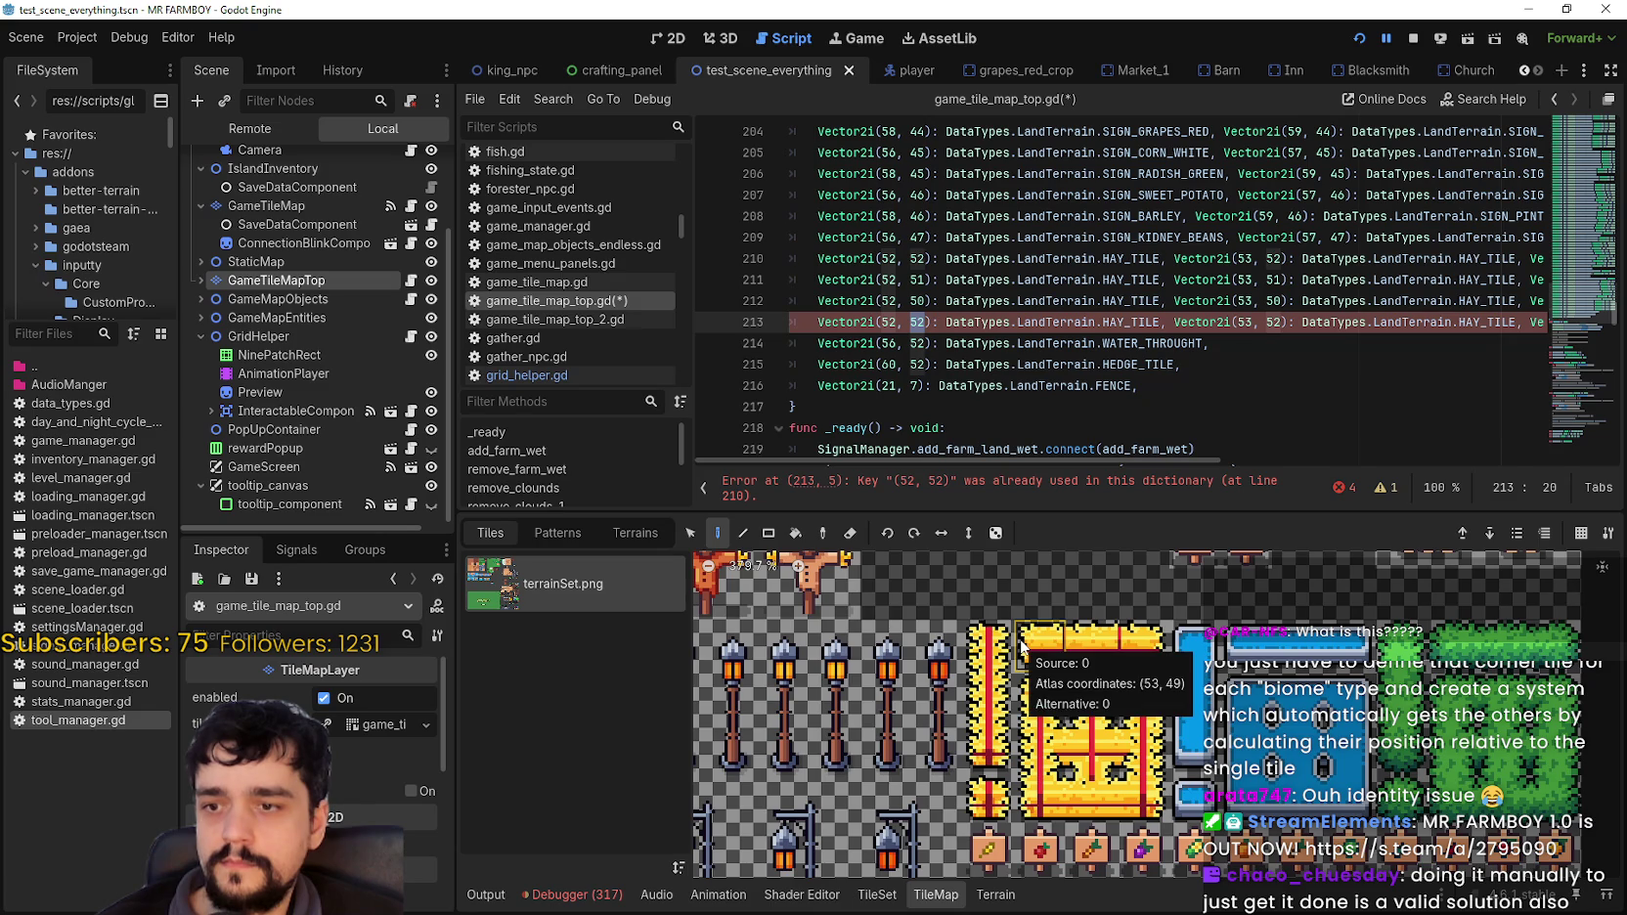
type("49")
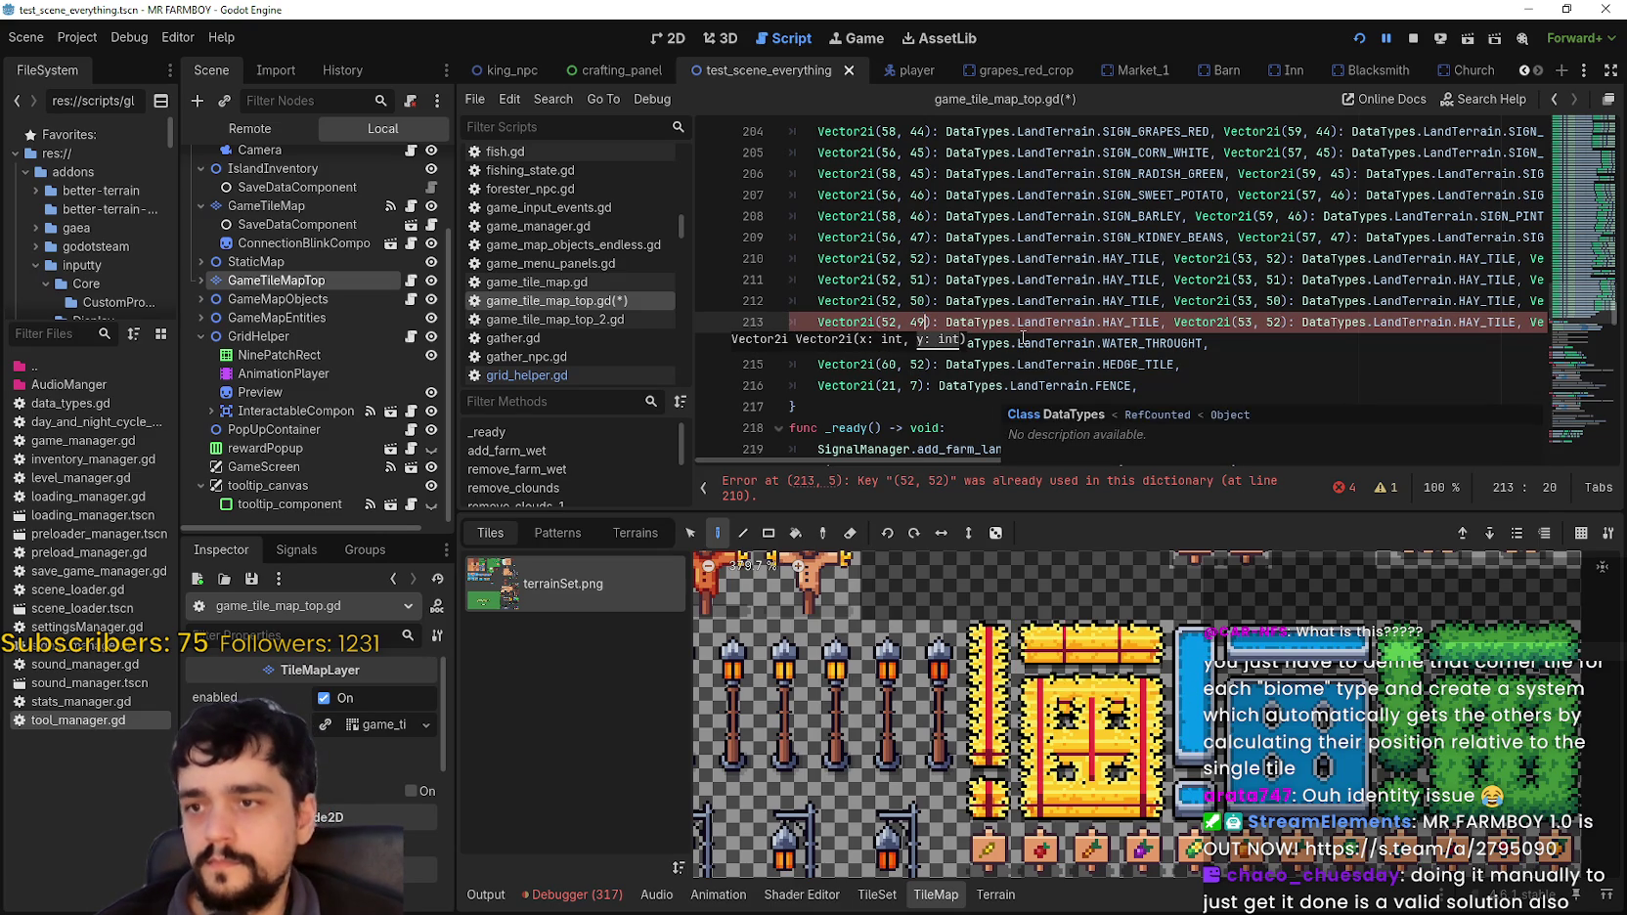
Step: Change the other keys on line 213 to row 49
left_click(1270, 324)
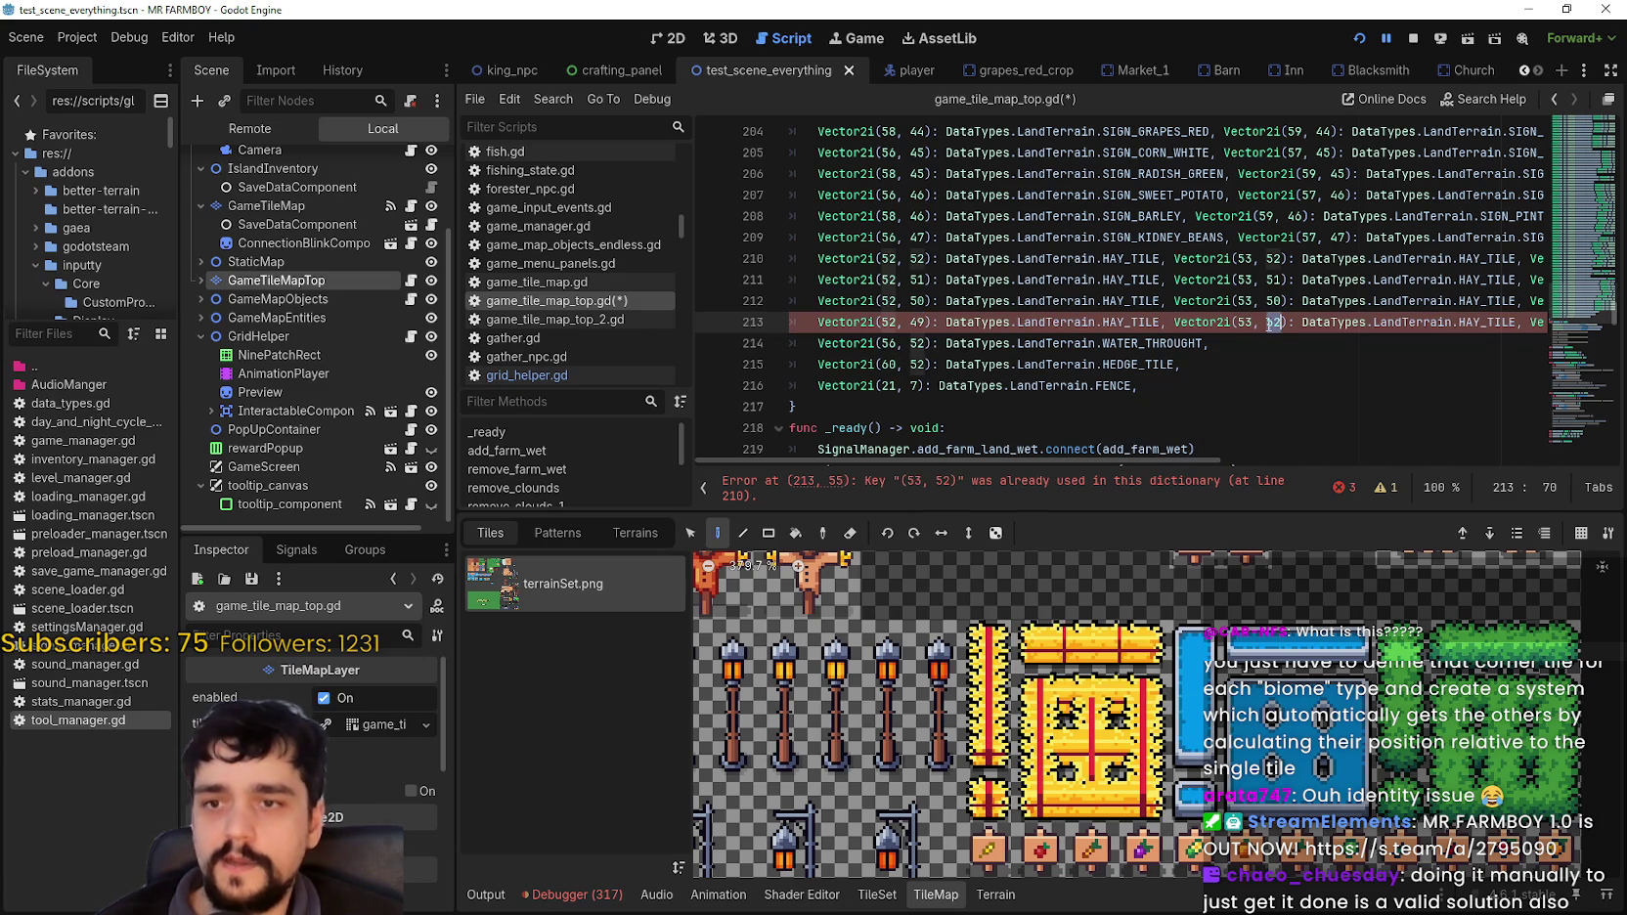
type("9")
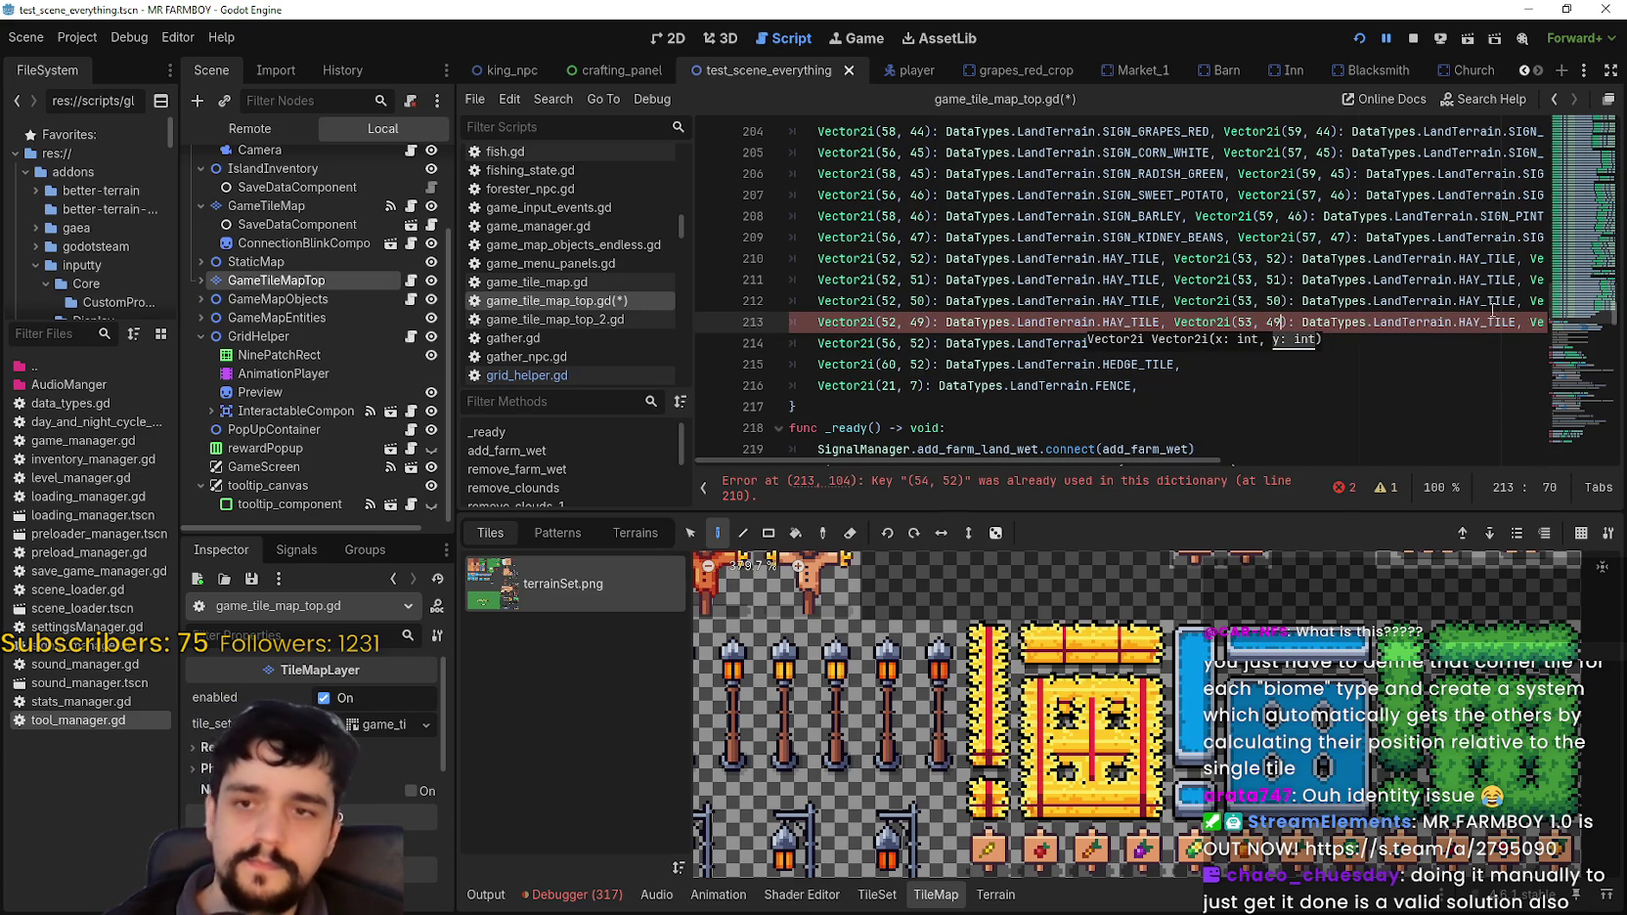
left_click_drag(1530, 324, 1548, 323)
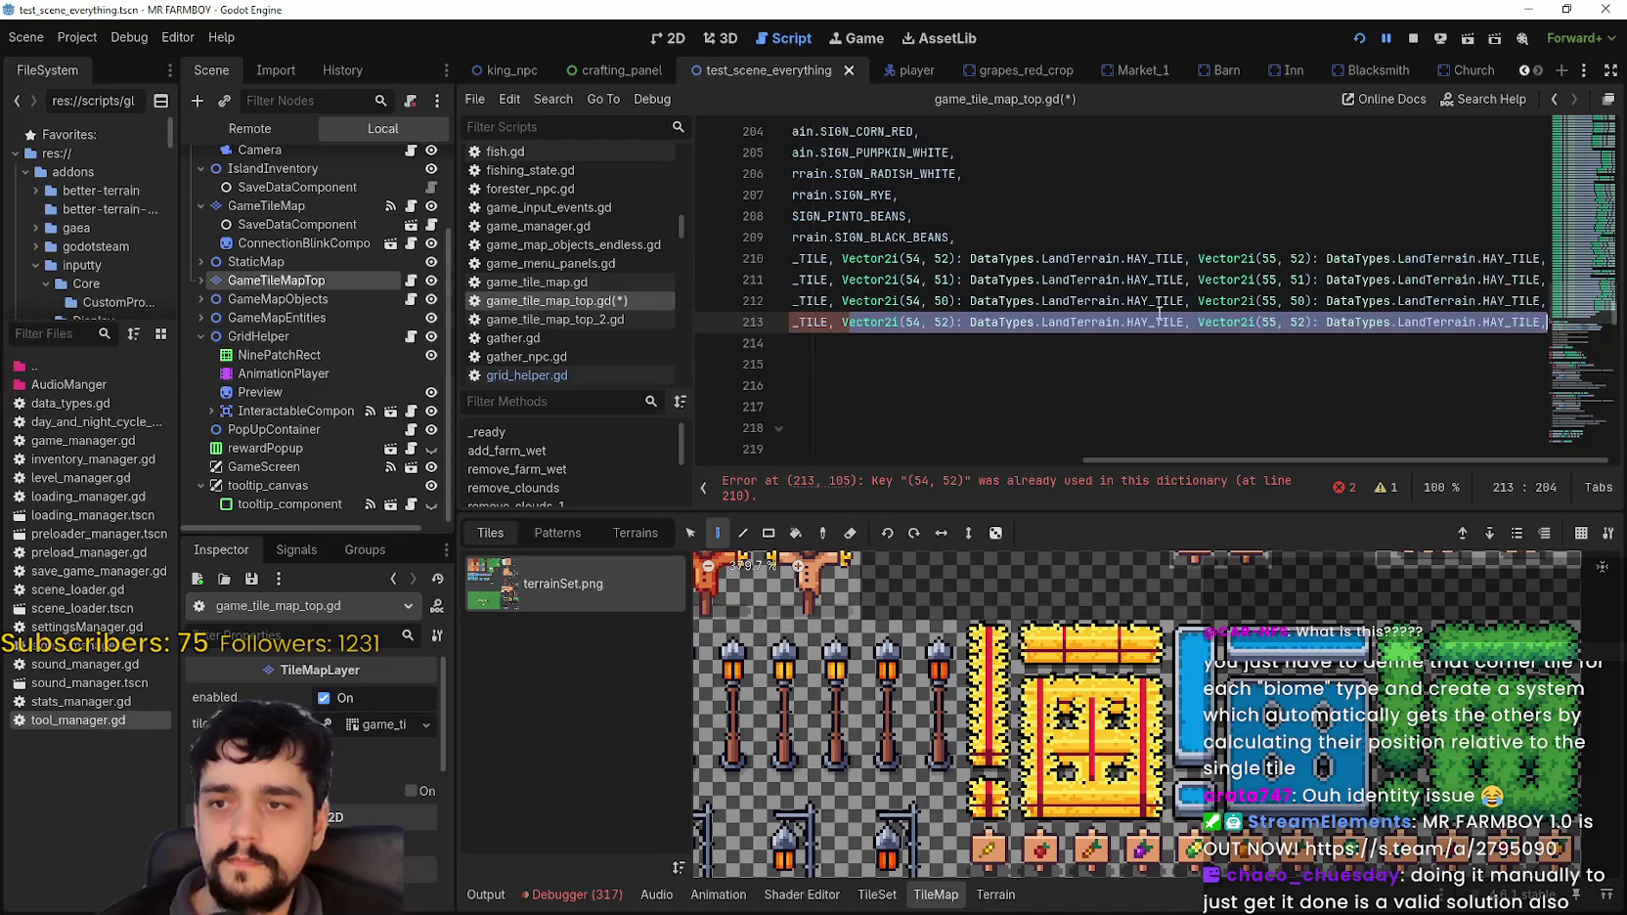
double_click(941, 322)
type("4")
type("9")
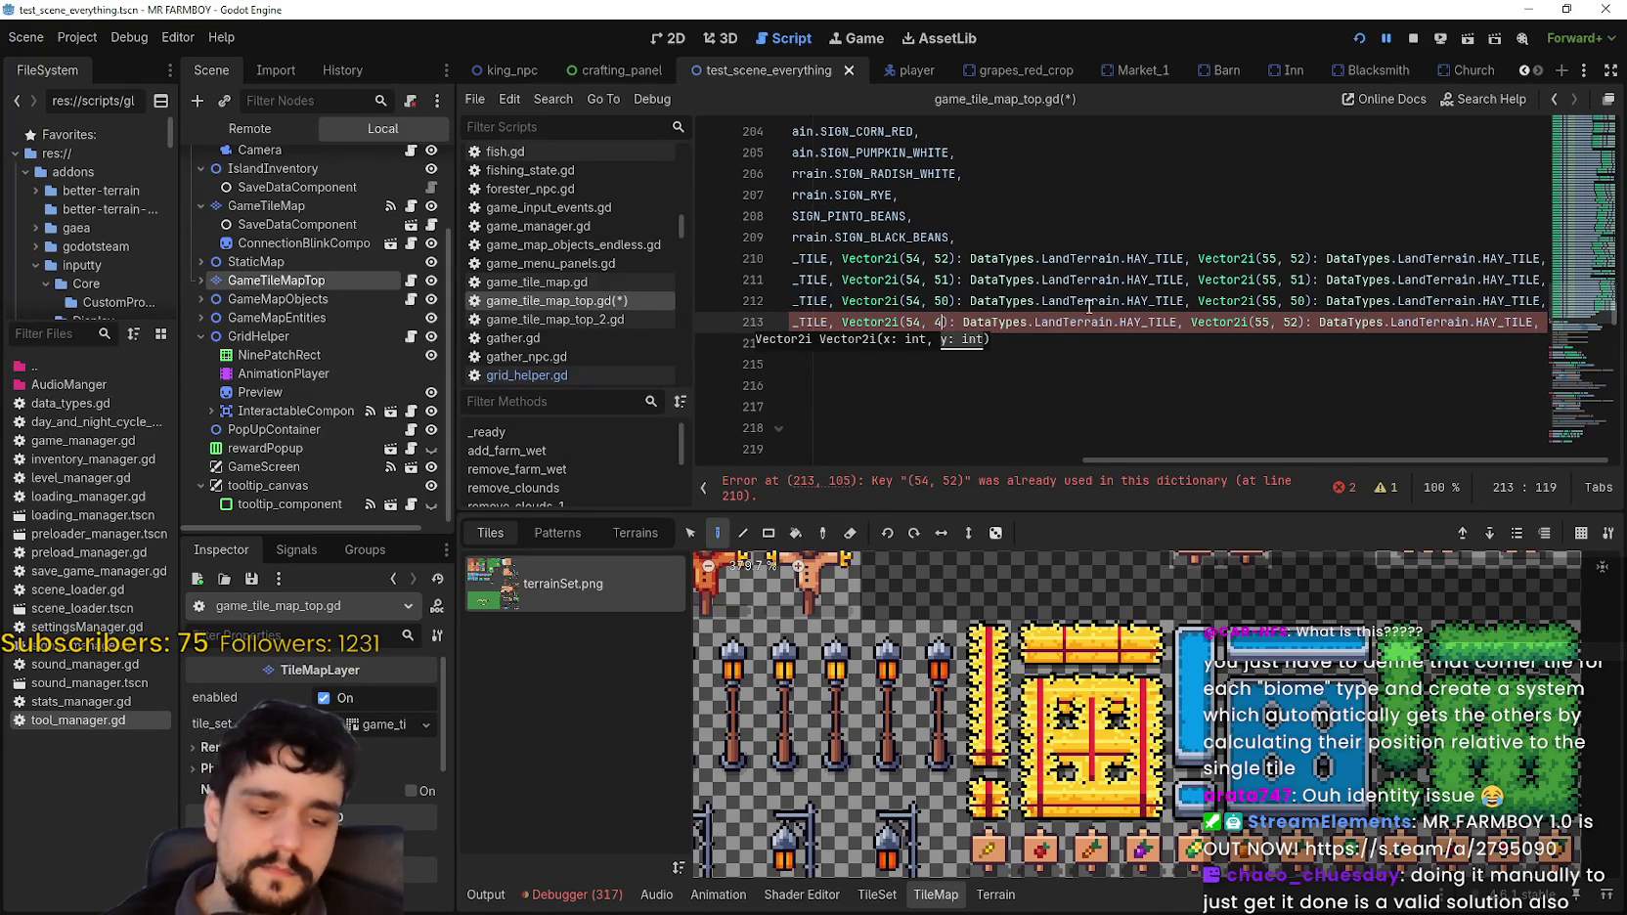
double_click(1302, 322)
type("4")
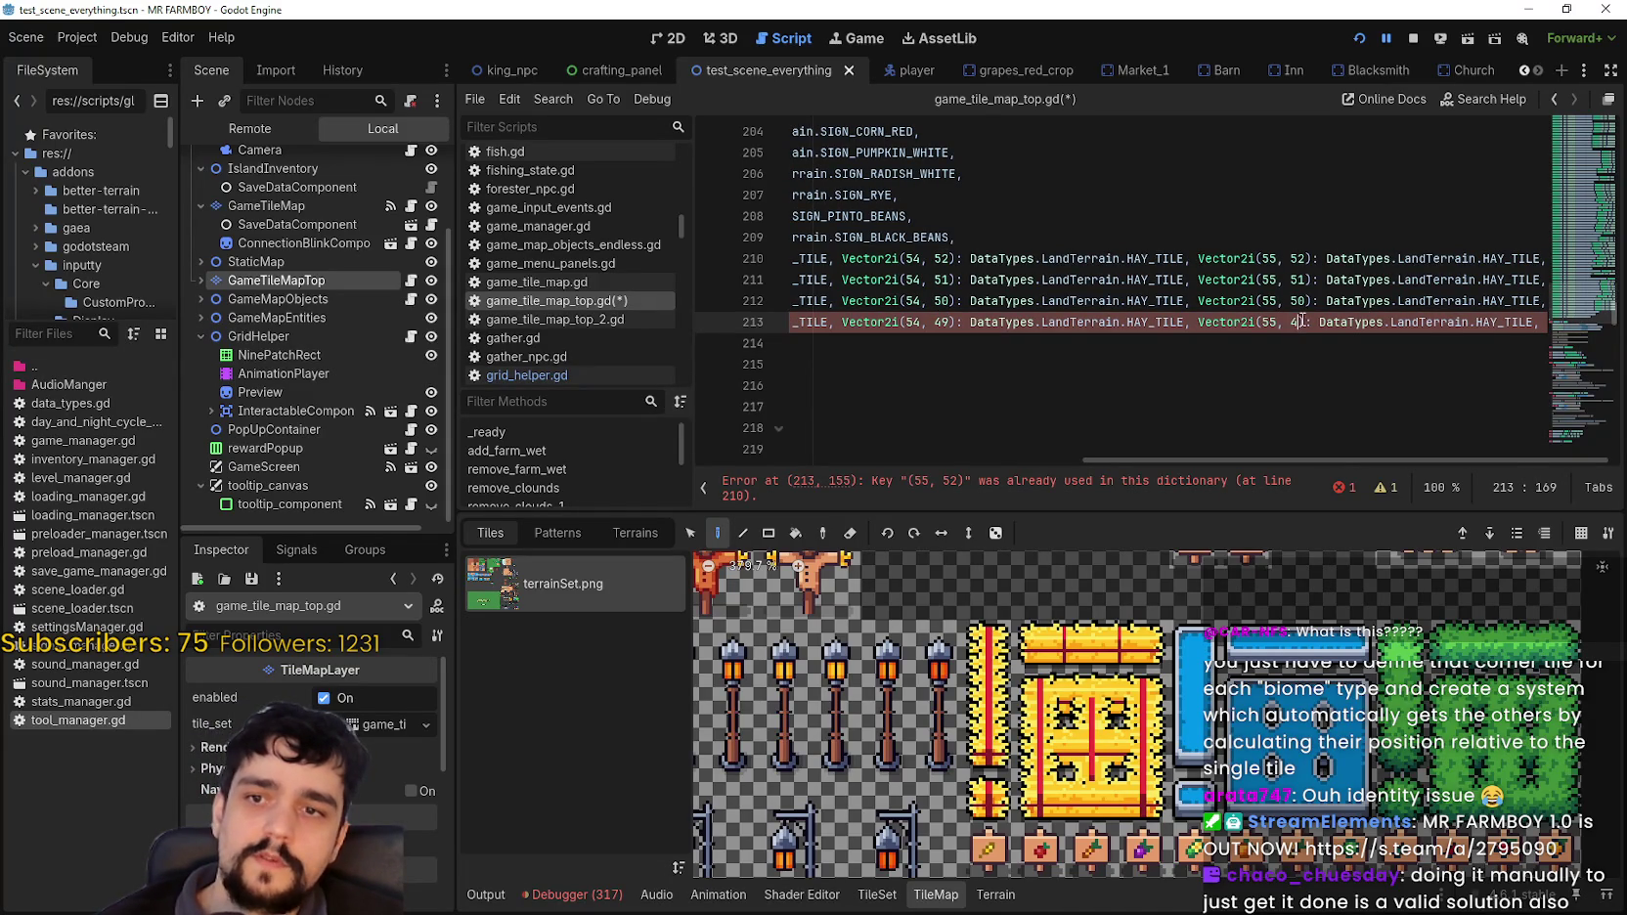
type("9")
double_click(1516, 322)
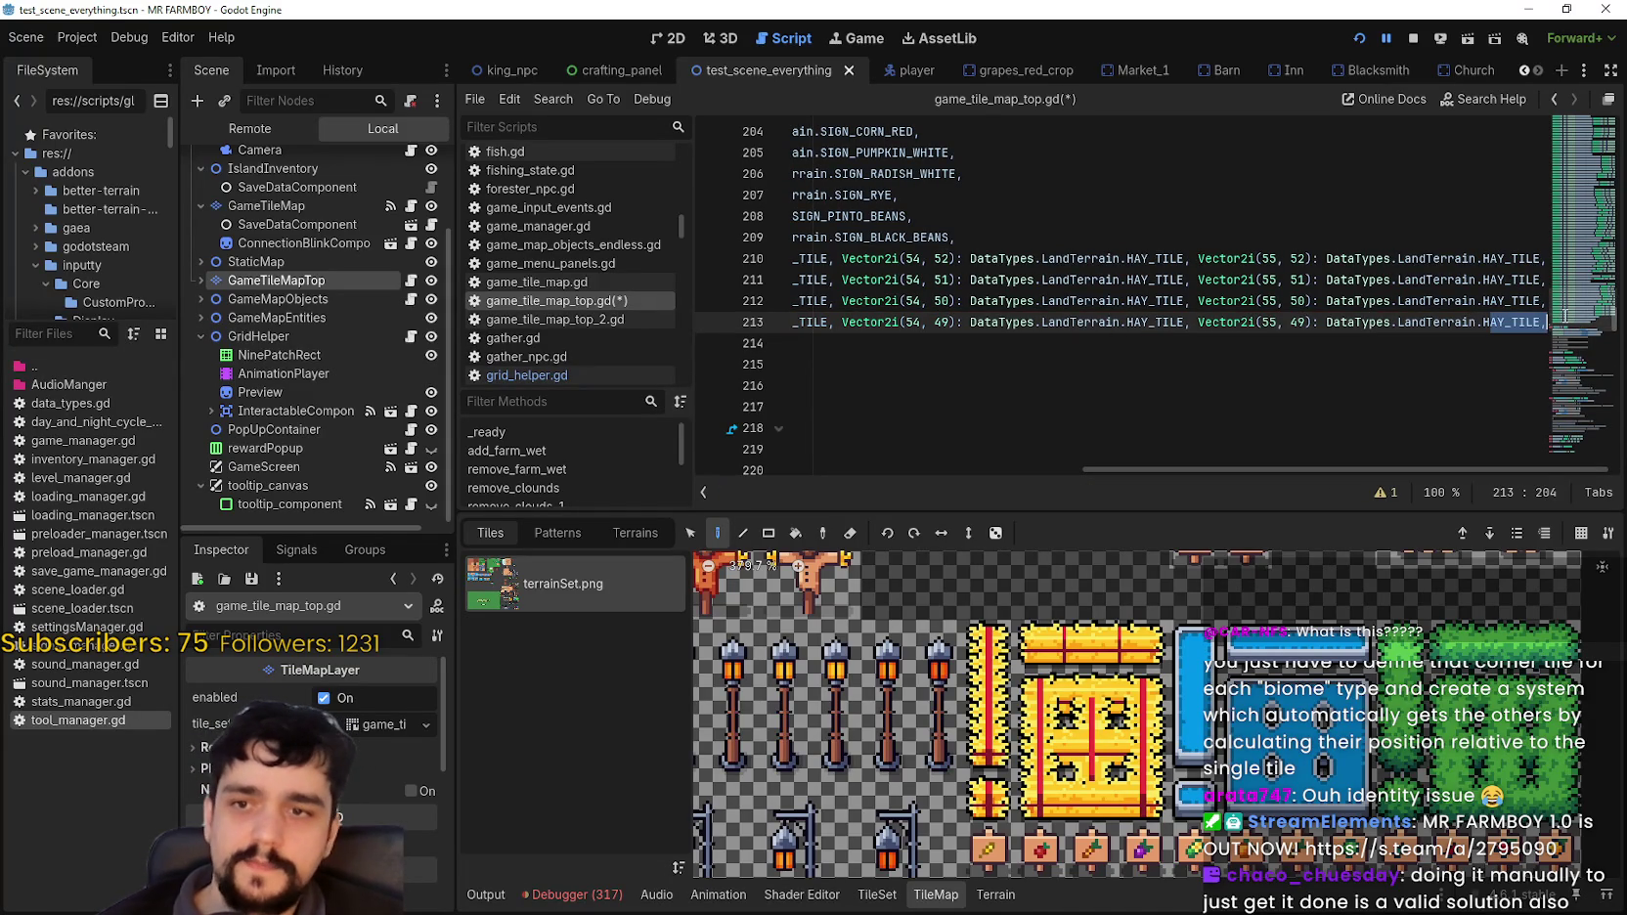
mouse_move(794, 323)
left_mouse_down()
mouse_move(1022, 301)
mouse_move(1552, 311)
mouse_move(718, 284)
left_mouse_up()
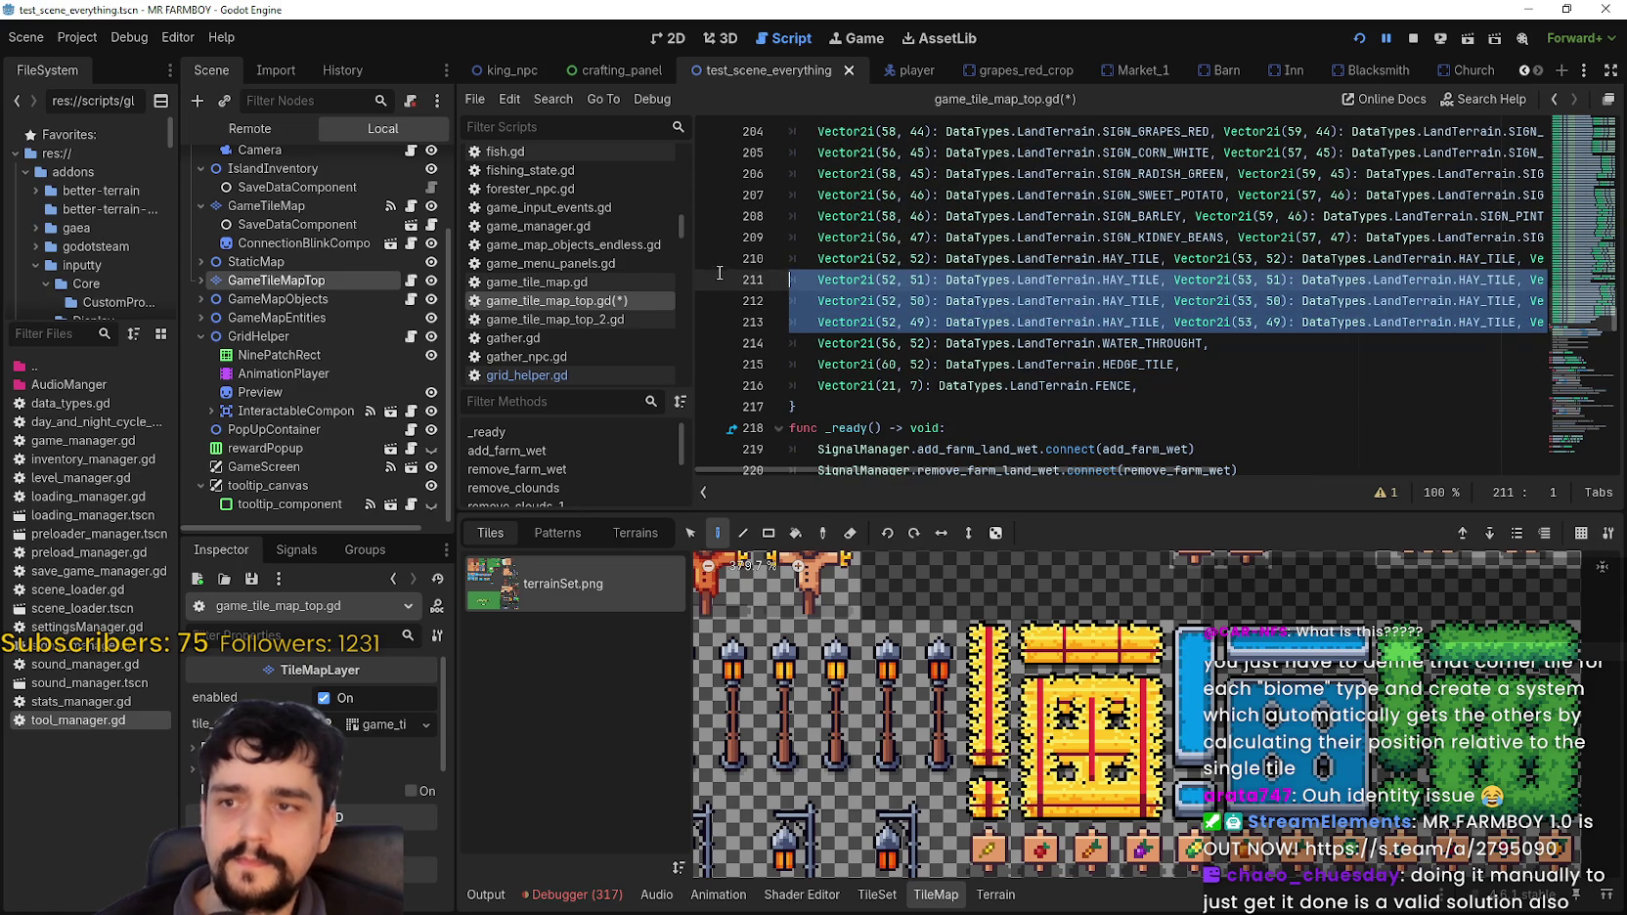
Step: Check the WATER_THROUGHT entry at Vector2i(56, 52) on line 214 and save the script
left_click(1278, 349)
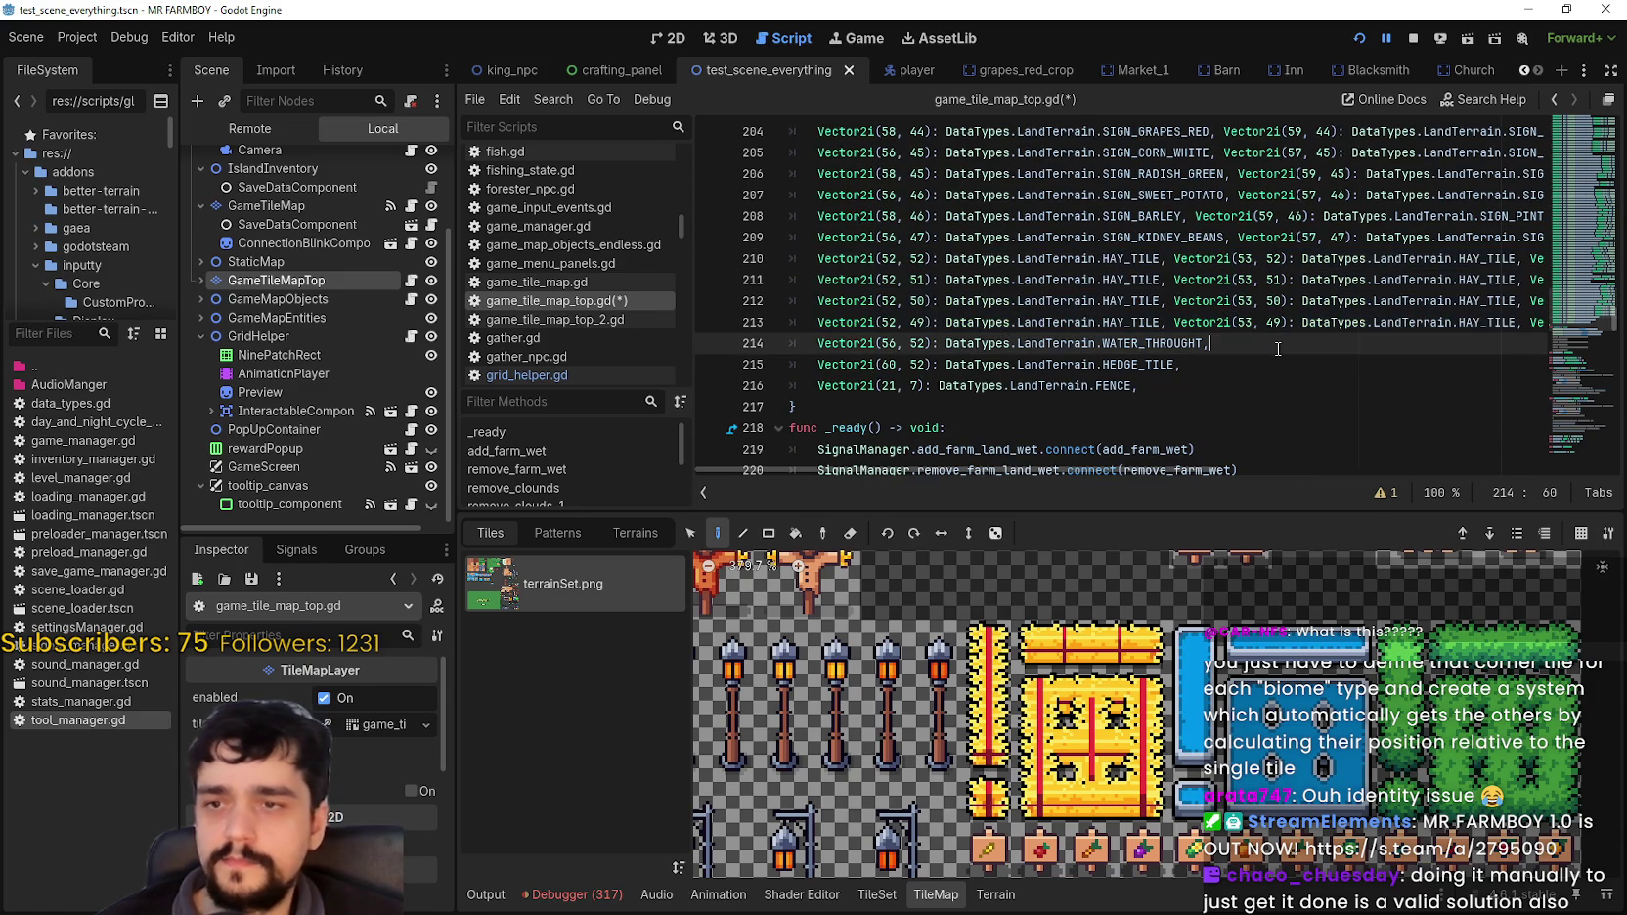
mouse_move(1201, 804)
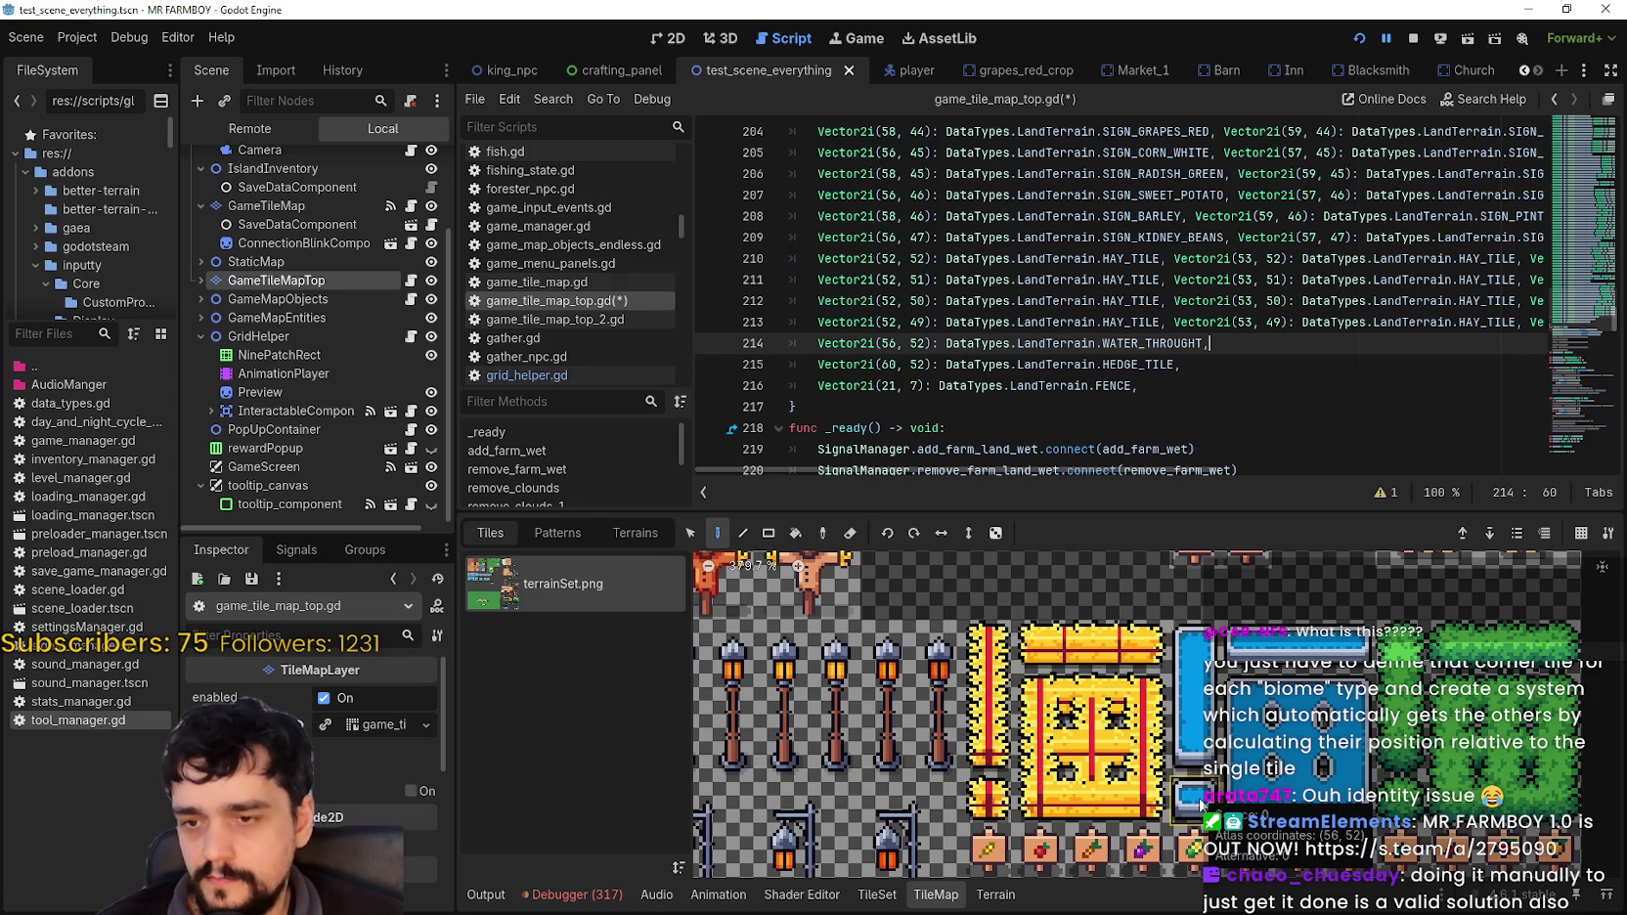
left_click(850, 258)
left_click(1163, 345)
left_click_drag(1154, 343, 849, 341)
left_click(866, 343)
key("ctrl+s")
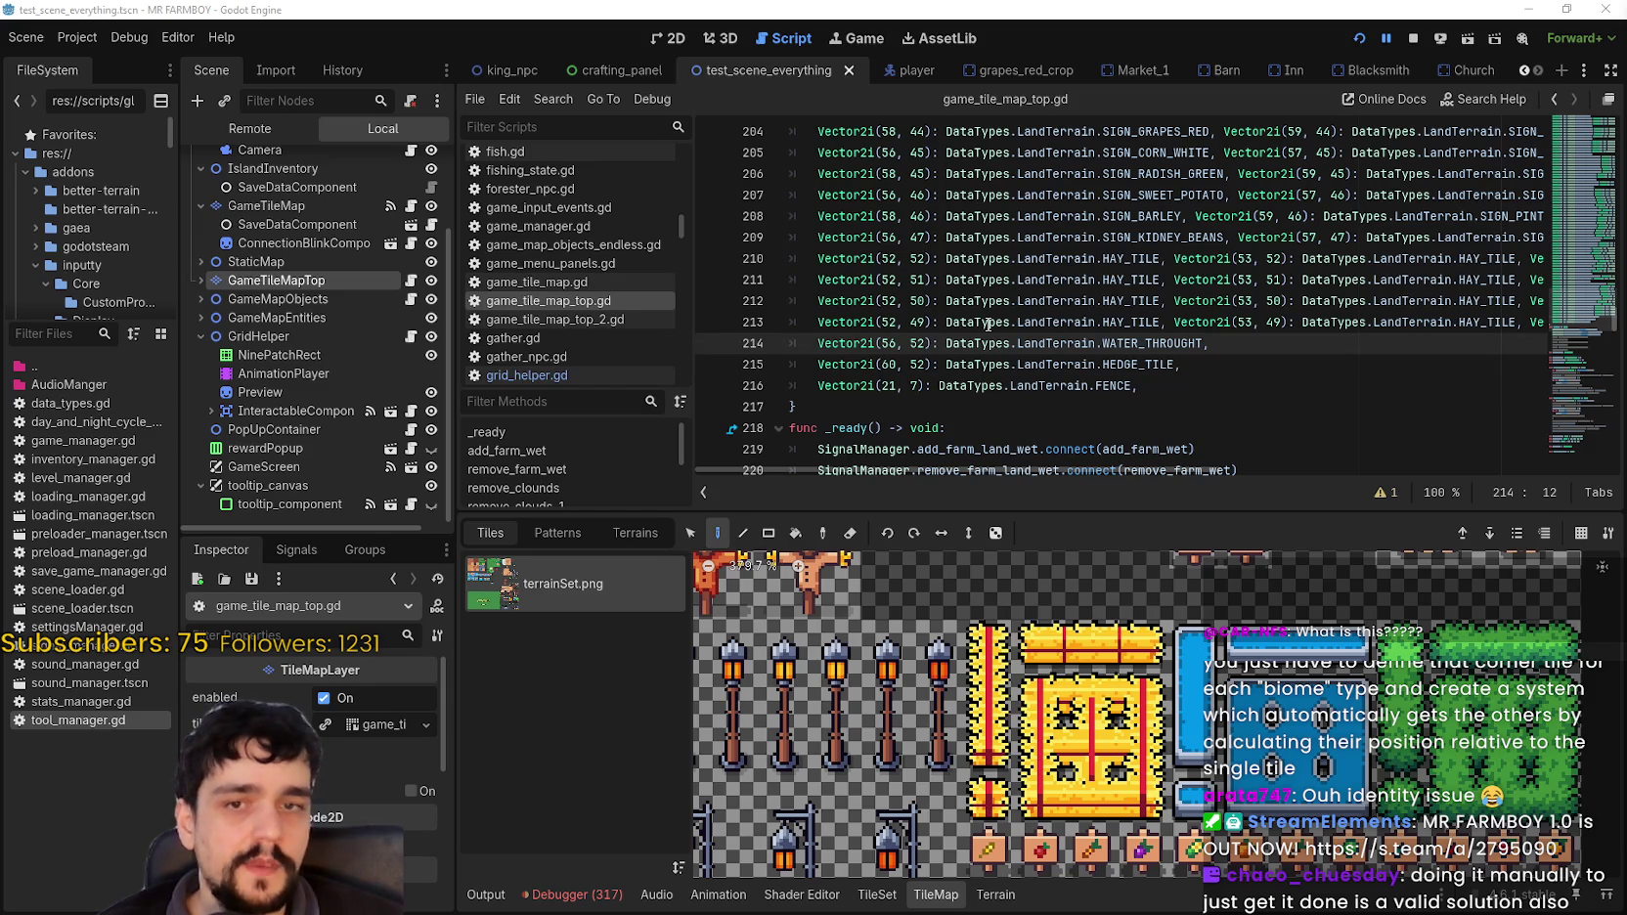
left_click_drag(1203, 343, 834, 339)
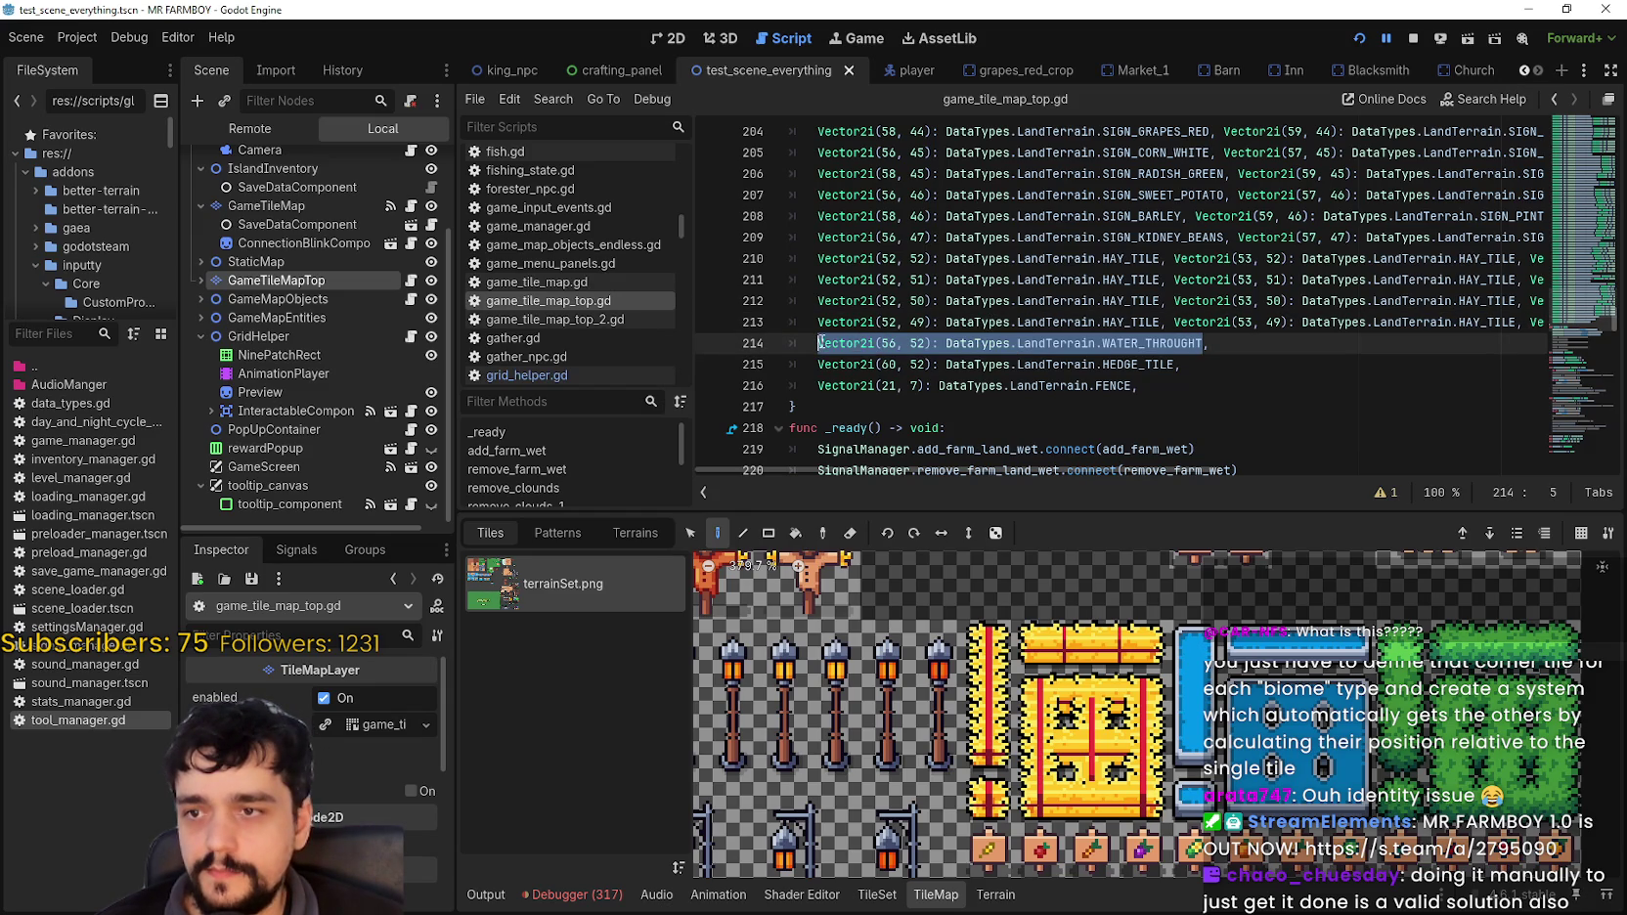
Step: Copy the WATER_THROUGHT entry and append a second copy keyed x 57 on line 214
left_click(1209, 343)
mouse_move(1213, 348)
left_mouse_down()
mouse_move(763, 344)
mouse_move(818, 344)
left_mouse_up()
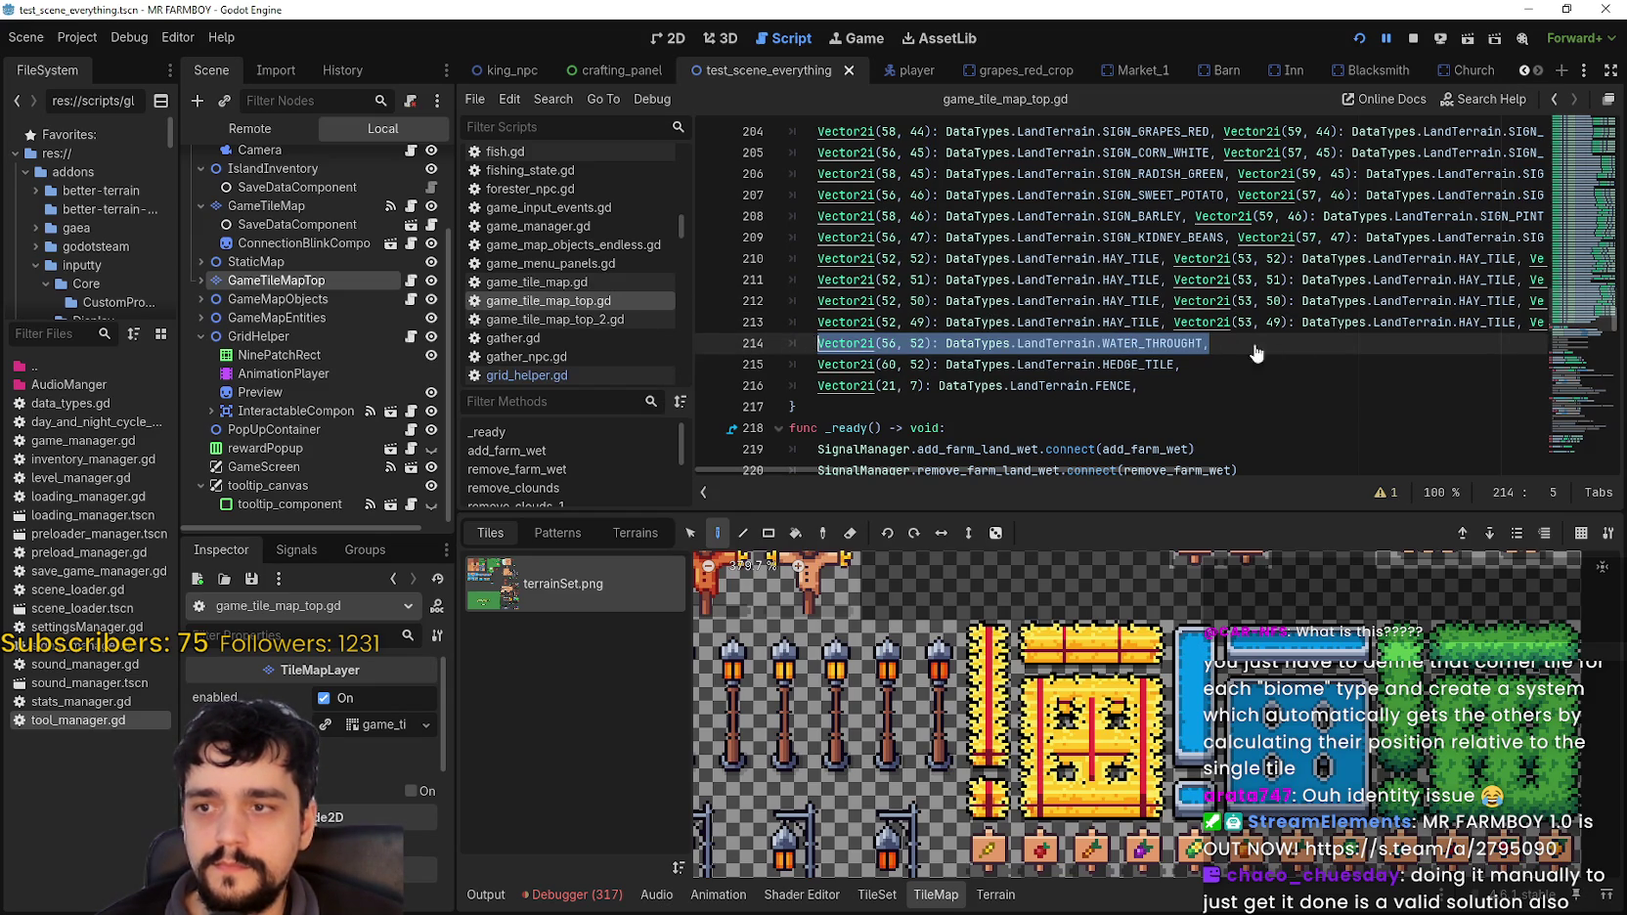
key("ctrl+c")
left_click(1293, 344)
key("ctrl+v")
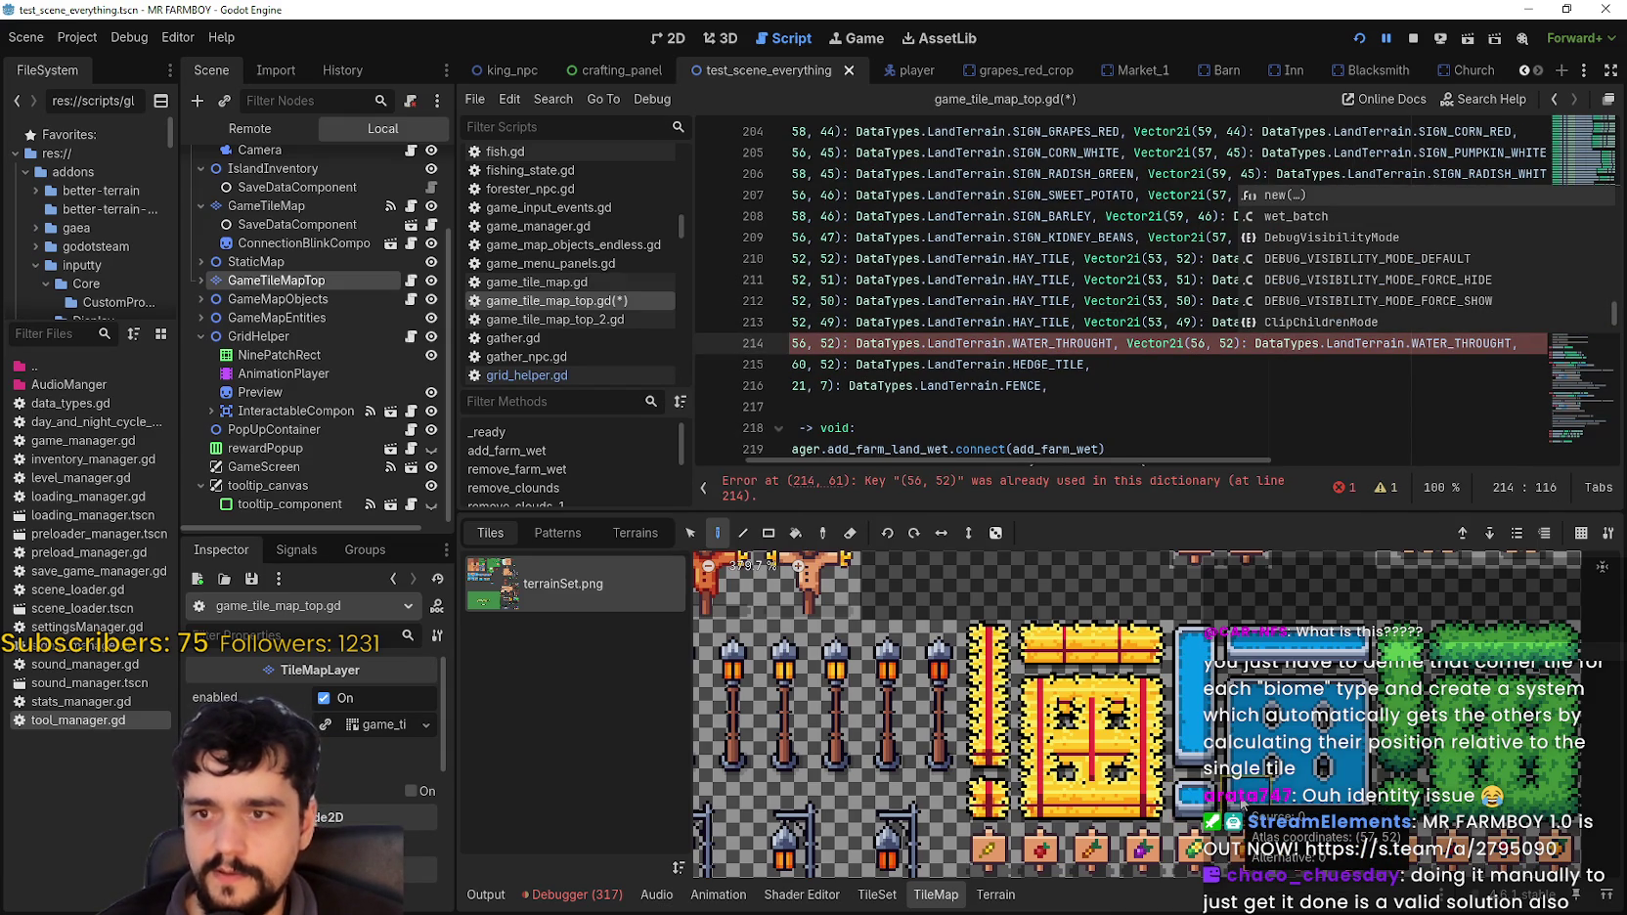
left_click(1203, 343)
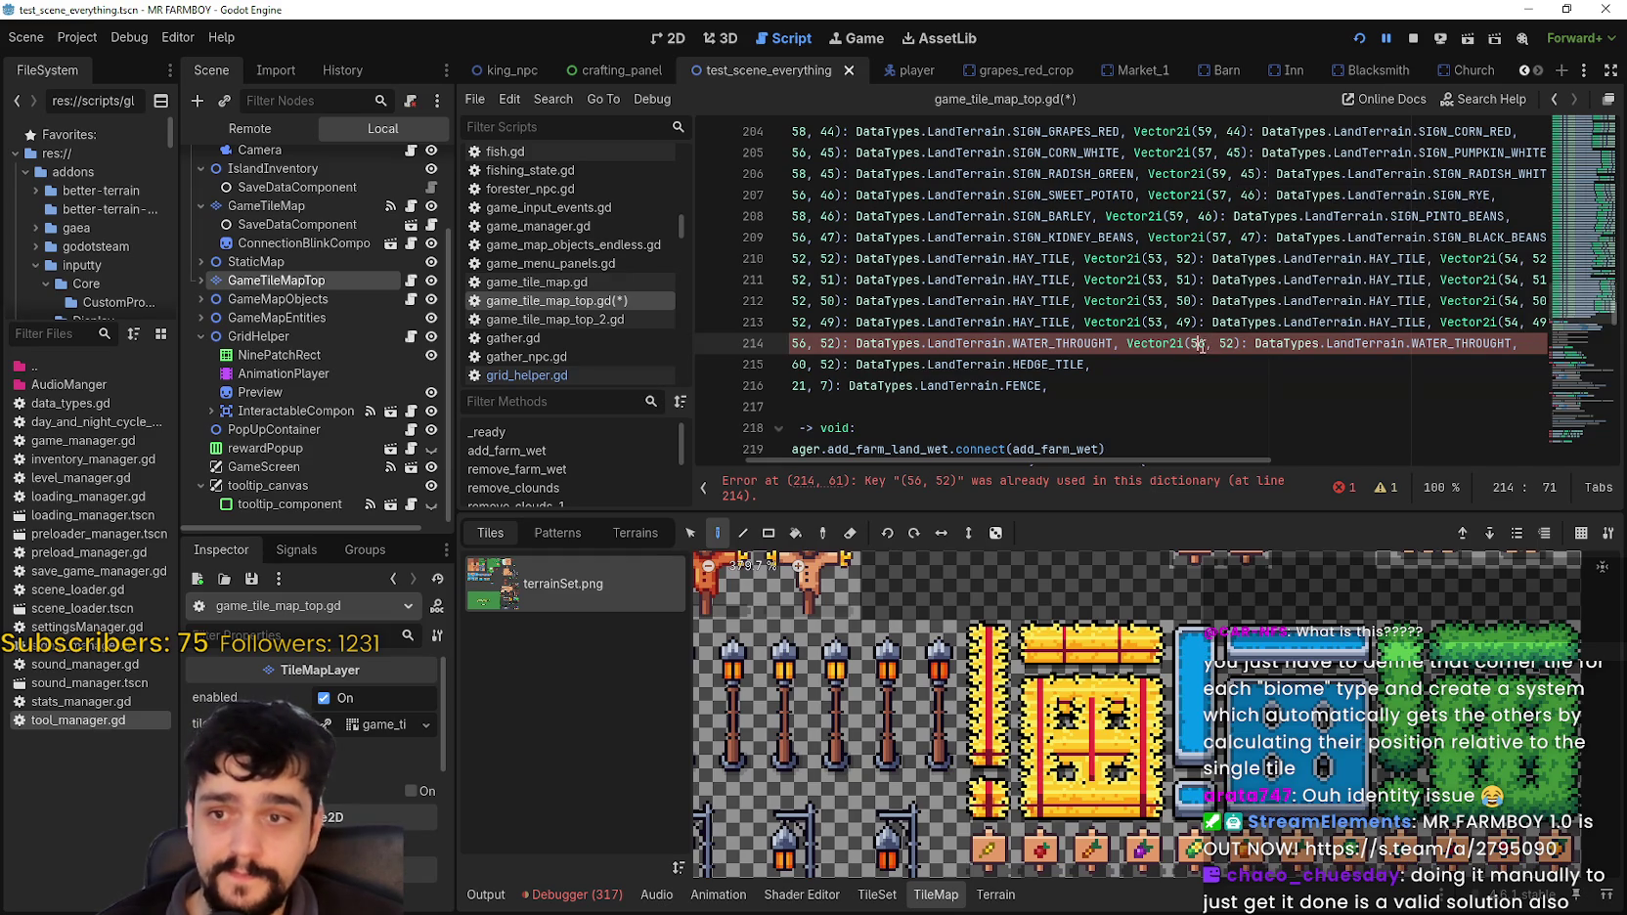
key("BackSpace")
type("7")
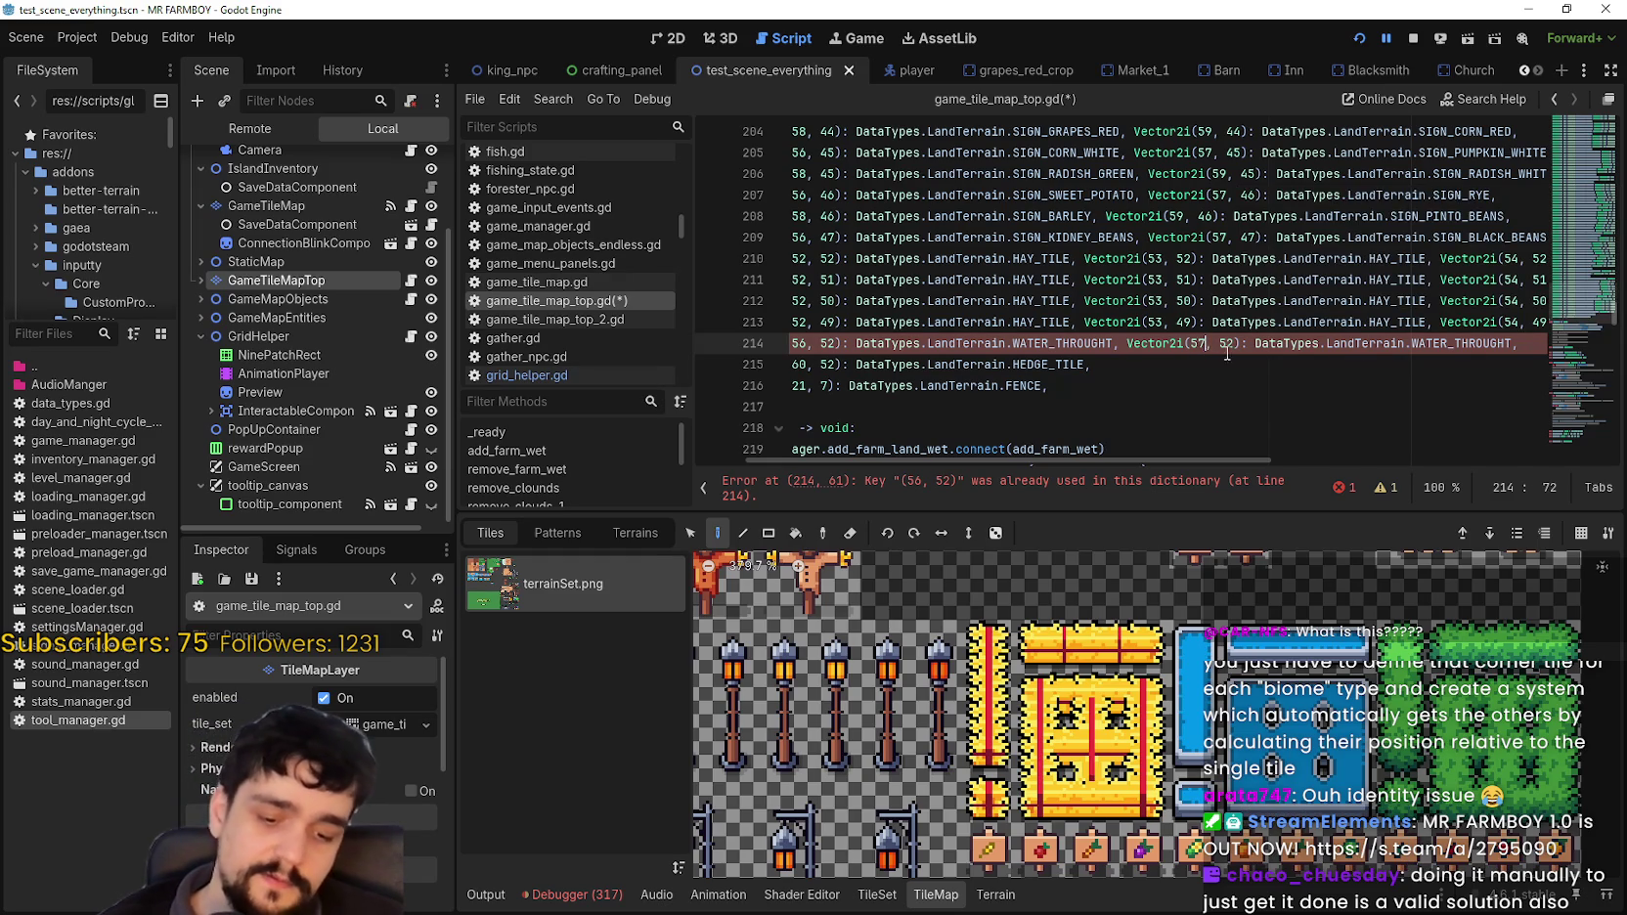
Step: Append two more water entries to line 214 with x values 58 and 59
key("End")
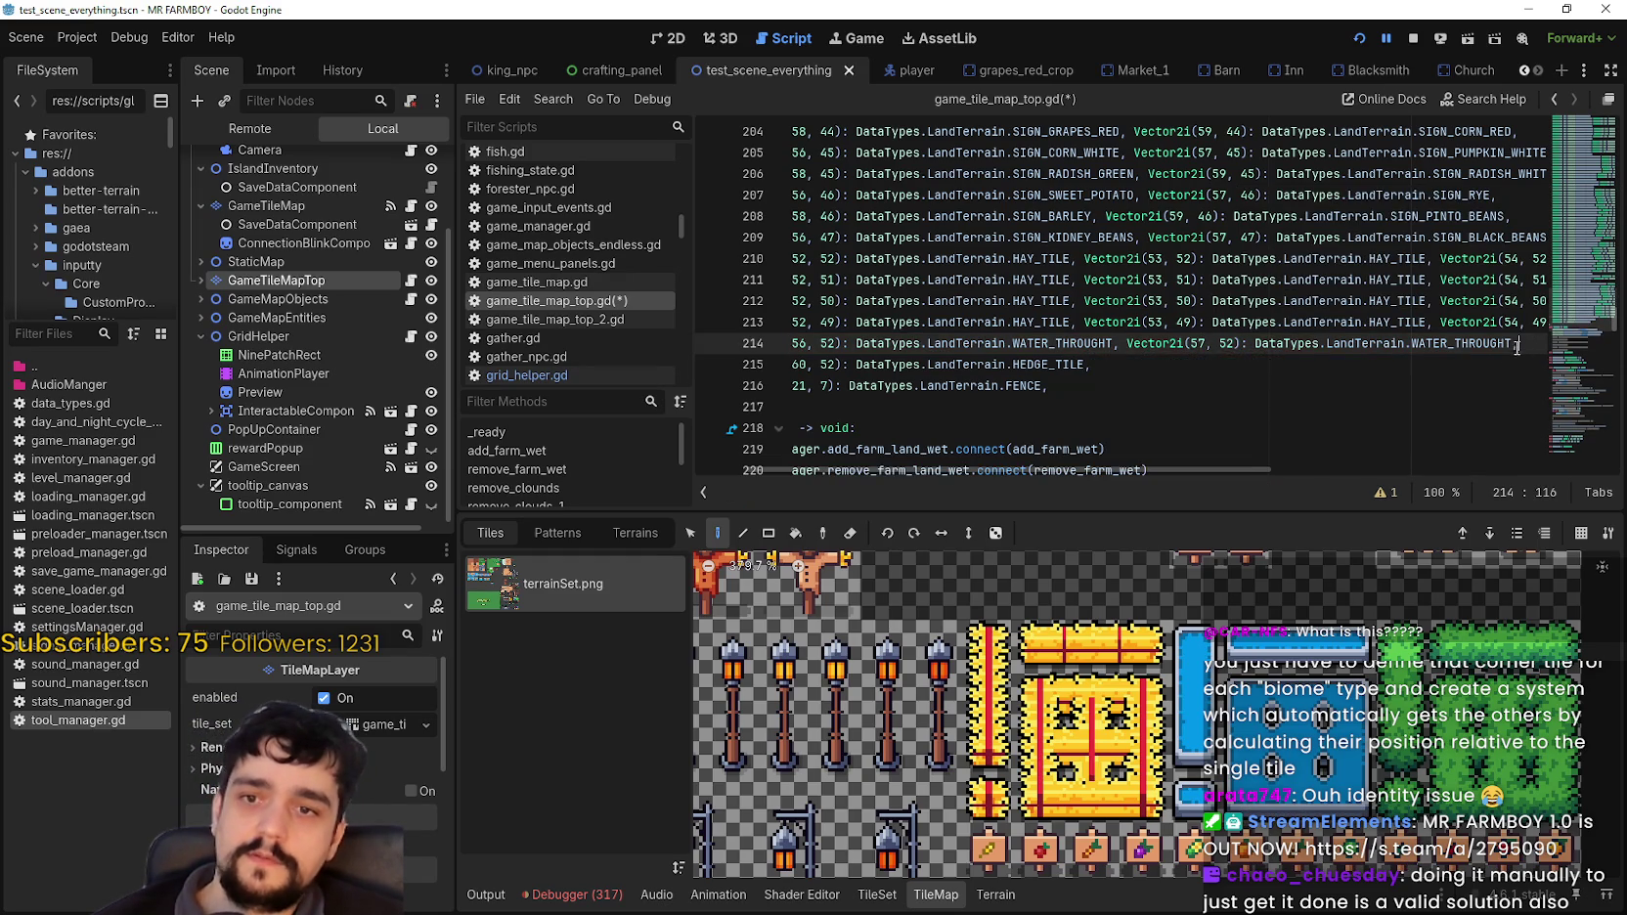
key("ctrl+v")
left_click(1201, 343)
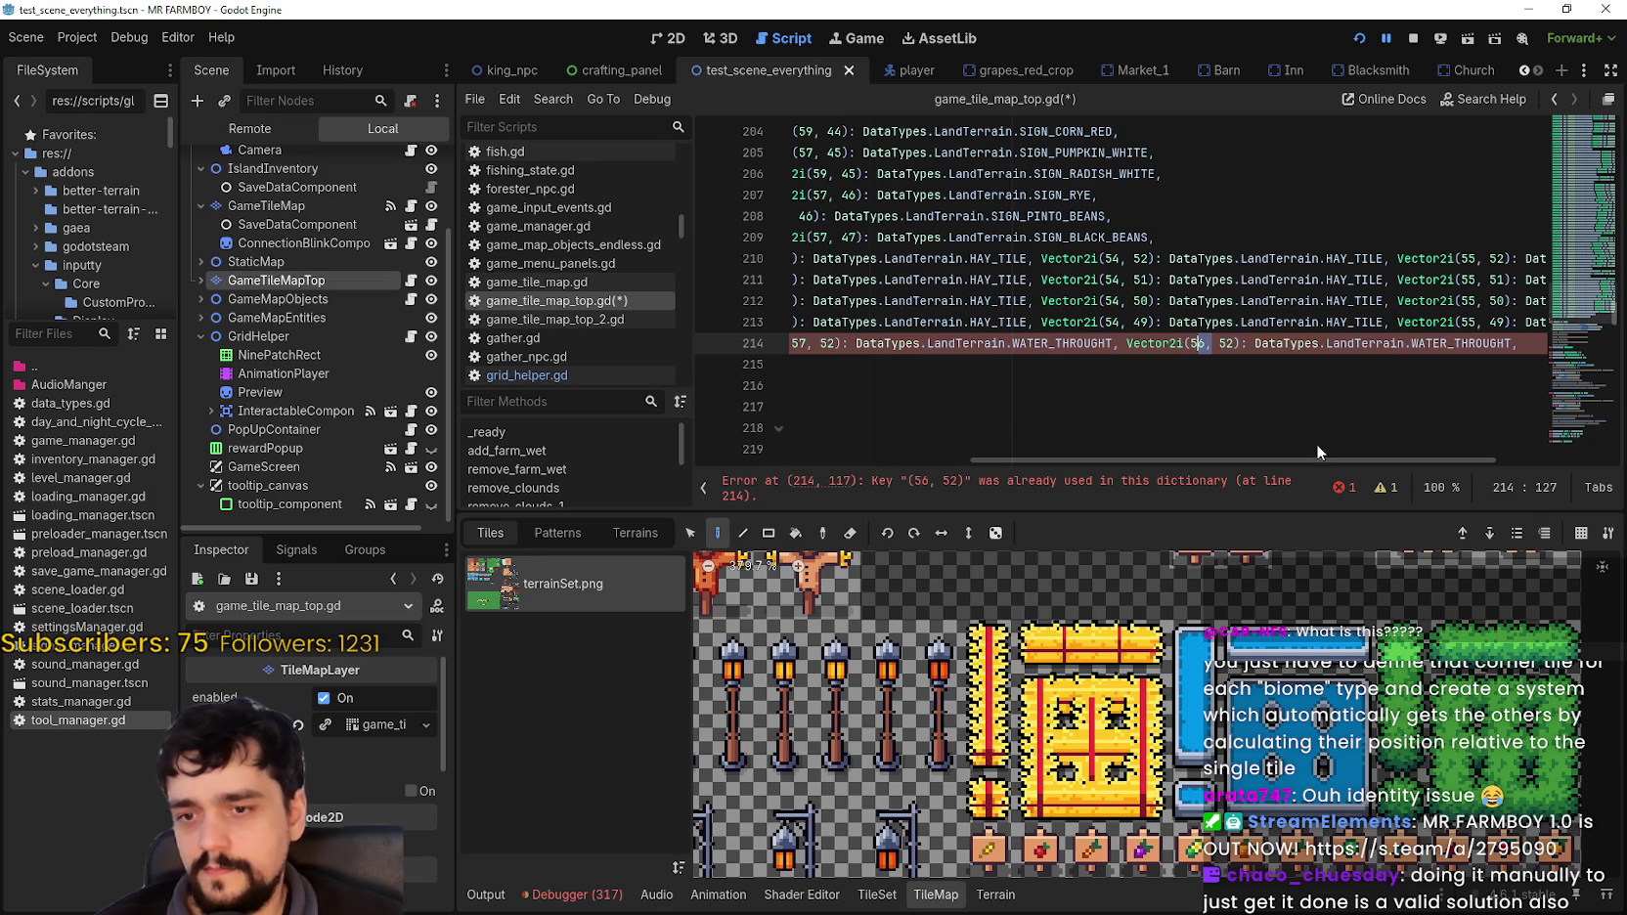
double_click(1198, 344)
type("4")
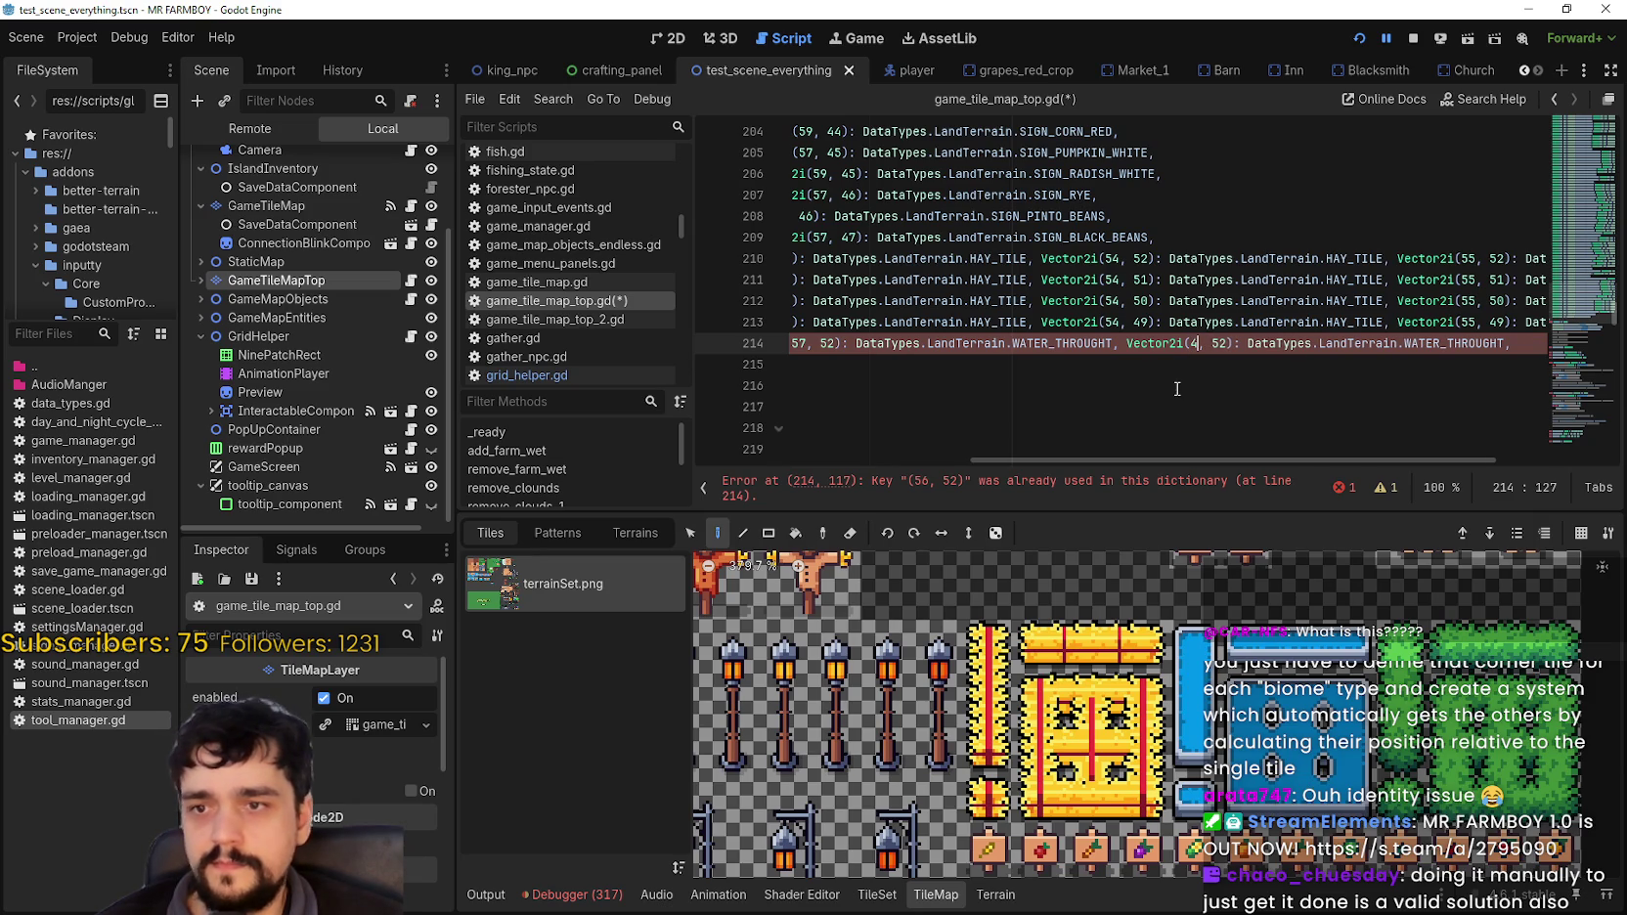
key("BackSpace")
type("58")
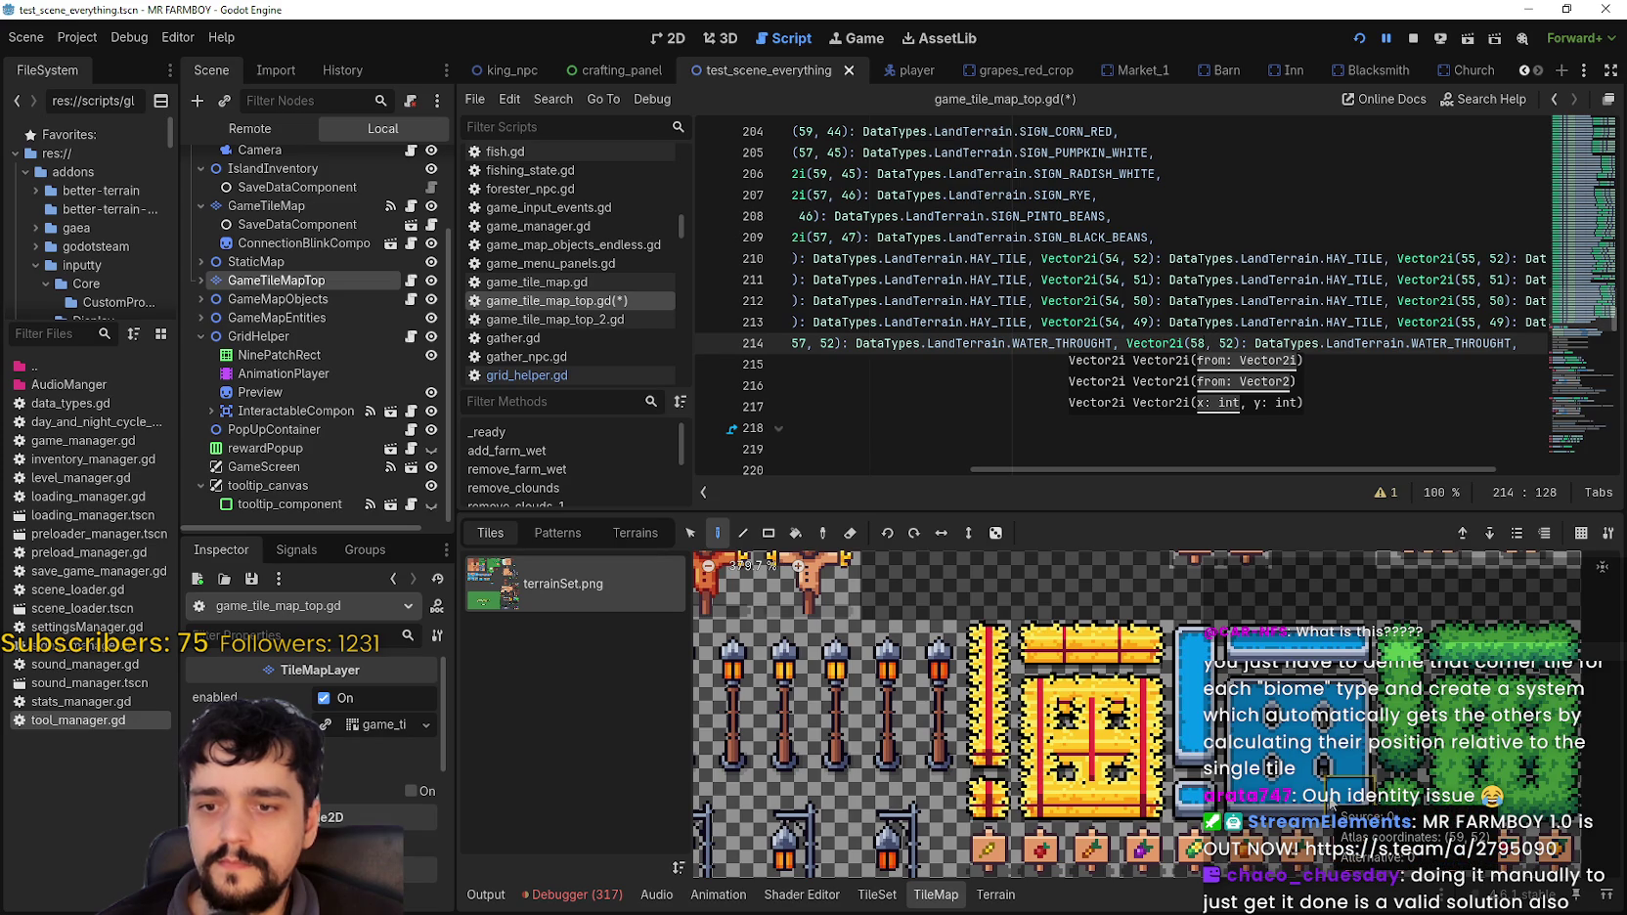
left_click(1520, 350)
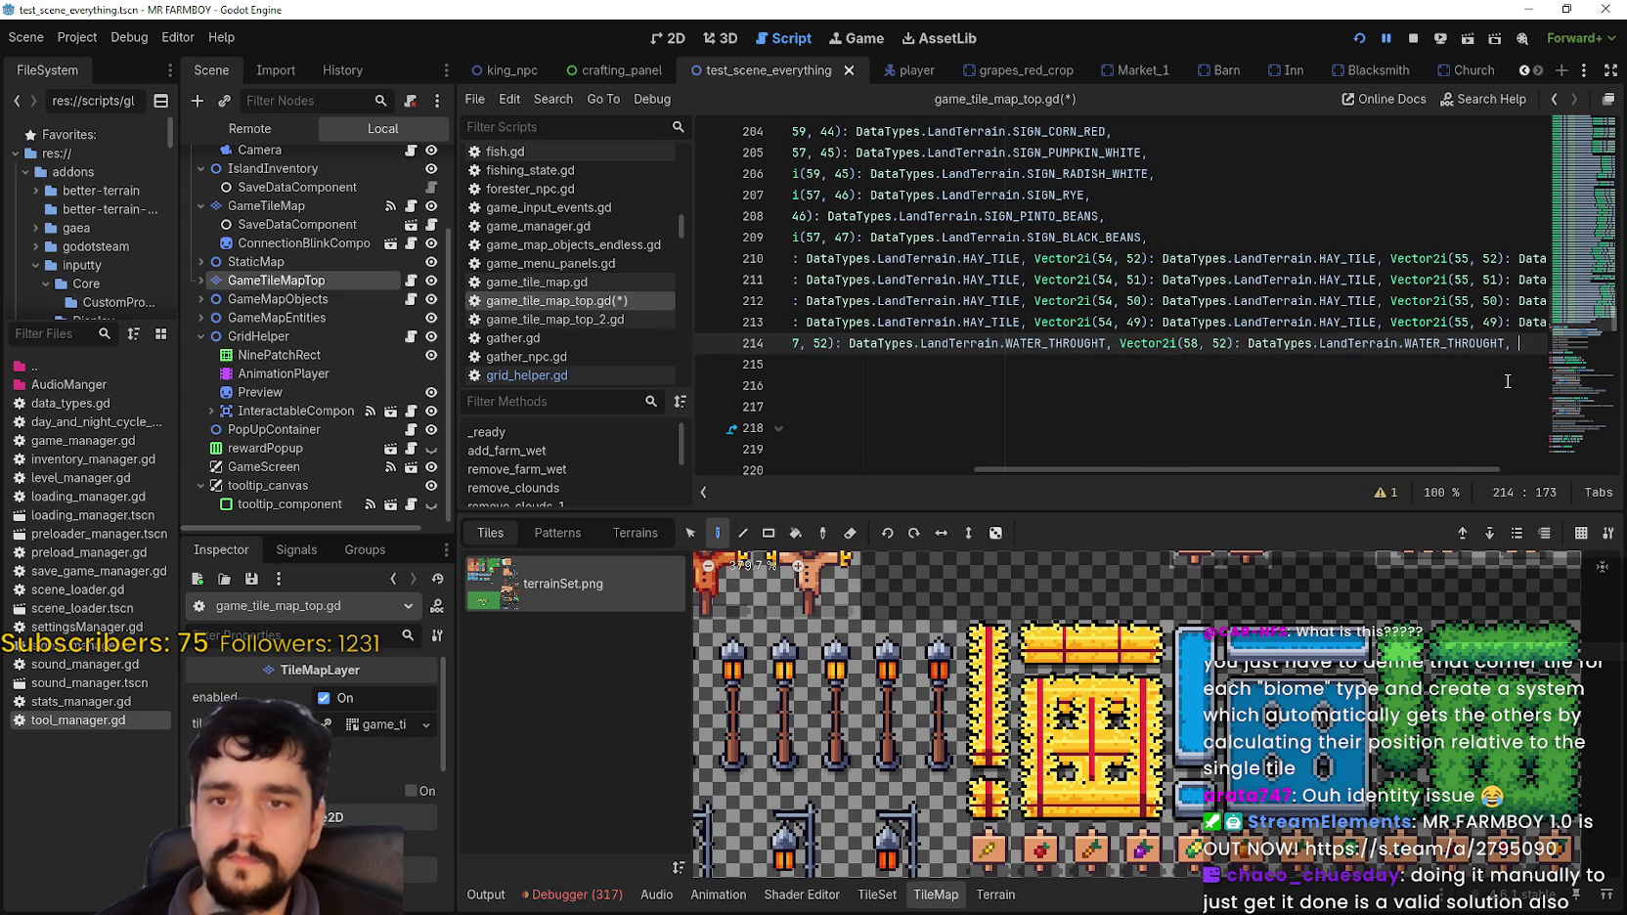
type("Vector2i(56, 52): DataTypes.LandTerrain.WATER_THROUGHT,")
double_click(1228, 344)
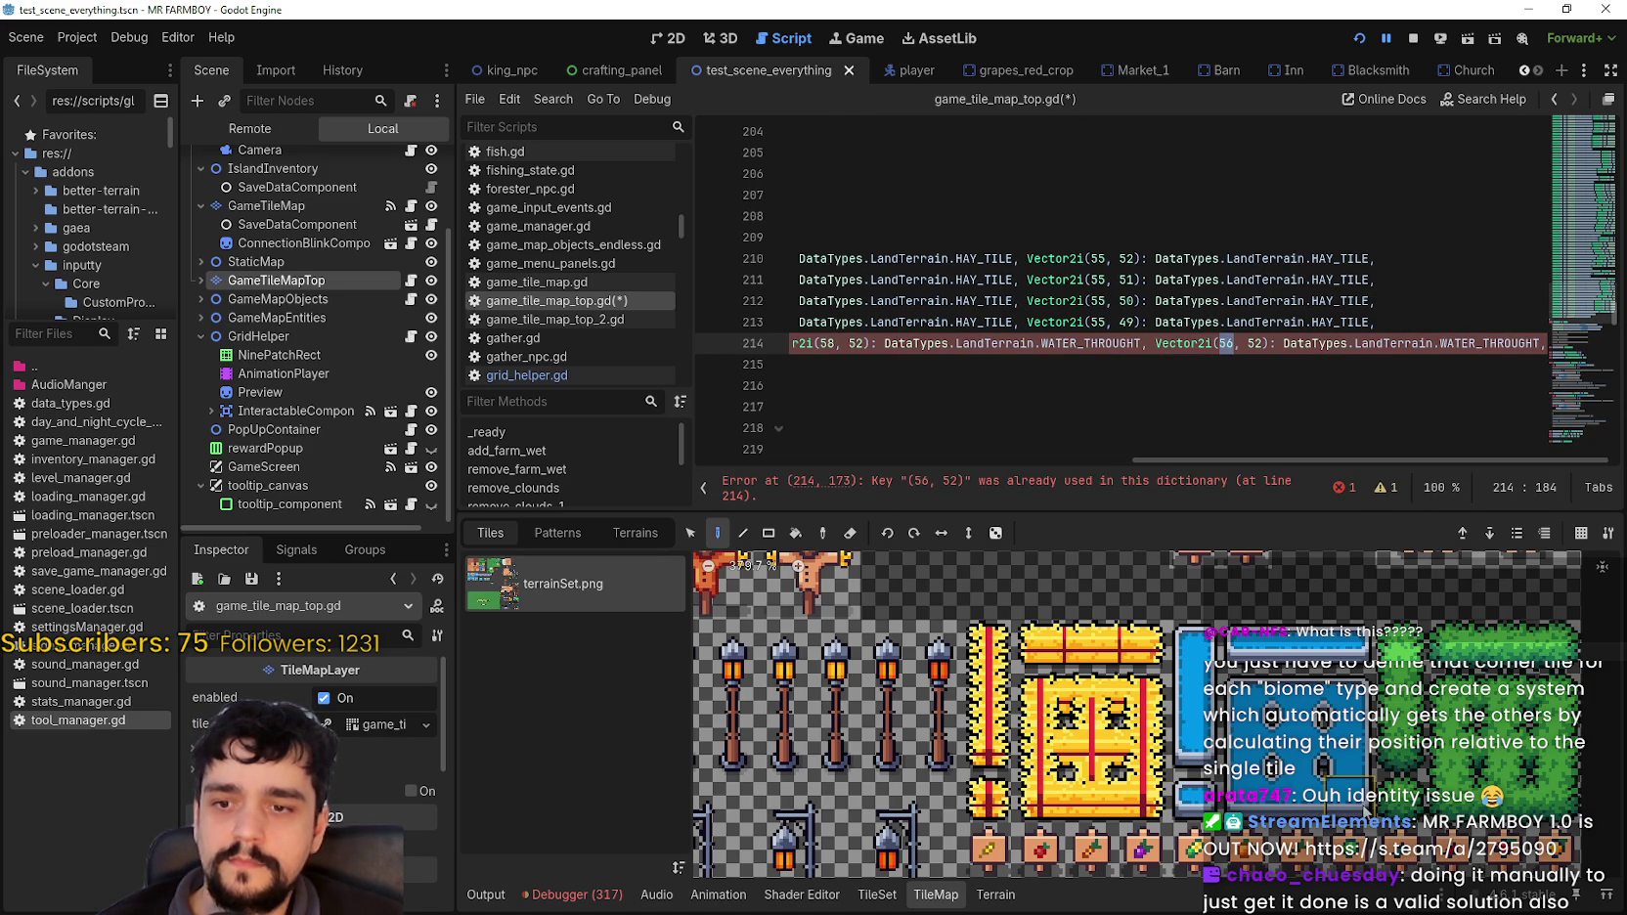
type("59")
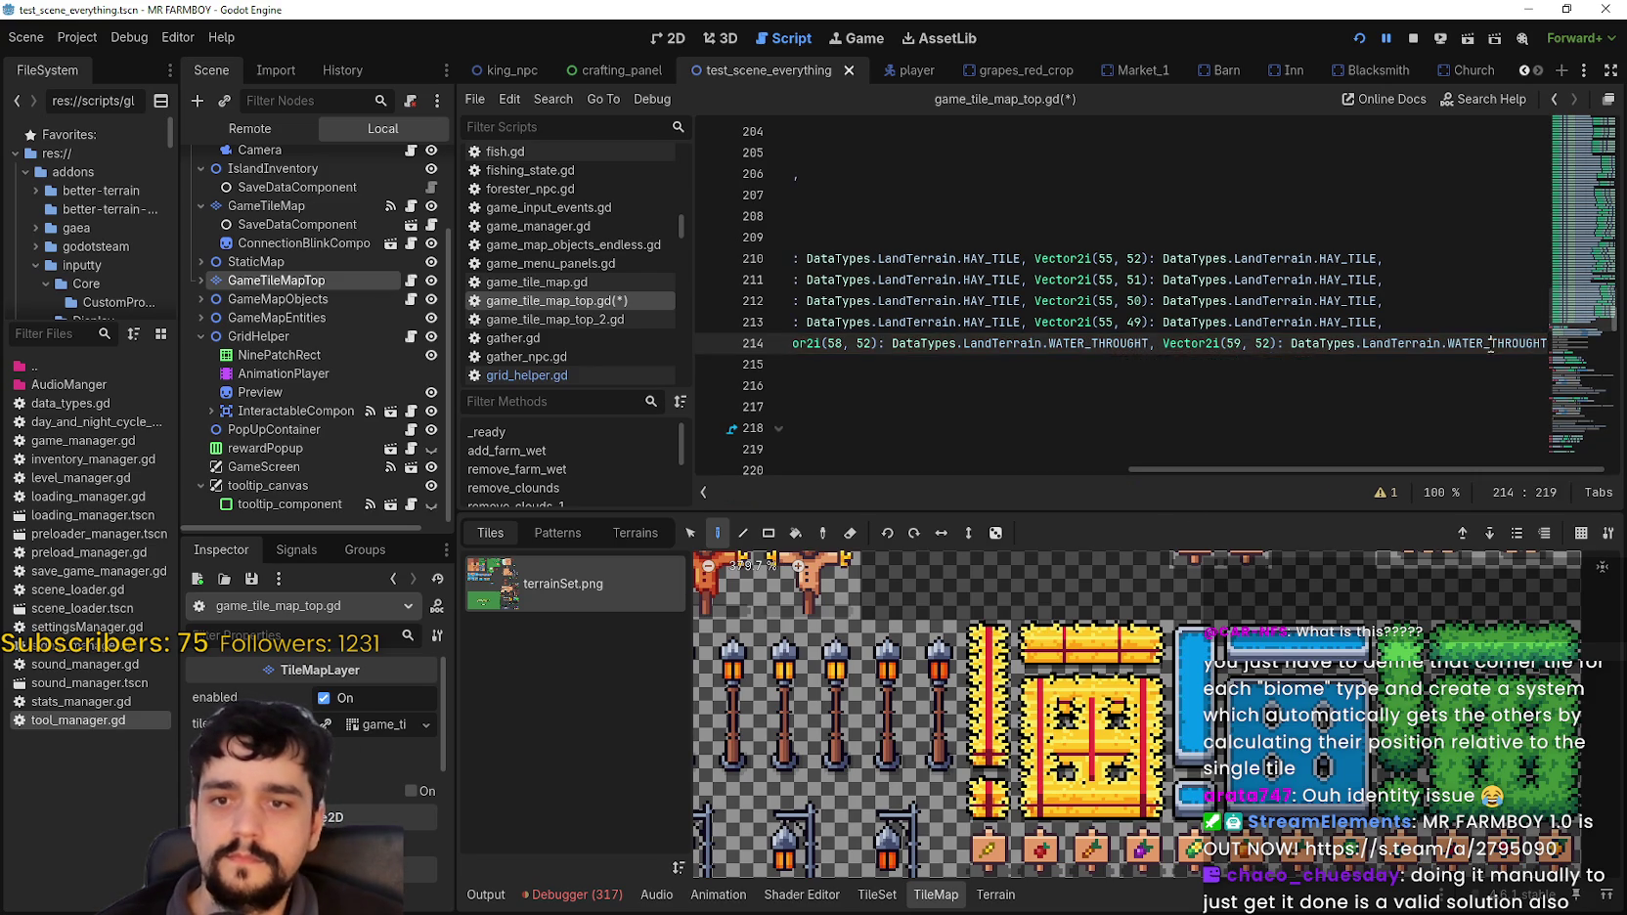
Step: Select the finished water line 214 and start a new line beneath it
double_click(1526, 344)
left_click(1543, 343)
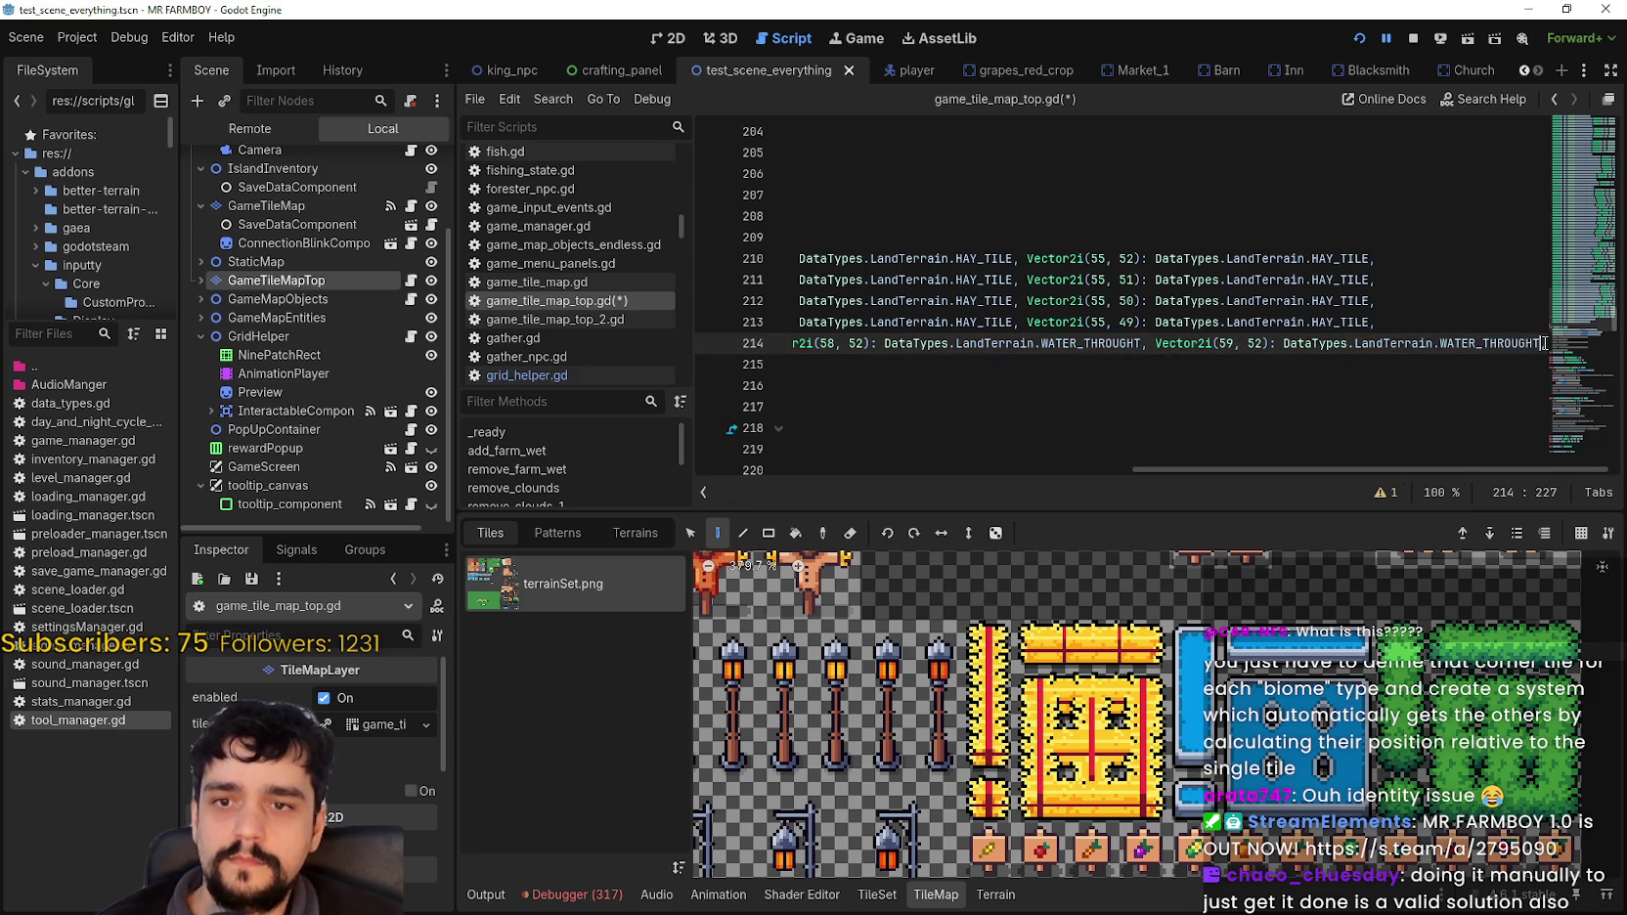
type(",")
left_click_drag(1543, 343, 817, 344)
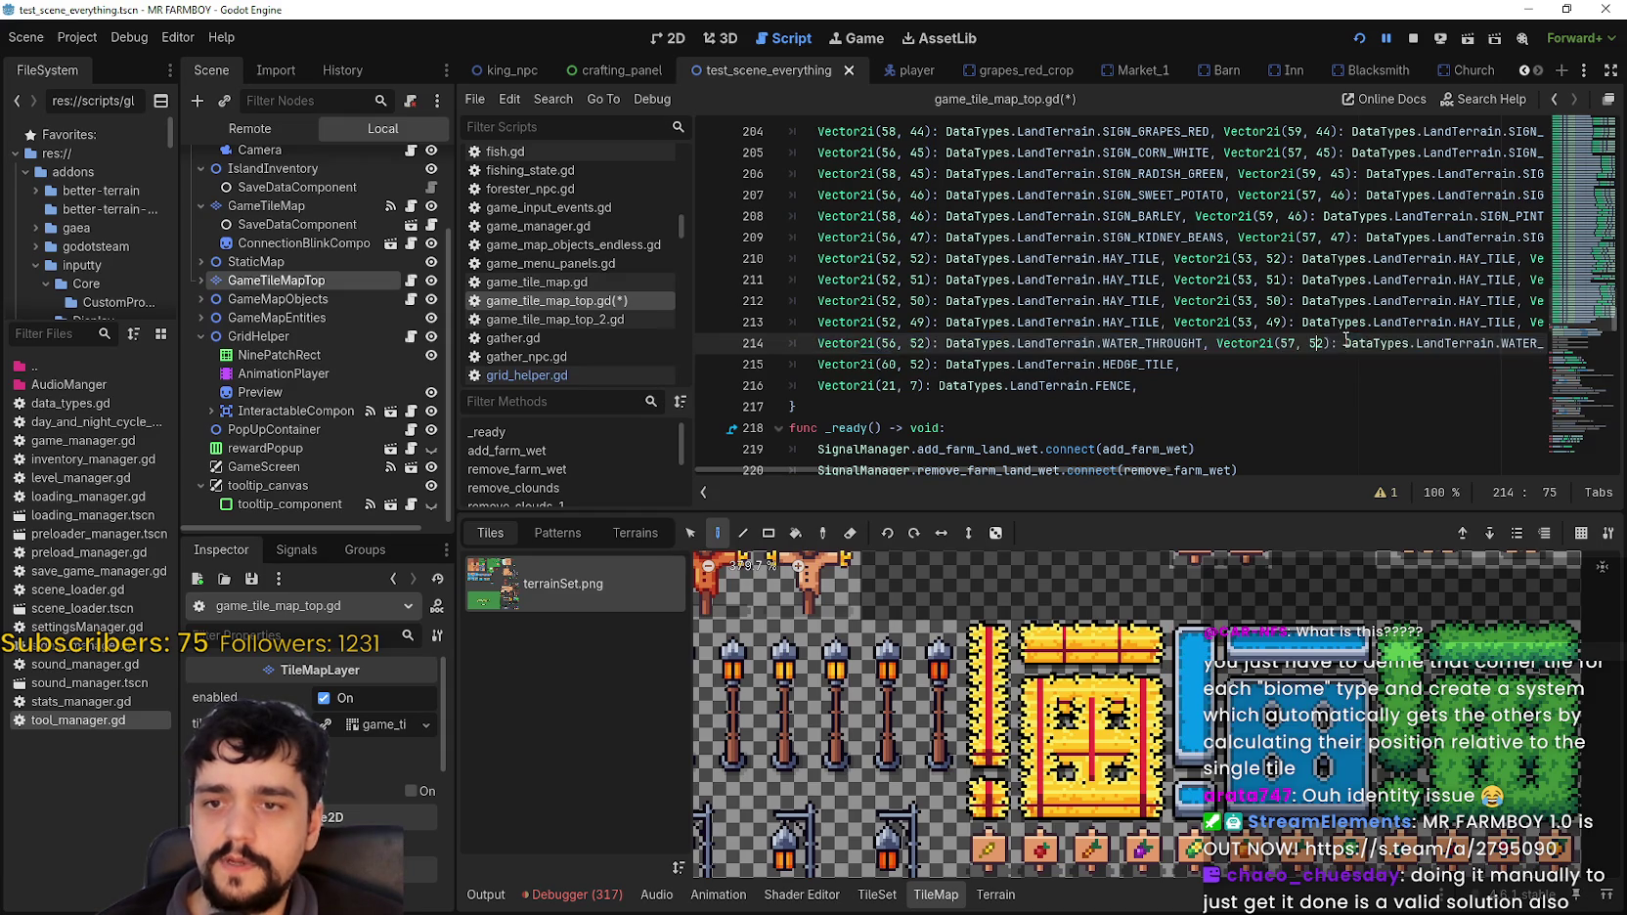
key("shift+End")
left_click(1547, 344)
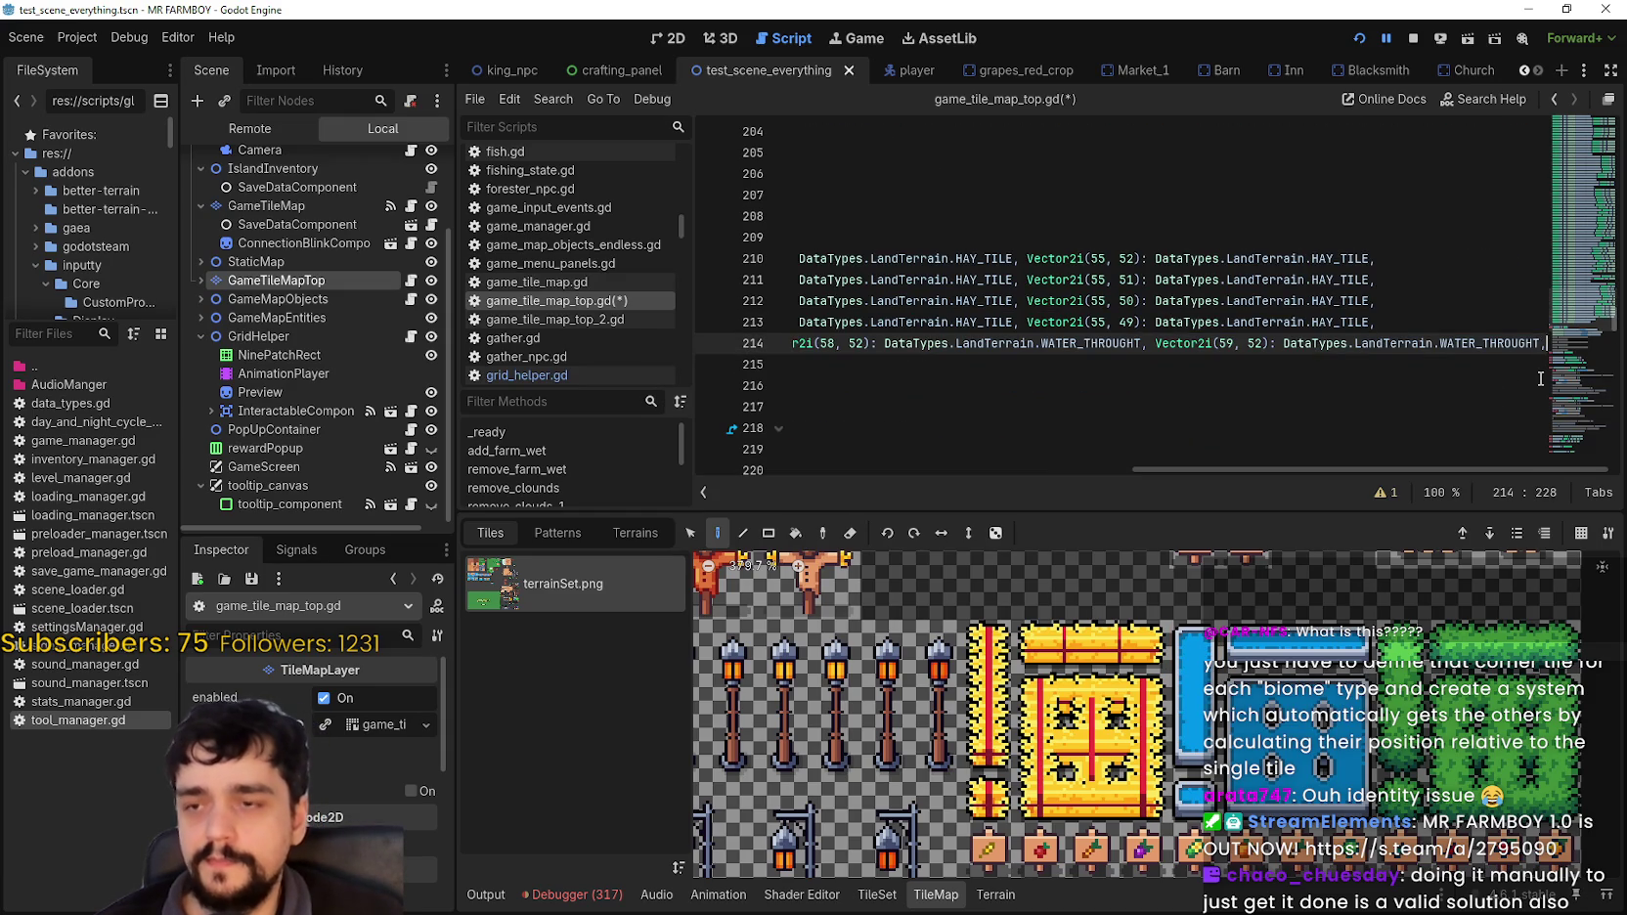
key("Return")
Step: Paste three copies of the water line and set their last keys' y to 51, 50 and 49
key("ctrl+v")
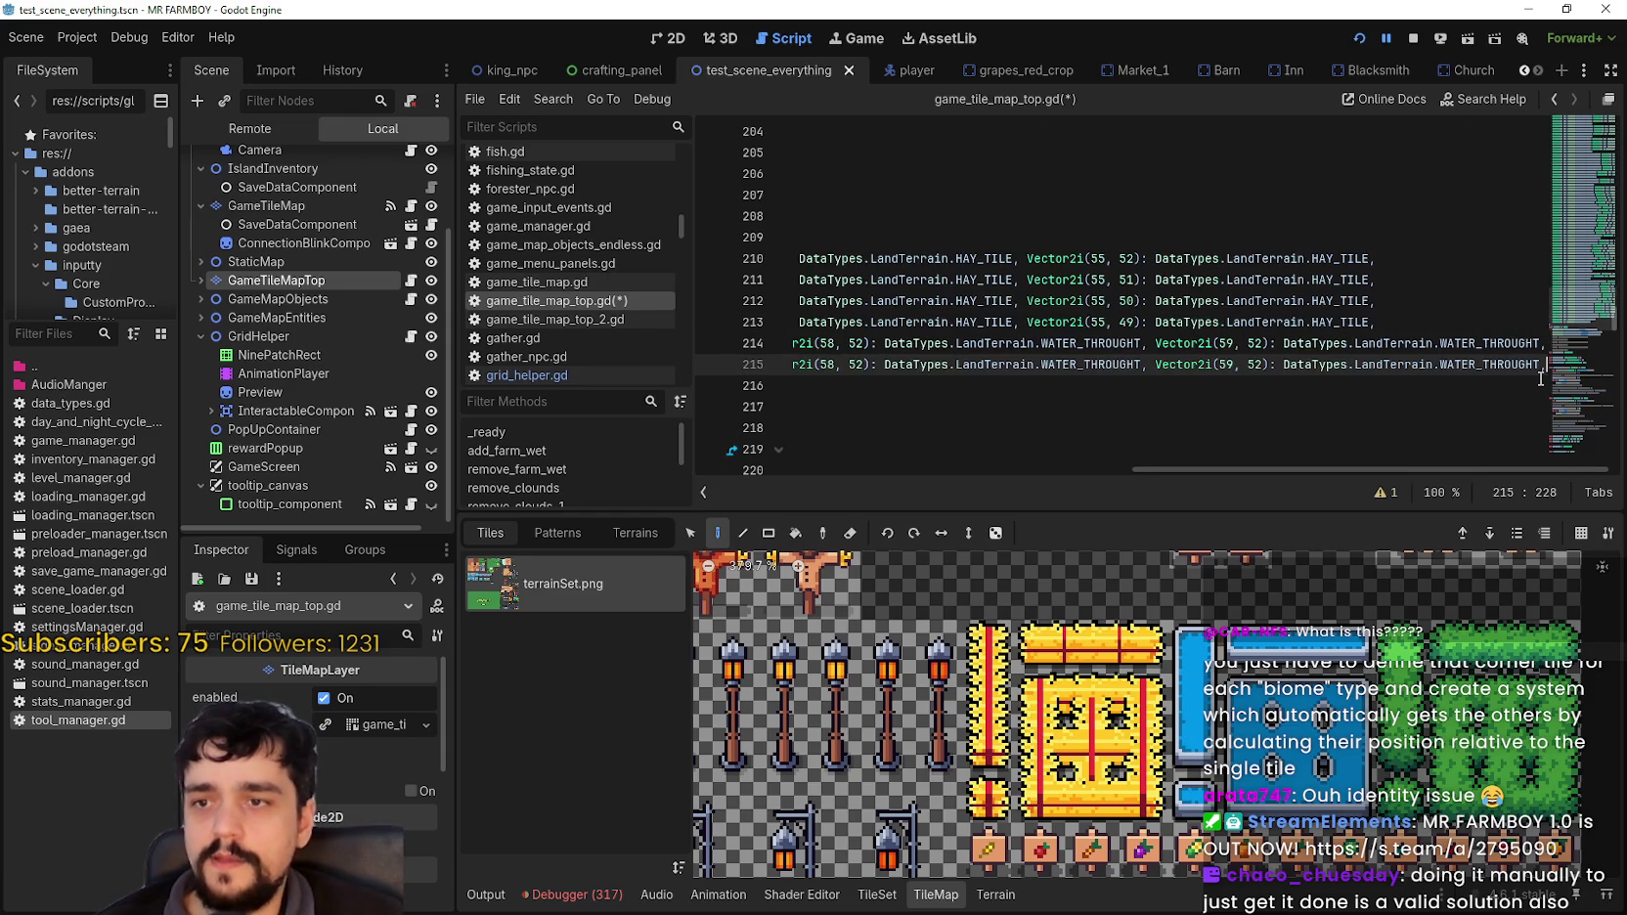
key("ctrl+v")
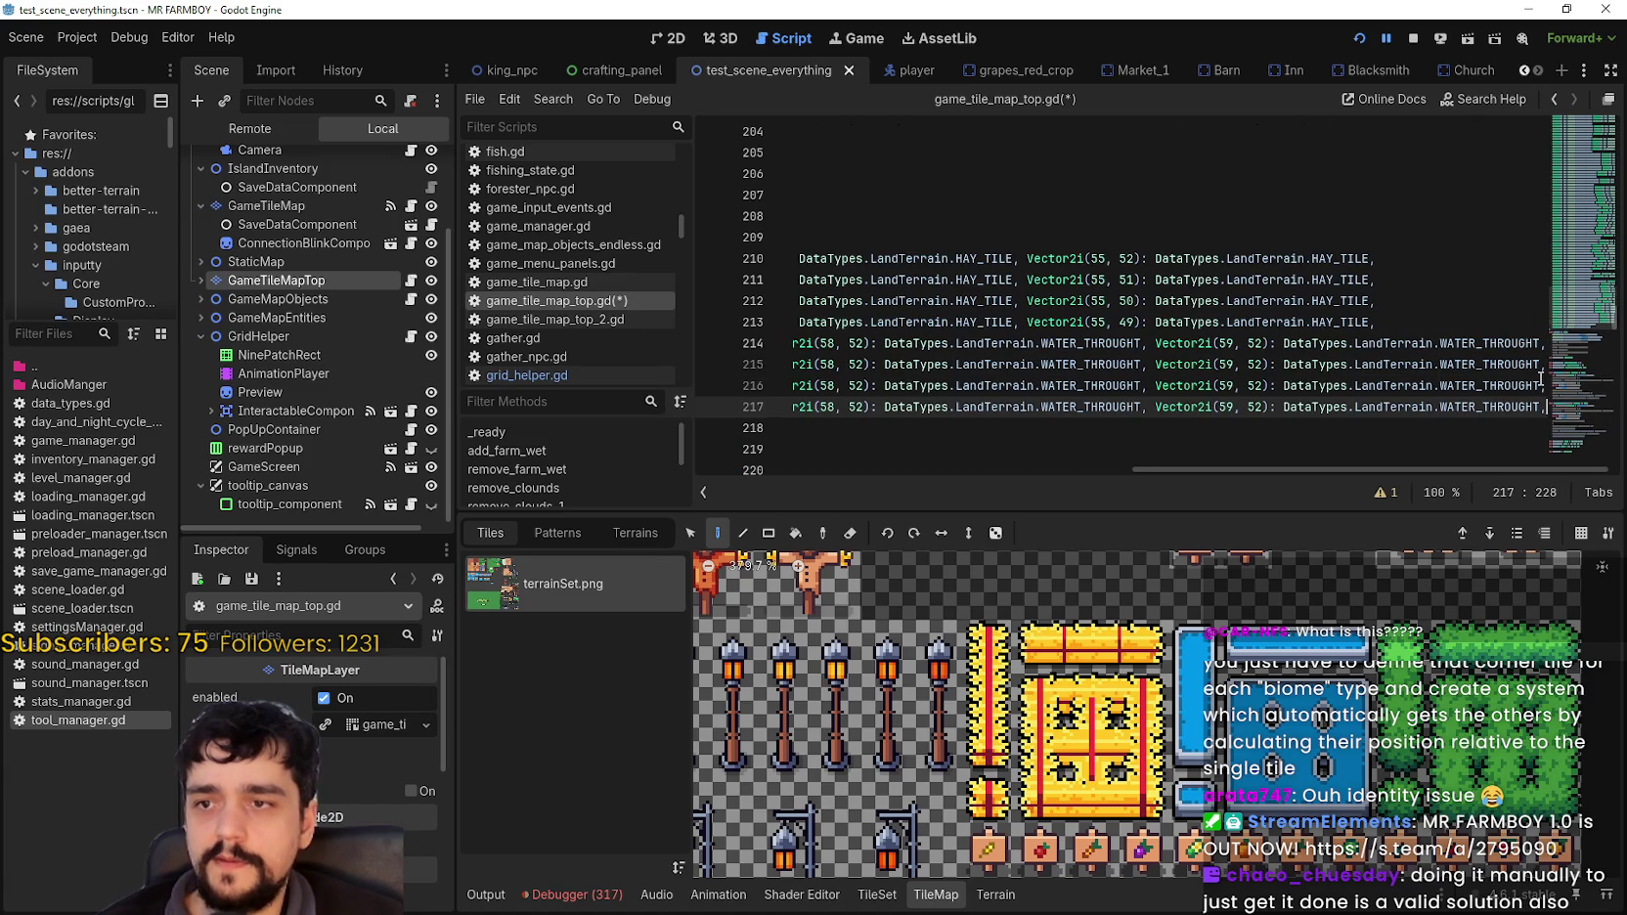
left_click(1443, 365)
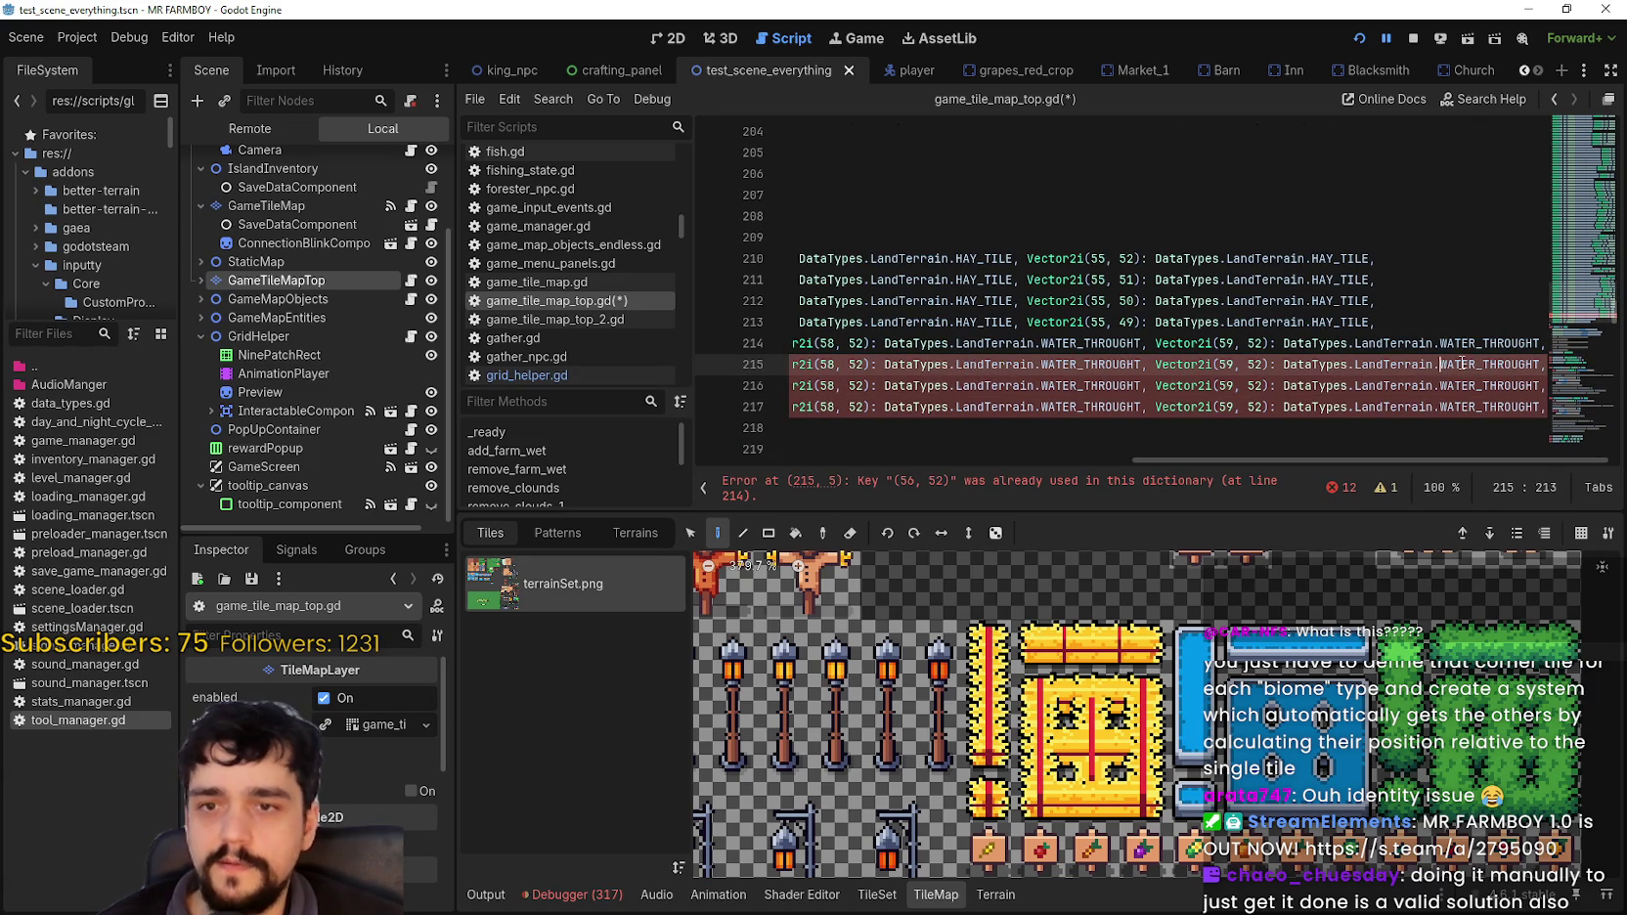
left_click(1258, 343)
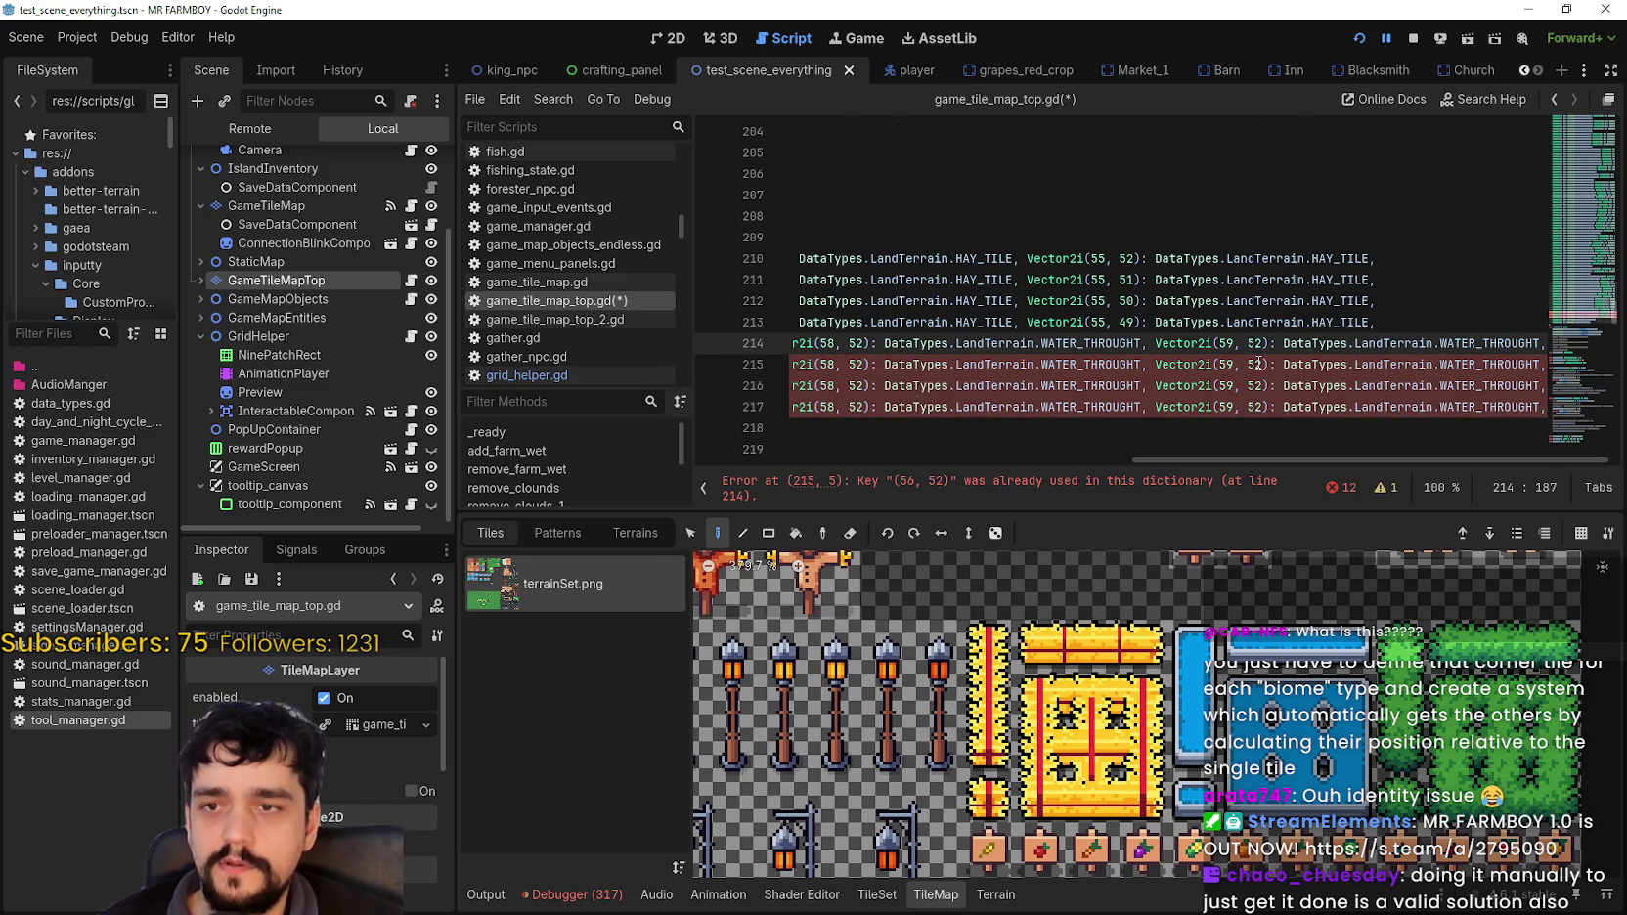
left_click(1260, 364)
key("BackSpace")
type("1")
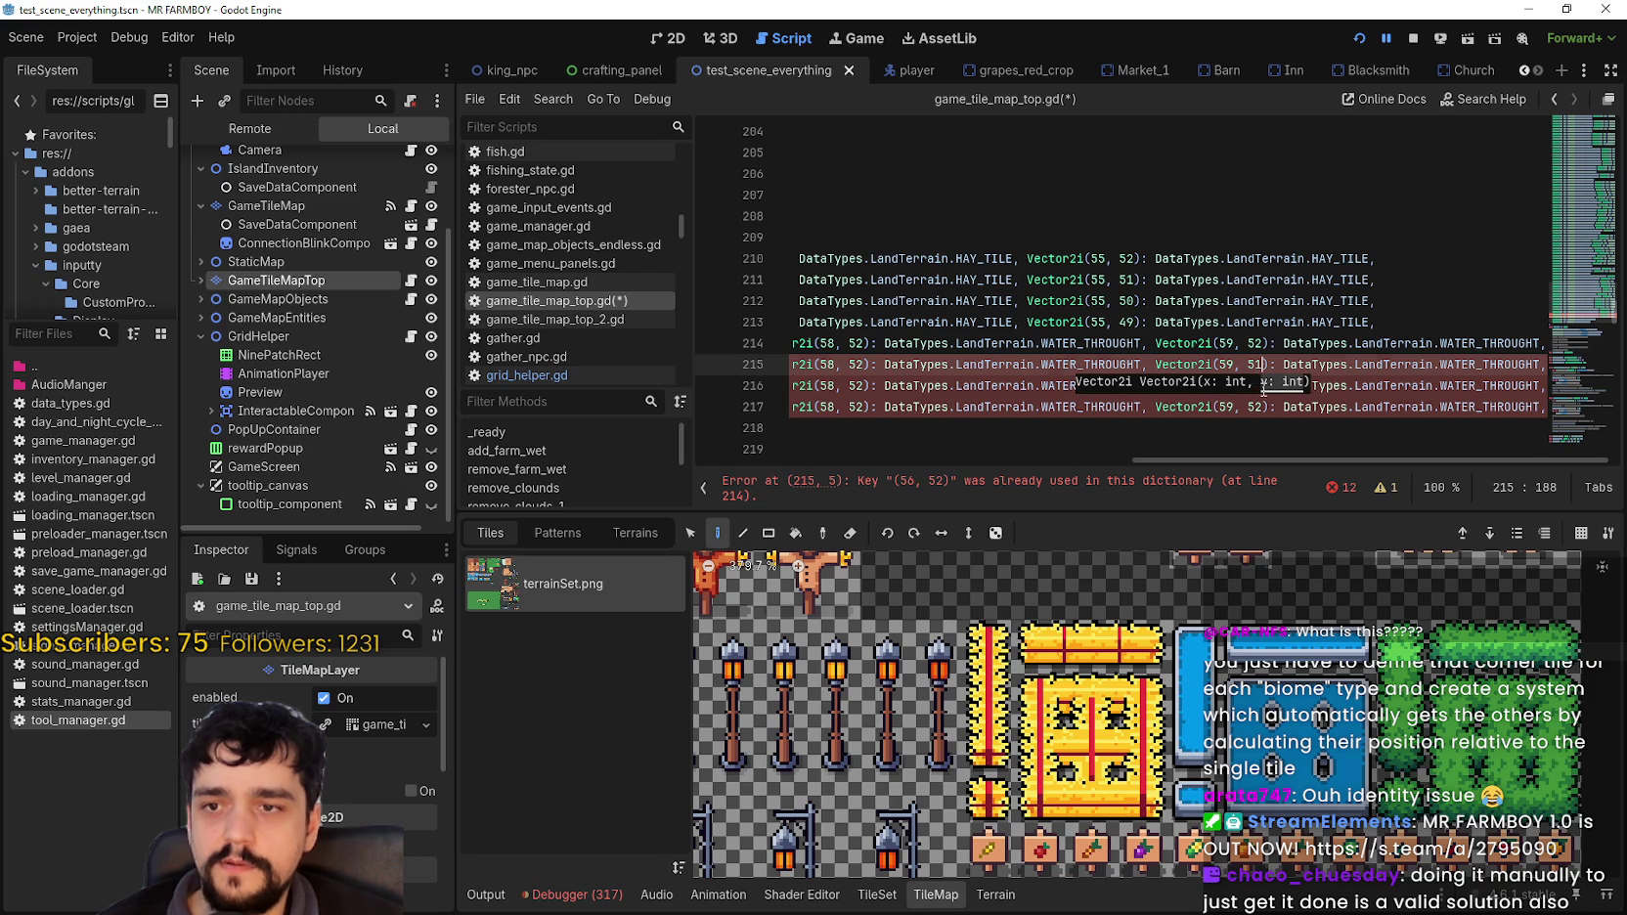
left_click(1261, 386)
key("BackSpace")
type("0")
left_click(1258, 405)
key("BackSpace")
type("4")
key("Delete")
type("9")
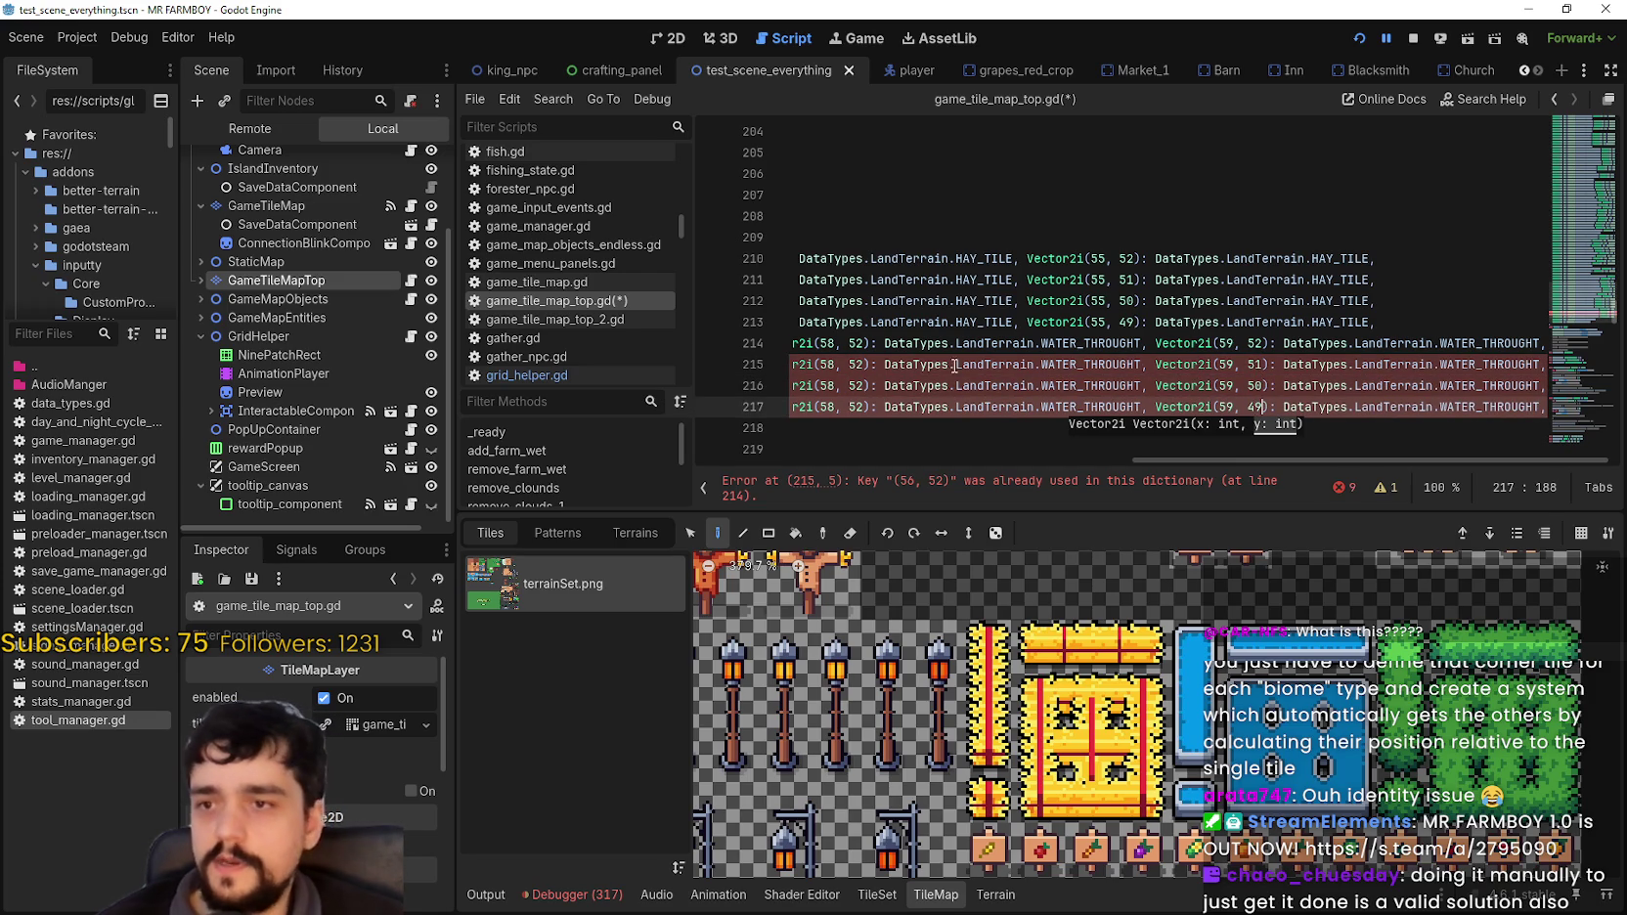
Step: Set the x 58 keys on lines 215–217 to y 51, 50 and 49
left_click(860, 347)
left_click(860, 365)
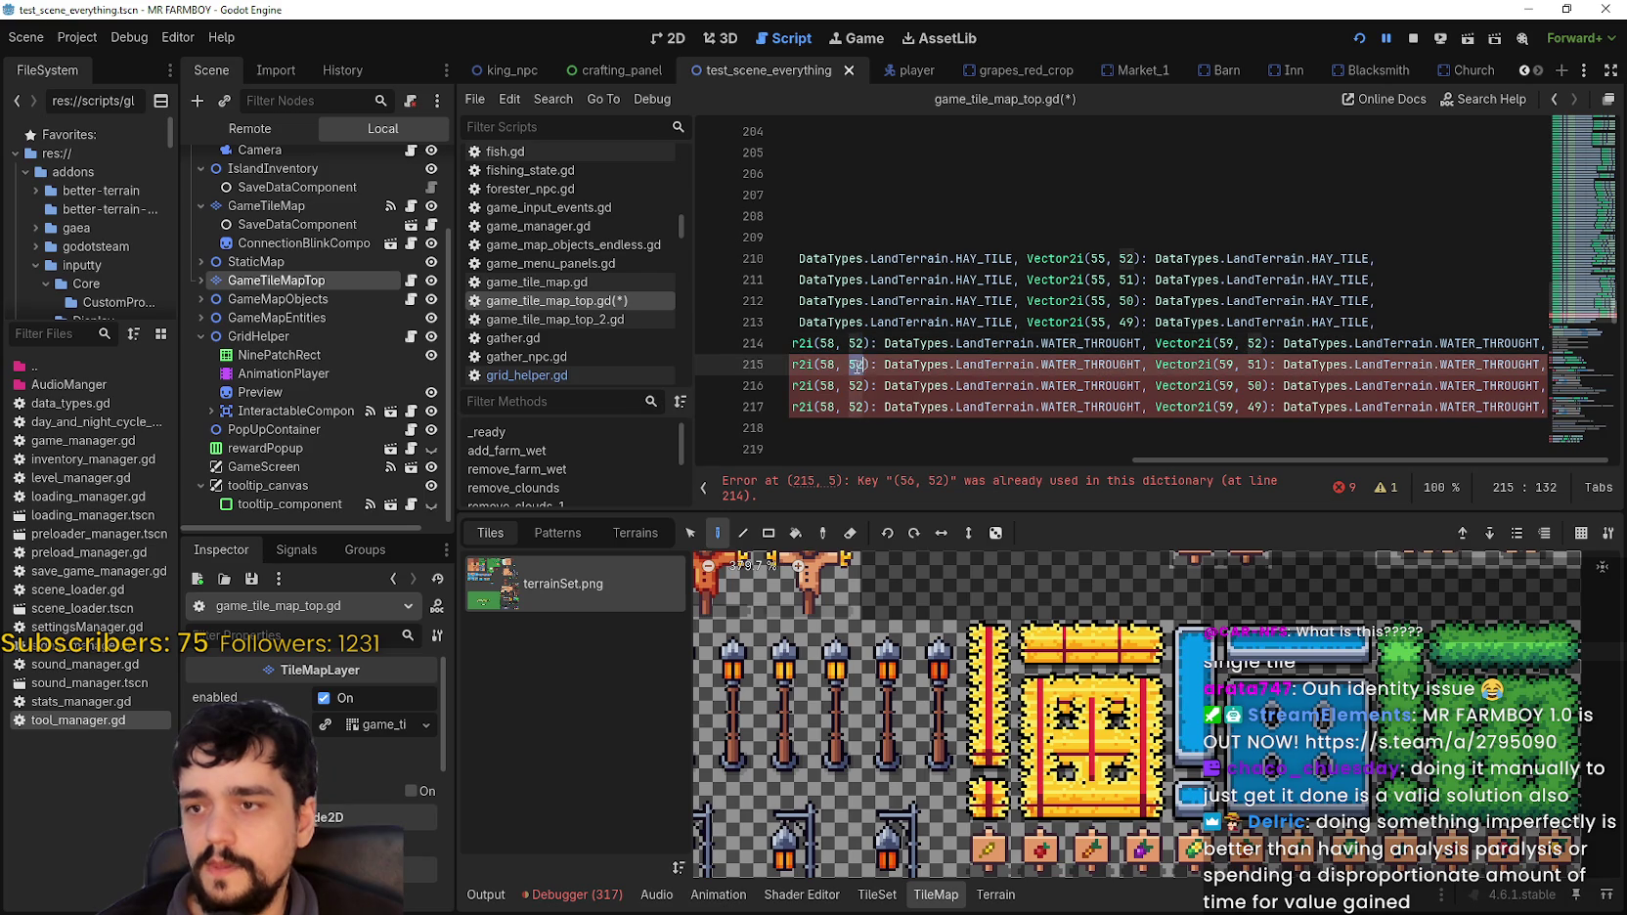
key("Delete")
type("1")
left_click(859, 385)
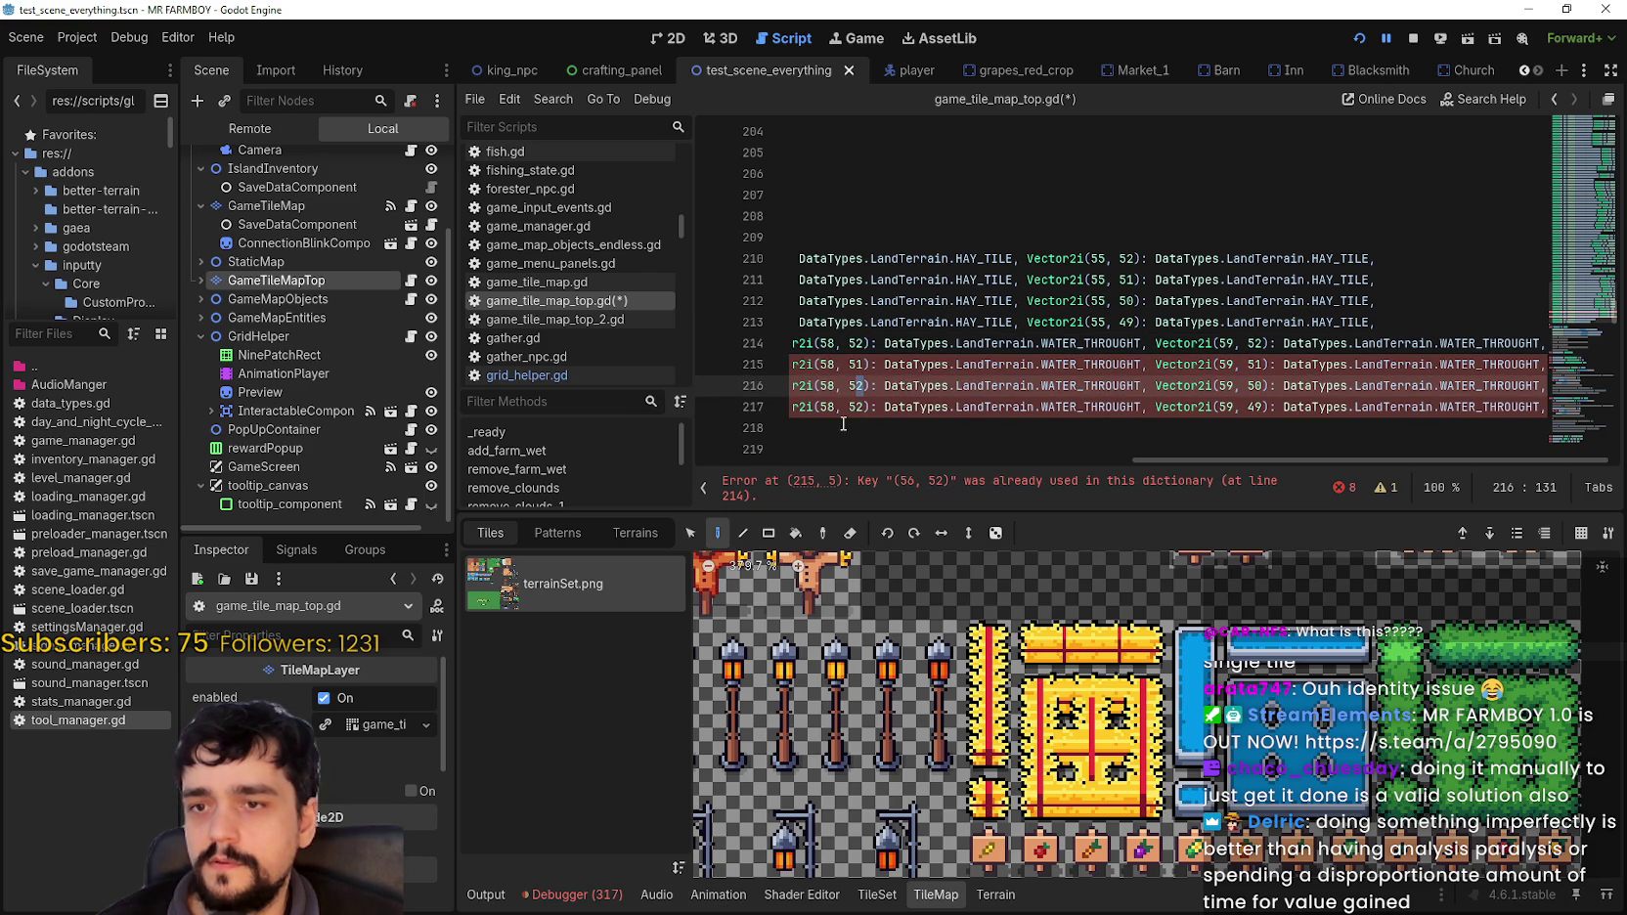
key("Delete")
type("0")
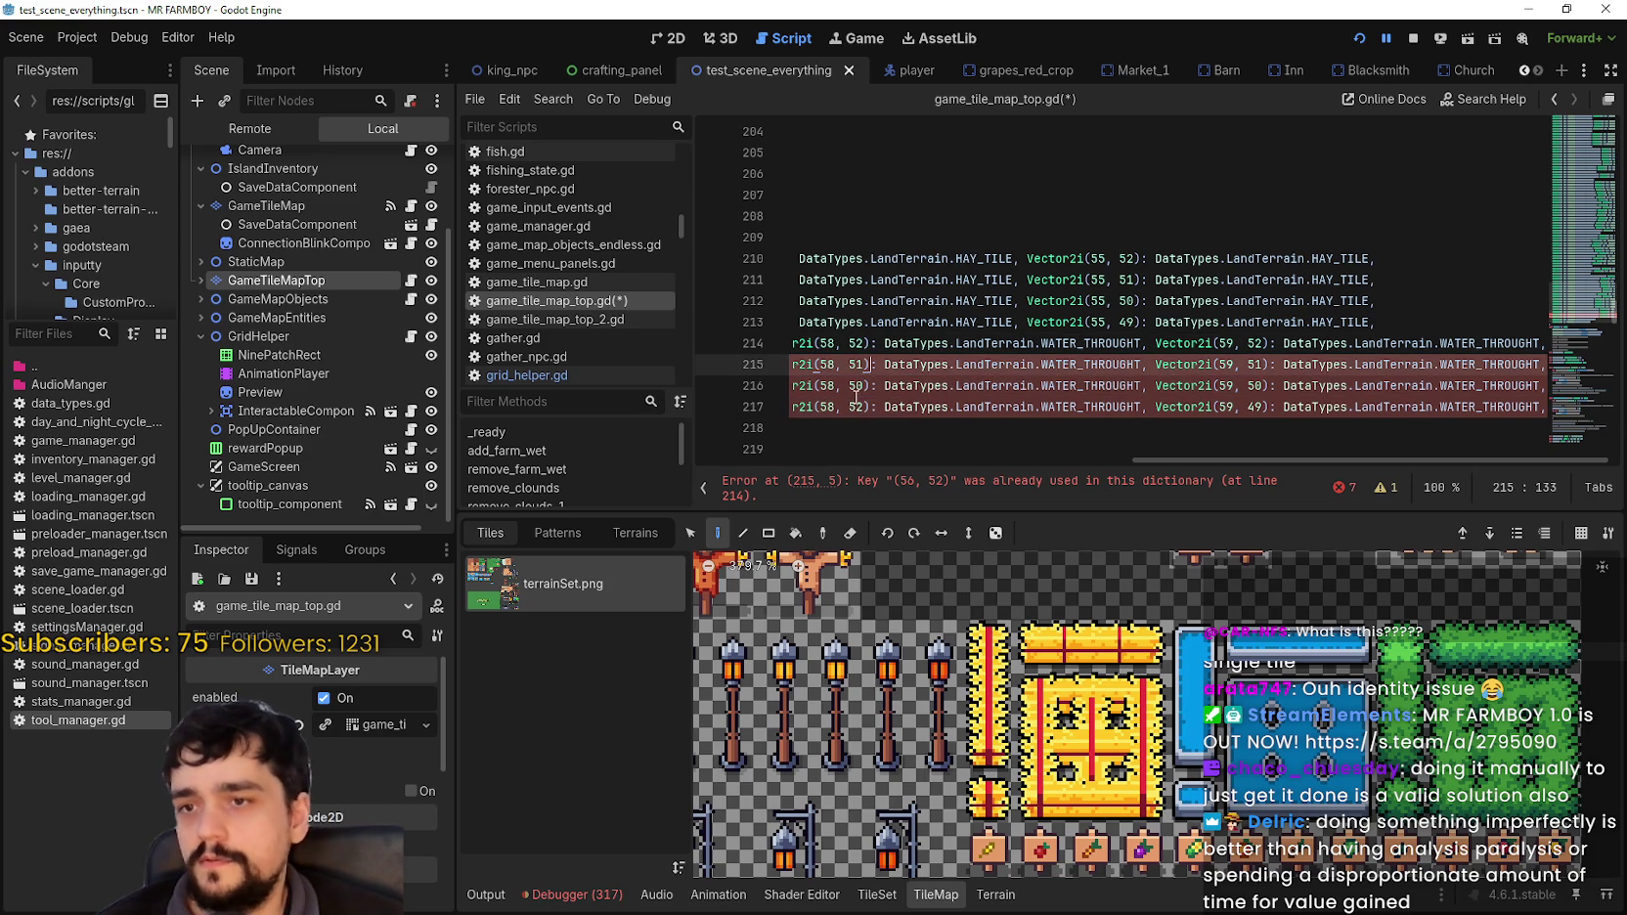
left_click(864, 407)
key("Delete")
key("Delete")
type("4")
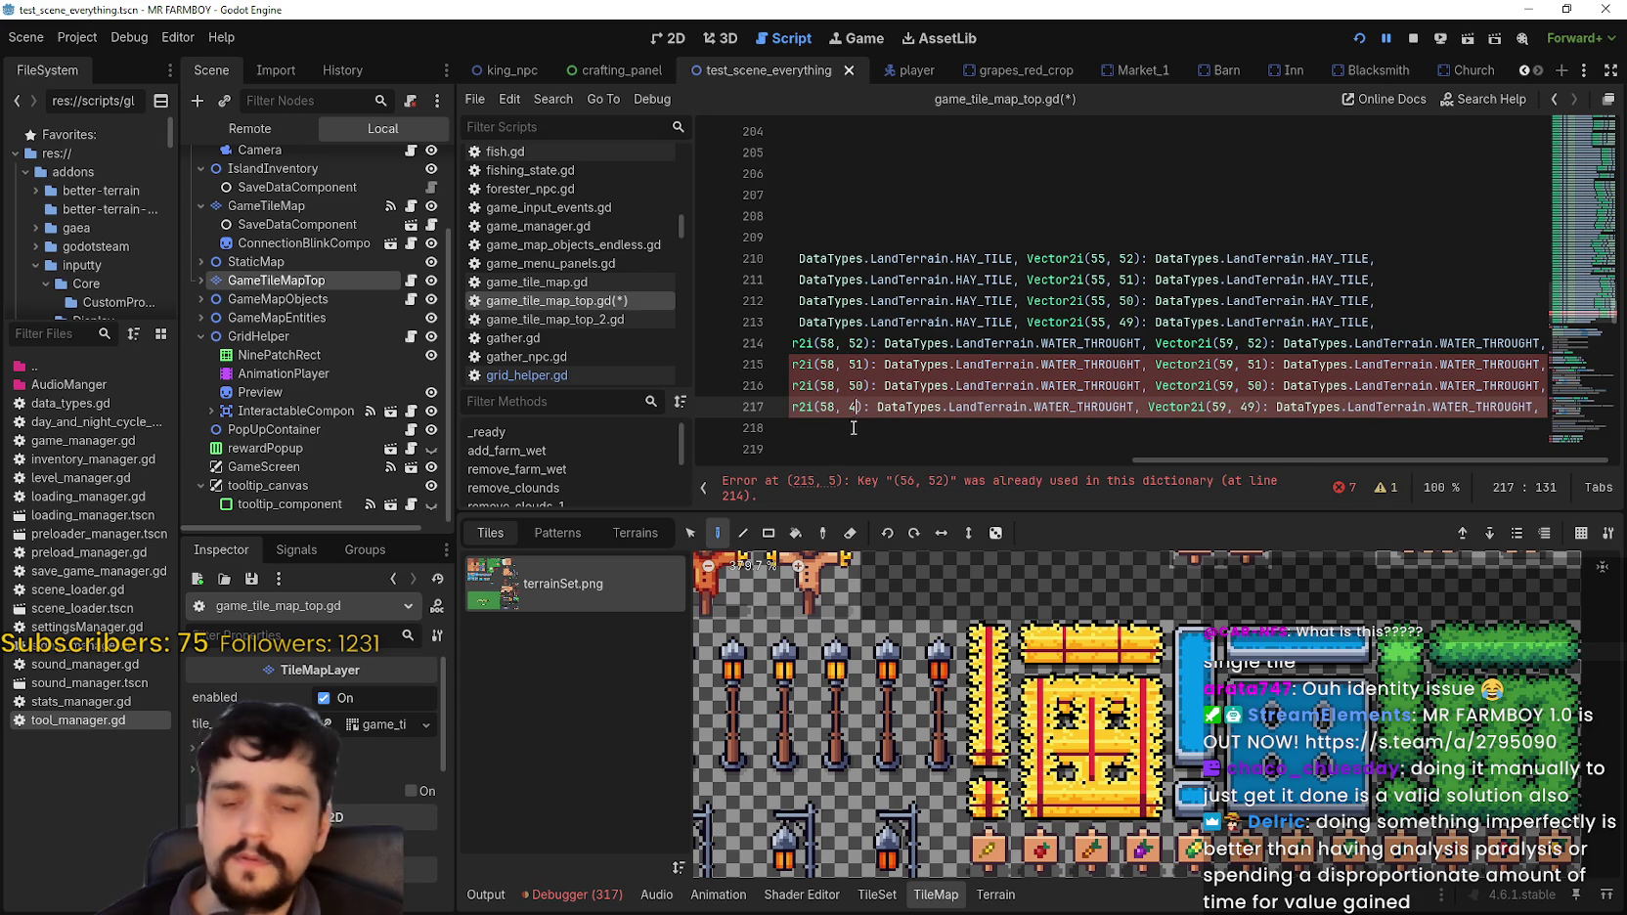
type("9")
mouse_move(1308, 456)
left_mouse_down()
mouse_move(1123, 475)
mouse_move(861, 467)
left_mouse_up()
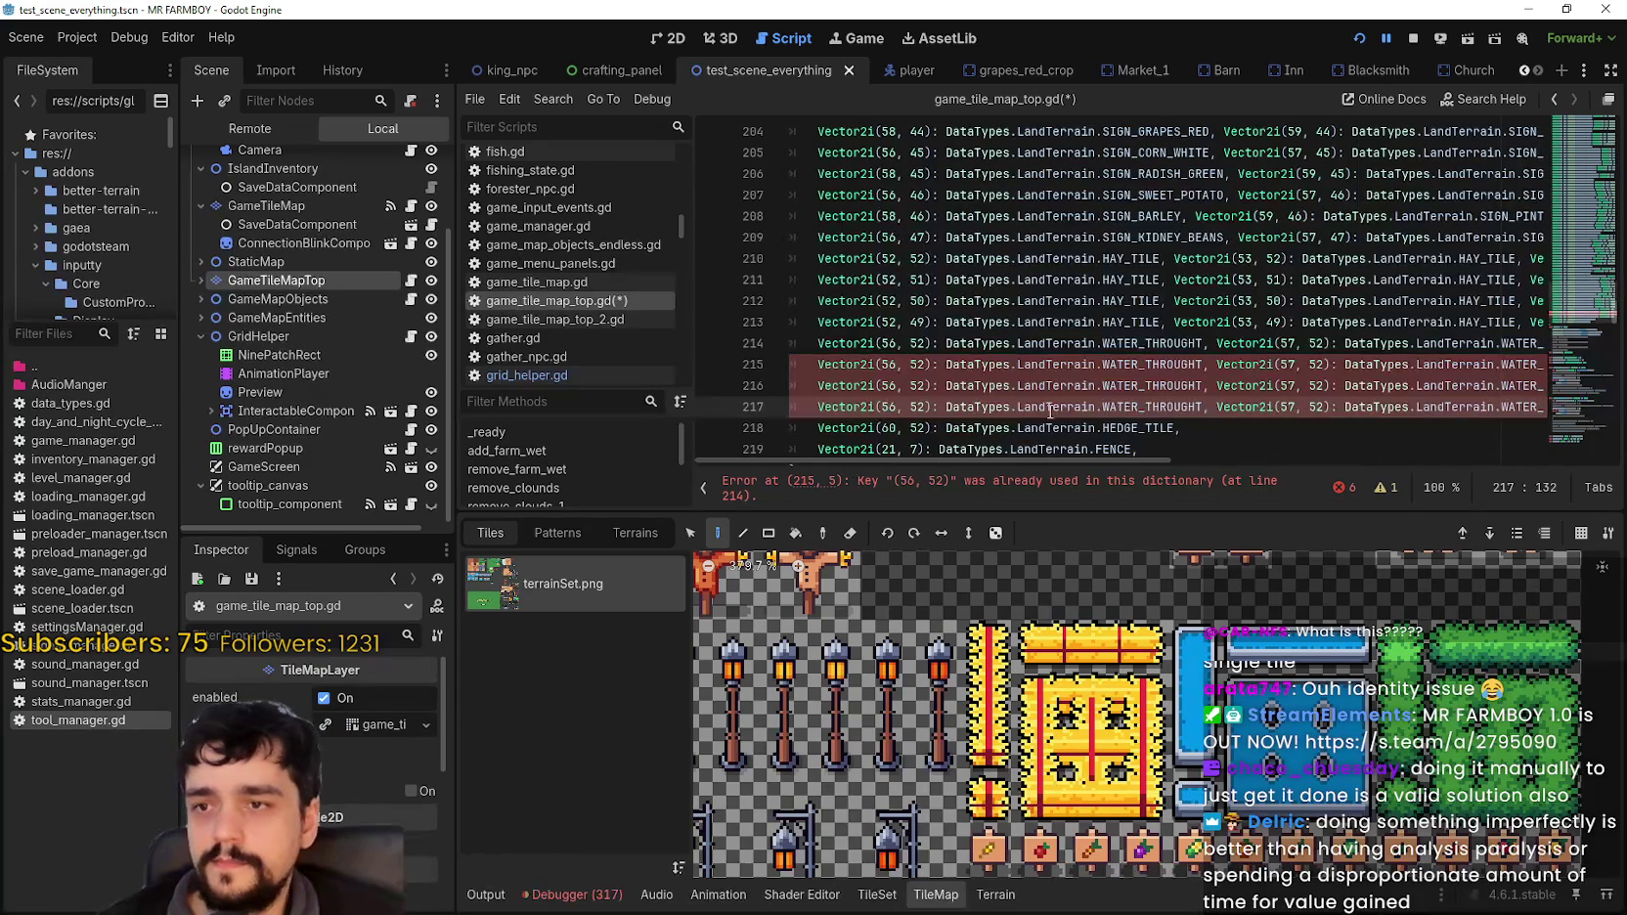
Step: Set the x 57 keys on lines 215–217 to y 51, 50 and 49
left_click(1326, 364)
key("BackSpace")
type("1")
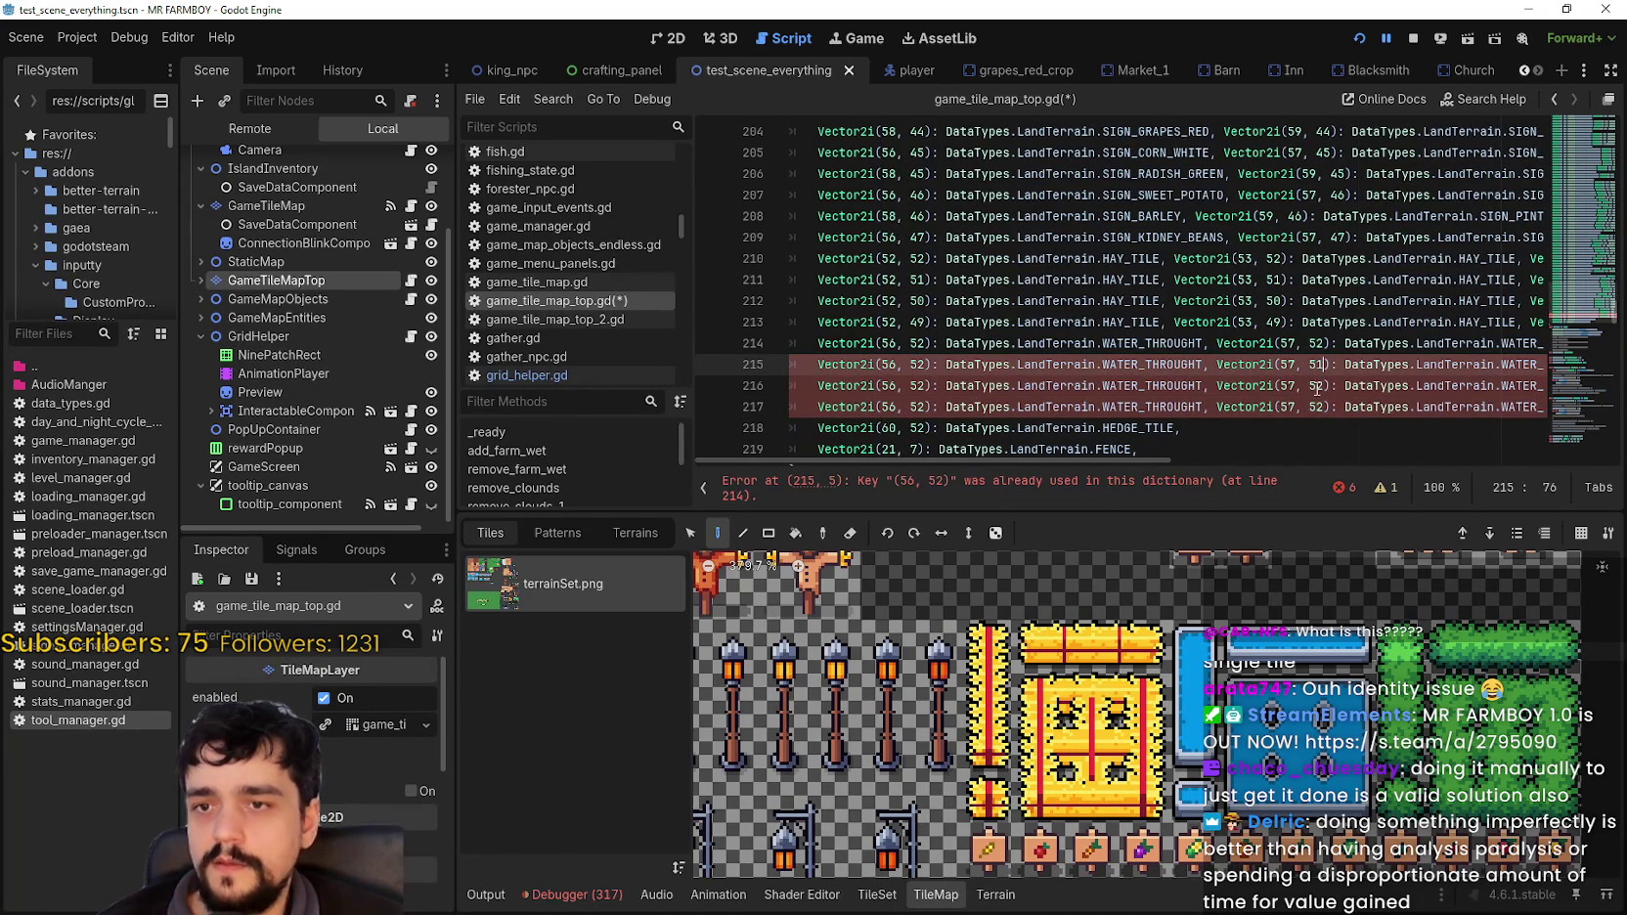
key("Down")
key("shift+Left")
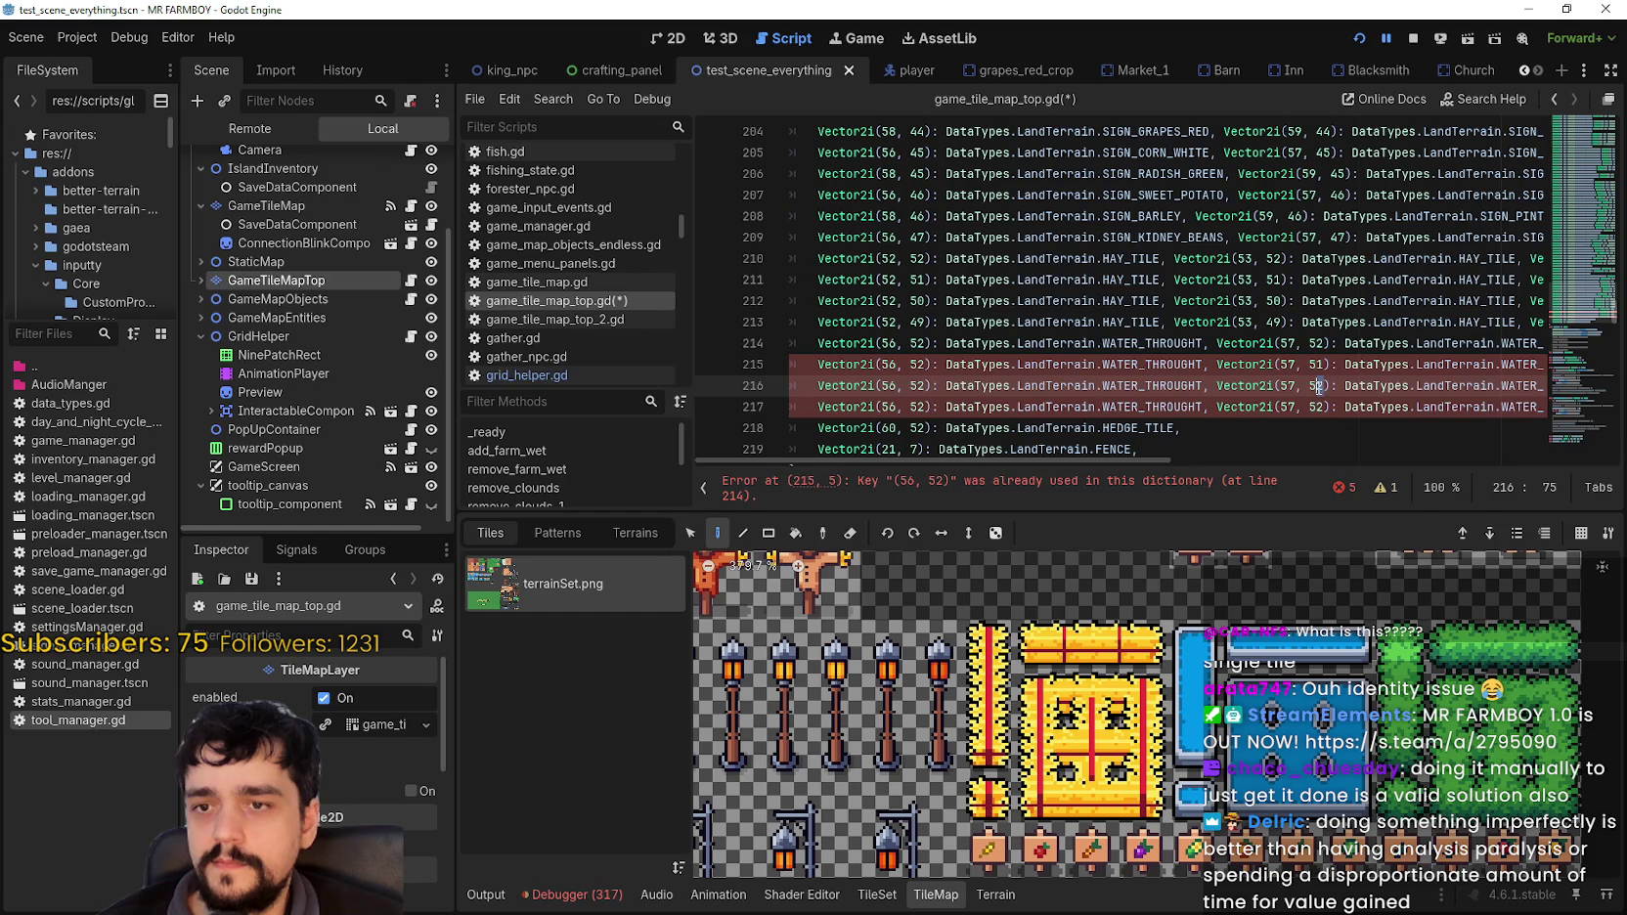
type("0")
key("Down")
key("BackSpace")
key("BackSpace")
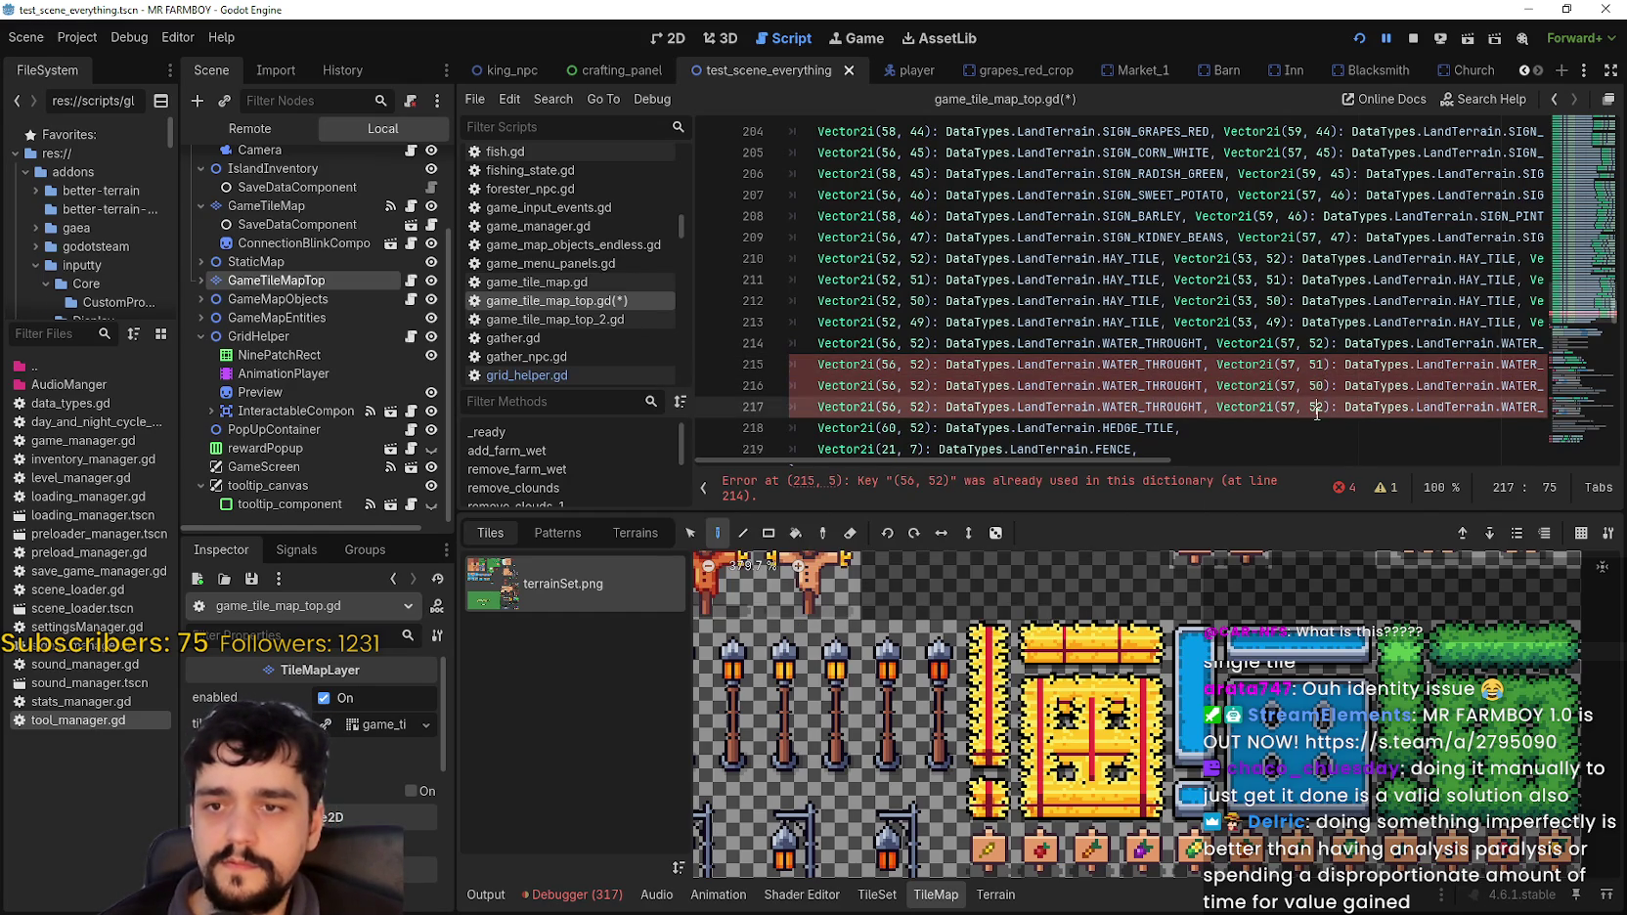
type("49")
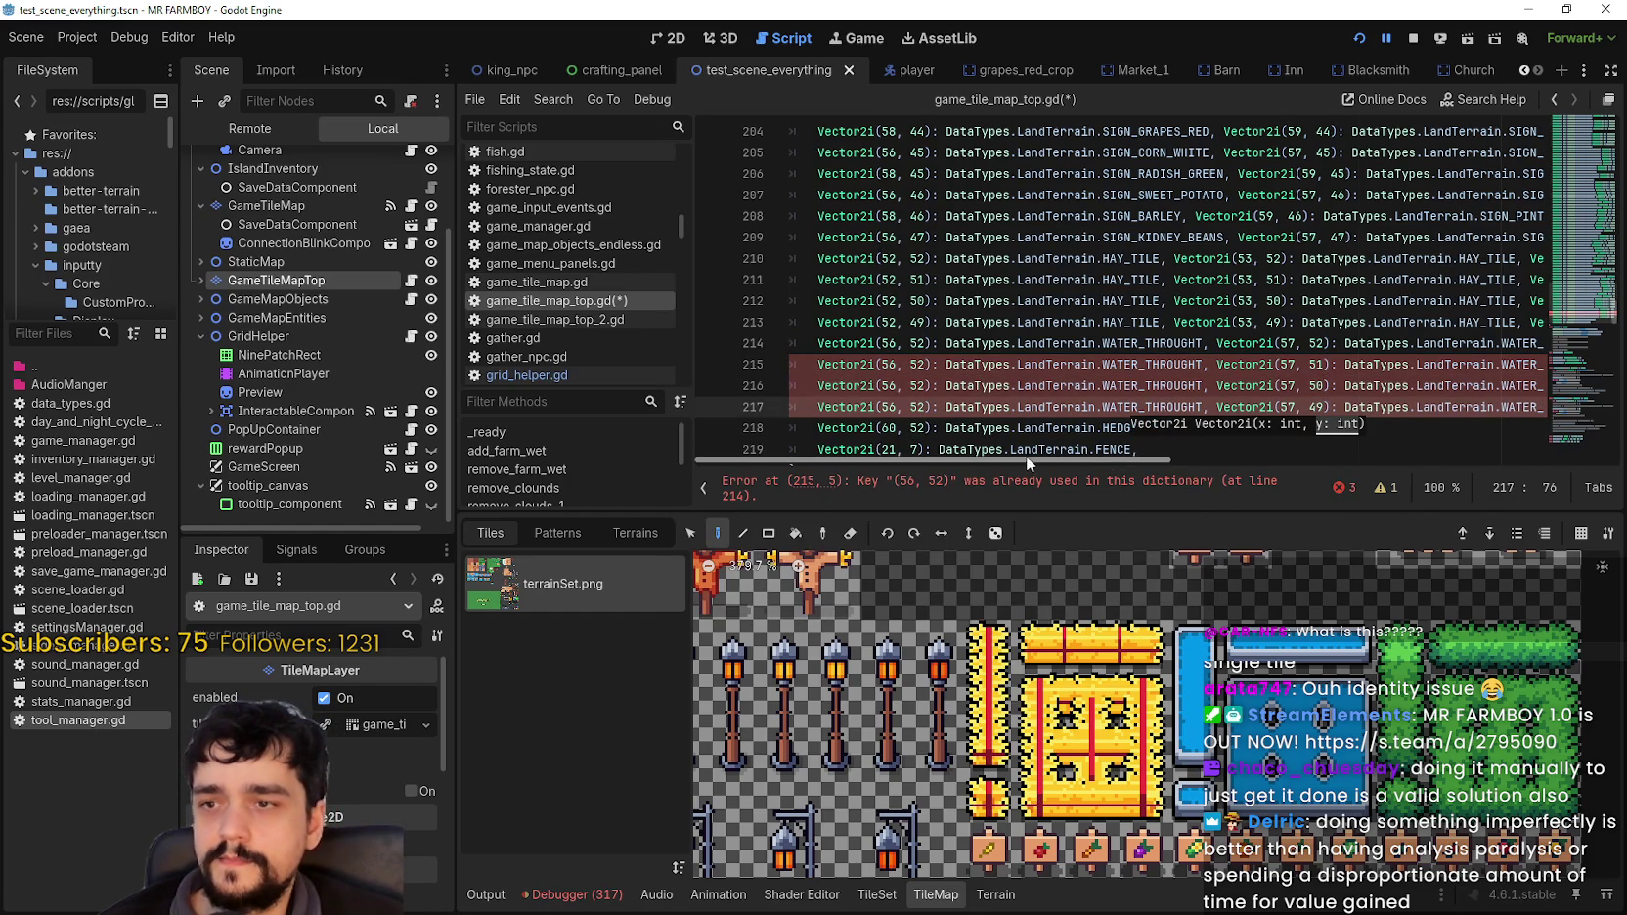
Step: Set the first x 56 keys on lines 215–217 to y 51, 50 and 49
left_click(925, 365)
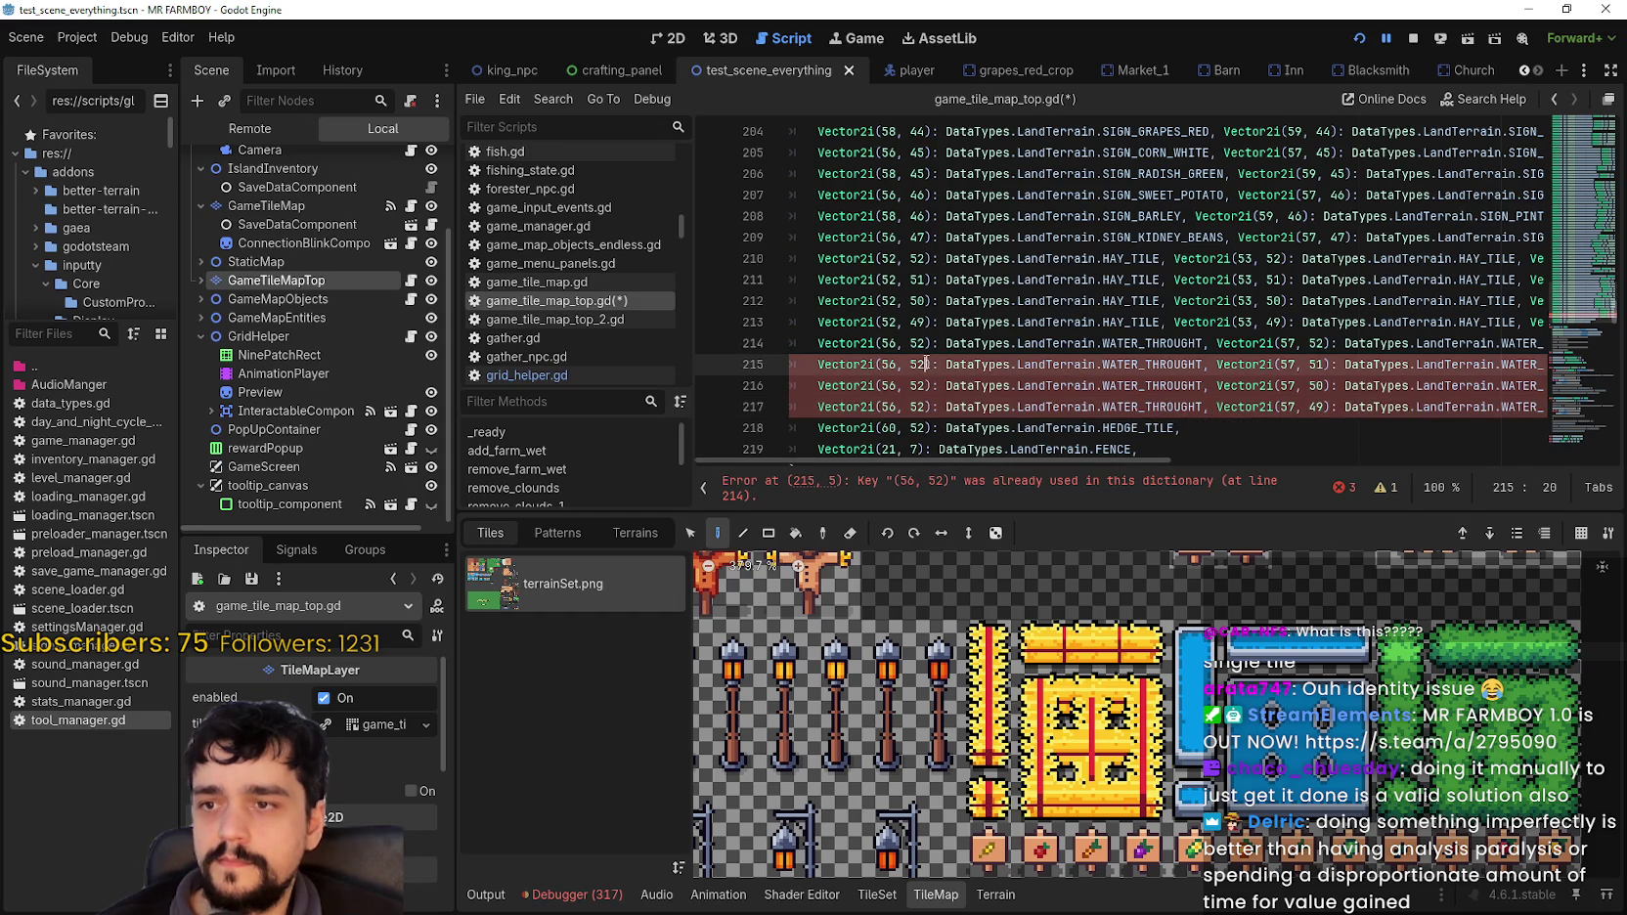
left_click(923, 386)
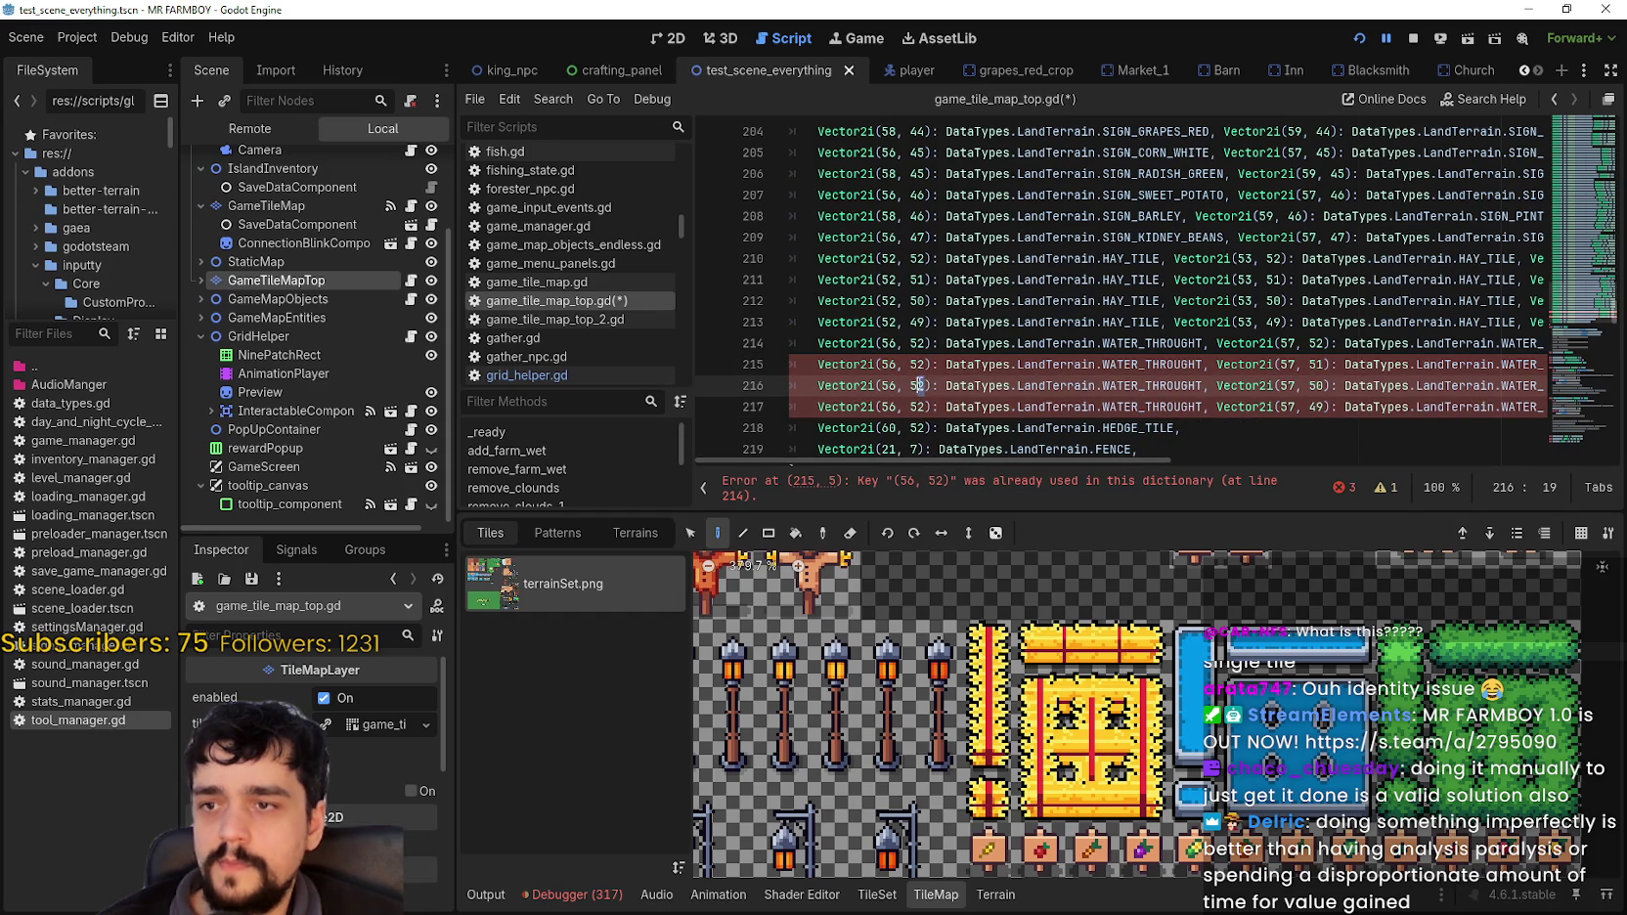
left_click(922, 364)
key("BackSpace")
type("1")
left_click(923, 386)
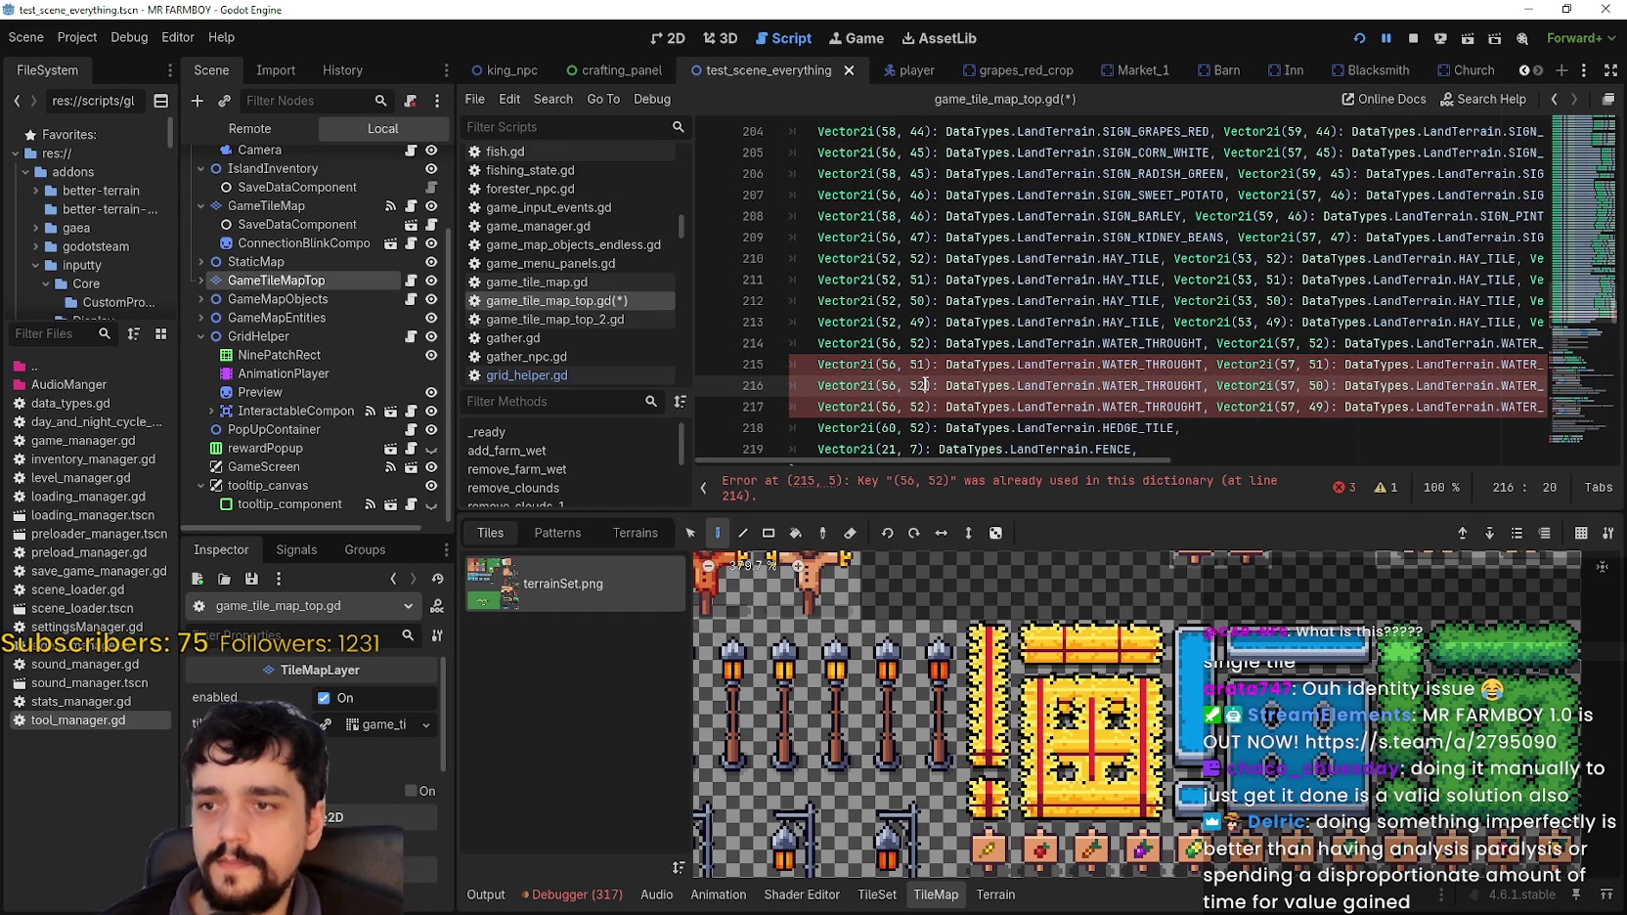
key("BackSpace")
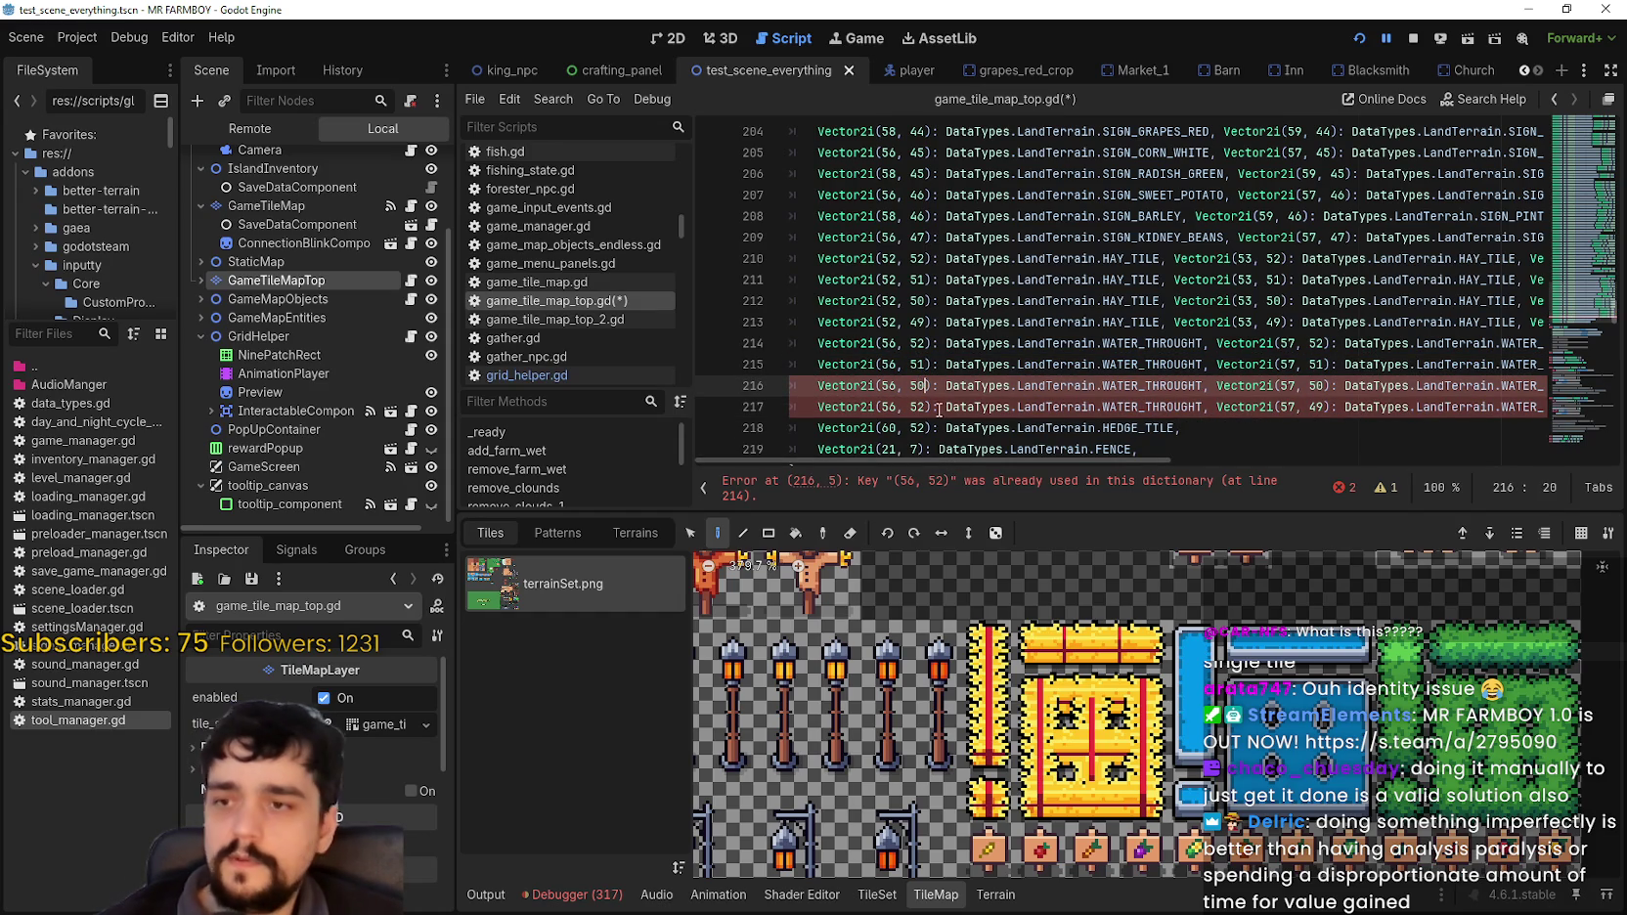
type("0")
left_click(941, 364)
left_click(919, 406)
key("BackSpace")
key("BackSpace")
type("49")
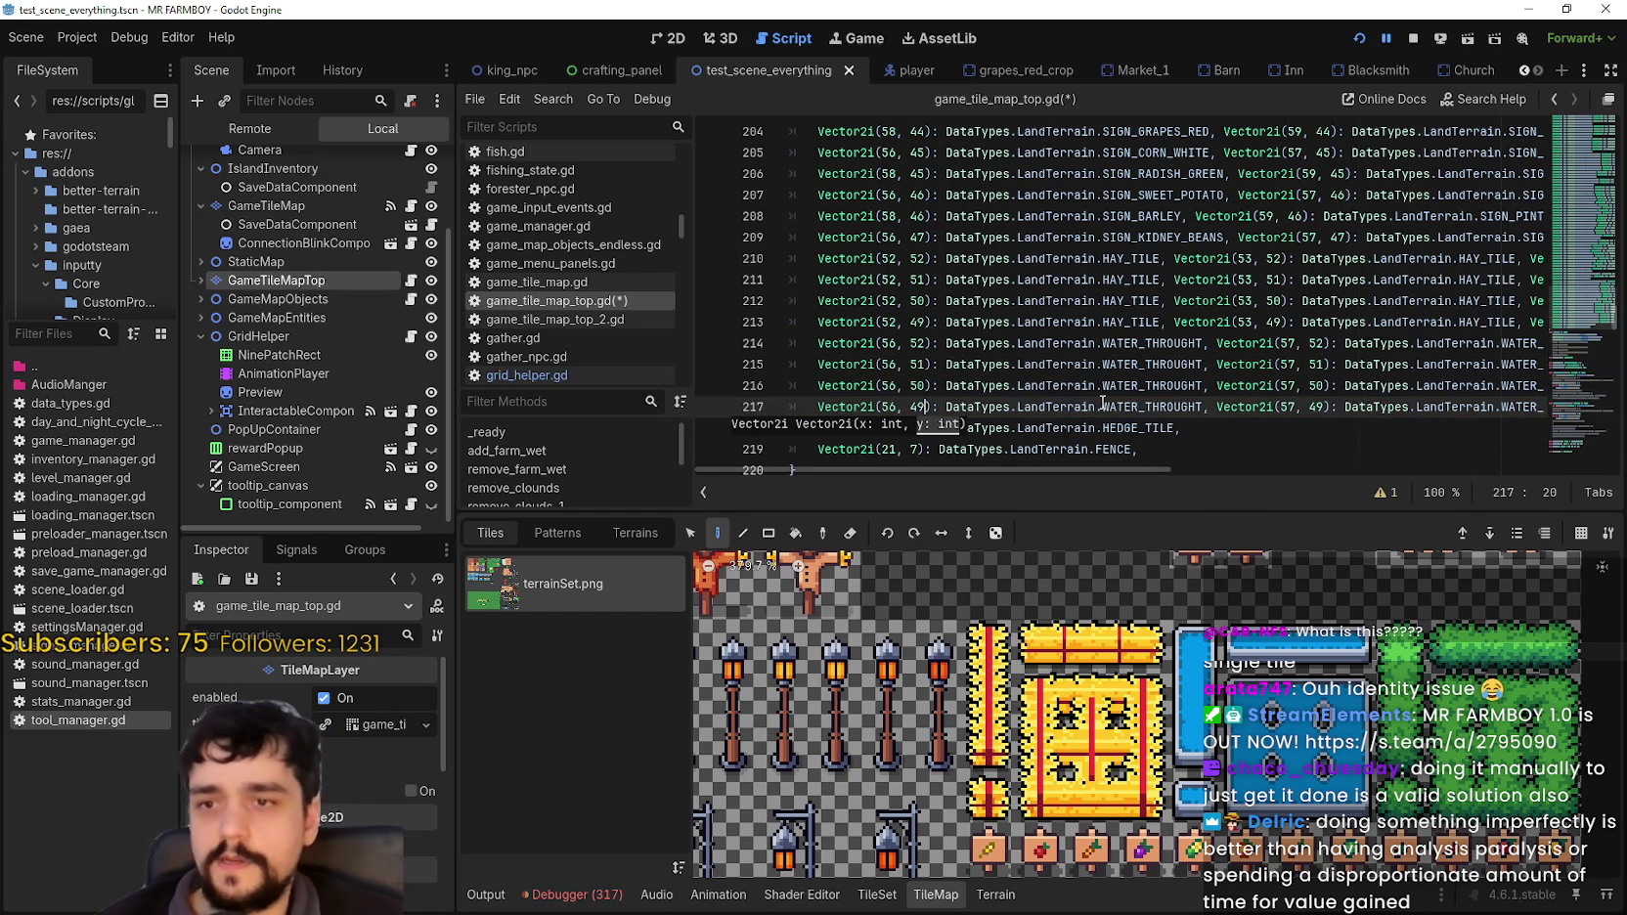
Step: Save the script, enlarge the code editor, and select the HEDGE_TILE entry on line 218
key("ctrl+s")
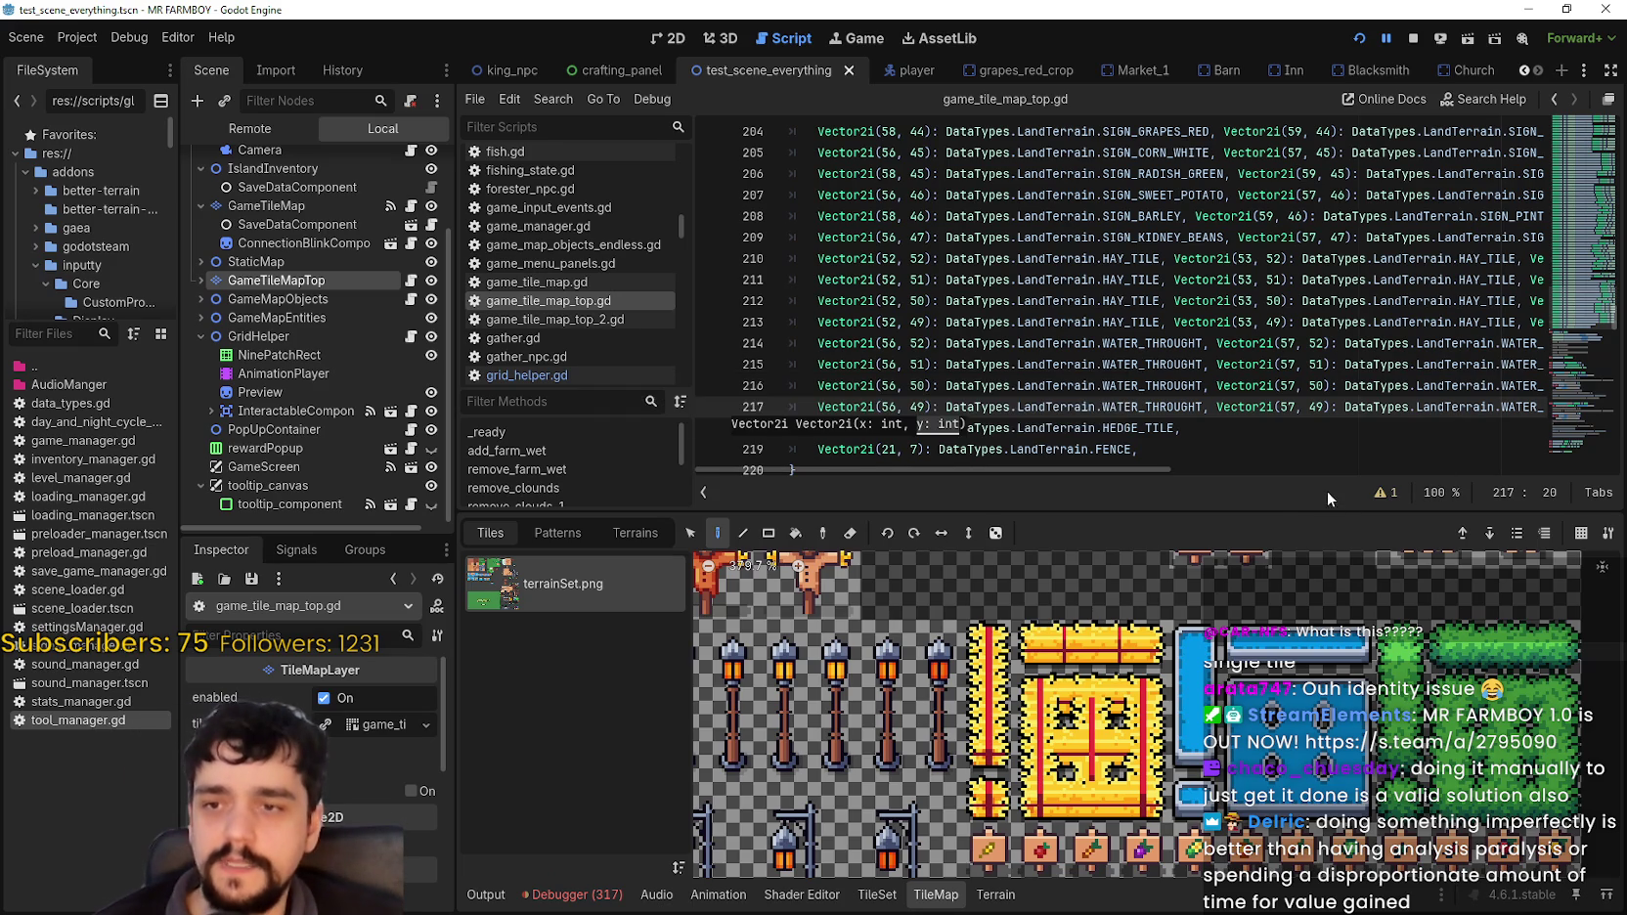
left_click_drag(1286, 521, 1300, 587)
mouse_move(1320, 407)
left_mouse_down()
mouse_move(1389, 406)
mouse_move(1369, 428)
left_mouse_up()
left_click_drag(1174, 427, 818, 427)
left_click_drag(1182, 428, 818, 428)
key("ctrl+c")
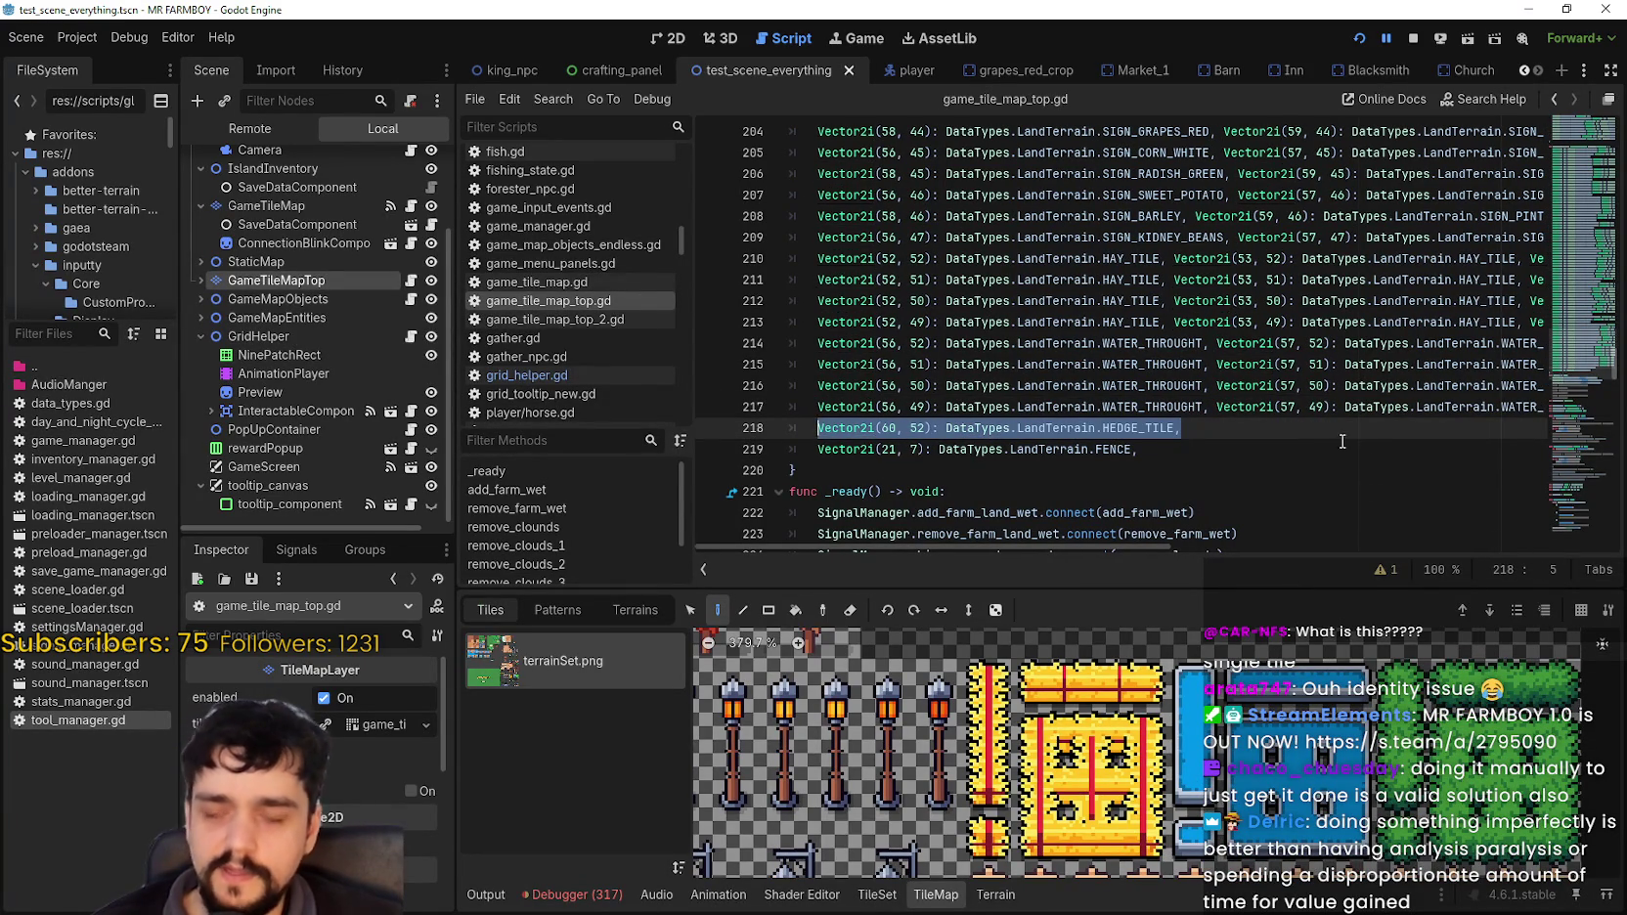
Step: Append a second Vector2i(60, 52) HEDGE_TILE entry to line 218 and inspect atlas tile coordinates
left_click(1301, 434)
key("ctrl+v")
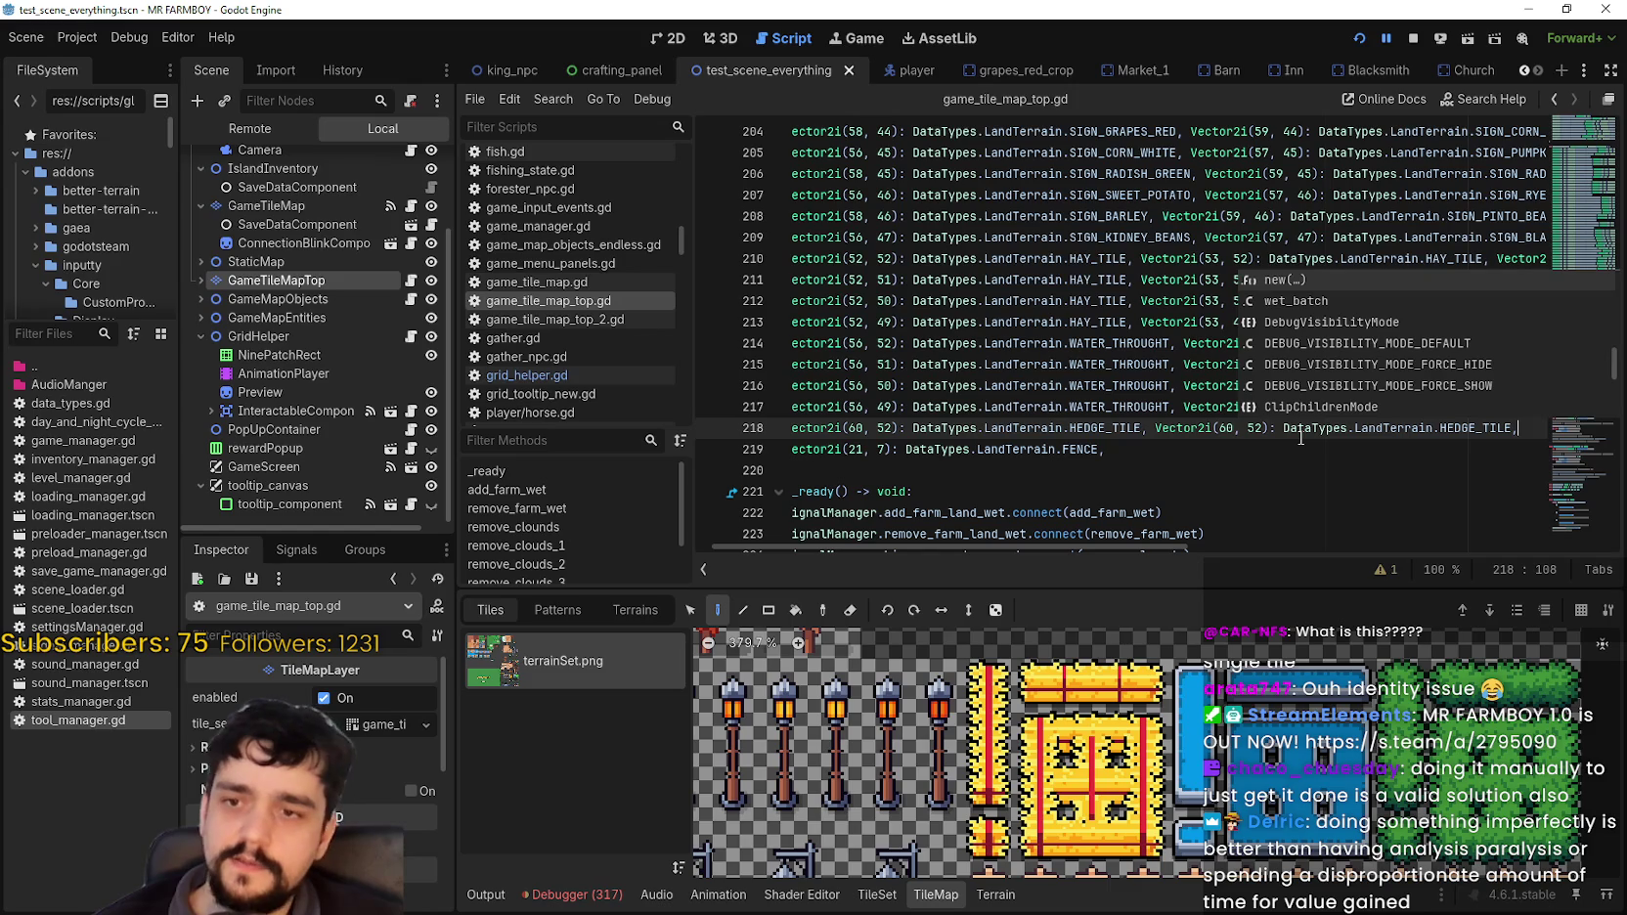
left_click(1240, 427)
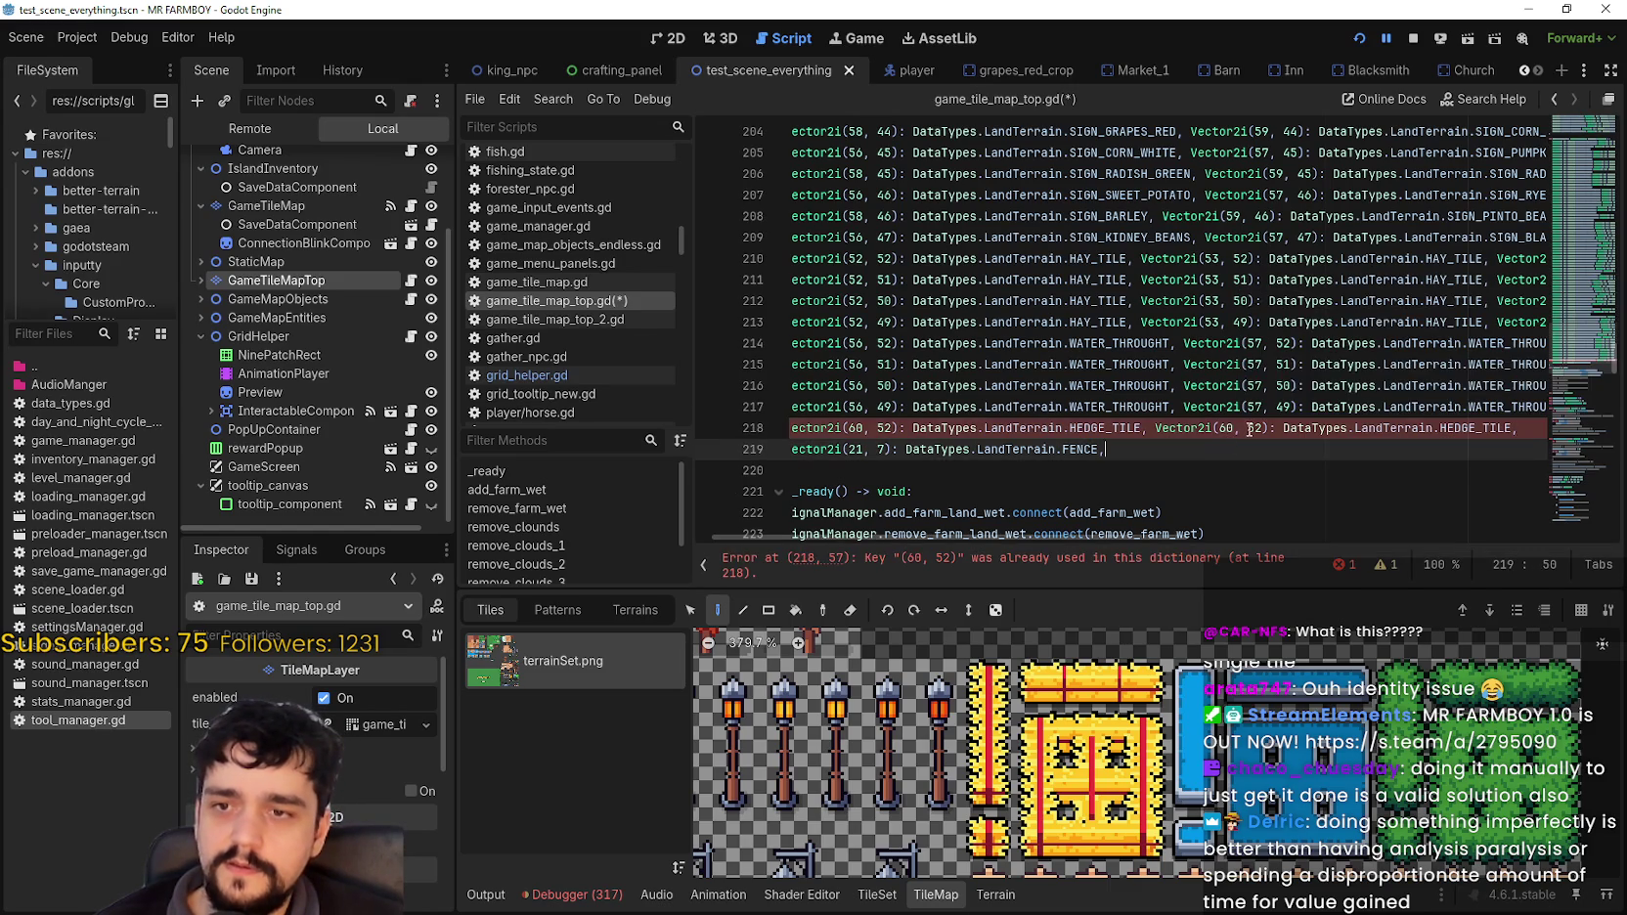
left_click(1225, 428)
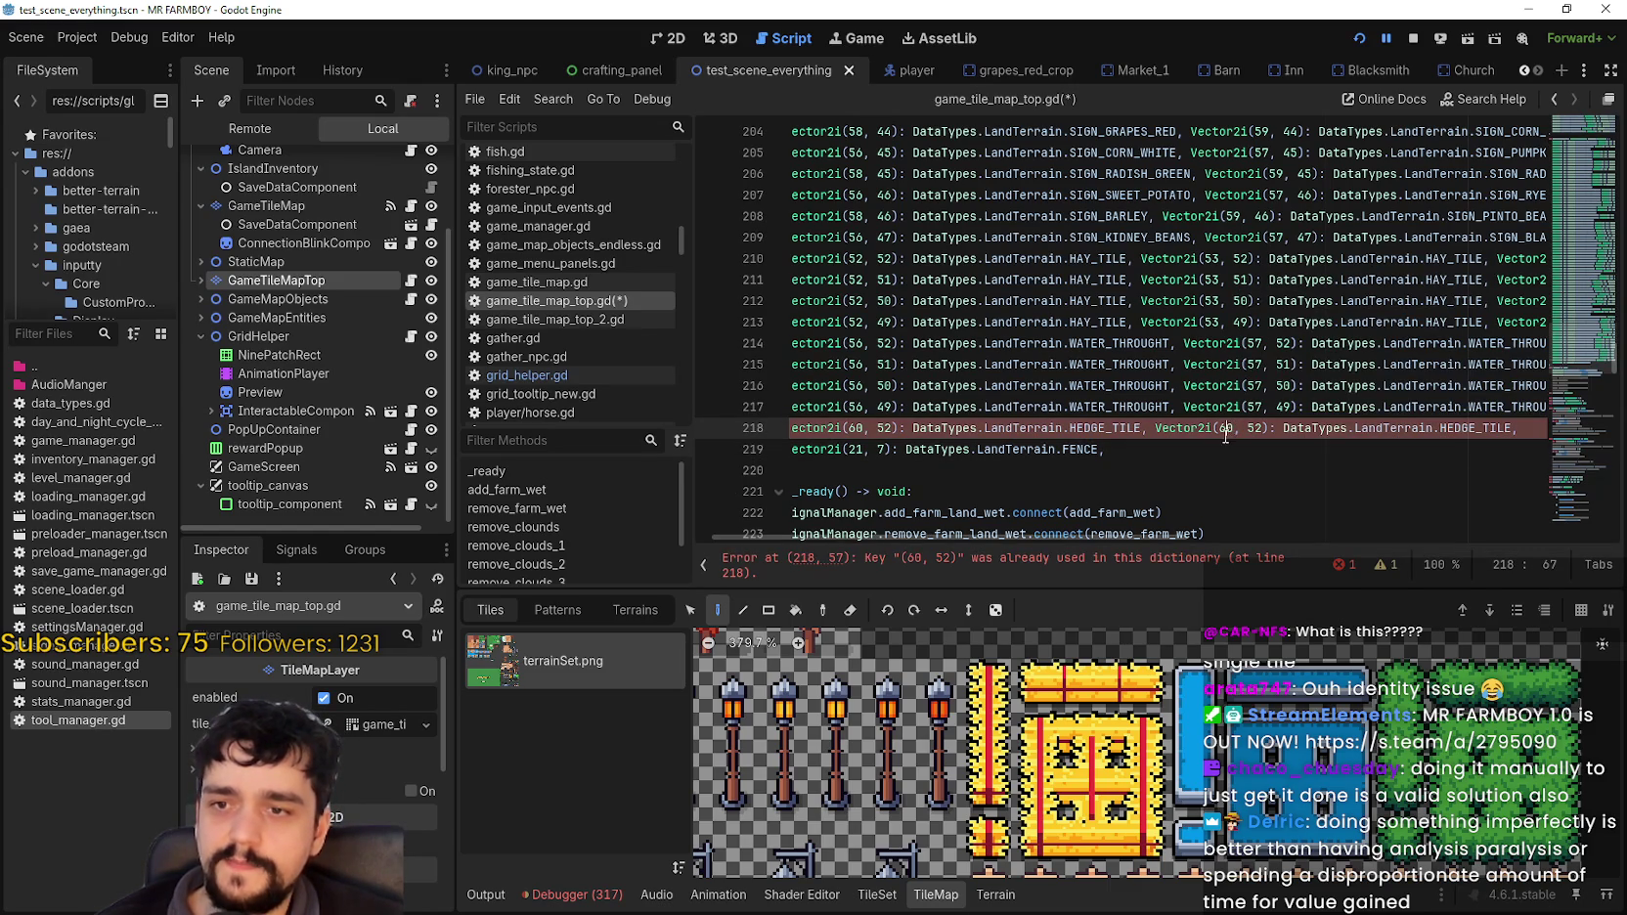
scroll(939, 753, "right", 5)
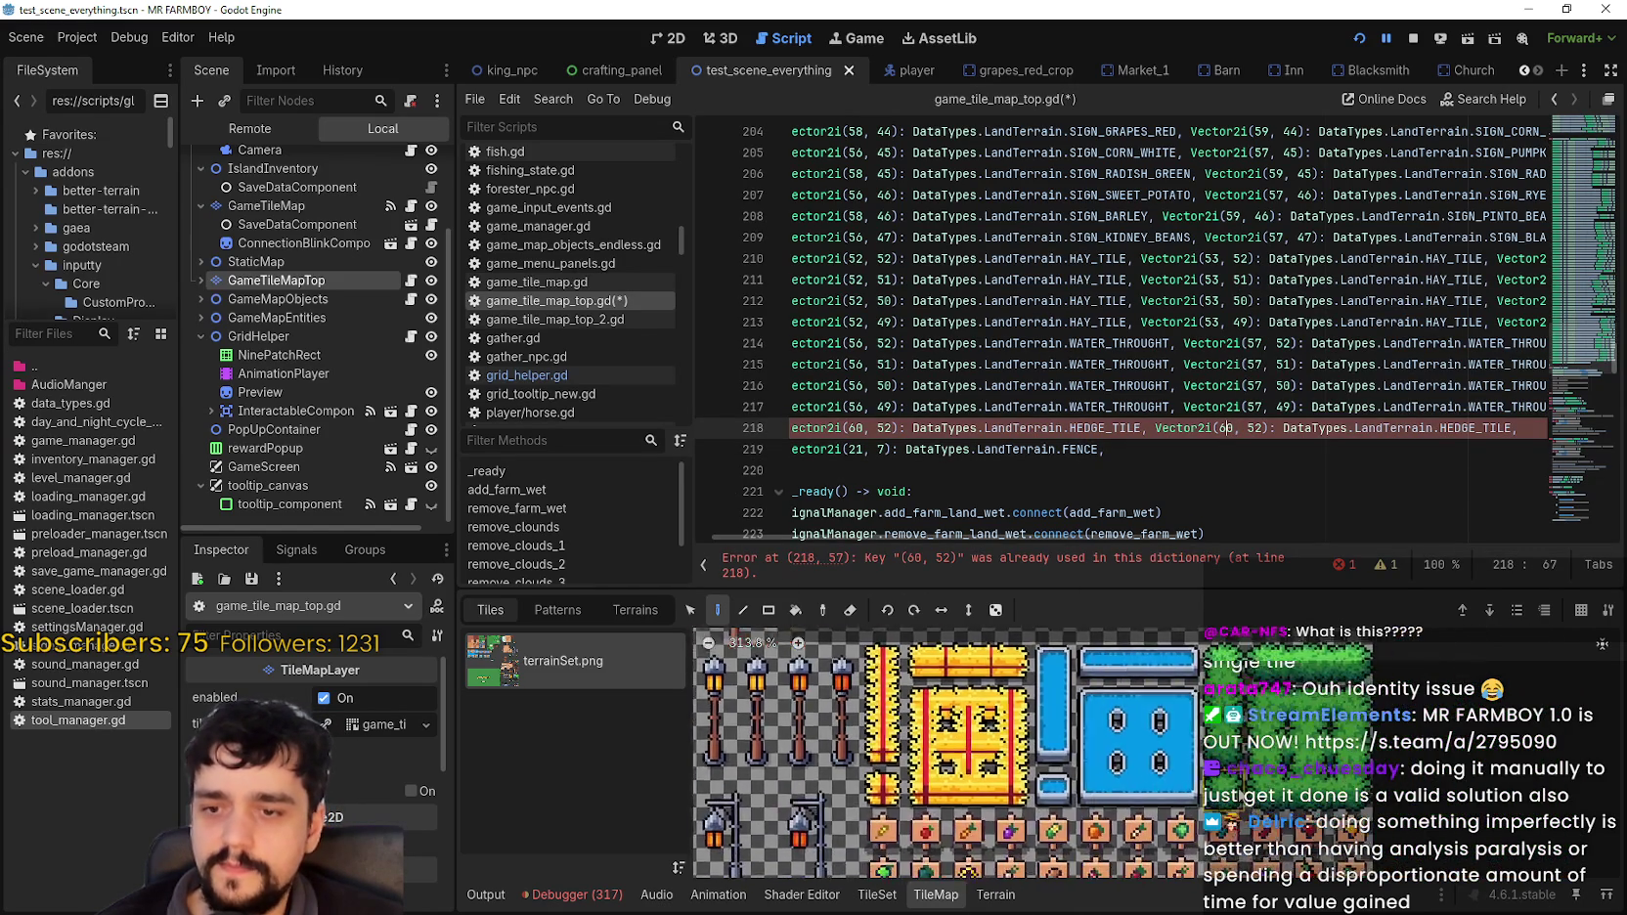
mouse_move(1281, 794)
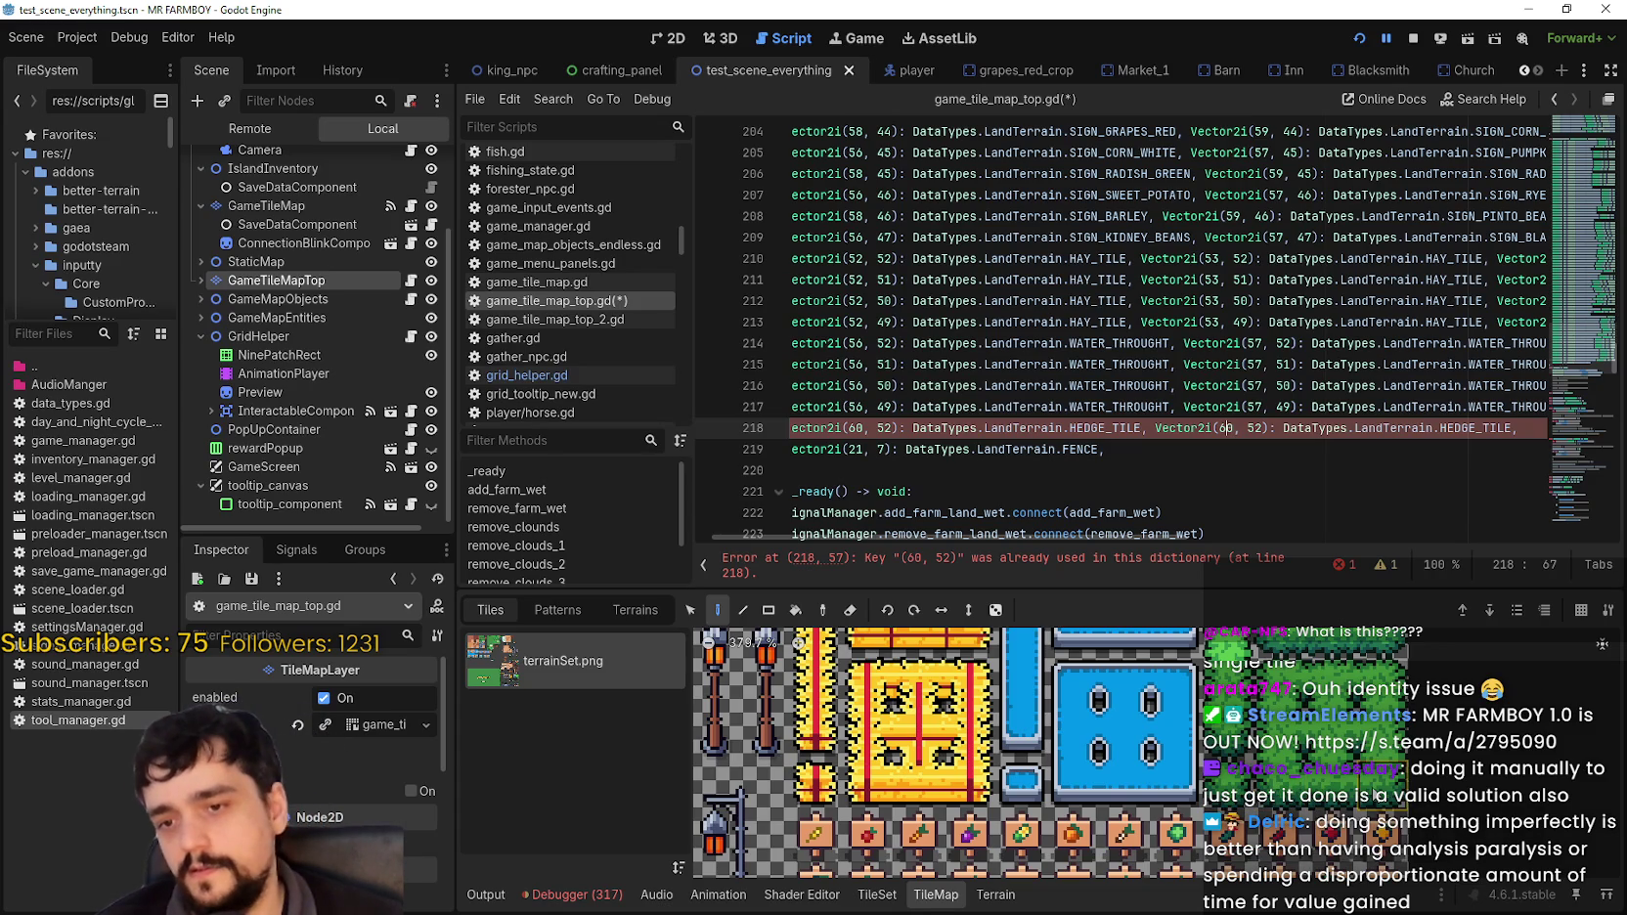
scroll(1267, 786, "up", 3)
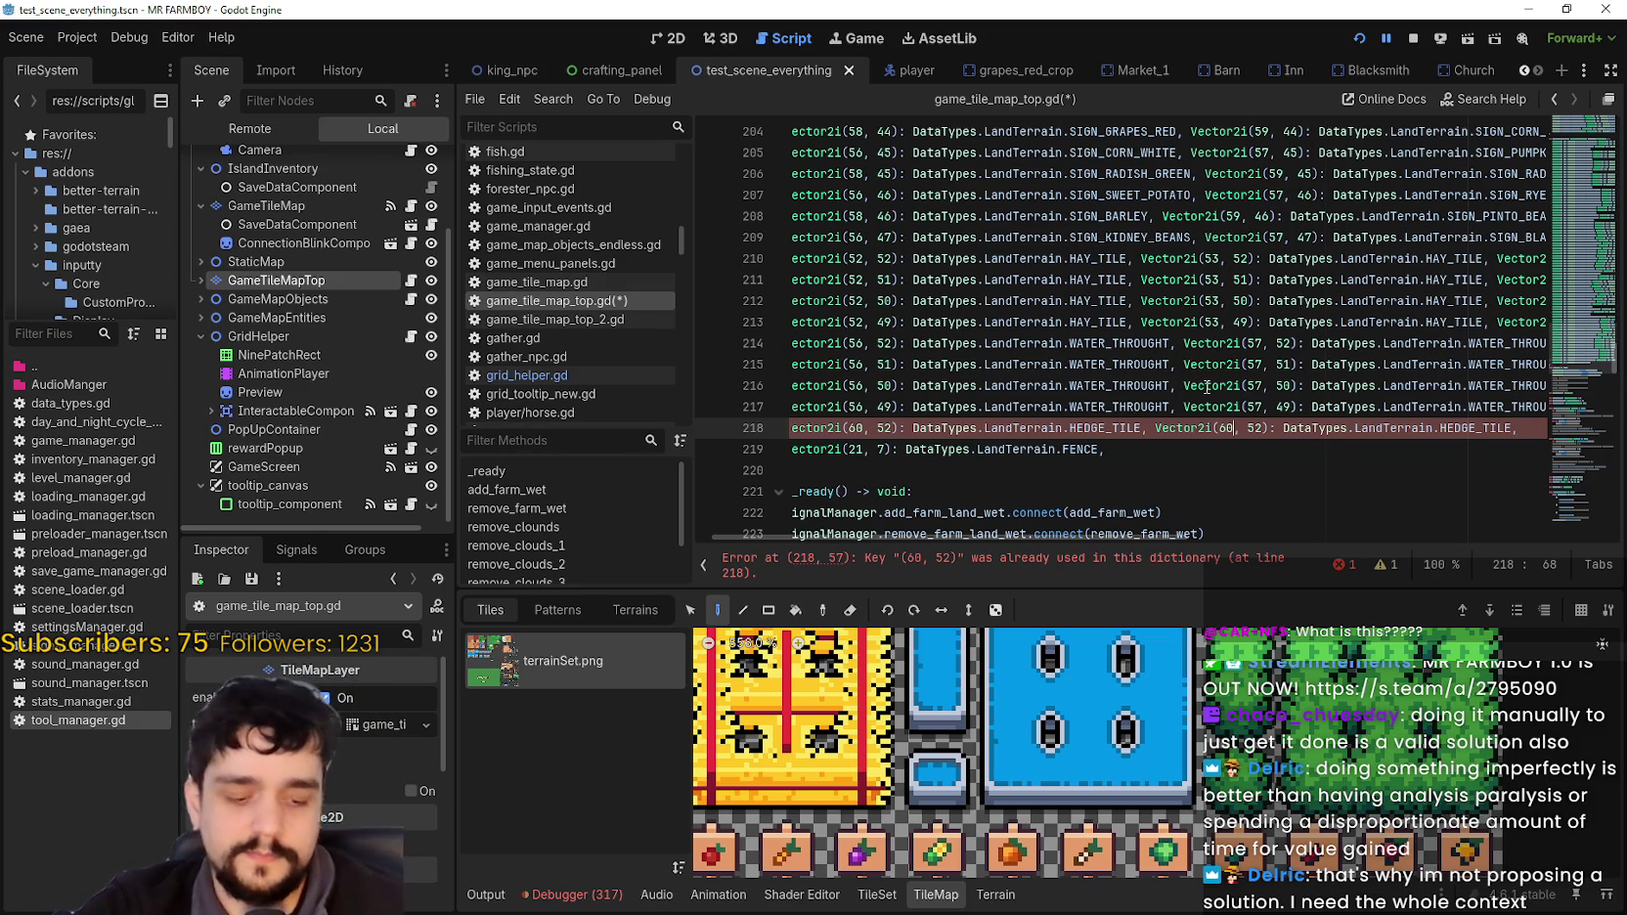
Step: Make line 218's hedge entries on row 52 cover x 60, 61, 62 and 63
key("BackSpace")
type("1")
key("End")
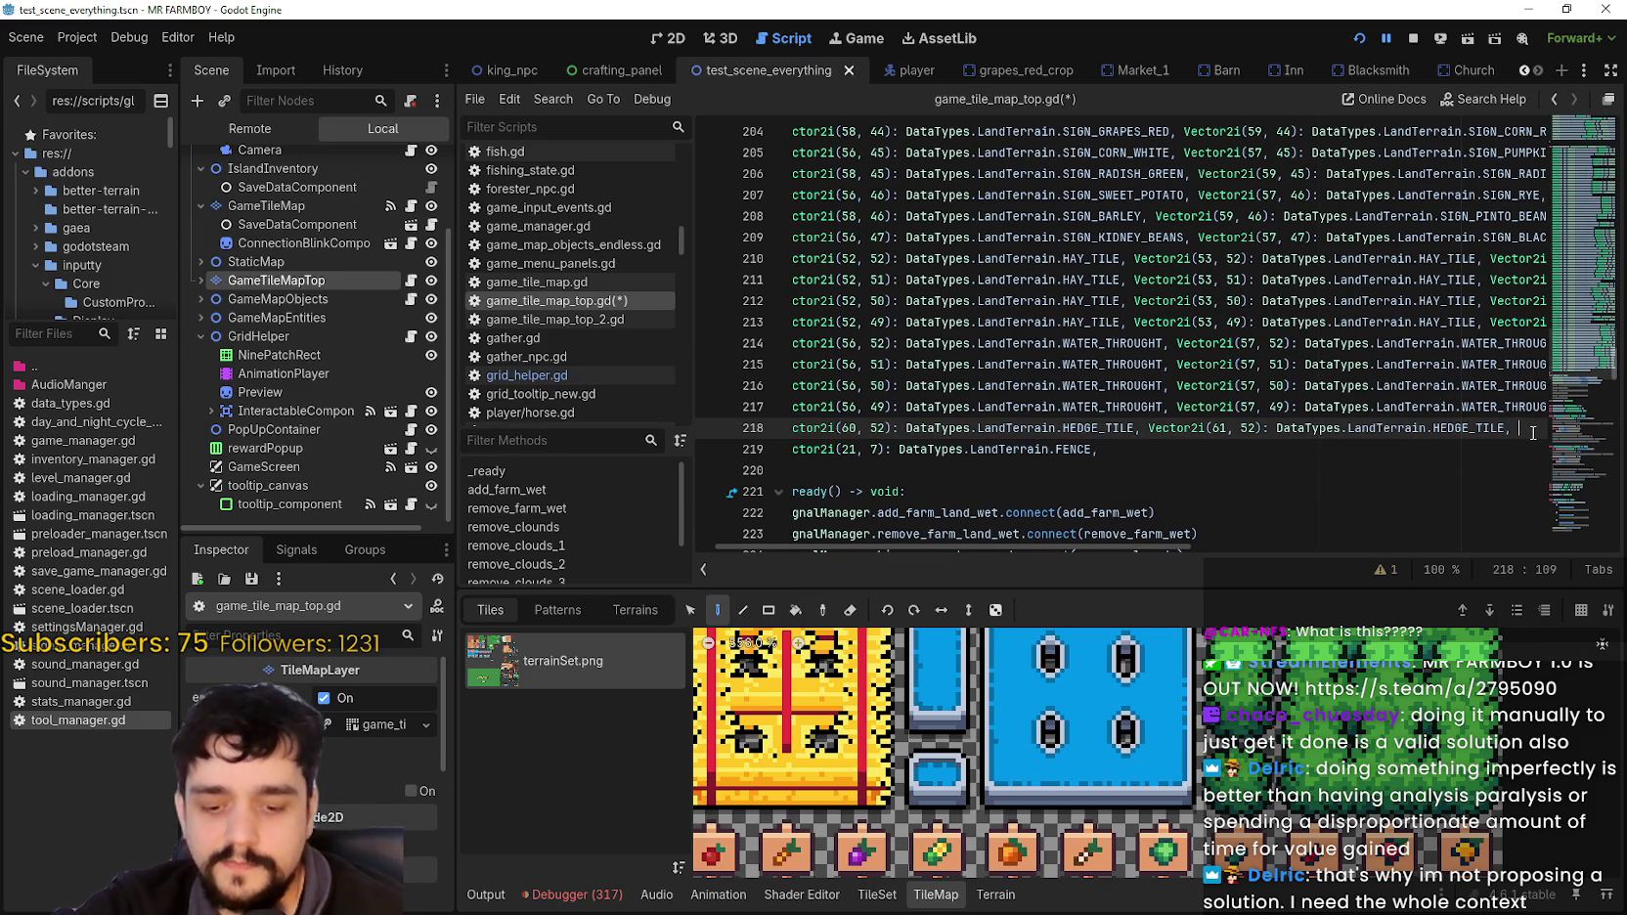
type("Vector2i(60, 52): DataTypes.LandTerrain.HEDGE_TILE,")
left_click(1250, 435)
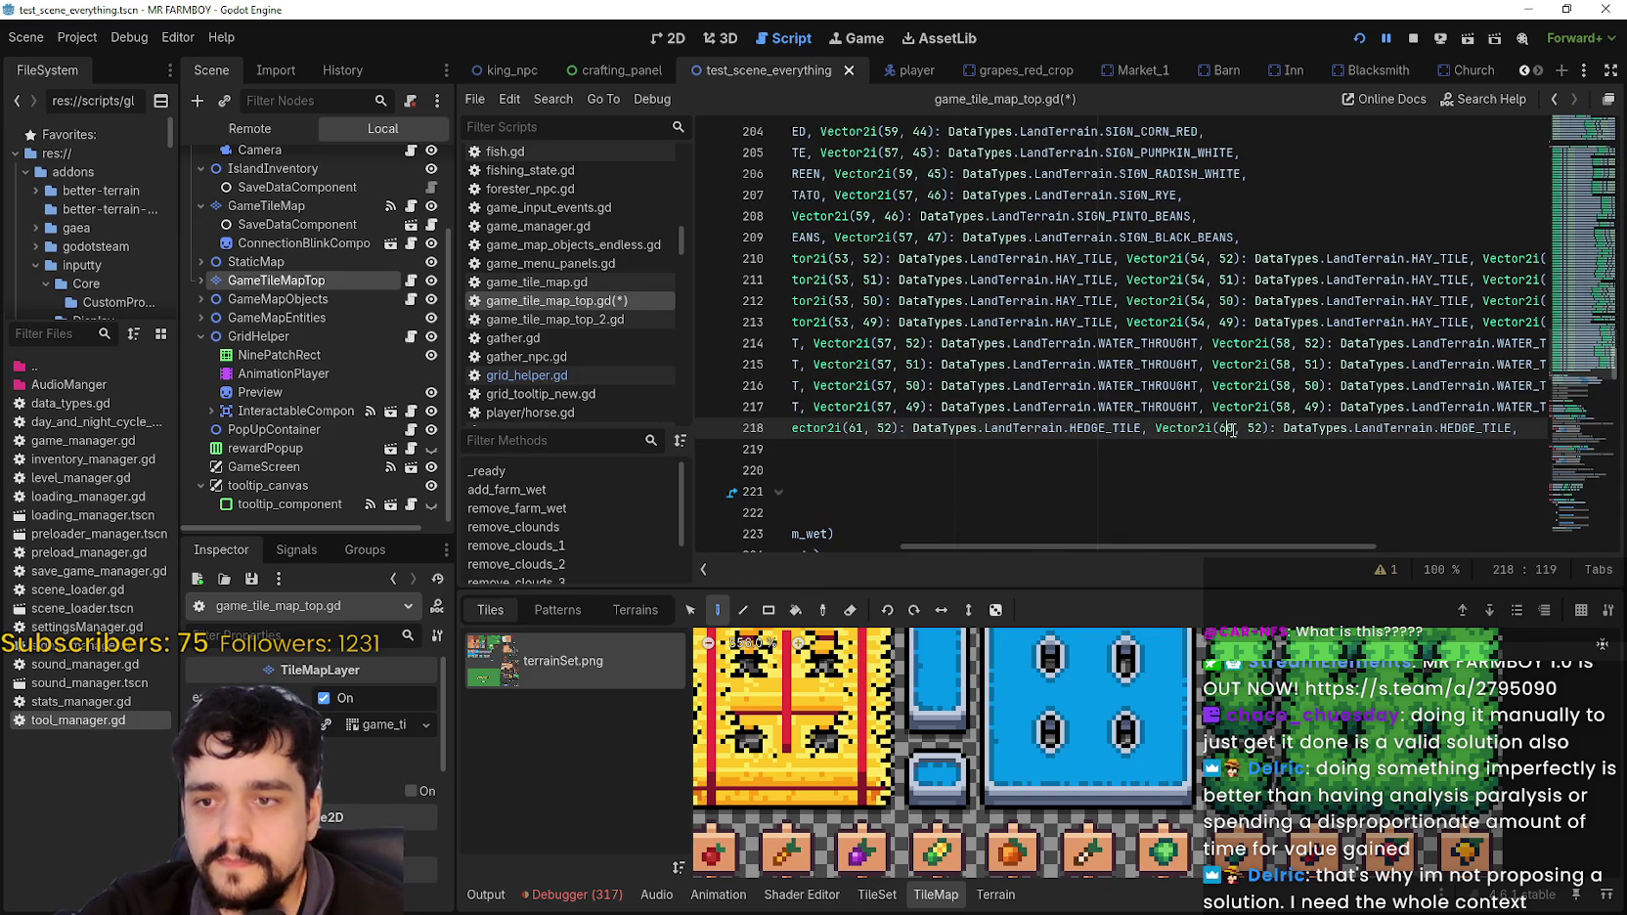
left_click(1232, 430)
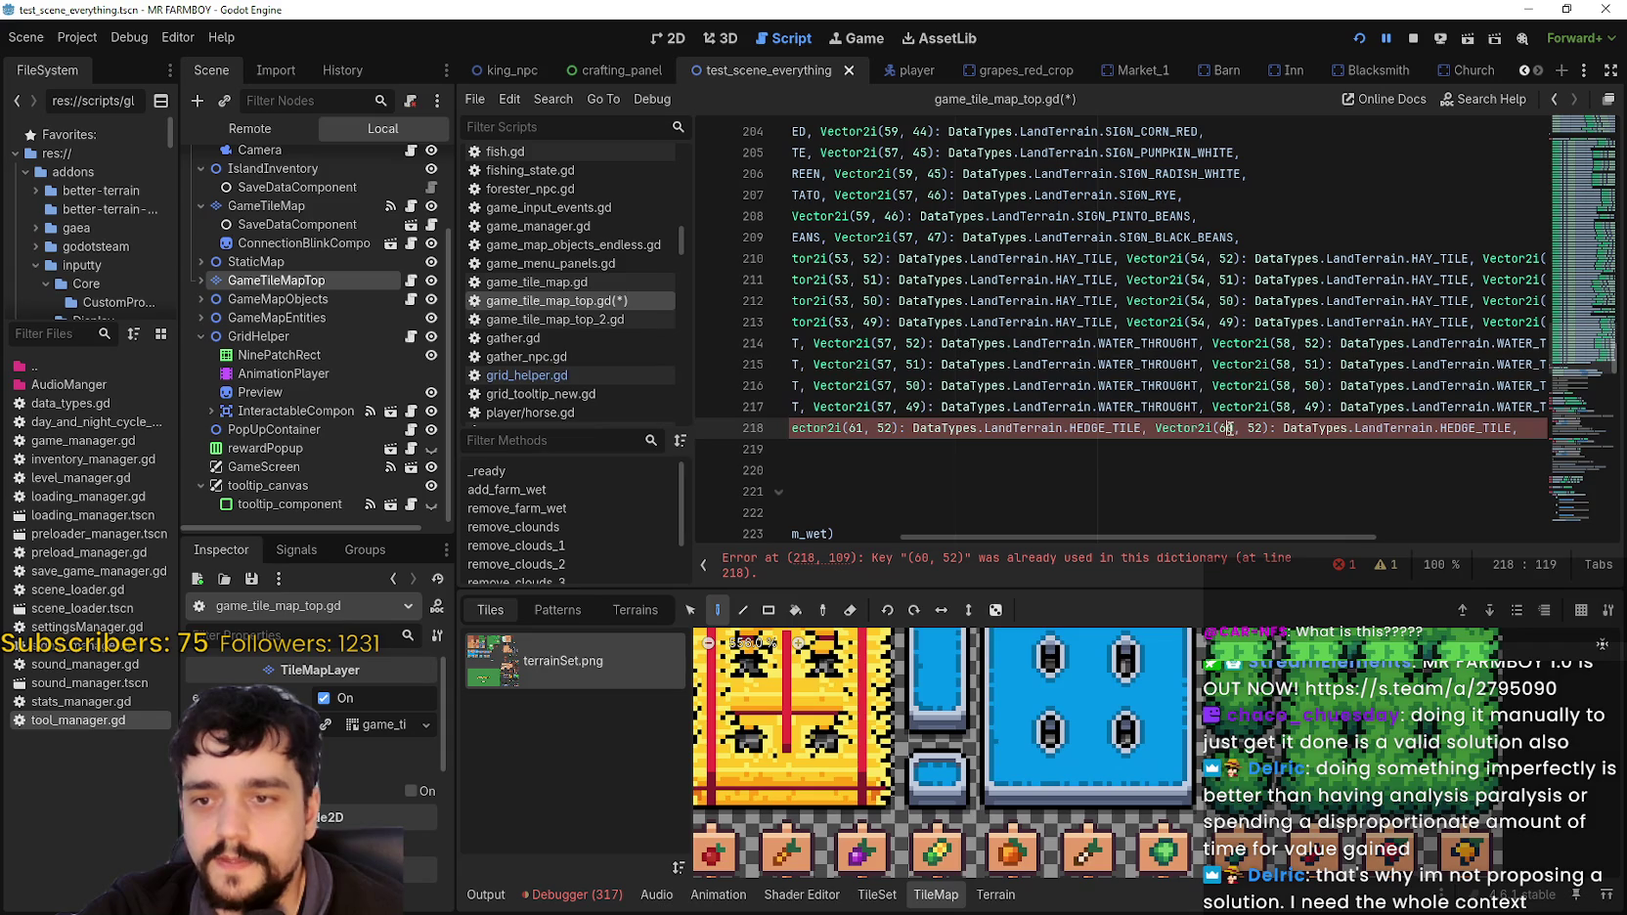
key("Delete")
type("2")
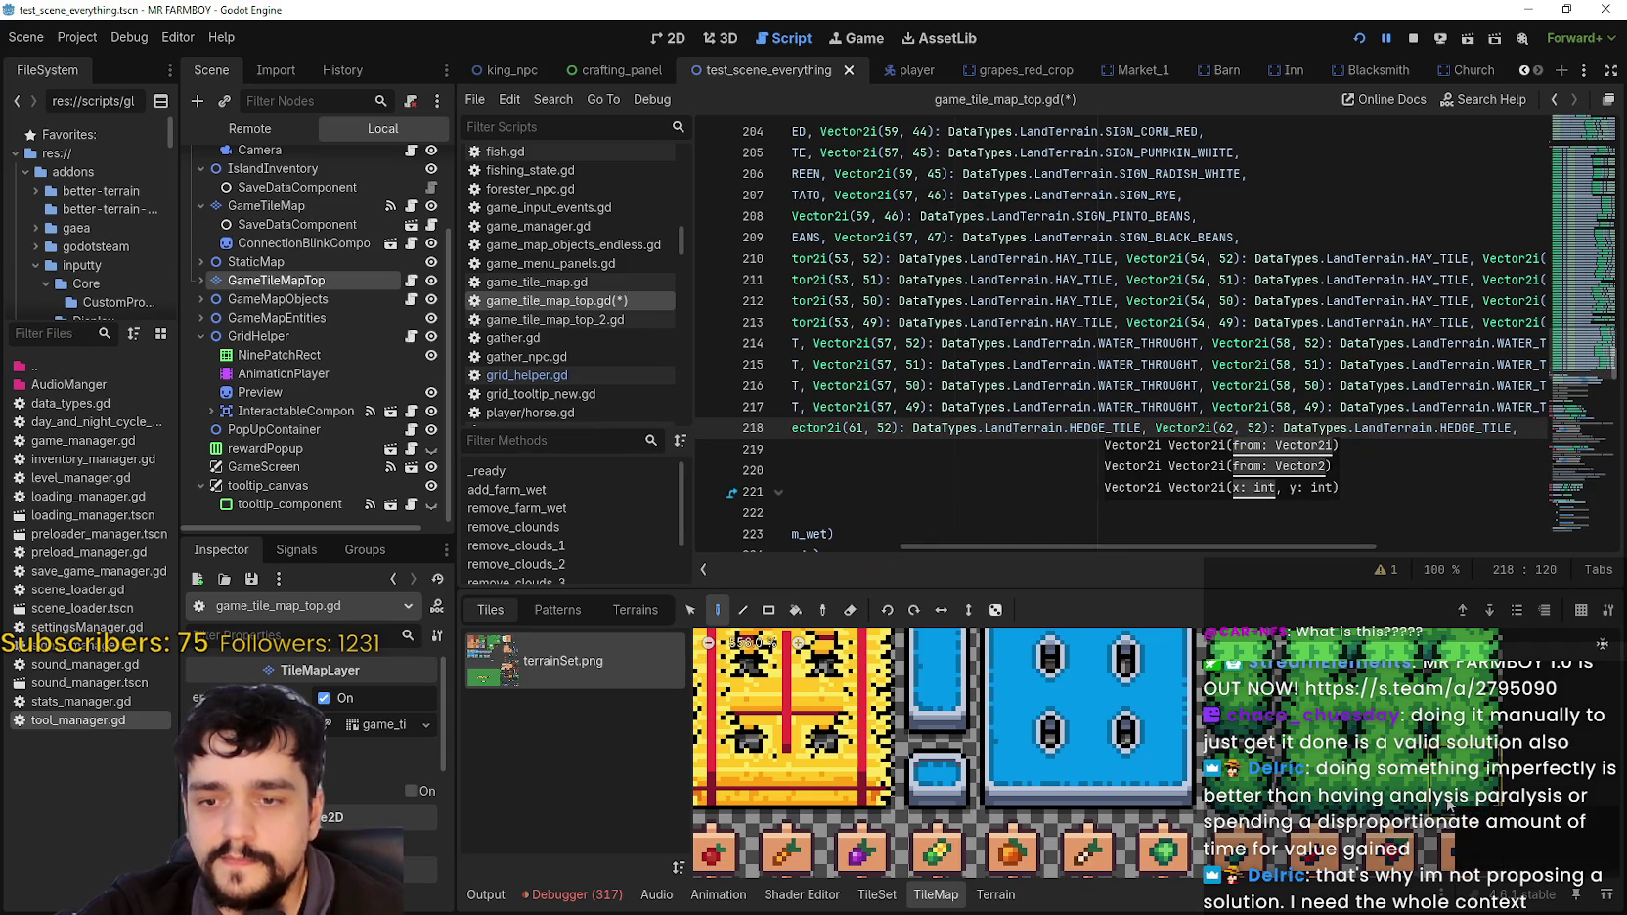
left_click(1516, 427)
type("Vector2i(60, 52): DataTypes.LandTerrain.HEDGE_TILE,")
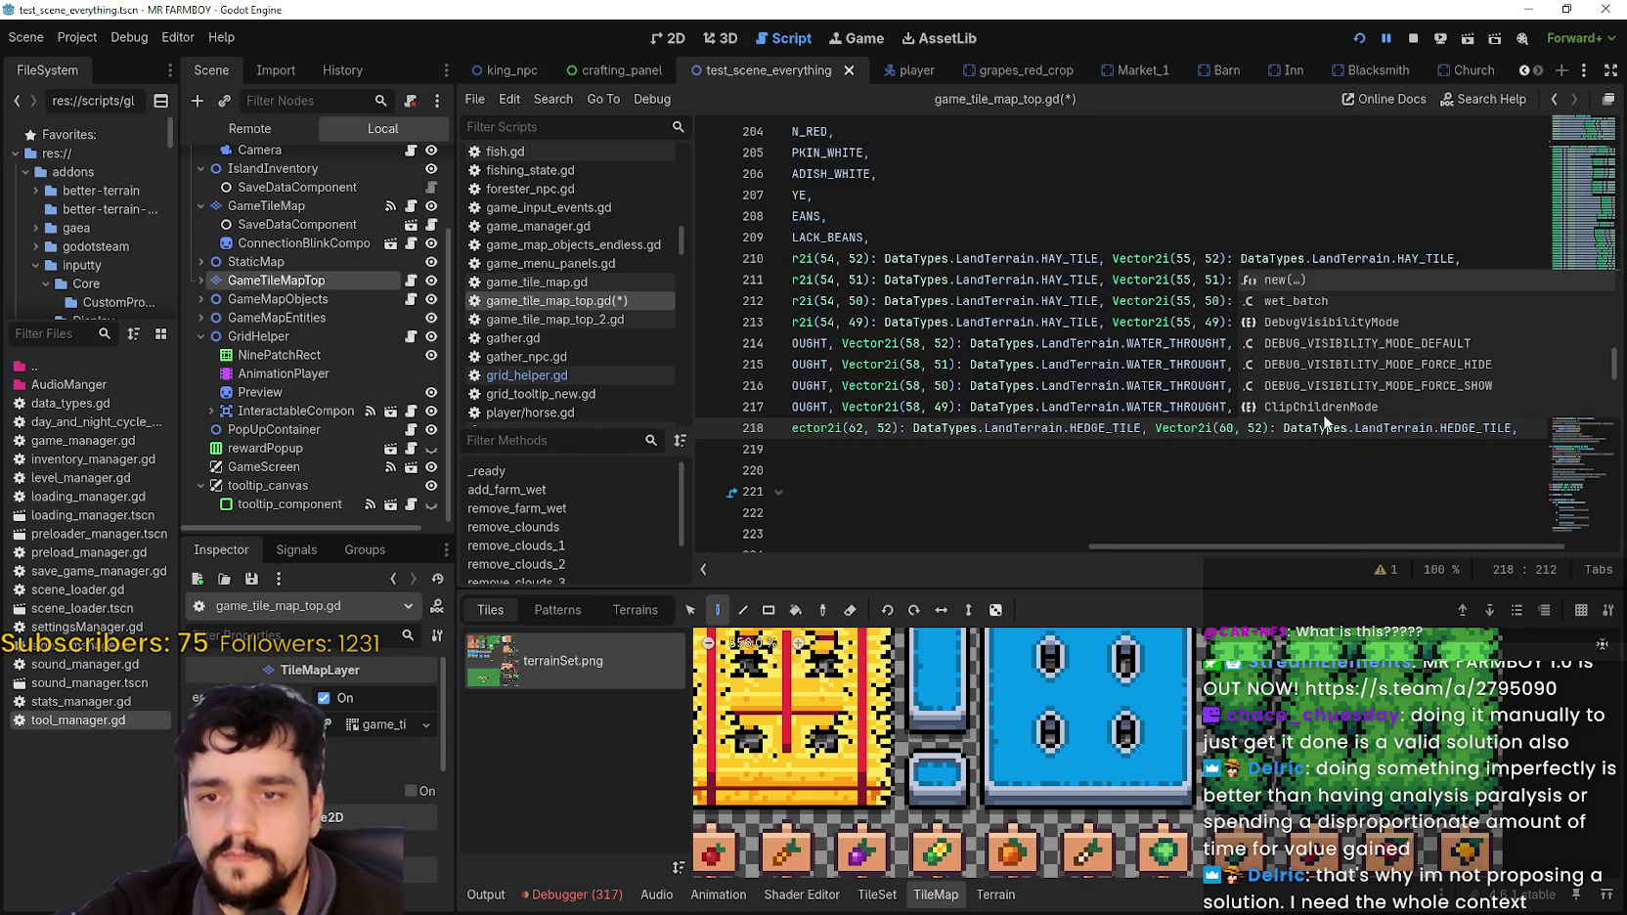
left_click(1228, 431)
key("BackSpace")
type("3")
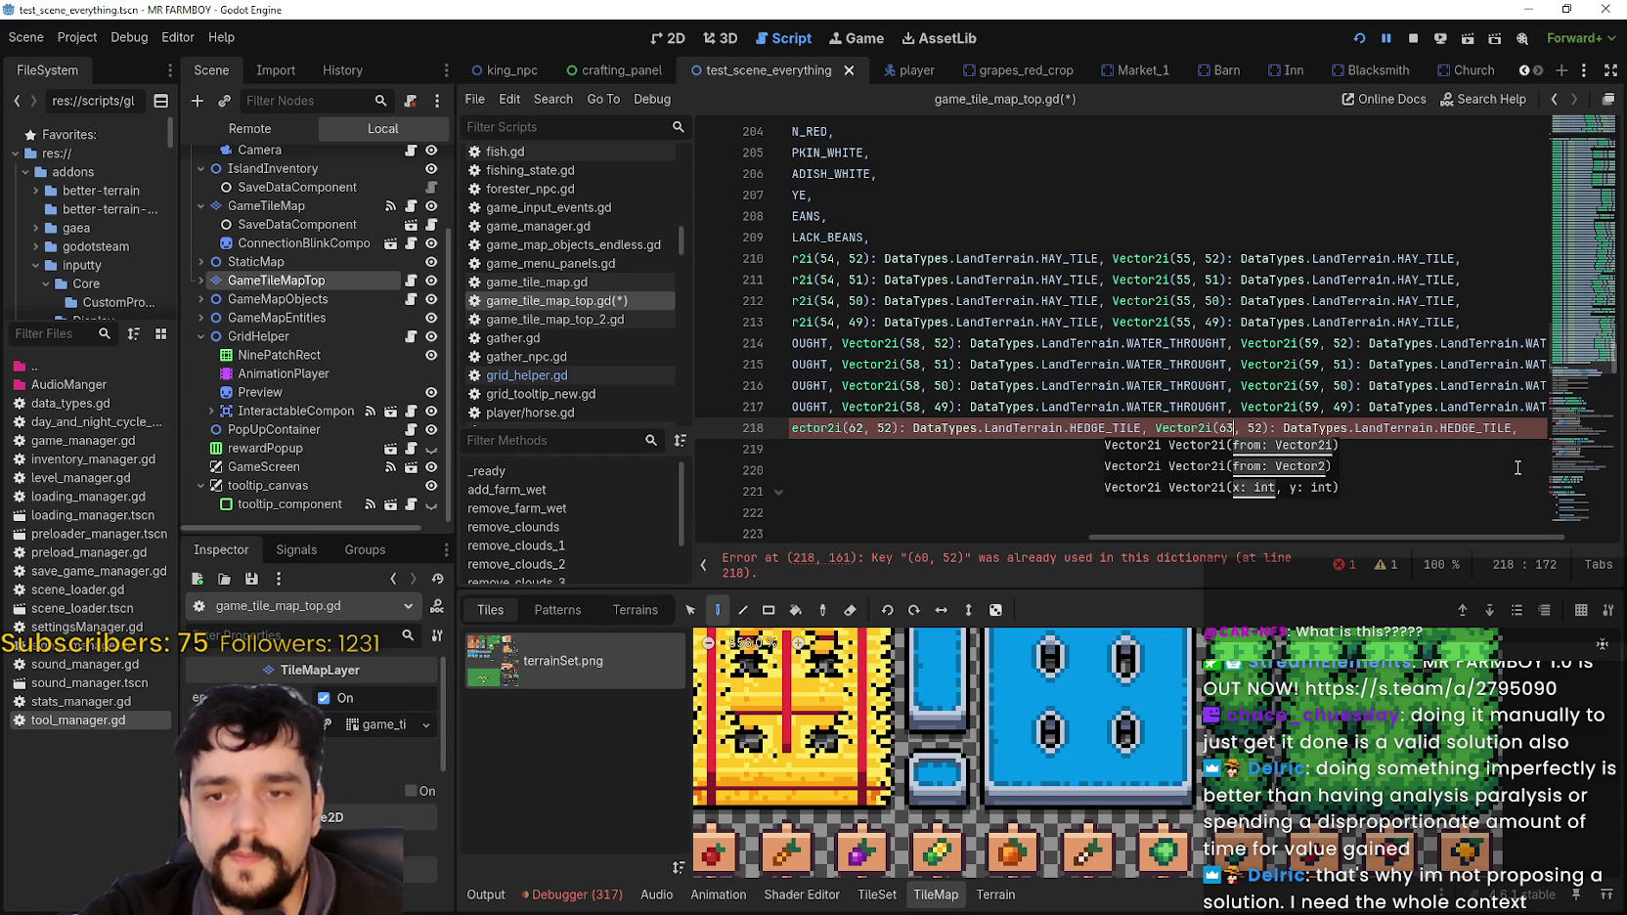
Step: Duplicate the row-52 hedge line to create copies on lines 219–221
scroll(1467, 427, "left", 5)
left_click(1340, 427)
left_click_drag(1390, 423, 1575, 423)
left_click_drag(1439, 425, 817, 433)
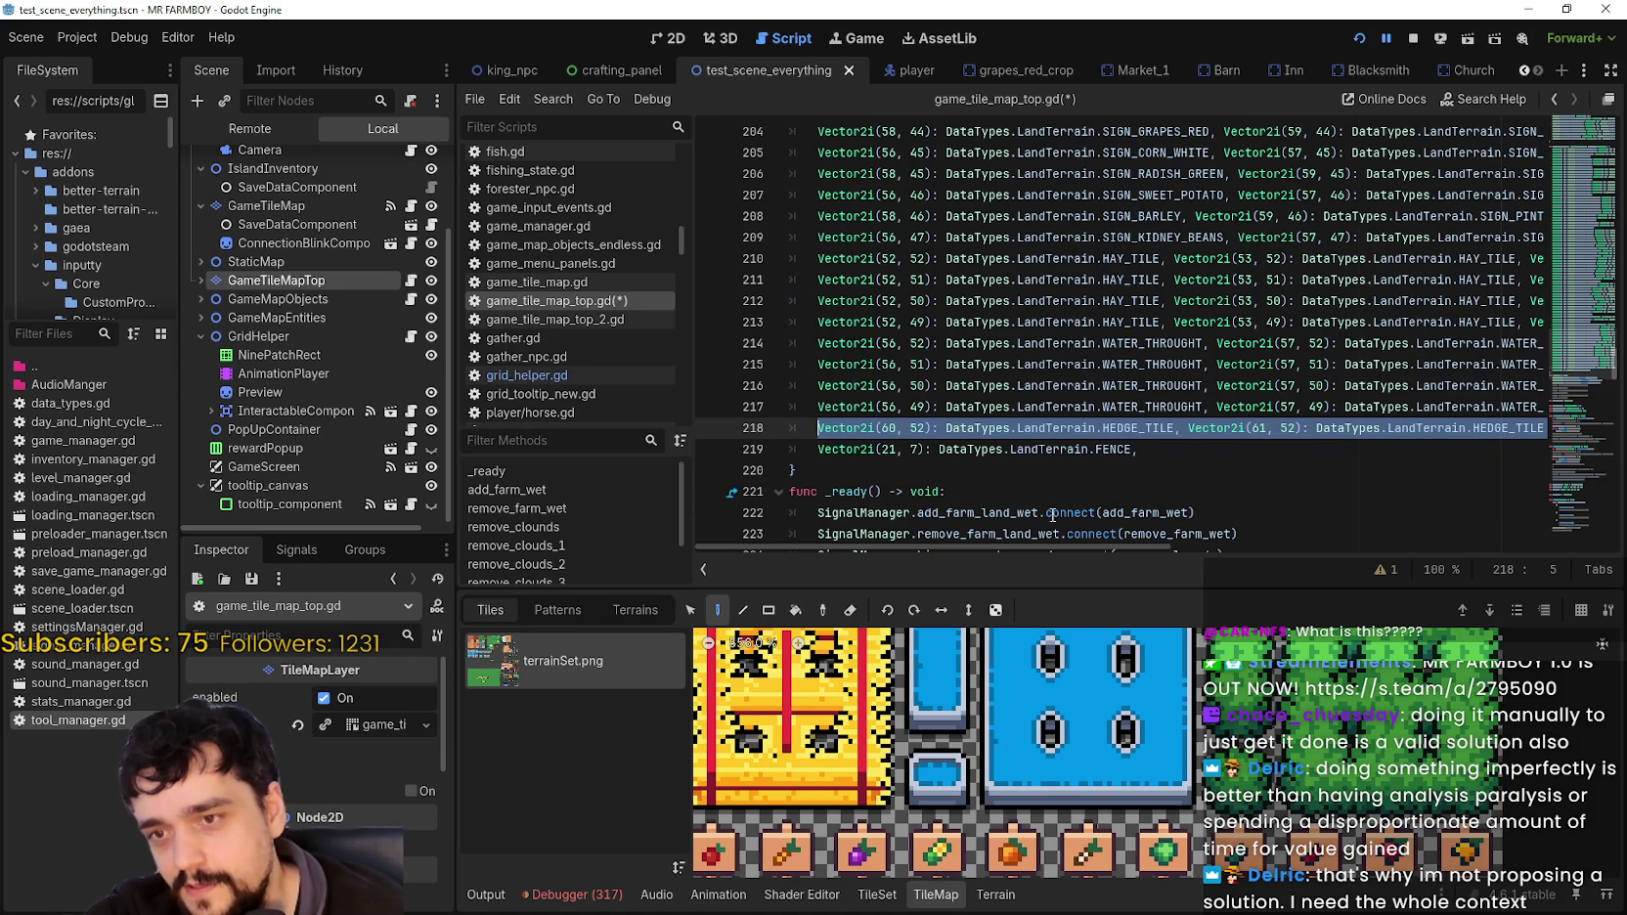
left_click_drag(1048, 547, 1518, 575)
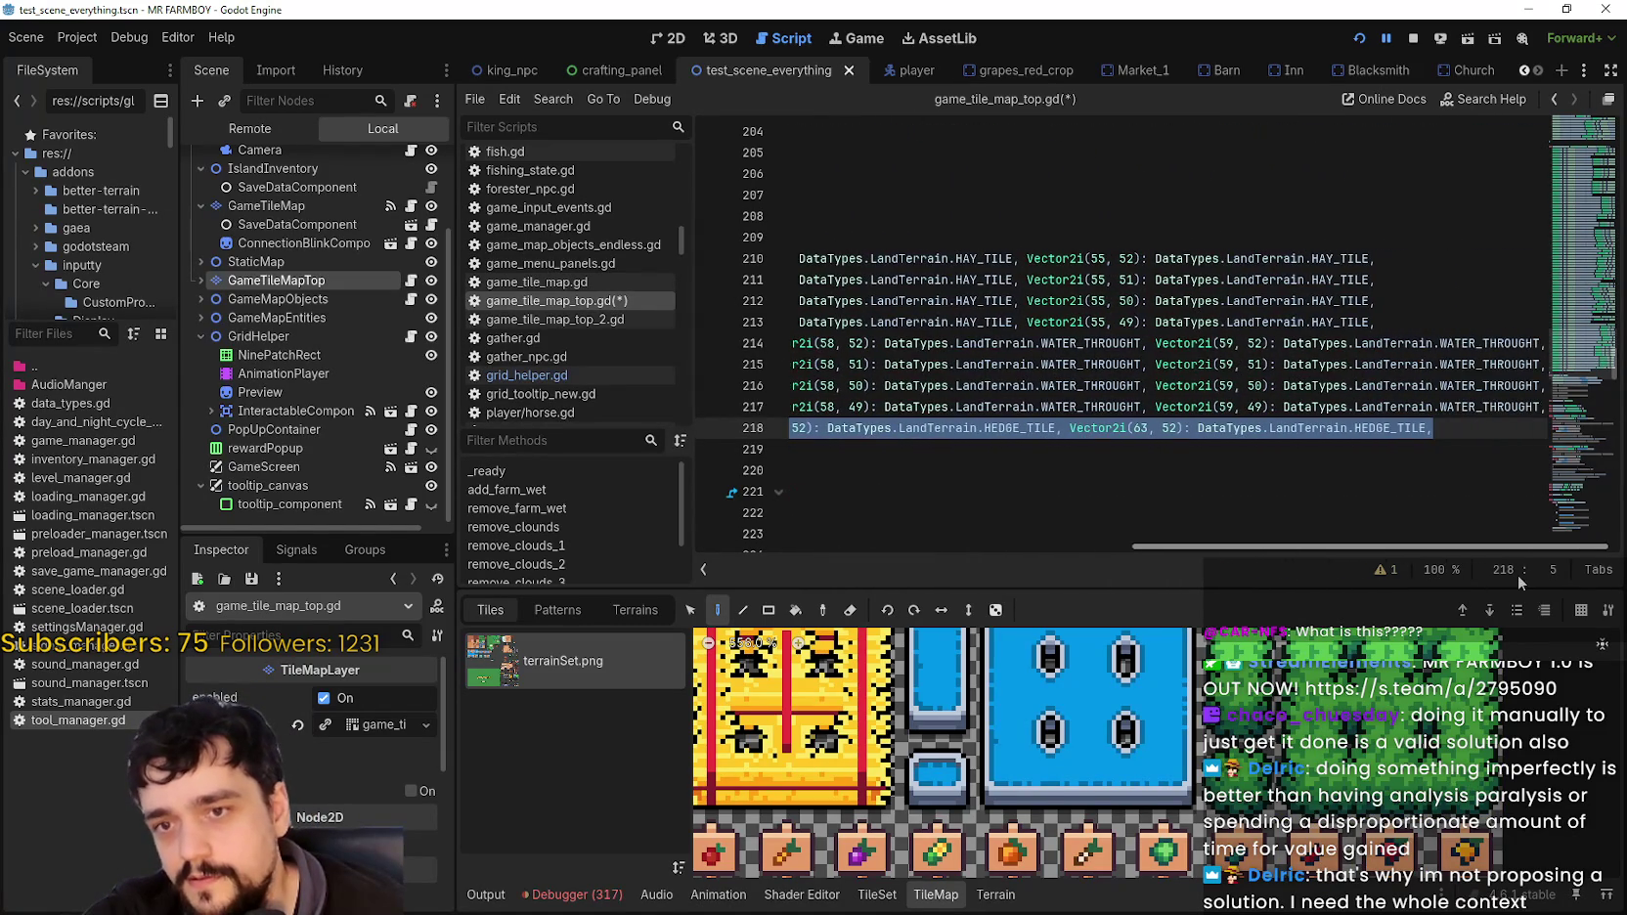
left_click(1483, 431)
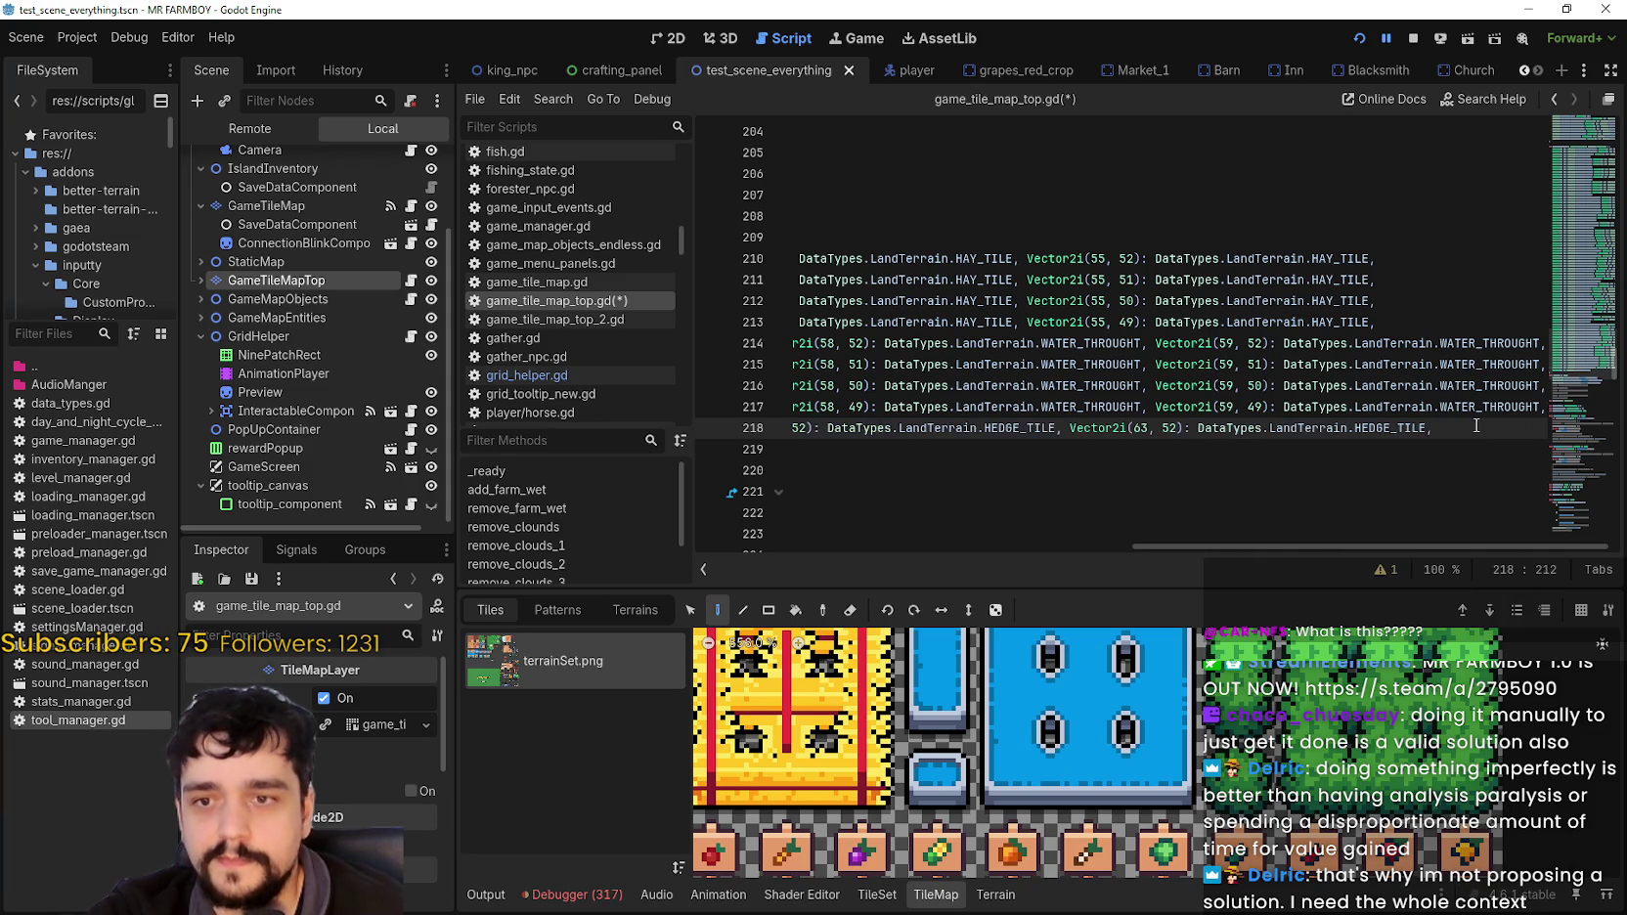
key("ctrl+shift+d")
key("ctrl+shift+d")
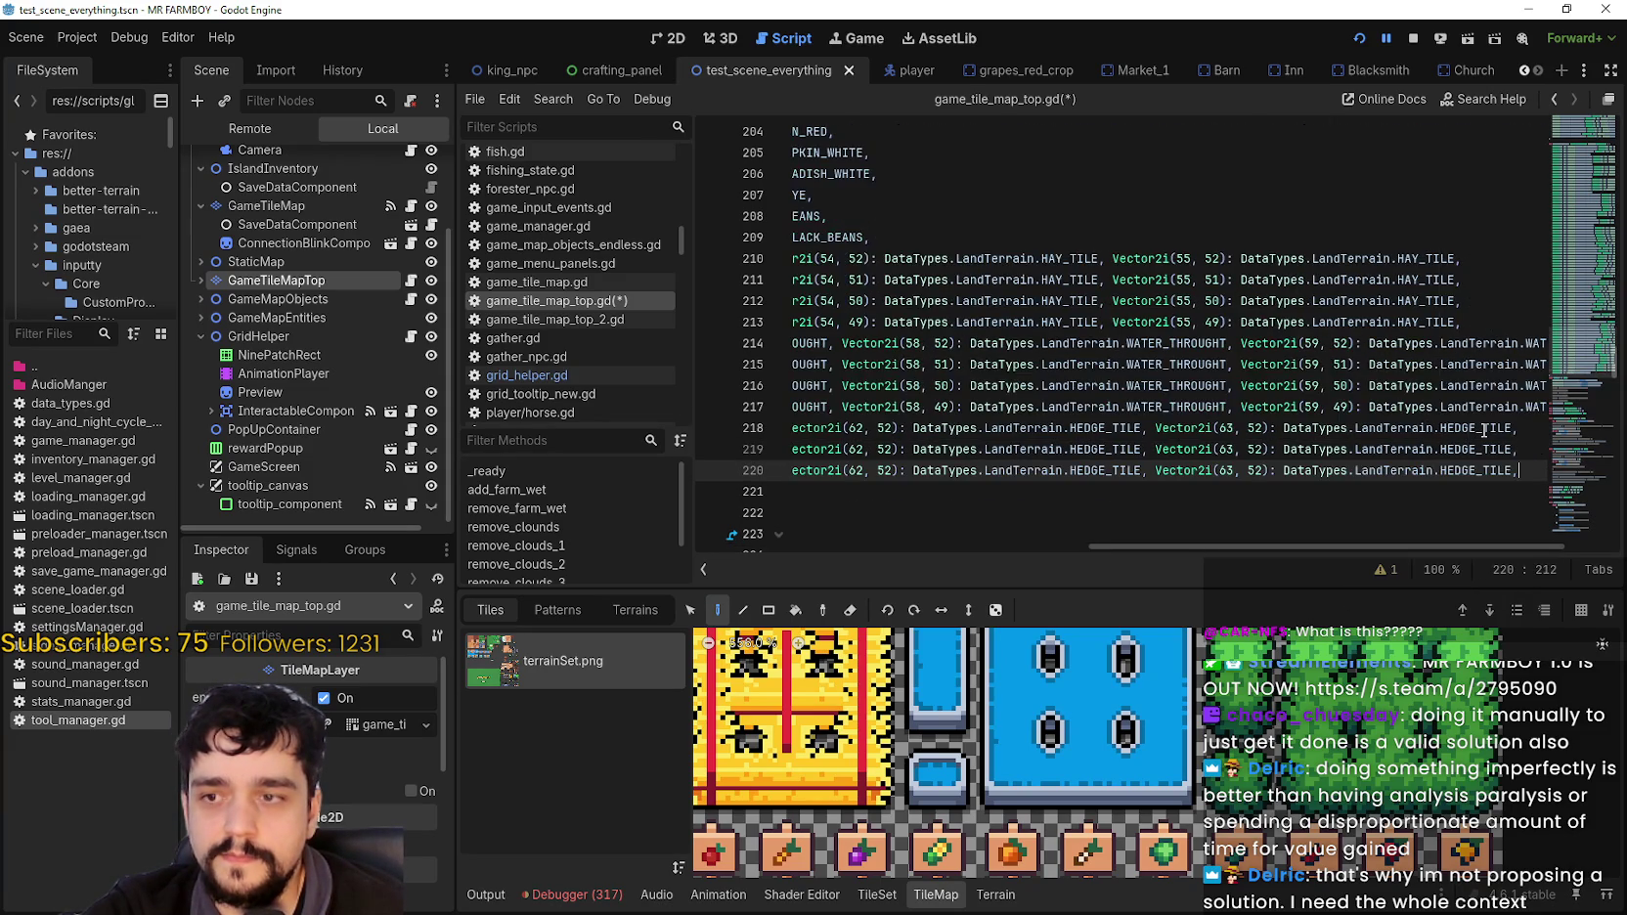
key("ctrl+shift+d")
left_click_drag(1213, 470, 666, 451)
left_click(971, 441)
left_click(1019, 471)
left_click(1082, 457)
mouse_move(1085, 459)
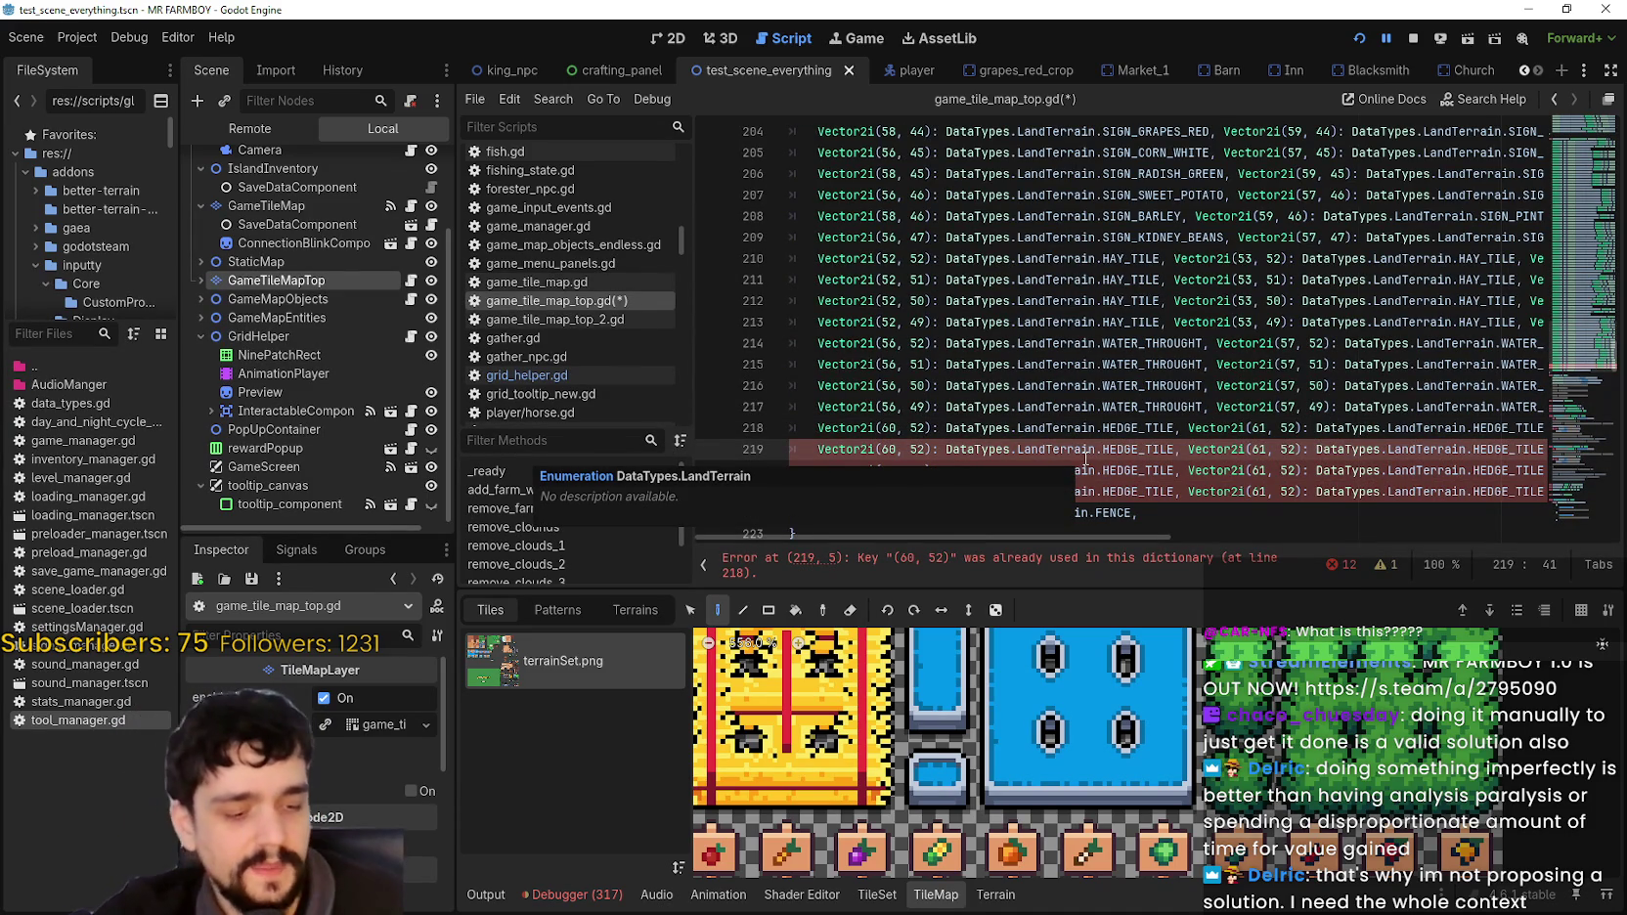
Step: Change the first hedge key's y value on lines 219, 220 and 221 to 51, 50 and 49
scroll(961, 431, "down", 2)
left_click(1047, 344)
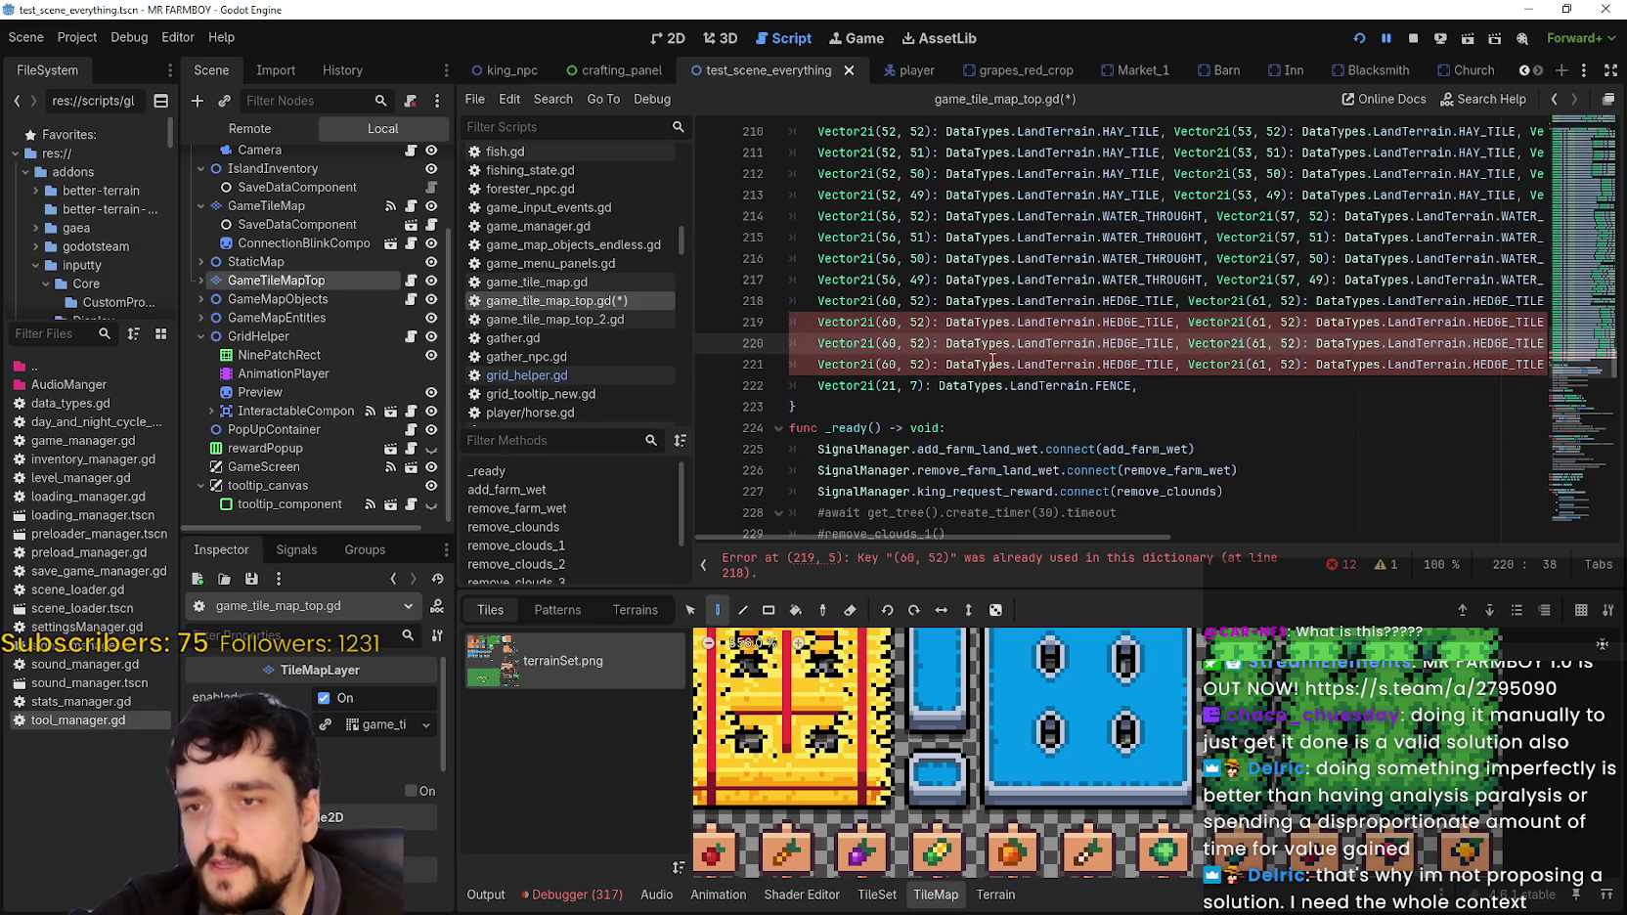
left_click(896, 321)
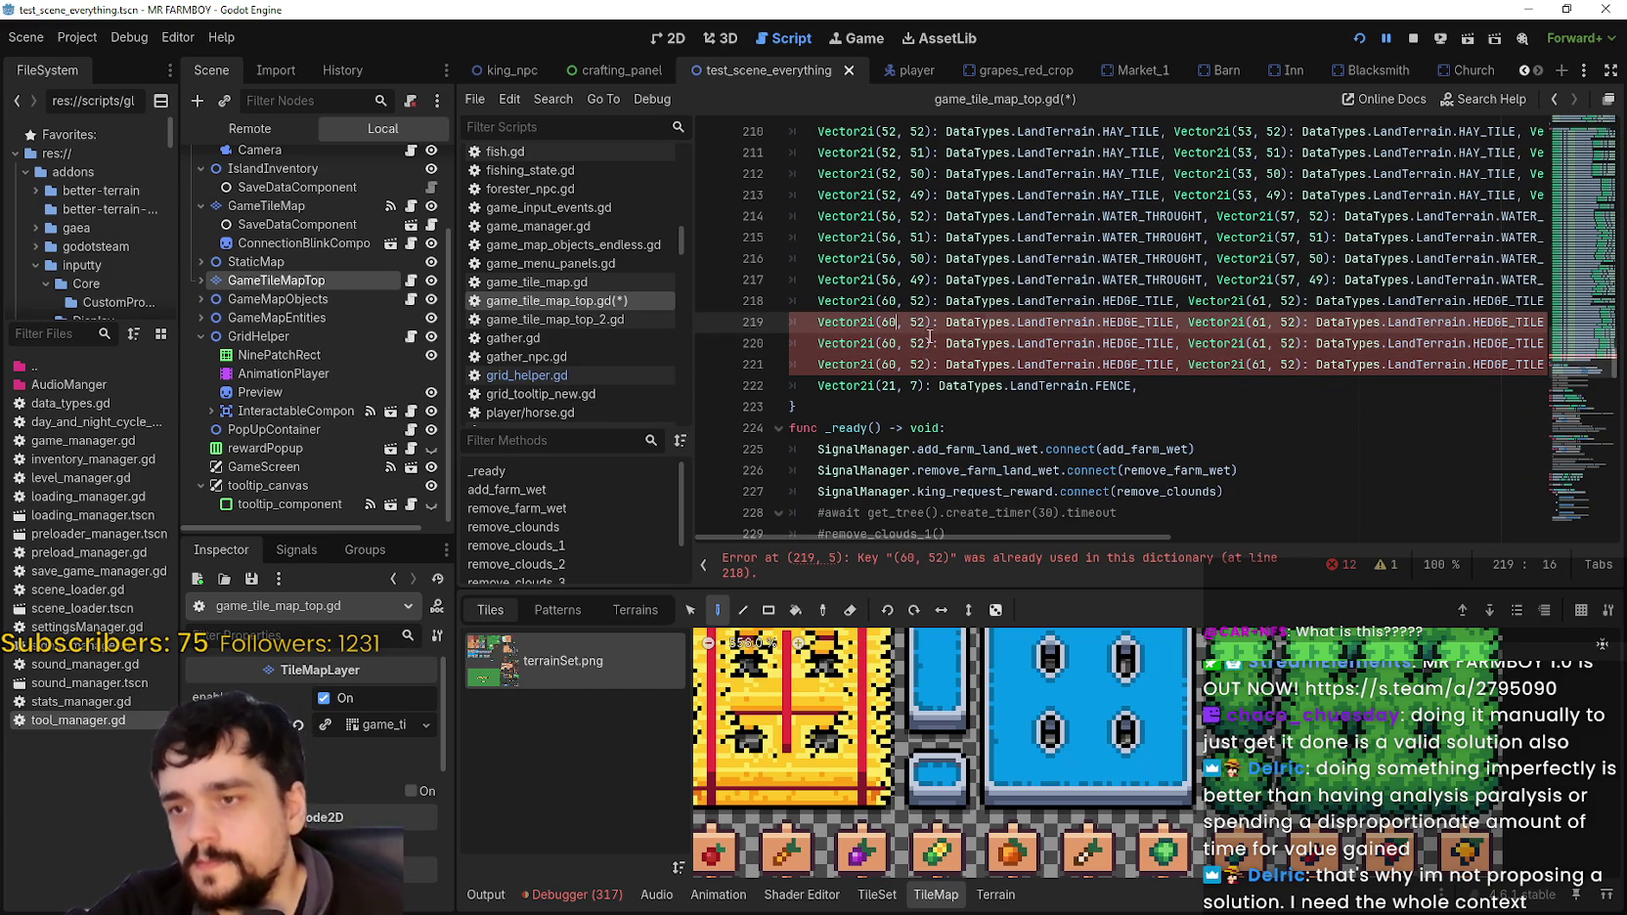
left_click(929, 338)
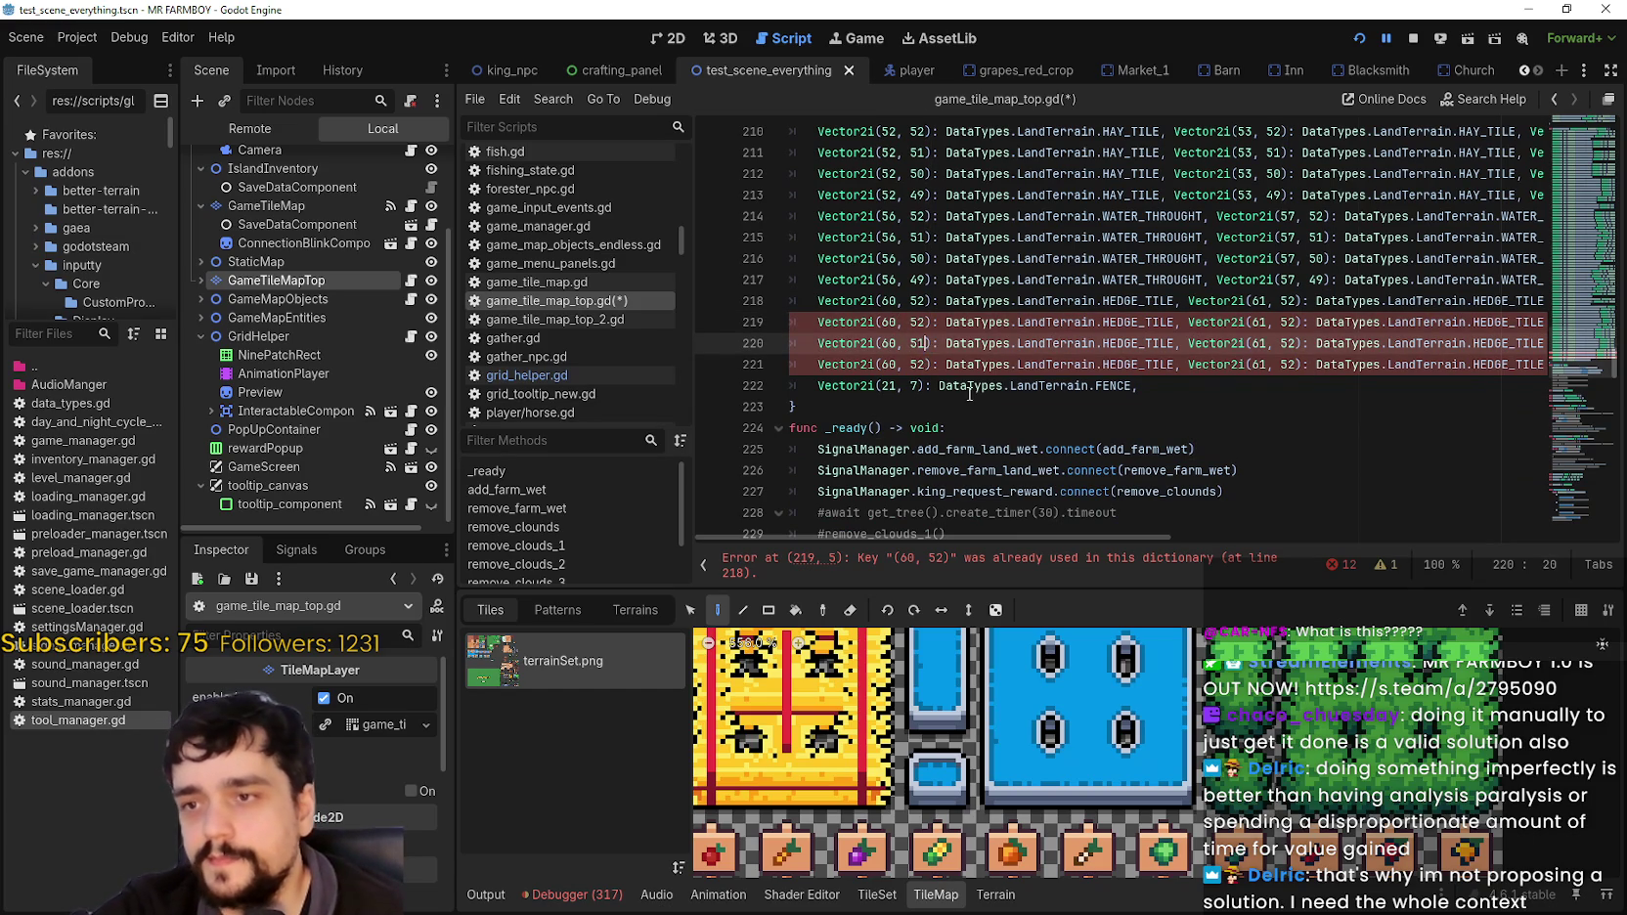
left_click(945, 343)
left_click(922, 365)
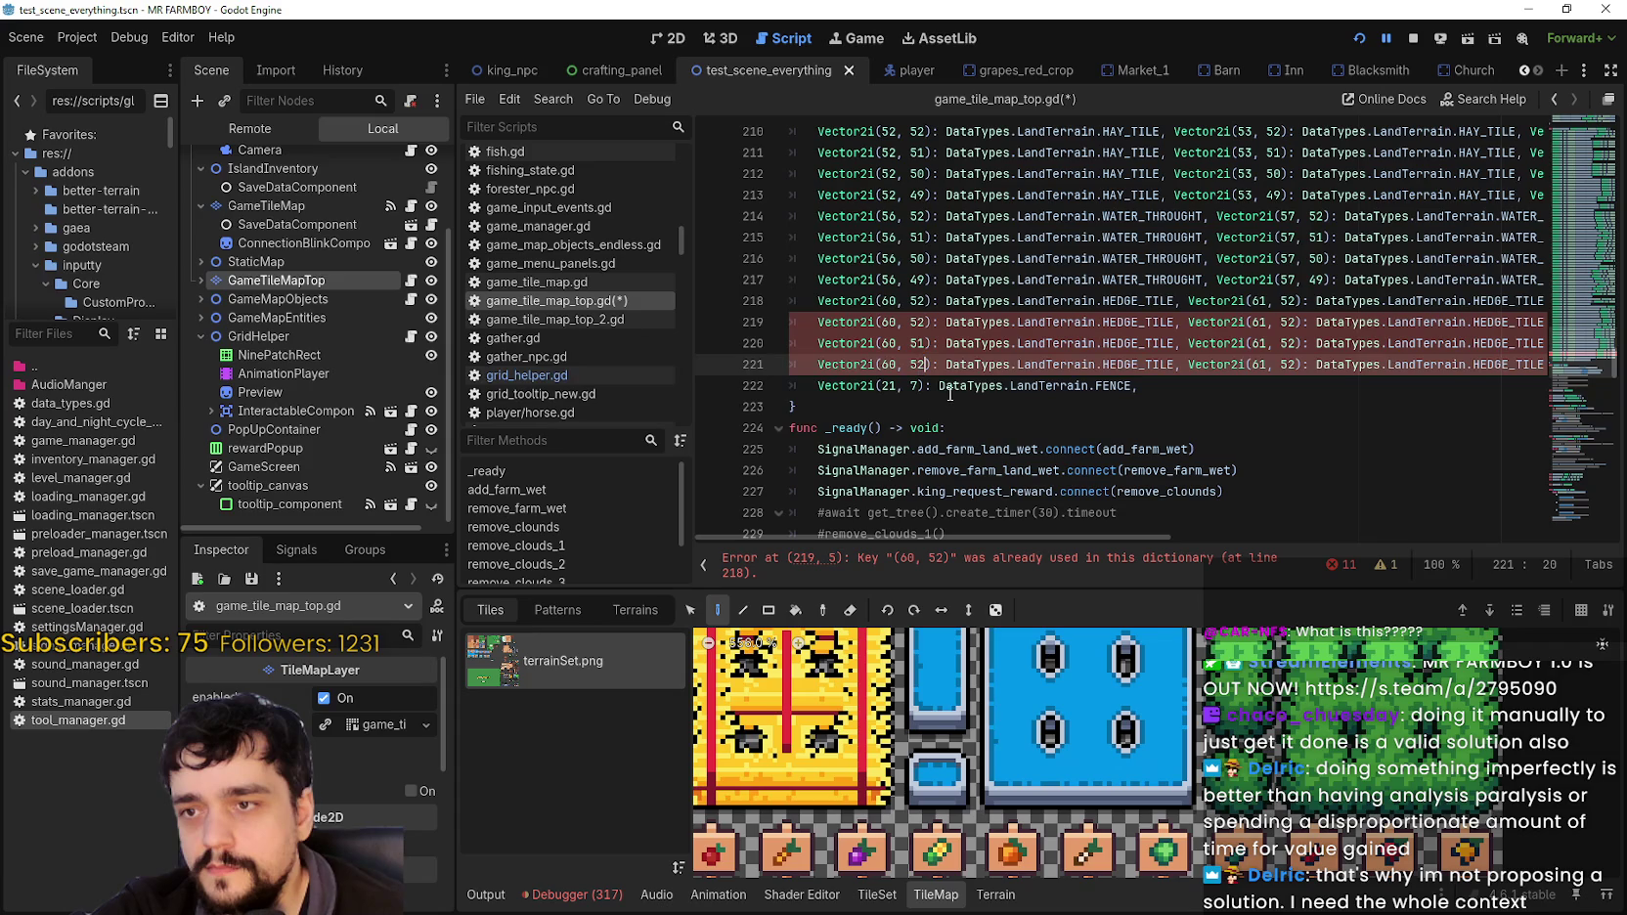
left_click(920, 365)
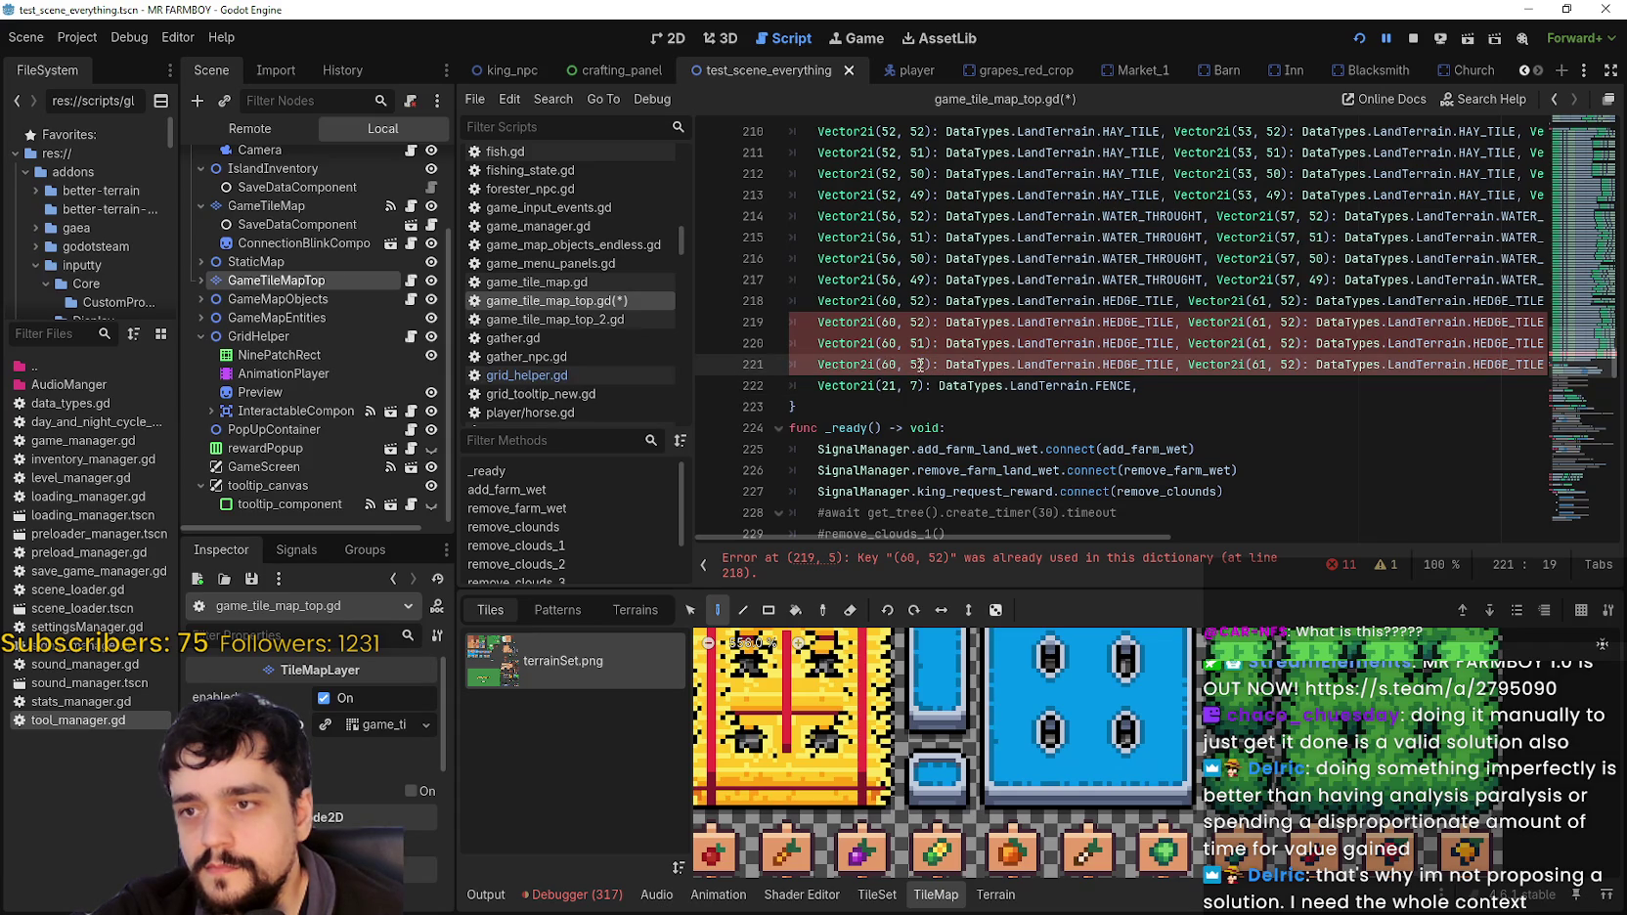
left_click(921, 322)
key("Delete")
type("1")
left_click(924, 343)
key("BackSpace")
type("1")
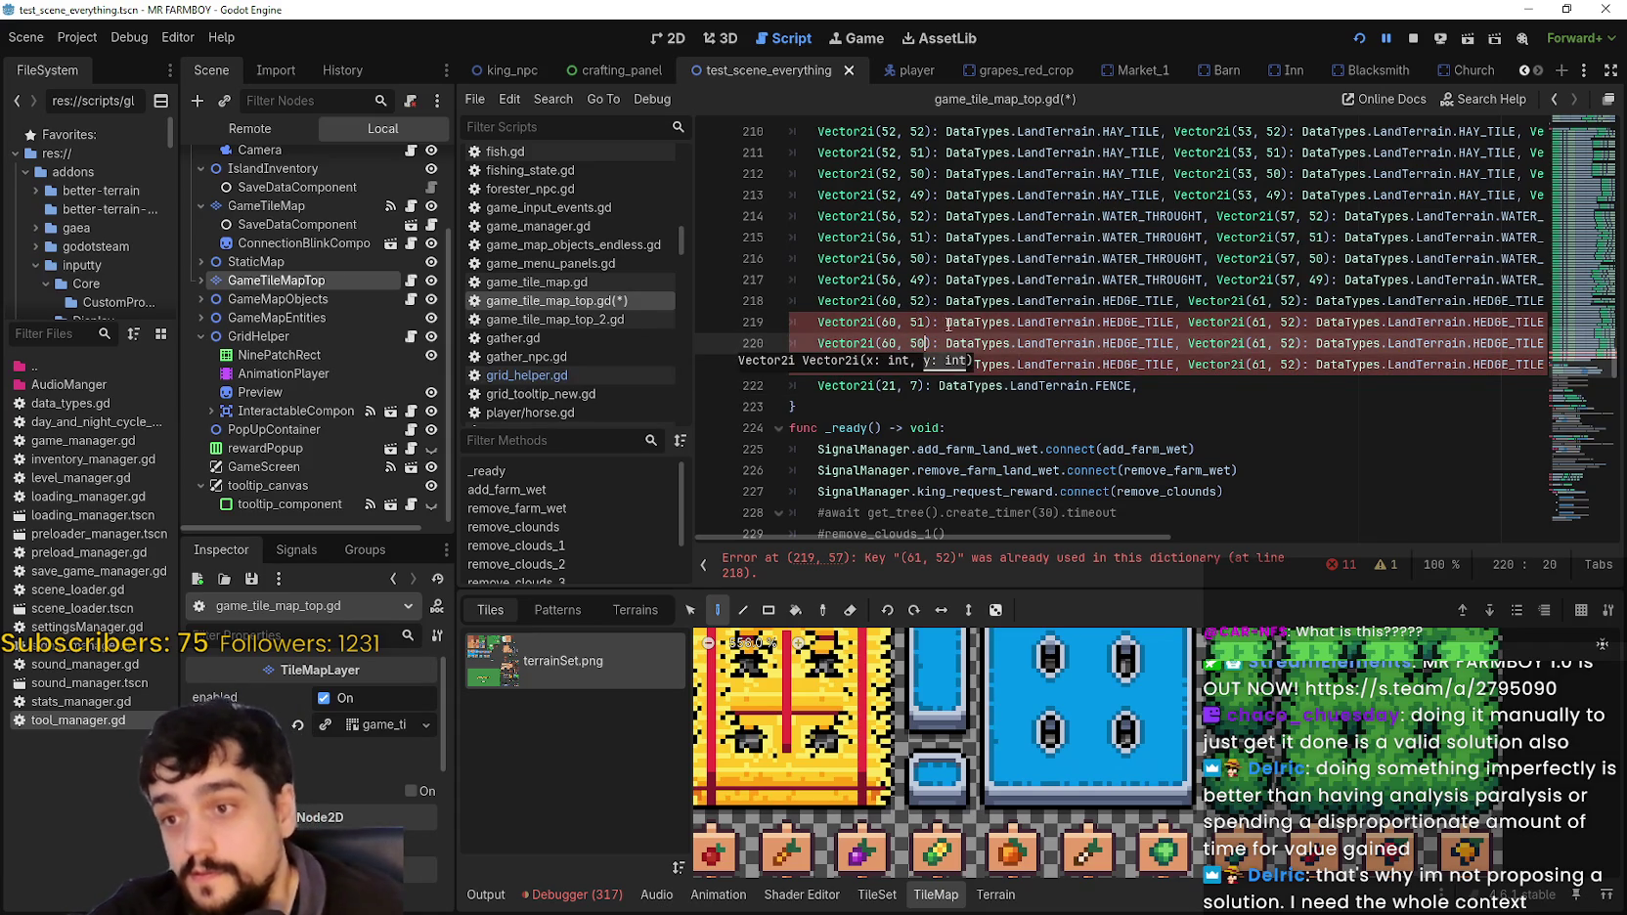
left_click(936, 322)
double_click(920, 364)
type("49")
Step: Change the second hedge key's y value on lines 219–221 to 51, 50 and 49
left_click(1125, 322)
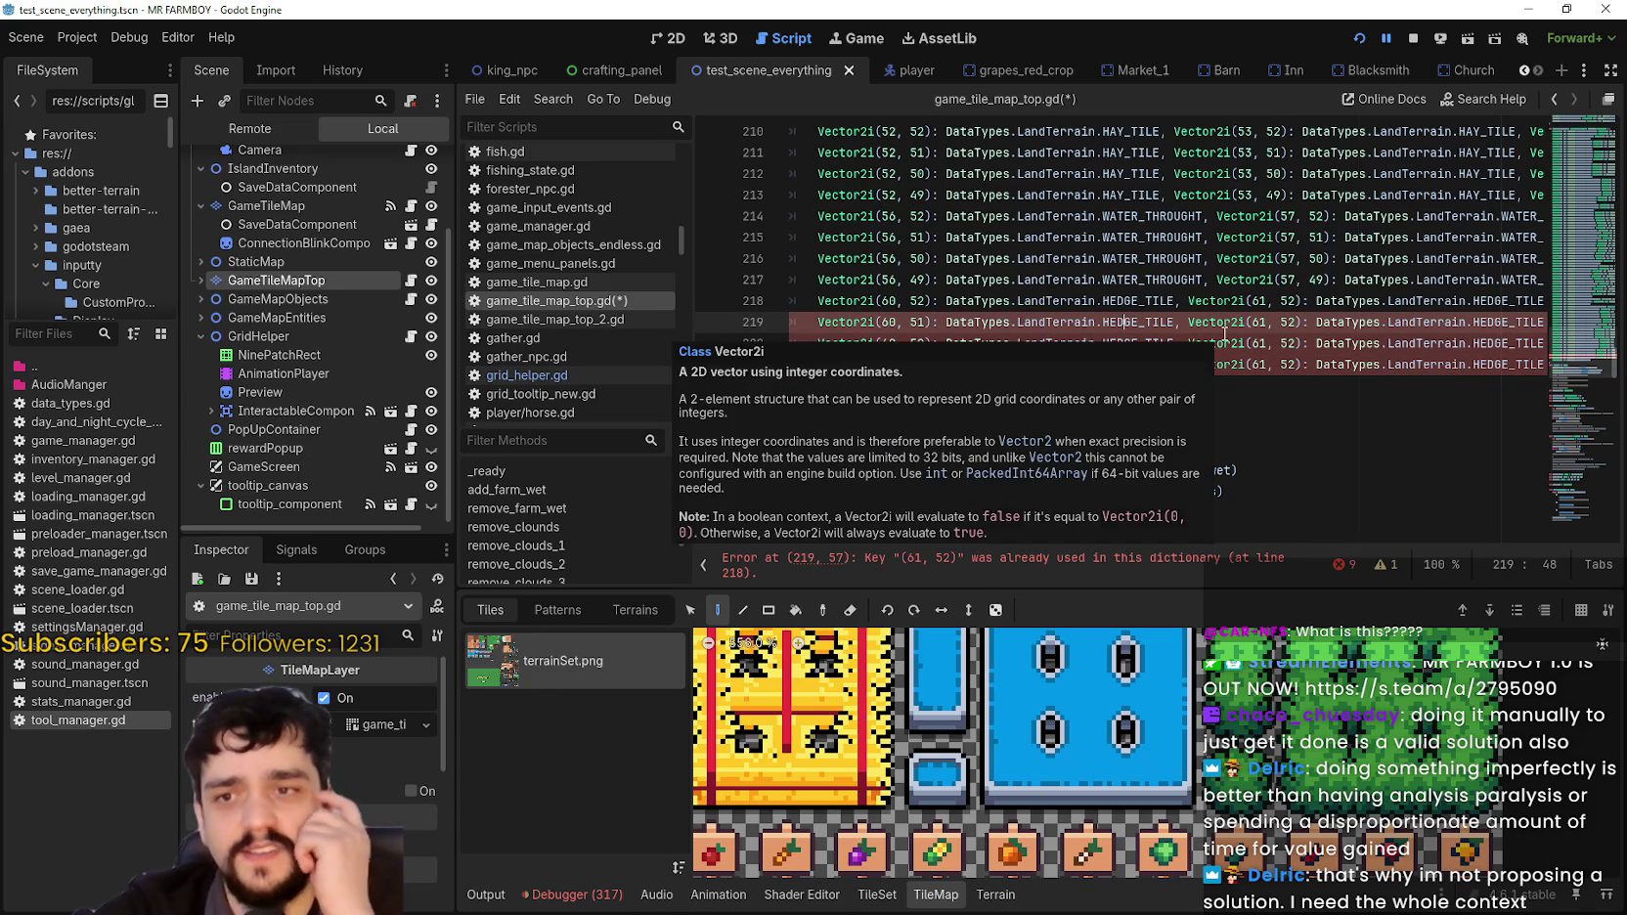
left_click(1296, 321)
key("BackSpace")
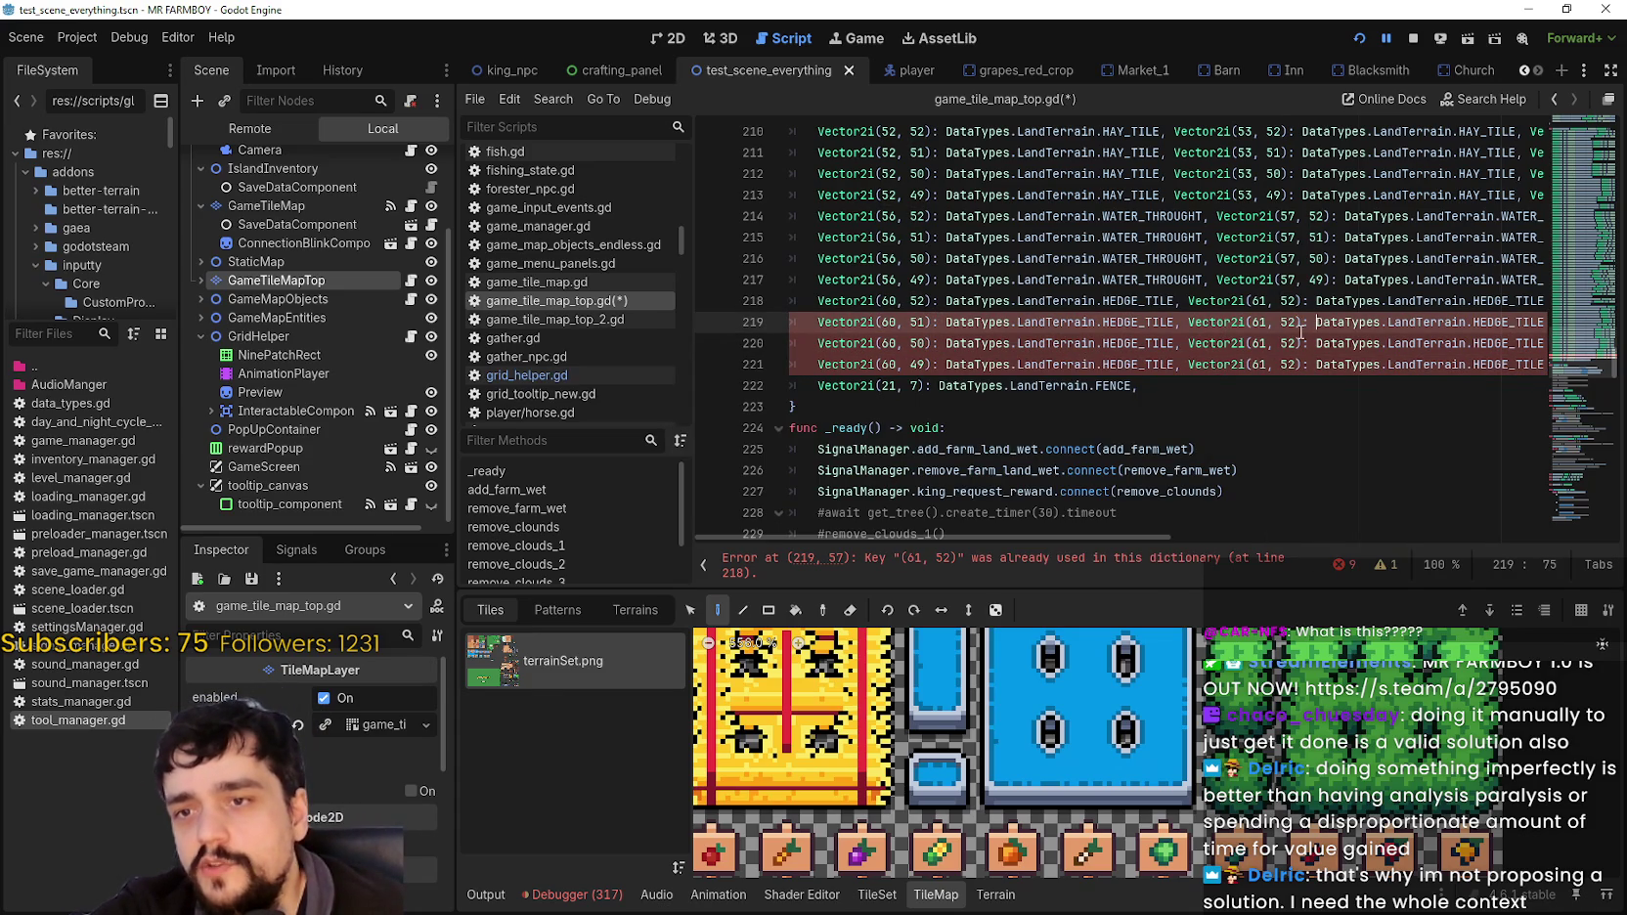
type("1")
double_click(1290, 344)
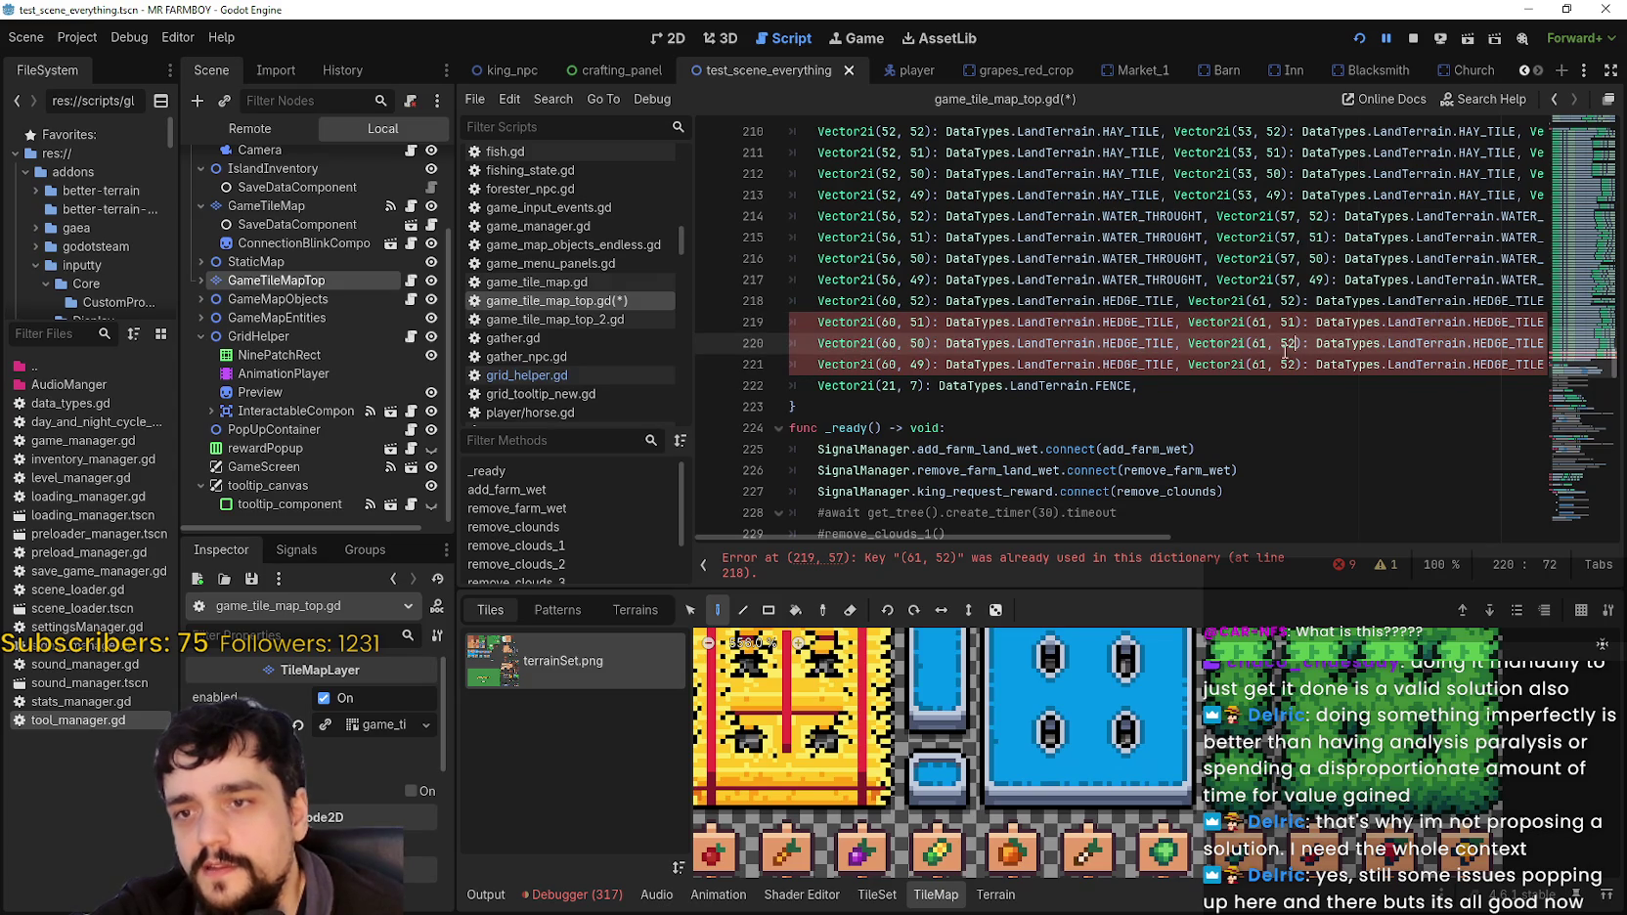
type("50")
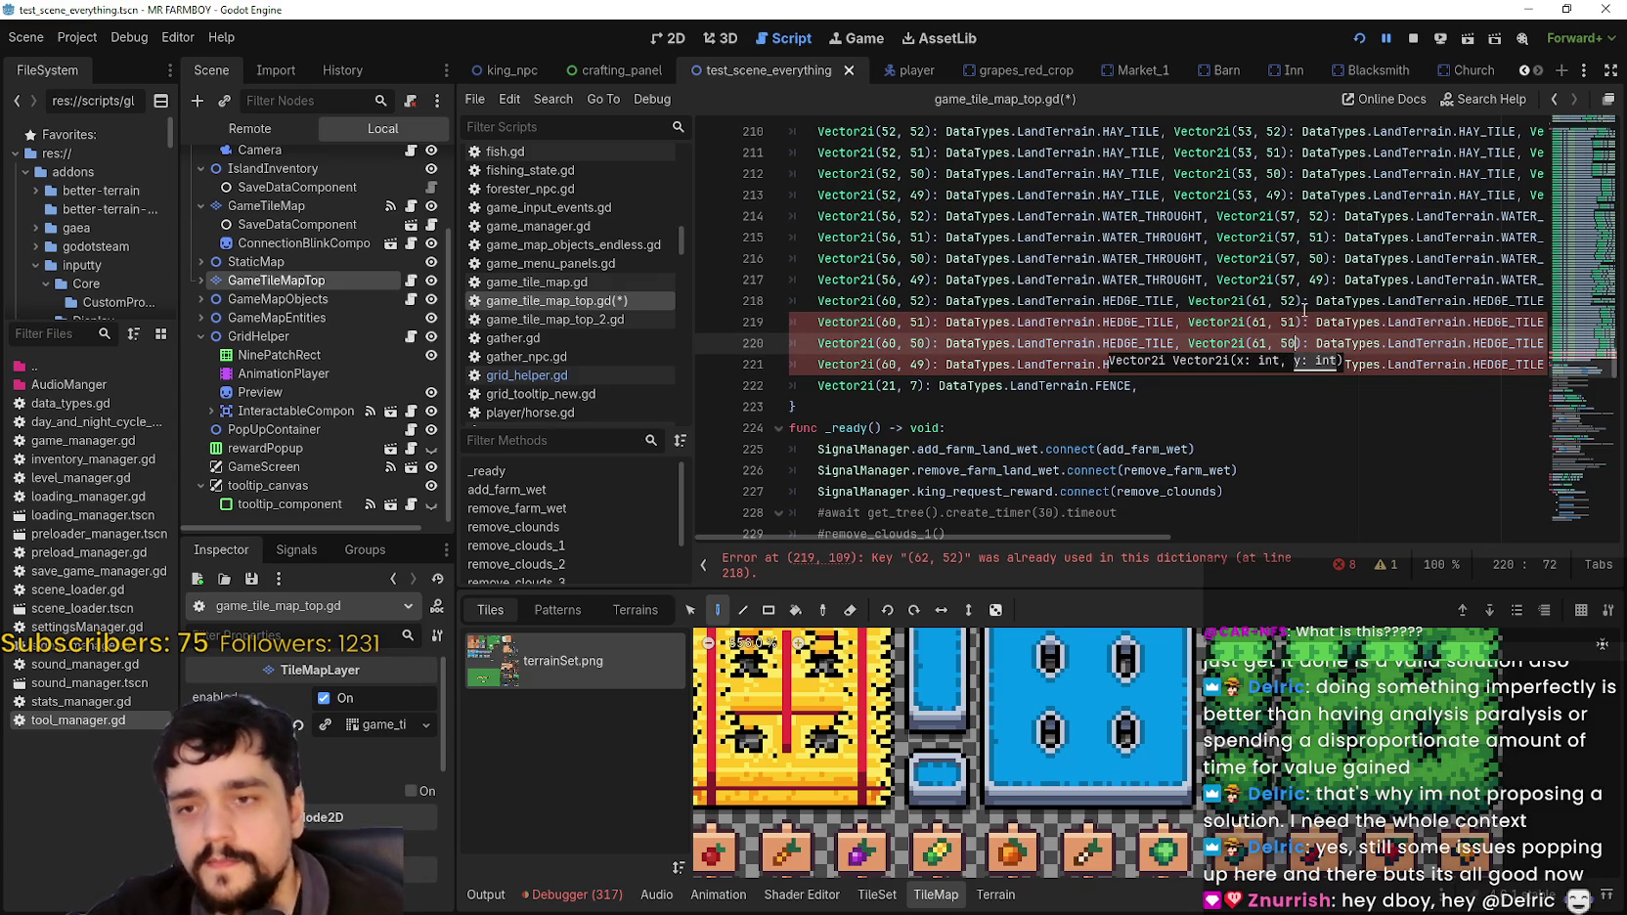
key("Down")
key("BackSpace")
key("BackSpace")
type("3")
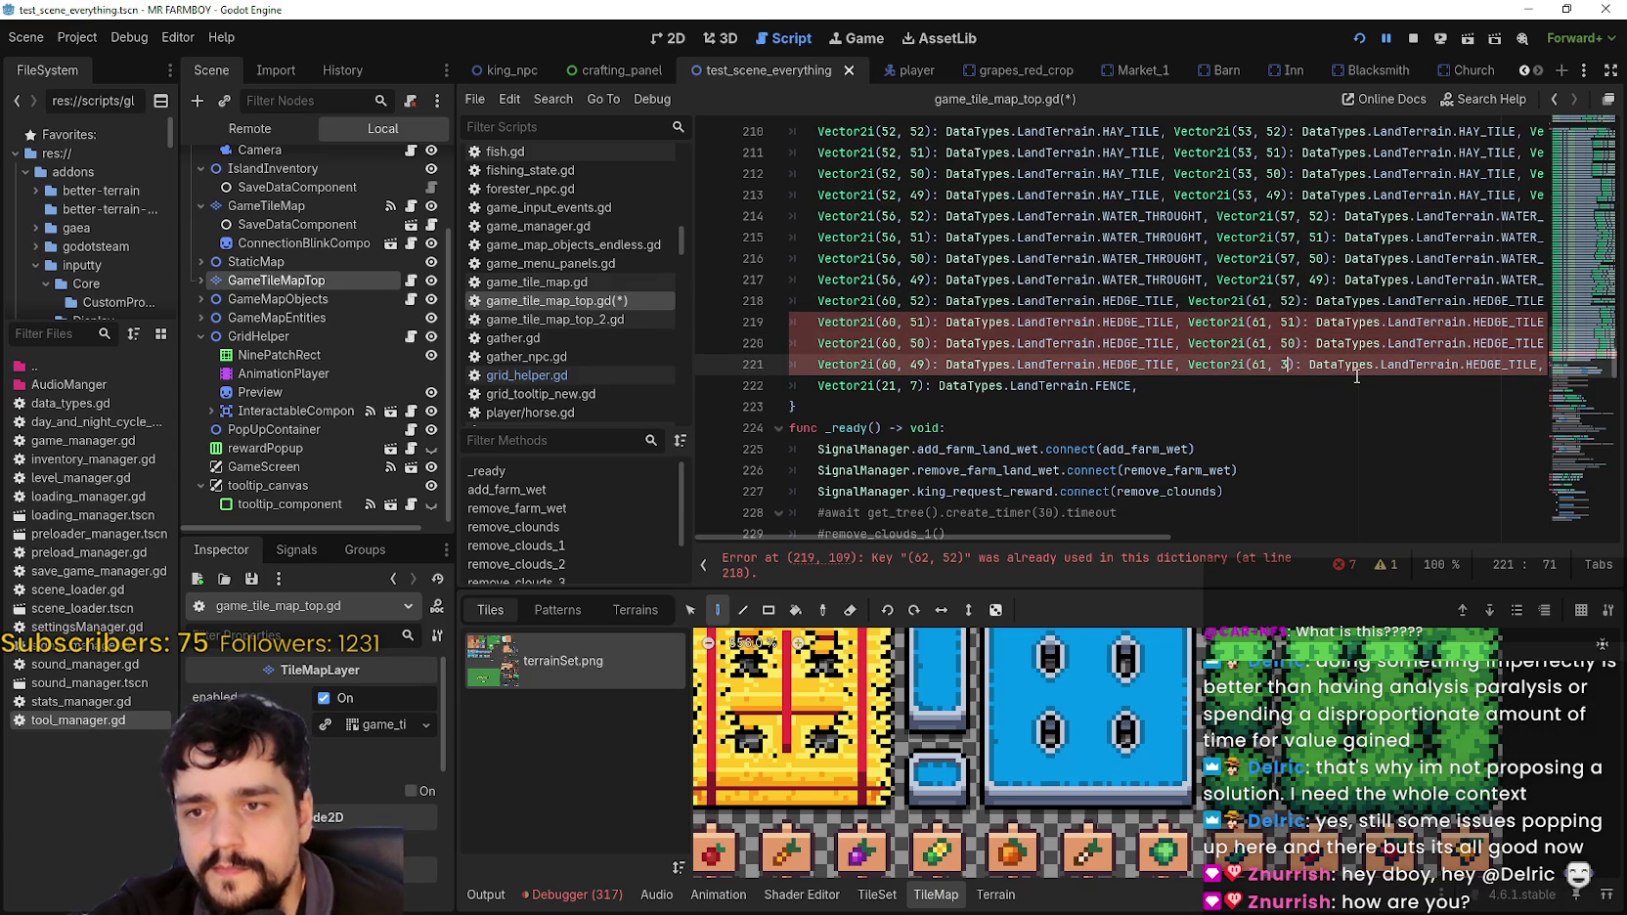
key("ctrl+z")
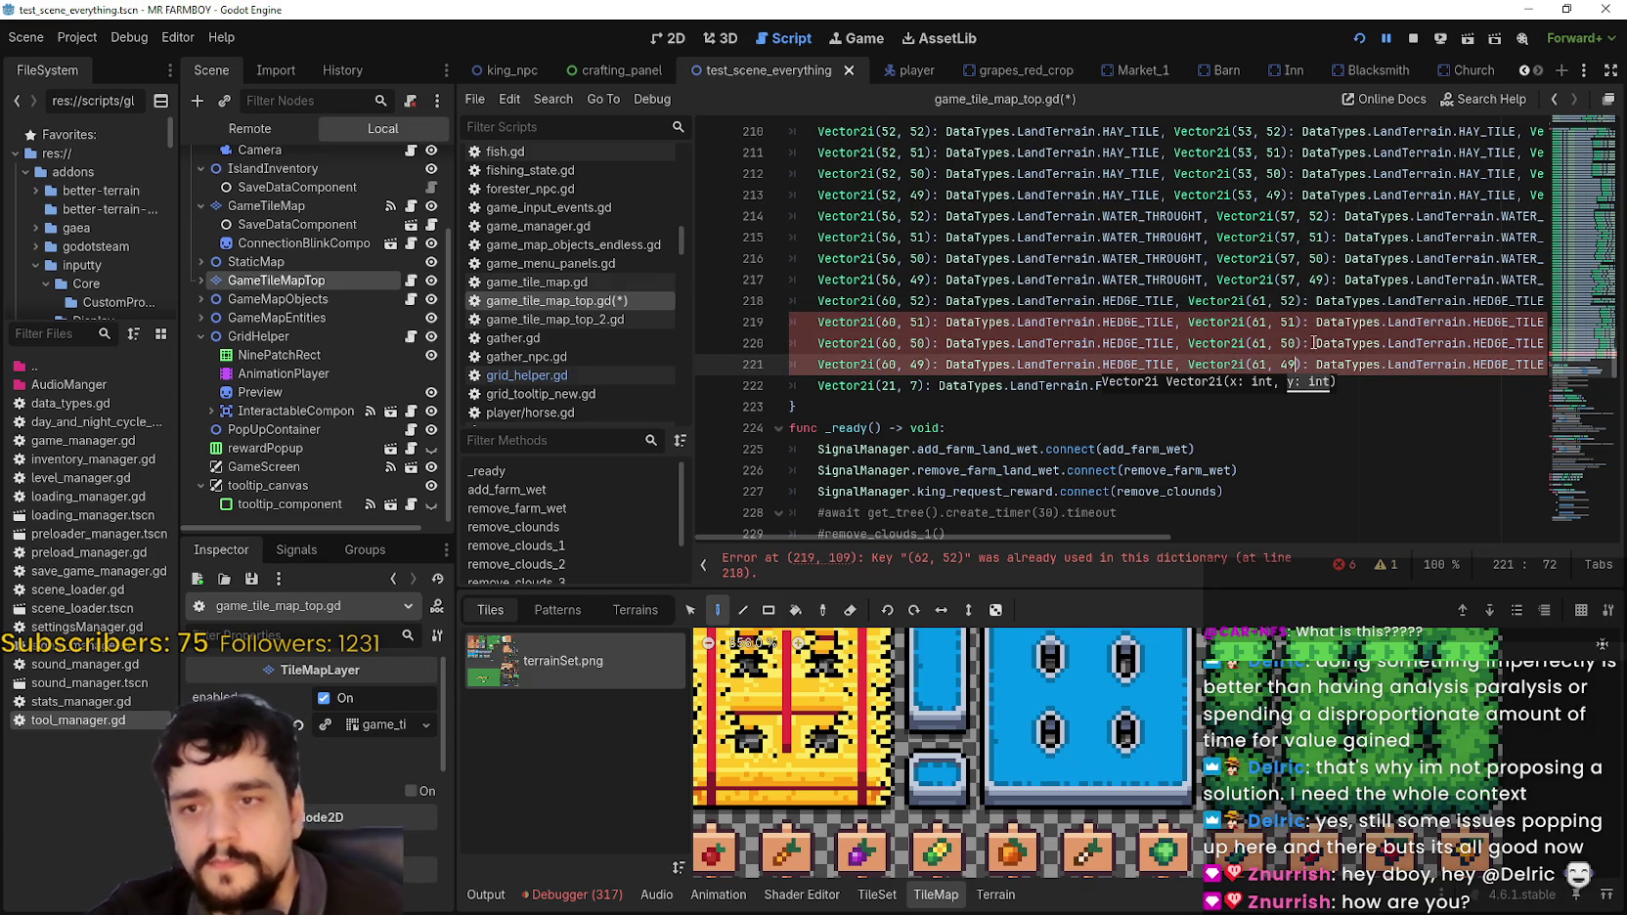
left_click_drag(912, 533, 1174, 555)
left_click(1170, 321)
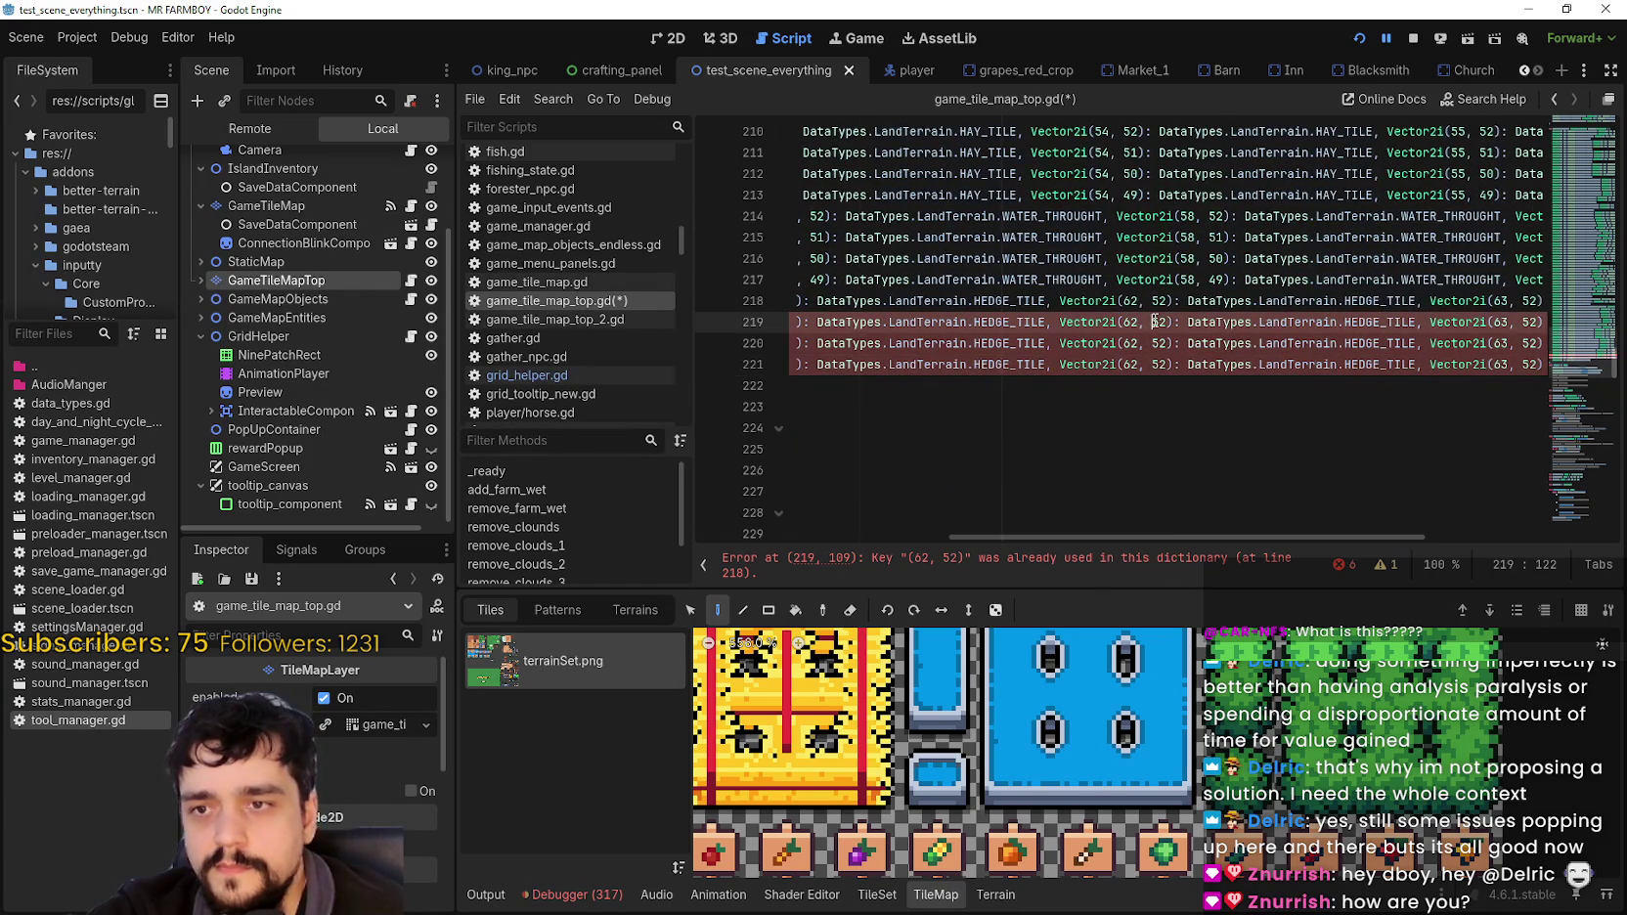
Step: Set the third hedge key's y value on lines 219–221 to 51, 50 and 49
key("BackSpace")
type("1")
left_click(1161, 344)
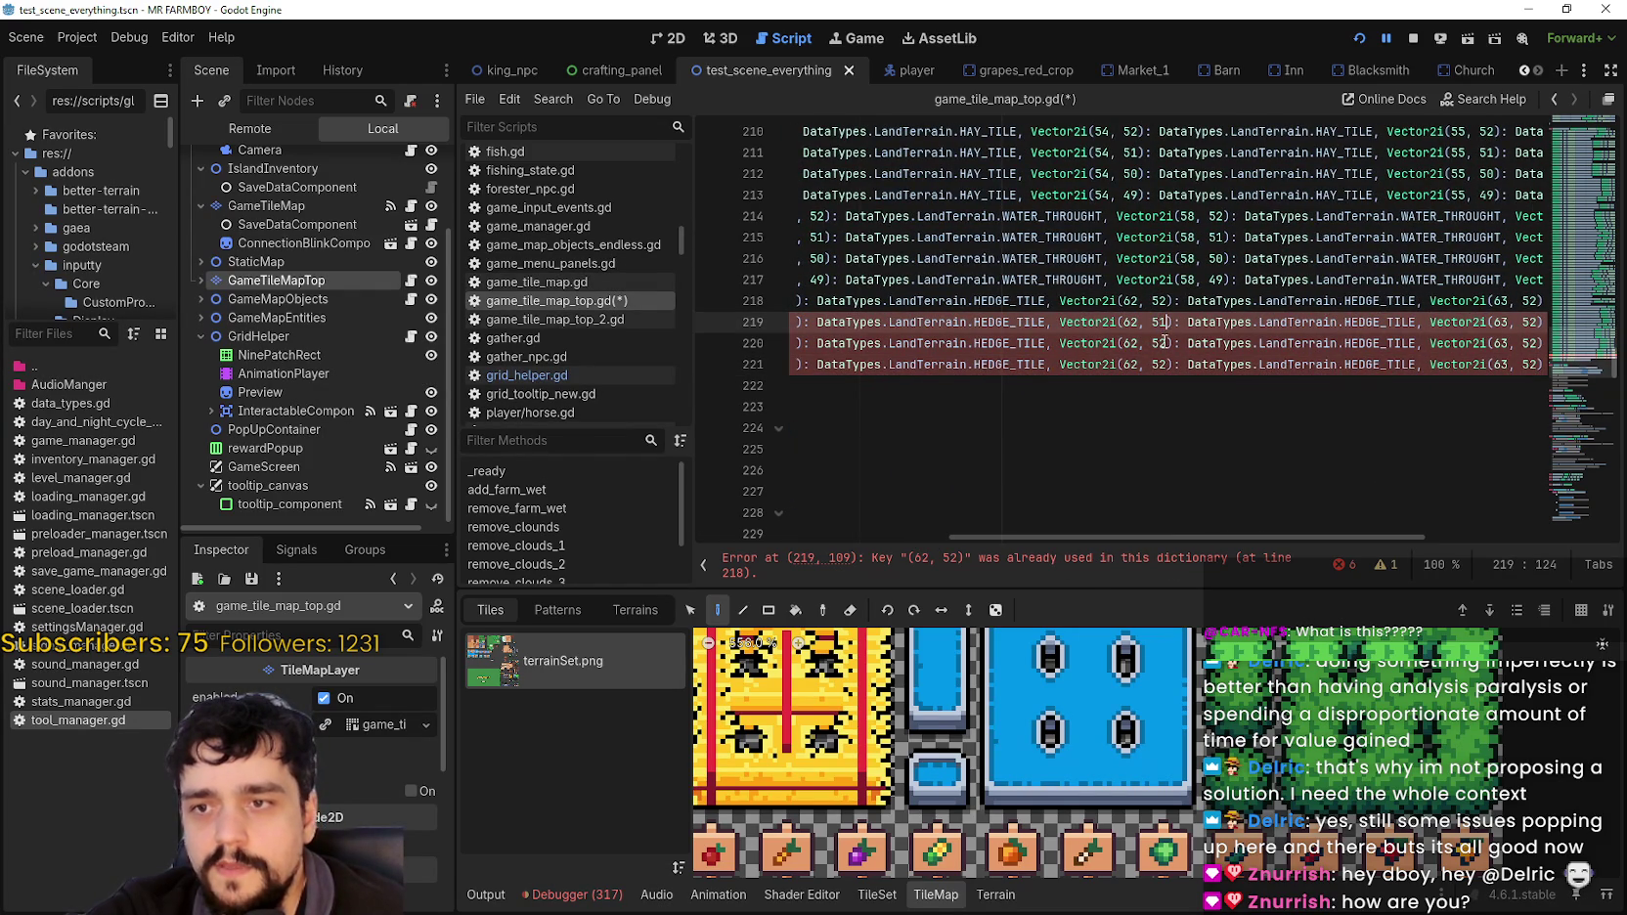
key("shift+Right")
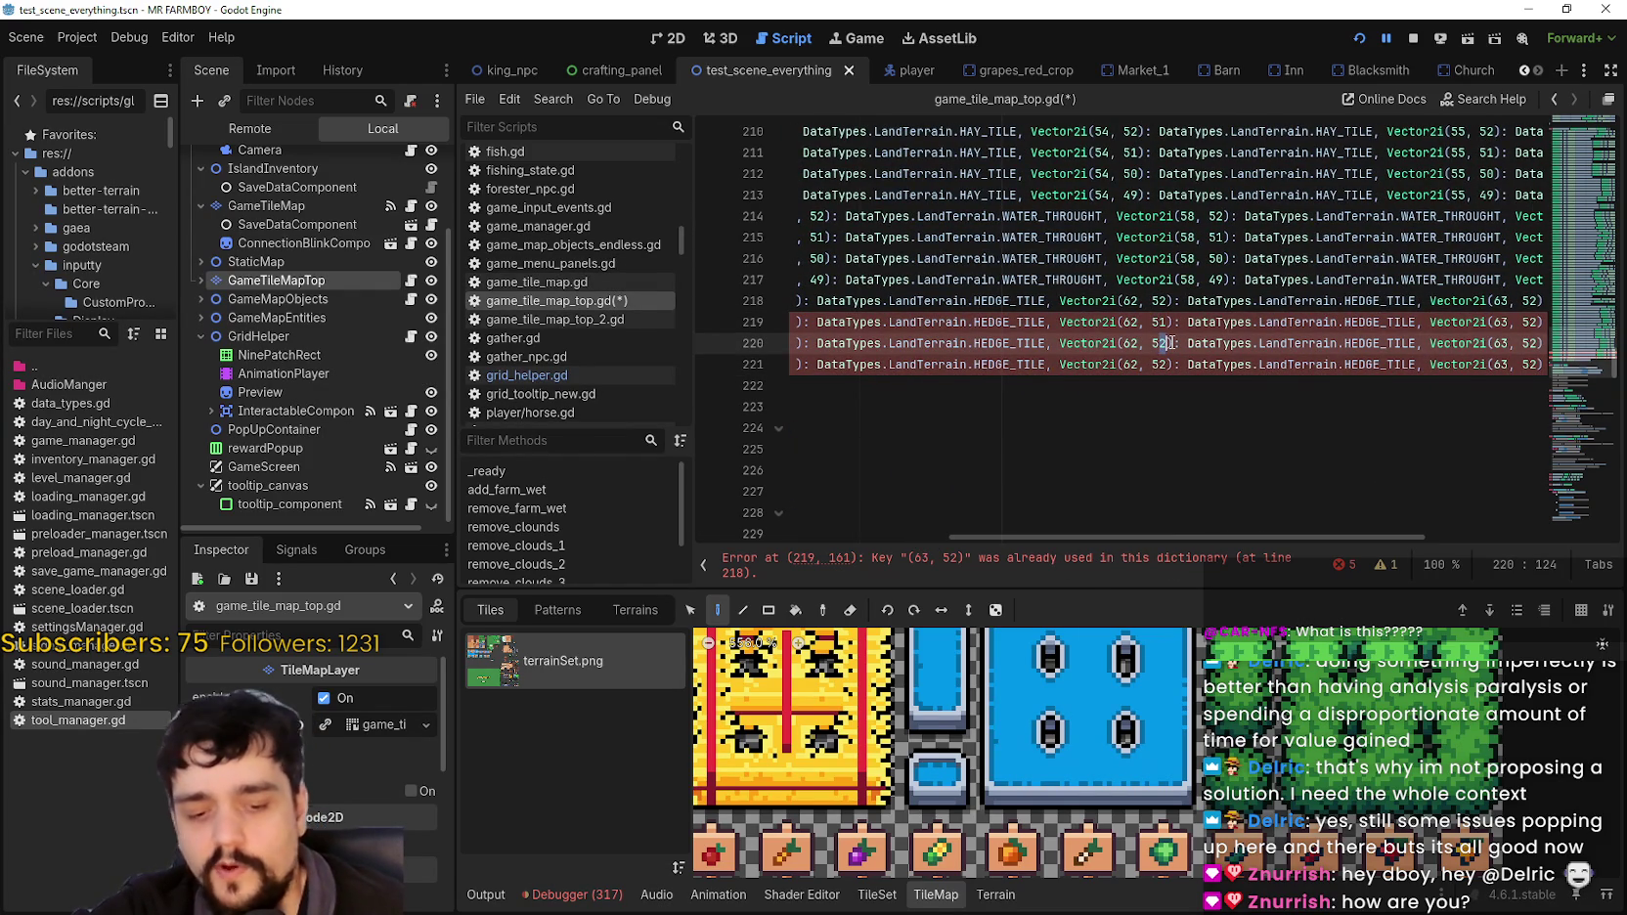
type("0")
double_click(1162, 364)
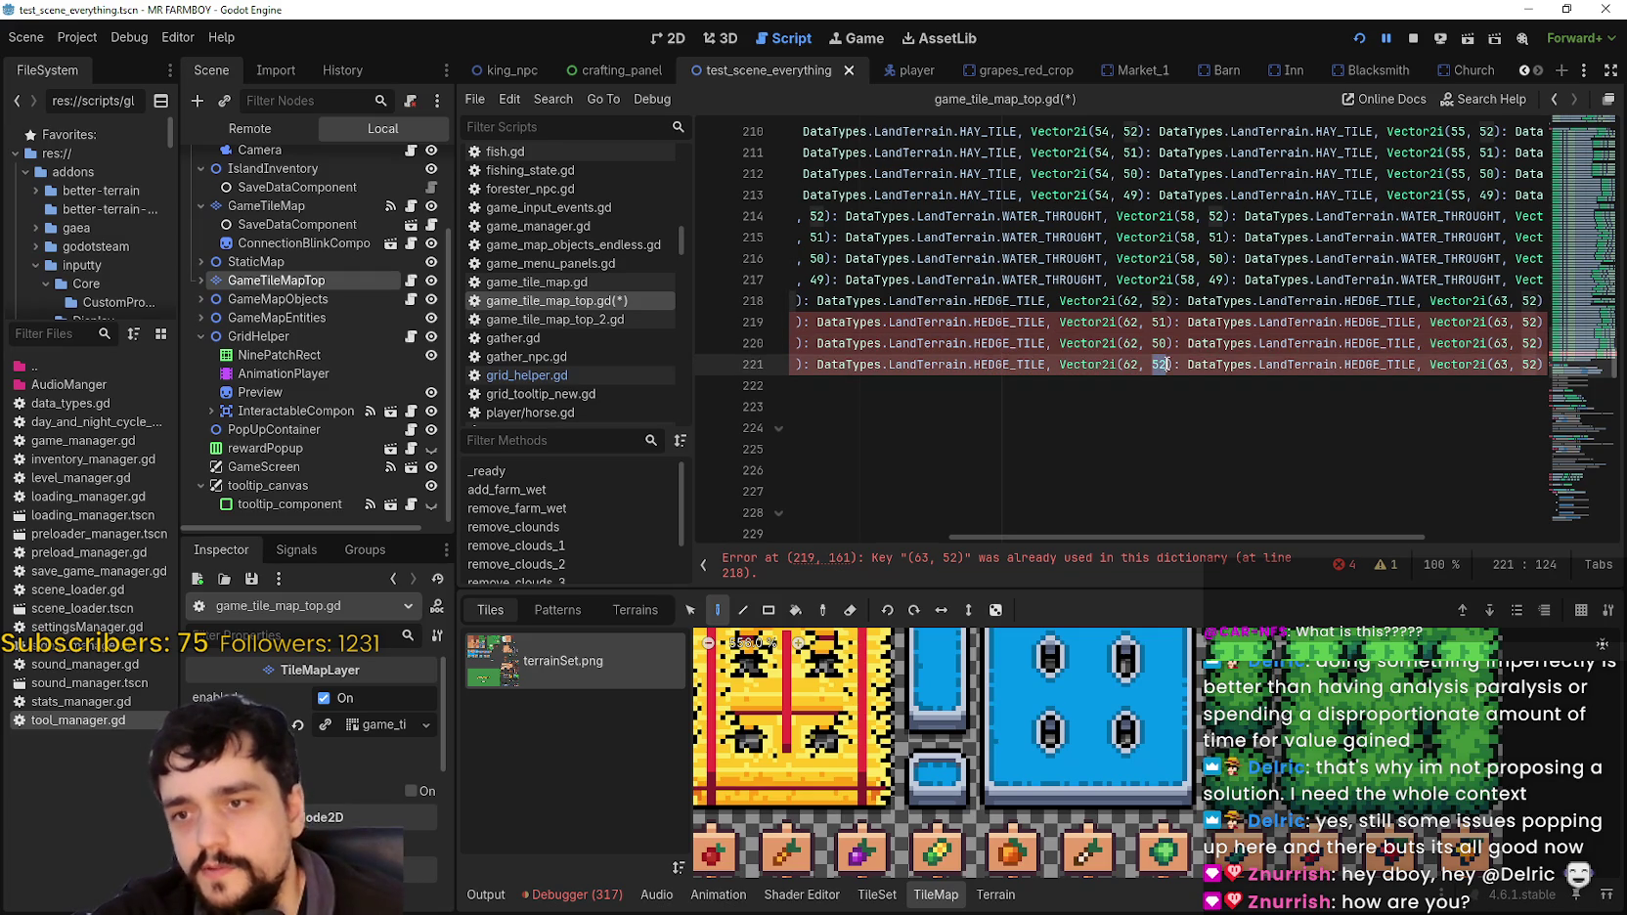
type("49")
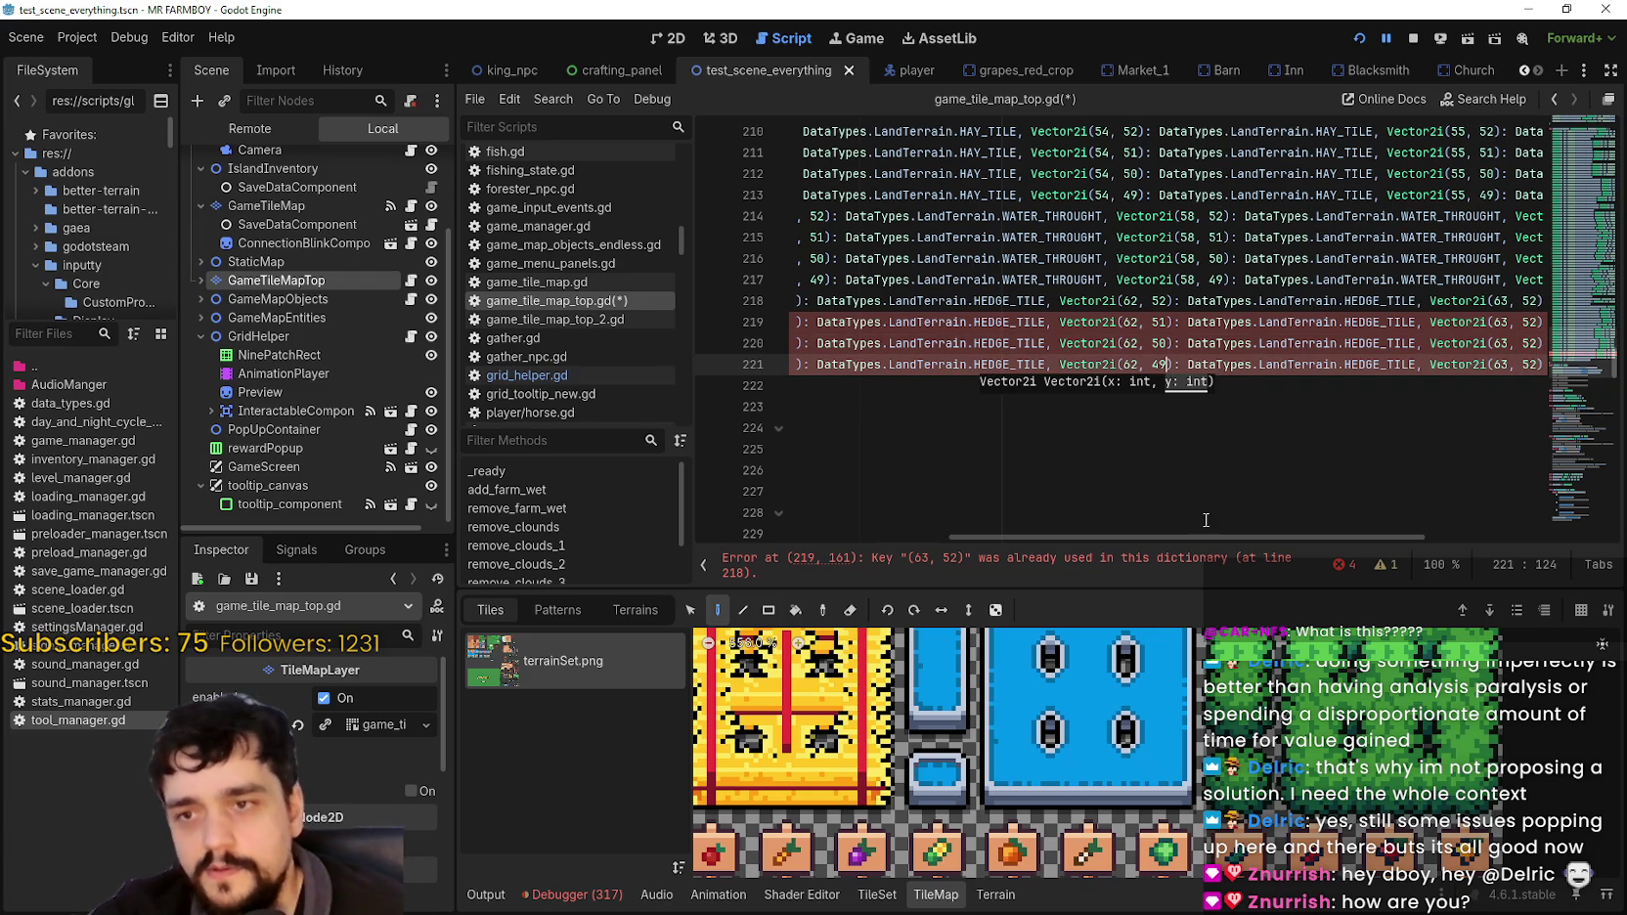
mouse_move(1176, 538)
left_mouse_down()
mouse_move(808, 505)
mouse_move(1347, 491)
left_mouse_up()
Step: Set the remaining hedge keys' y values on lines 219–221 to 51, 50 and 49
left_click(1155, 260)
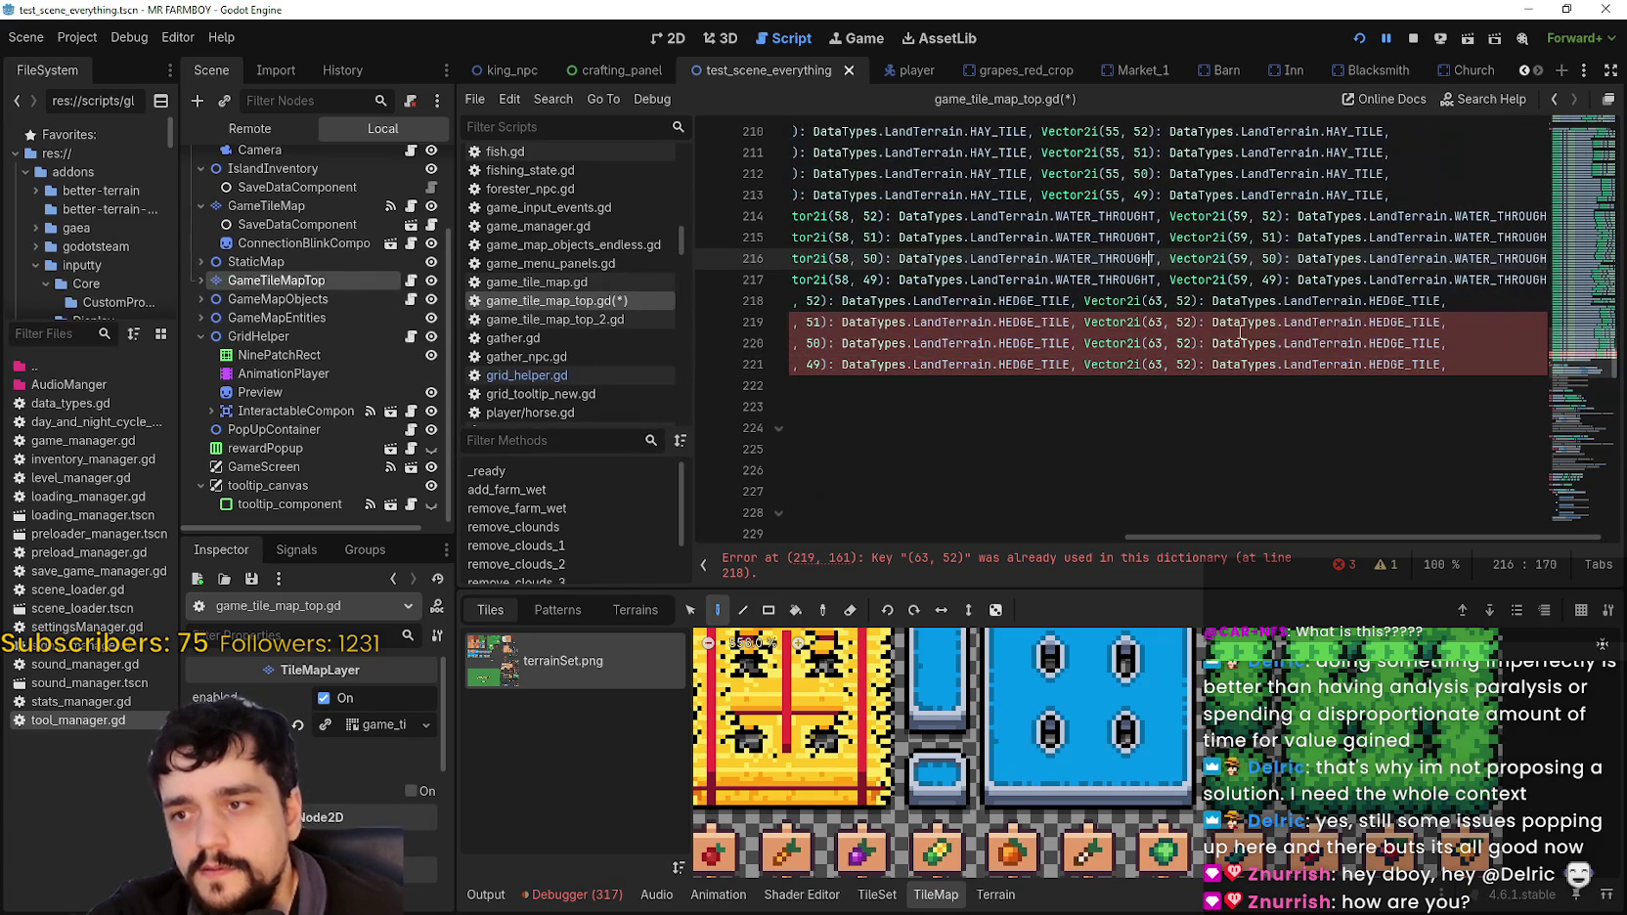
left_click(1191, 324)
key("BackSpace")
type("1")
key("Down")
key("Left")
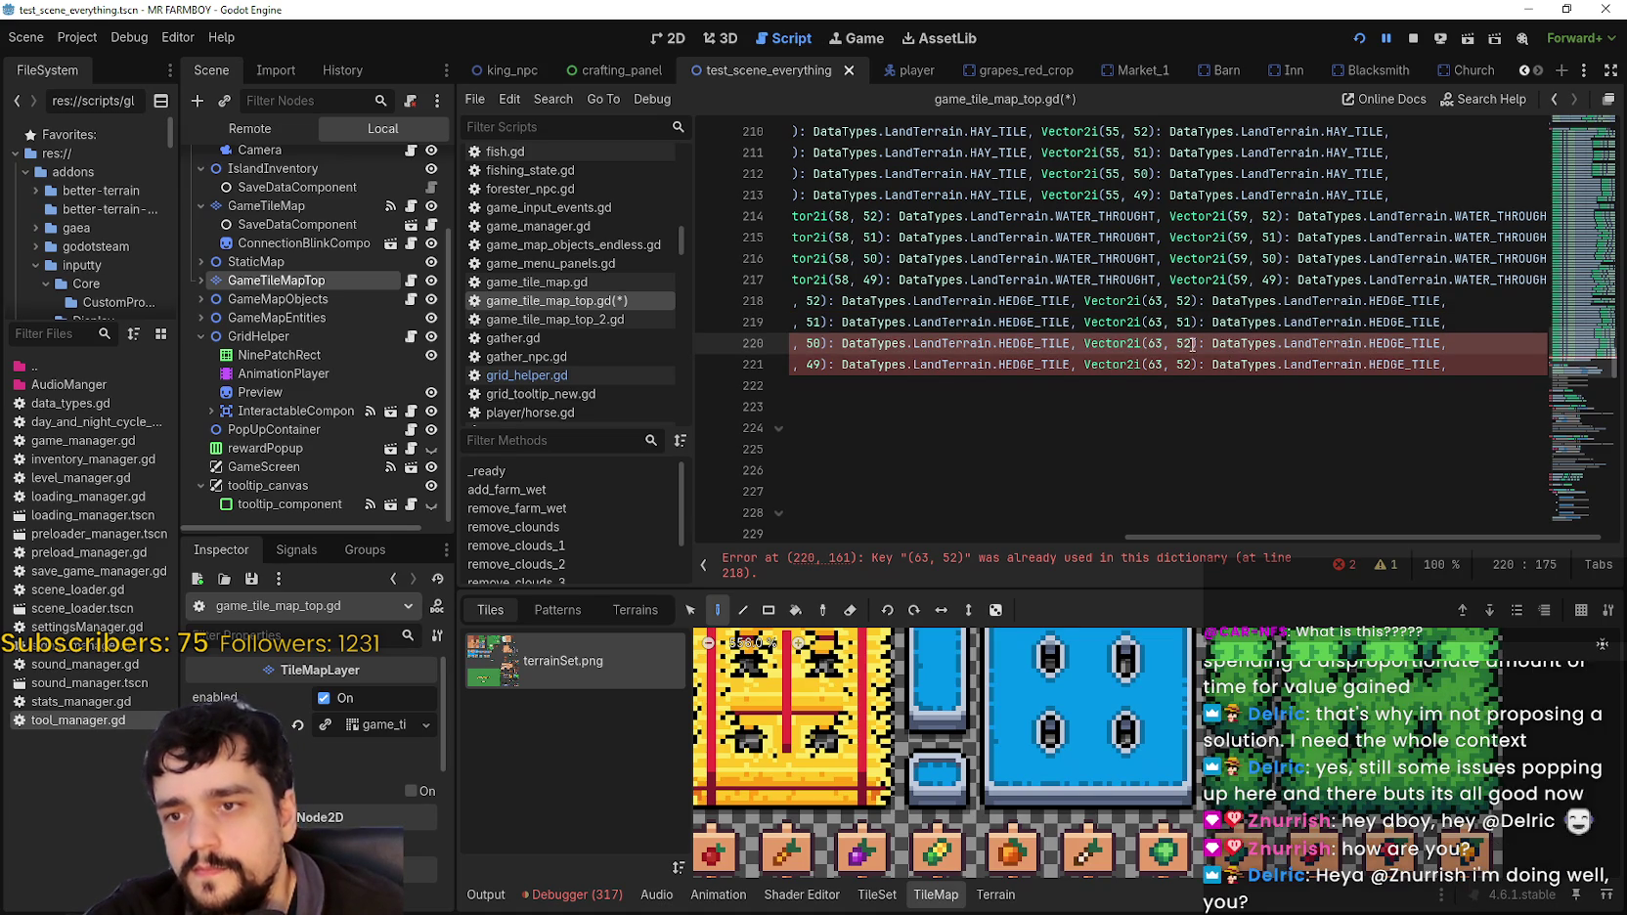
key("Delete")
type("0")
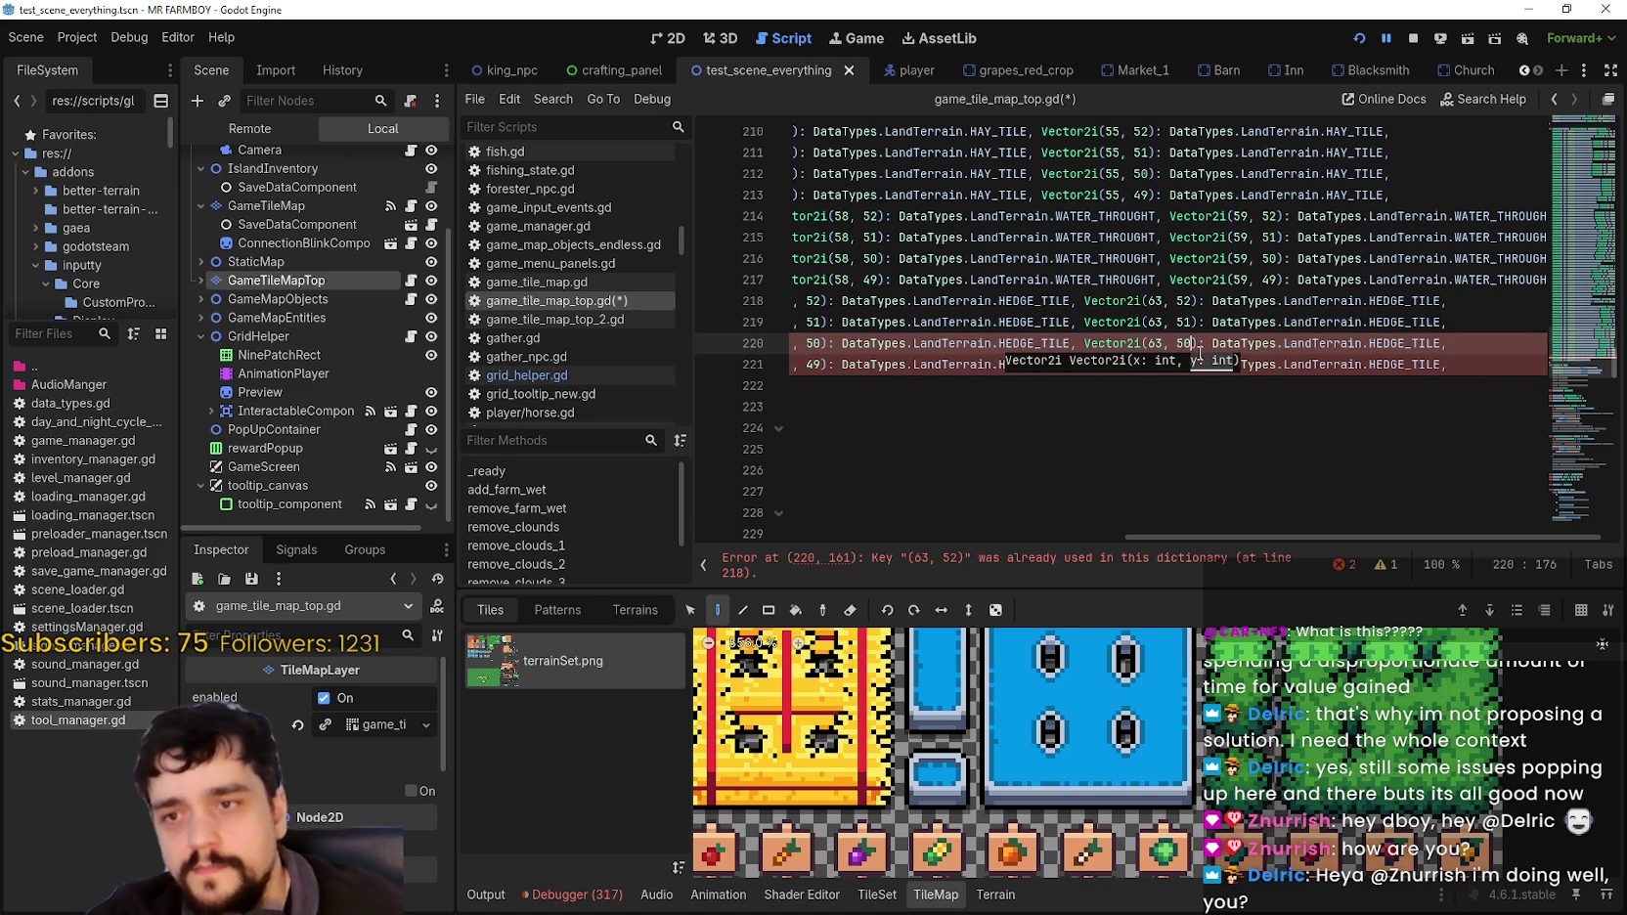
key("Left")
key("Left")
key("Left")
left_click(1195, 368)
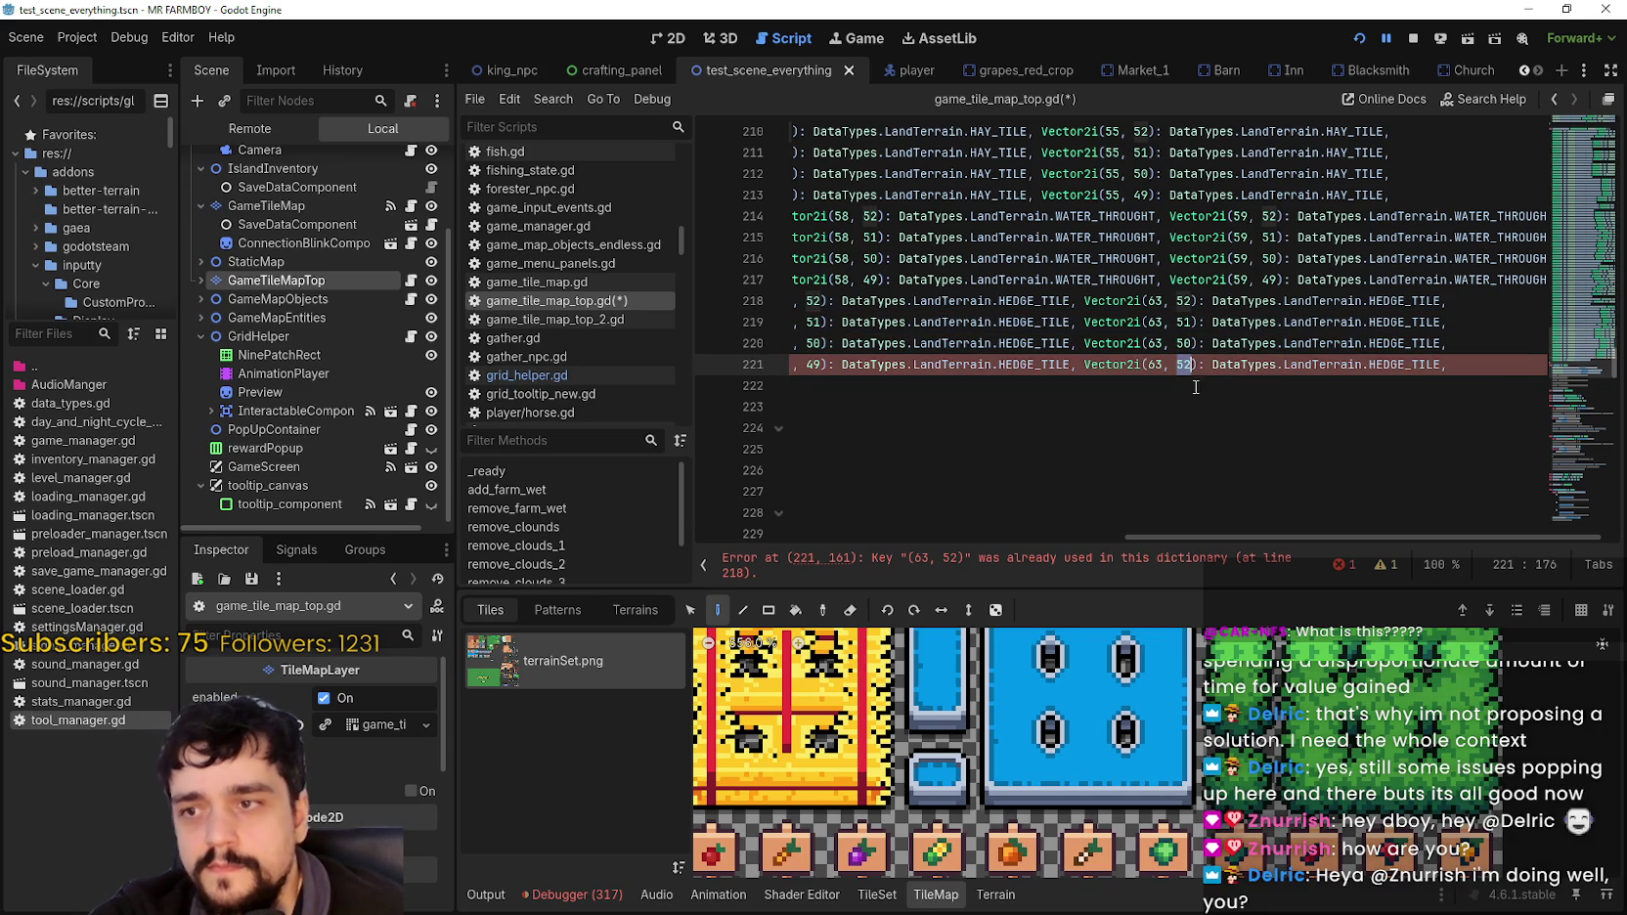
key("BackSpace")
key("BackSpace")
type("49")
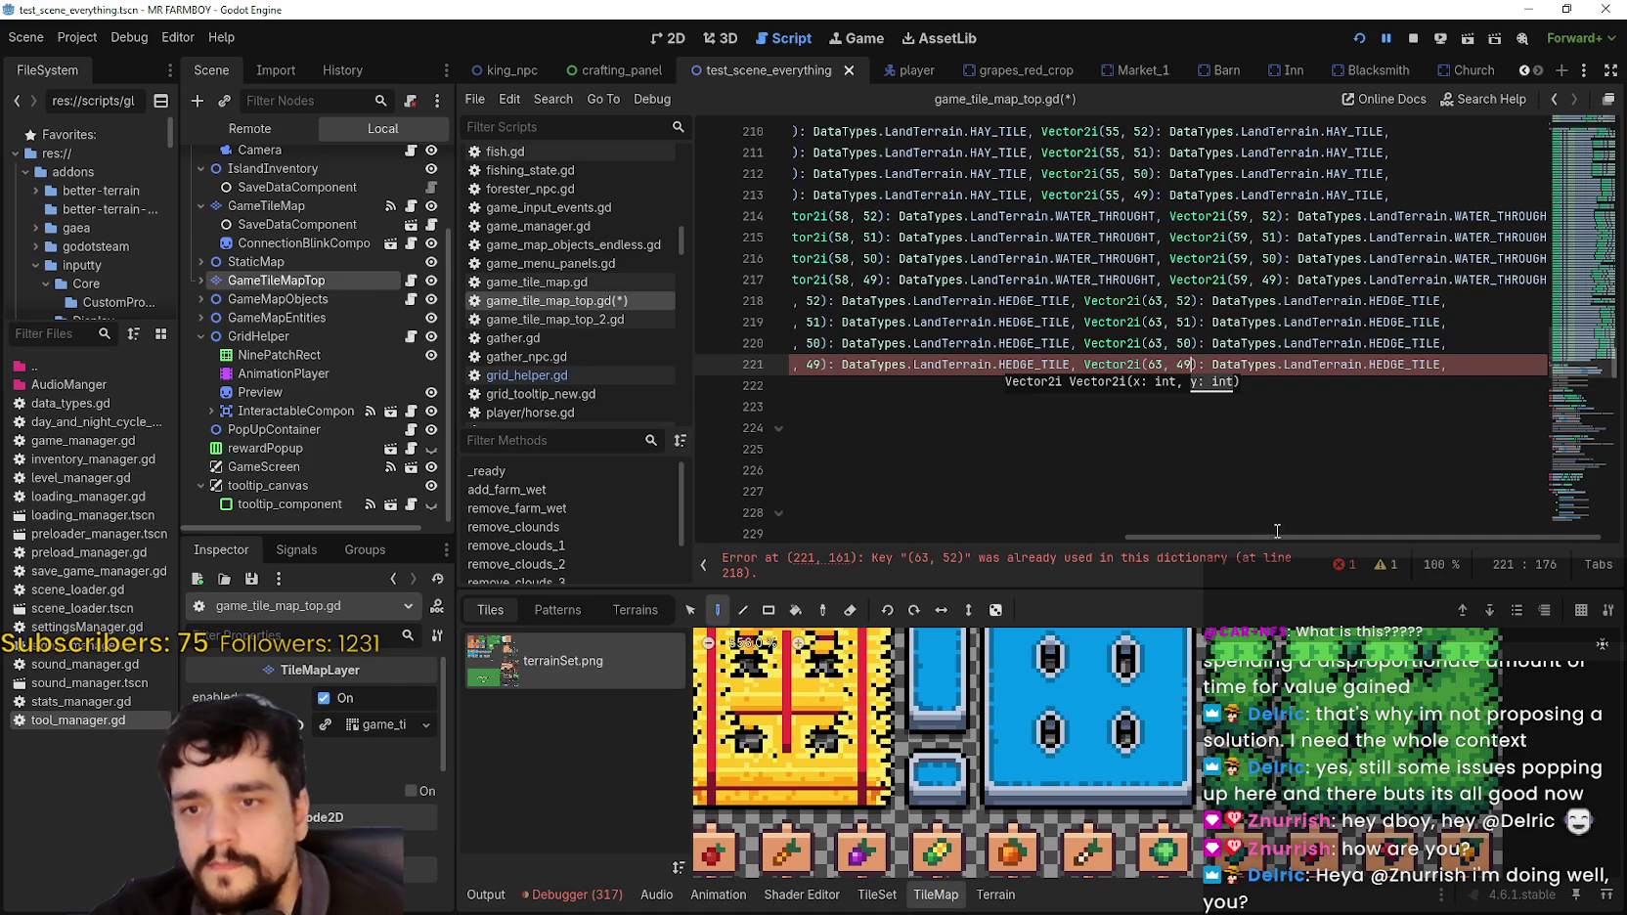
Step: Select the FENCE entry on line 222
left_click_drag(1277, 541, 782, 510)
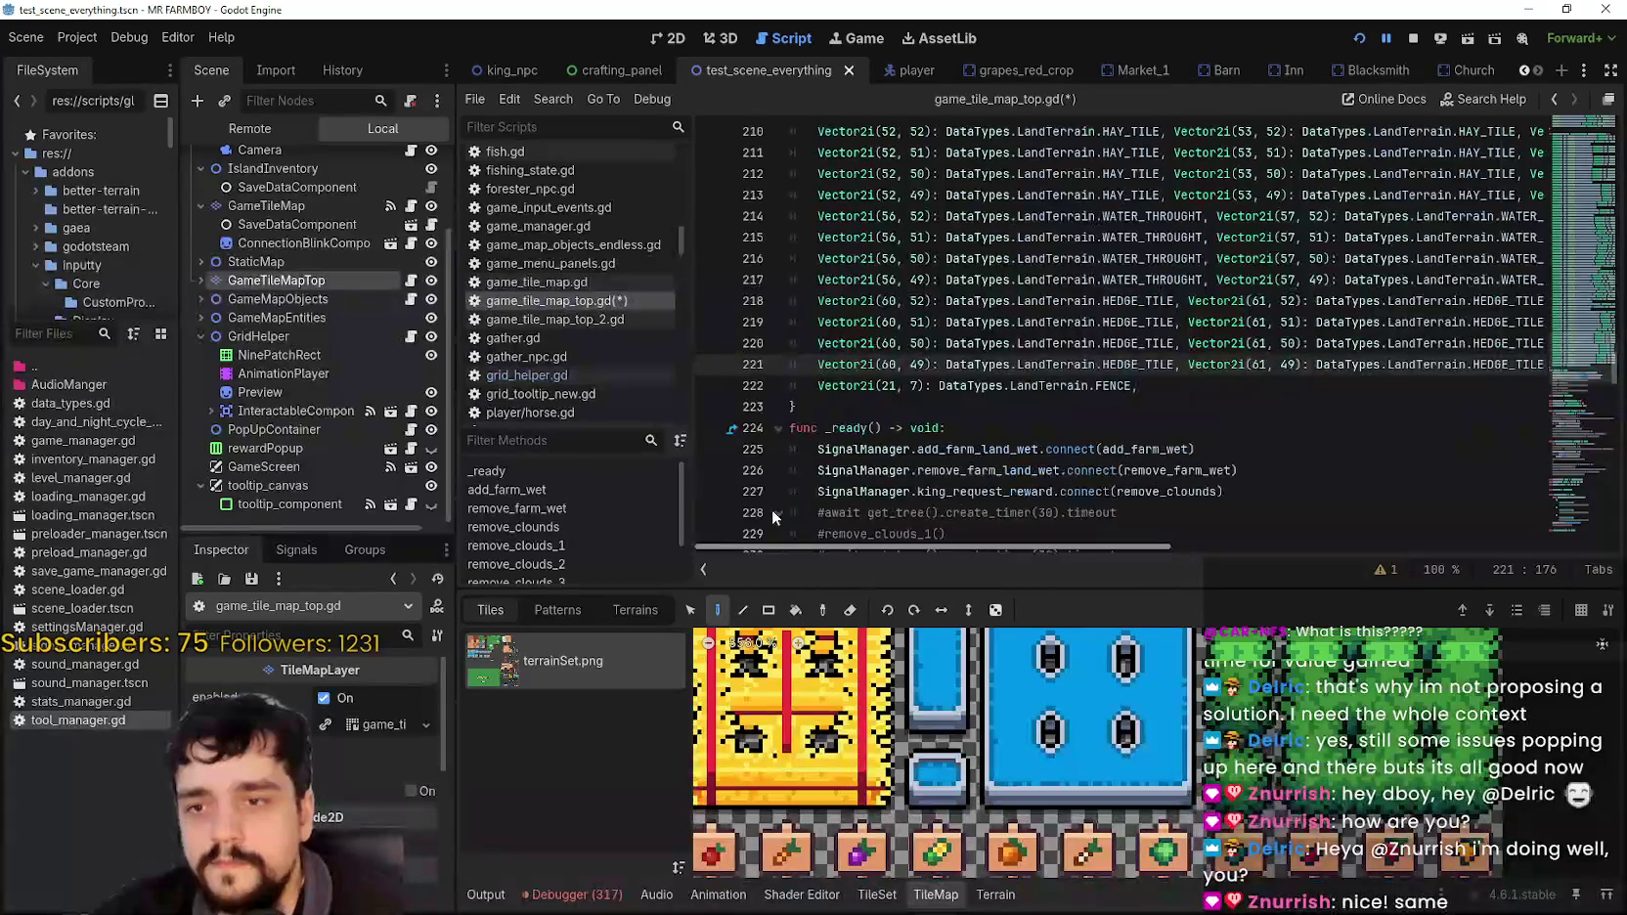
left_click_drag(1137, 385, 759, 386)
key("shift+Home")
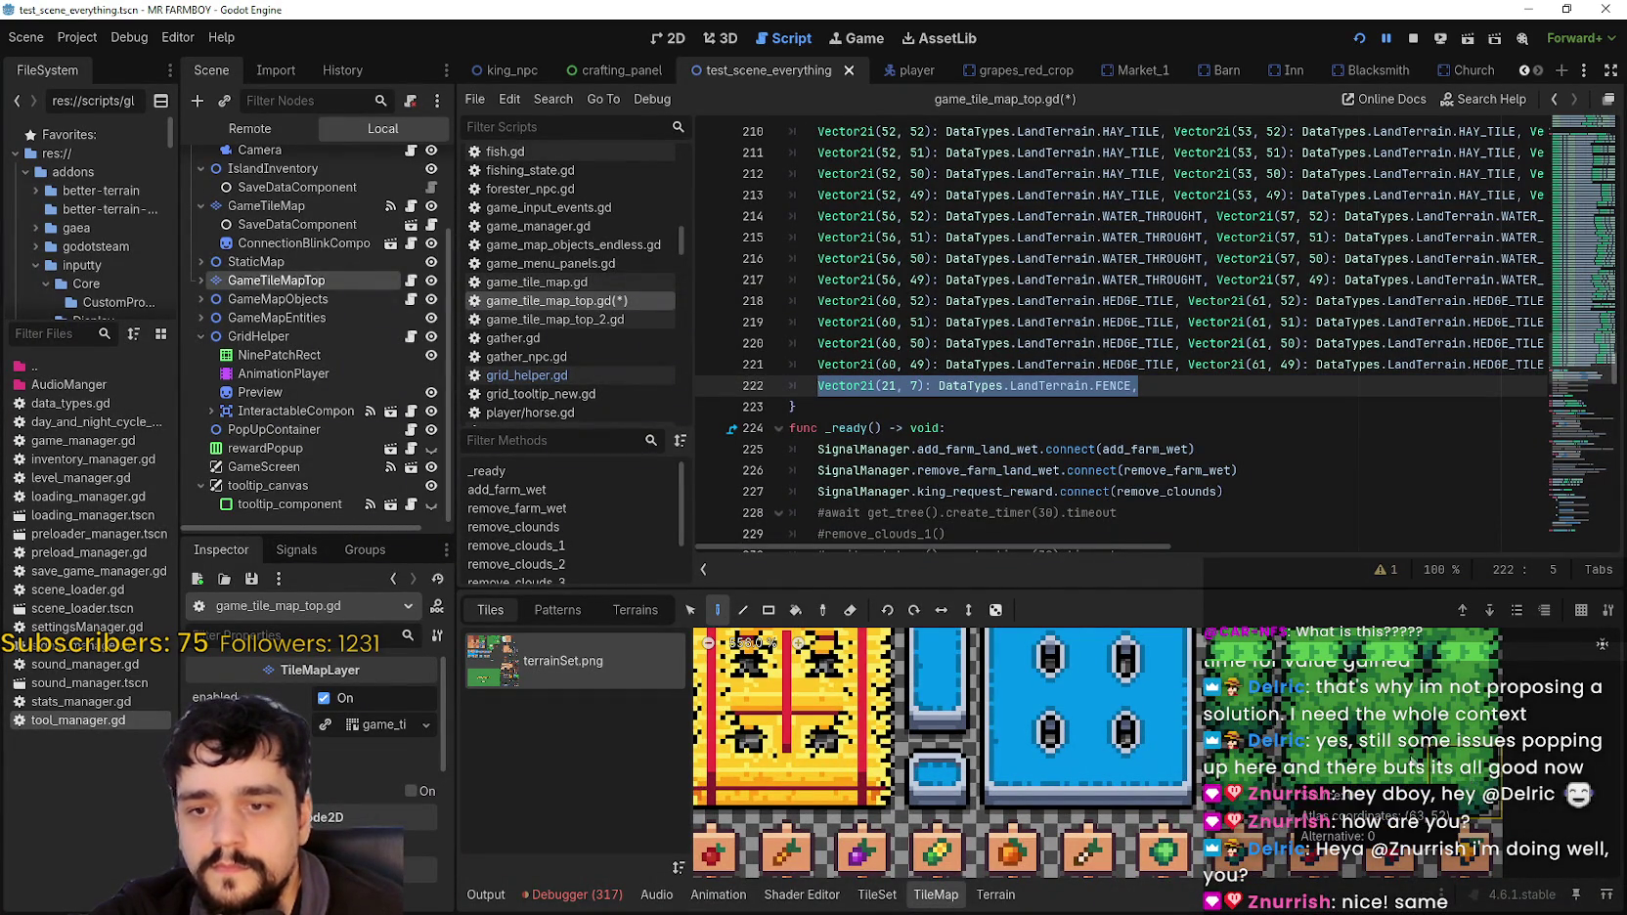
Step: Inspect the fence tiles in the terrain atlas to find coordinates (21, 6)
scroll(1173, 725, "down", 4)
scroll(1173, 724, "down", 3)
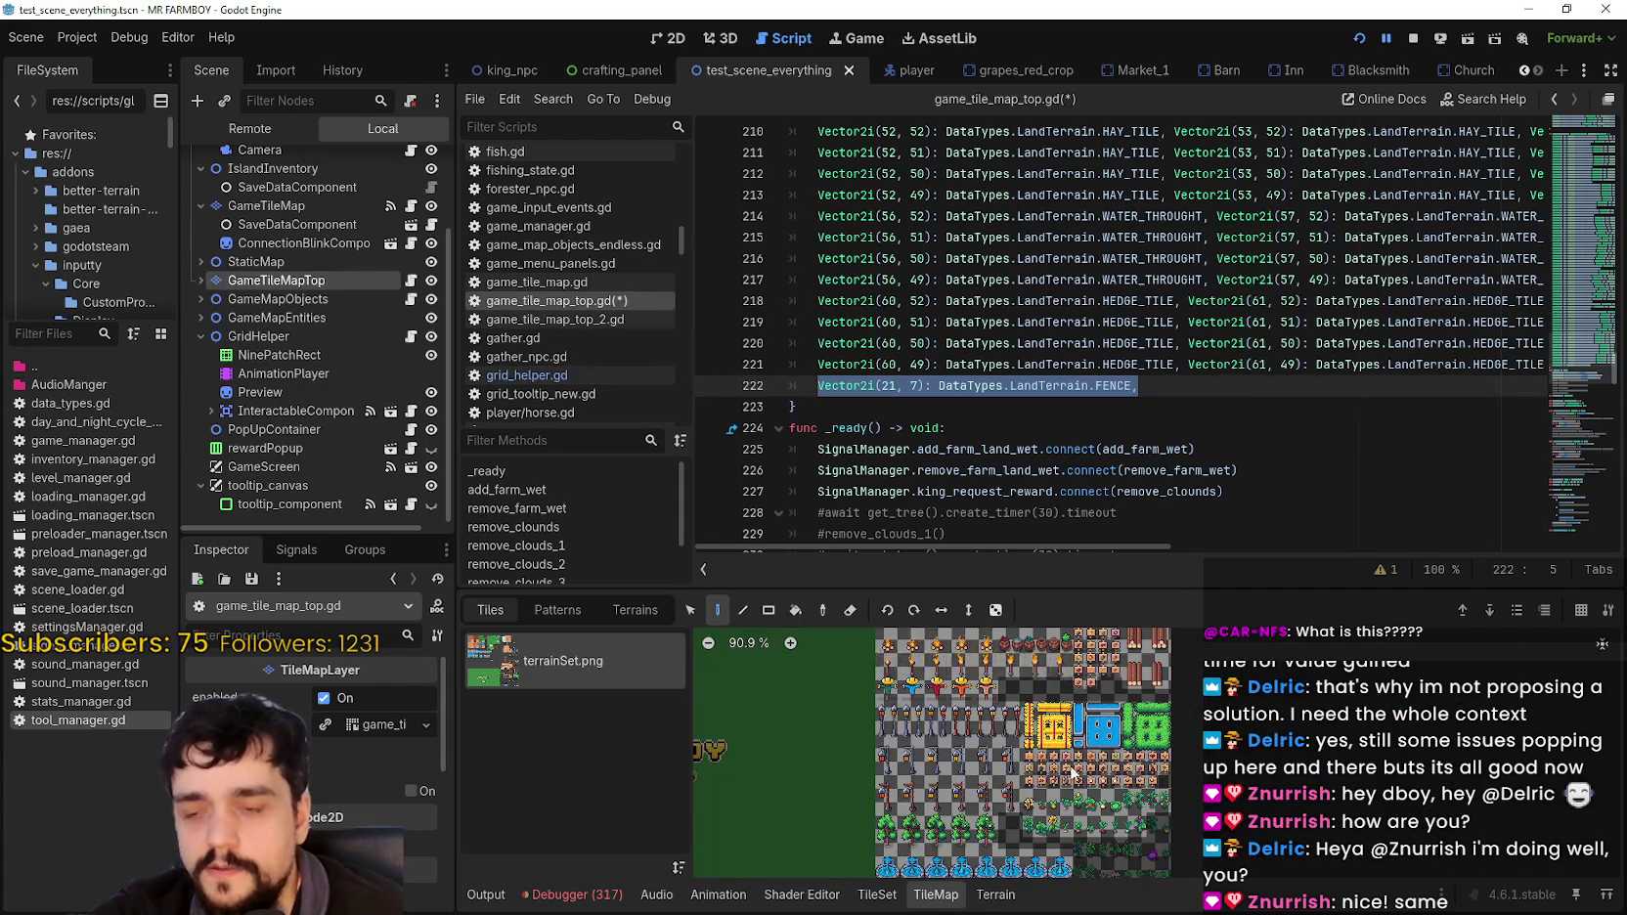
scroll(1129, 734, "up", 3)
scroll(1114, 749, "down", 4)
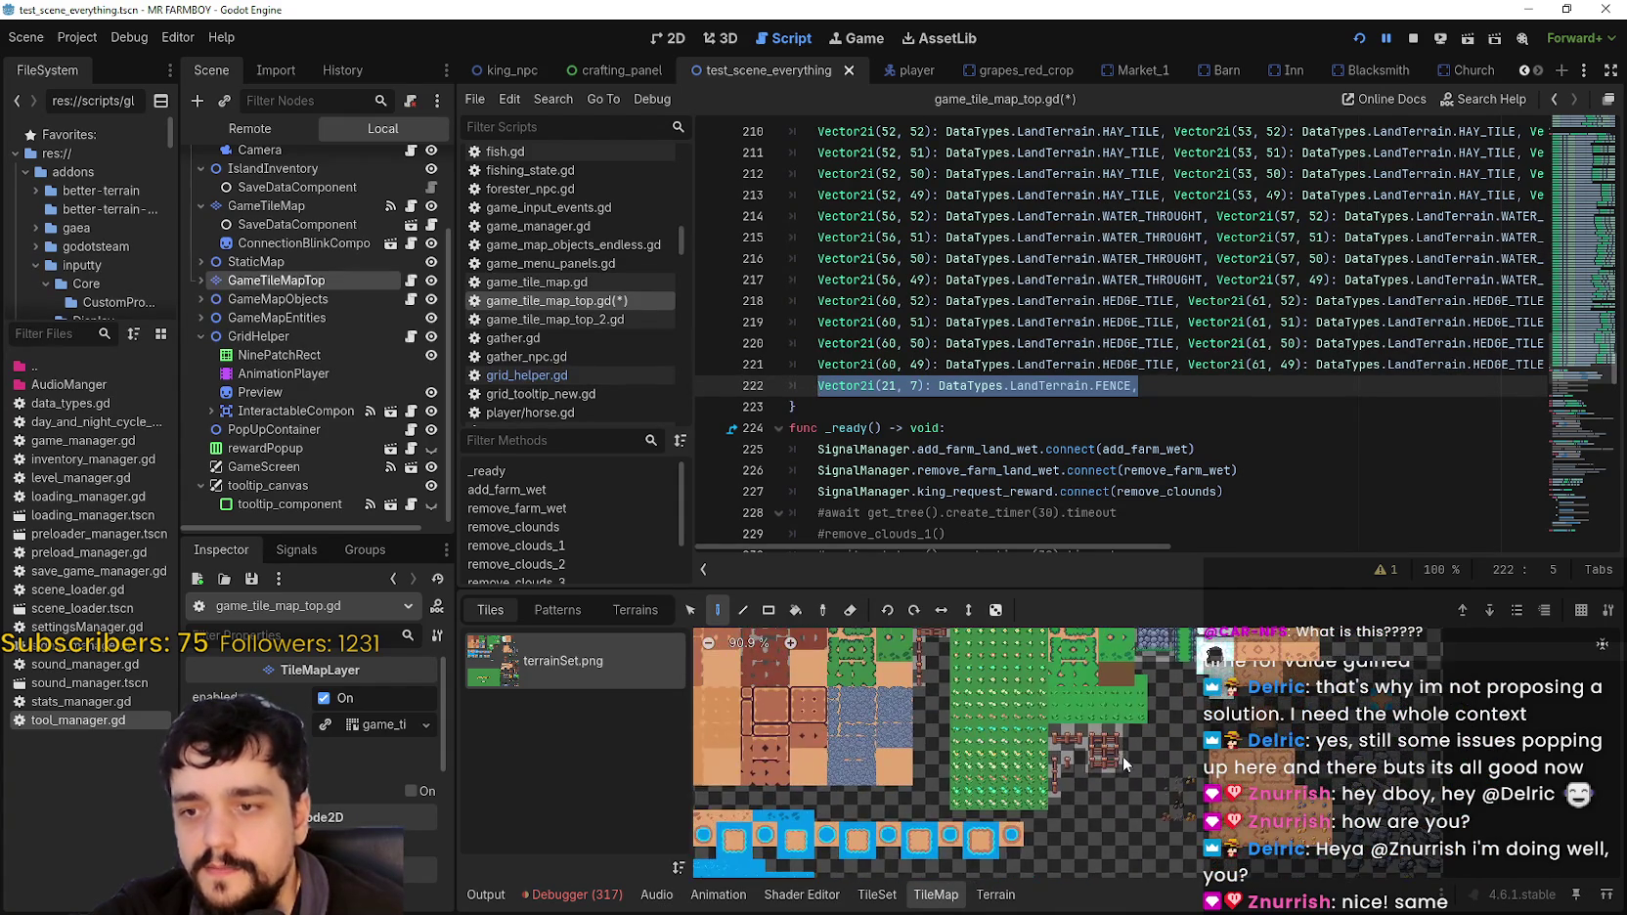
scroll(1118, 743, "up", 5)
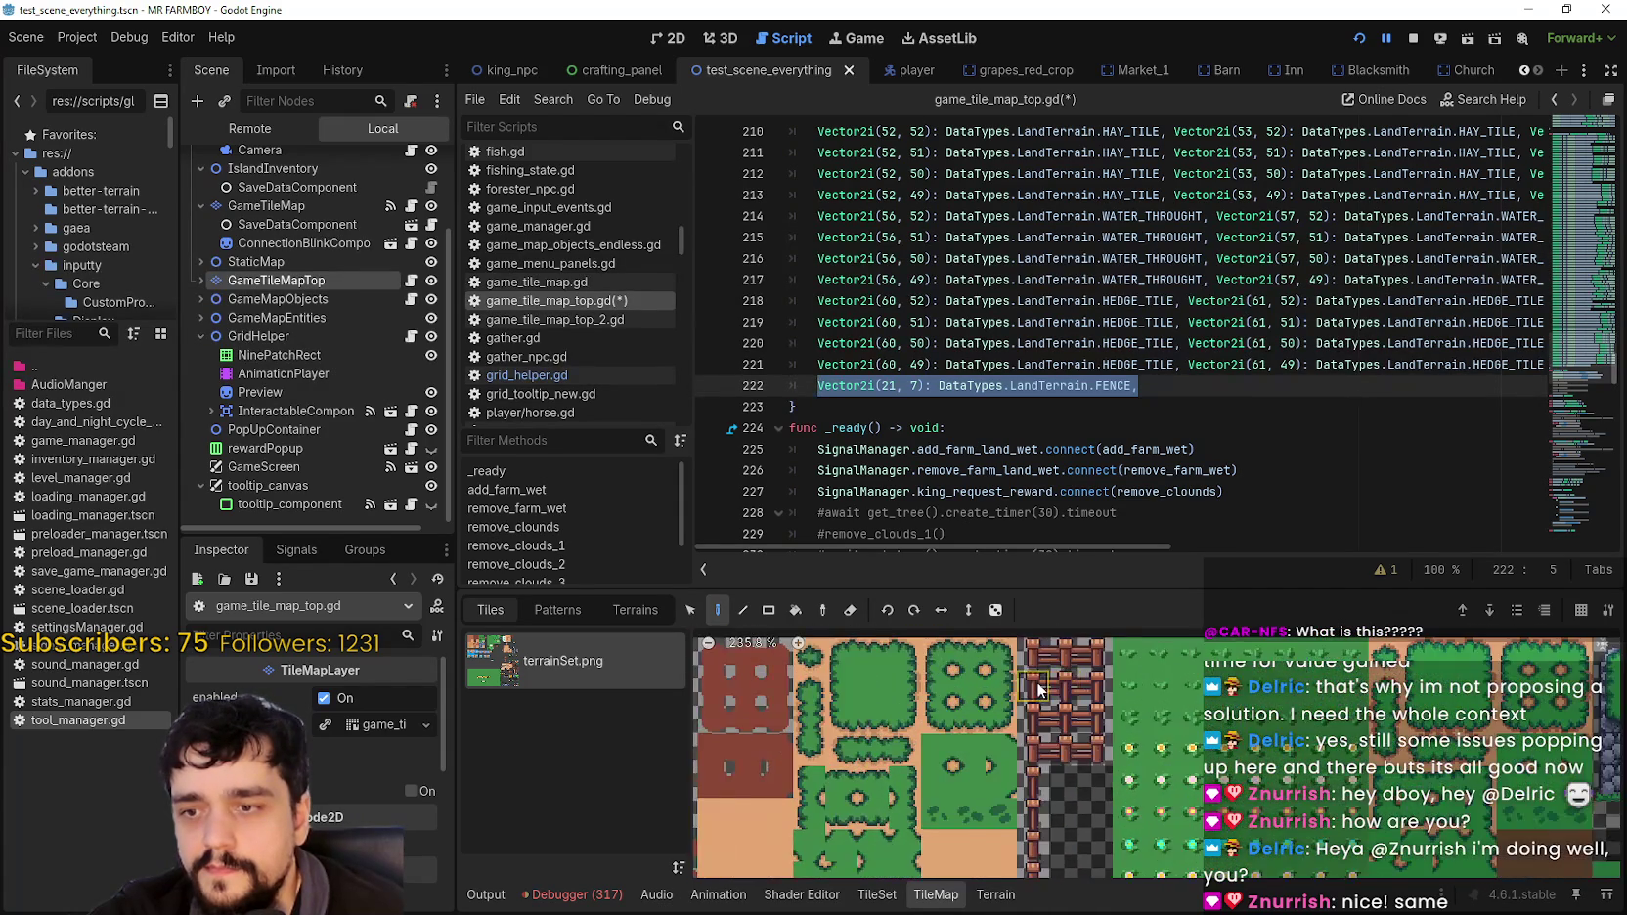
scroll(1055, 757, "up", 1)
scroll(1055, 757, "up", 1)
left_click(1017, 729)
left_click(1022, 761)
left_click(1014, 809)
scroll(1071, 817, "up", 2)
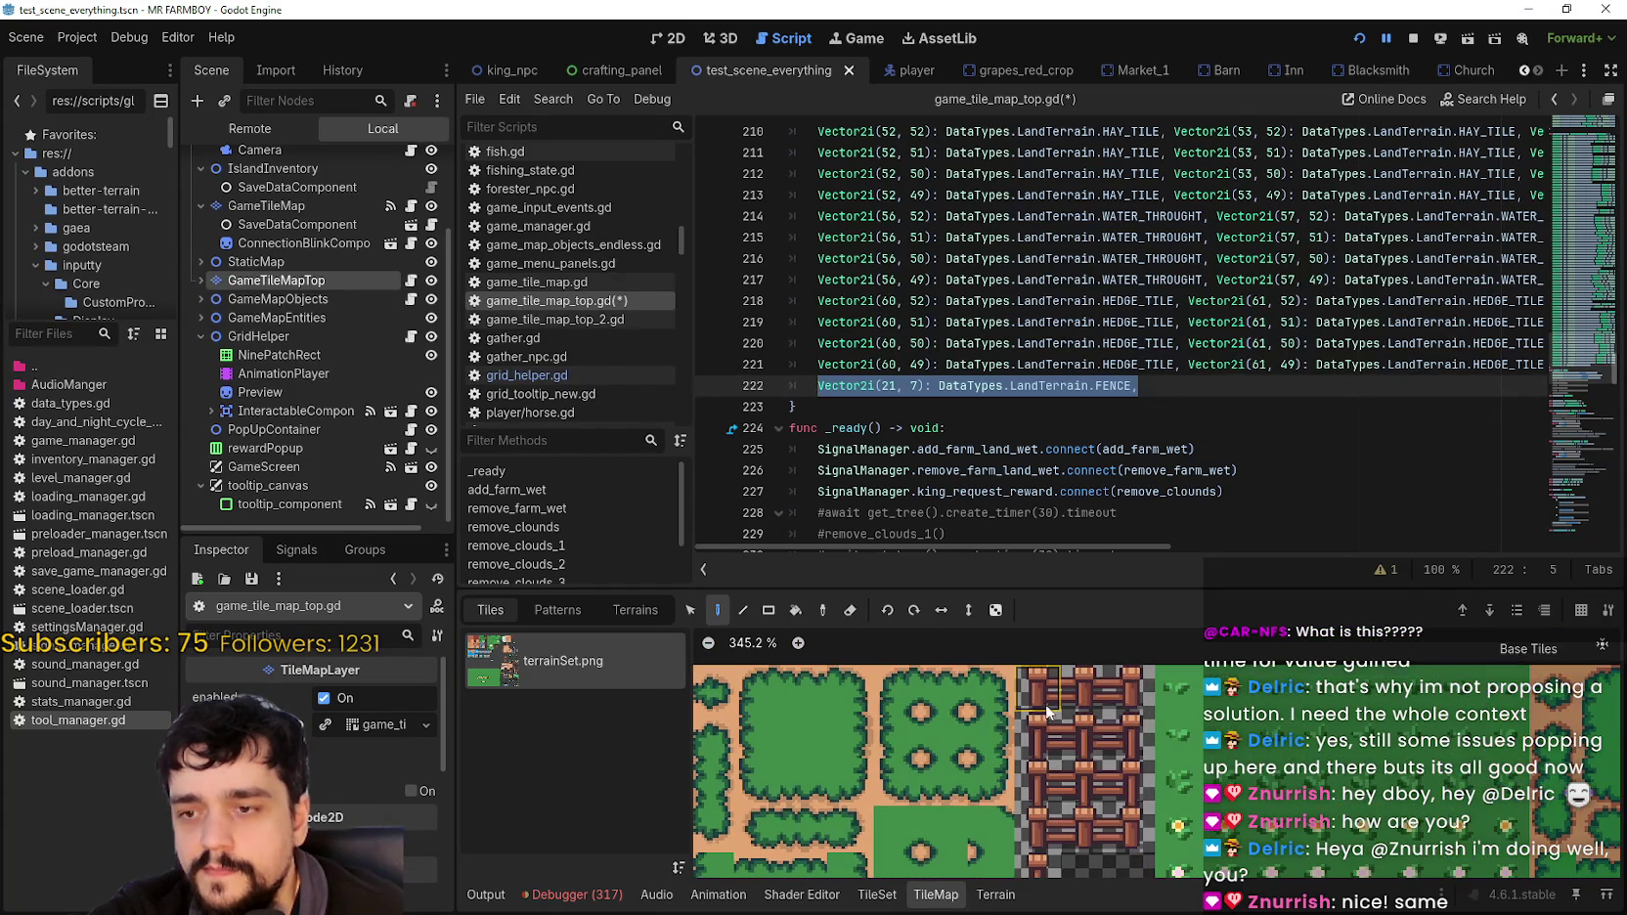
left_click(1099, 696)
left_click(1132, 703)
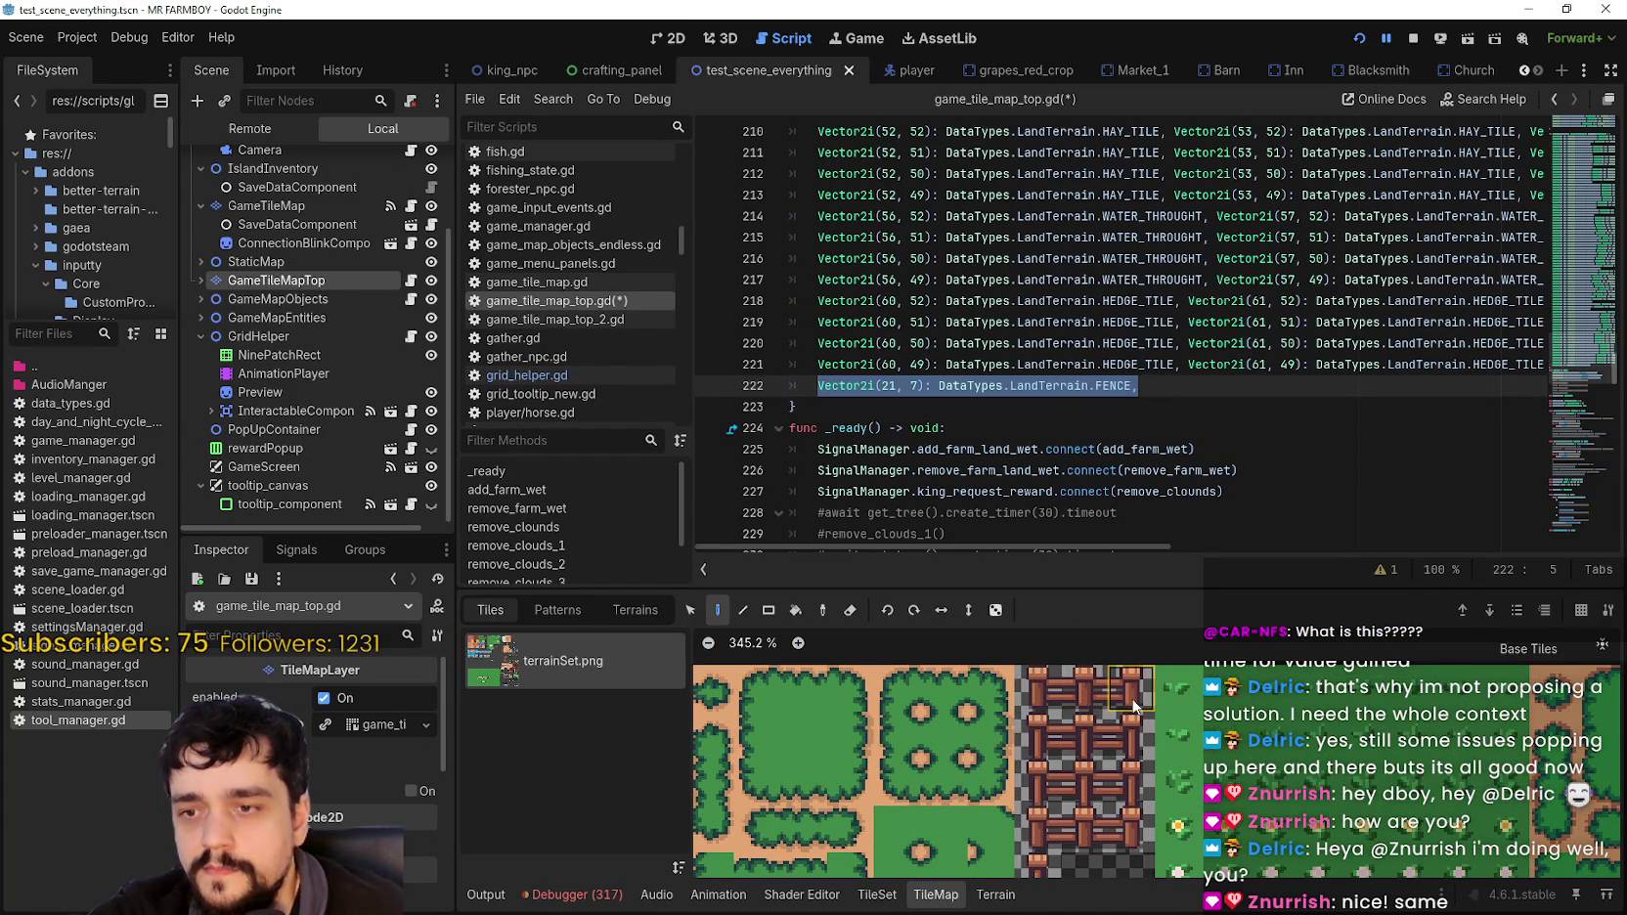
scroll(1132, 702, "down", 2)
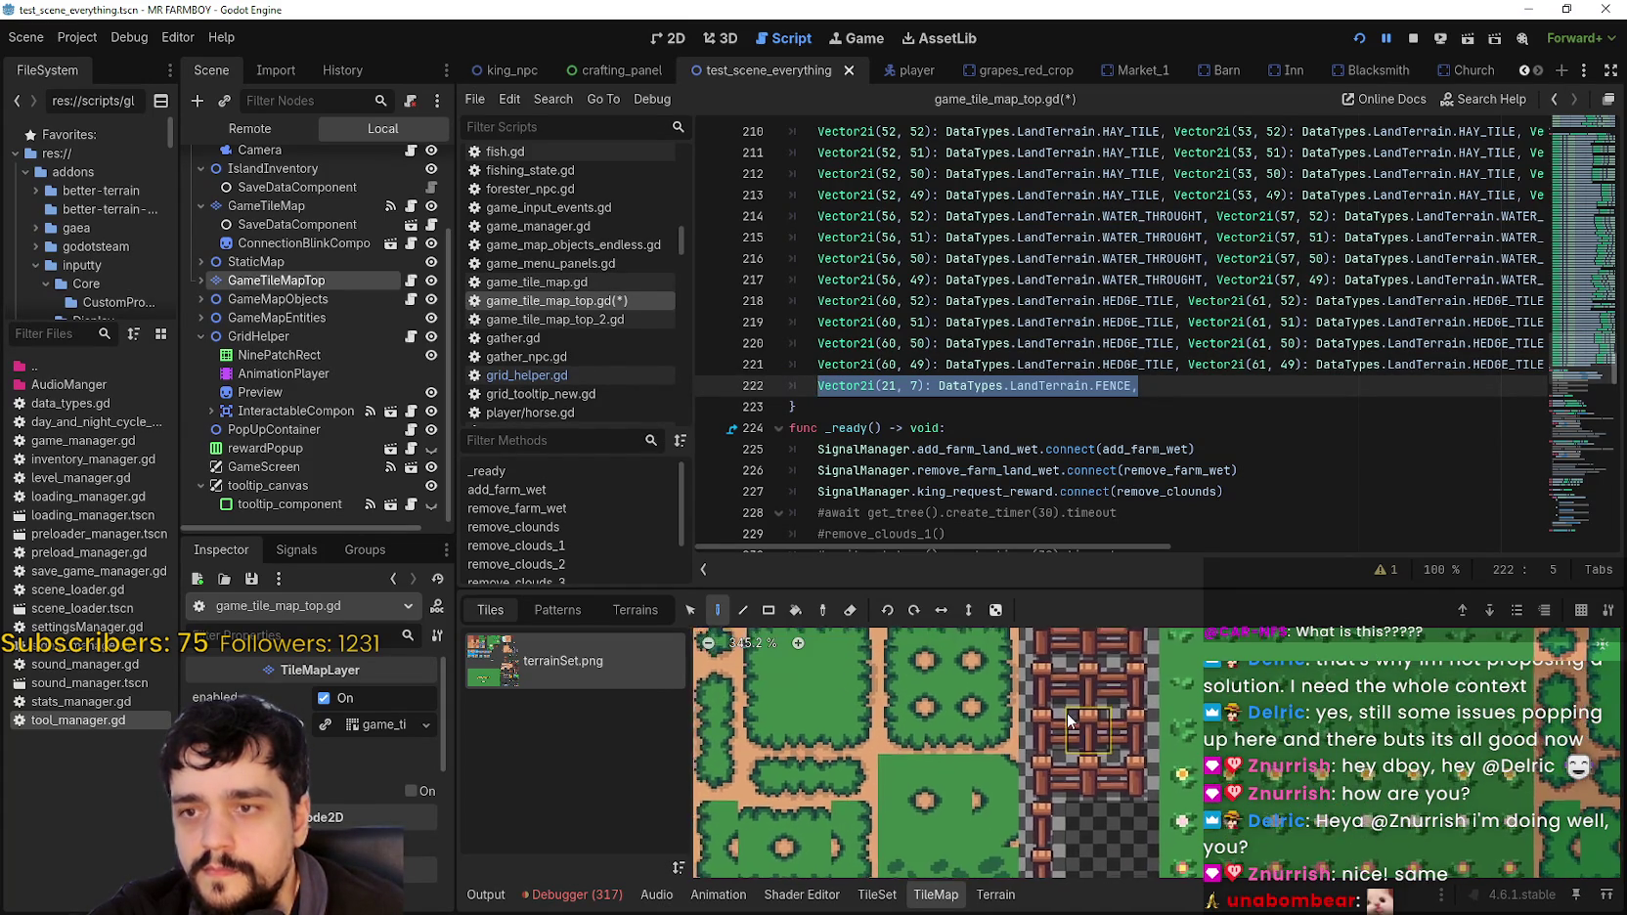
scroll(1162, 798, "up", 2)
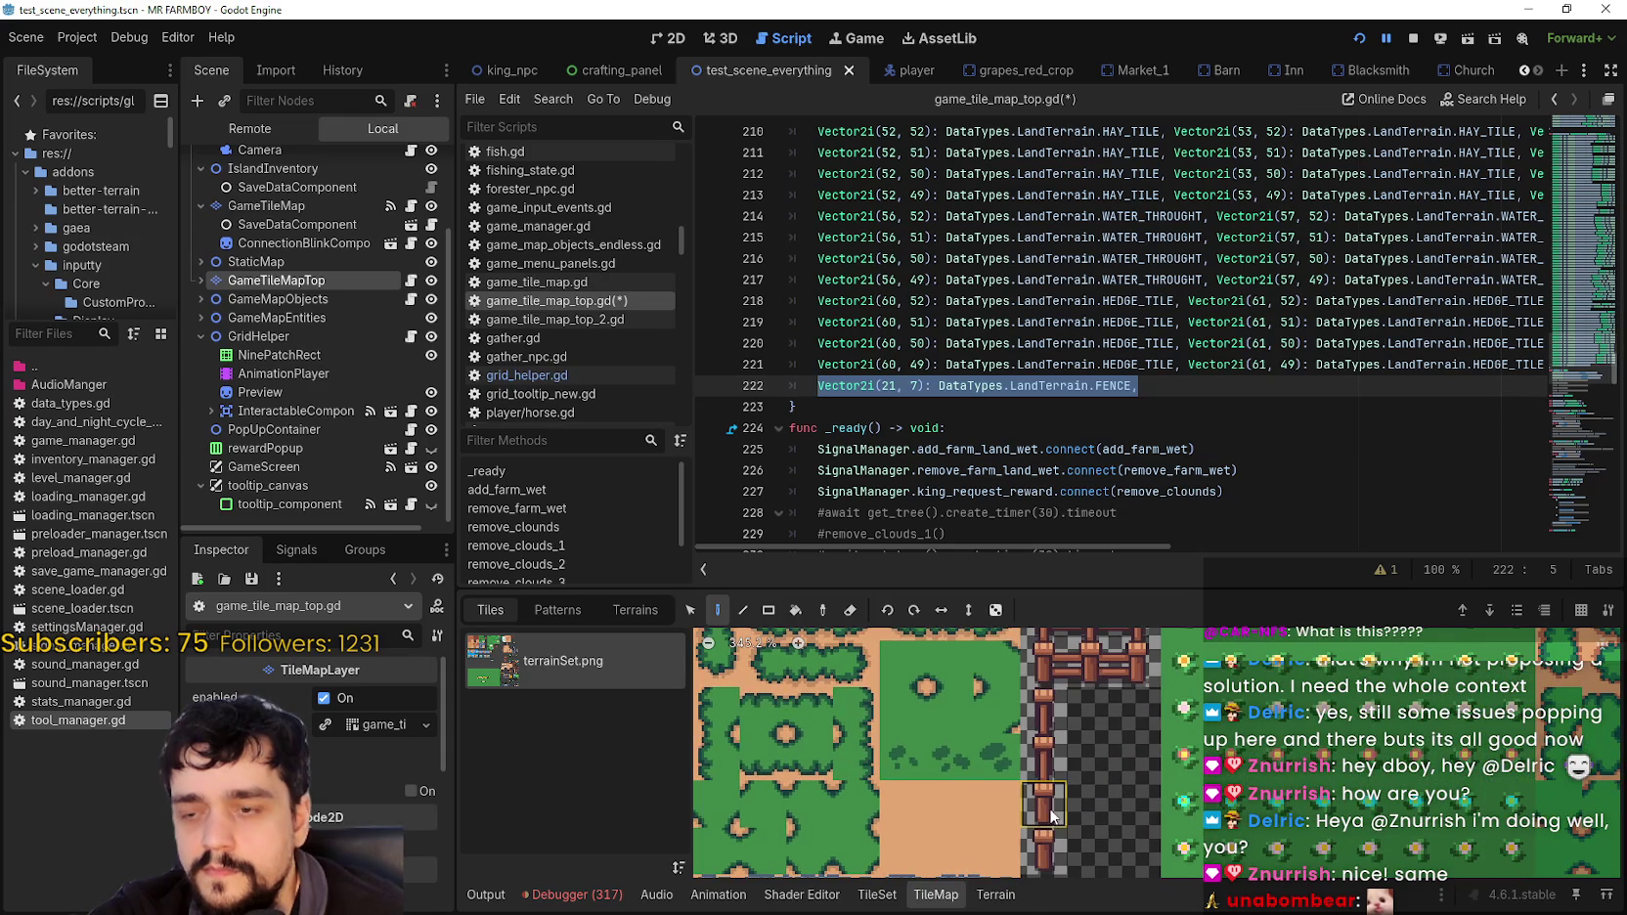
left_click(1044, 761)
left_click(1042, 806)
mouse_move(1043, 807)
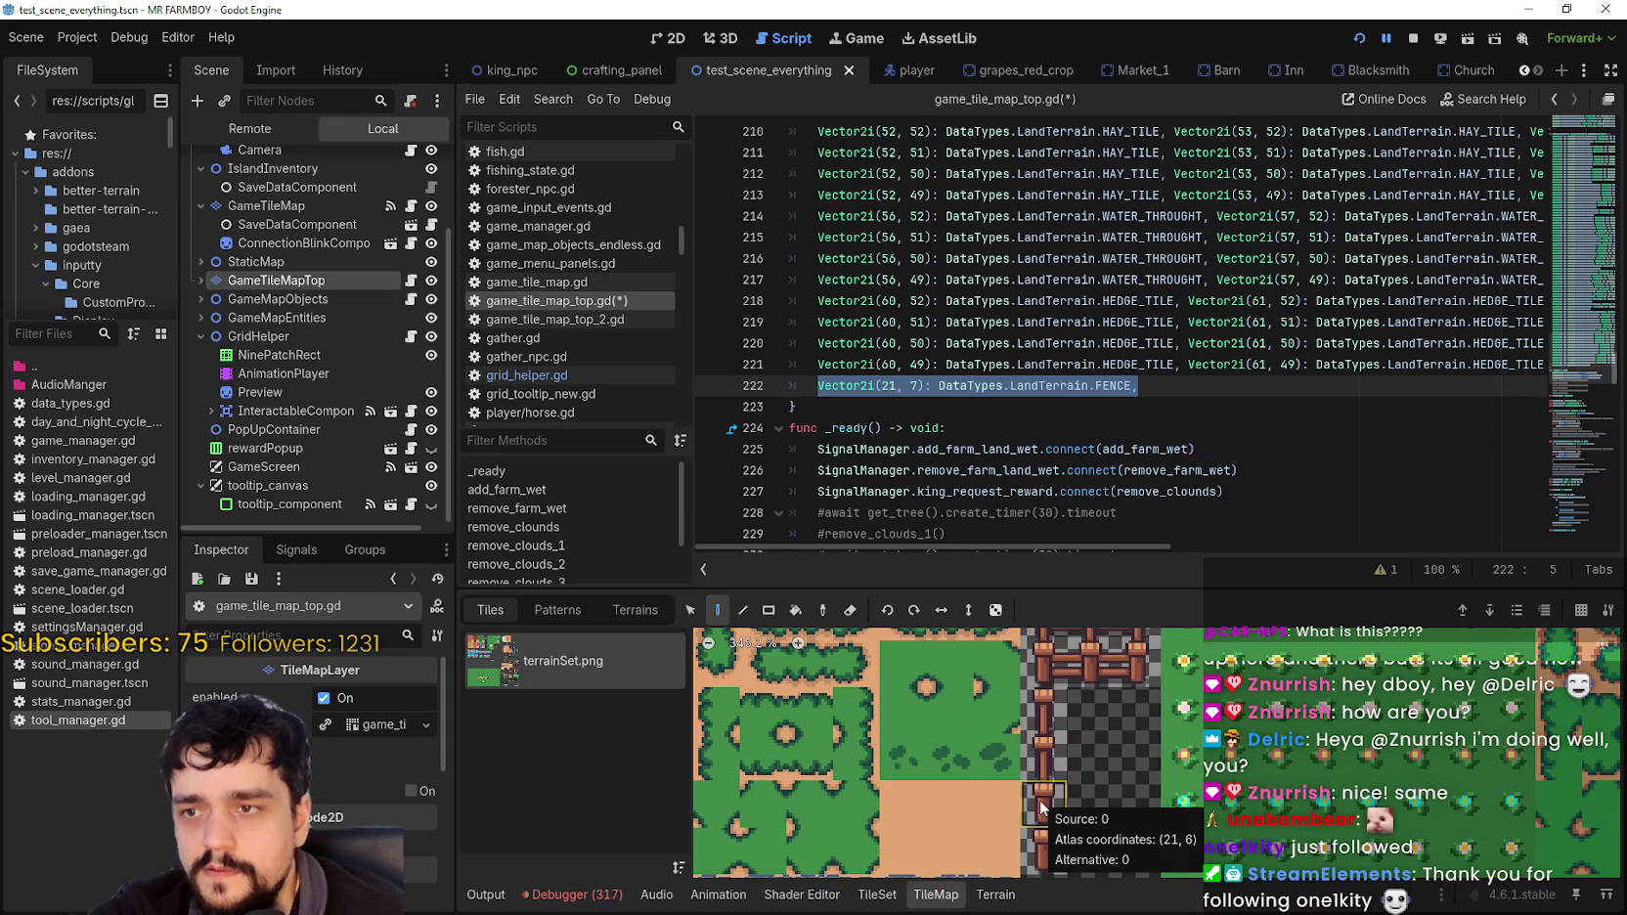
Step: Save the tile map script and select the FENCE entry on line 222
key("shift+Home")
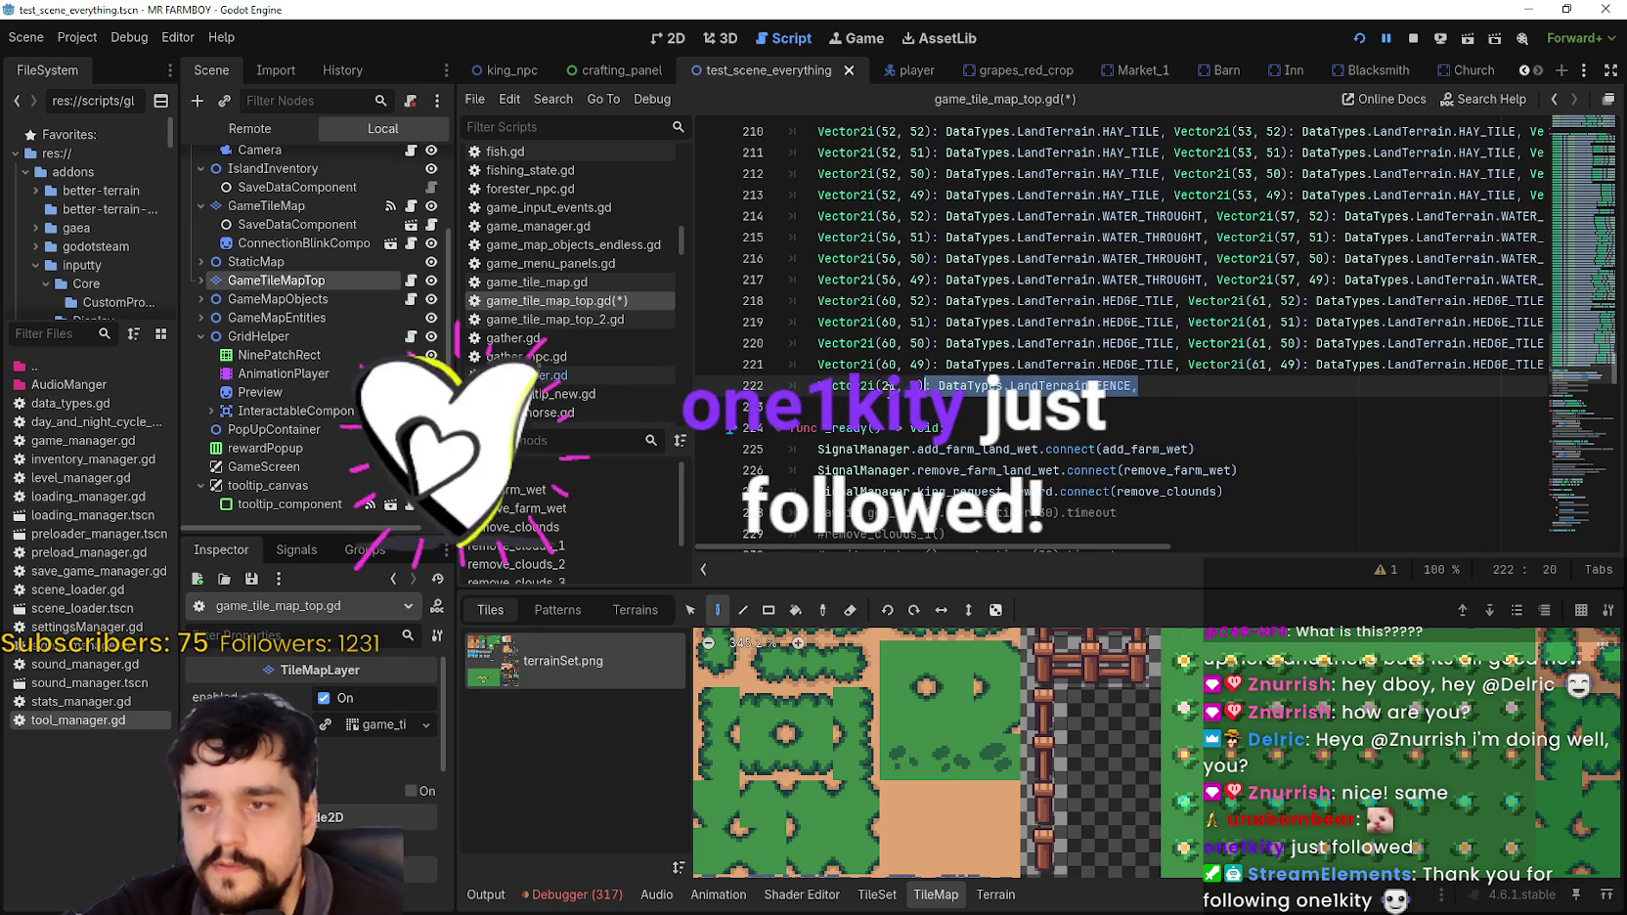
scroll(1191, 441, "up", 1)
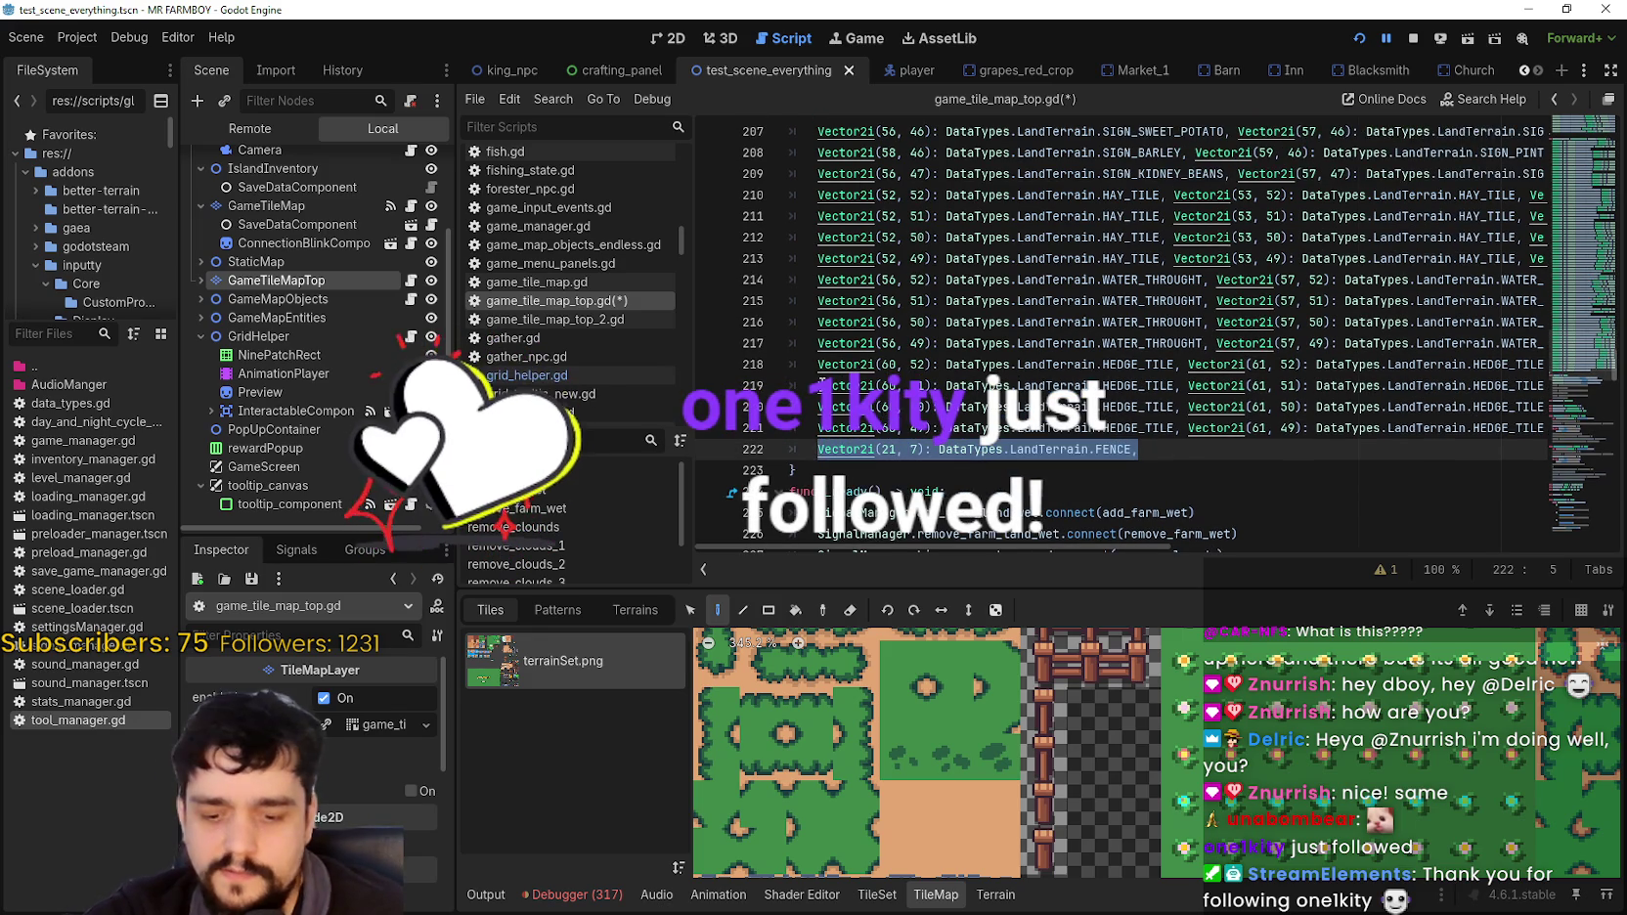
left_click(1191, 441)
key("ctrl+s")
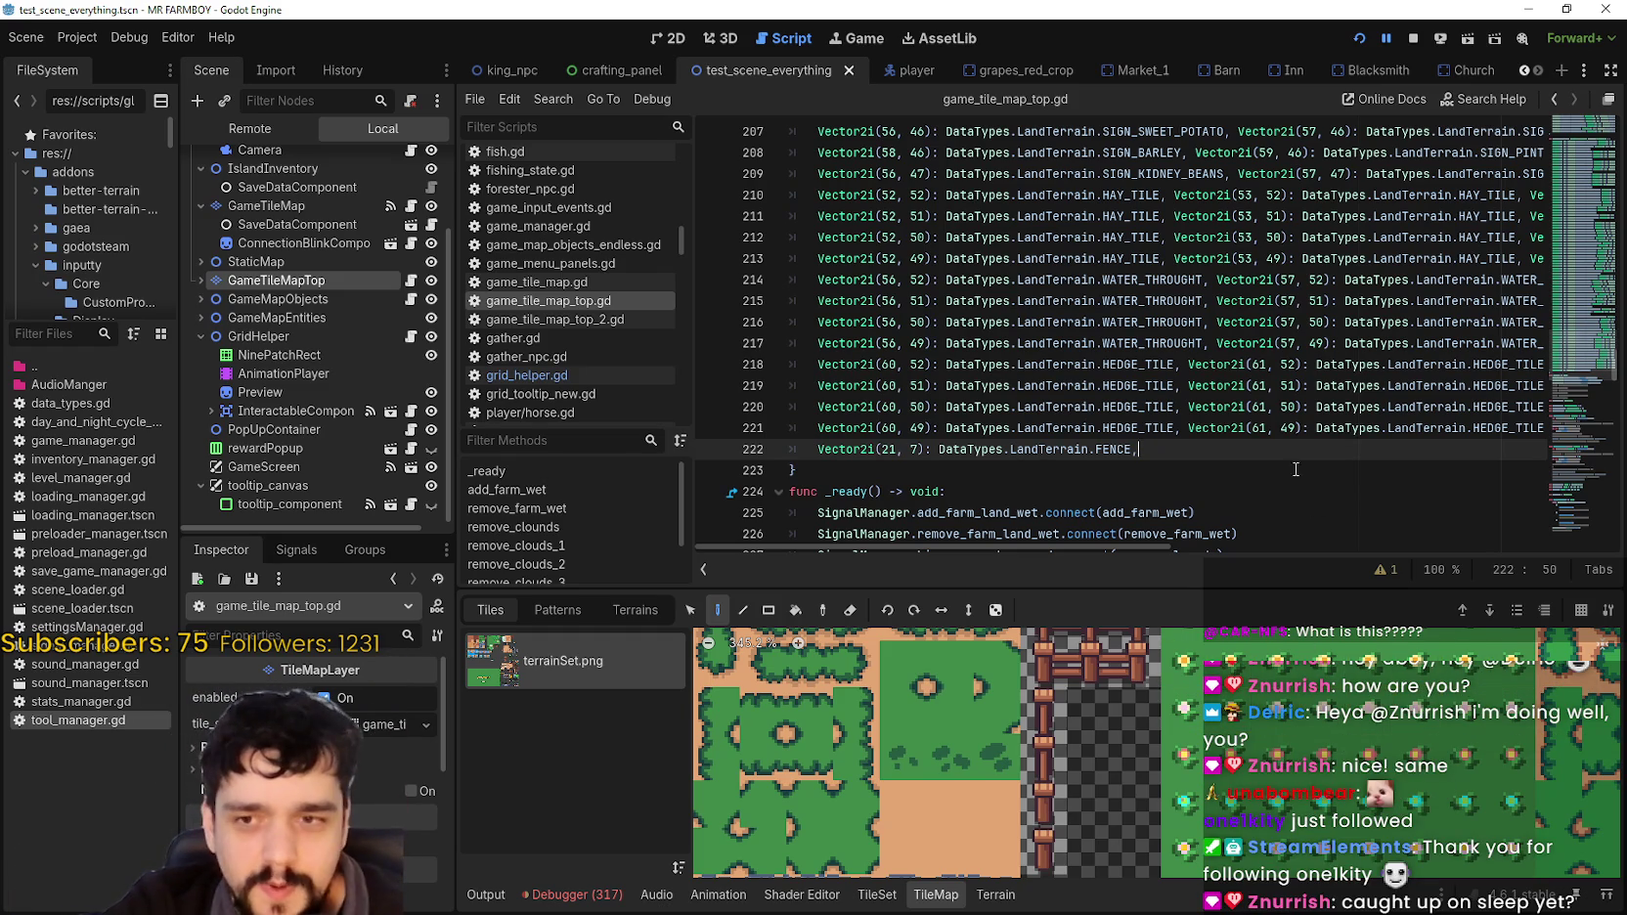
mouse_move(1140, 463)
left_mouse_down()
mouse_move(728, 407)
mouse_move(728, 431)
mouse_move(826, 455)
left_mouse_up()
Step: Paste a FENCE entry keyed Vector2i(21, 6) after the (21, 7) entry, then append another copy
left_click(1175, 452)
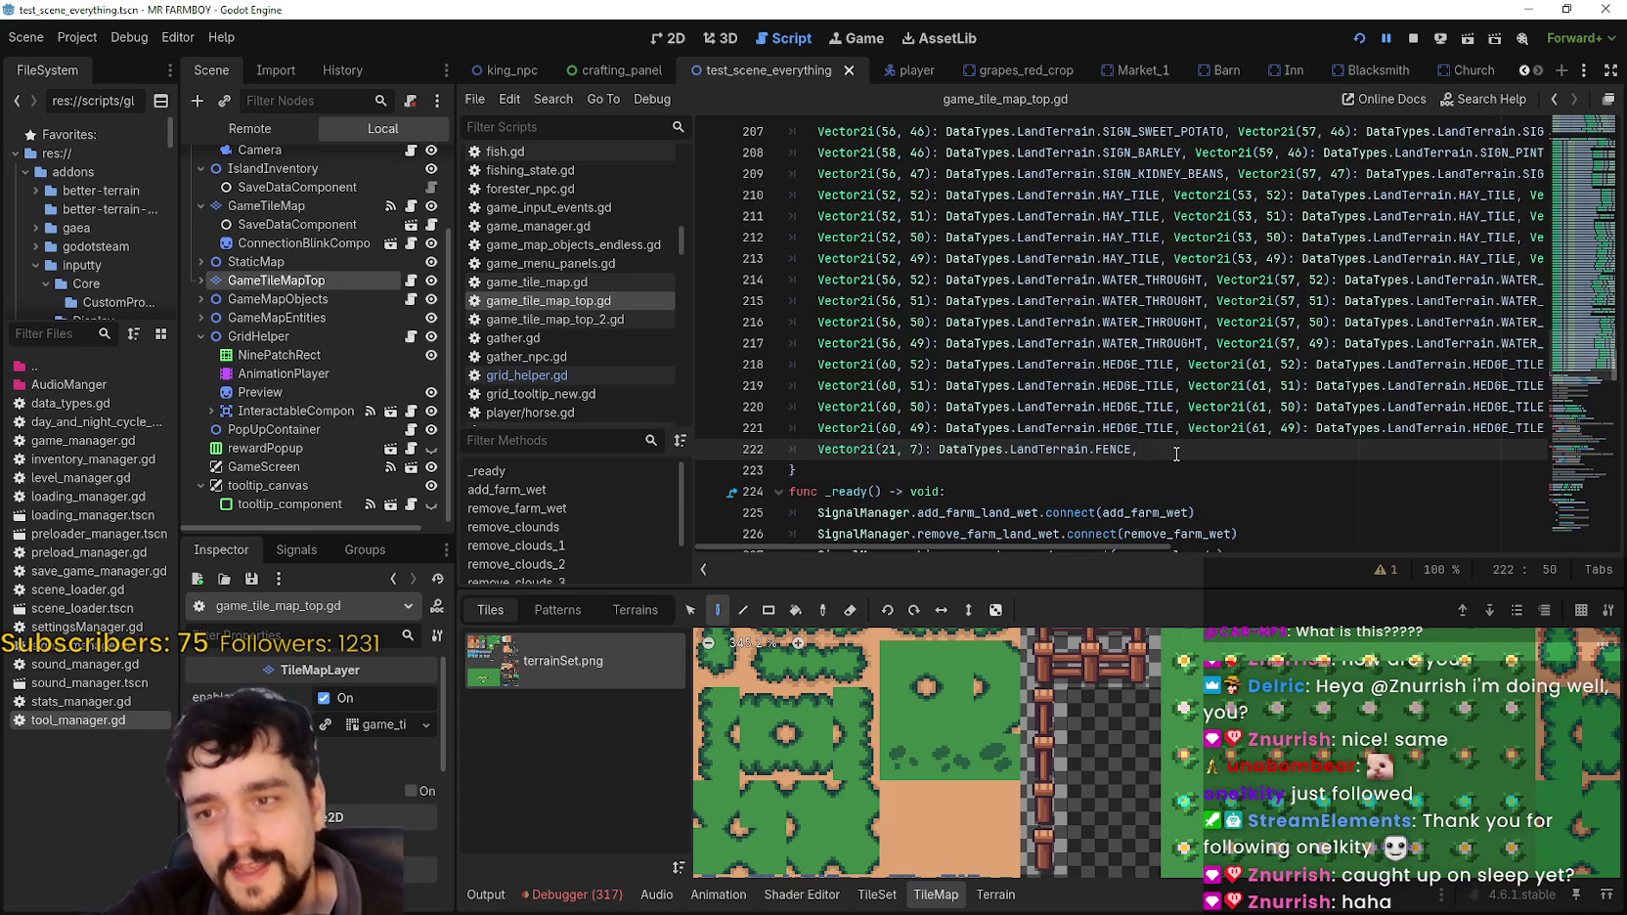
type("Vector2i(21, 7): DataTypes.LandTerrain.FENCE,")
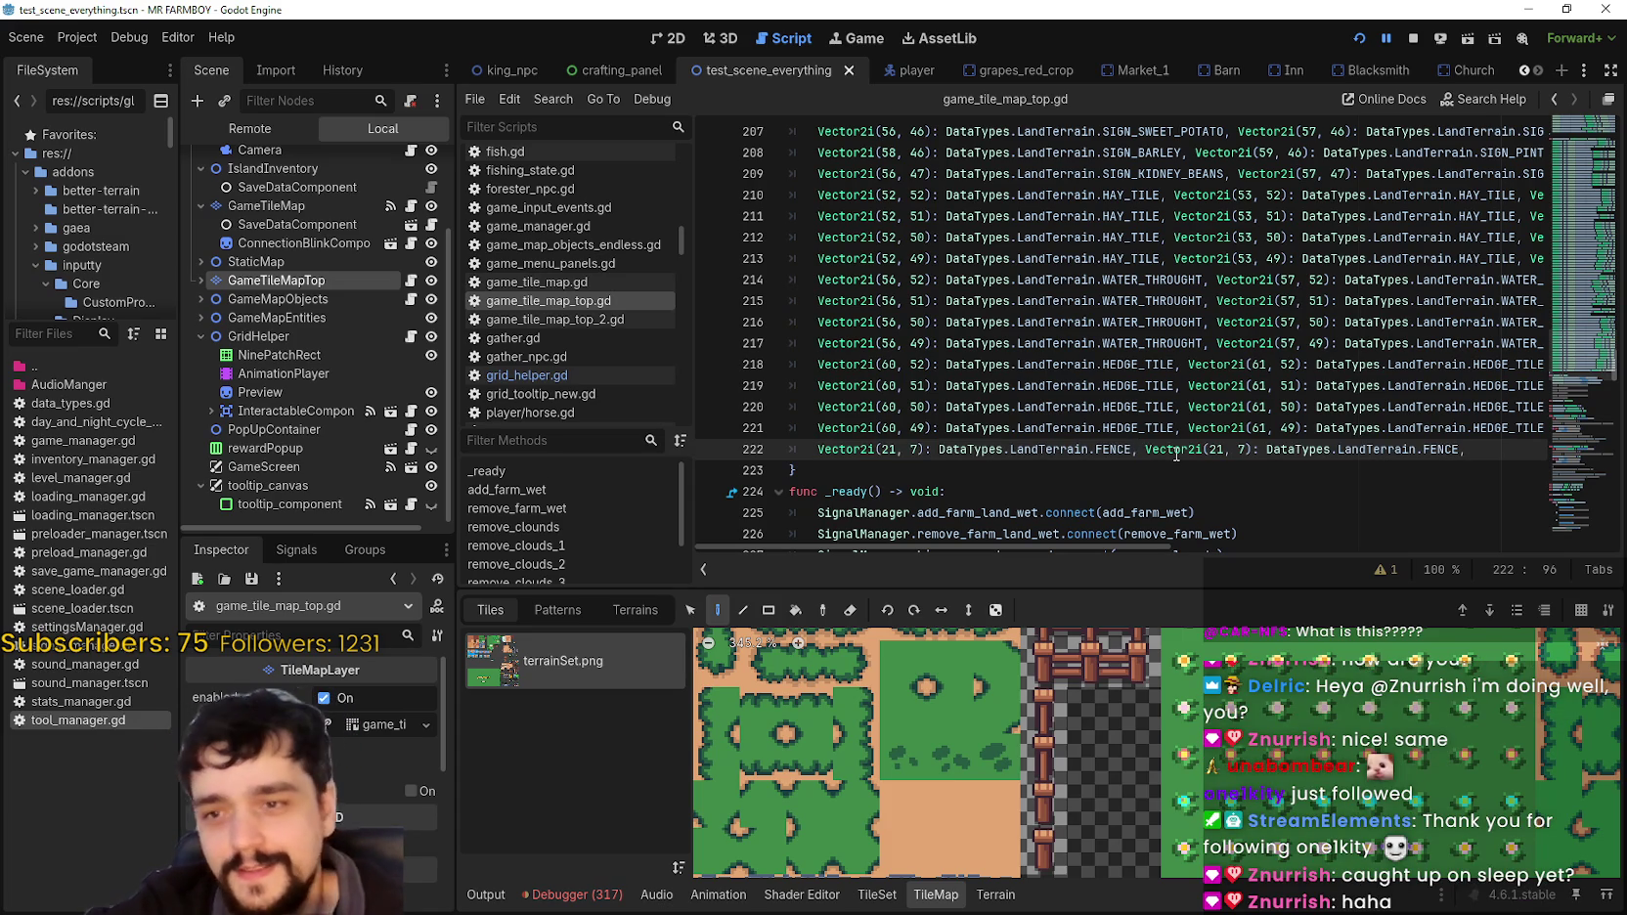
left_click(1222, 452)
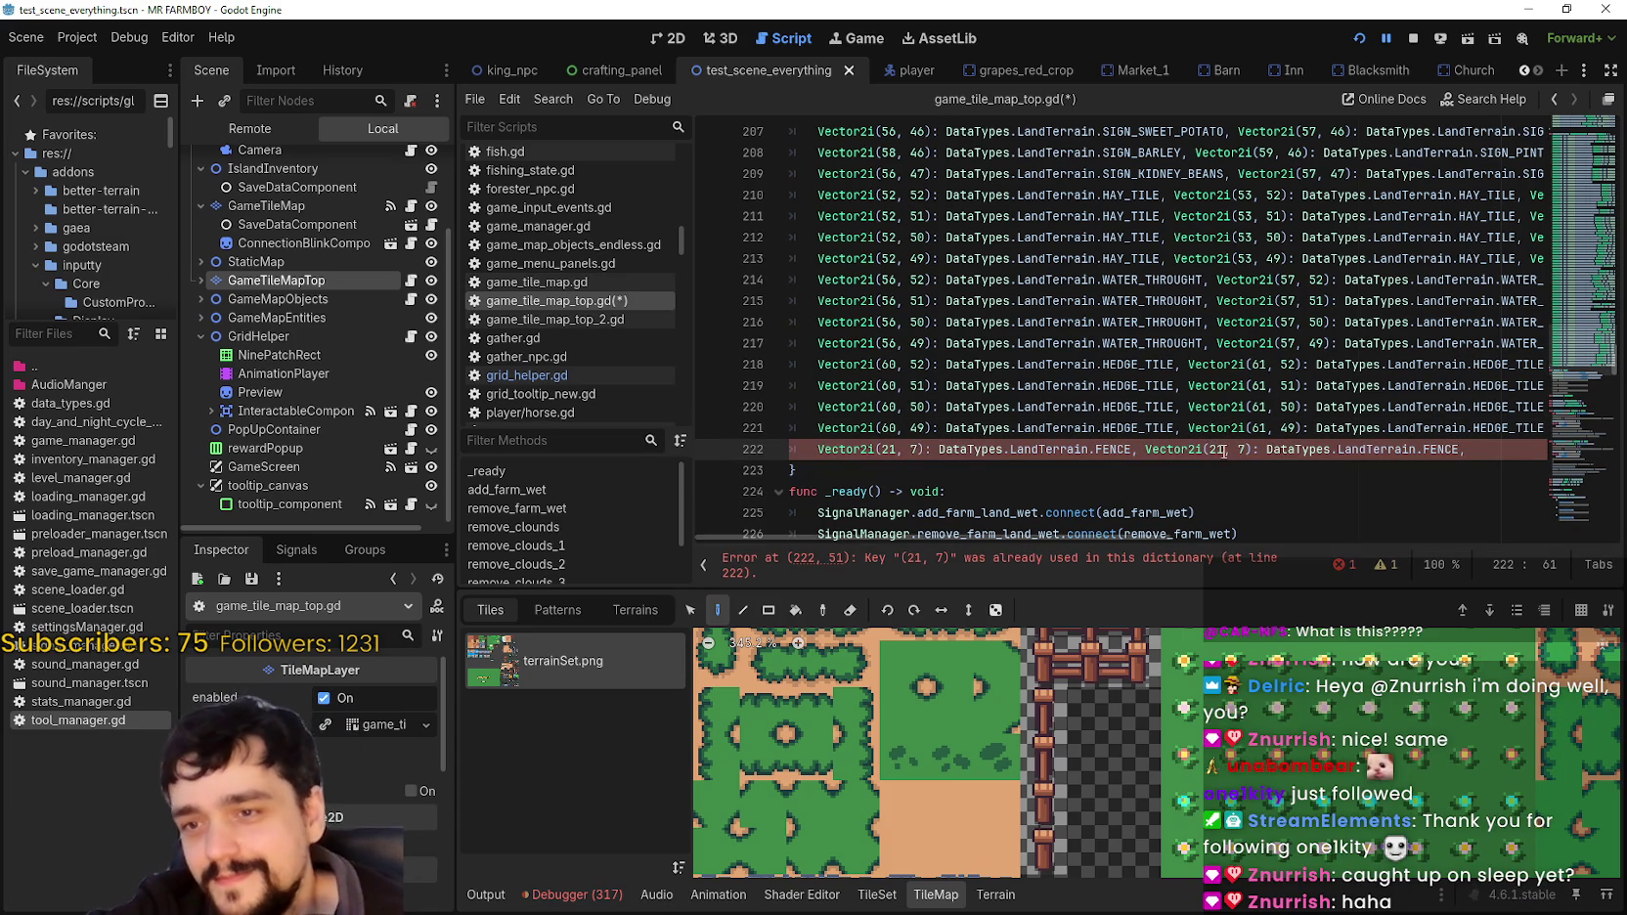
scroll(1090, 794, "down", 1)
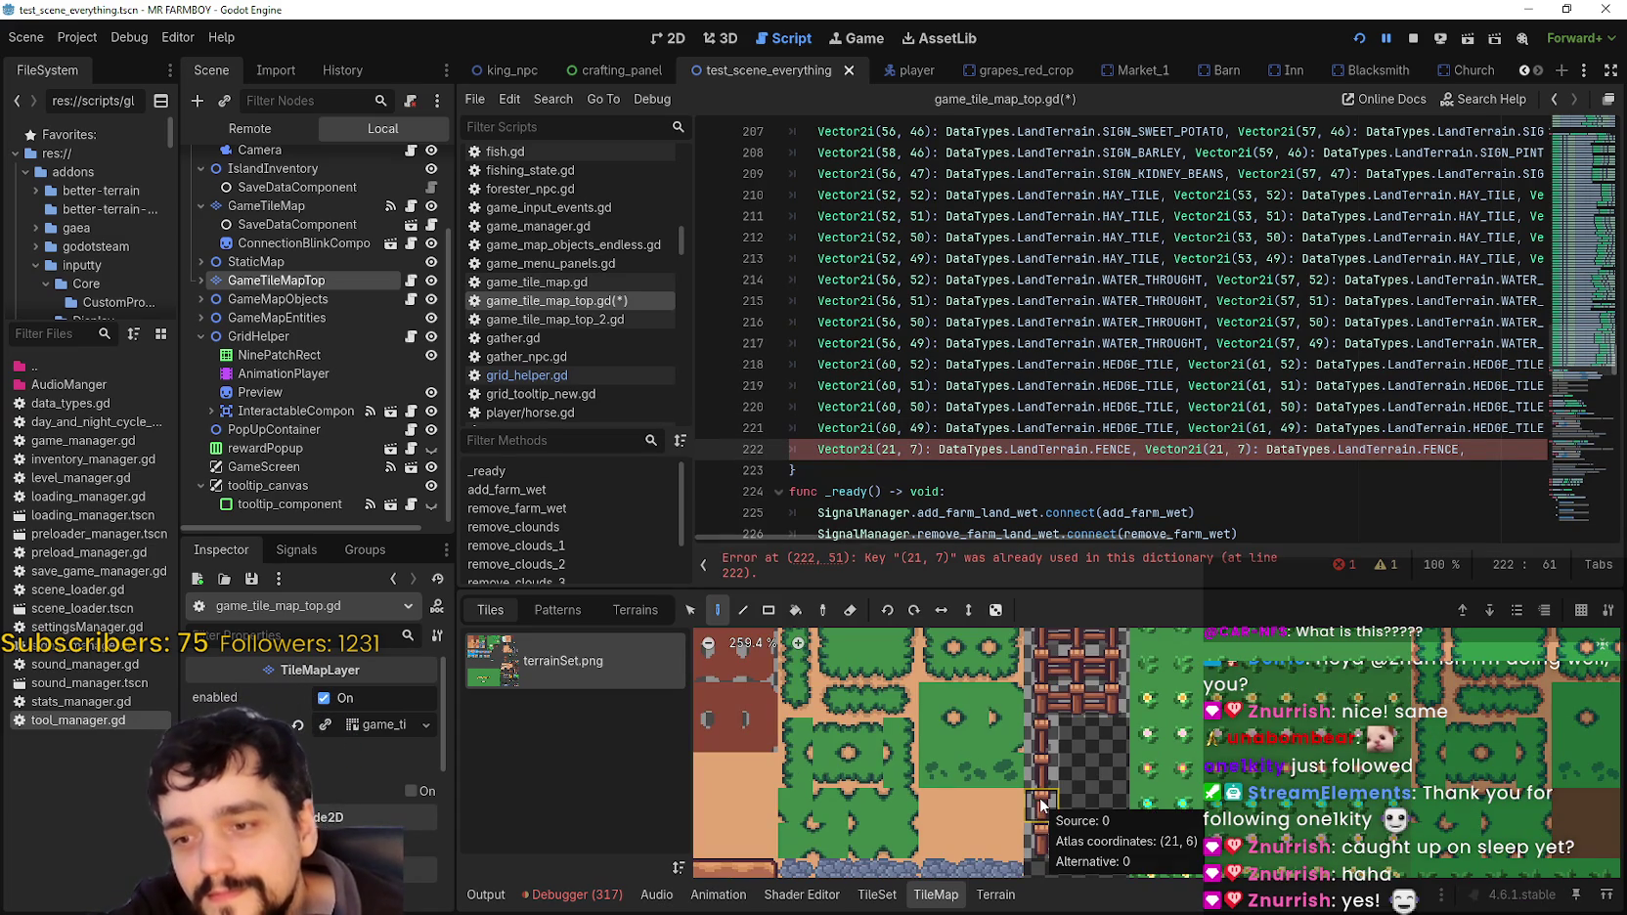
double_click(1243, 449)
type("6")
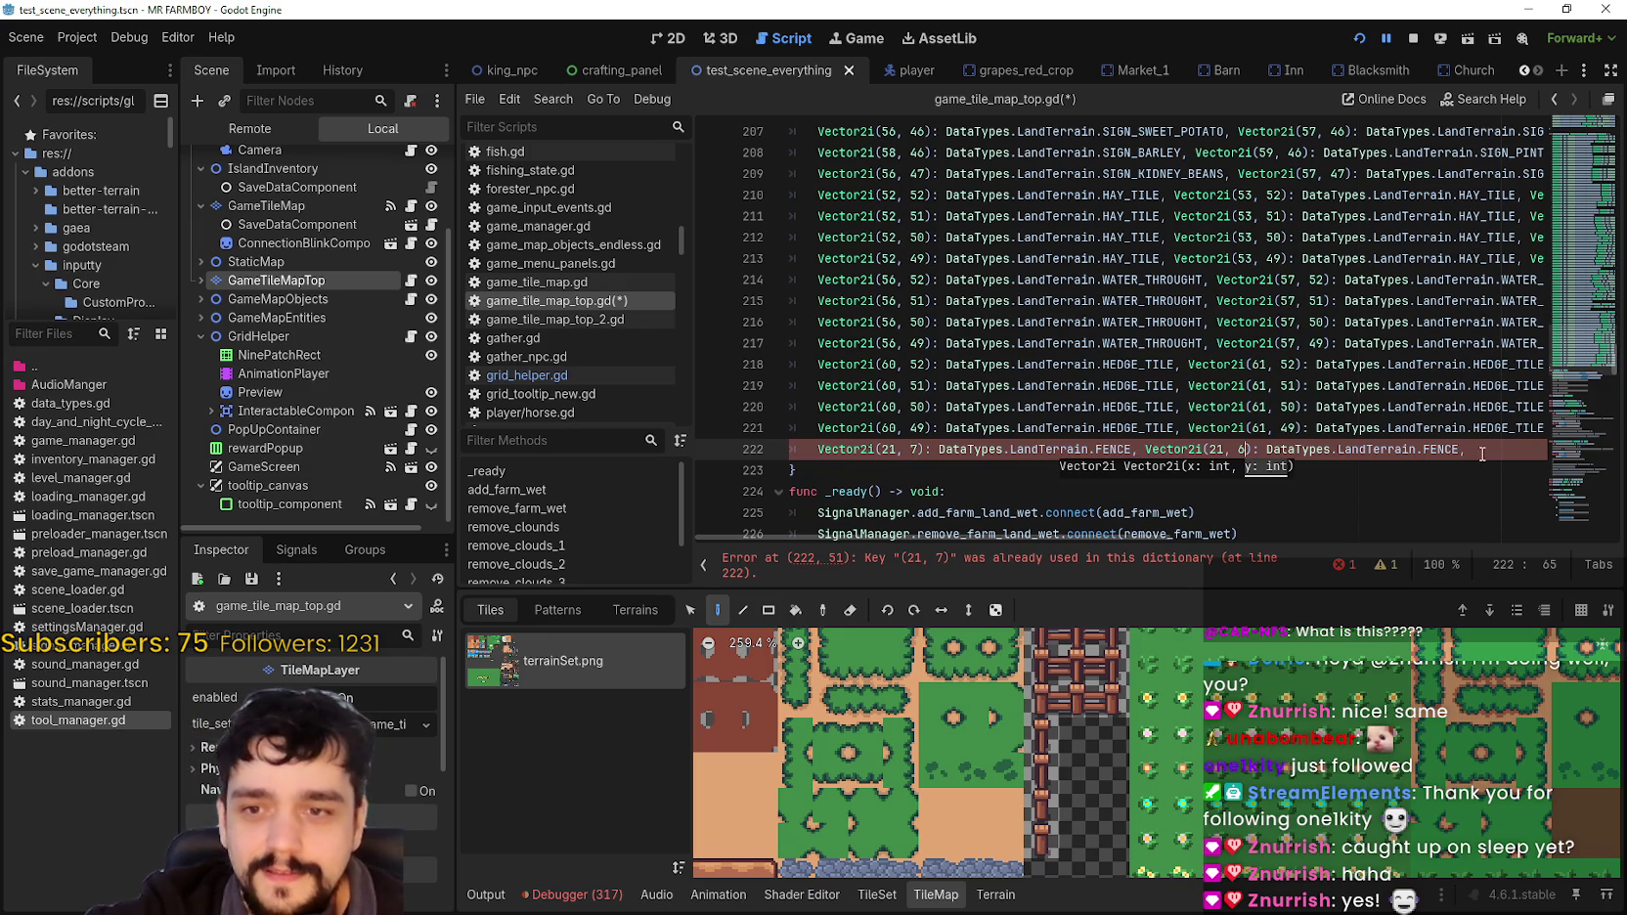
left_click(1483, 449)
left_click_drag(1132, 540, 1274, 516)
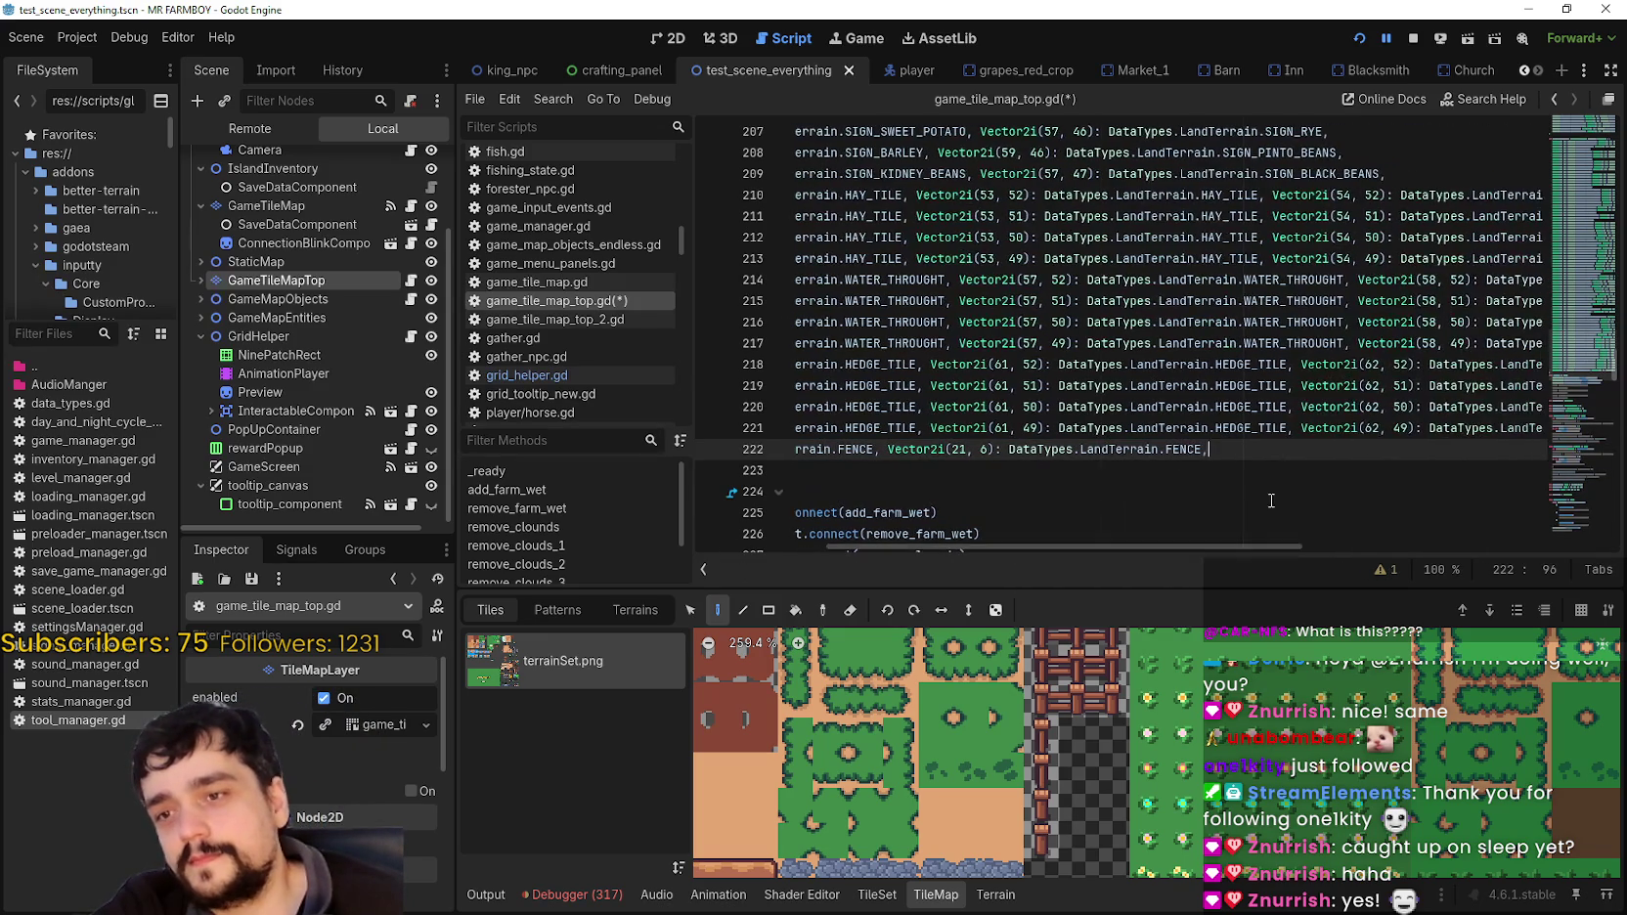
type("Vector2i(21, 7): DataTypes.LandTerrain.FENCE,")
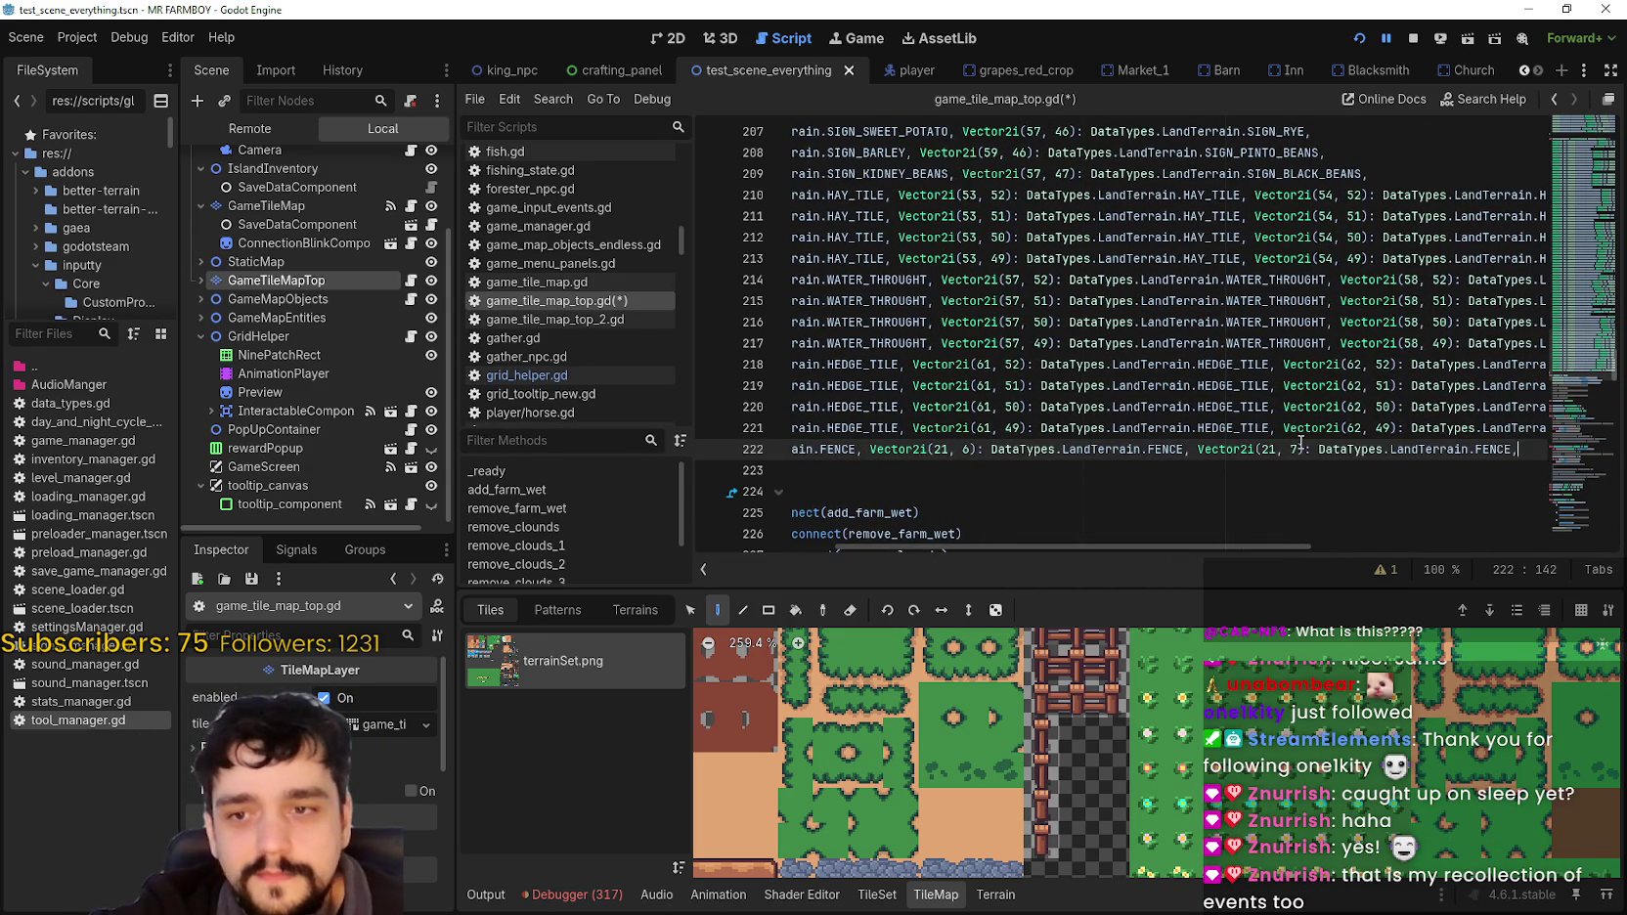